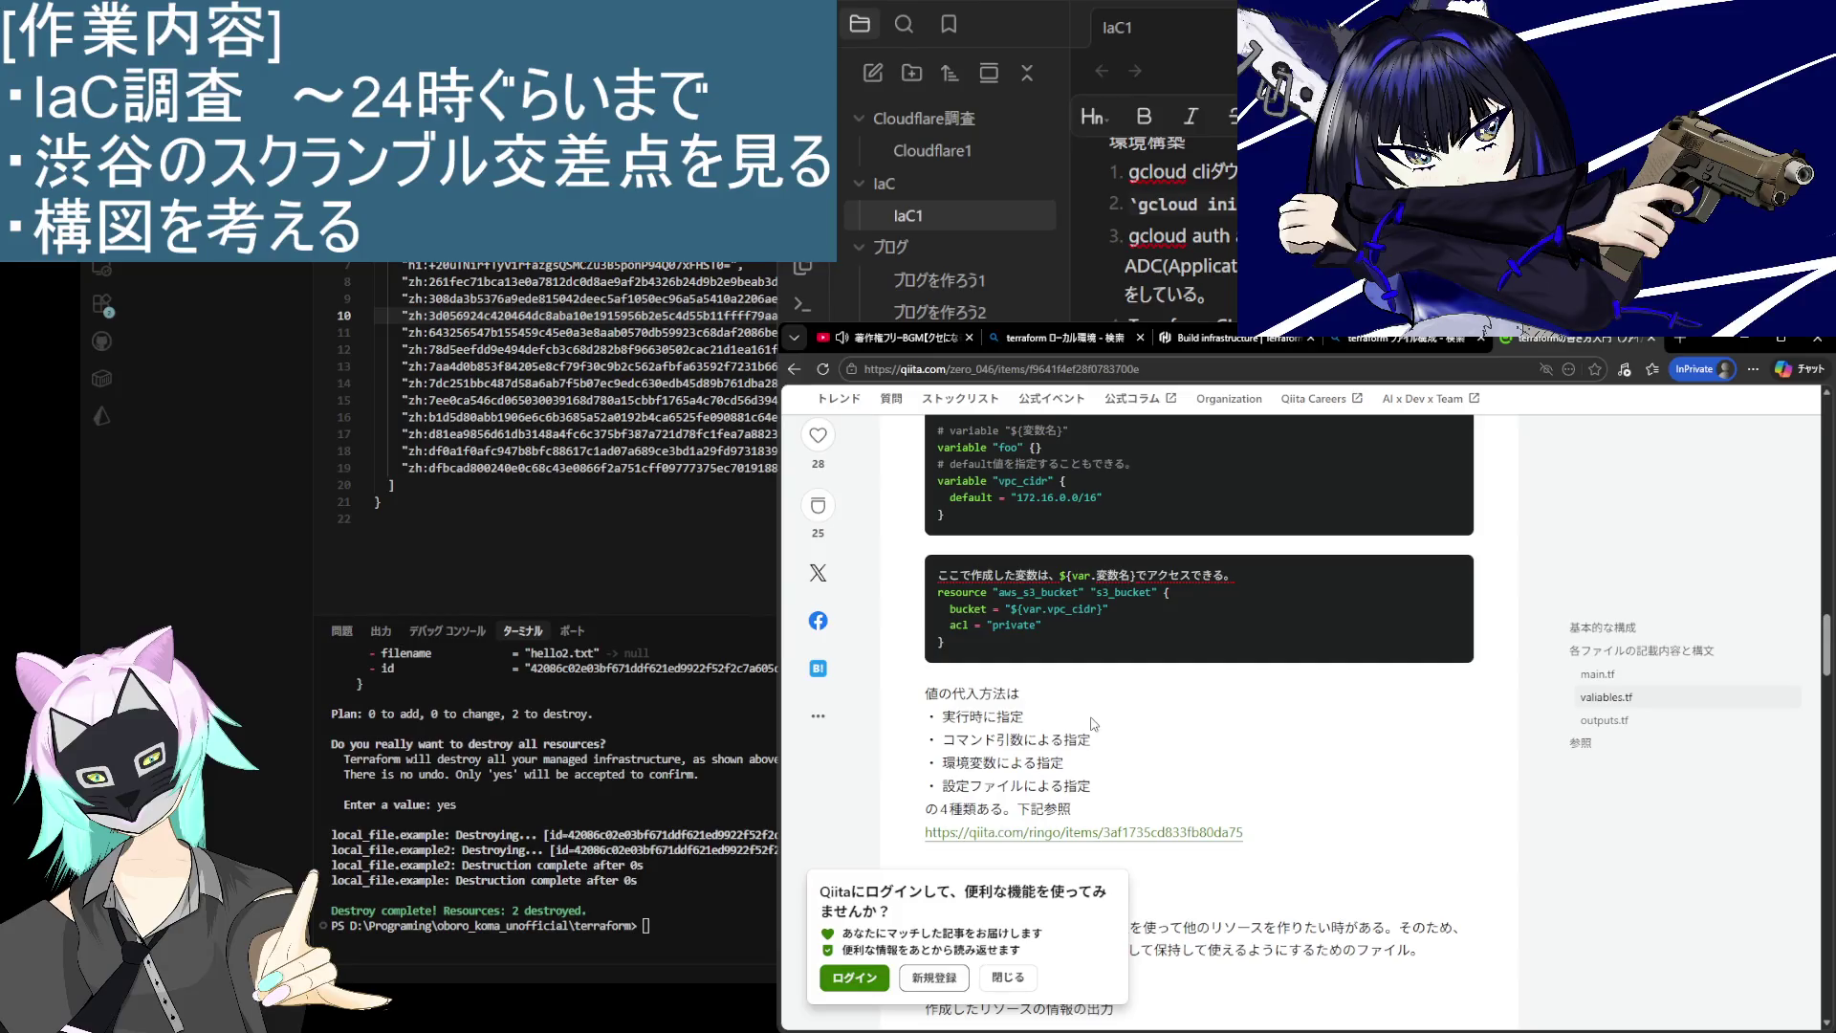
Step: Open the github.com/terraform-providers sample code link from the Qiita article's 参照 section
scroll(1094, 723, up, 4)
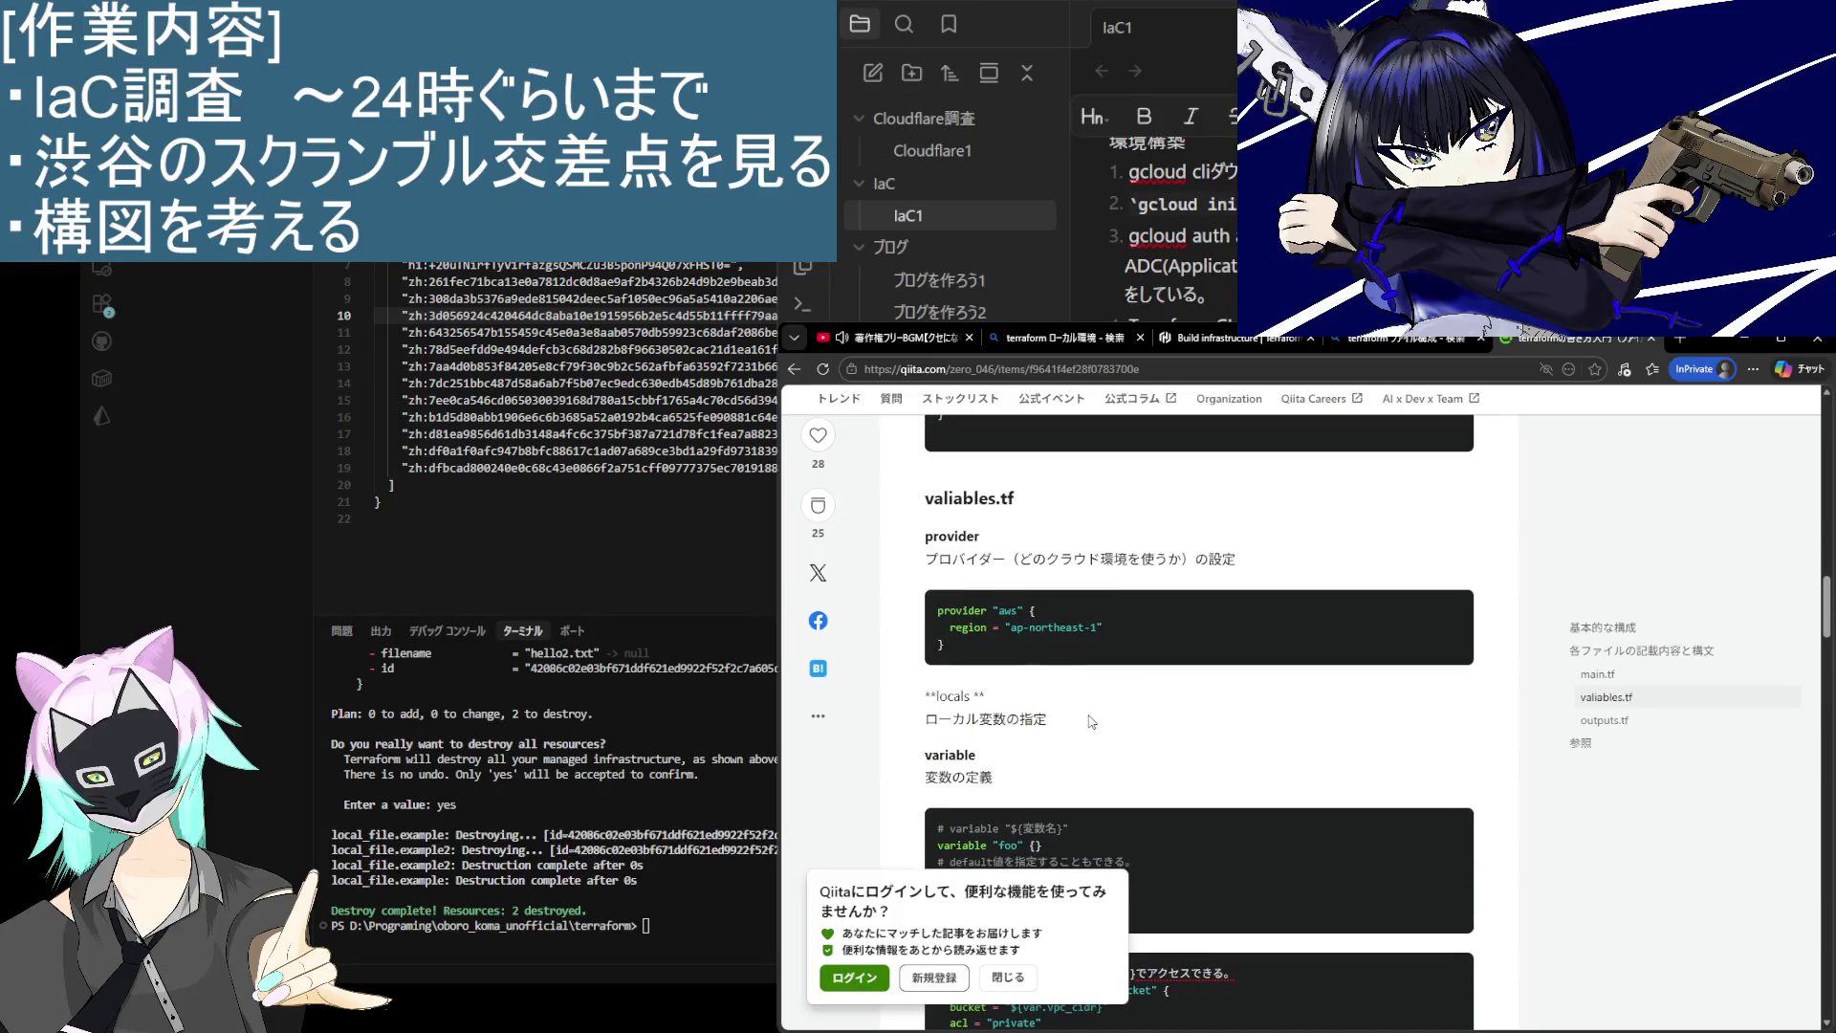
scroll(1088, 717, down, 10)
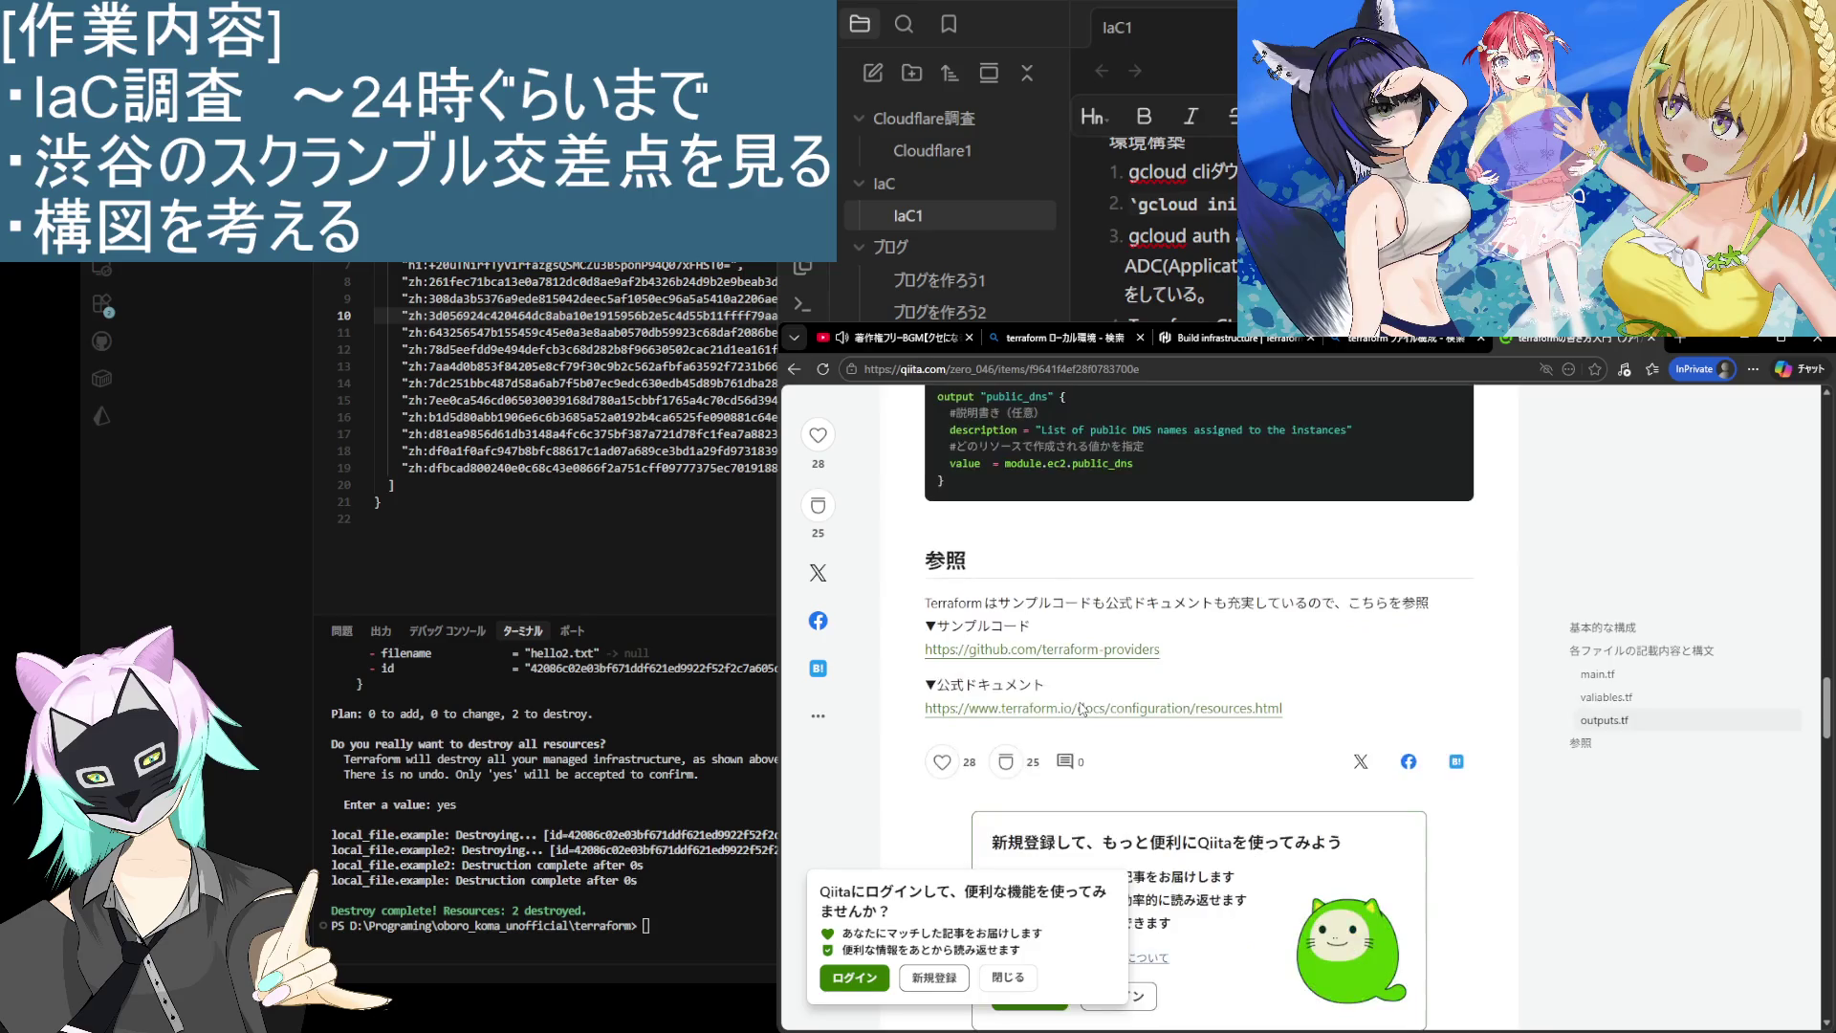
scroll(1080, 708, up, 1)
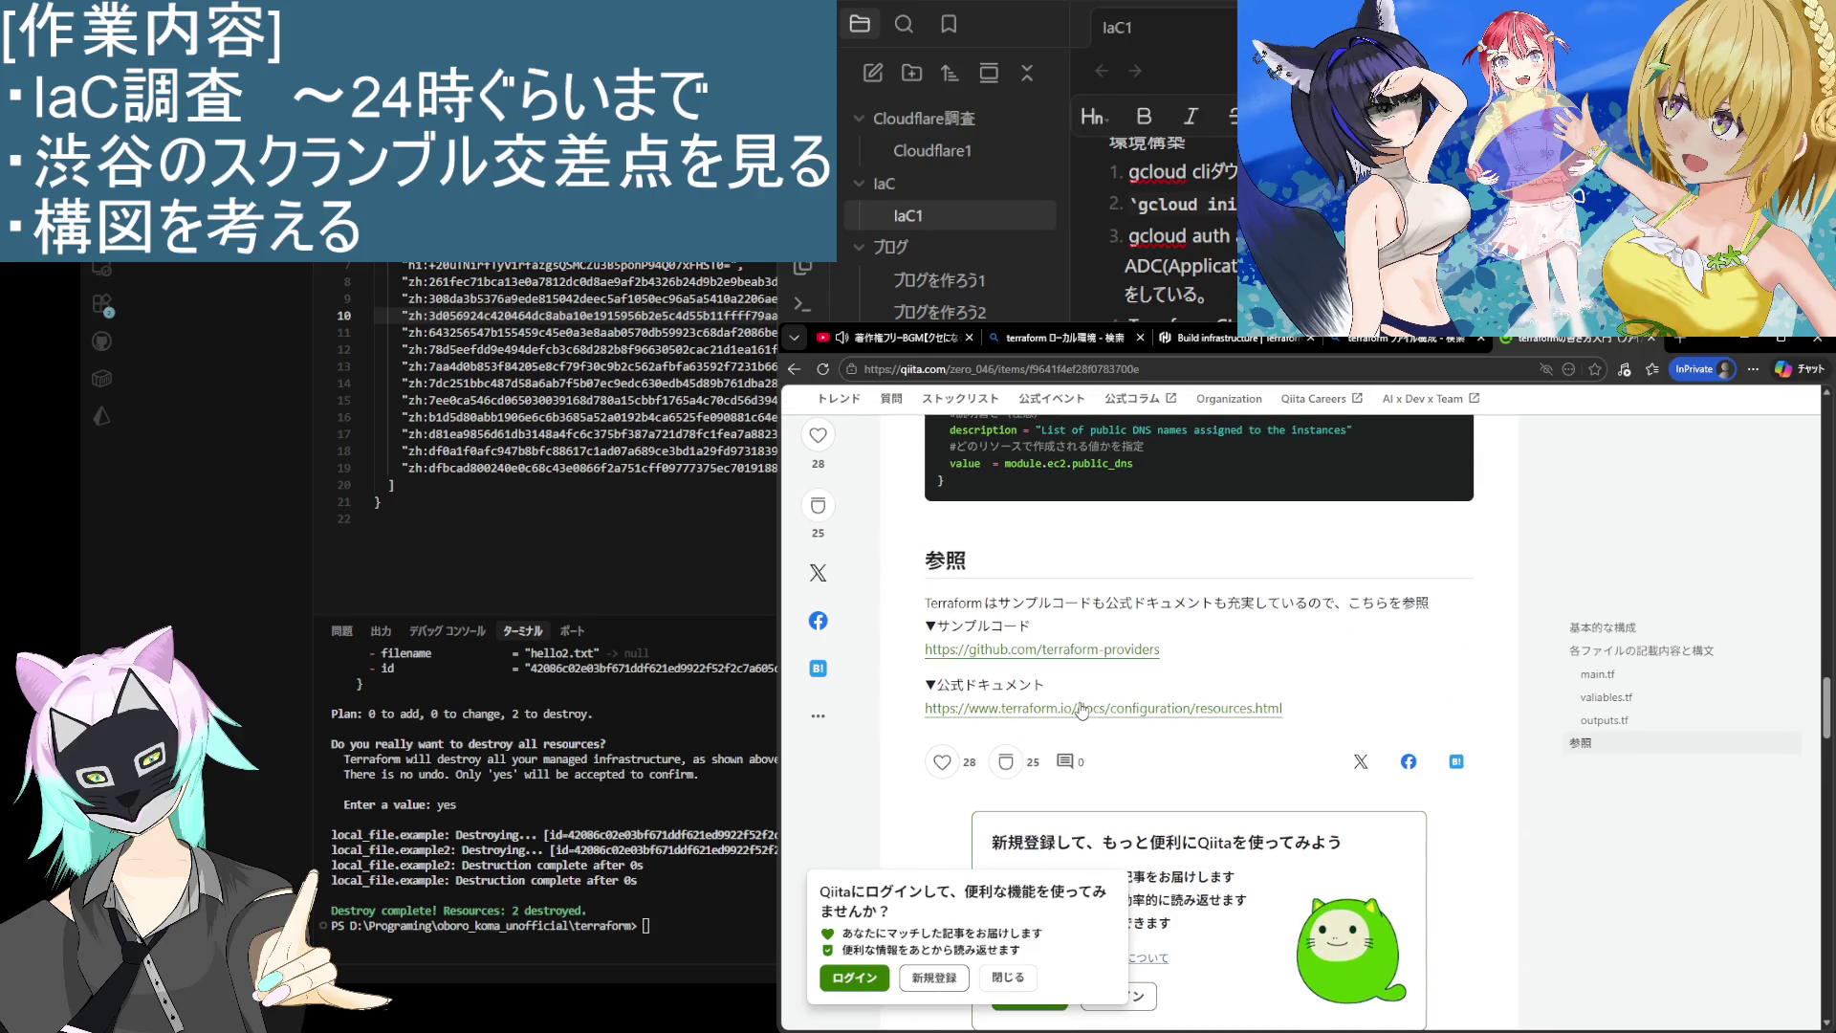
click(1081, 653)
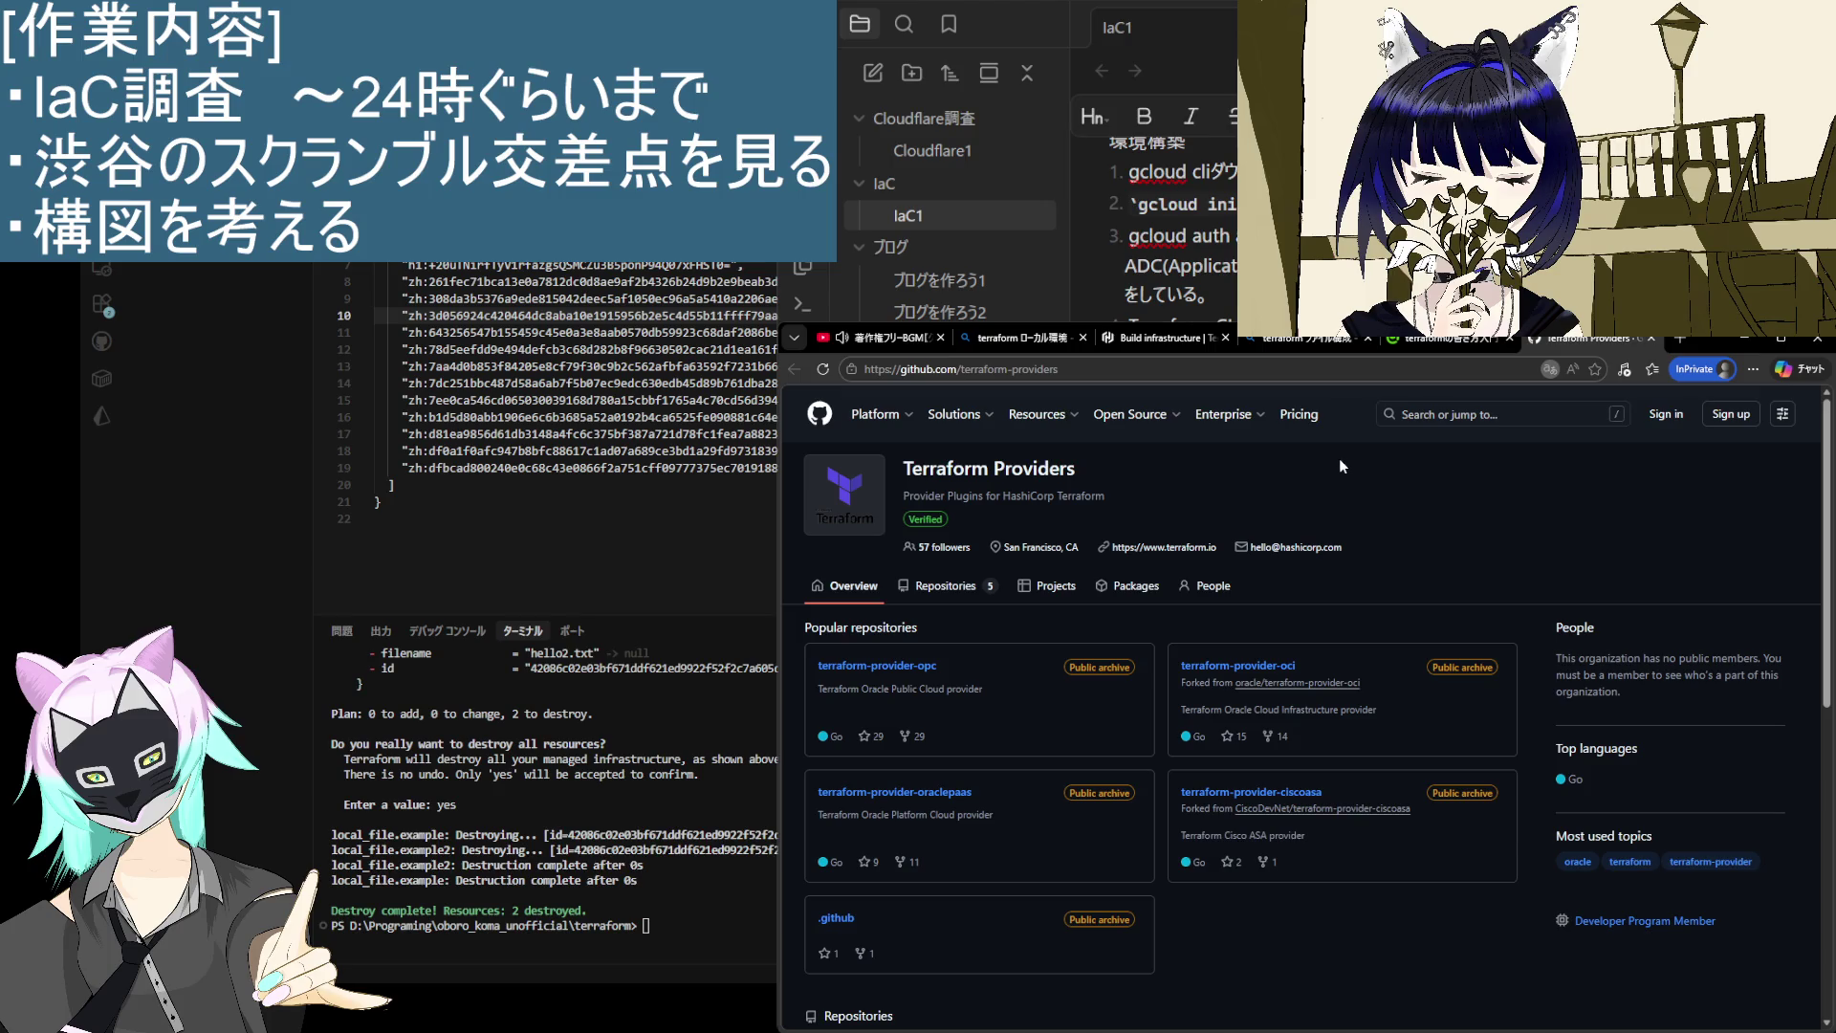
Step: Open the terraform-provider-opc repository from the Terraform Providers organization's repository list
scroll(1325, 445, down, 4)
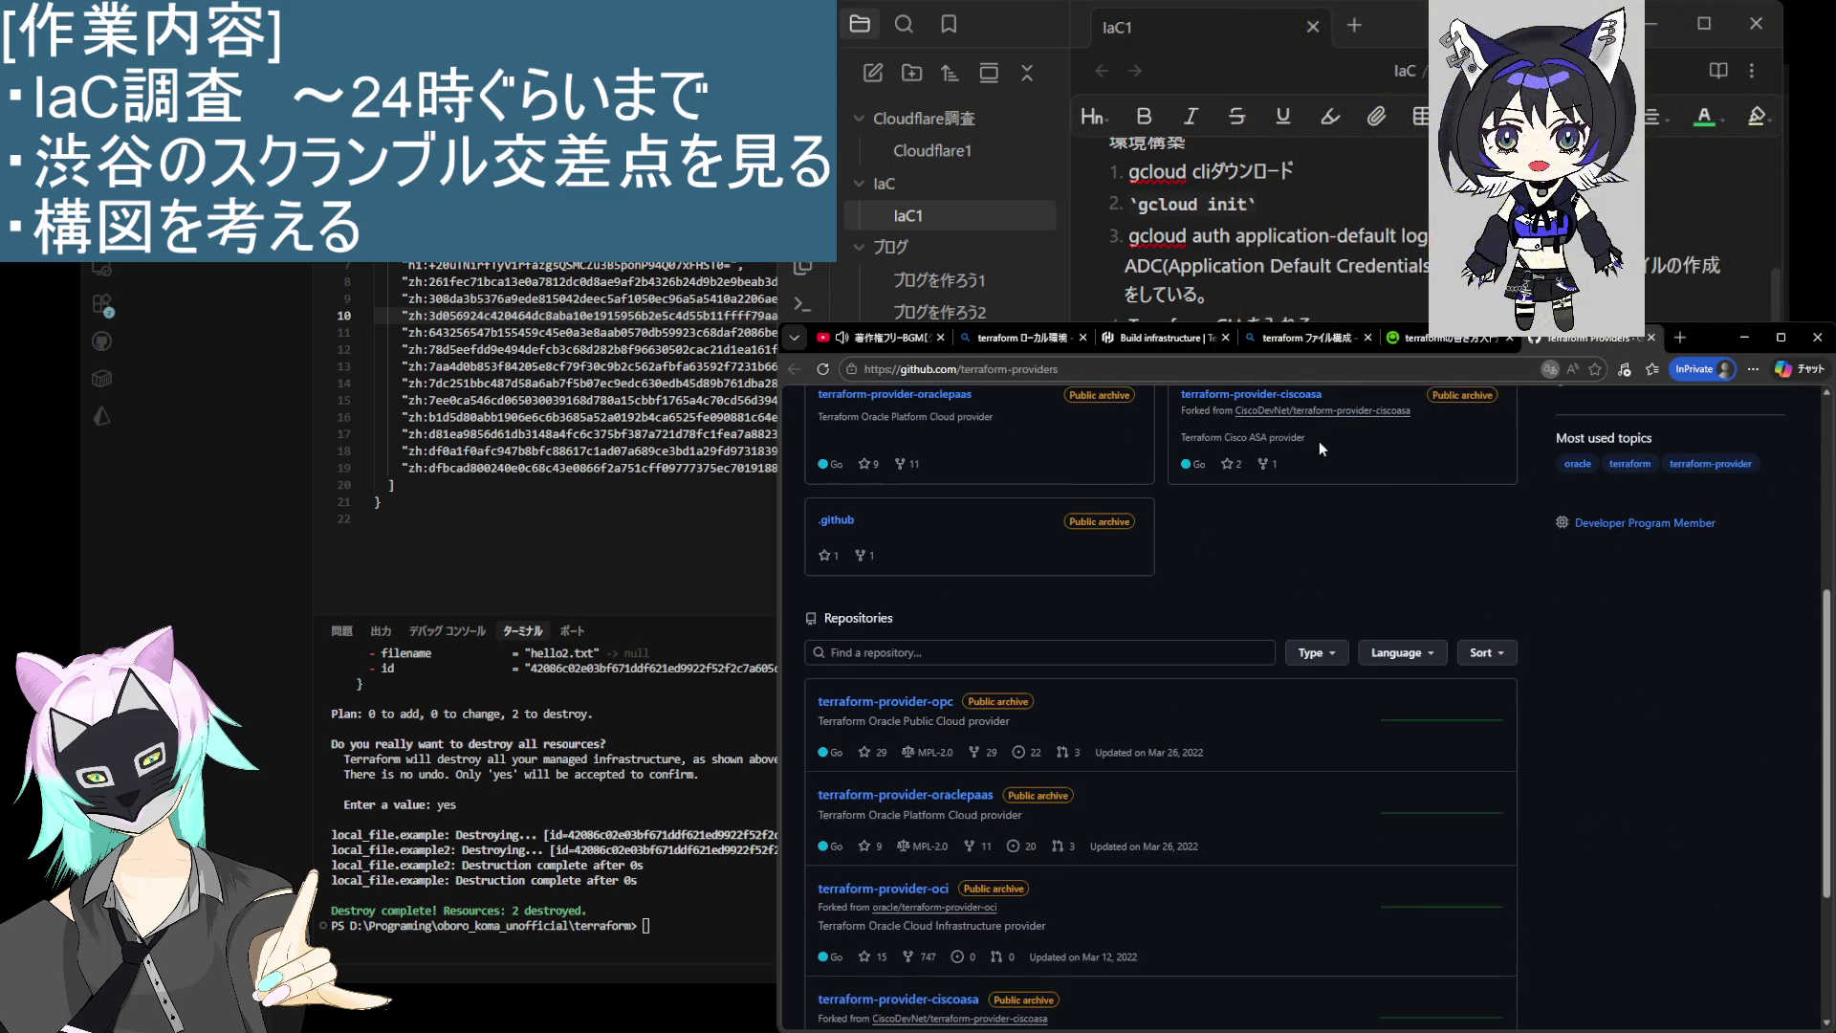
scroll(1311, 433, down, 3)
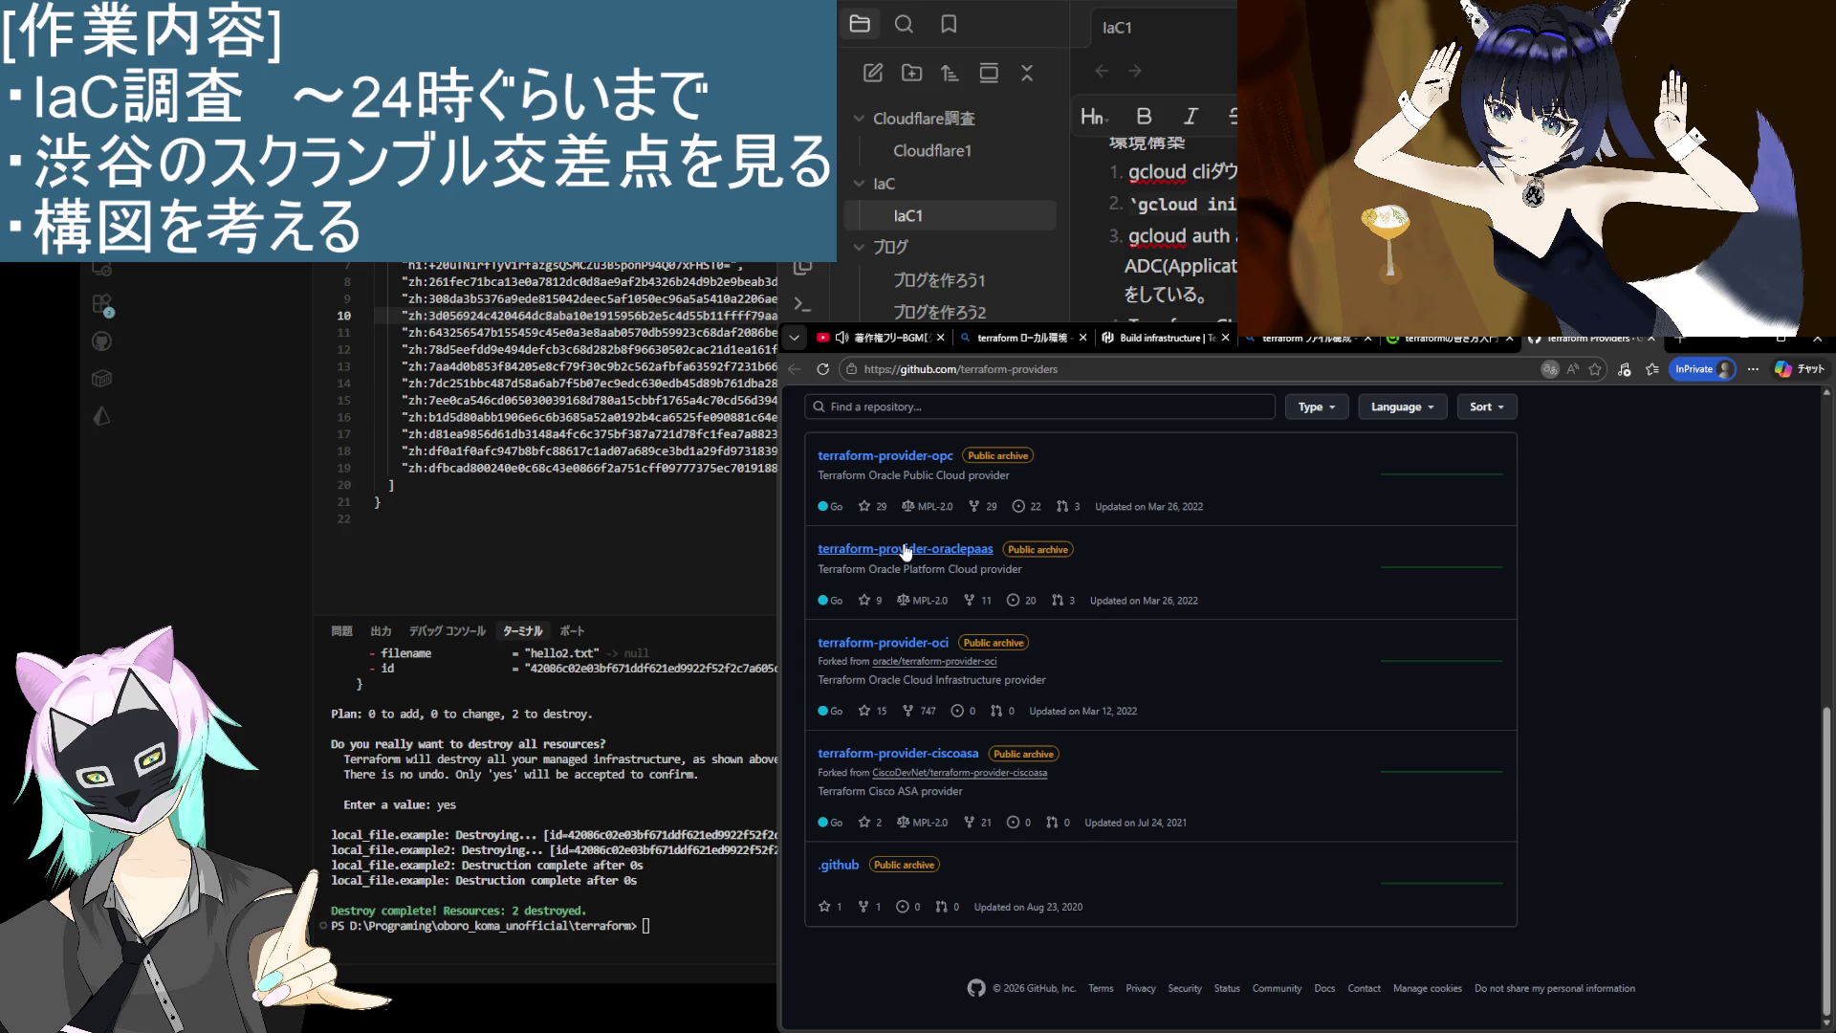
scroll(1233, 576, up, 5)
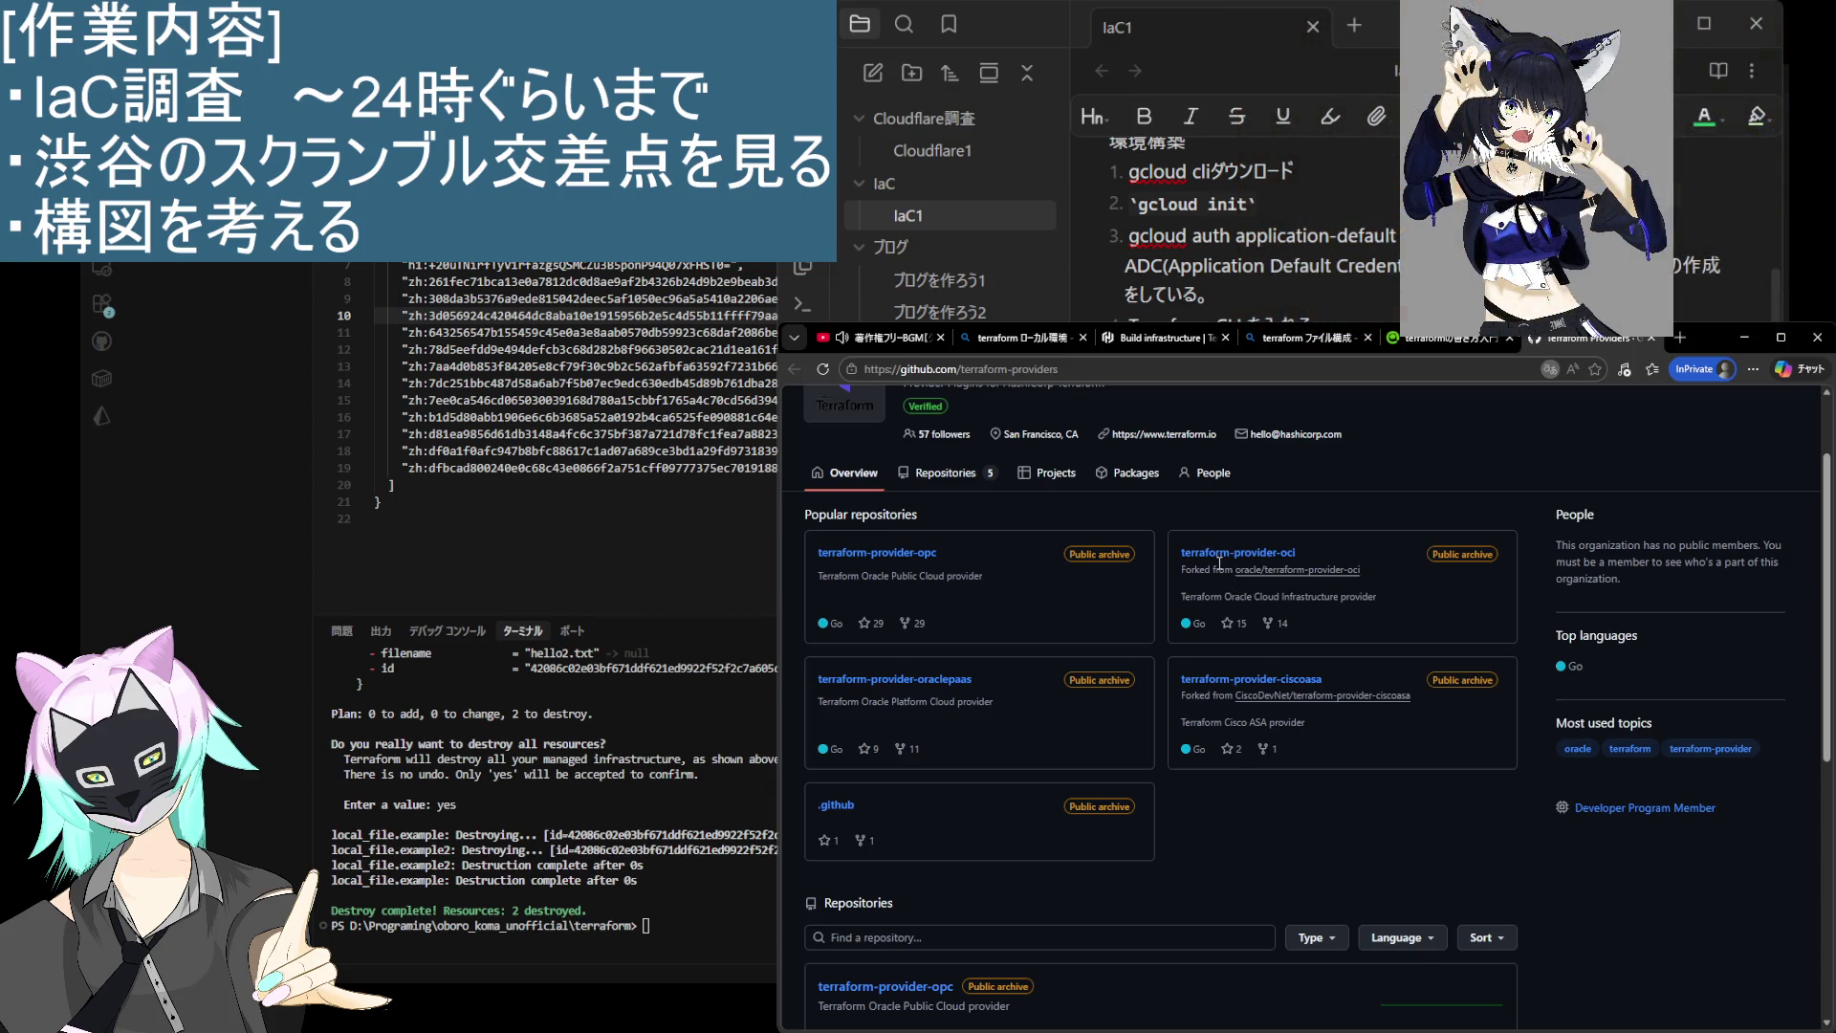
scroll(1216, 563, down, 5)
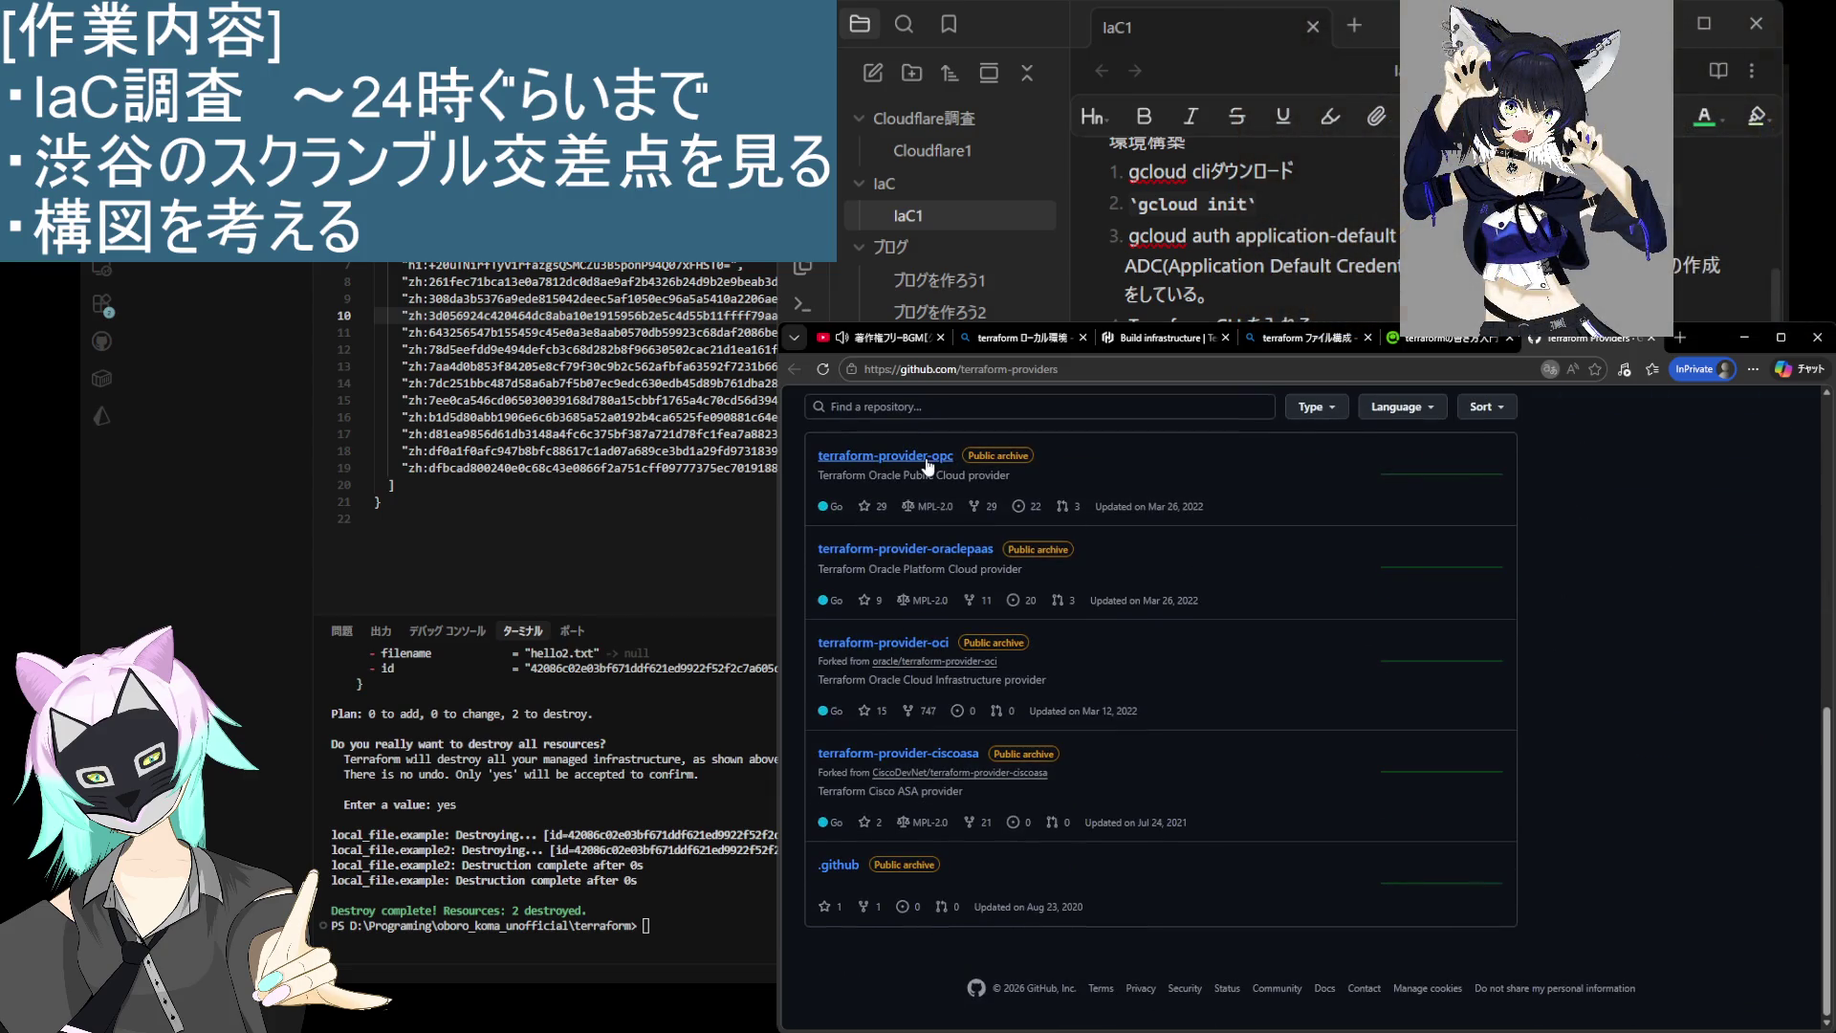
click(925, 462)
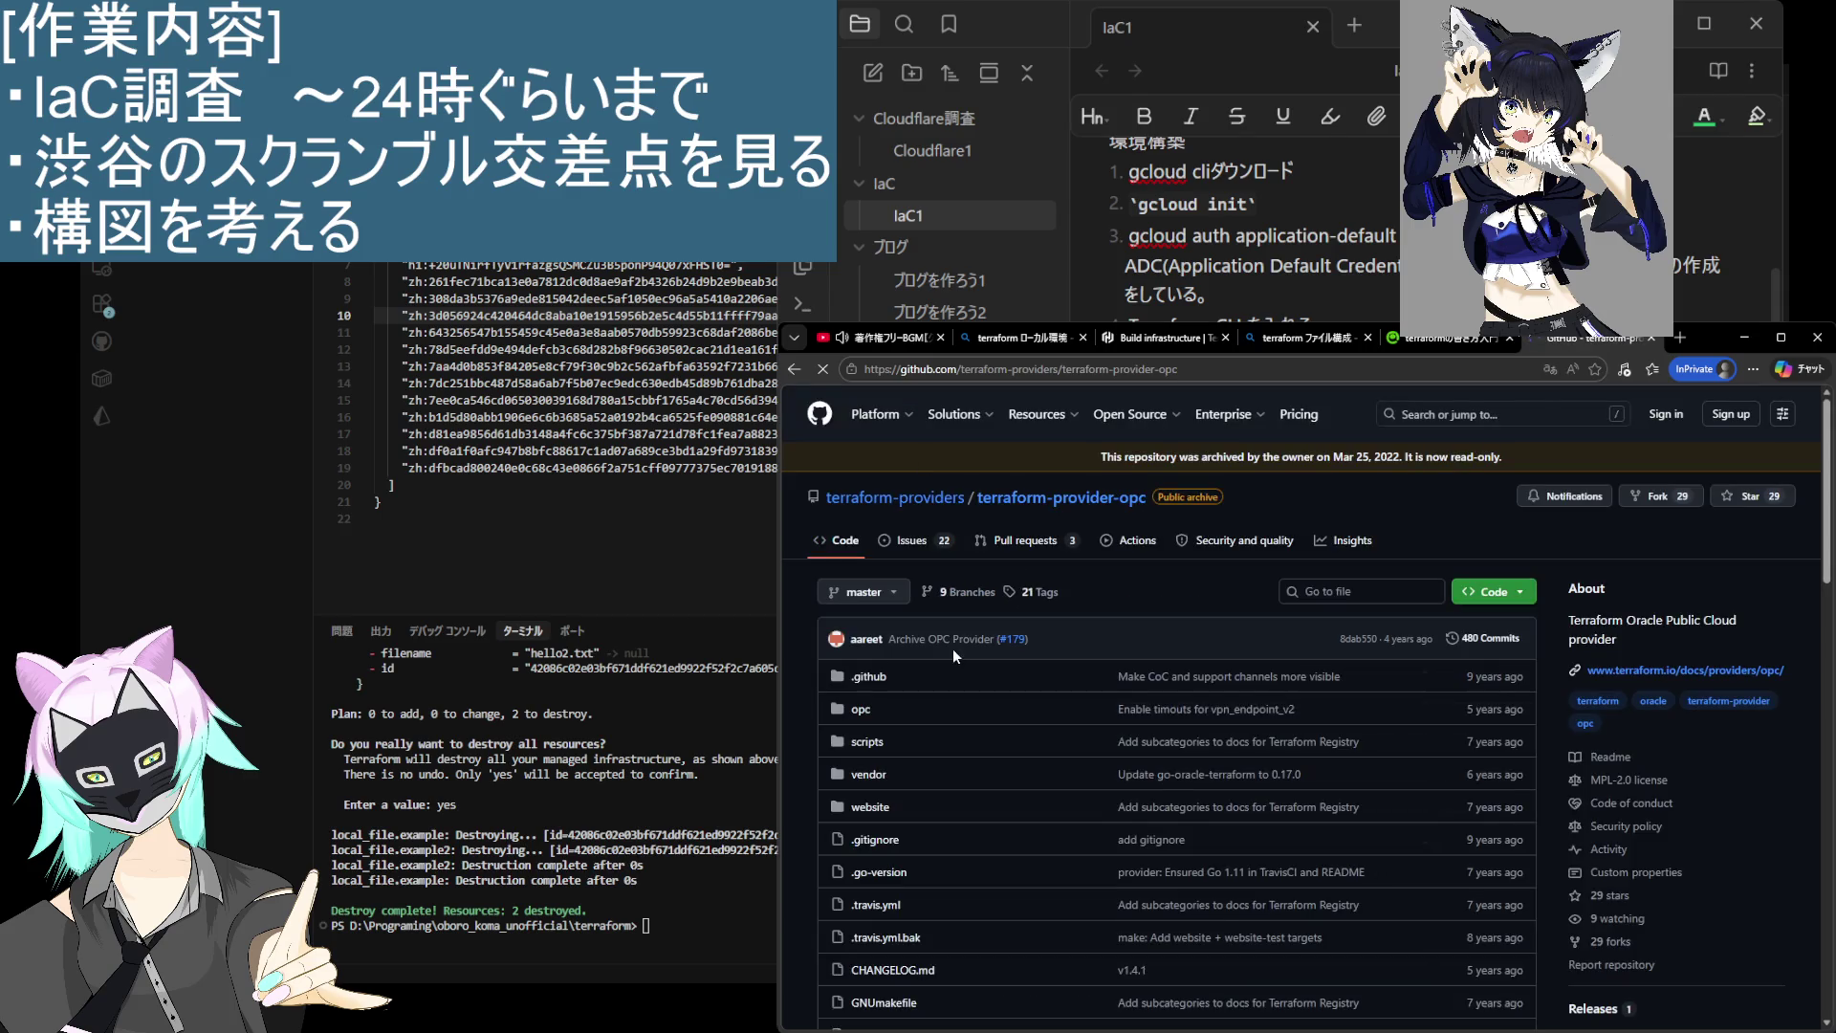
scroll(830, 610, down, 1)
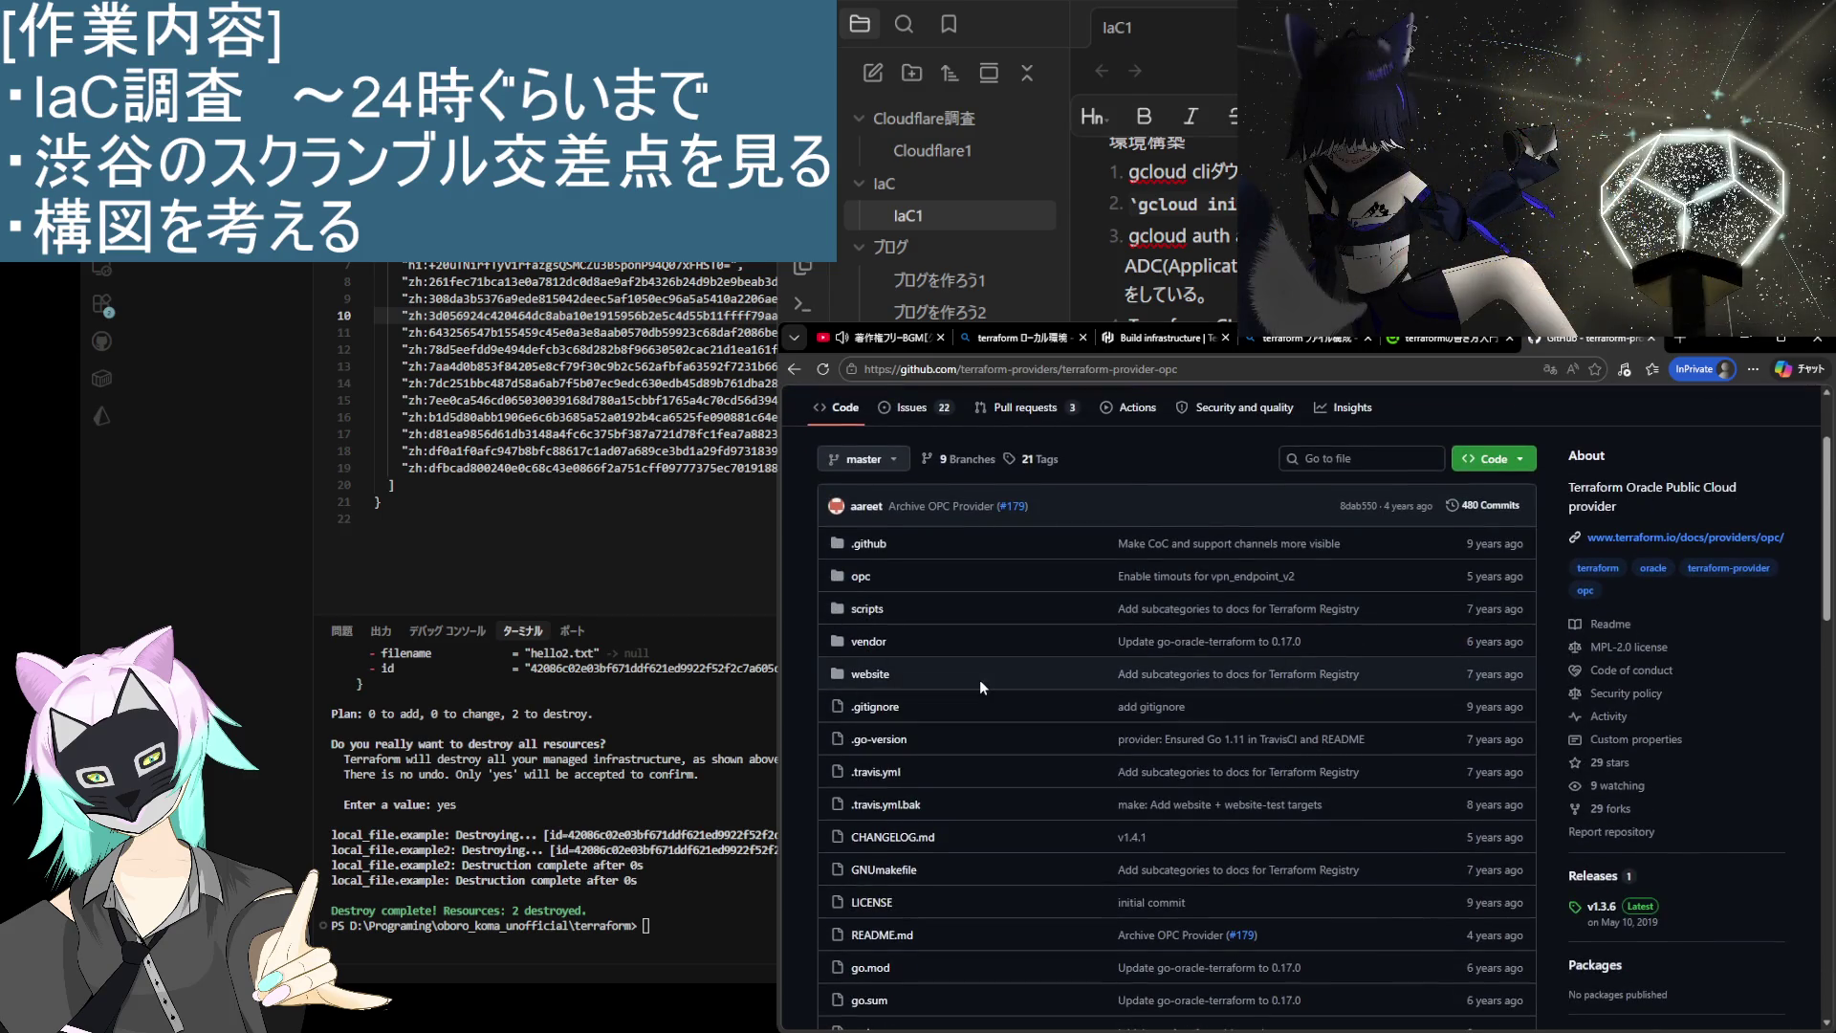
scroll(819, 650, down, 2)
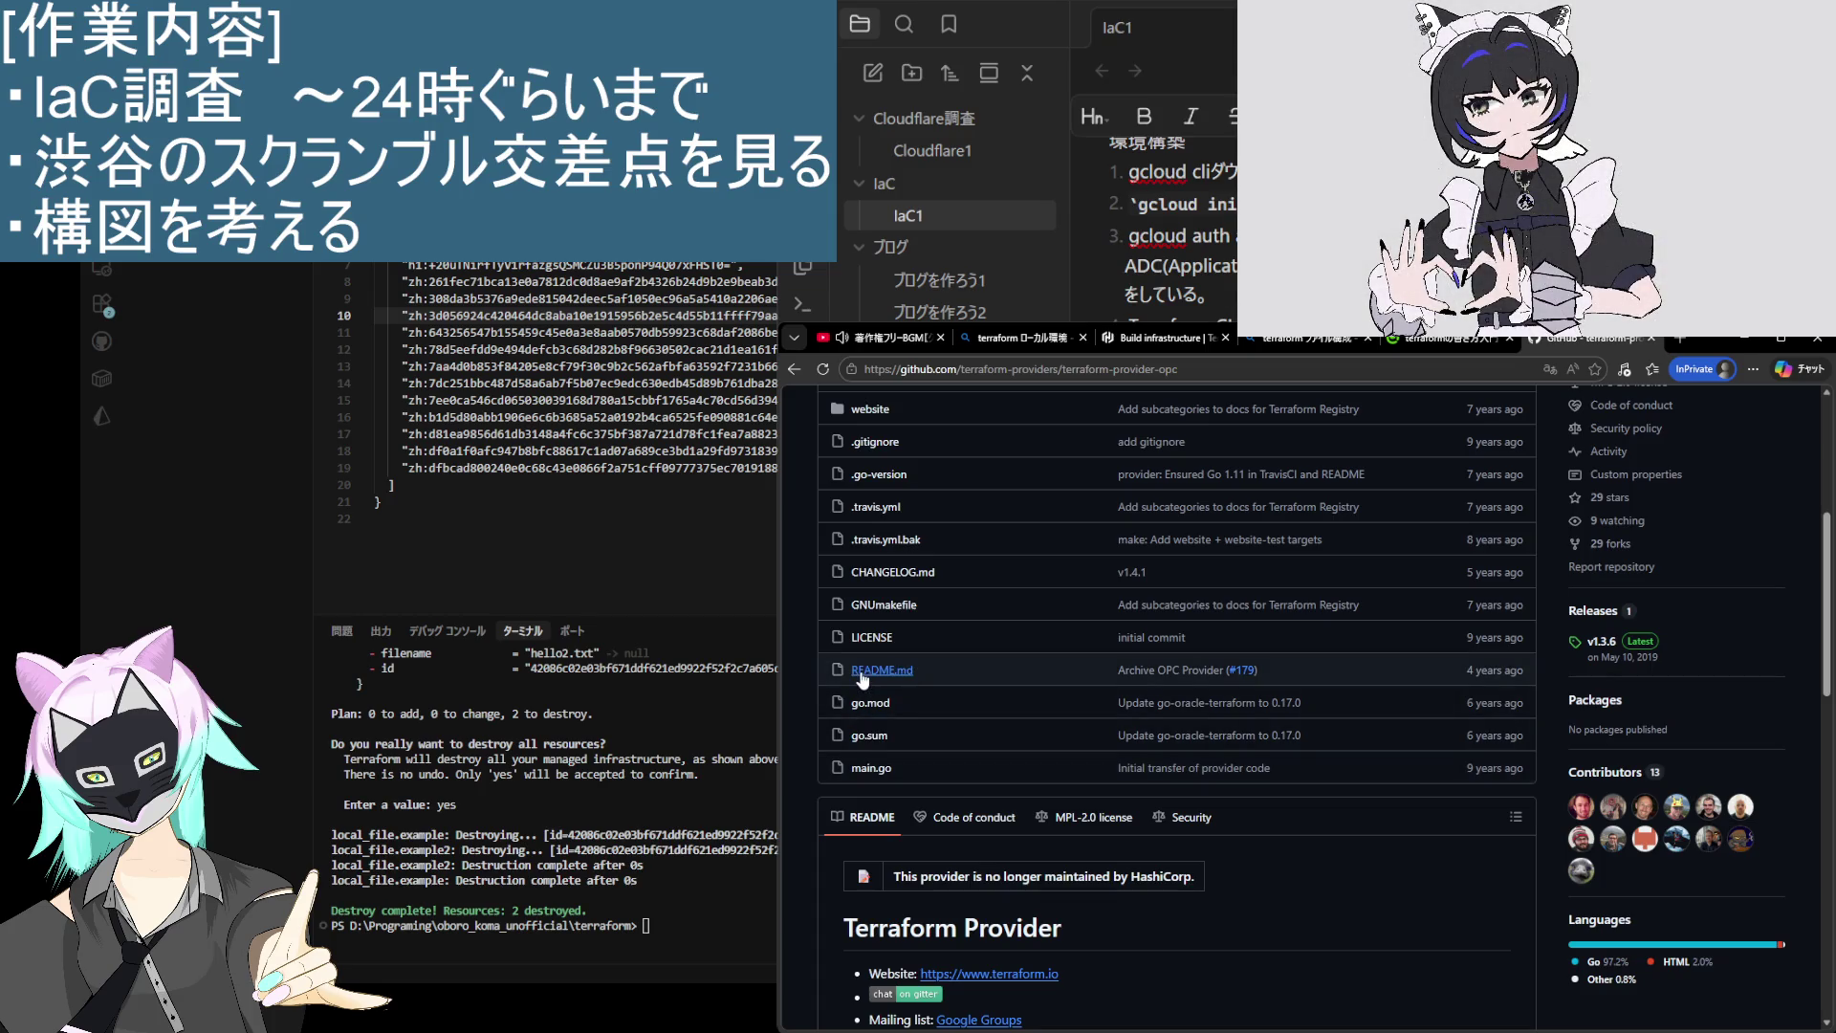
scroll(863, 681, down, 3)
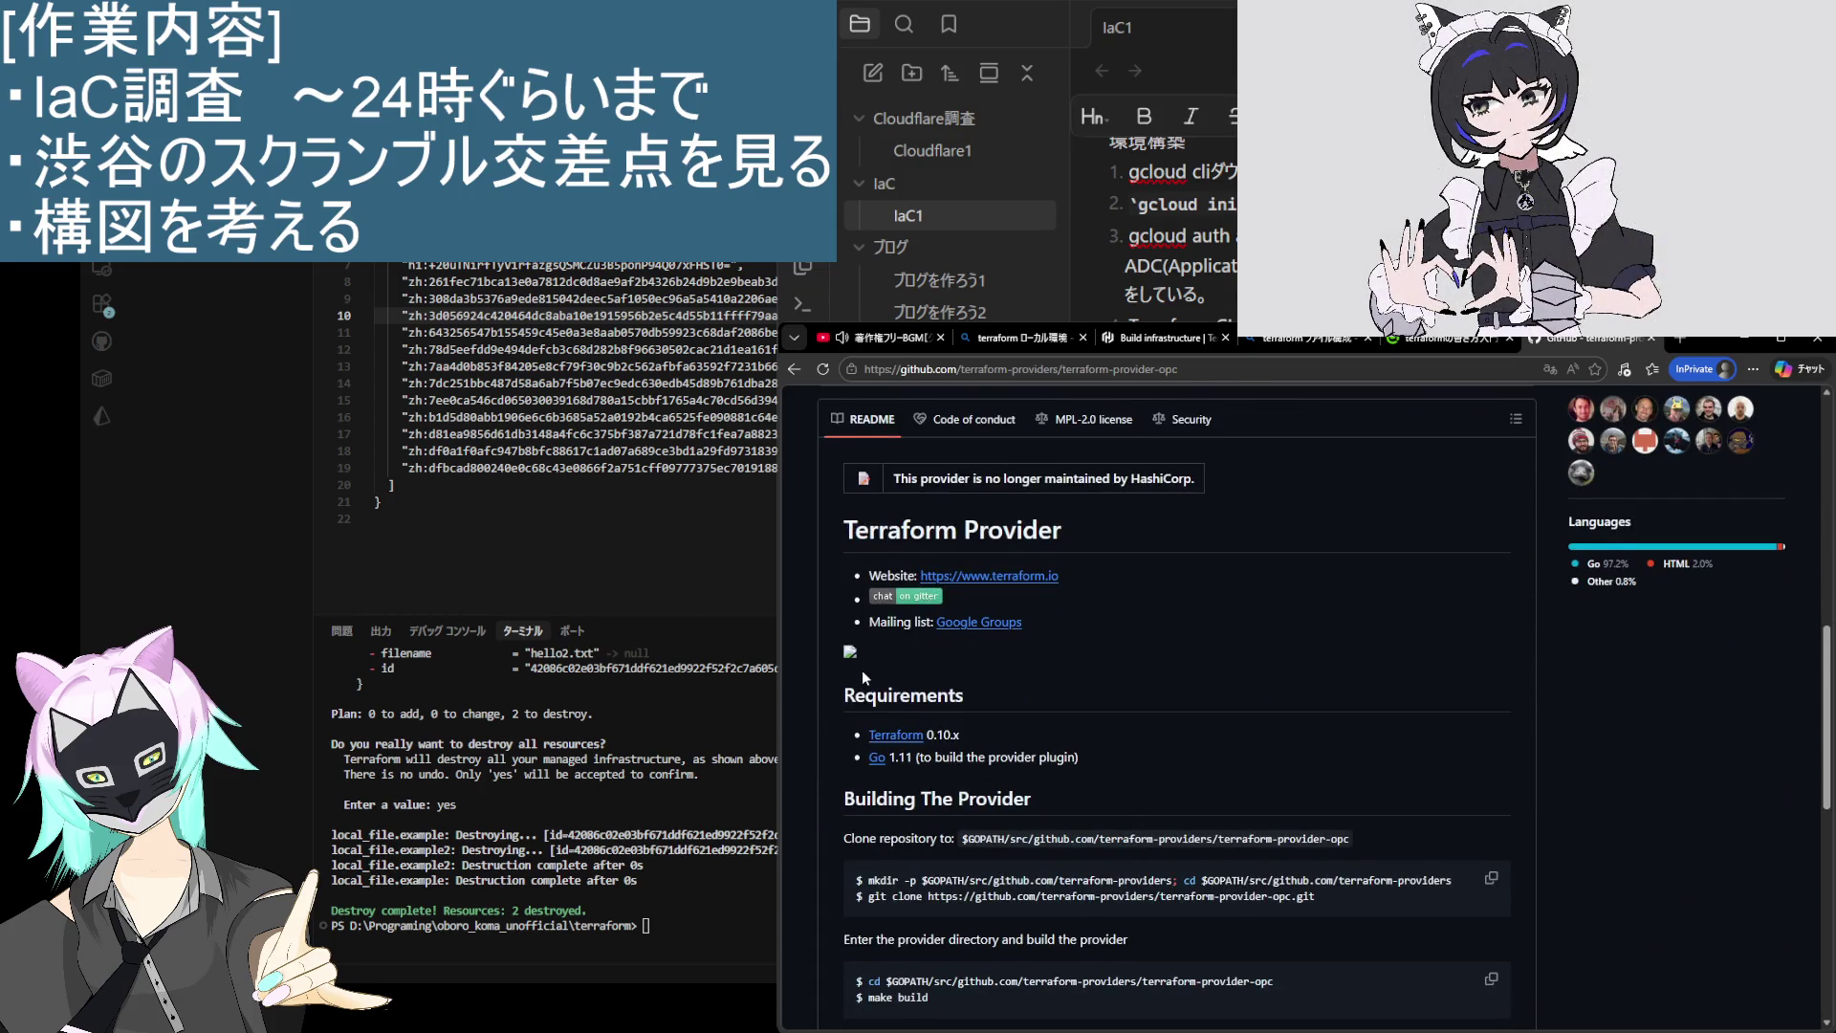
scroll(863, 669, down, 1)
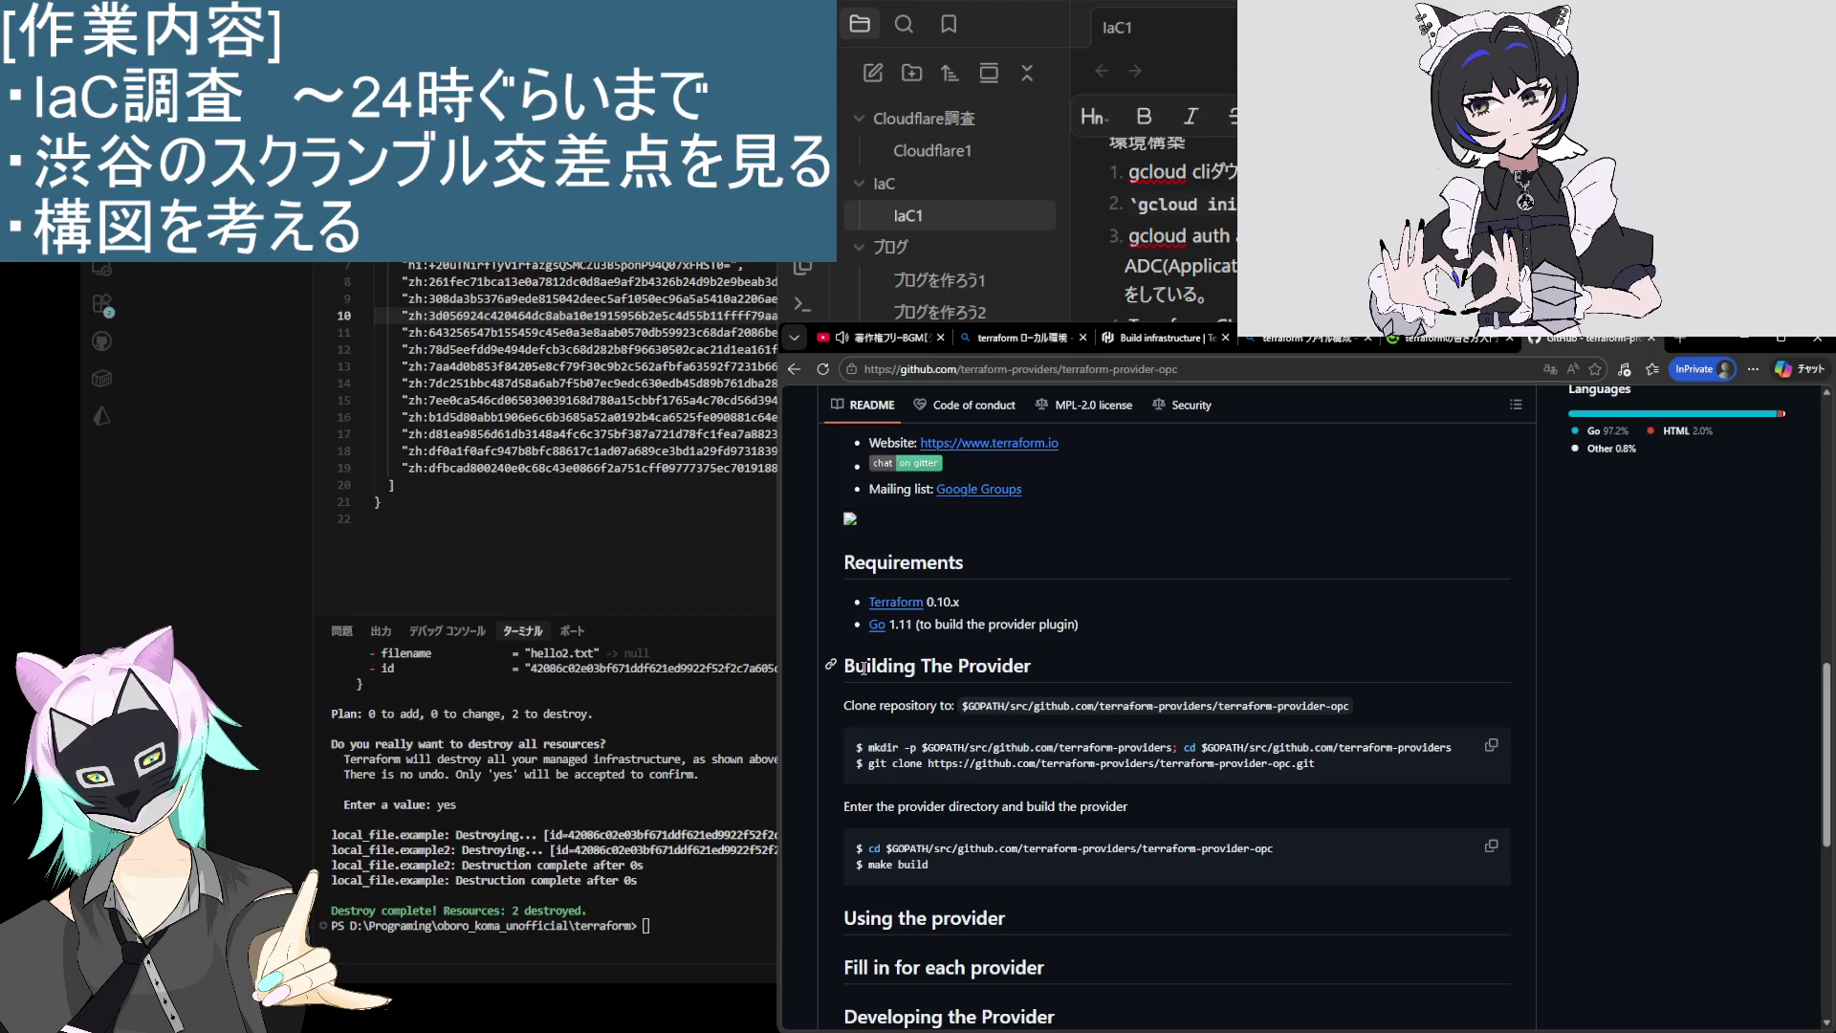
scroll(864, 668, down, 5)
scroll(862, 666, up, 6)
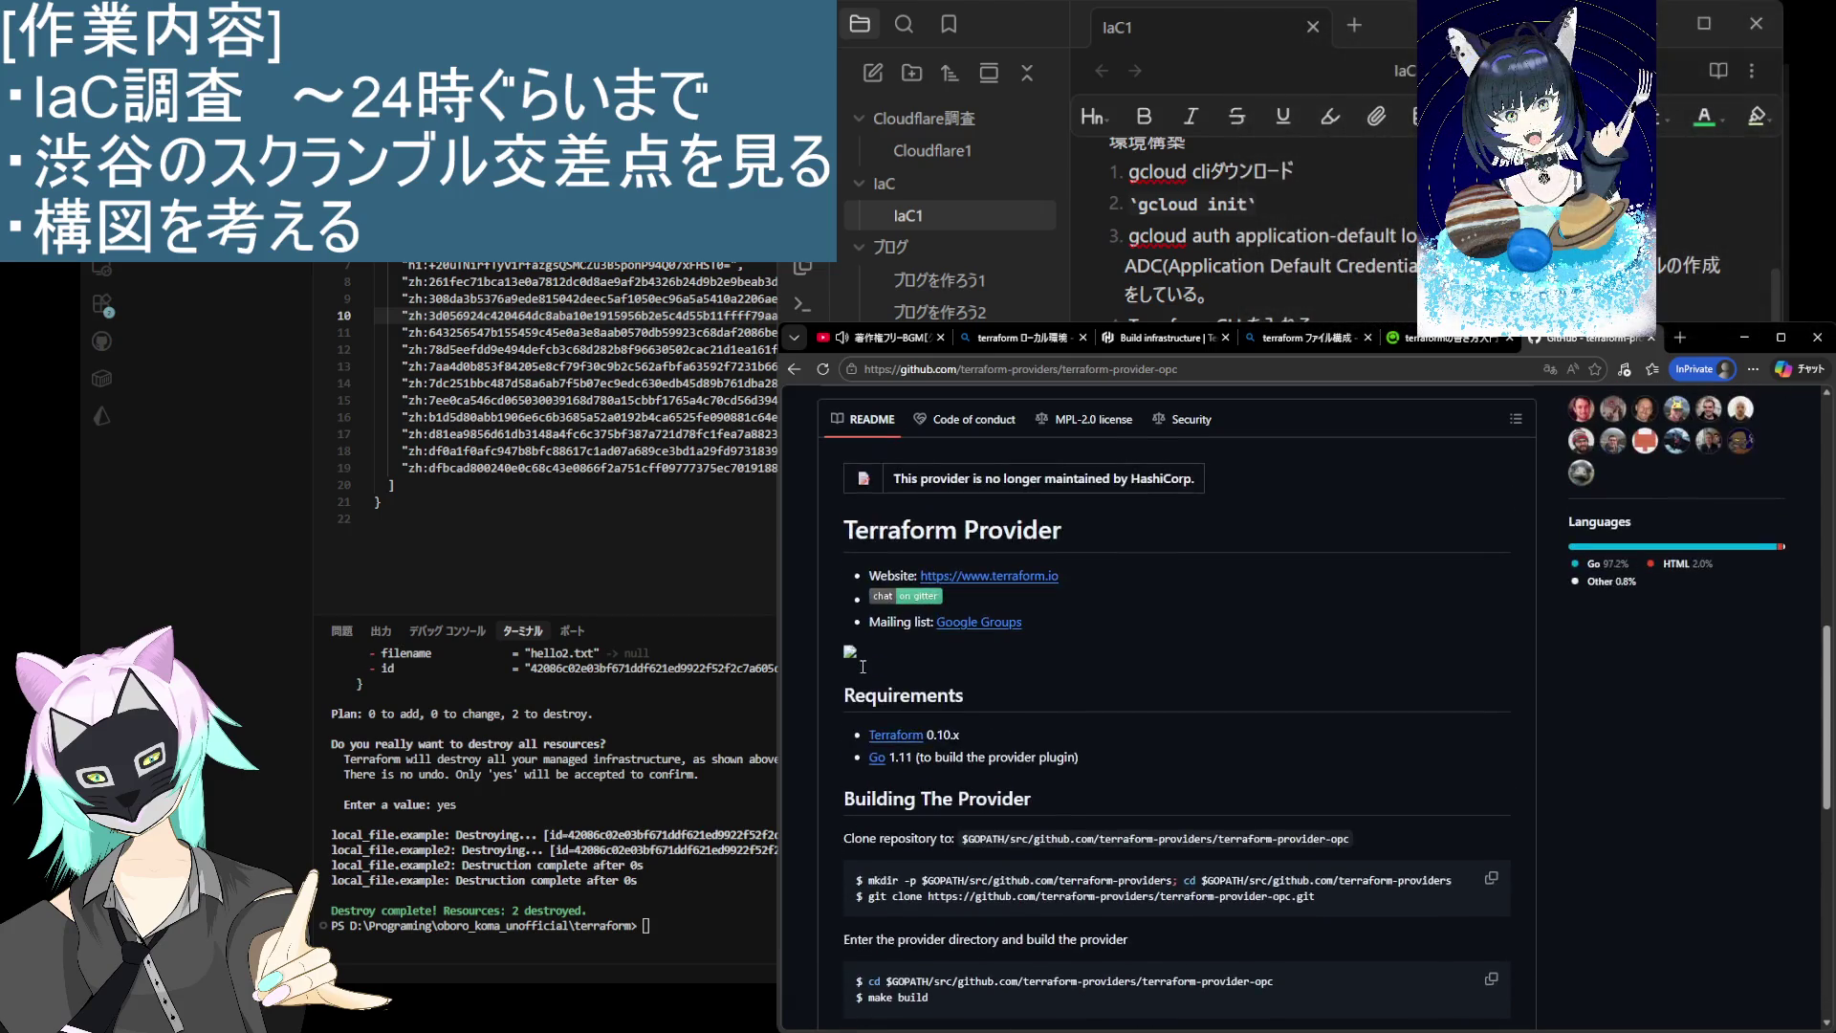
scroll(863, 667, up, 2)
scroll(861, 660, up, 1)
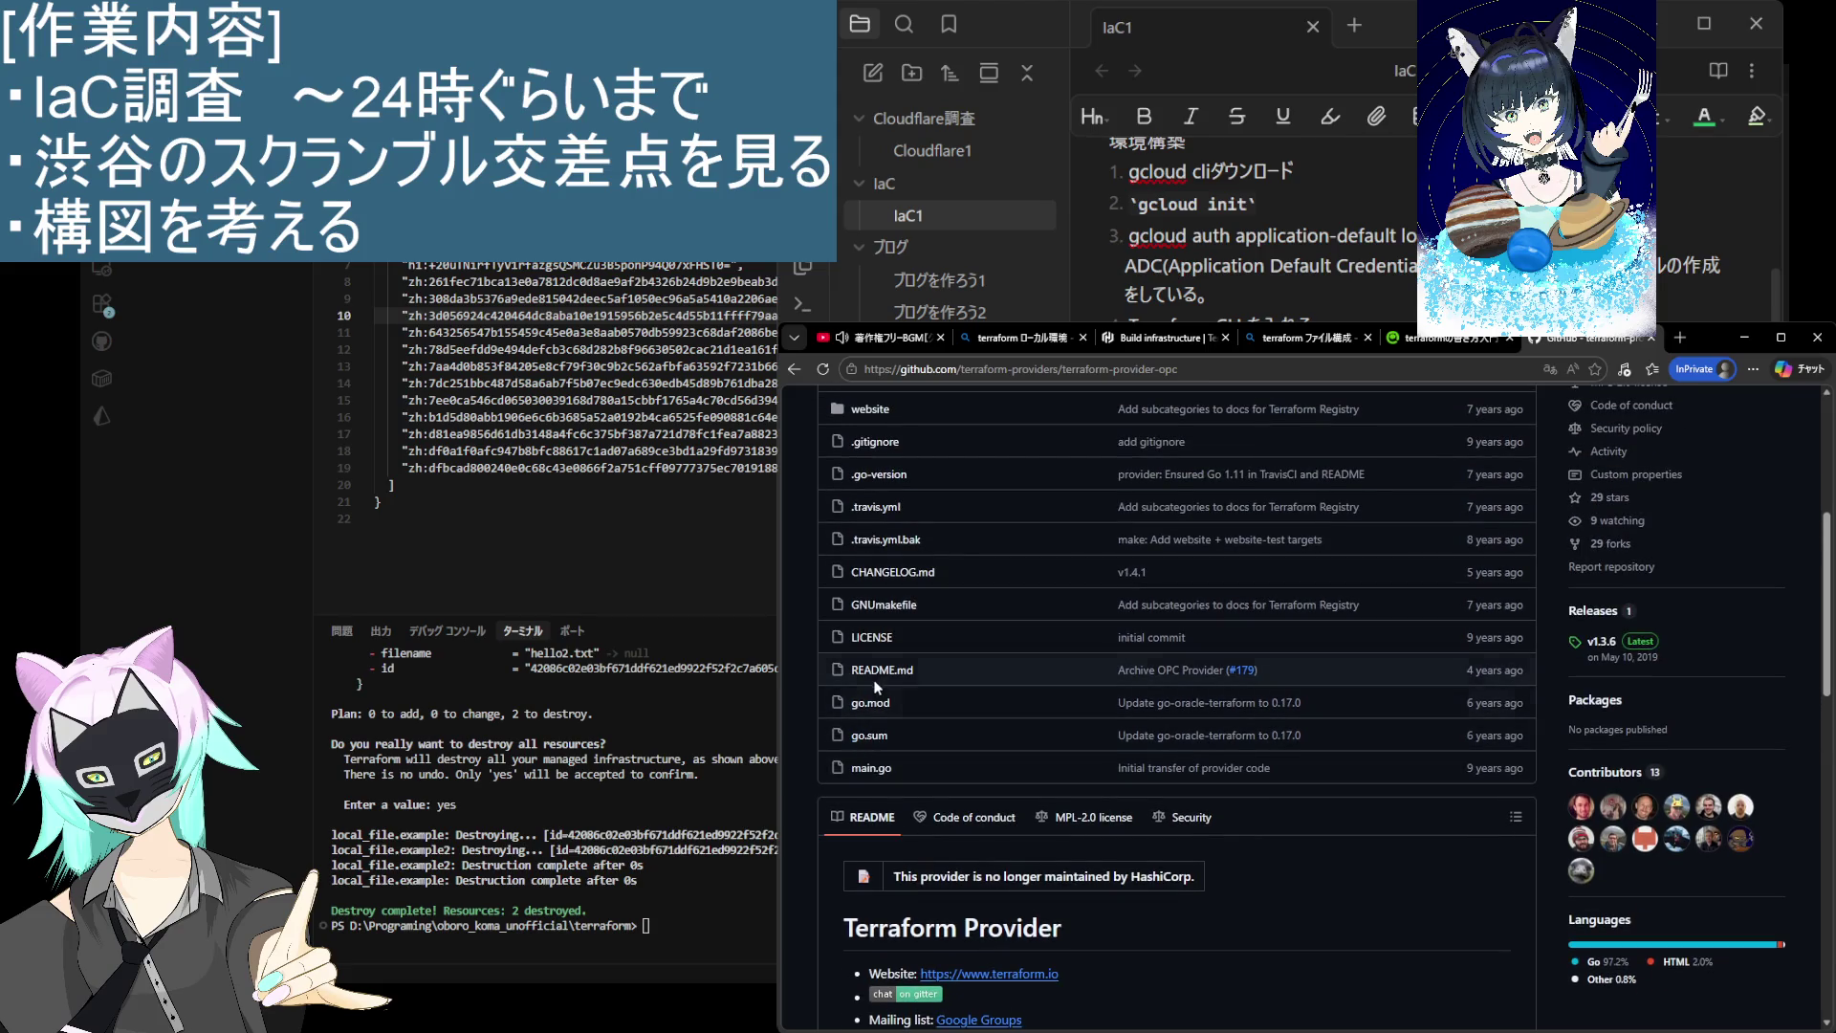
scroll(886, 617, up, 1)
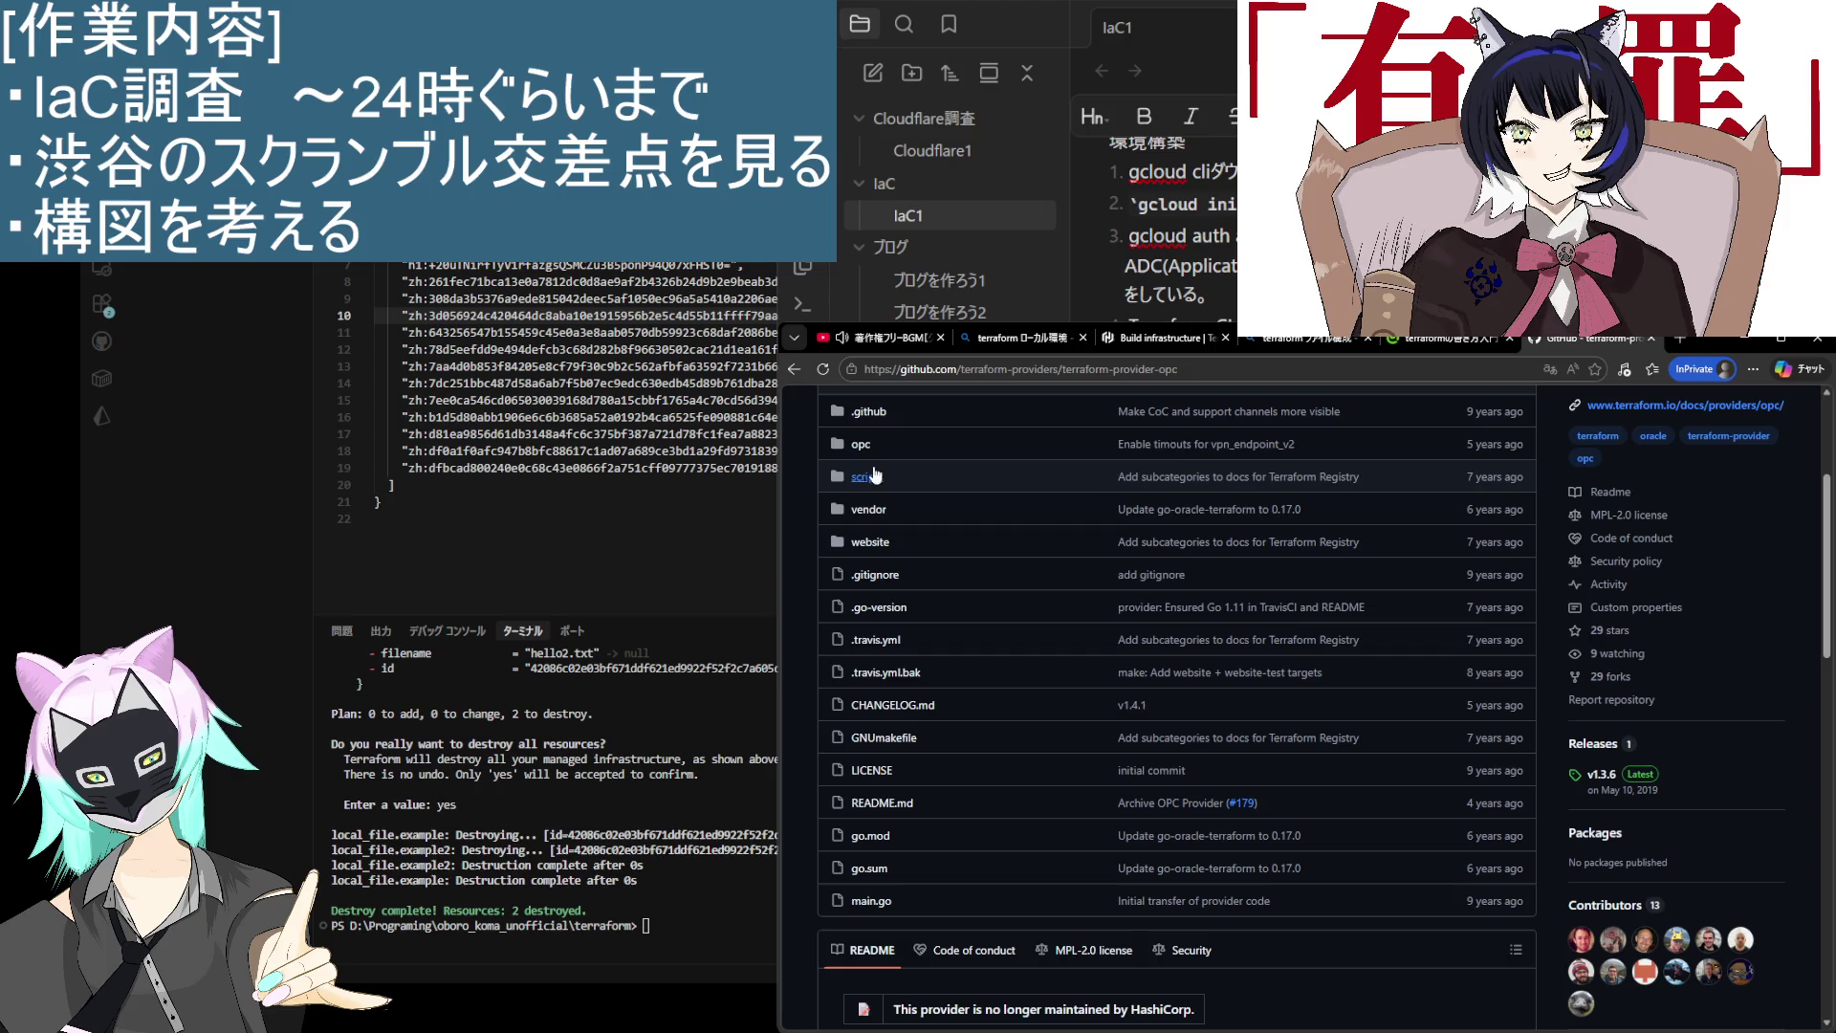
scroll(871, 448, up, 1)
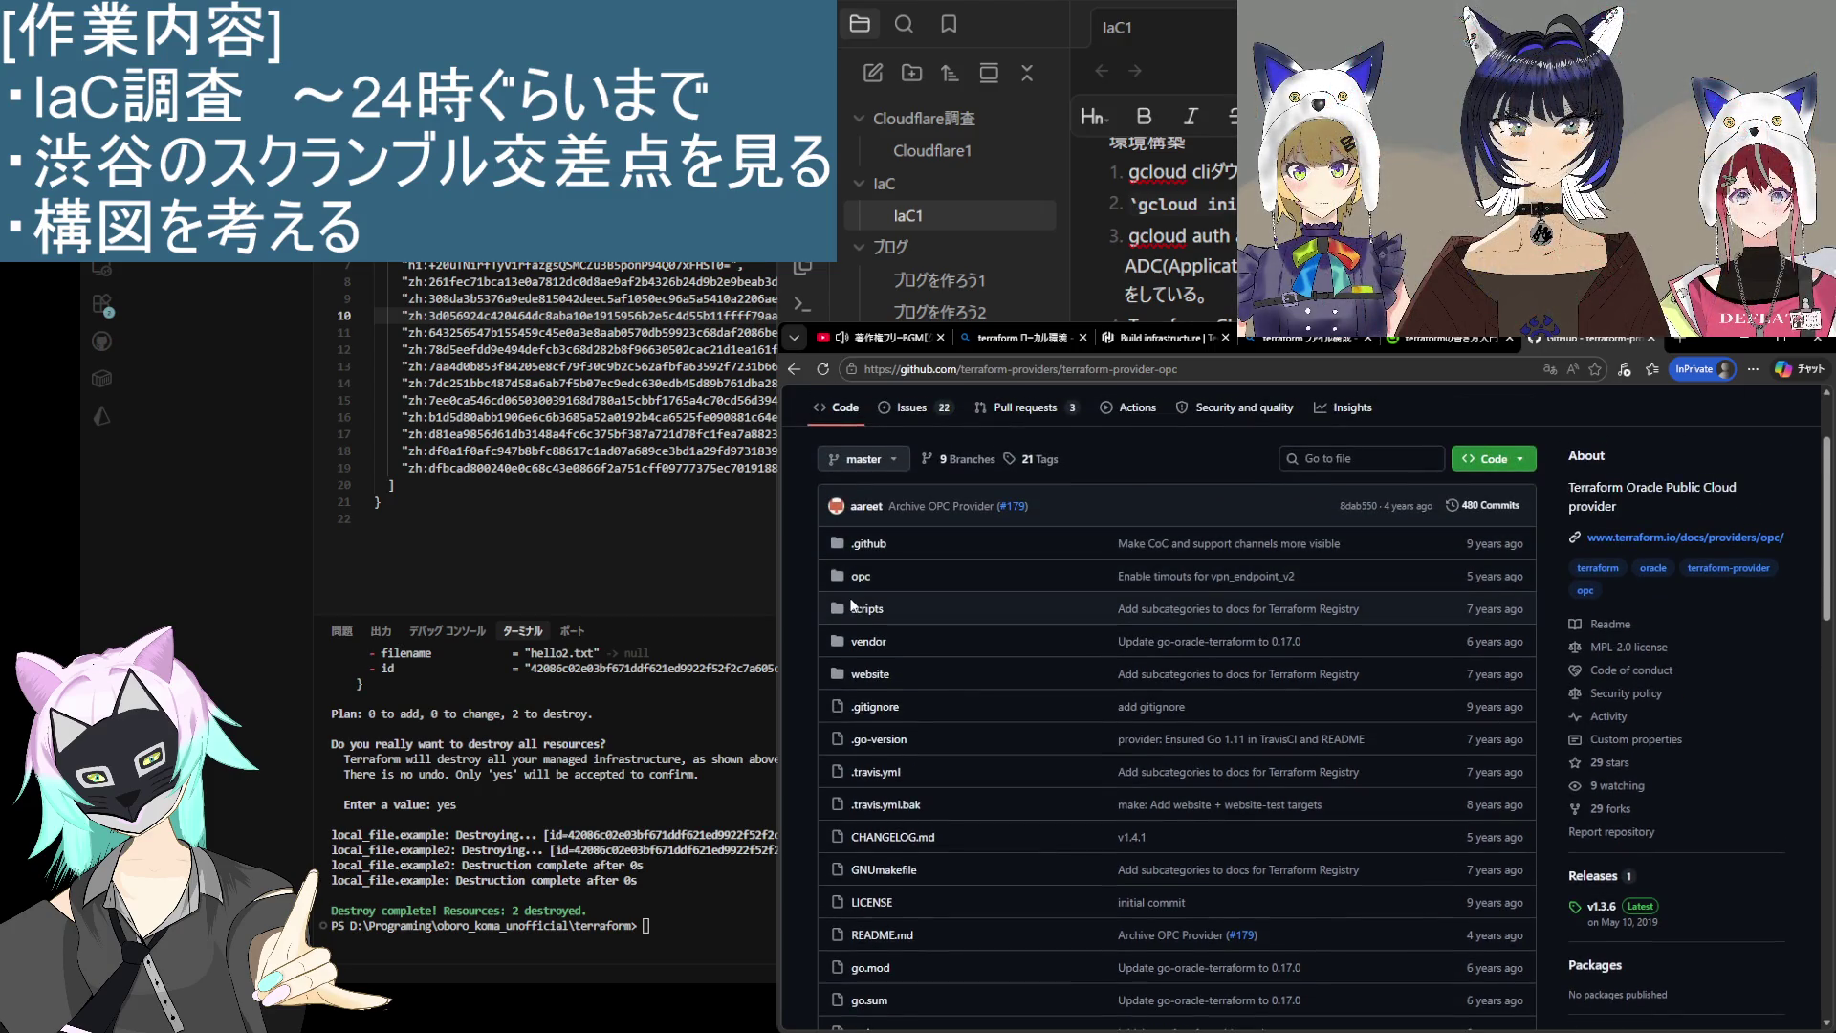
click(859, 576)
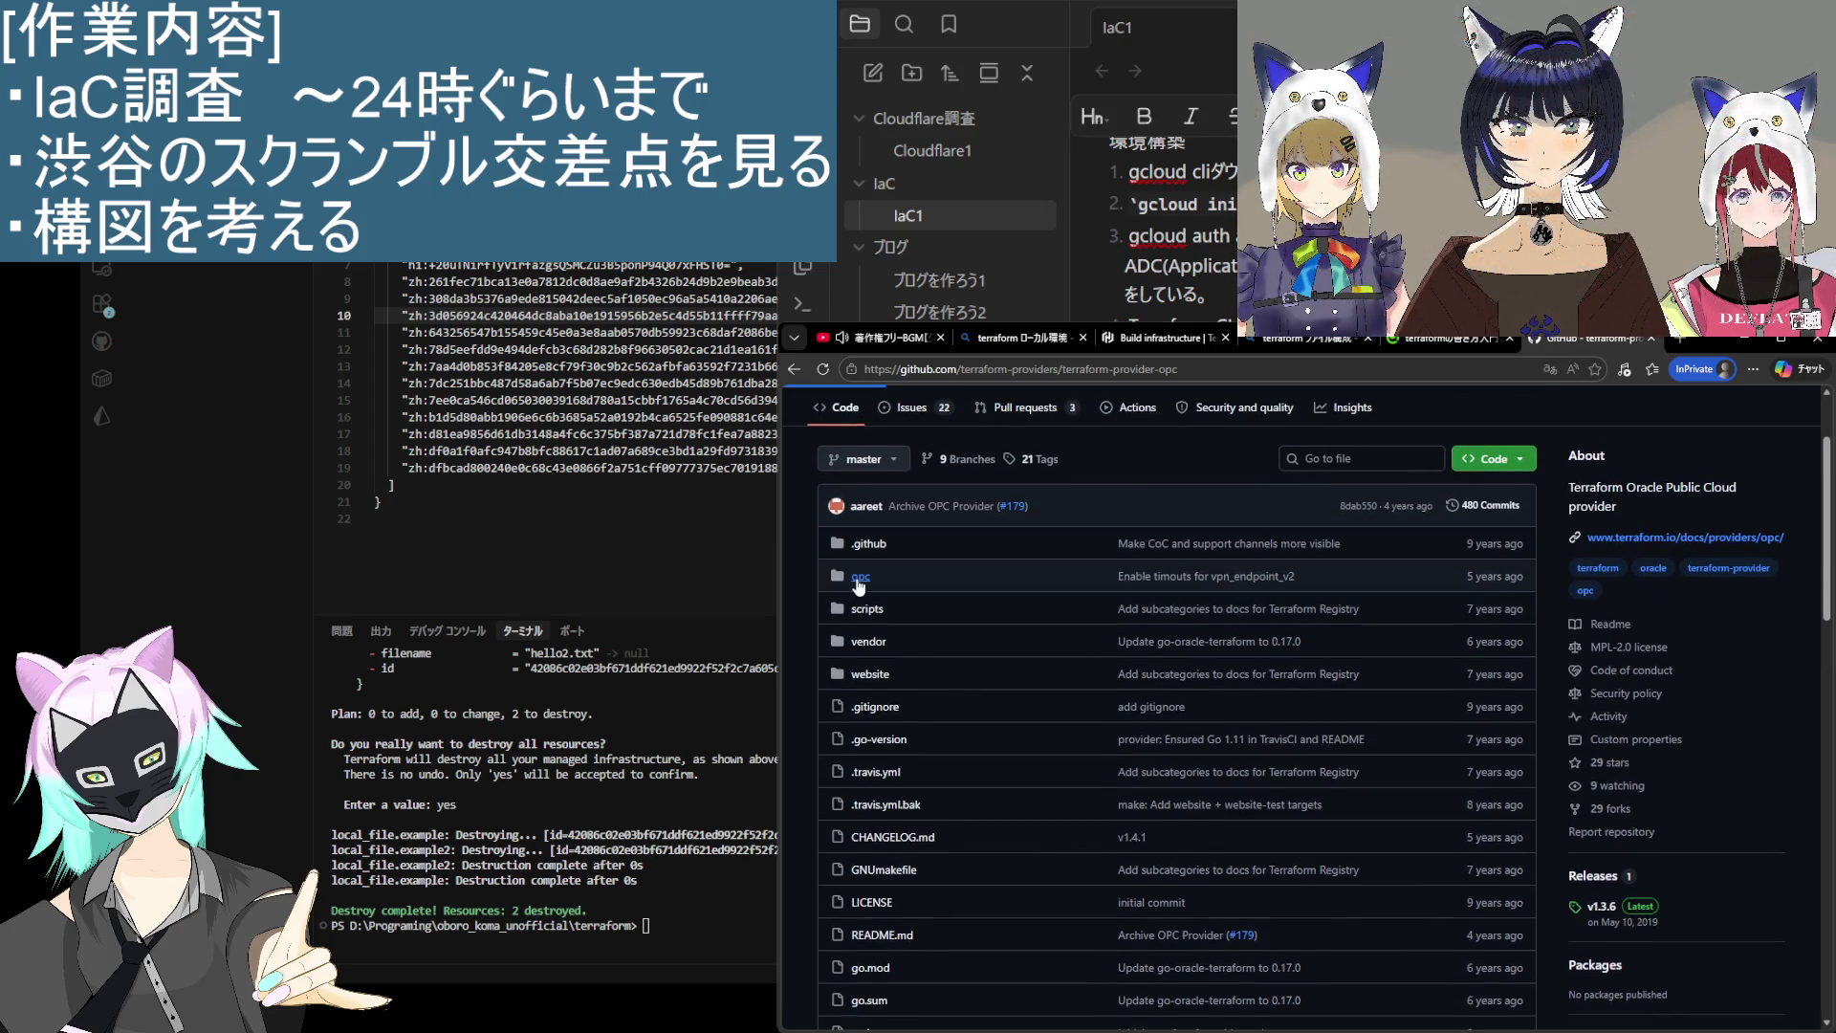
scroll(1209, 728, down, 10)
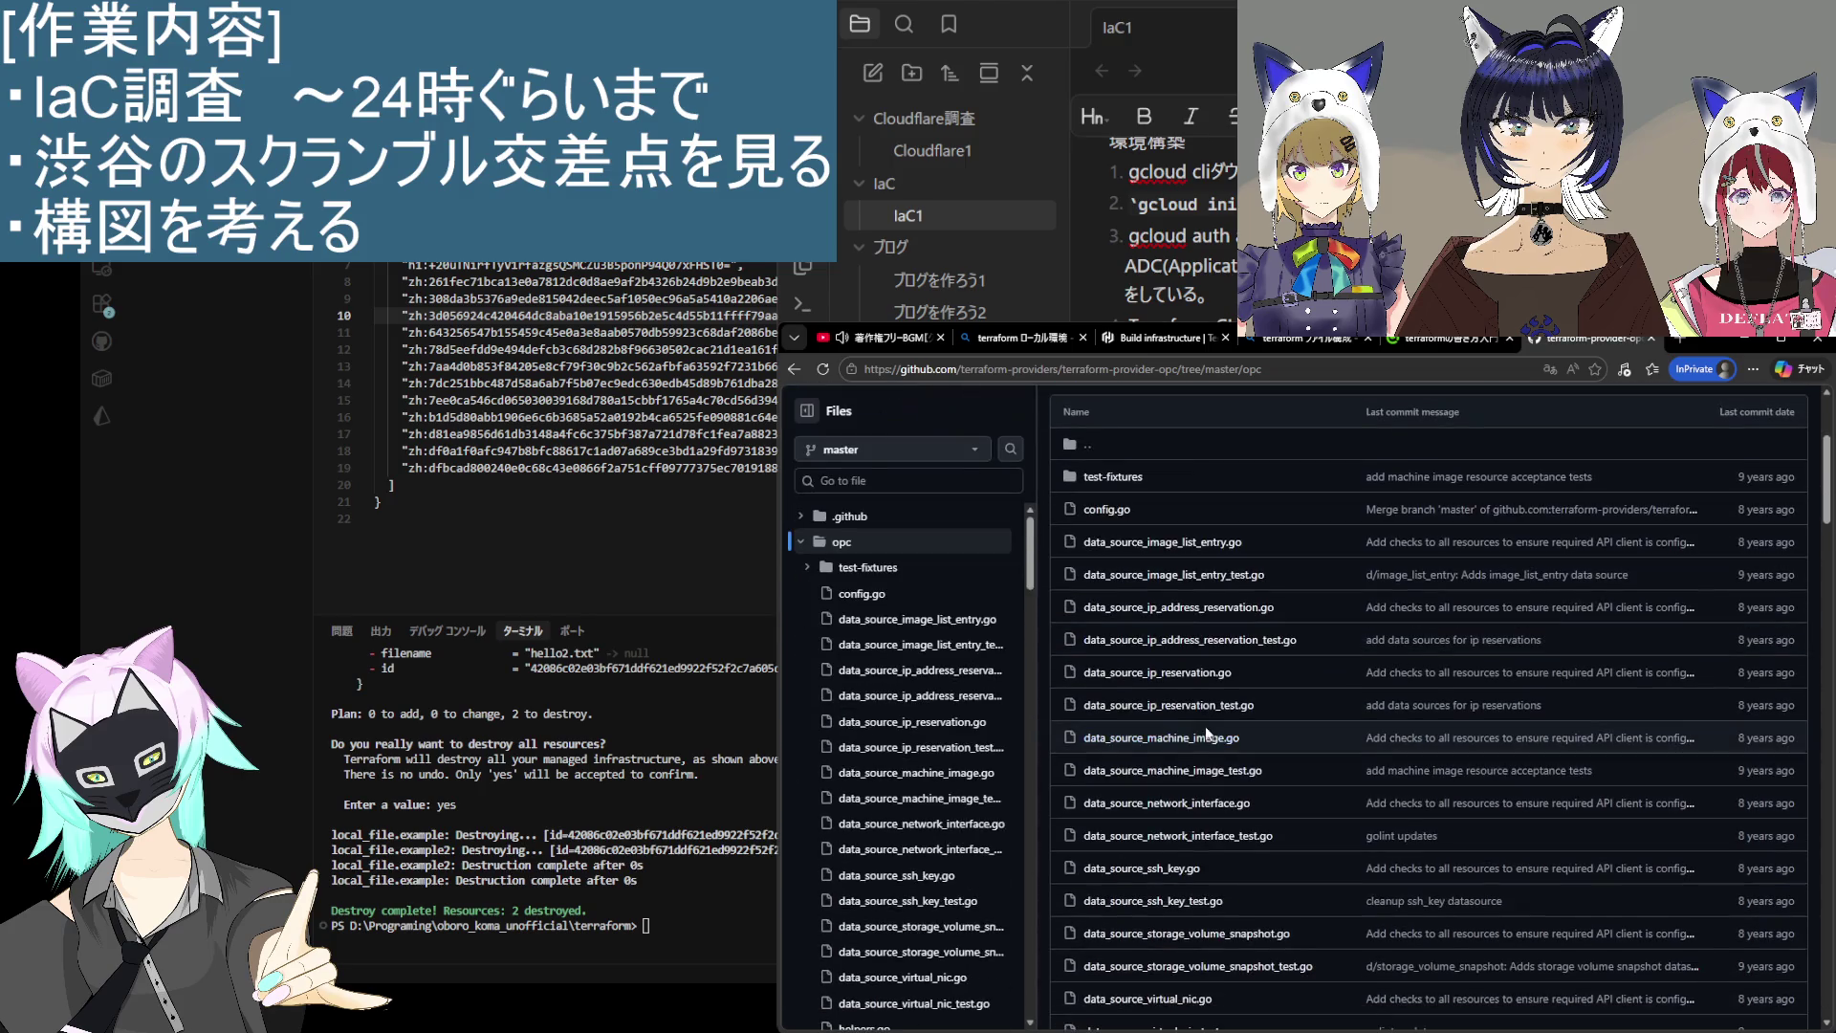
scroll(1178, 702, down, 10)
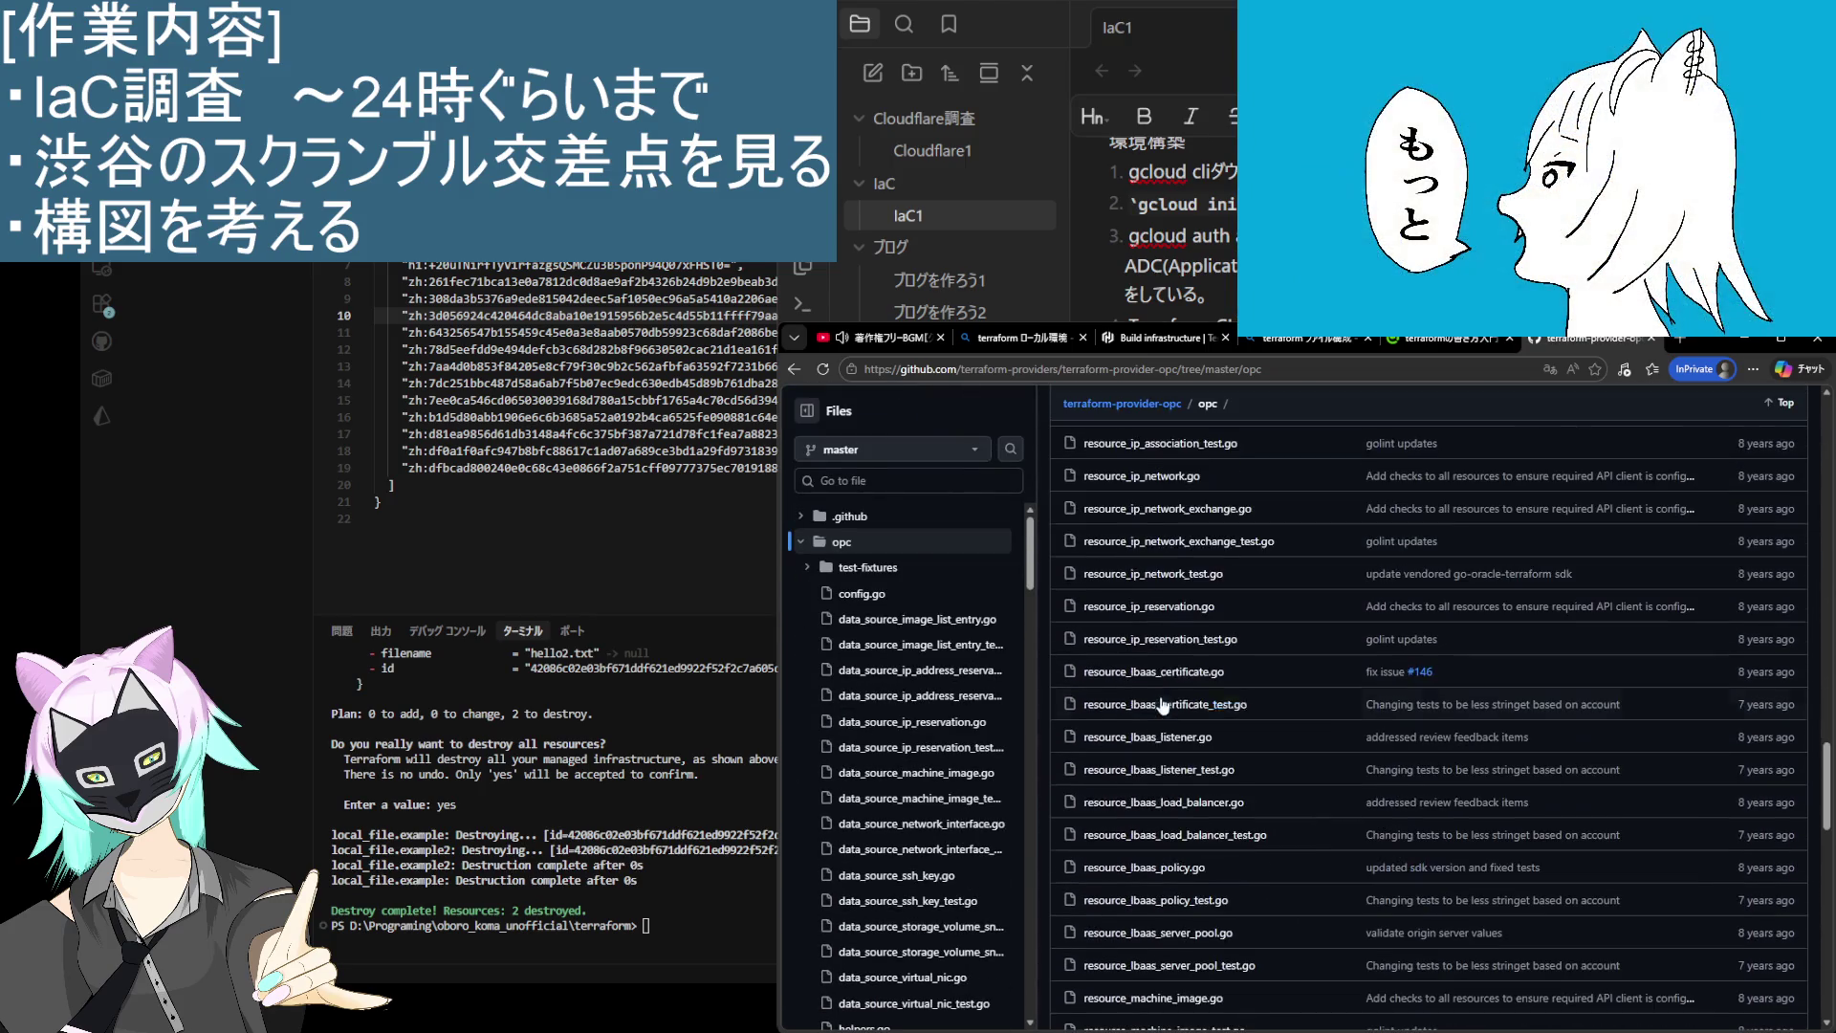
key(alt+Left)
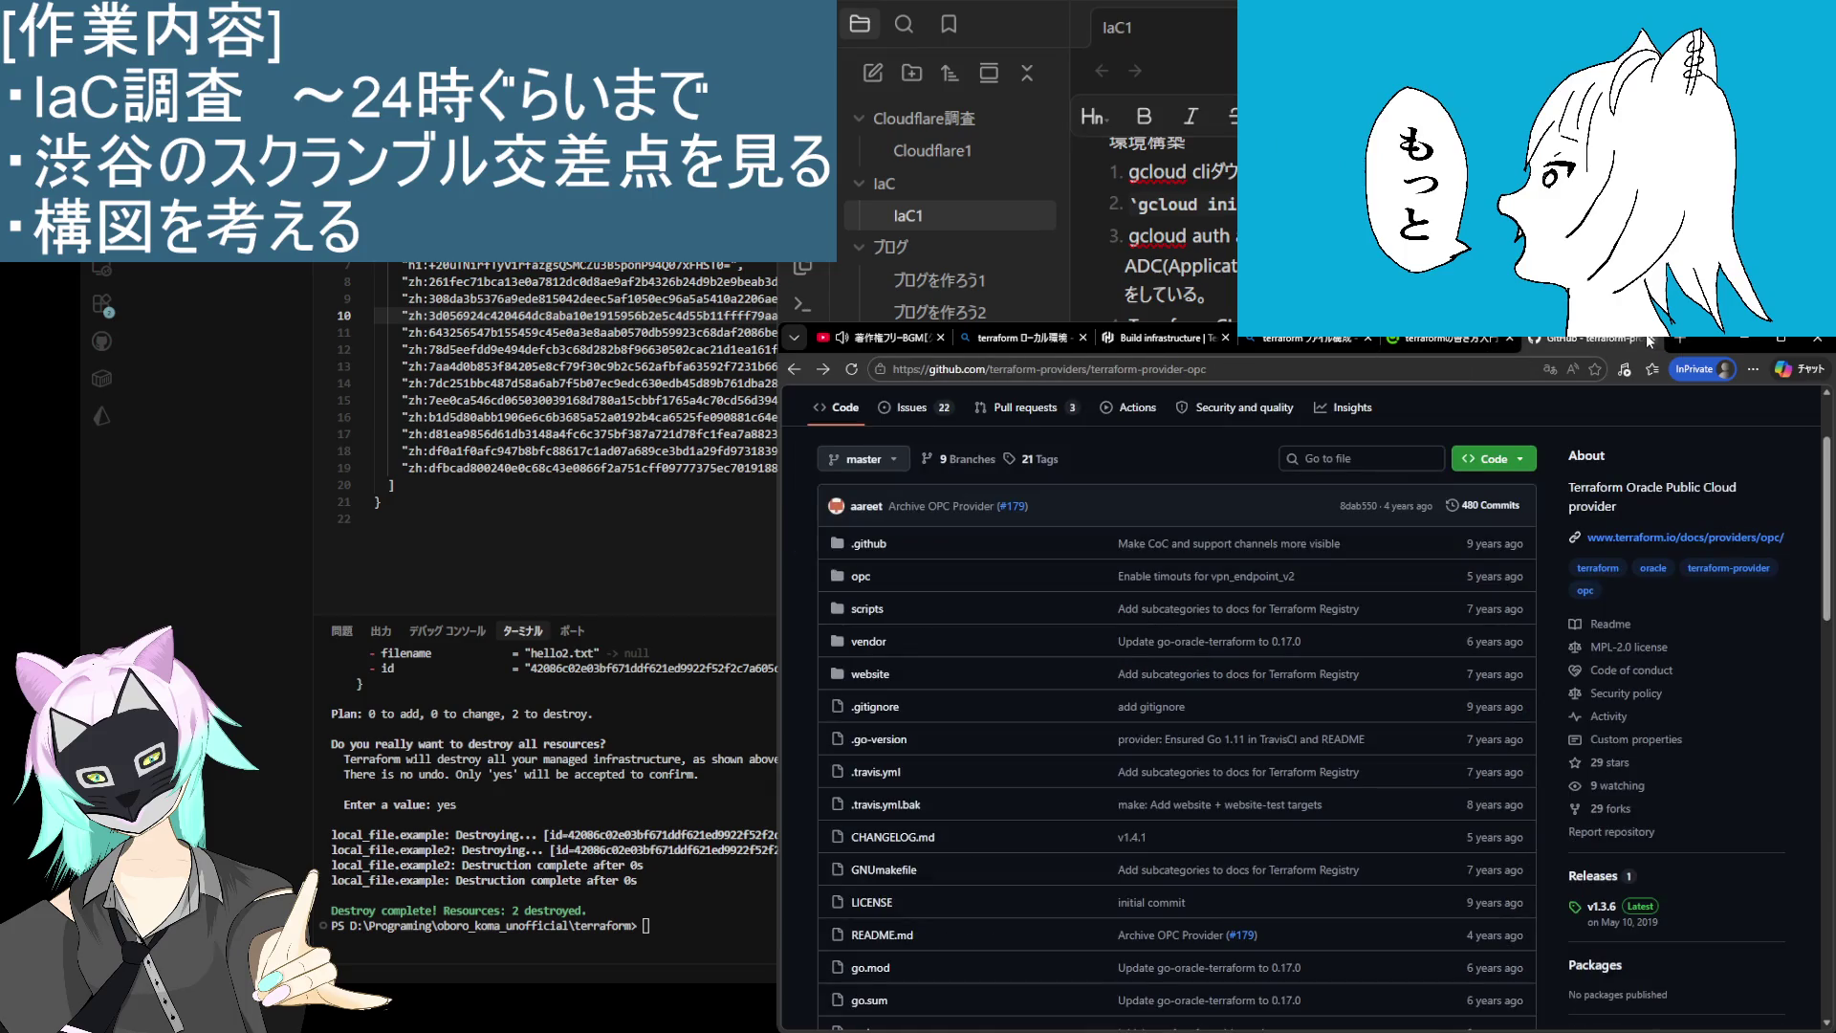
Step: Close the GitHub repository page and briefly highlight the line recommending sample code and docs
click(1649, 340)
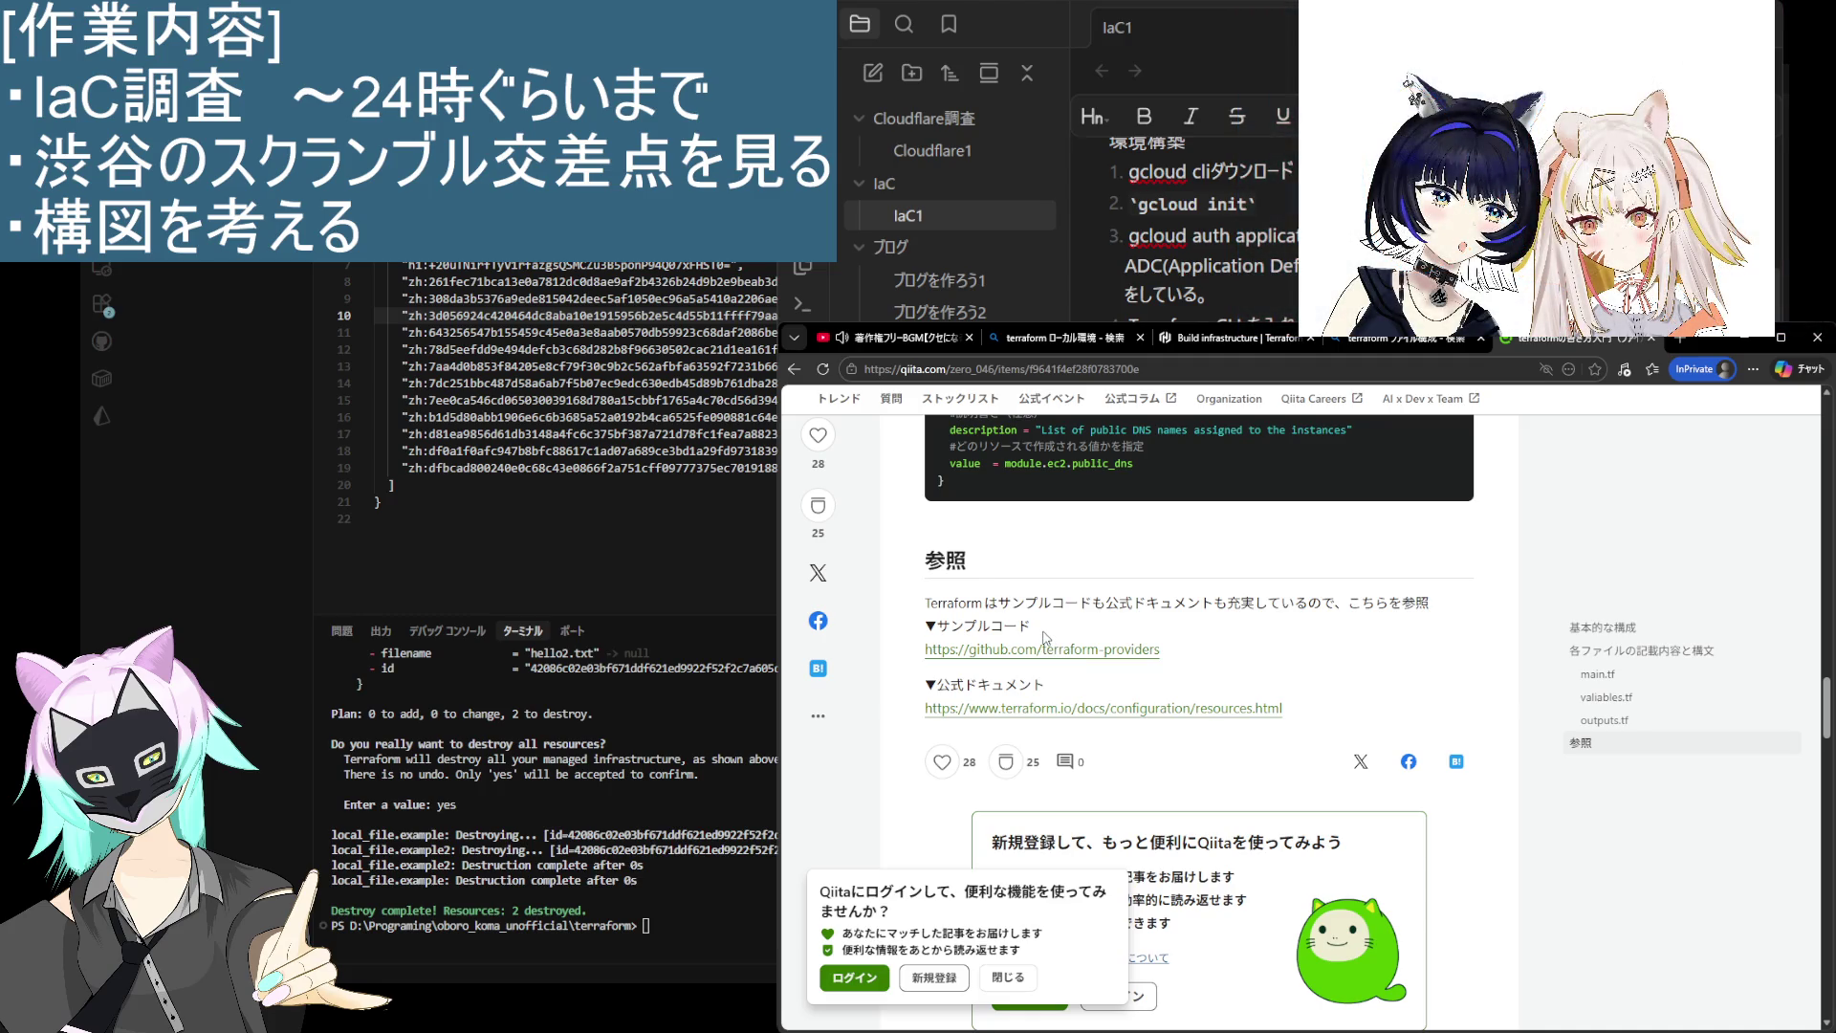
drag(998, 611, 1411, 603)
click(1208, 634)
Step: Return to the 'terraform ファイル構成' results and expand the full AI-generated answer
scroll(1126, 538, up, 5)
key(alt+Left)
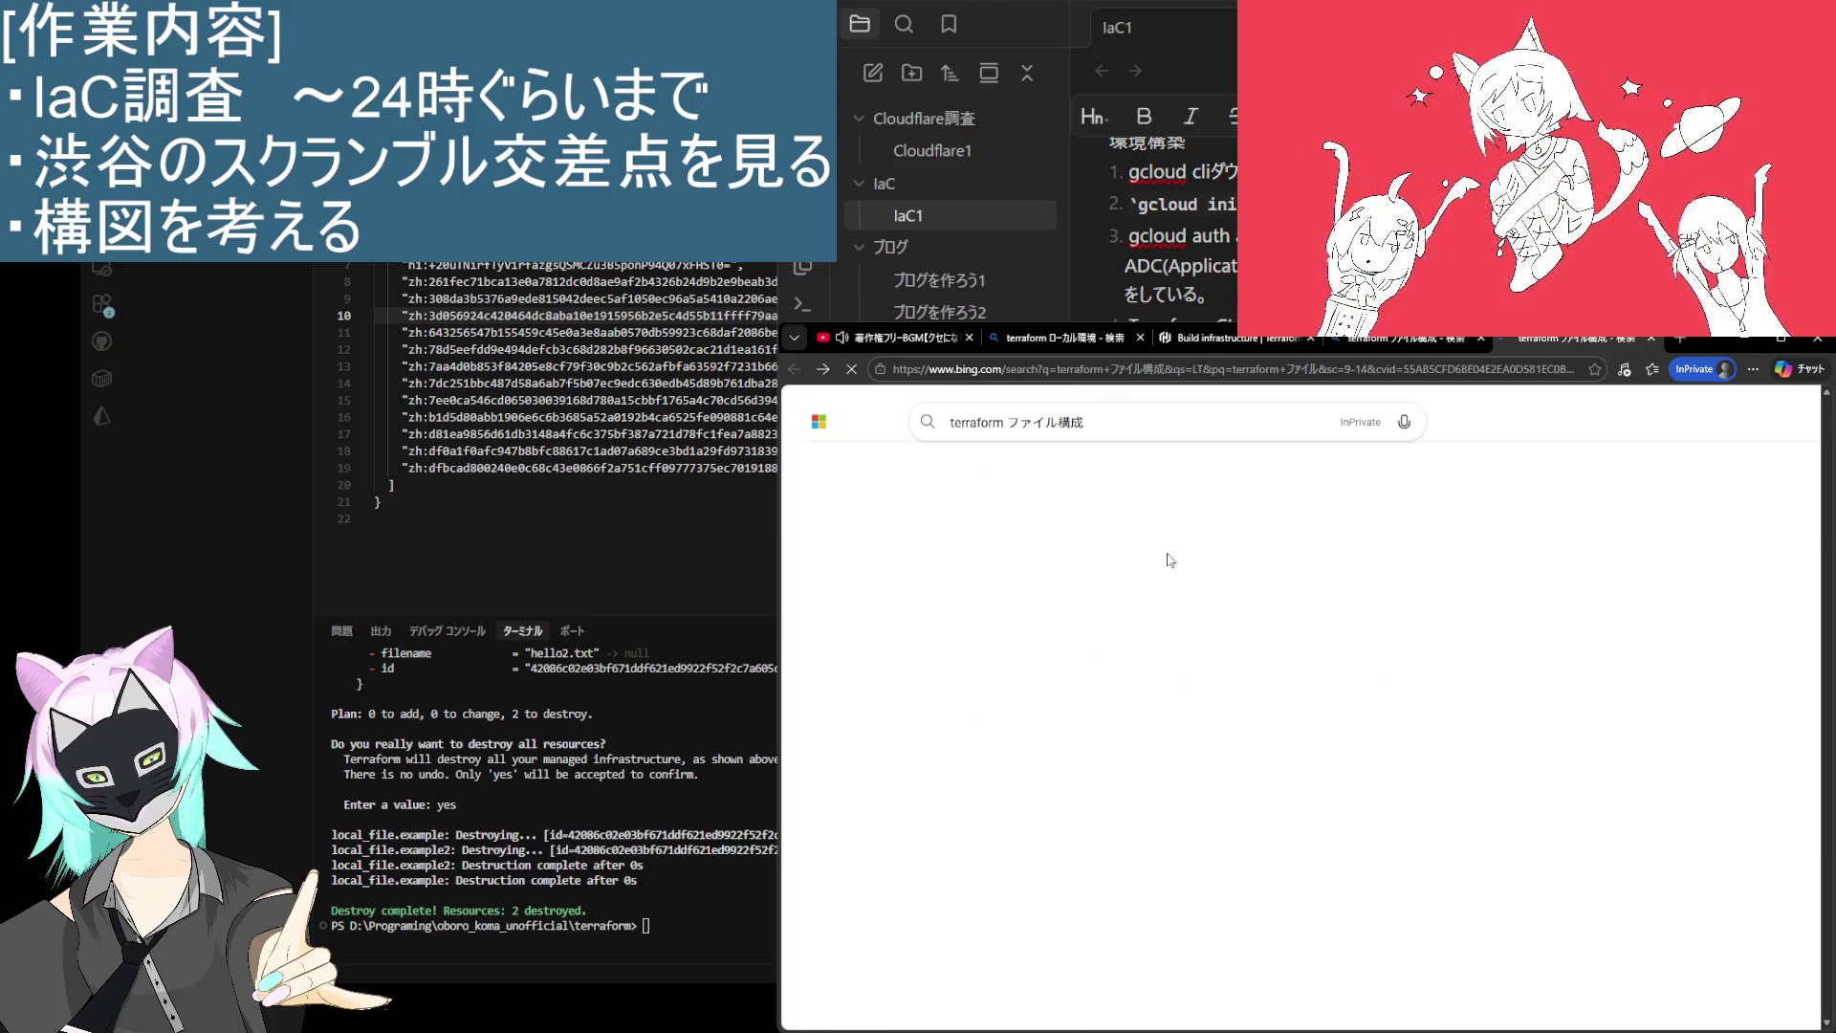
scroll(1137, 617, down, 3)
click(1137, 705)
scroll(1134, 726, down, 5)
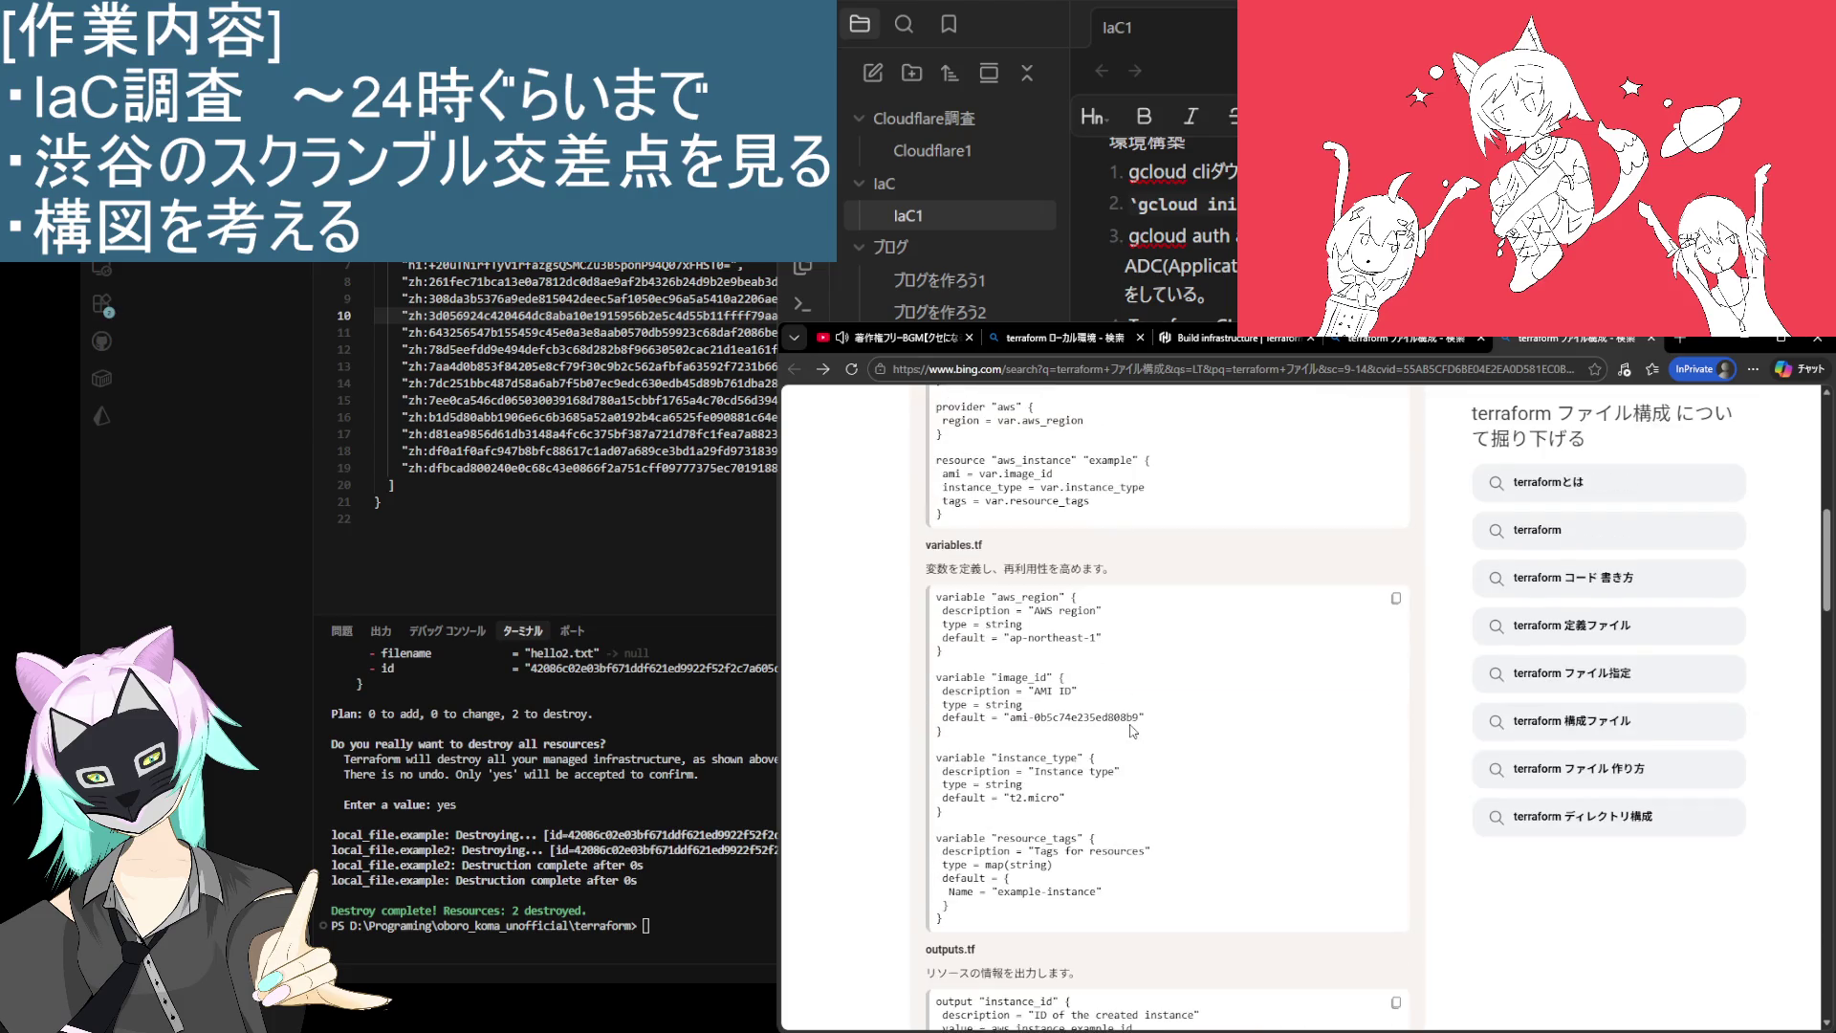
scroll(1131, 738, down, 5)
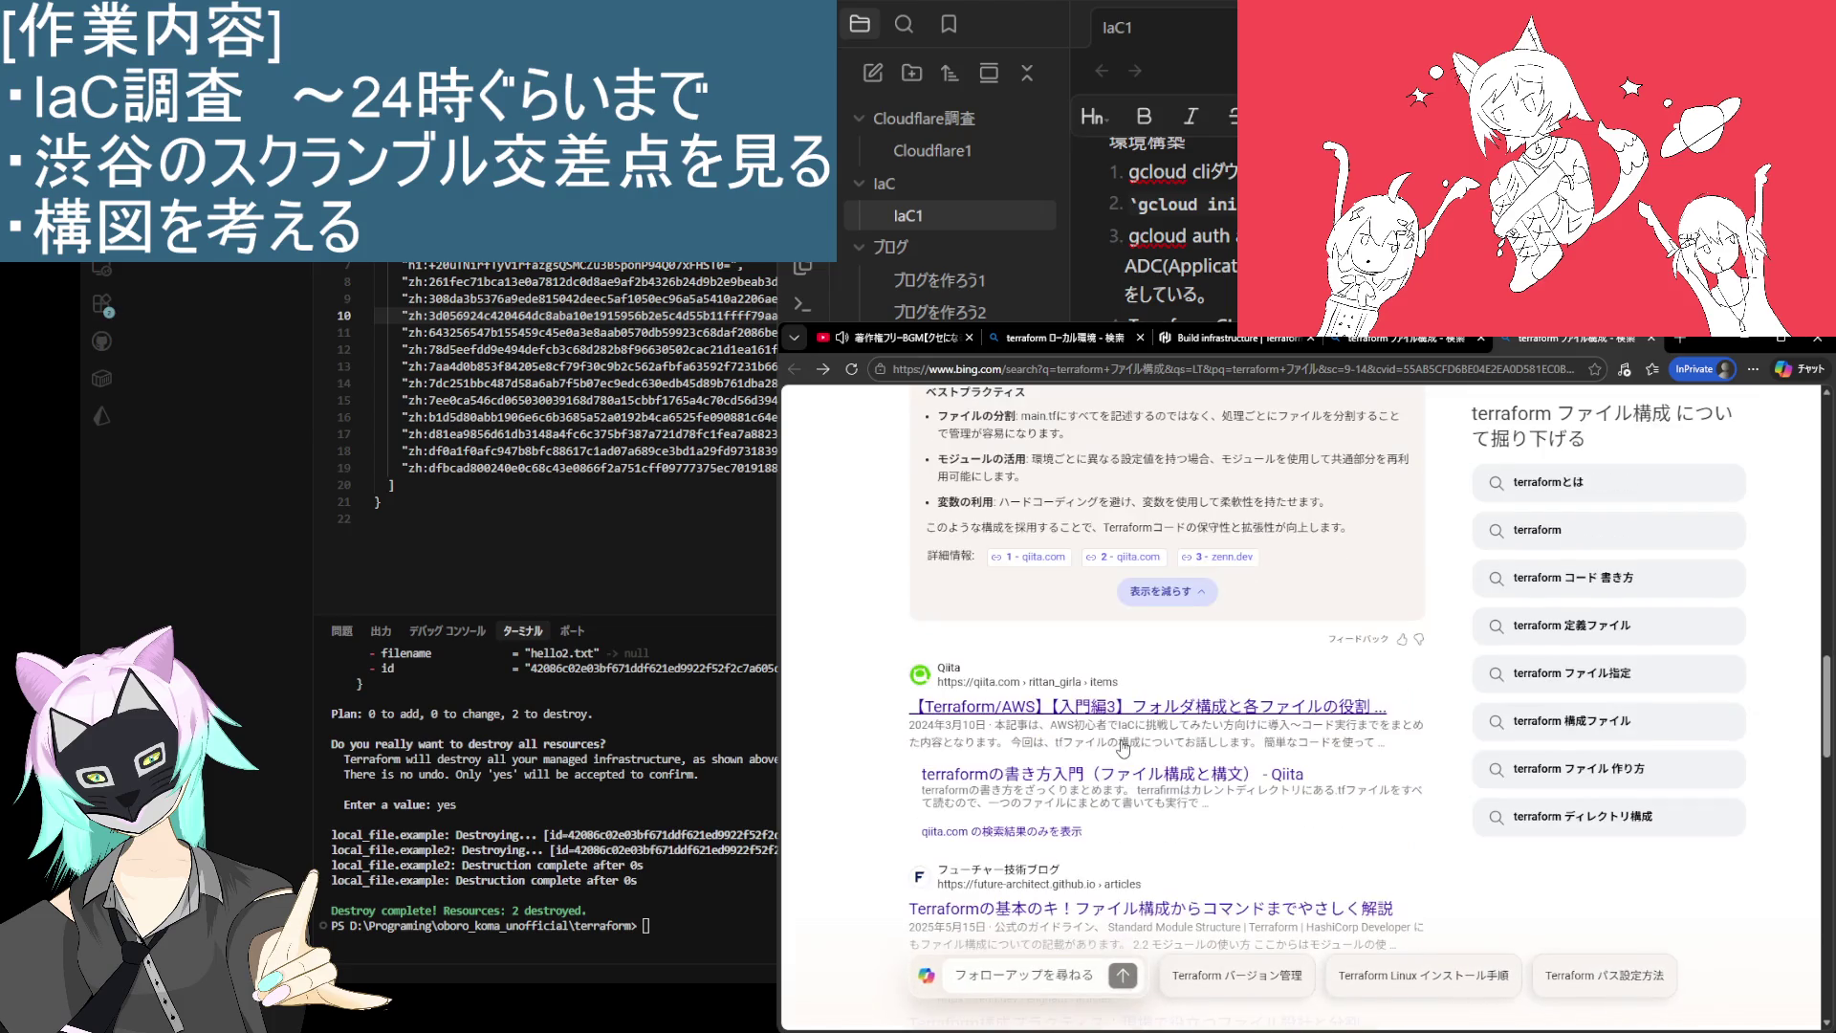
Step: Open the zenn.dev source cited in the AI answer and skim the article
click(1217, 562)
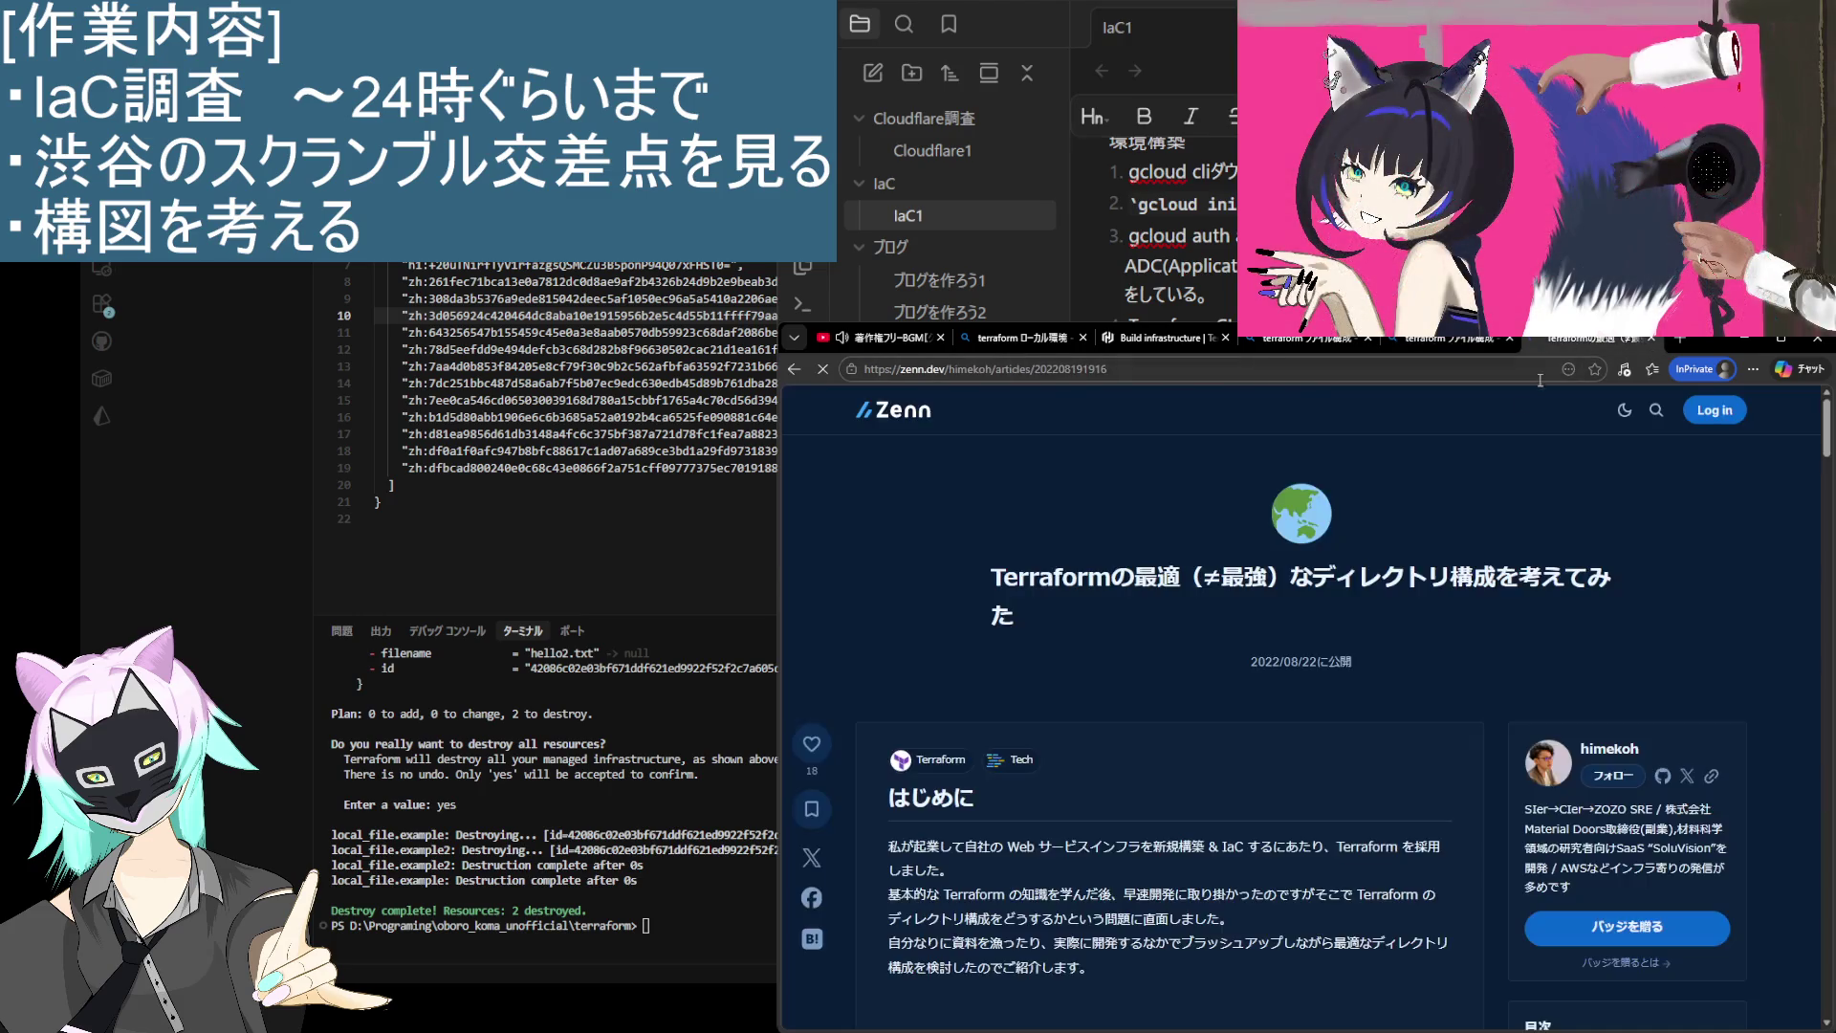
scroll(1287, 669, down, 15)
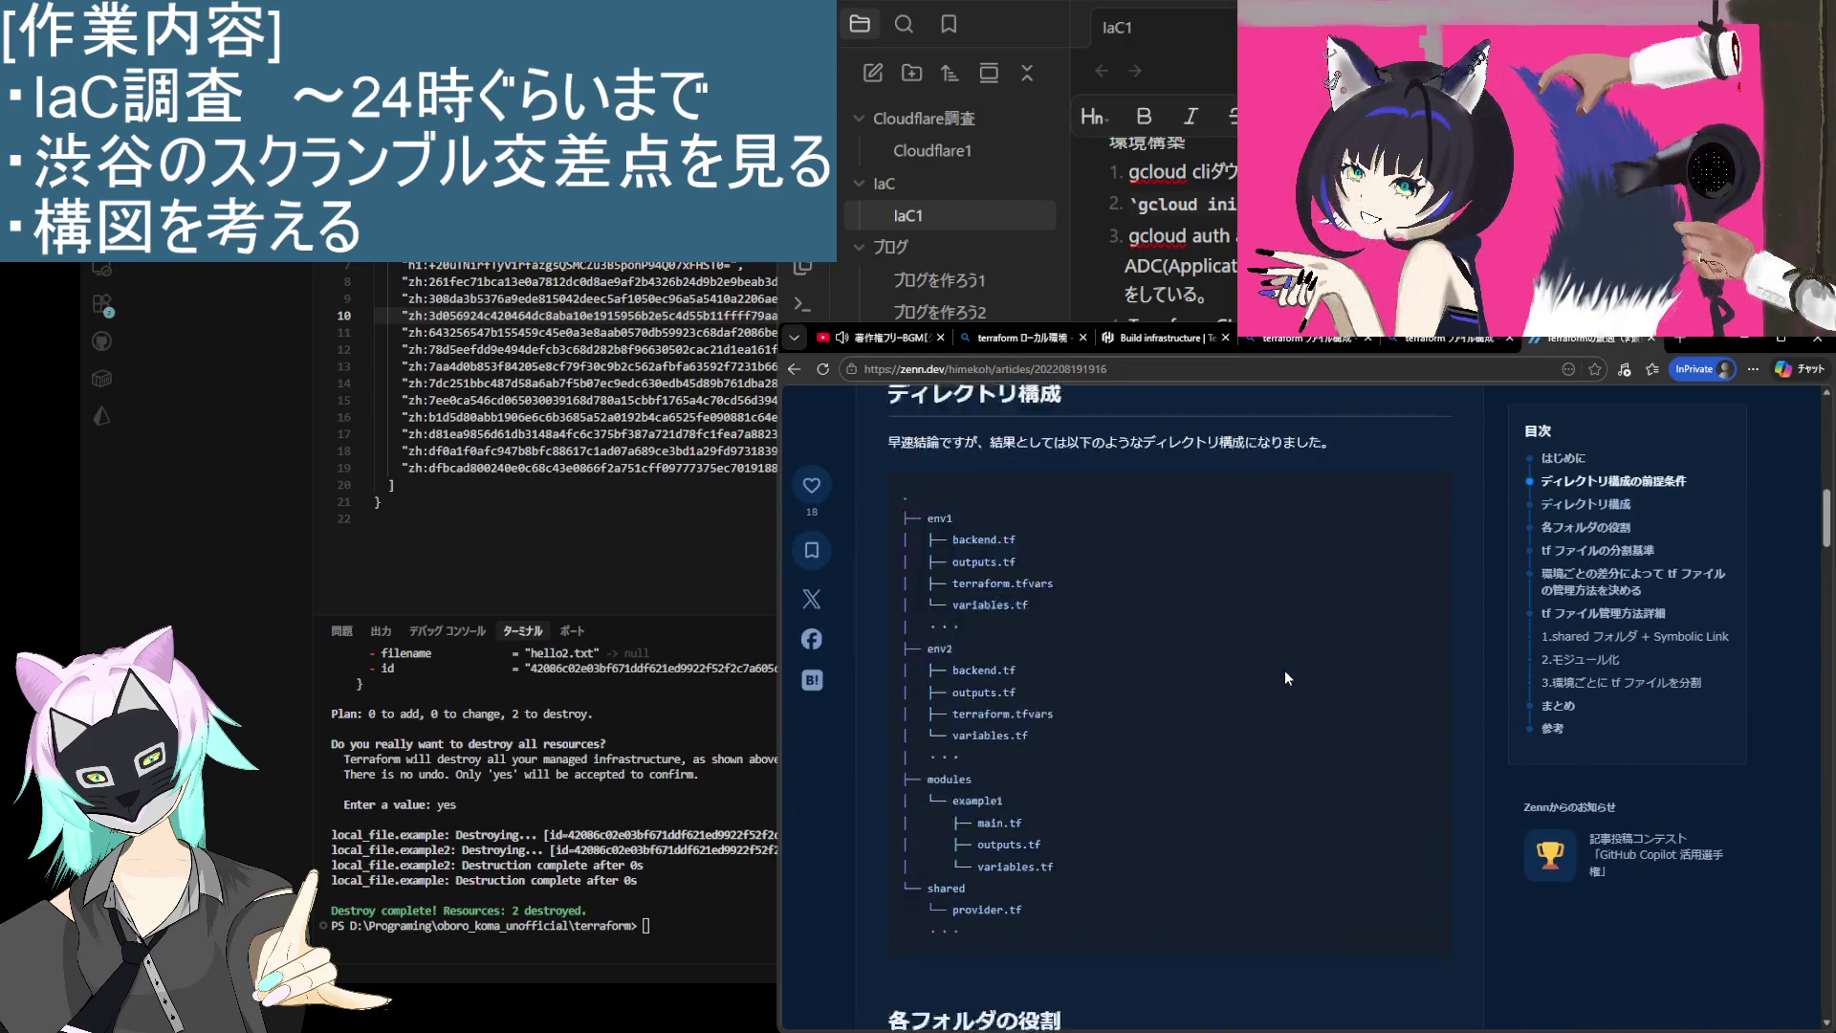
scroll(1283, 670, down, 15)
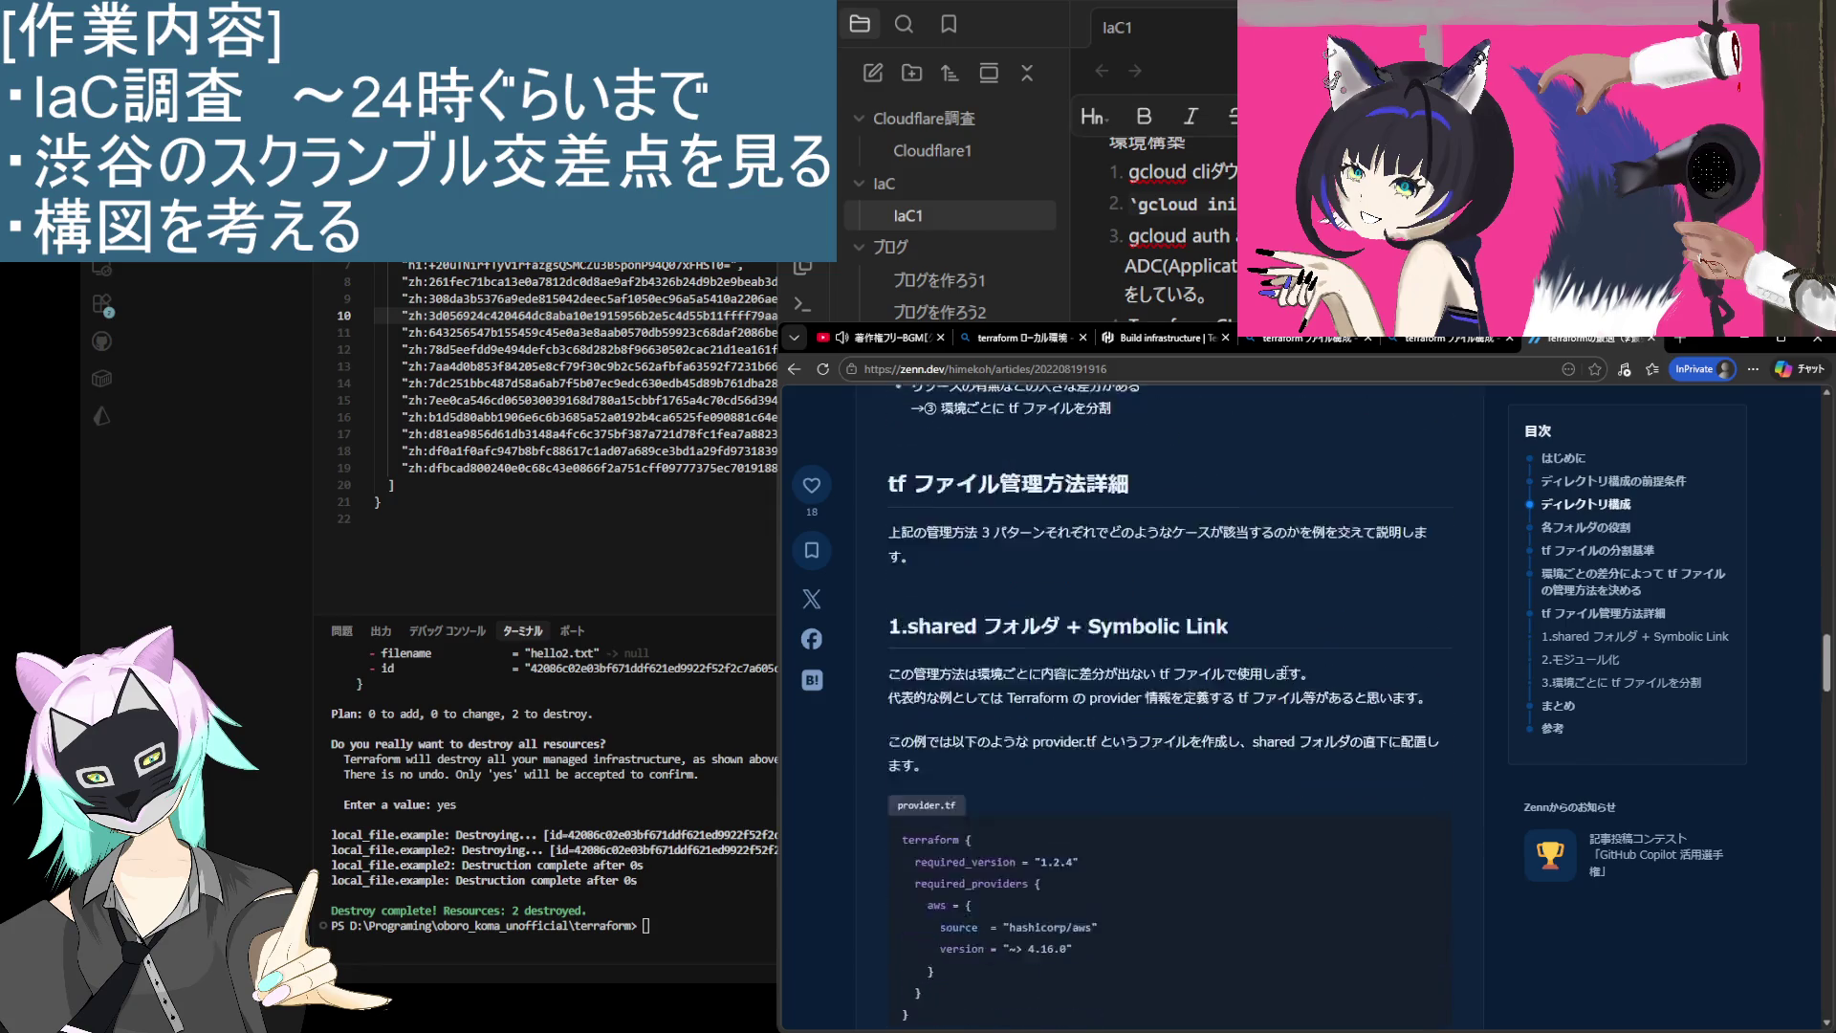
scroll(1285, 672, up, 2)
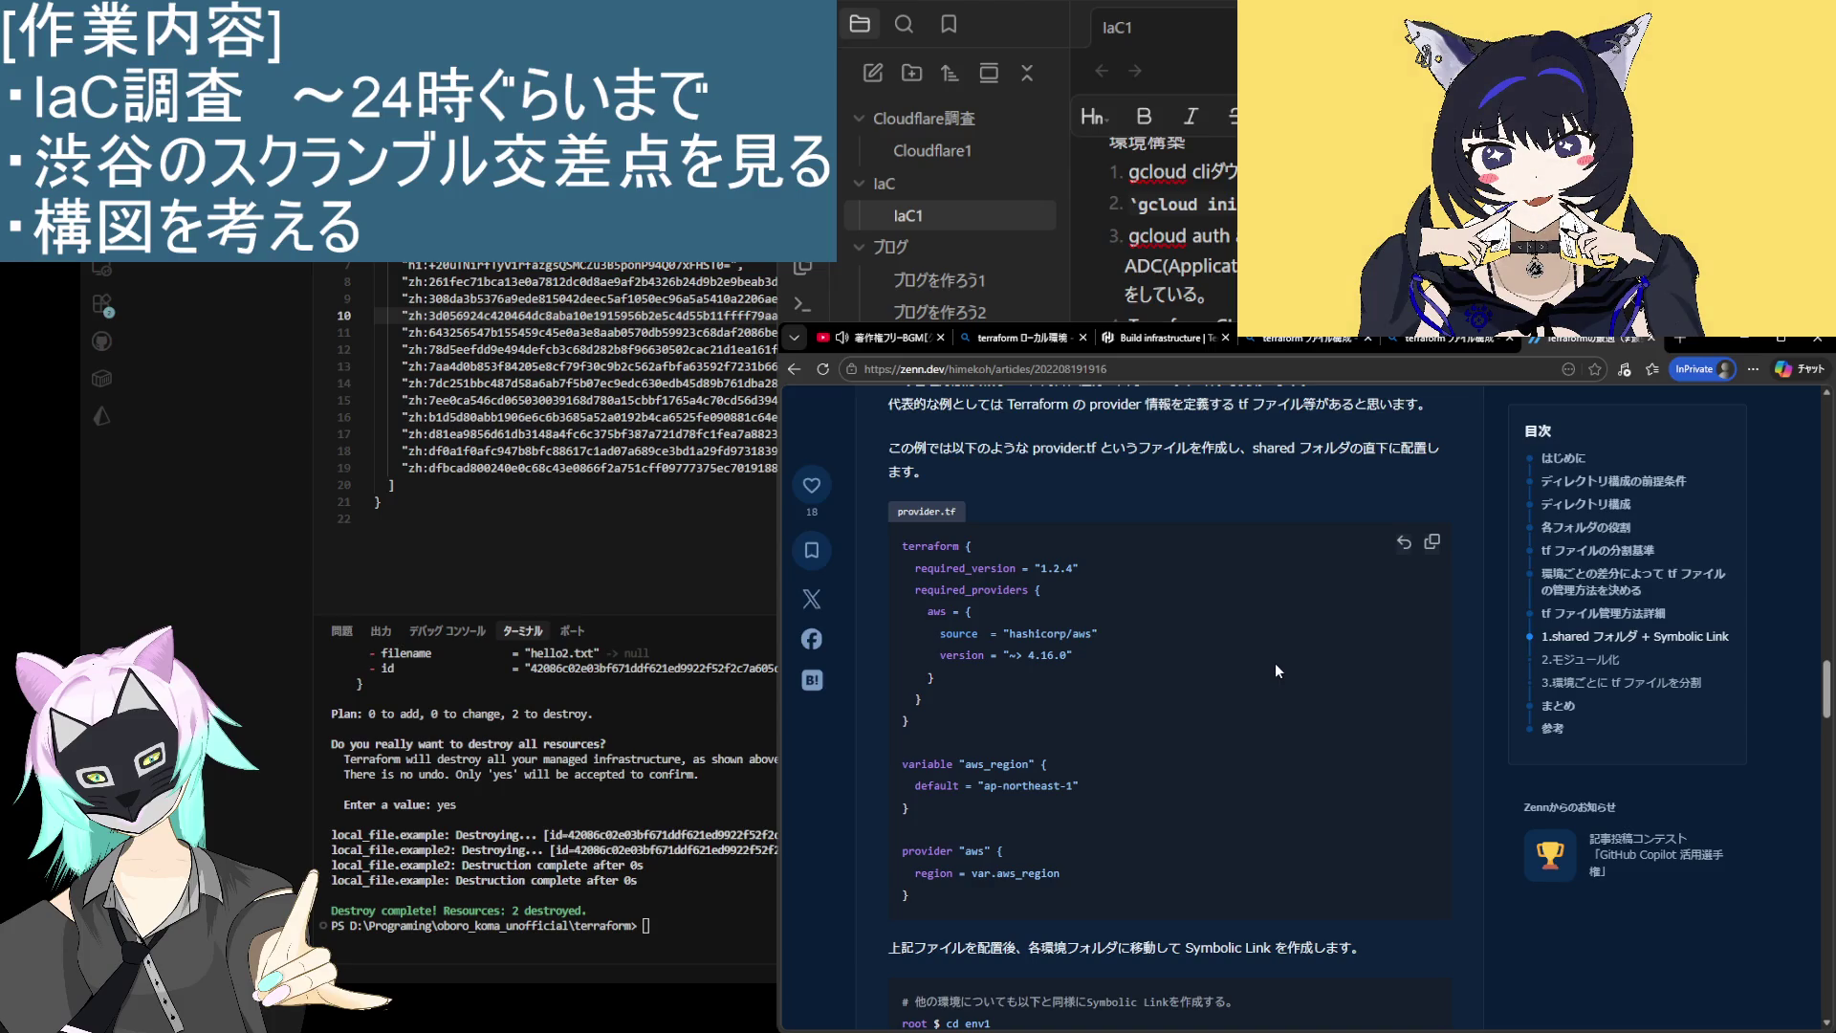
scroll(1276, 666, up, 2)
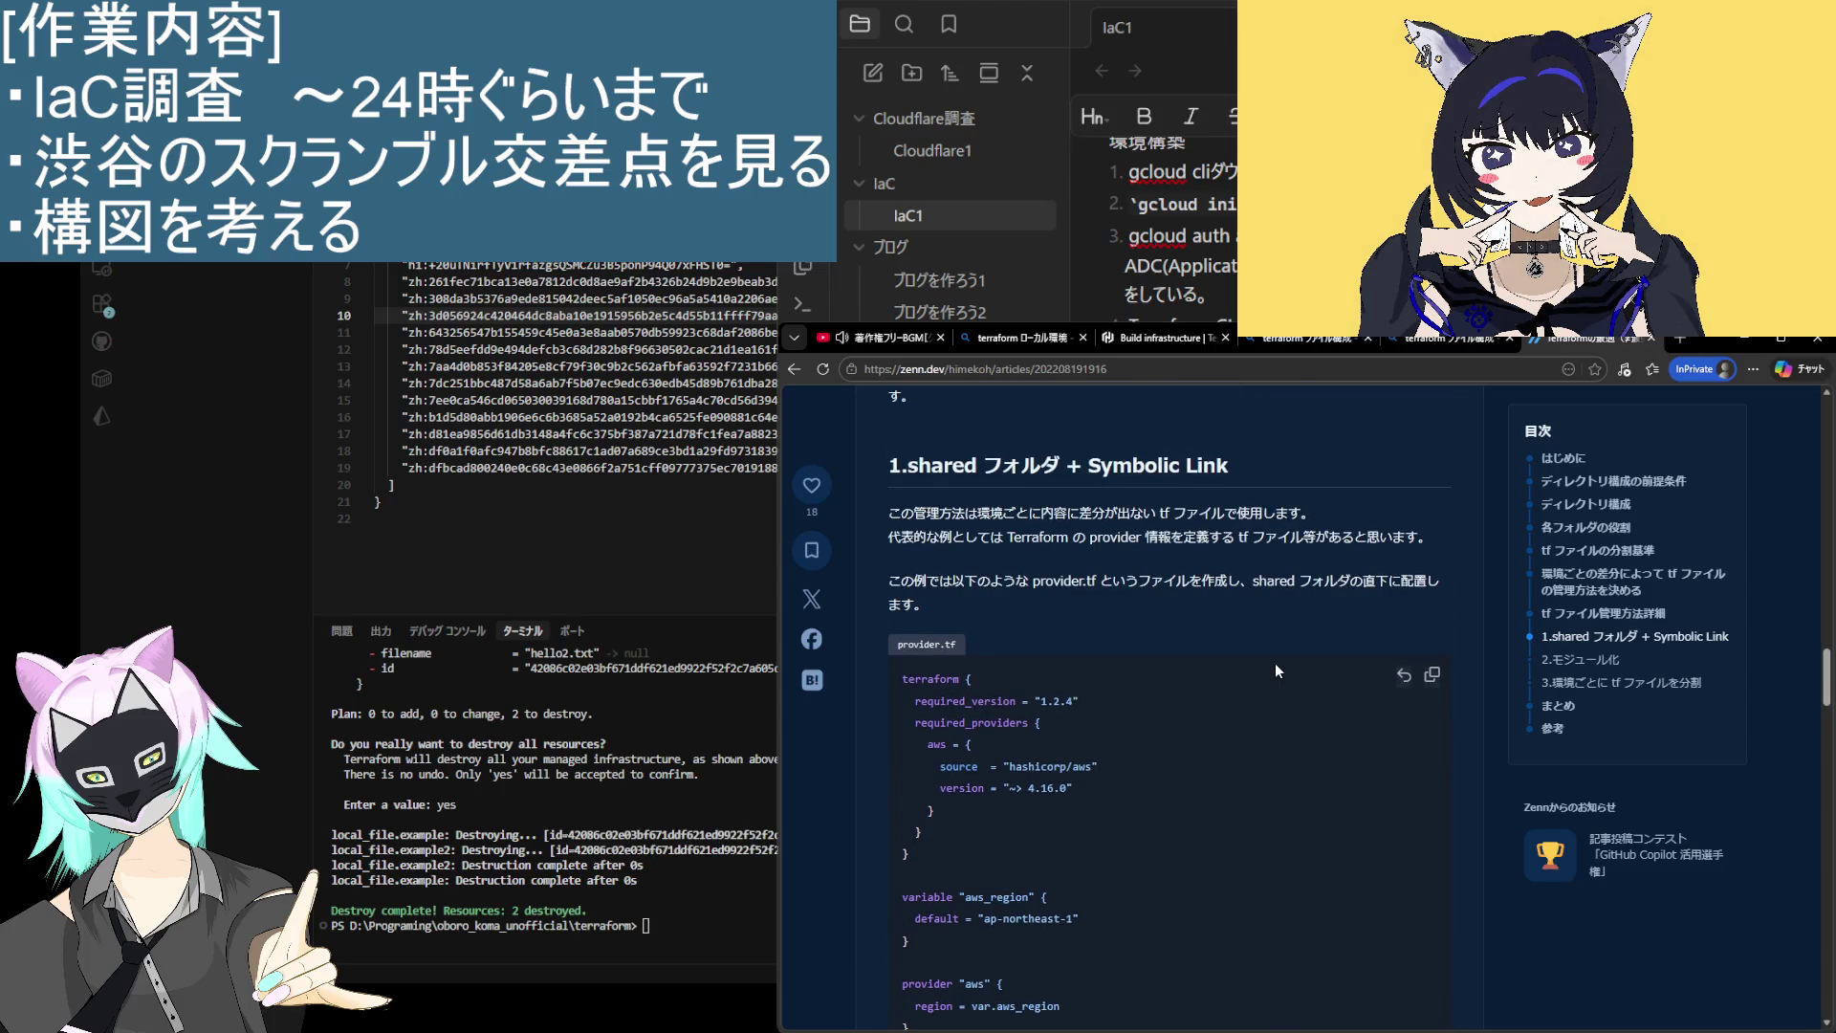
scroll(1275, 663, down, 5)
scroll(1276, 663, down, 5)
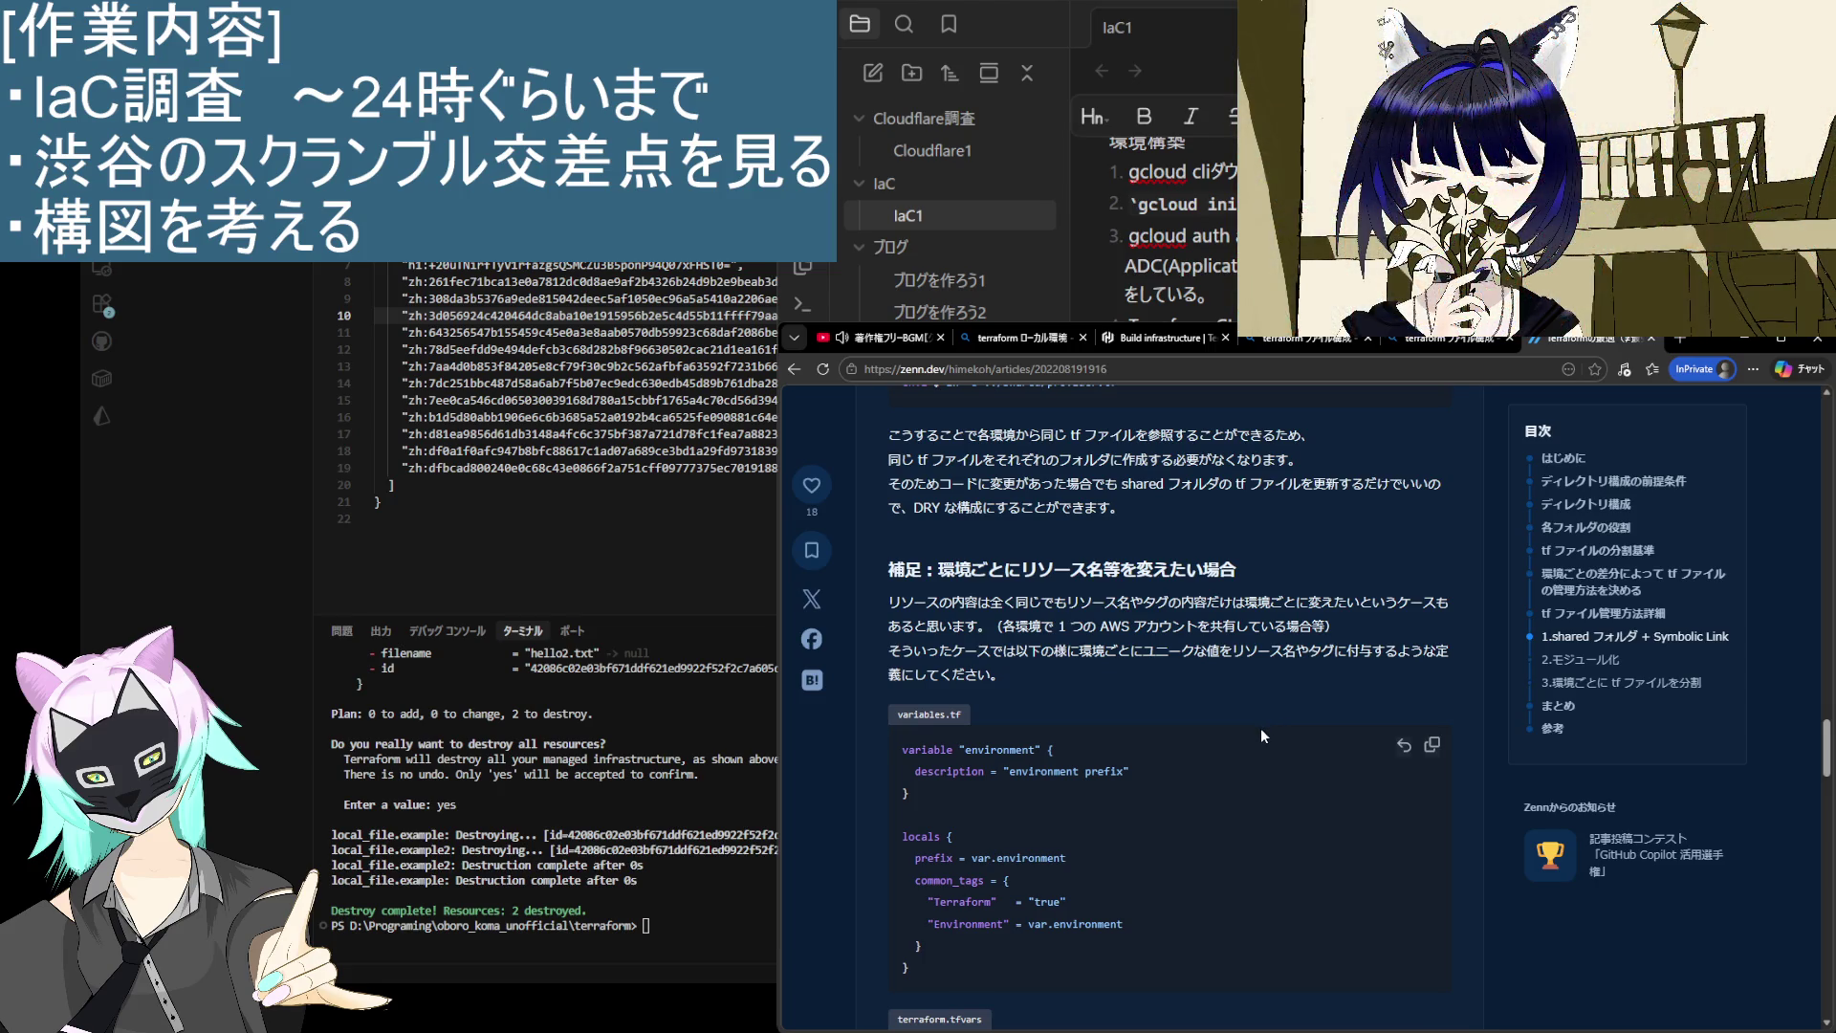
Step: Read the shared folder + Symbolic Link section on provider.tf, then go back to Bing
scroll(1261, 735, down, 3)
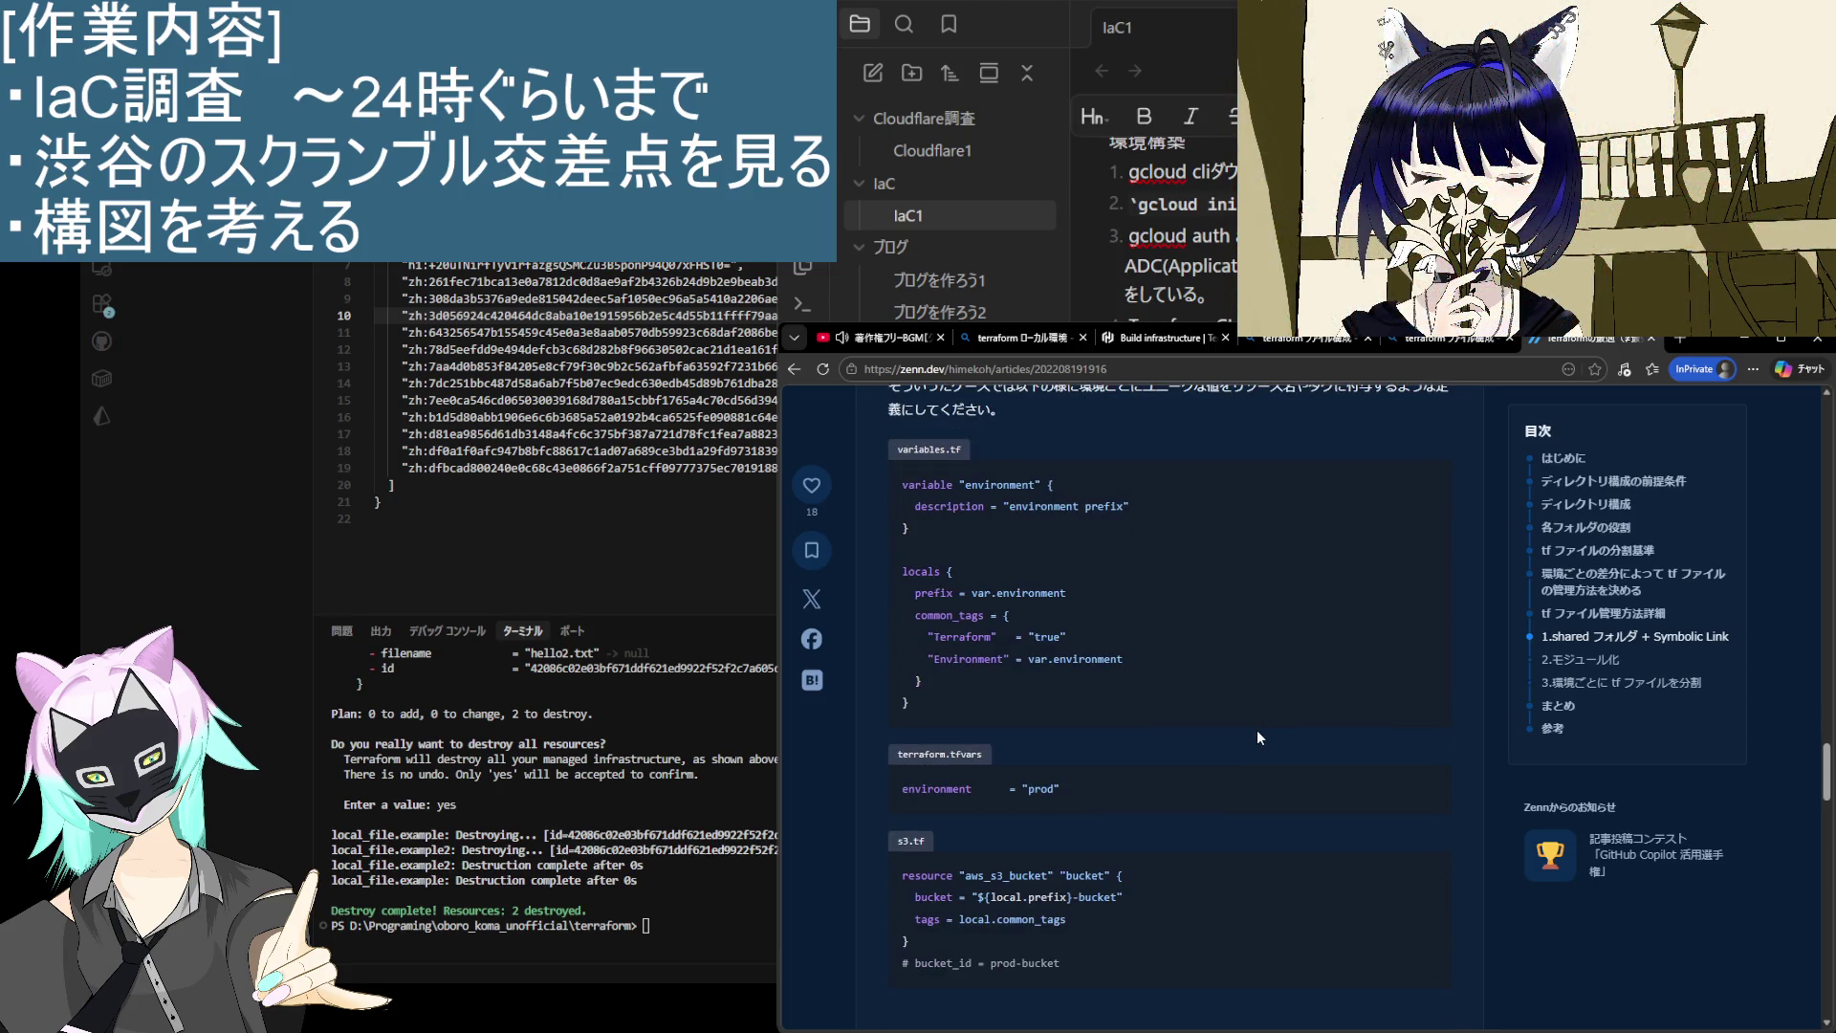
scroll(1254, 731, down, 2)
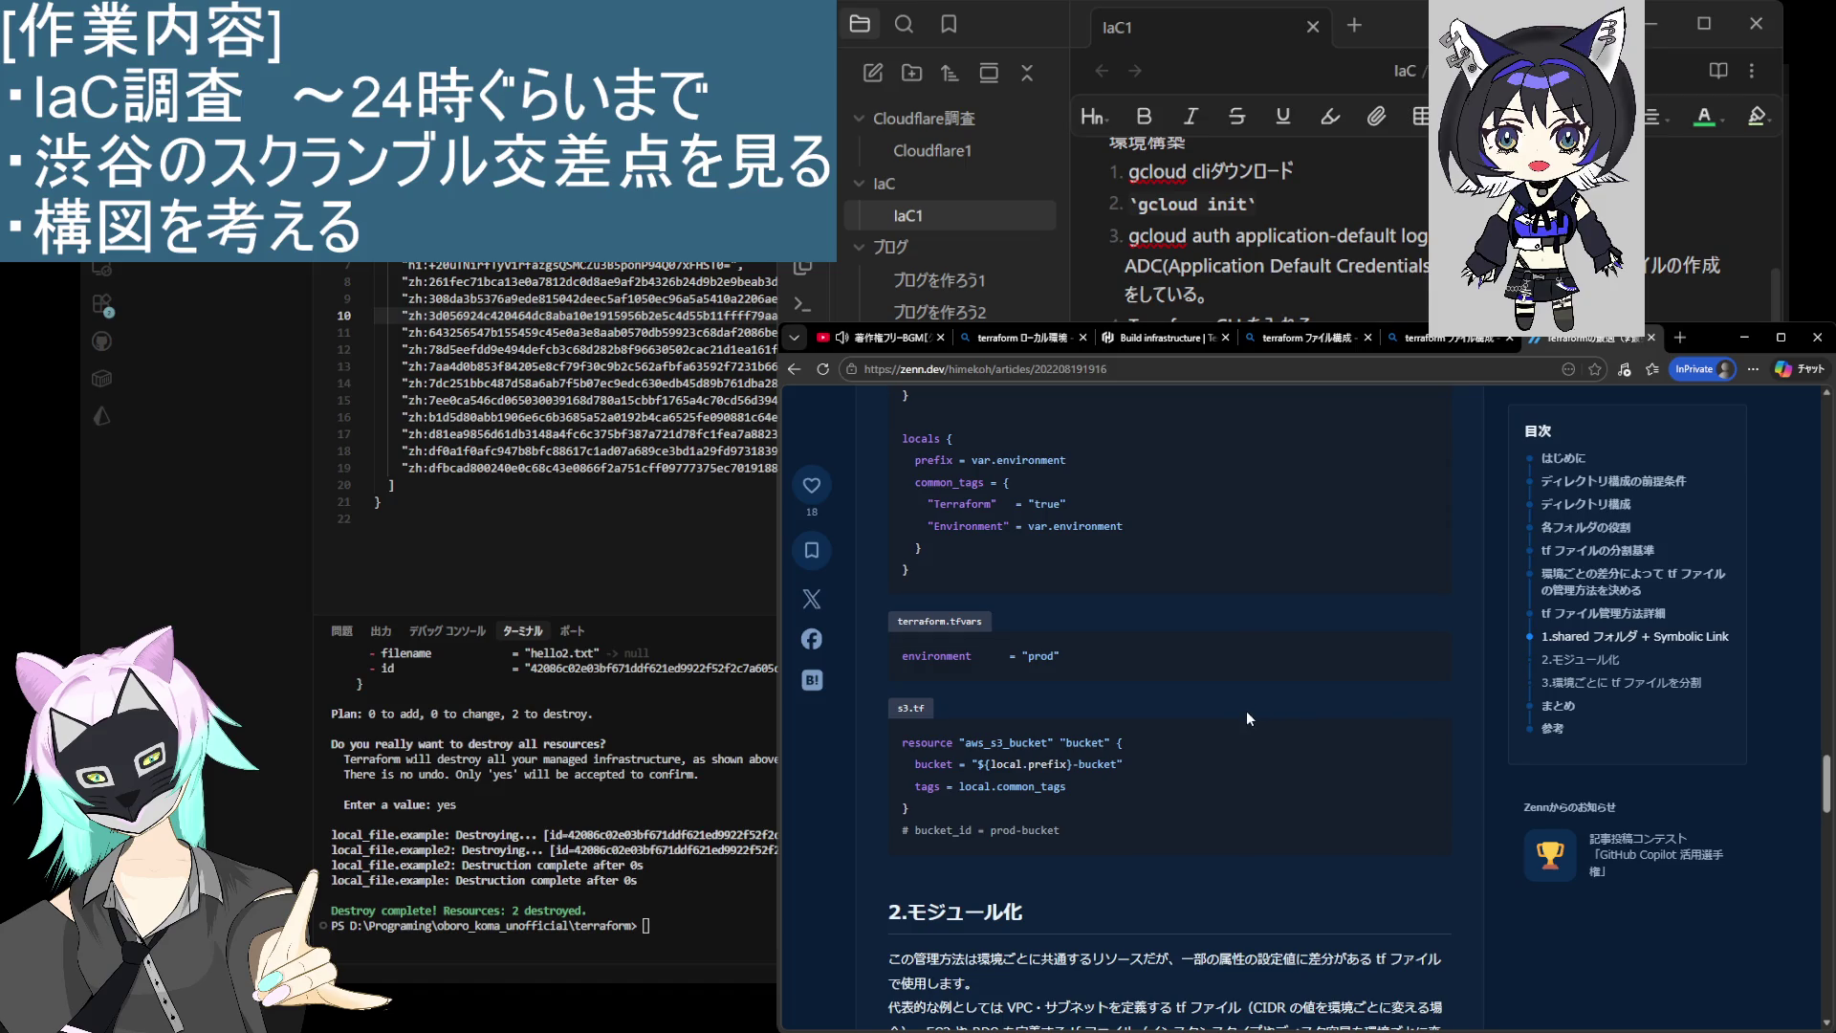
scroll(1247, 709, up, 6)
scroll(1236, 735, up, 3)
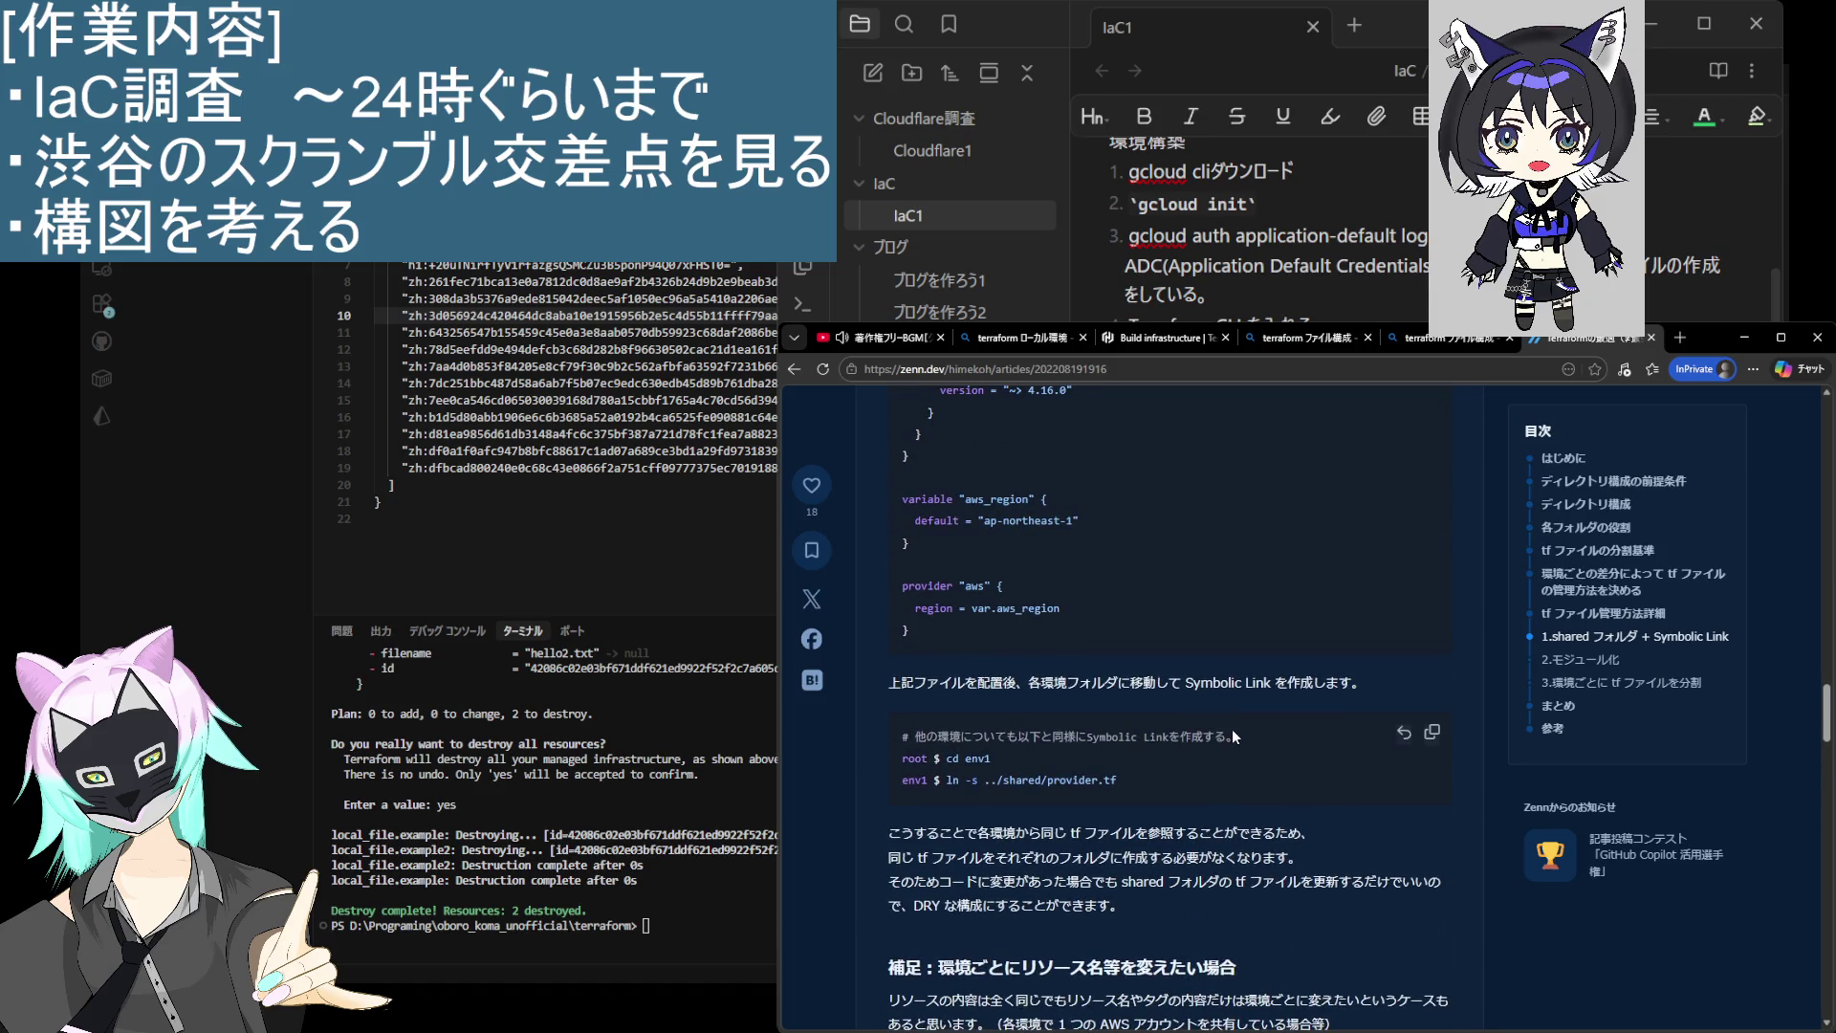
scroll(1232, 729, up, 3)
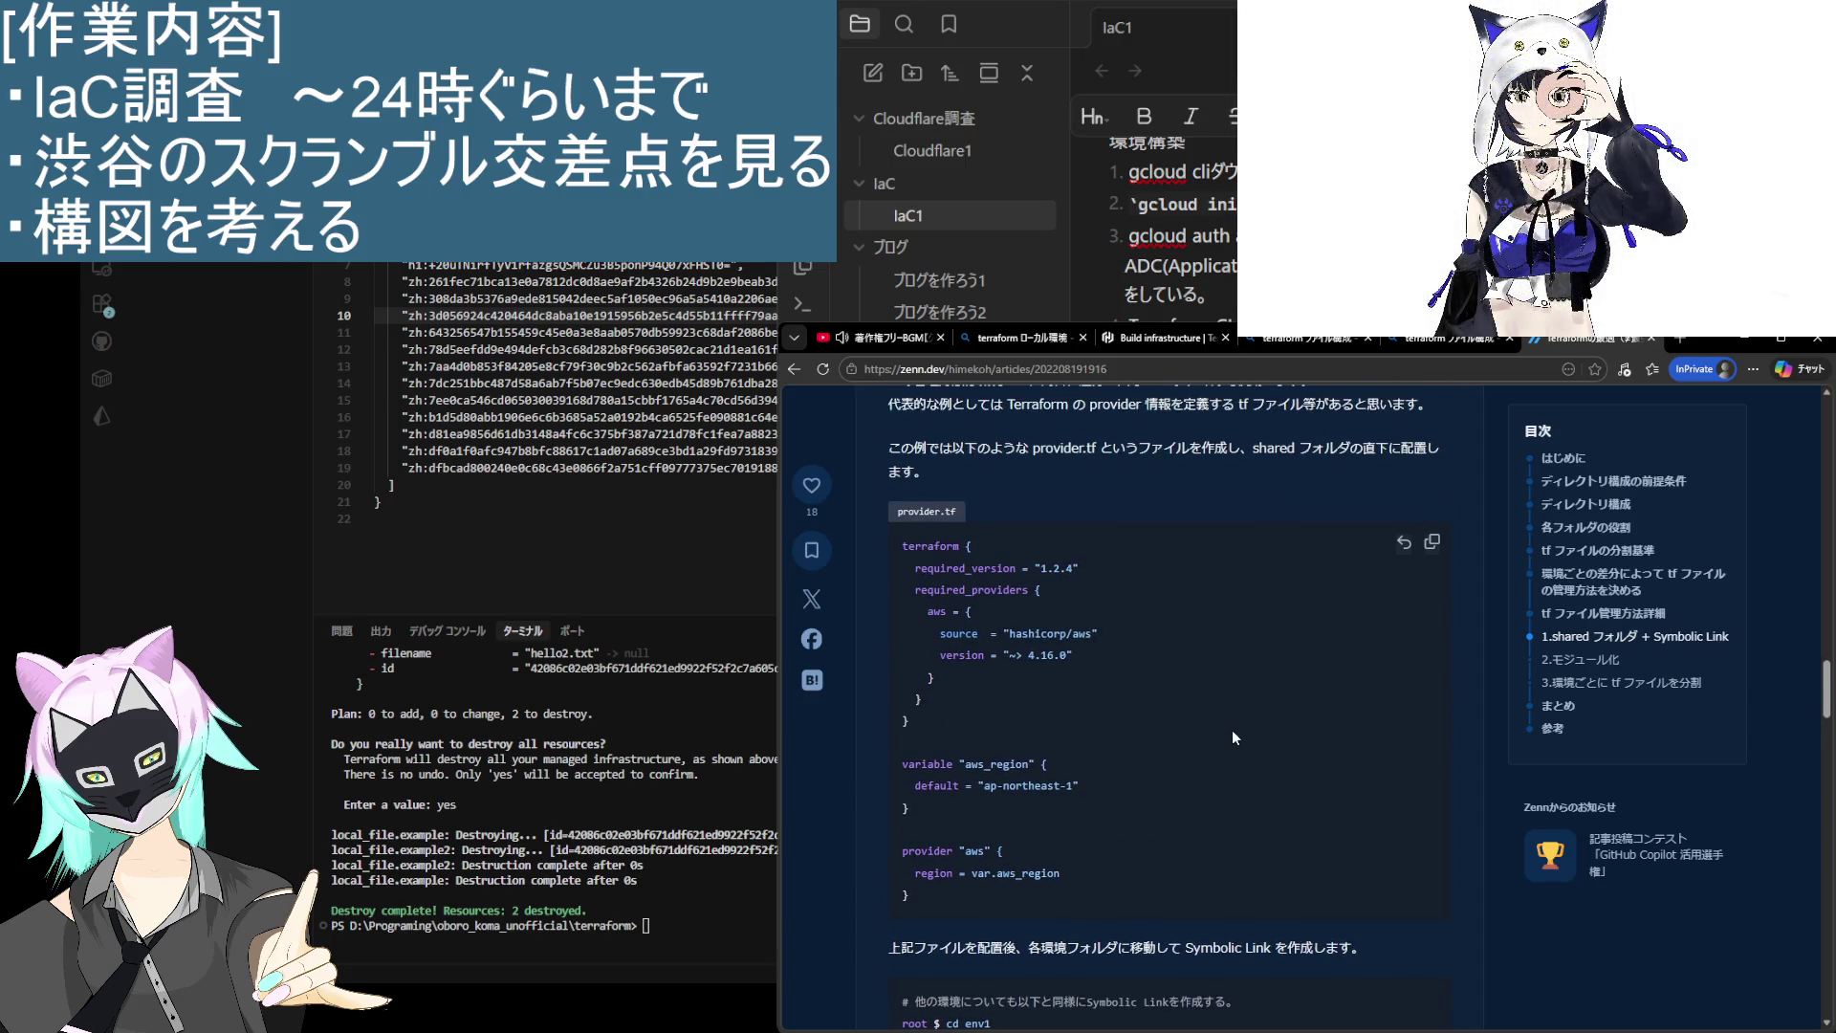
scroll(1221, 755, up, 7)
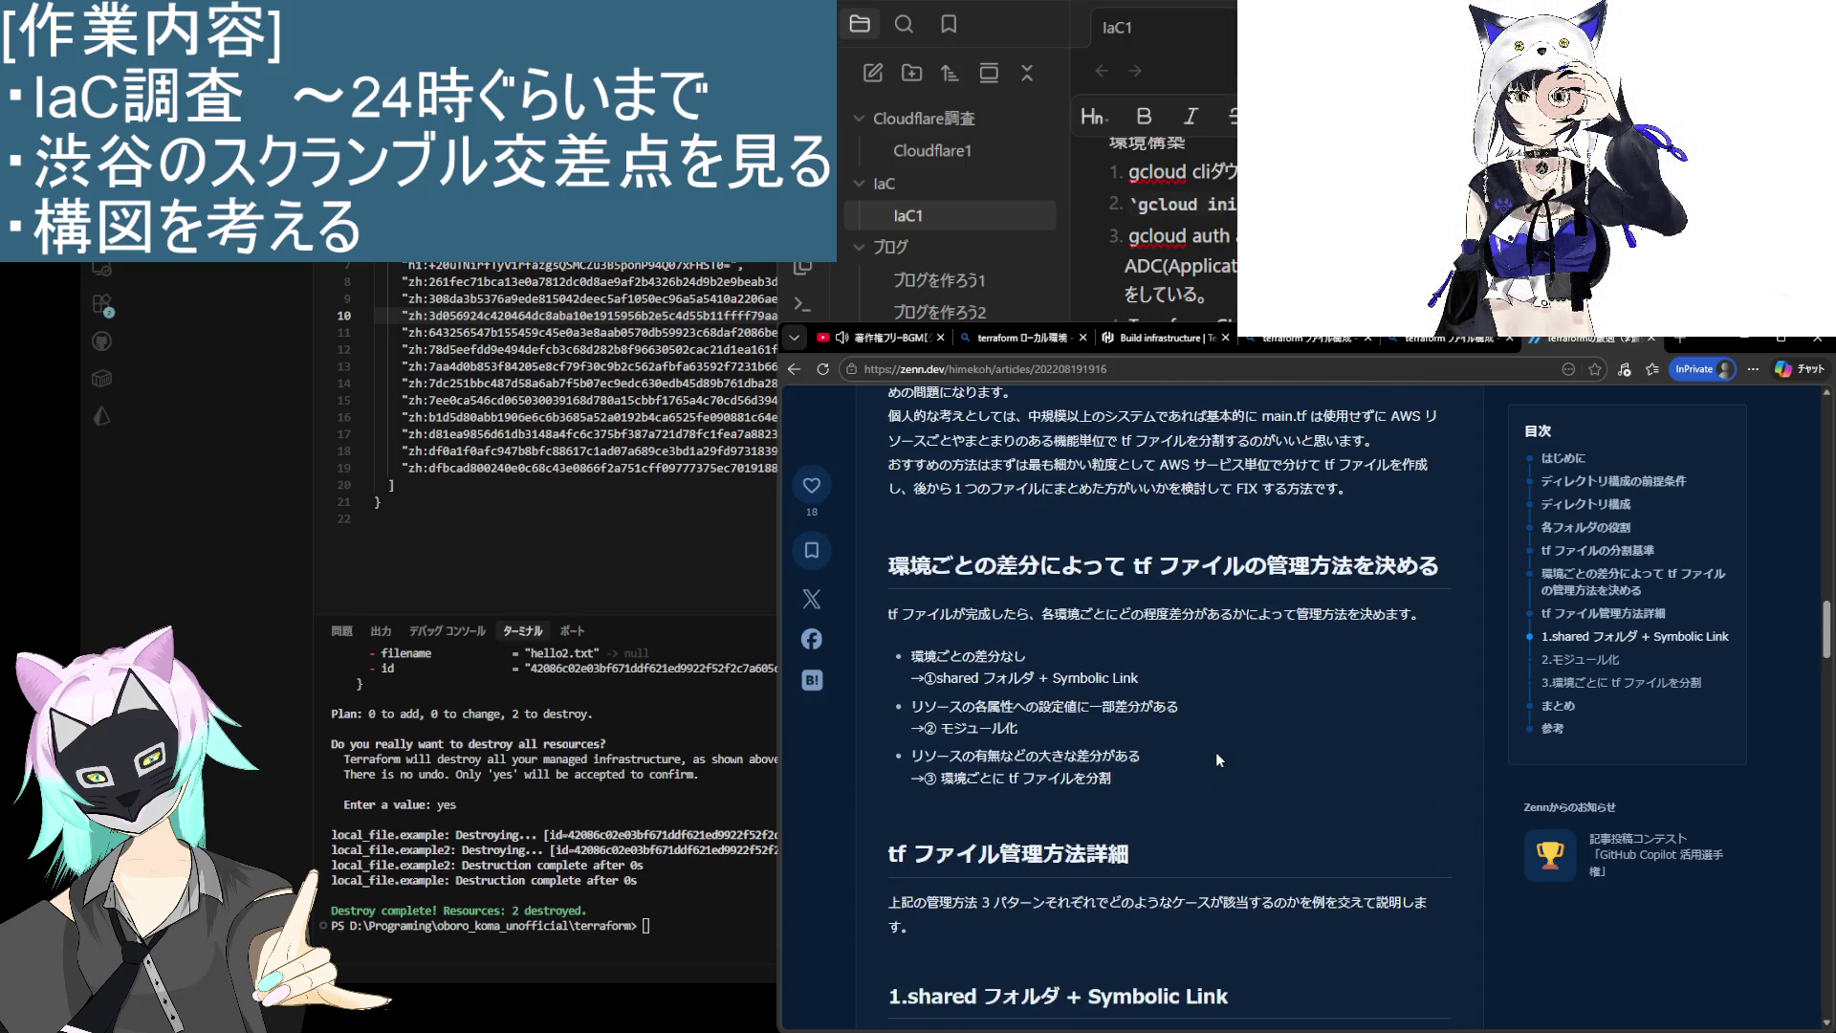
scroll(1214, 754, down, 1)
scroll(1209, 759, down, 4)
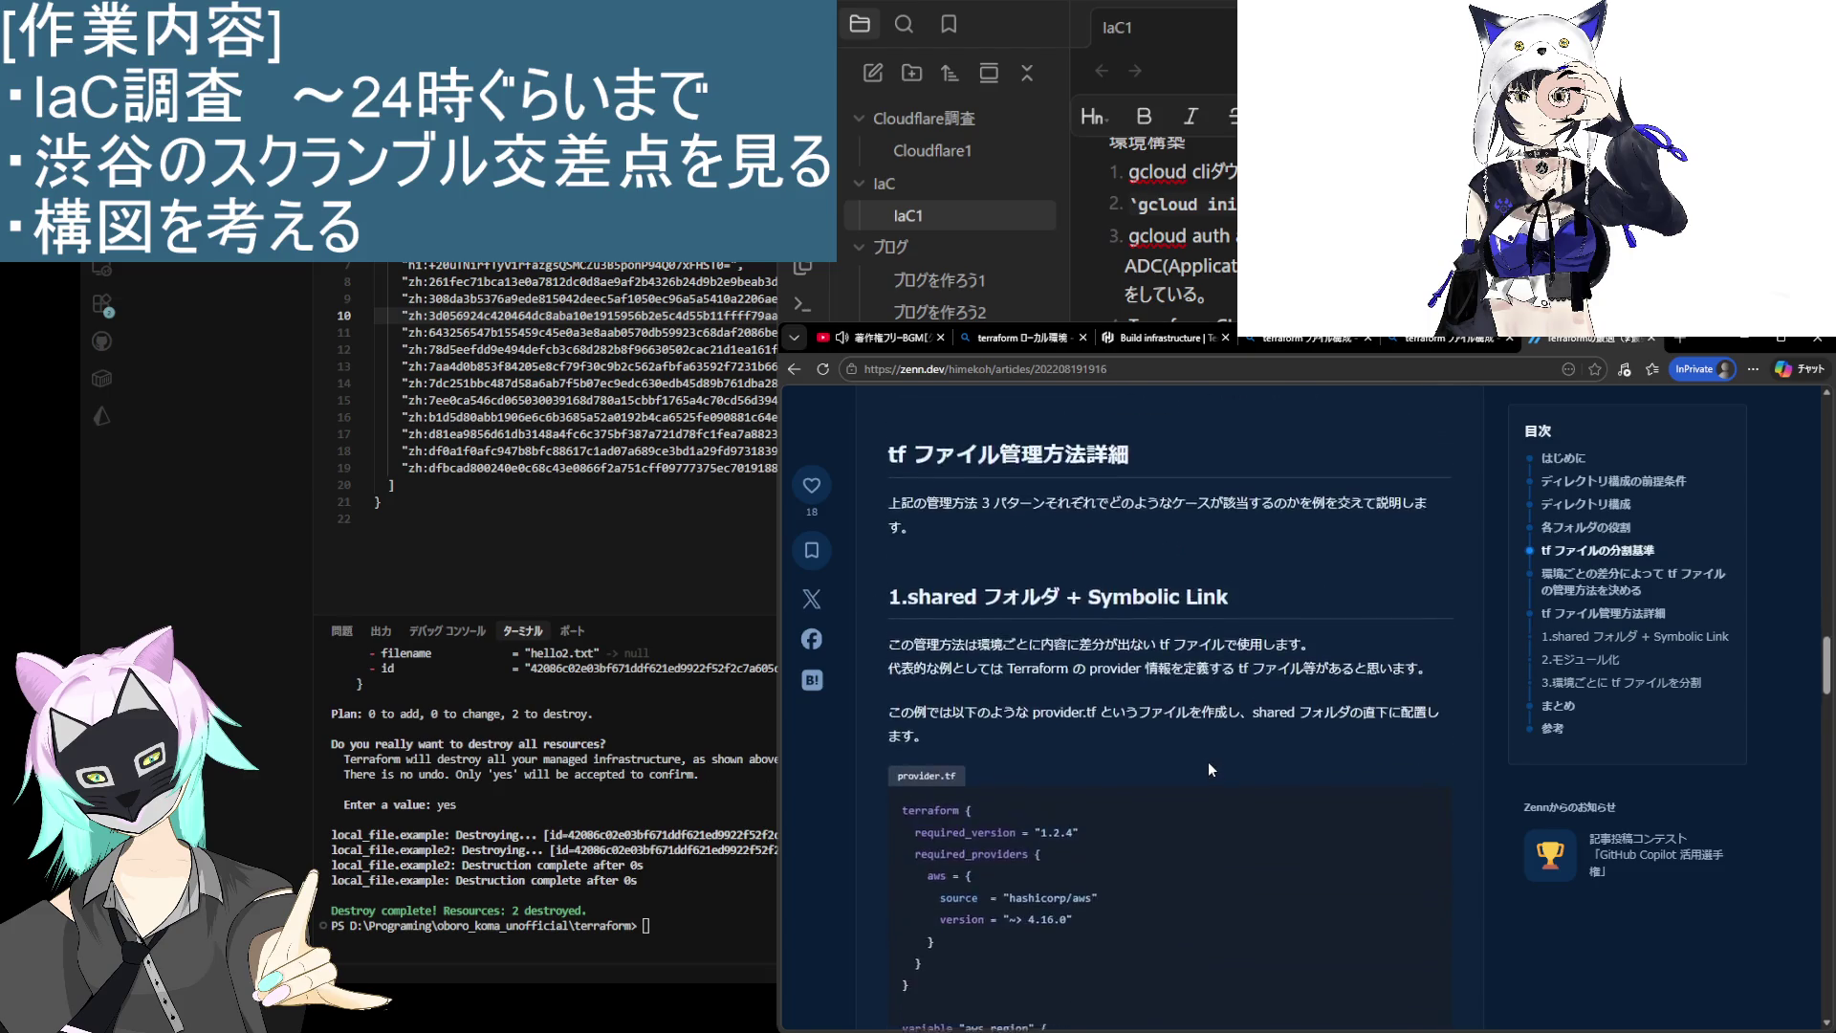
scroll(1208, 761, up, 5)
key(alt+Left)
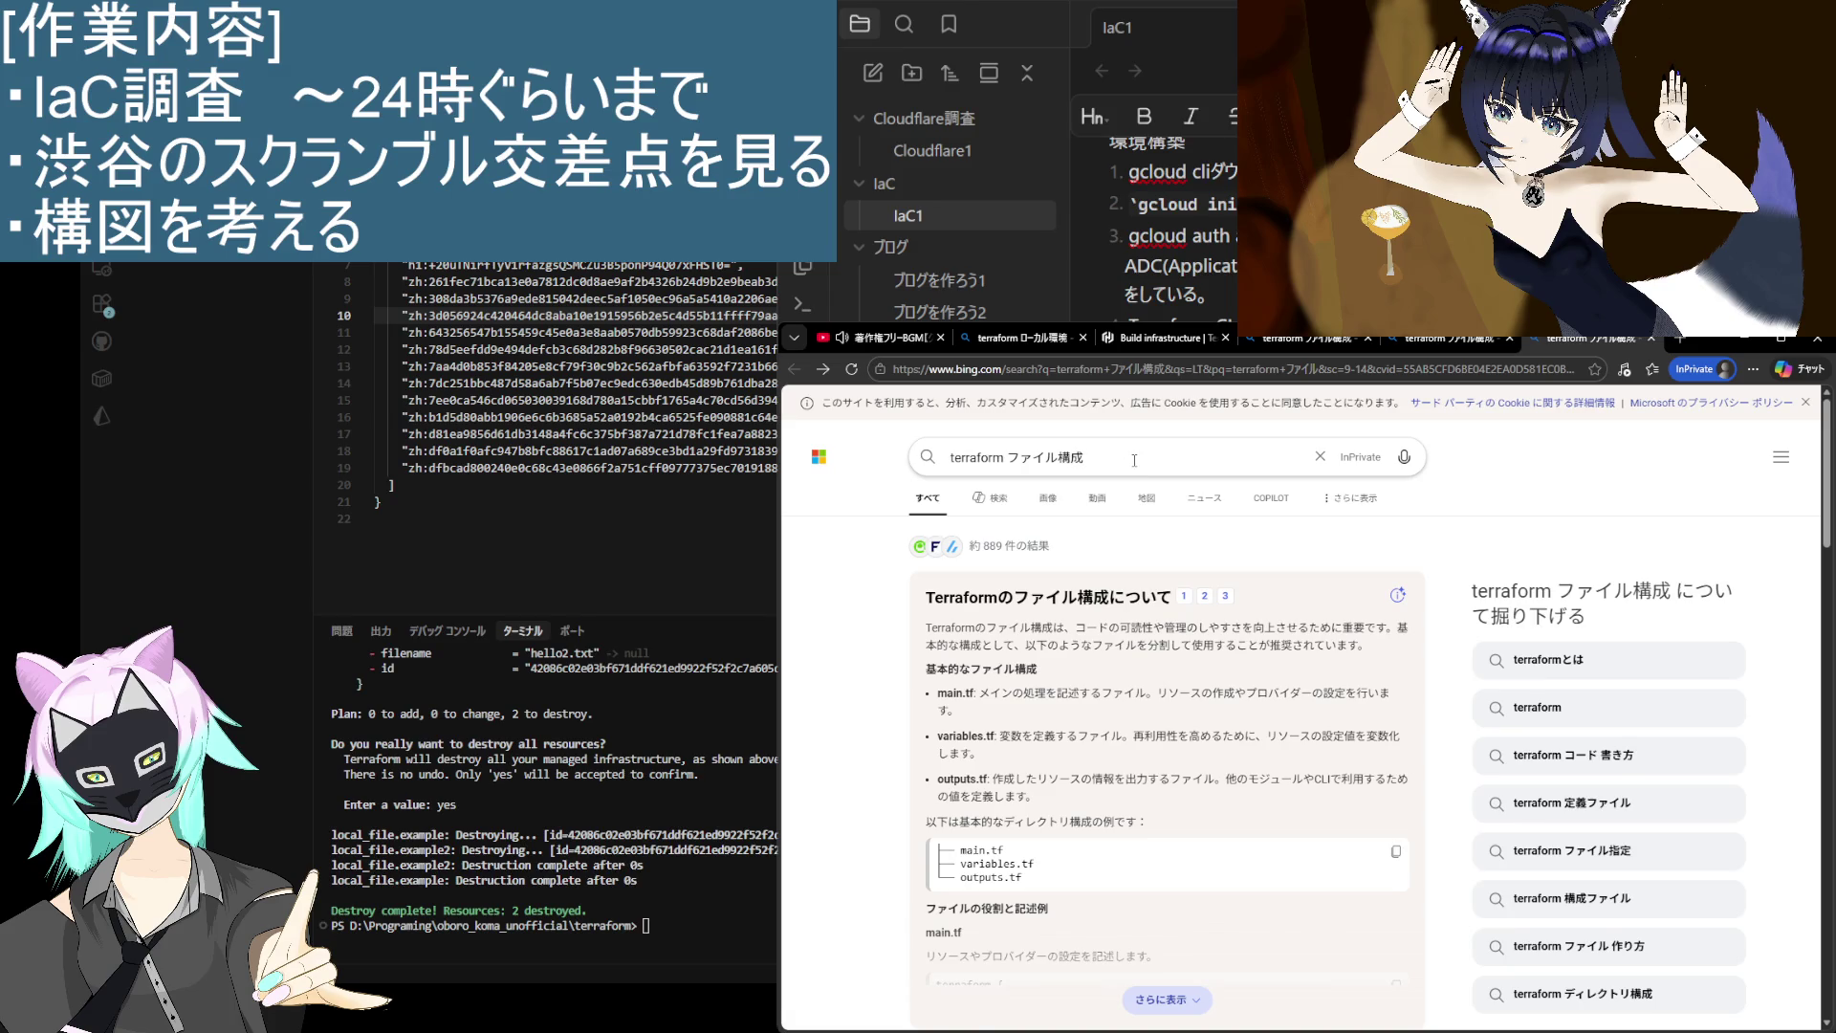
Step: Shorten the query to 'terraform ファイル' and scroll through the Qiita, Zenn and Future results
click(1134, 460)
key(BackSpace)
key(BackSpace)
key(Return)
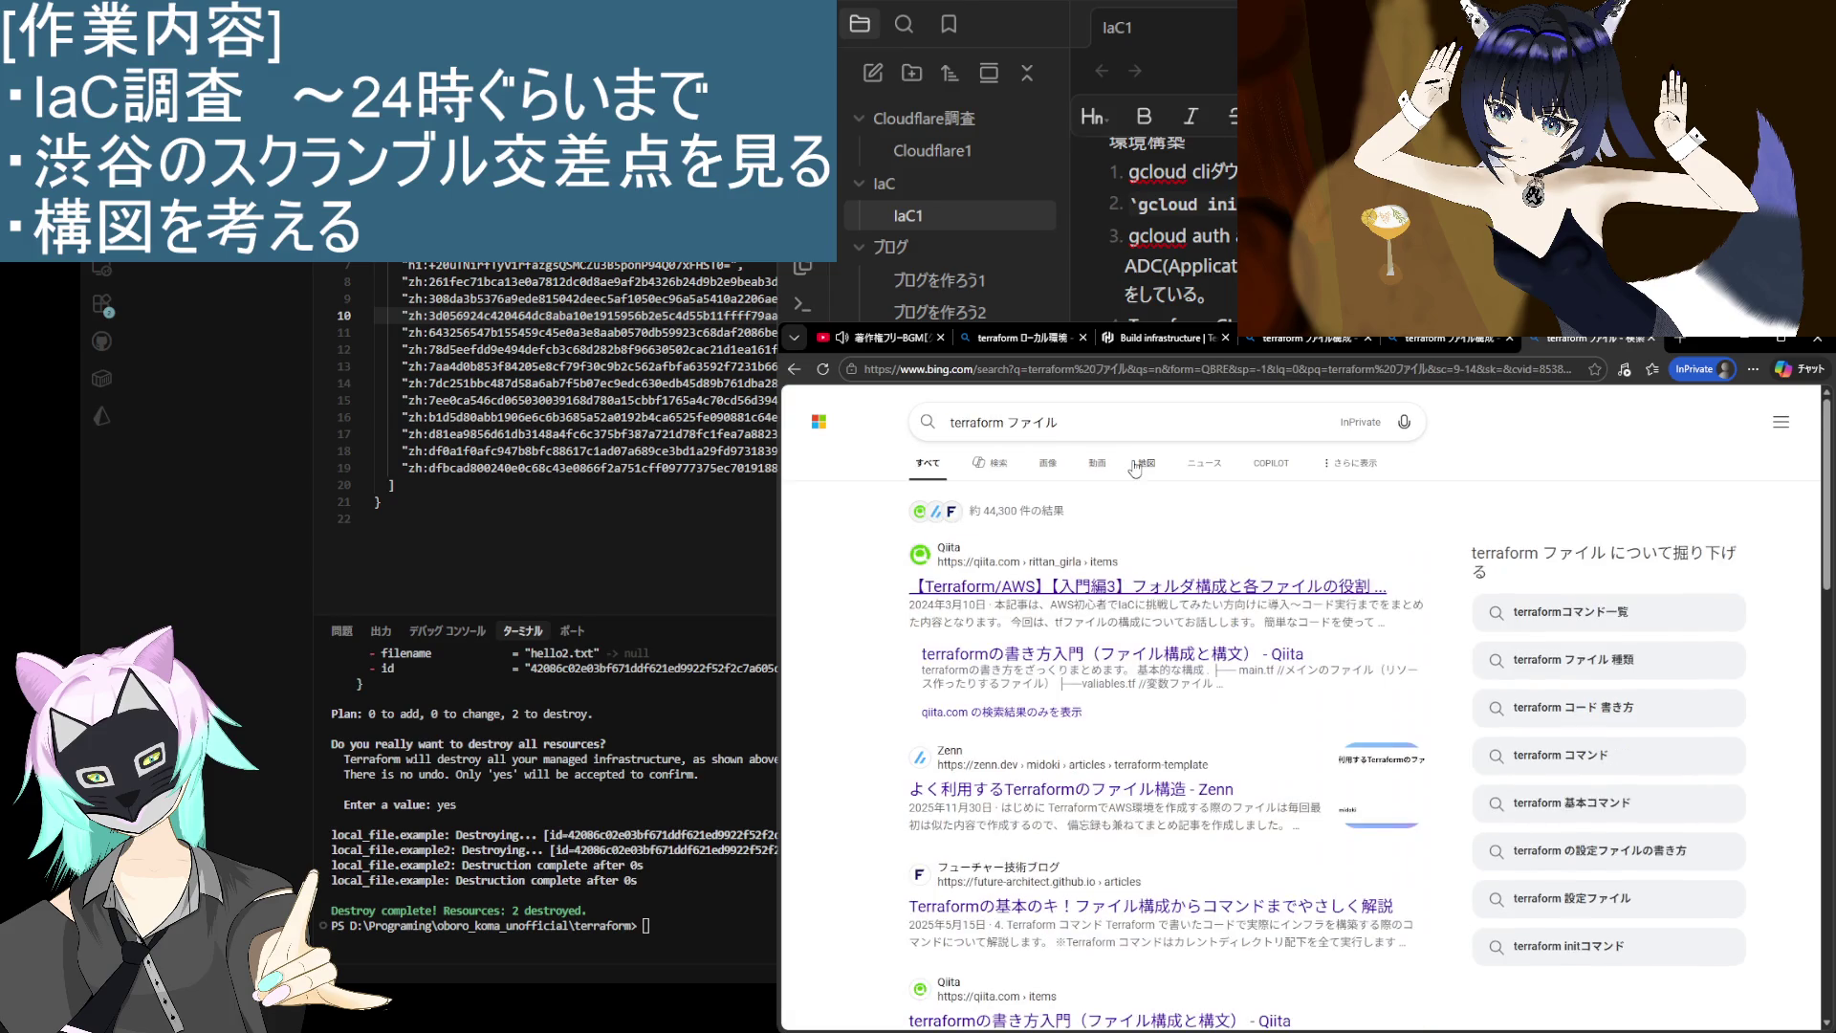
scroll(1132, 689, down, 2)
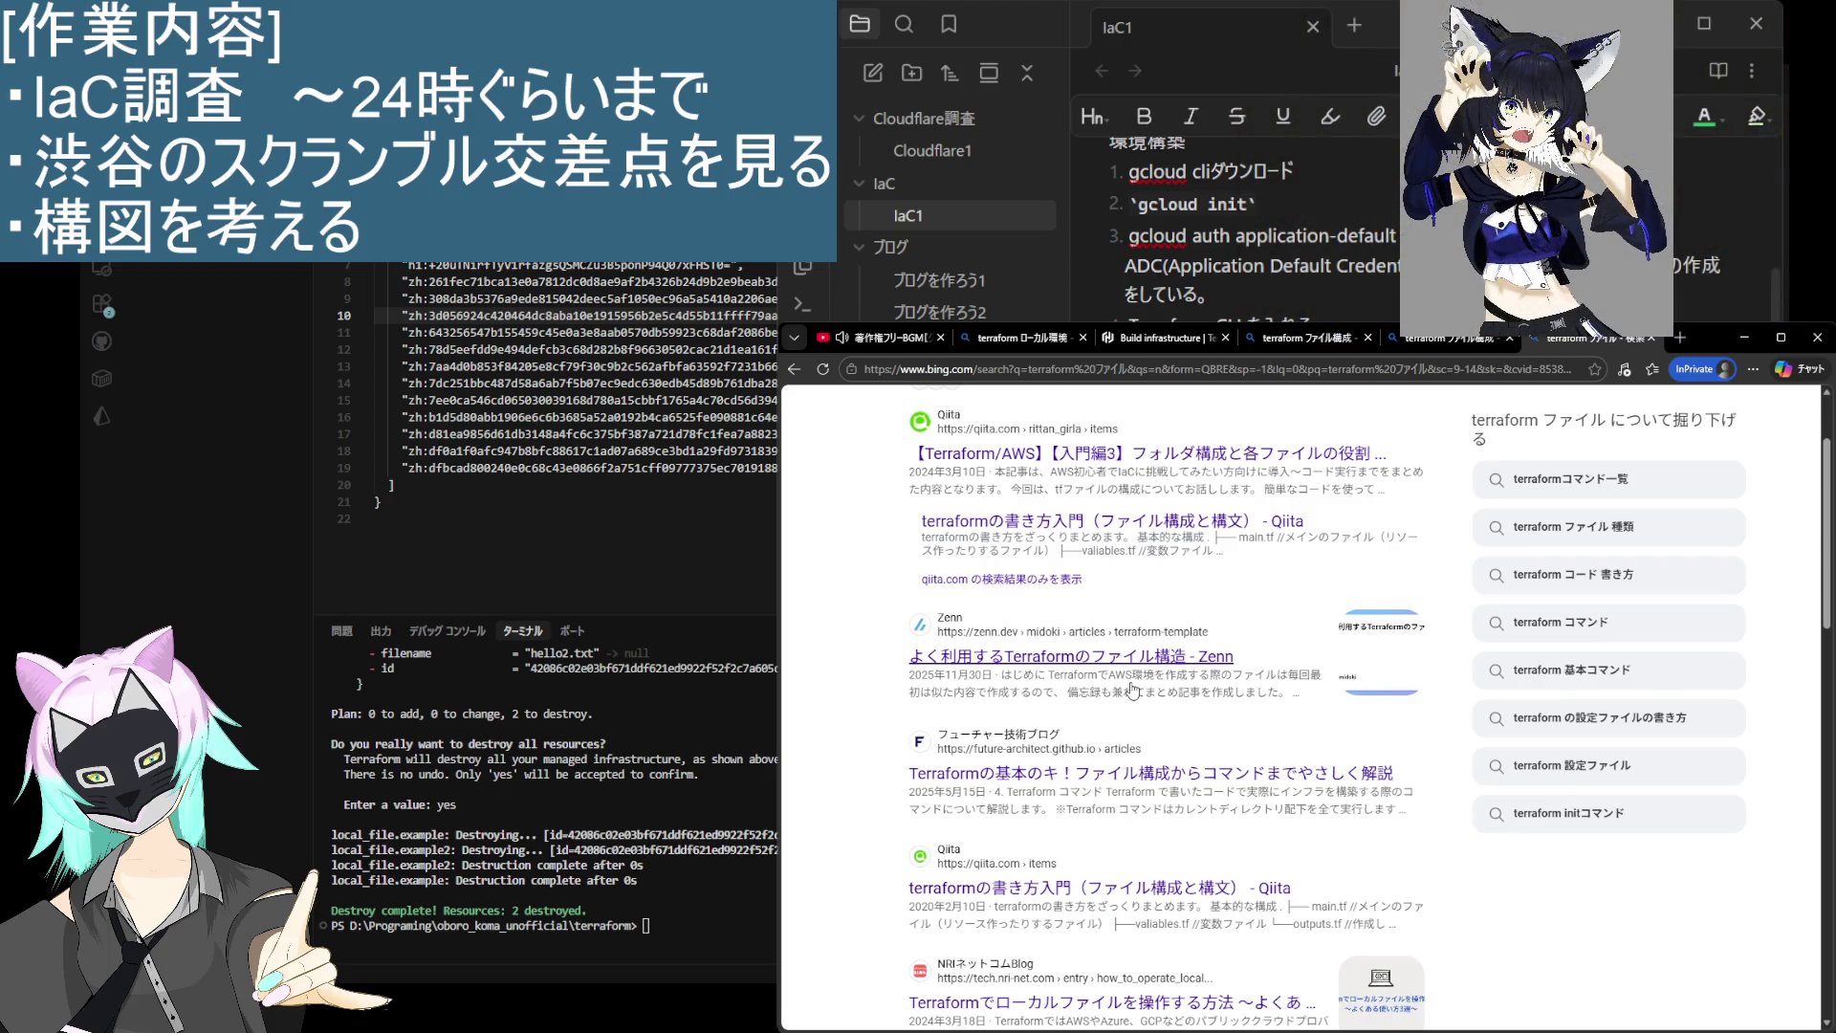
scroll(1132, 689, down, 2)
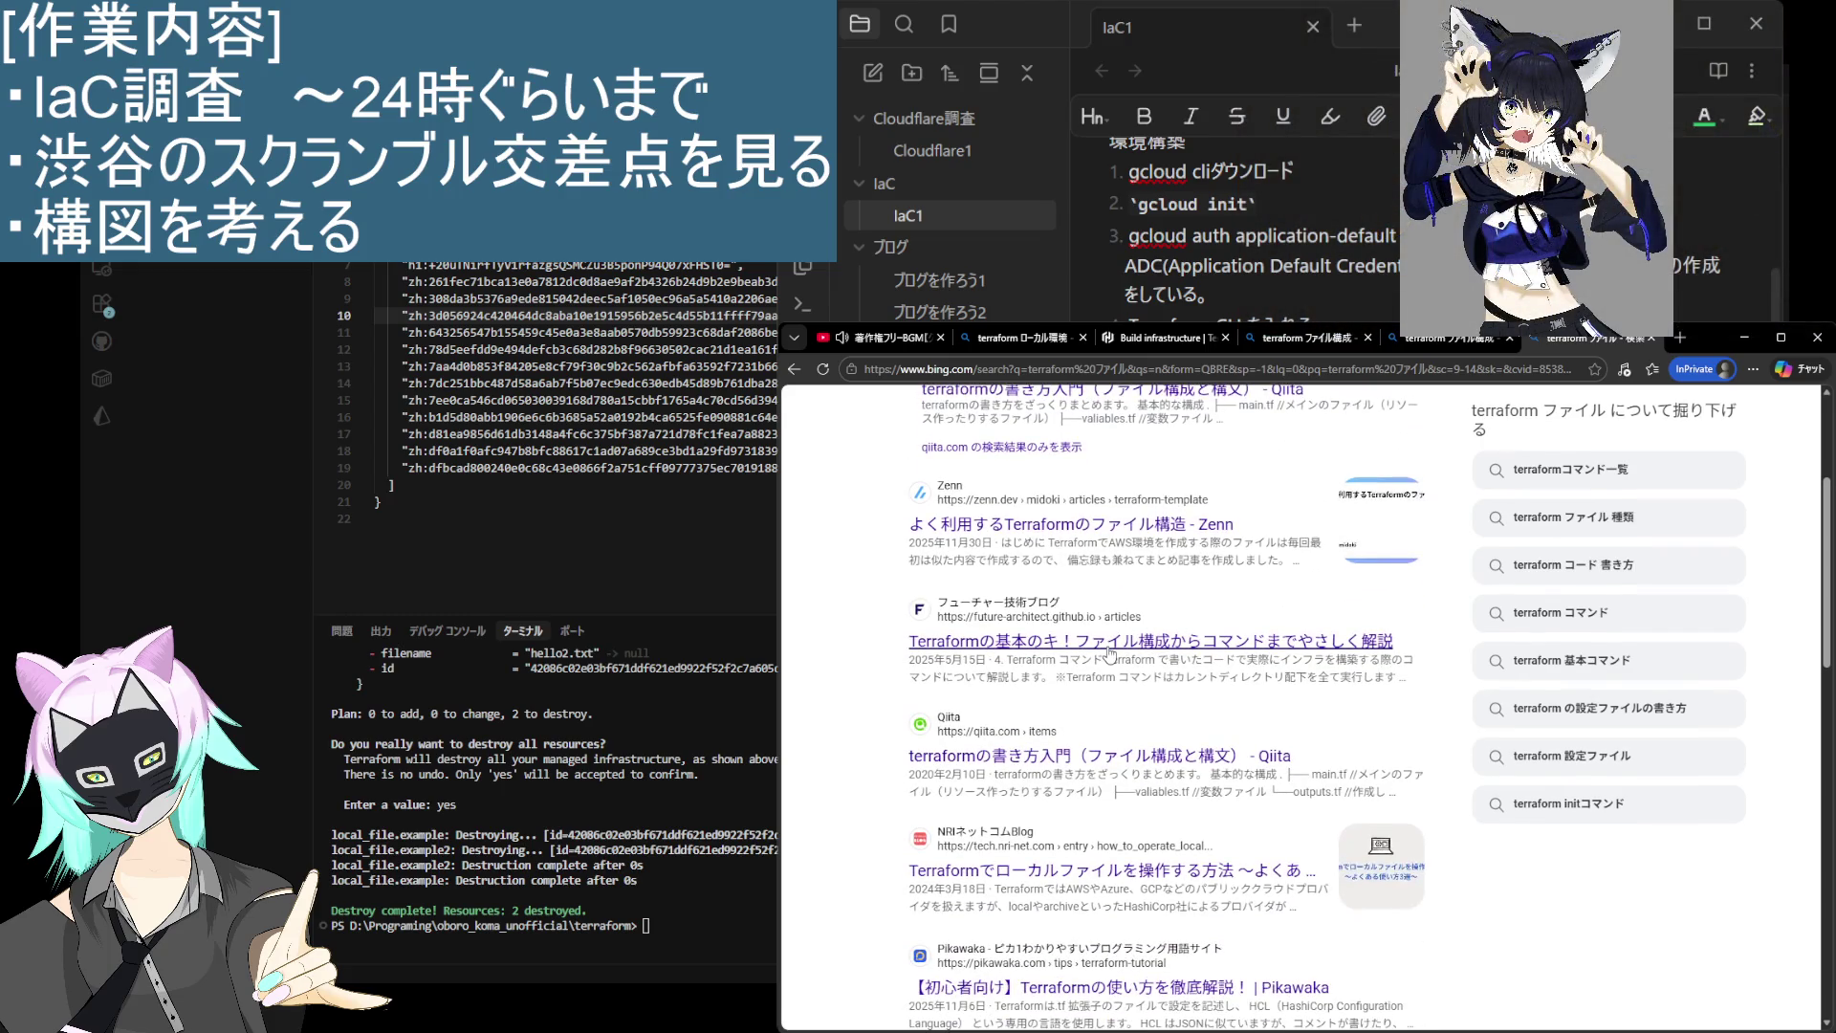
scroll(1083, 665, down, 5)
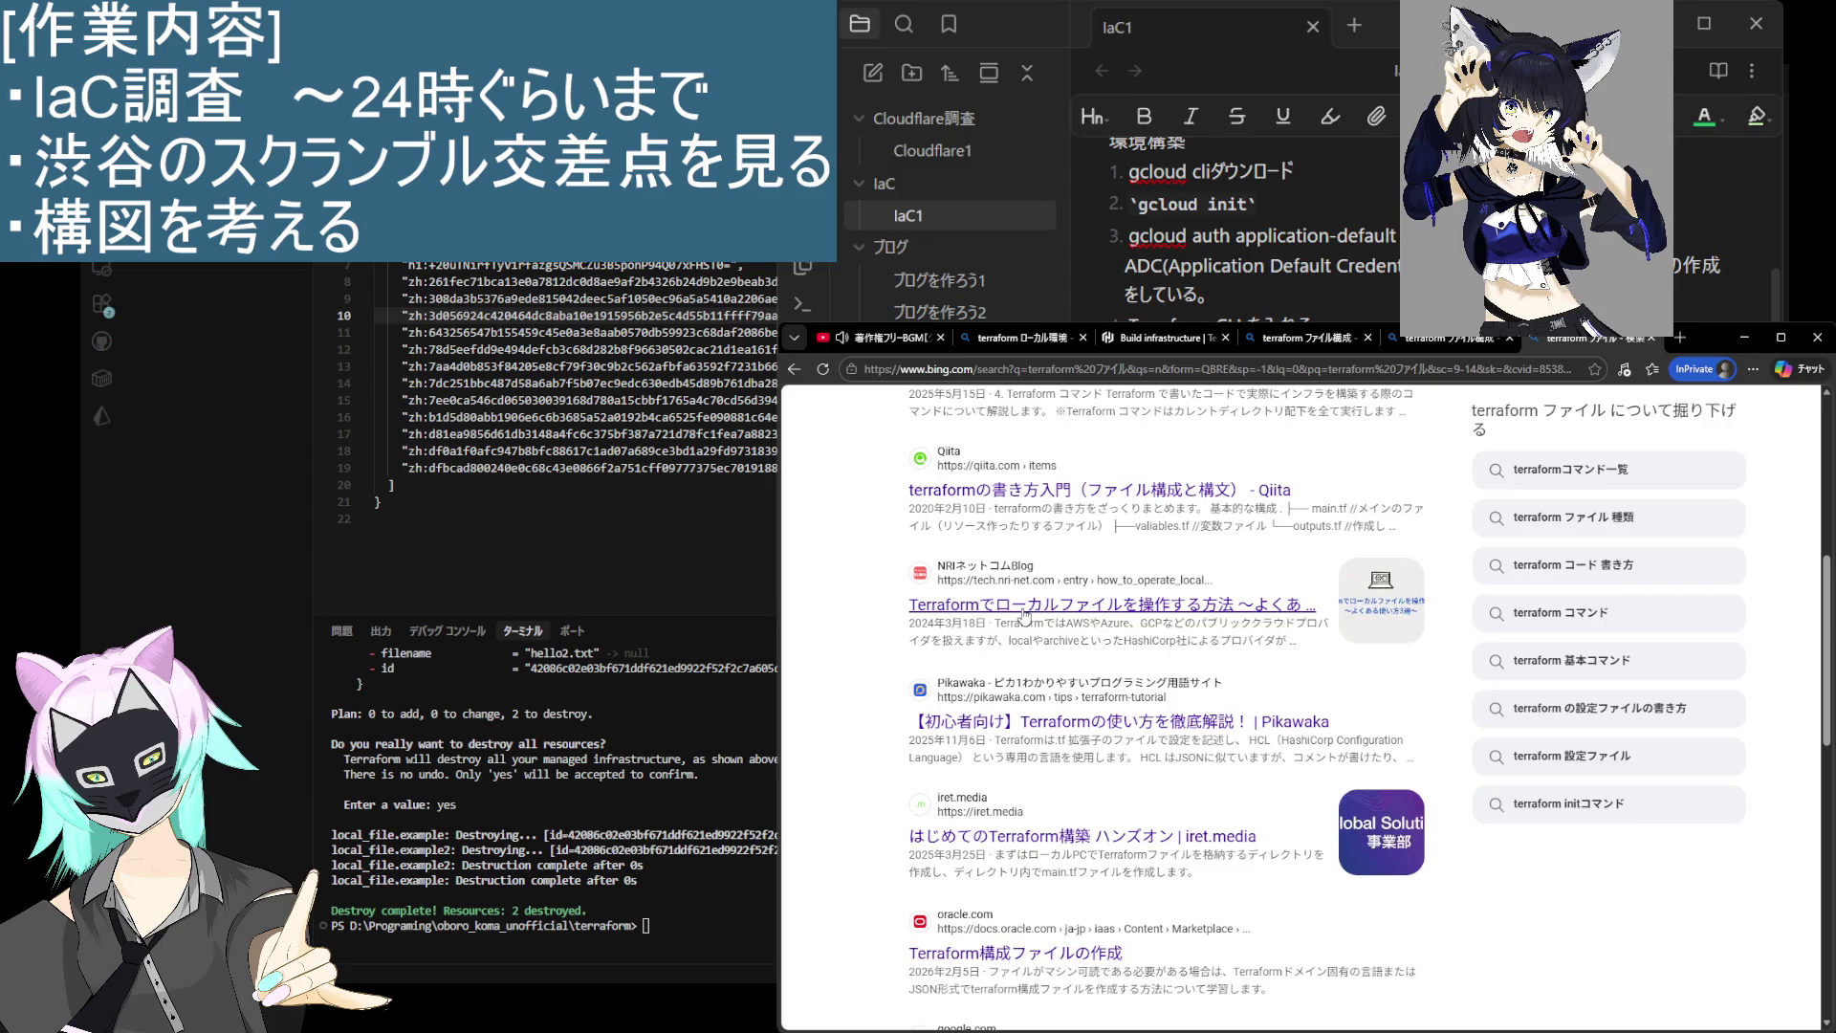
scroll(1020, 622, down, 1)
scroll(1020, 623, down, 2)
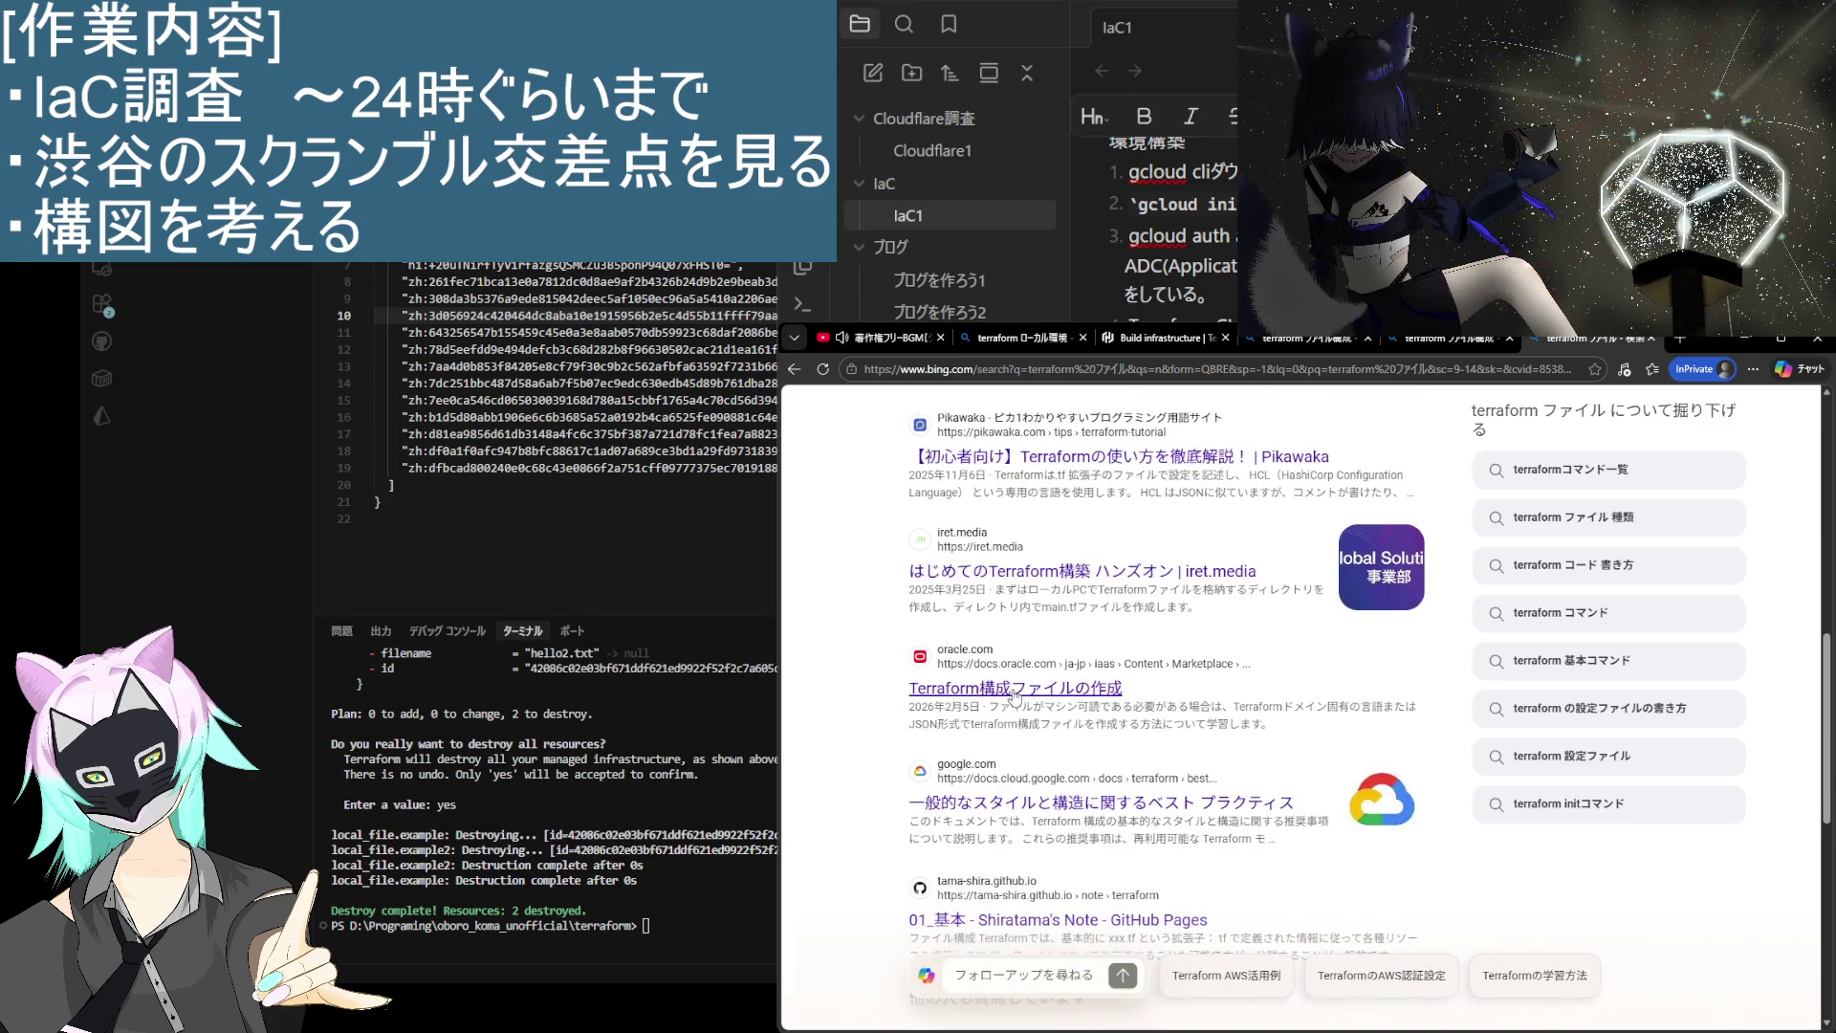
scroll(1019, 696, down, 4)
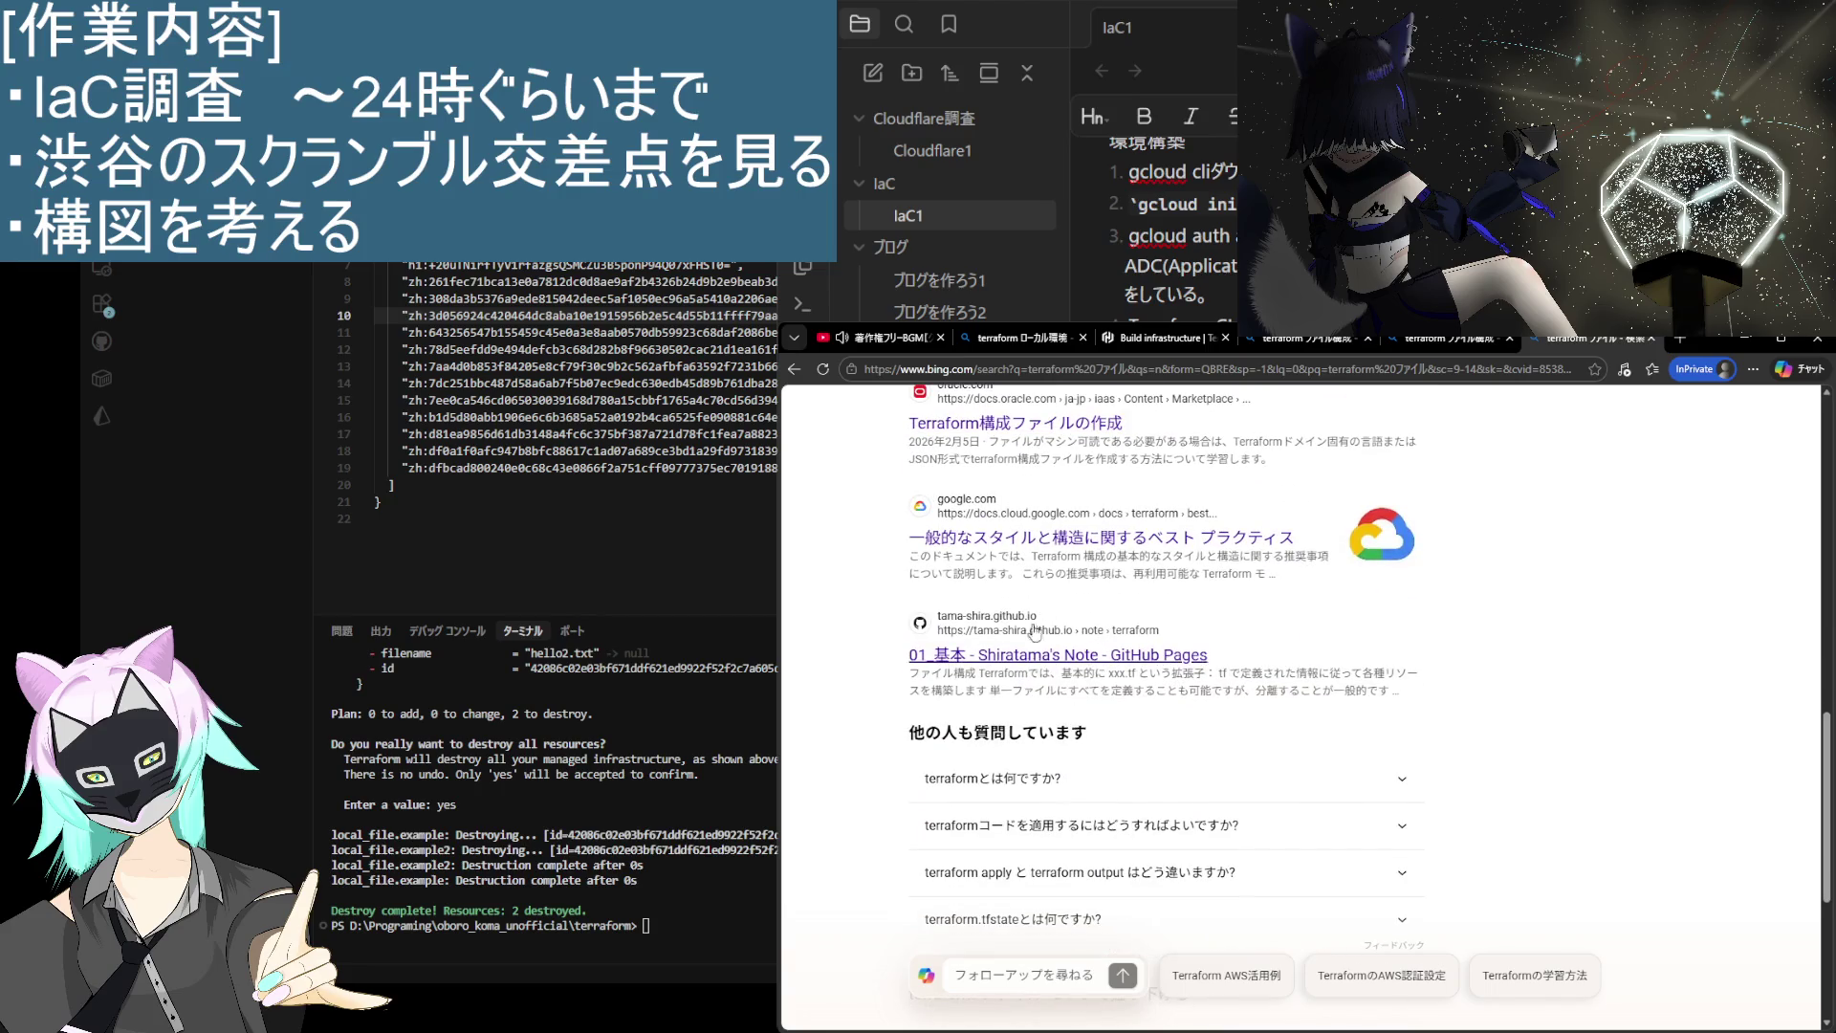
scroll(1026, 626, down, 2)
scroll(1026, 622, down, 3)
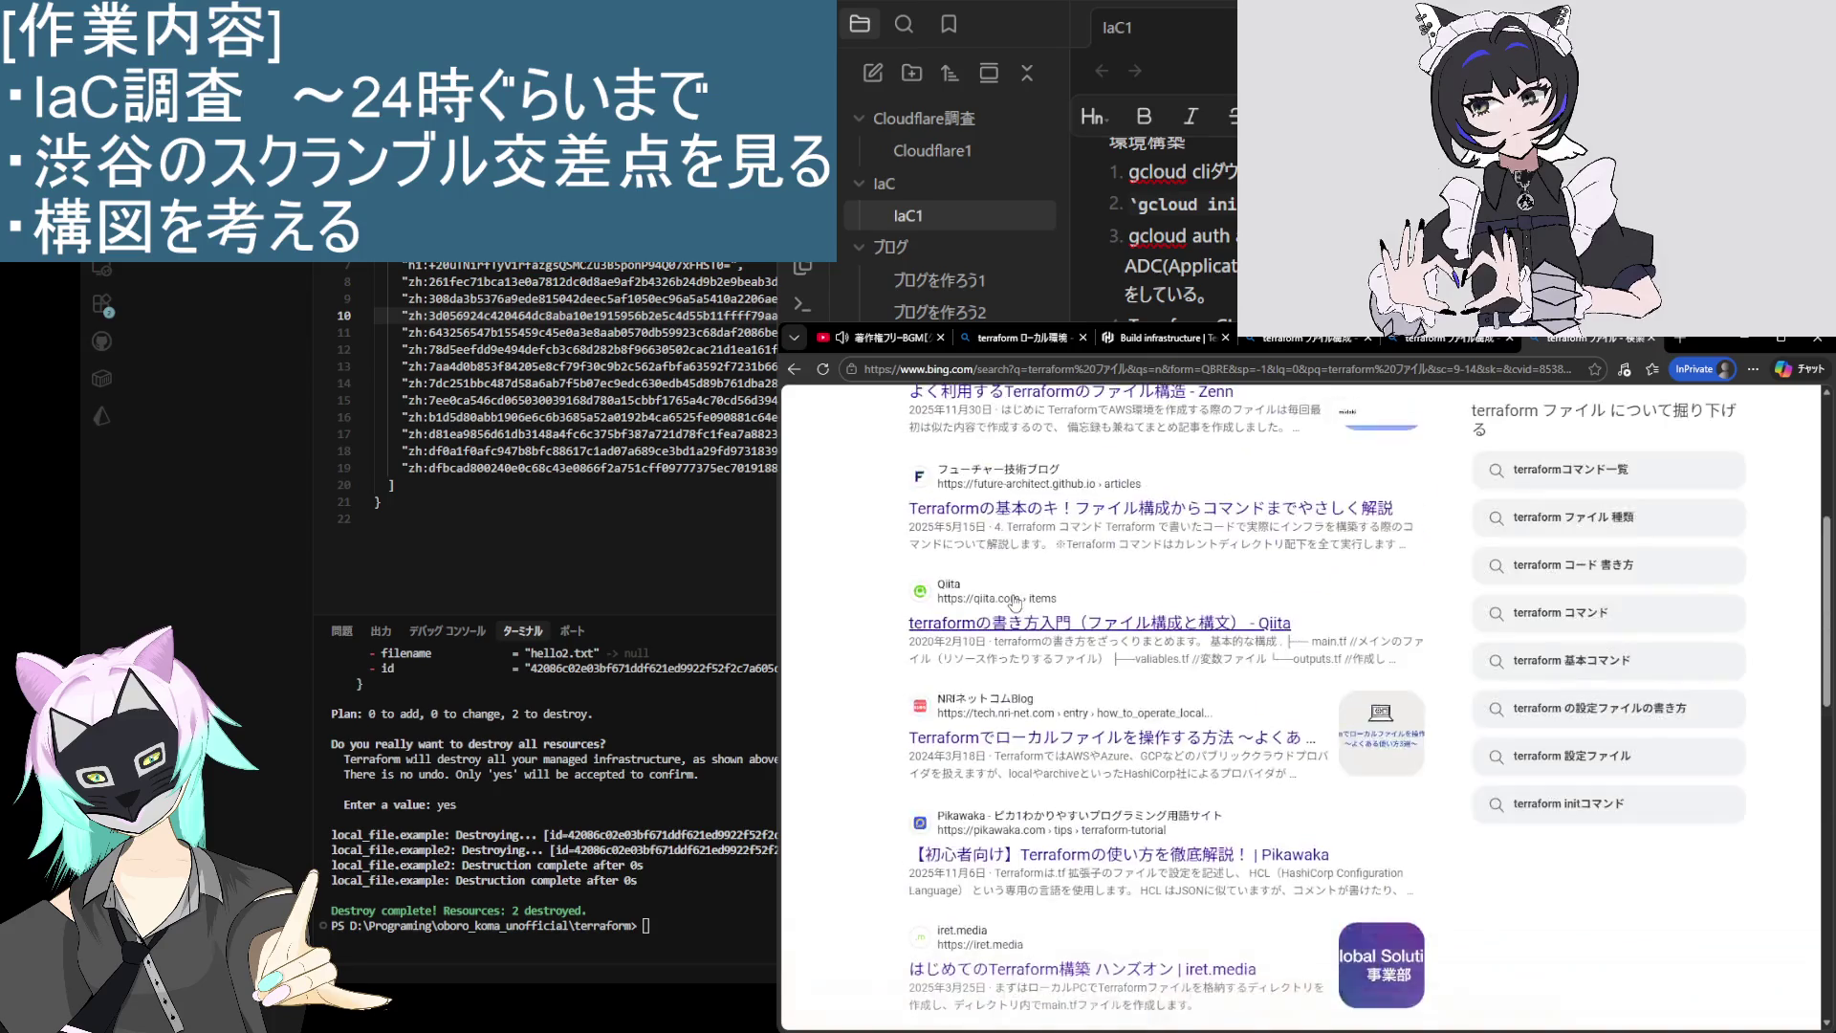
scroll(1012, 605, up, 2)
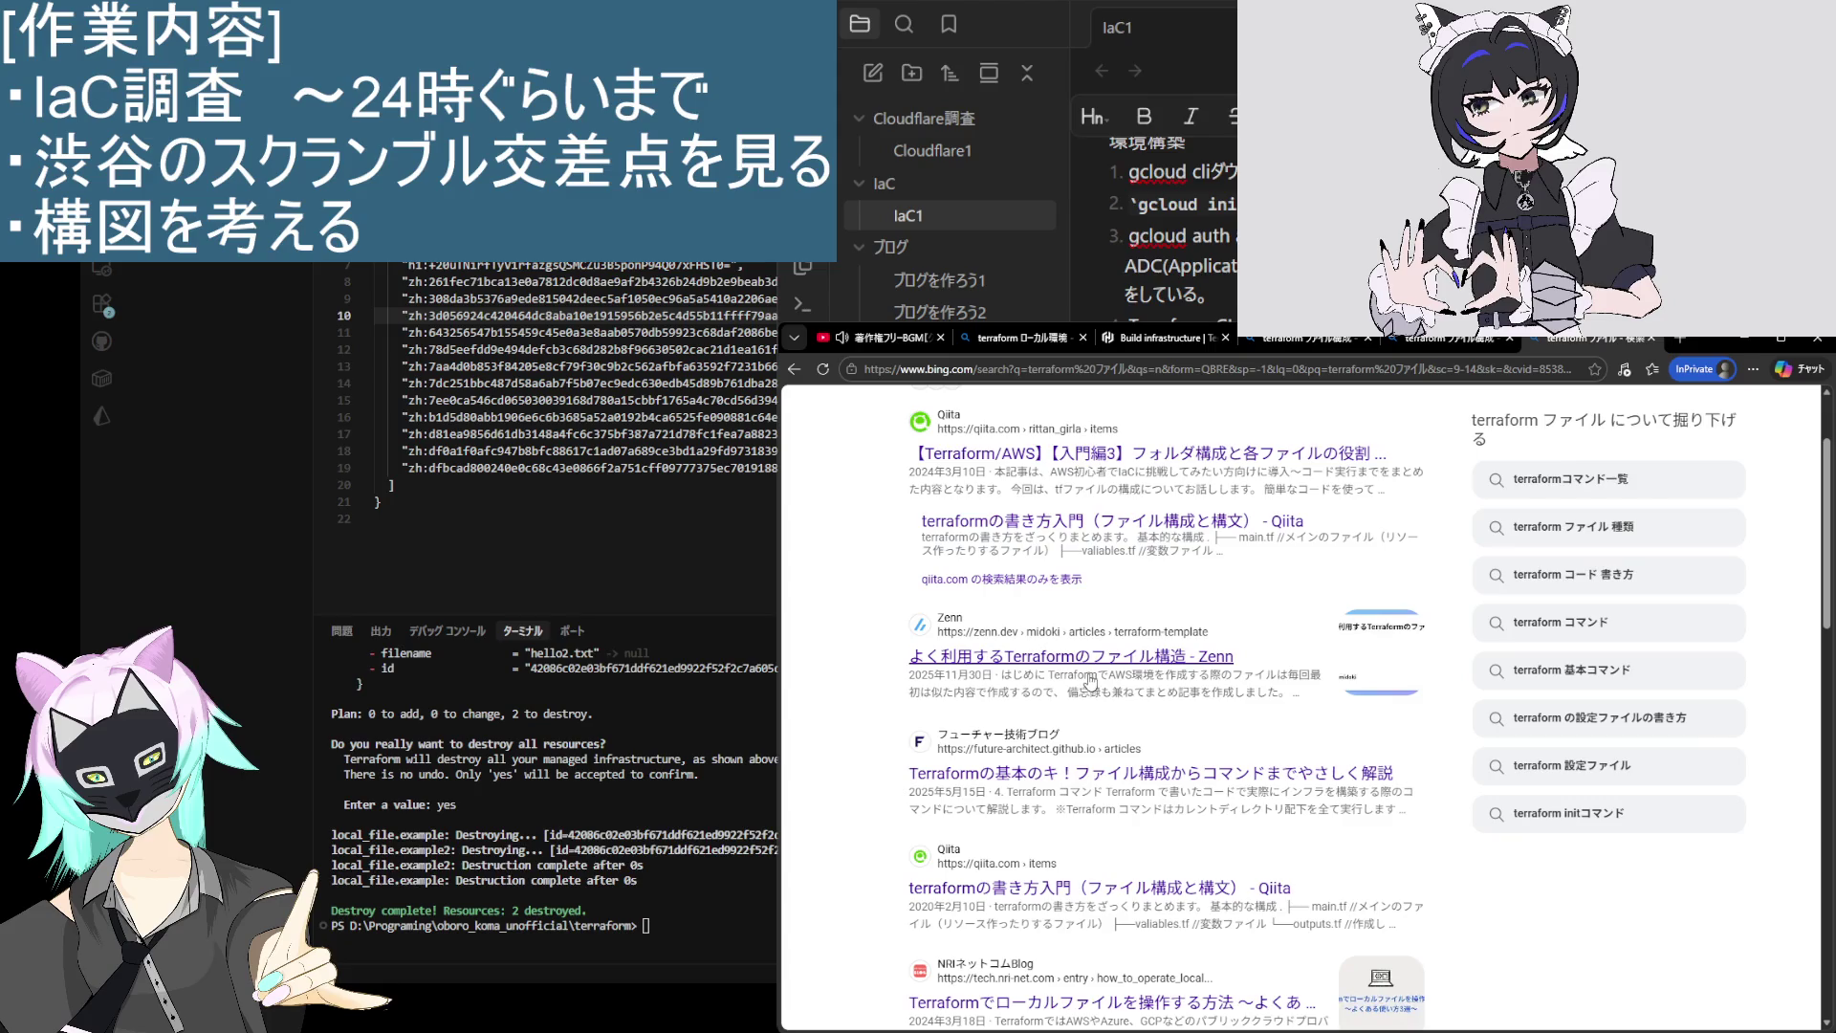
Step: Skim Zenn's よく利用するTerraformのファイル構造 from terraform.tf to variables.tf, then return to Bing
click(1092, 668)
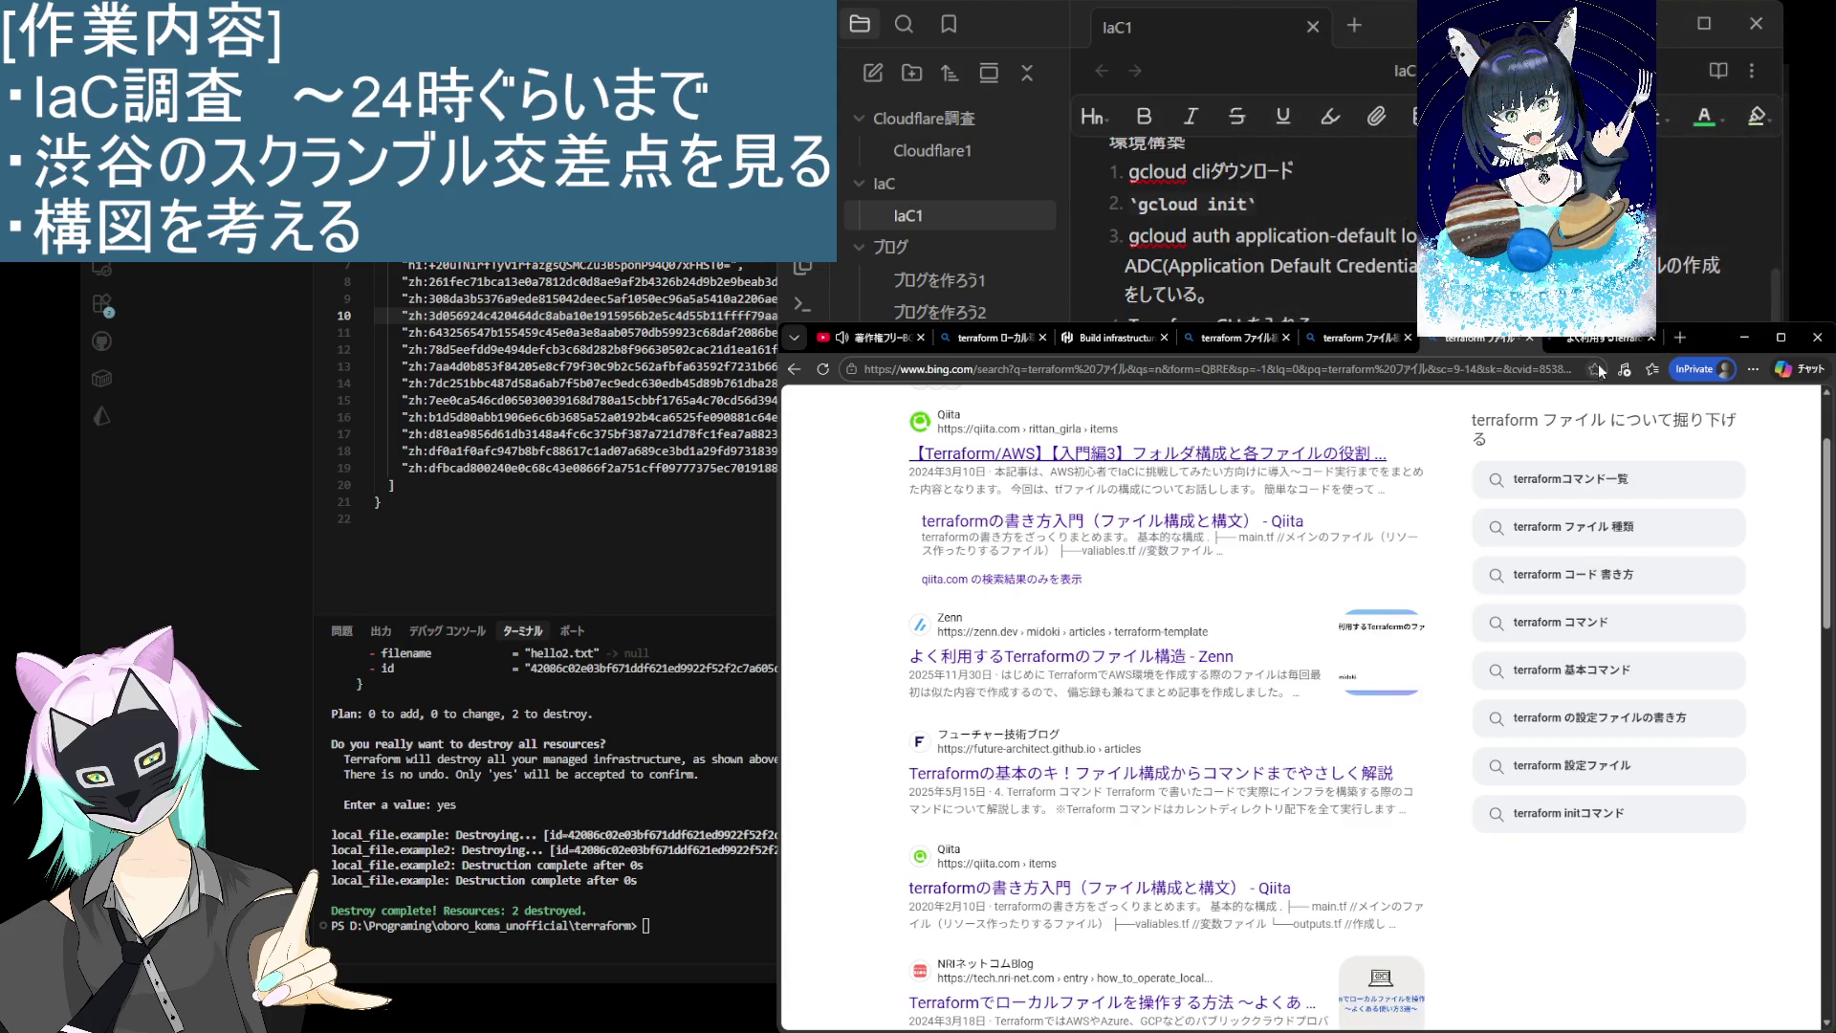
scroll(1162, 612, down, 3)
scroll(1147, 646, down, 5)
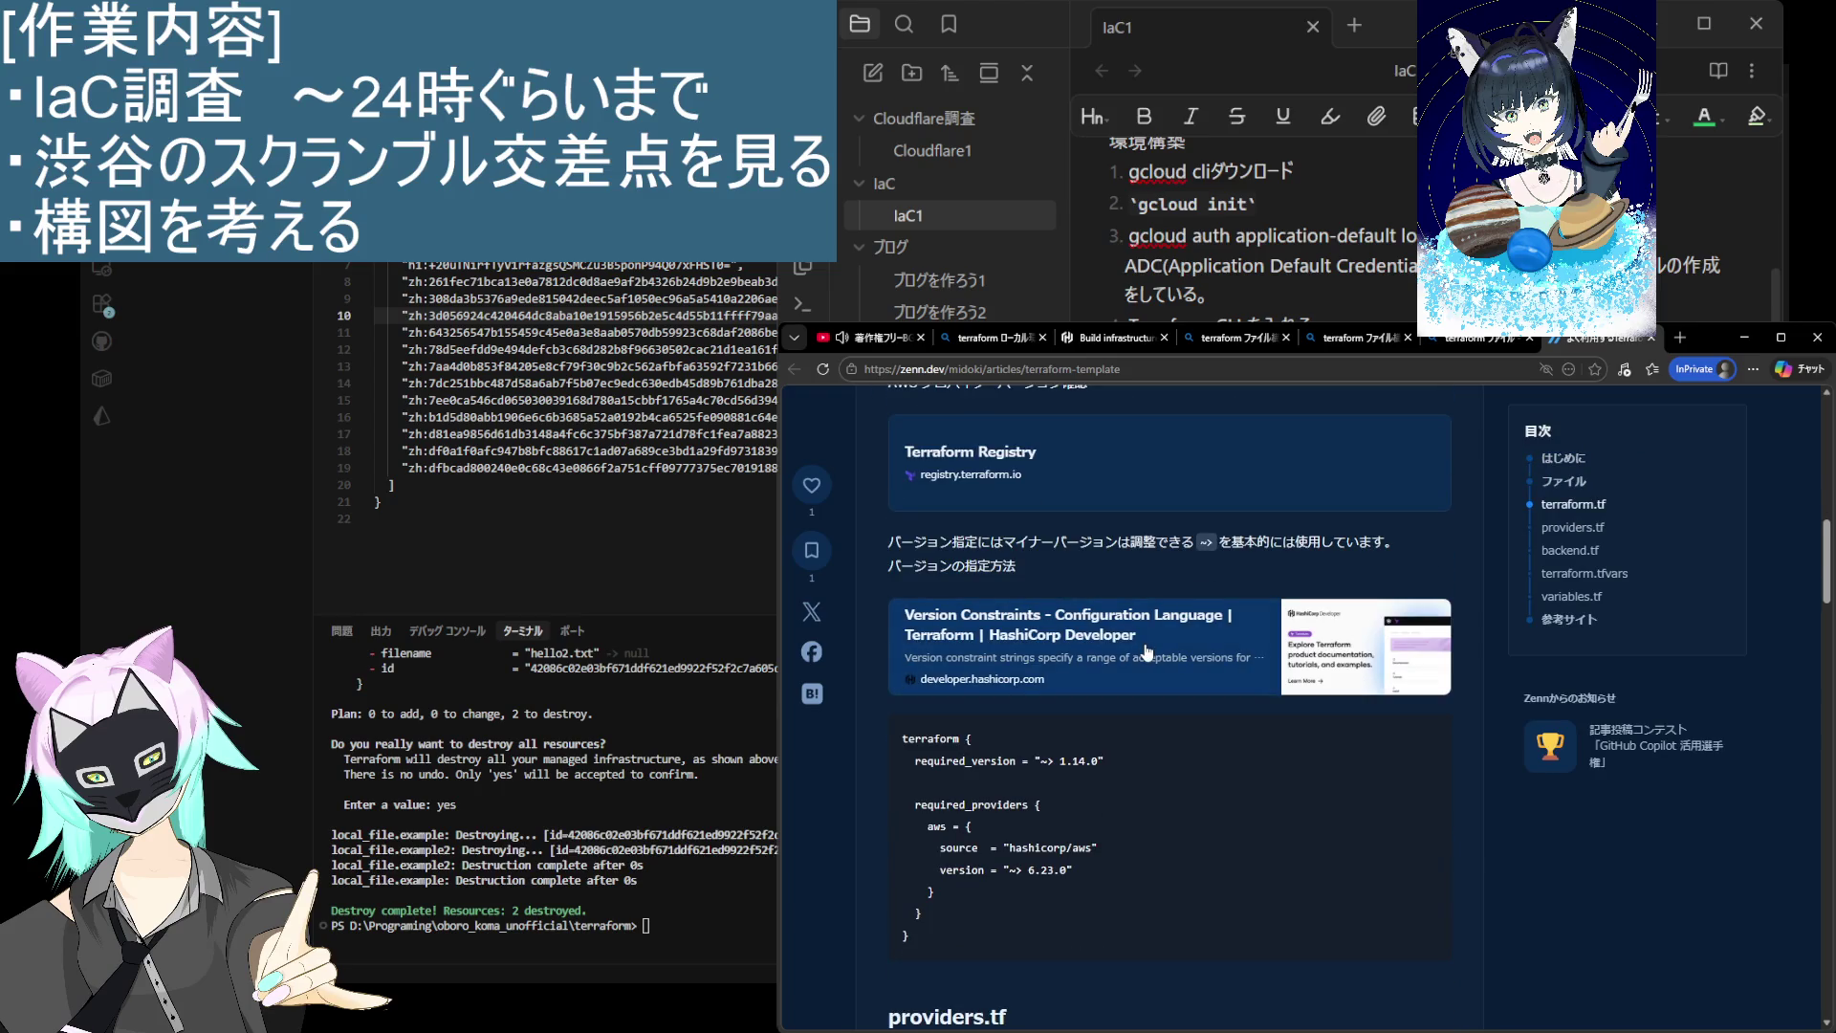
scroll(1146, 650, down, 4)
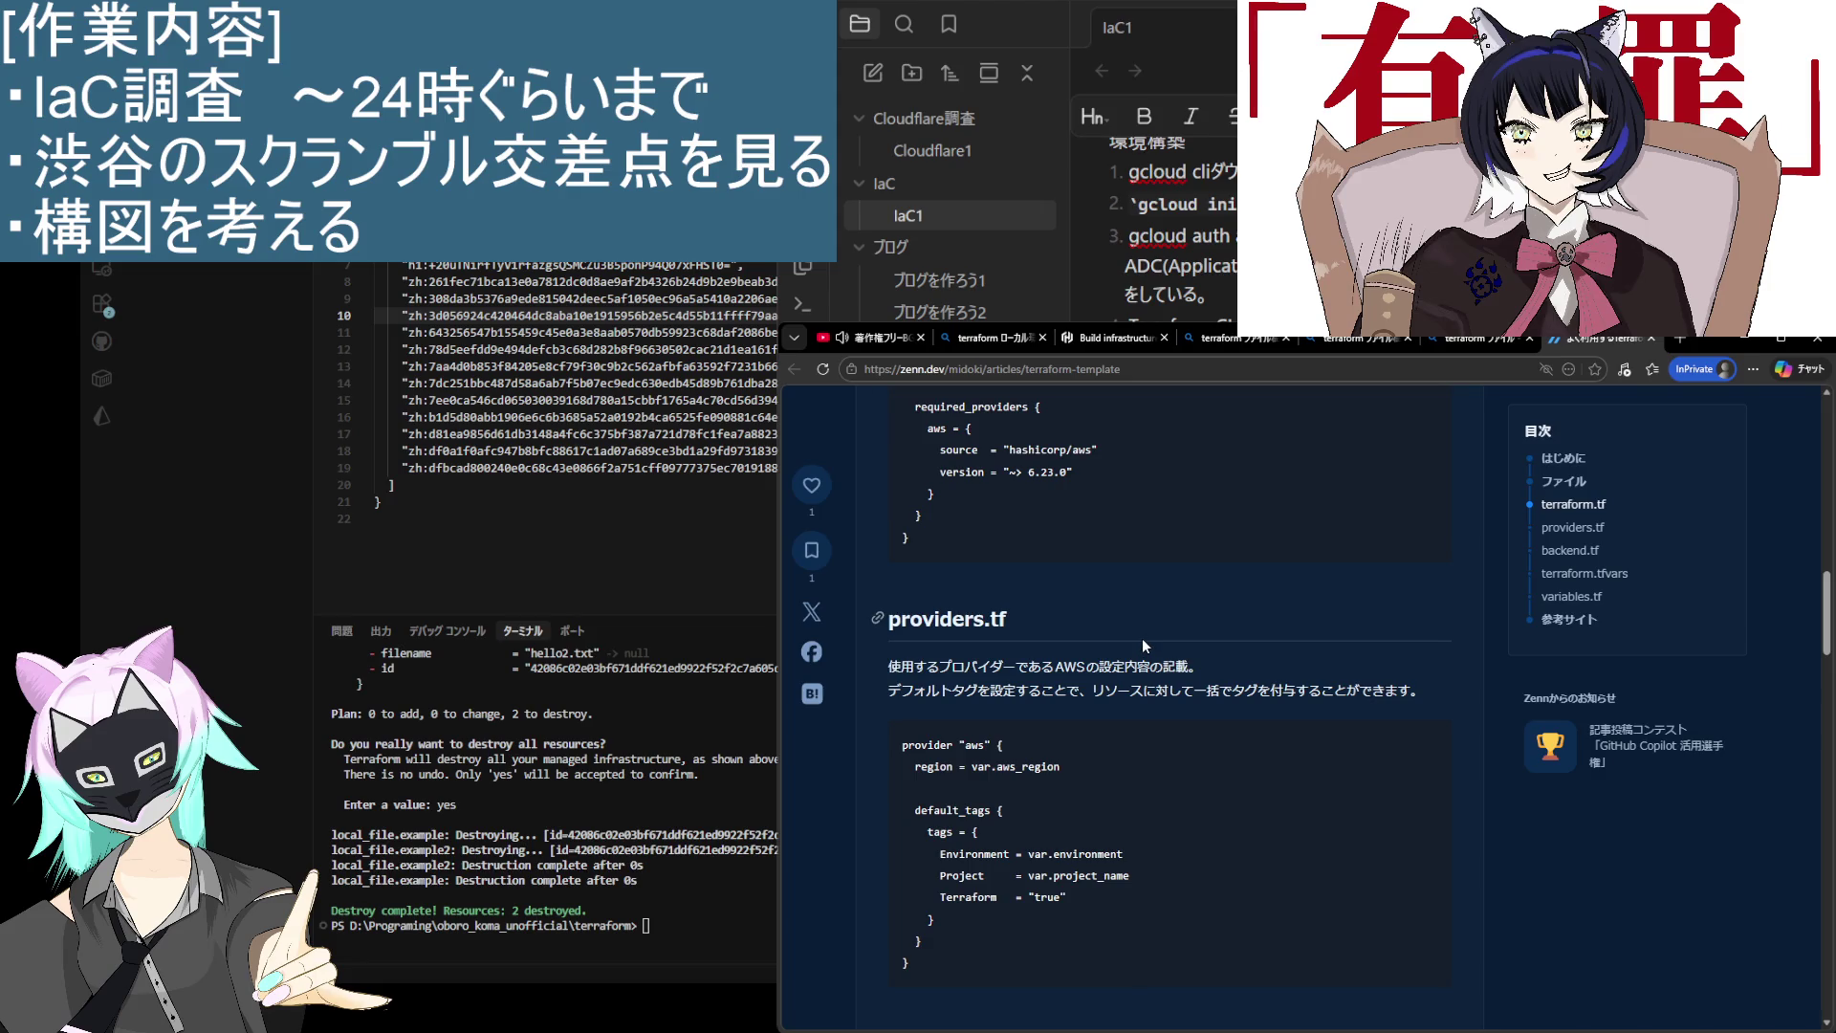
scroll(1142, 639, down, 5)
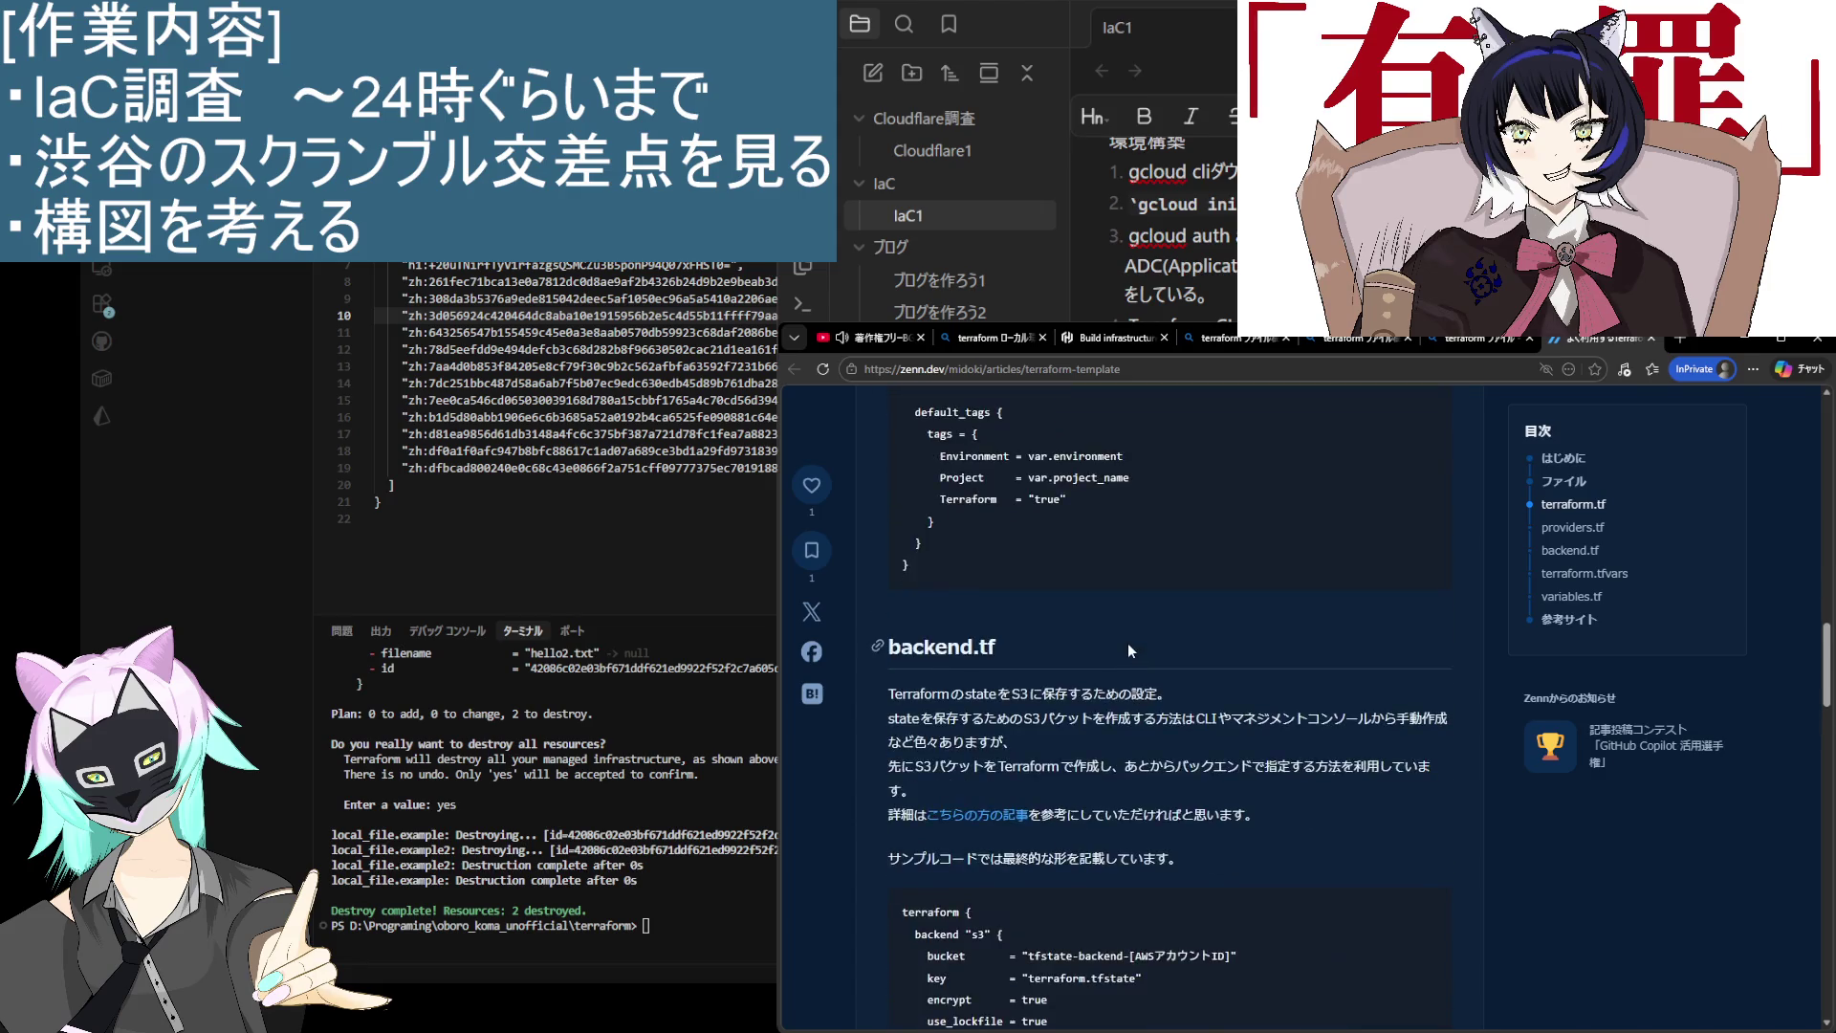
scroll(1109, 536, down, 3)
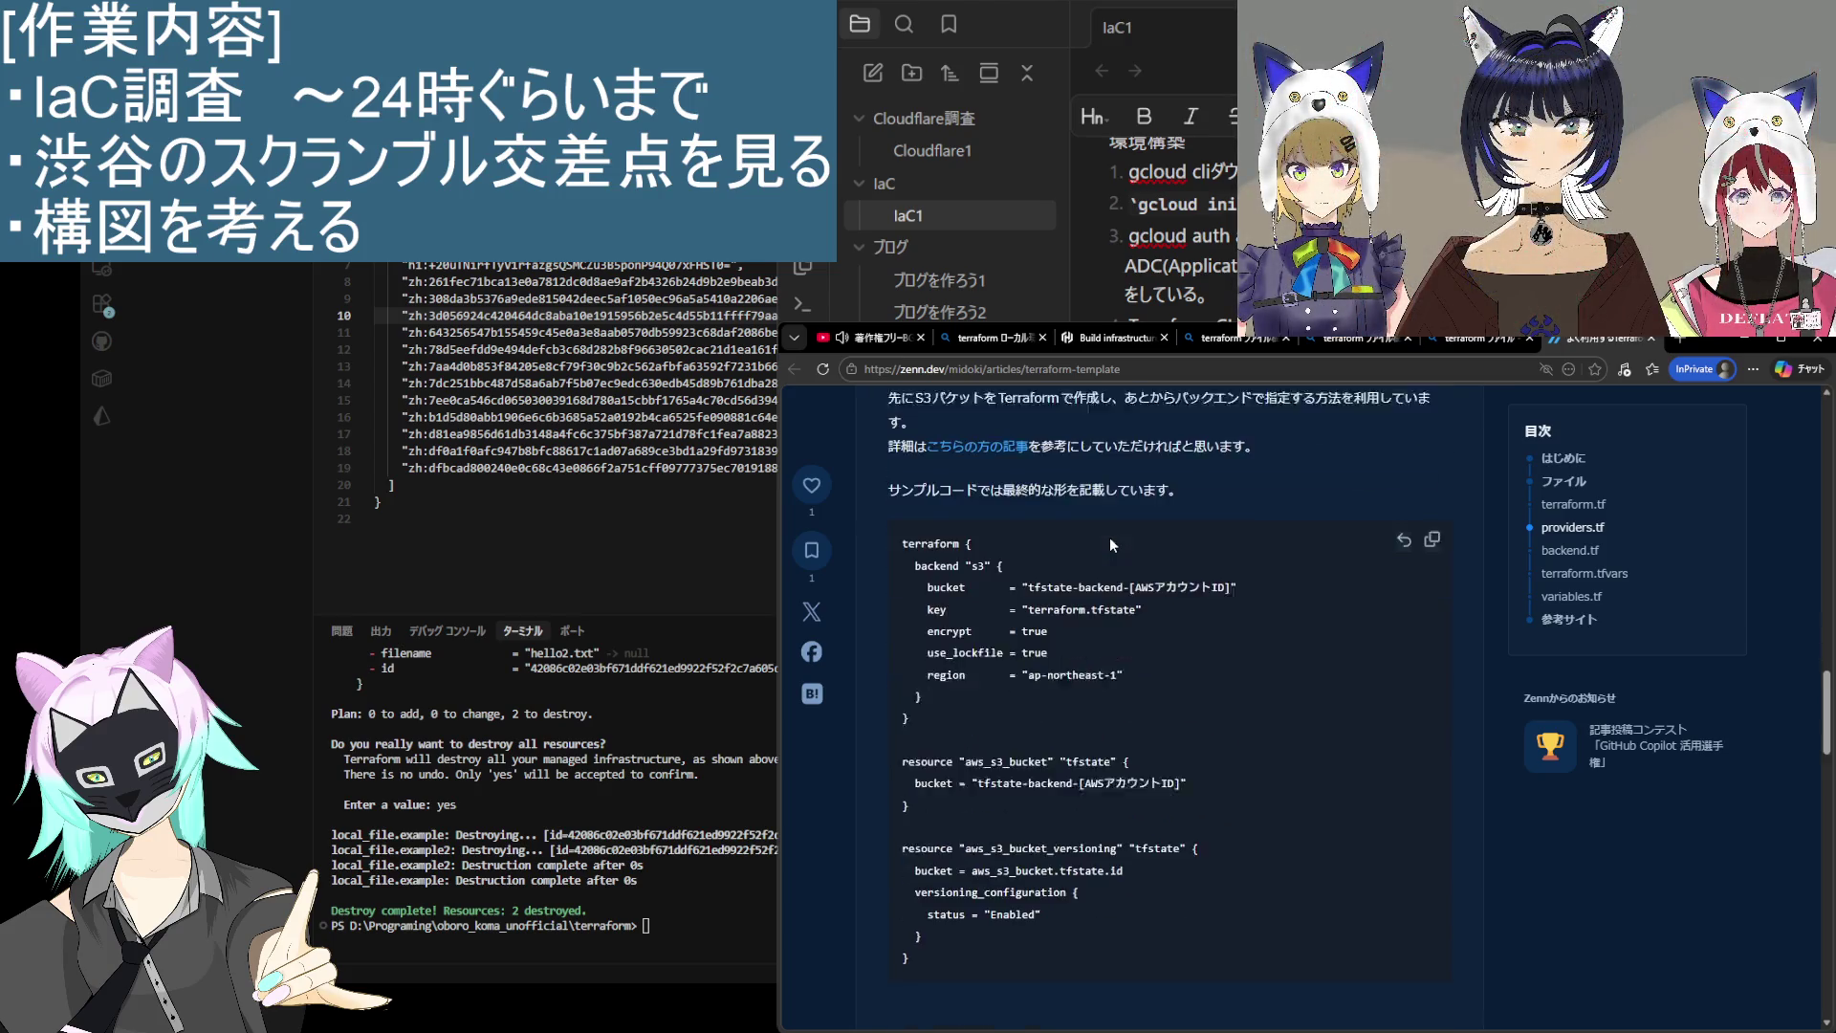
scroll(1301, 712, down, 5)
scroll(1295, 715, down, 4)
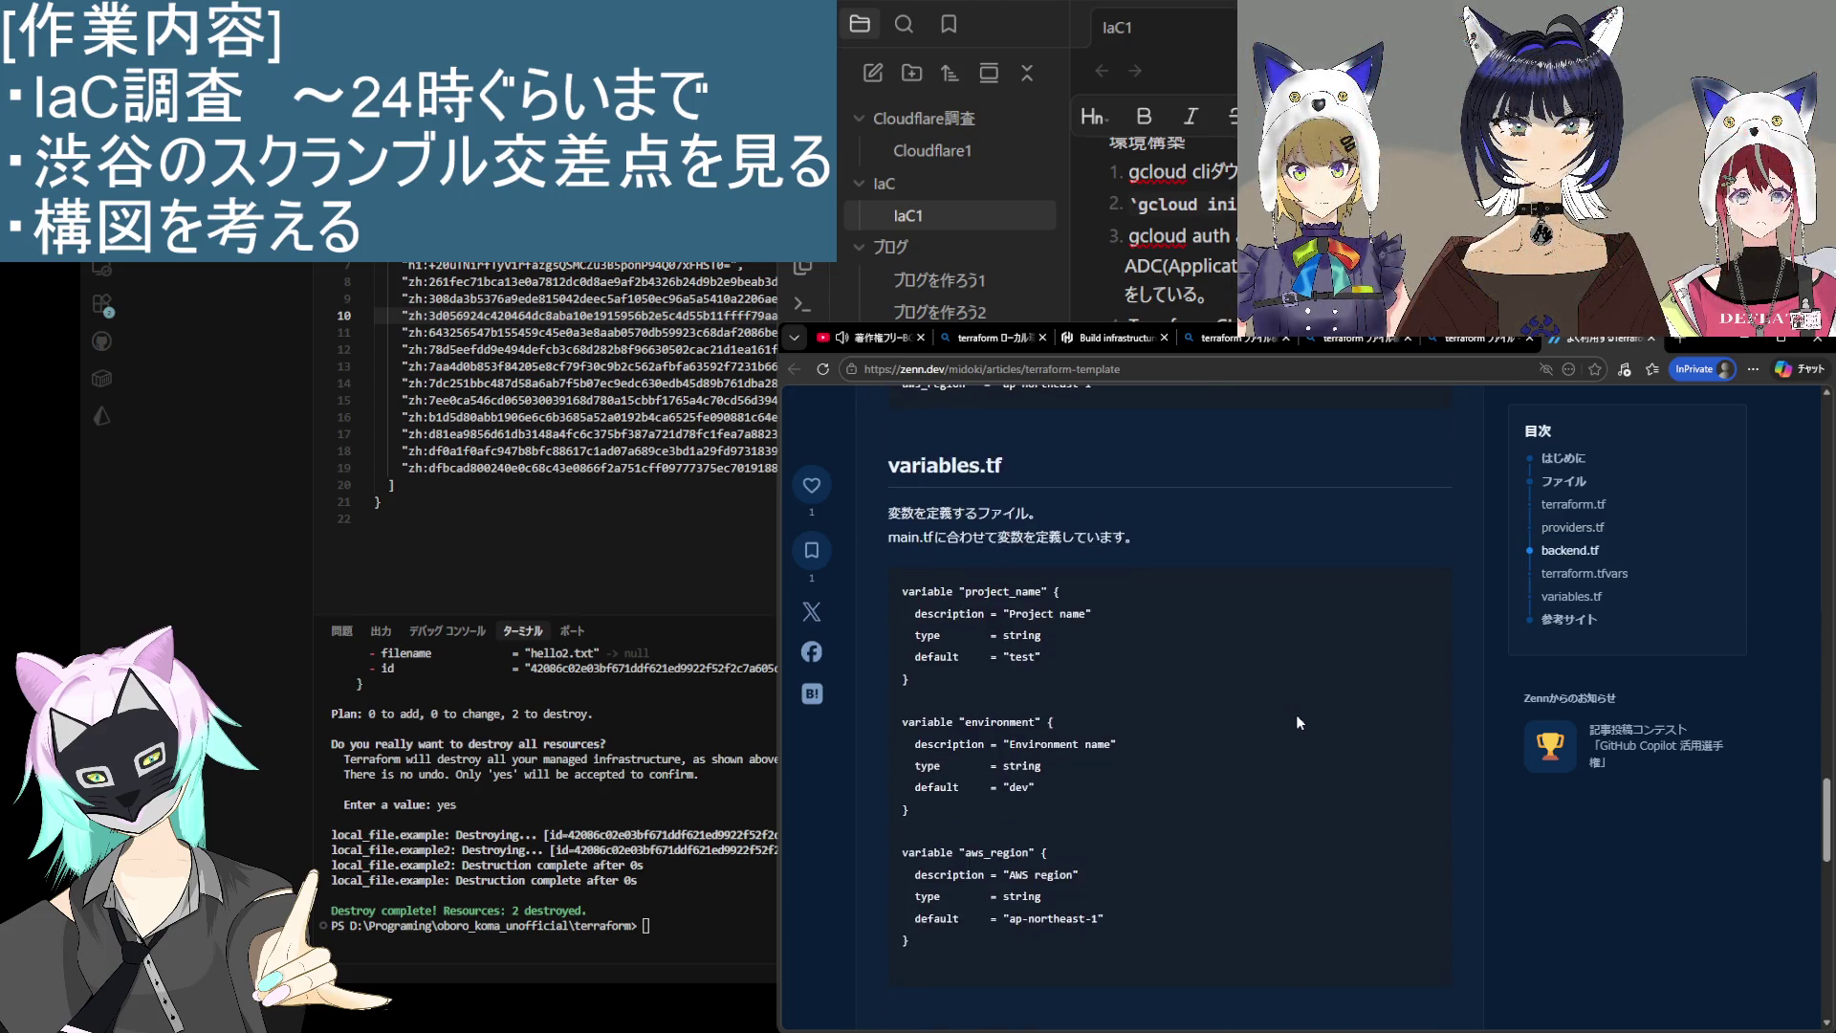
scroll(1295, 715, up, 3)
scroll(1295, 714, down, 2)
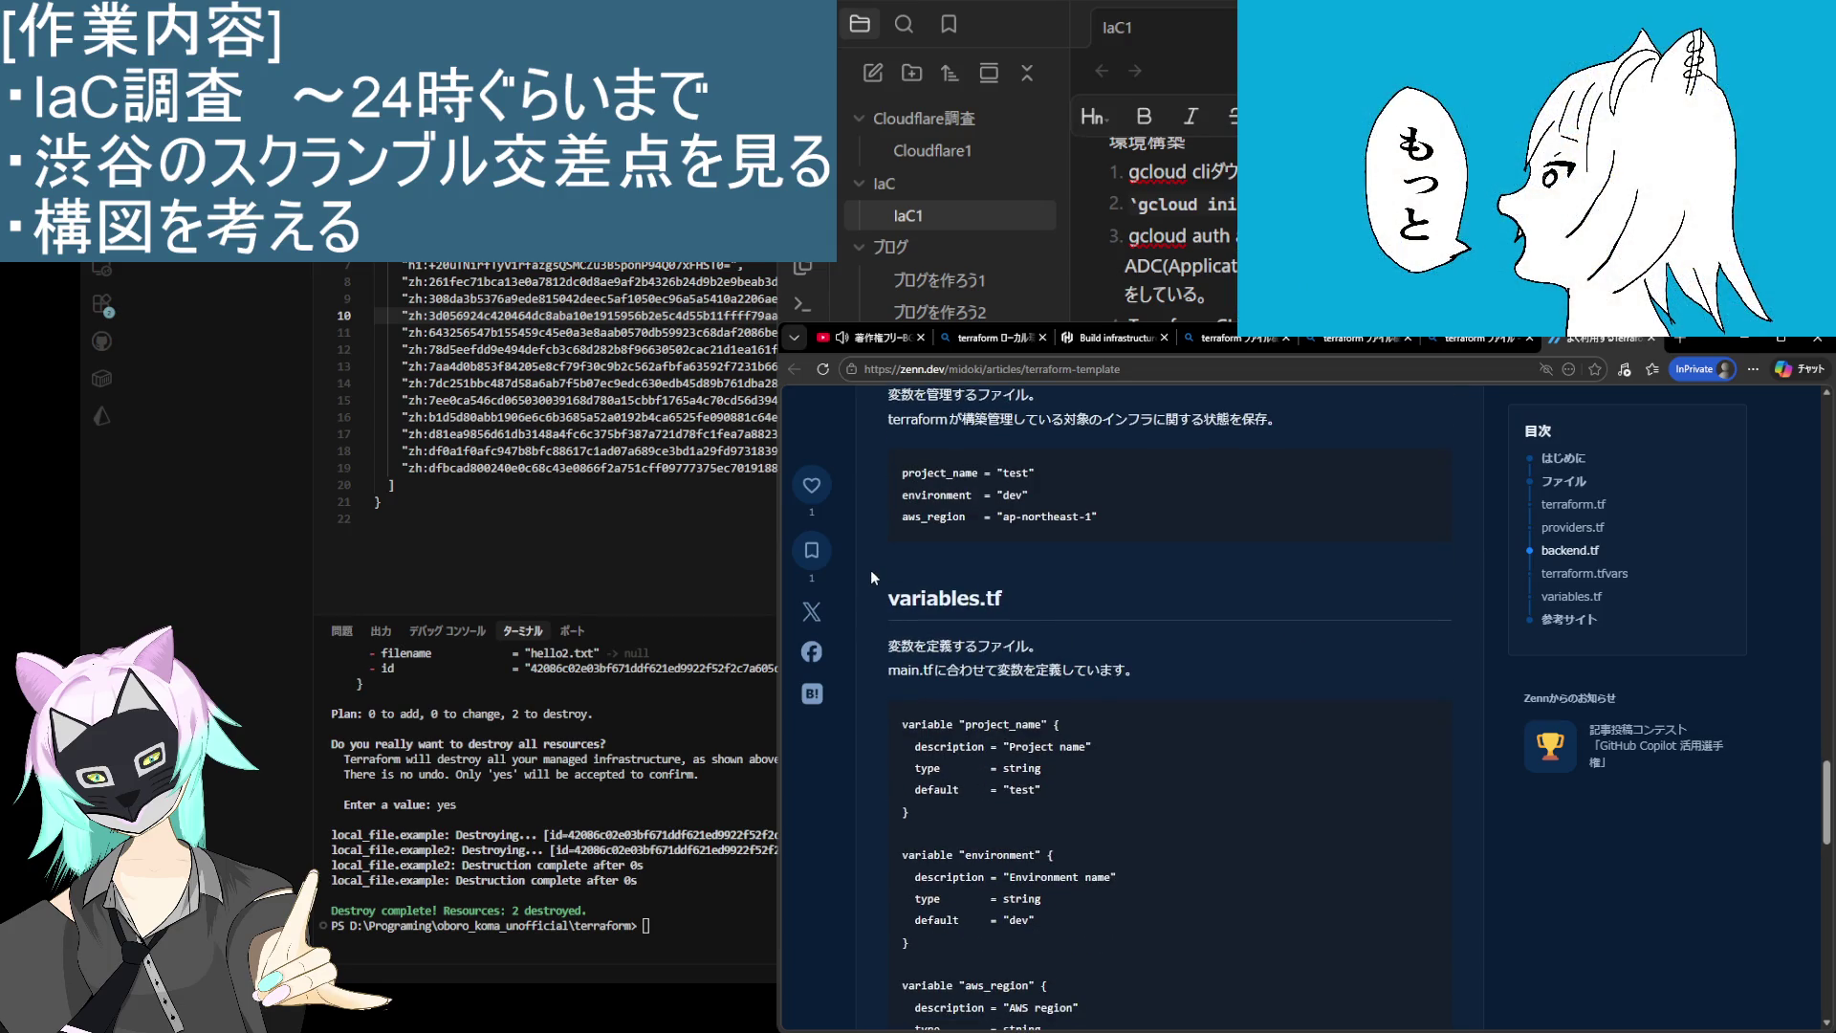
click(1473, 347)
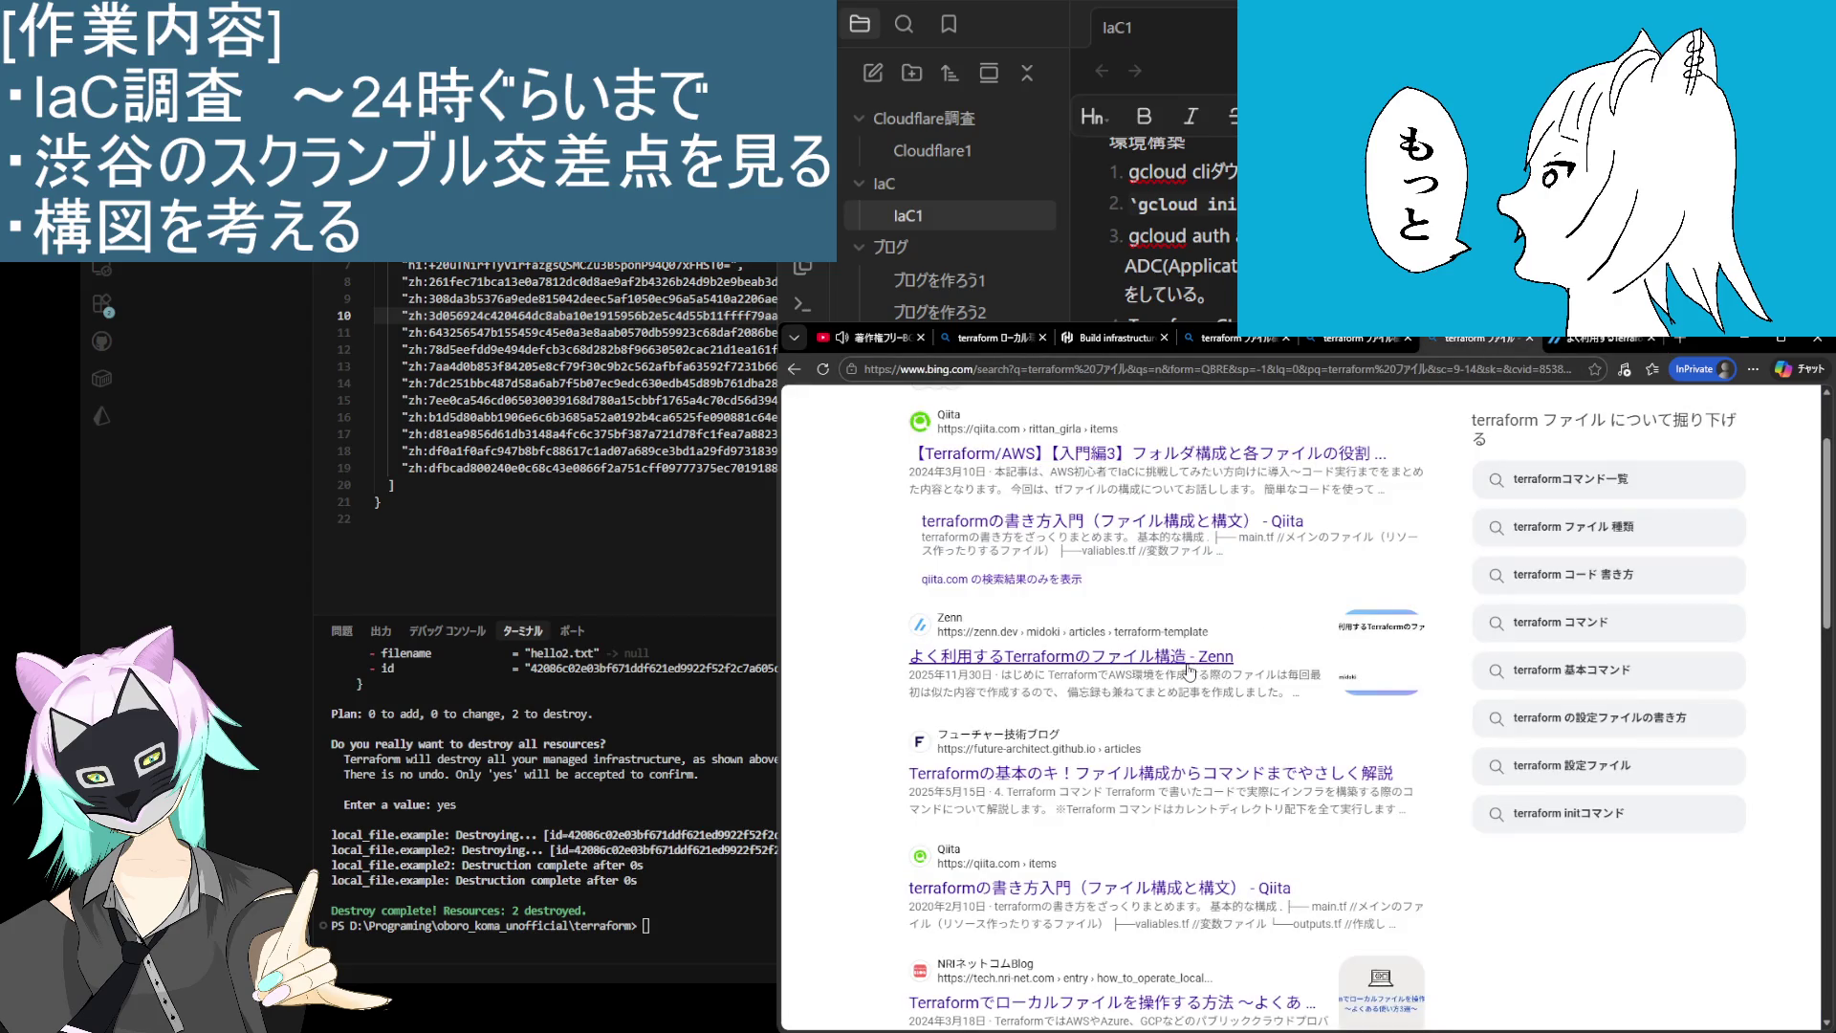
click(1061, 775)
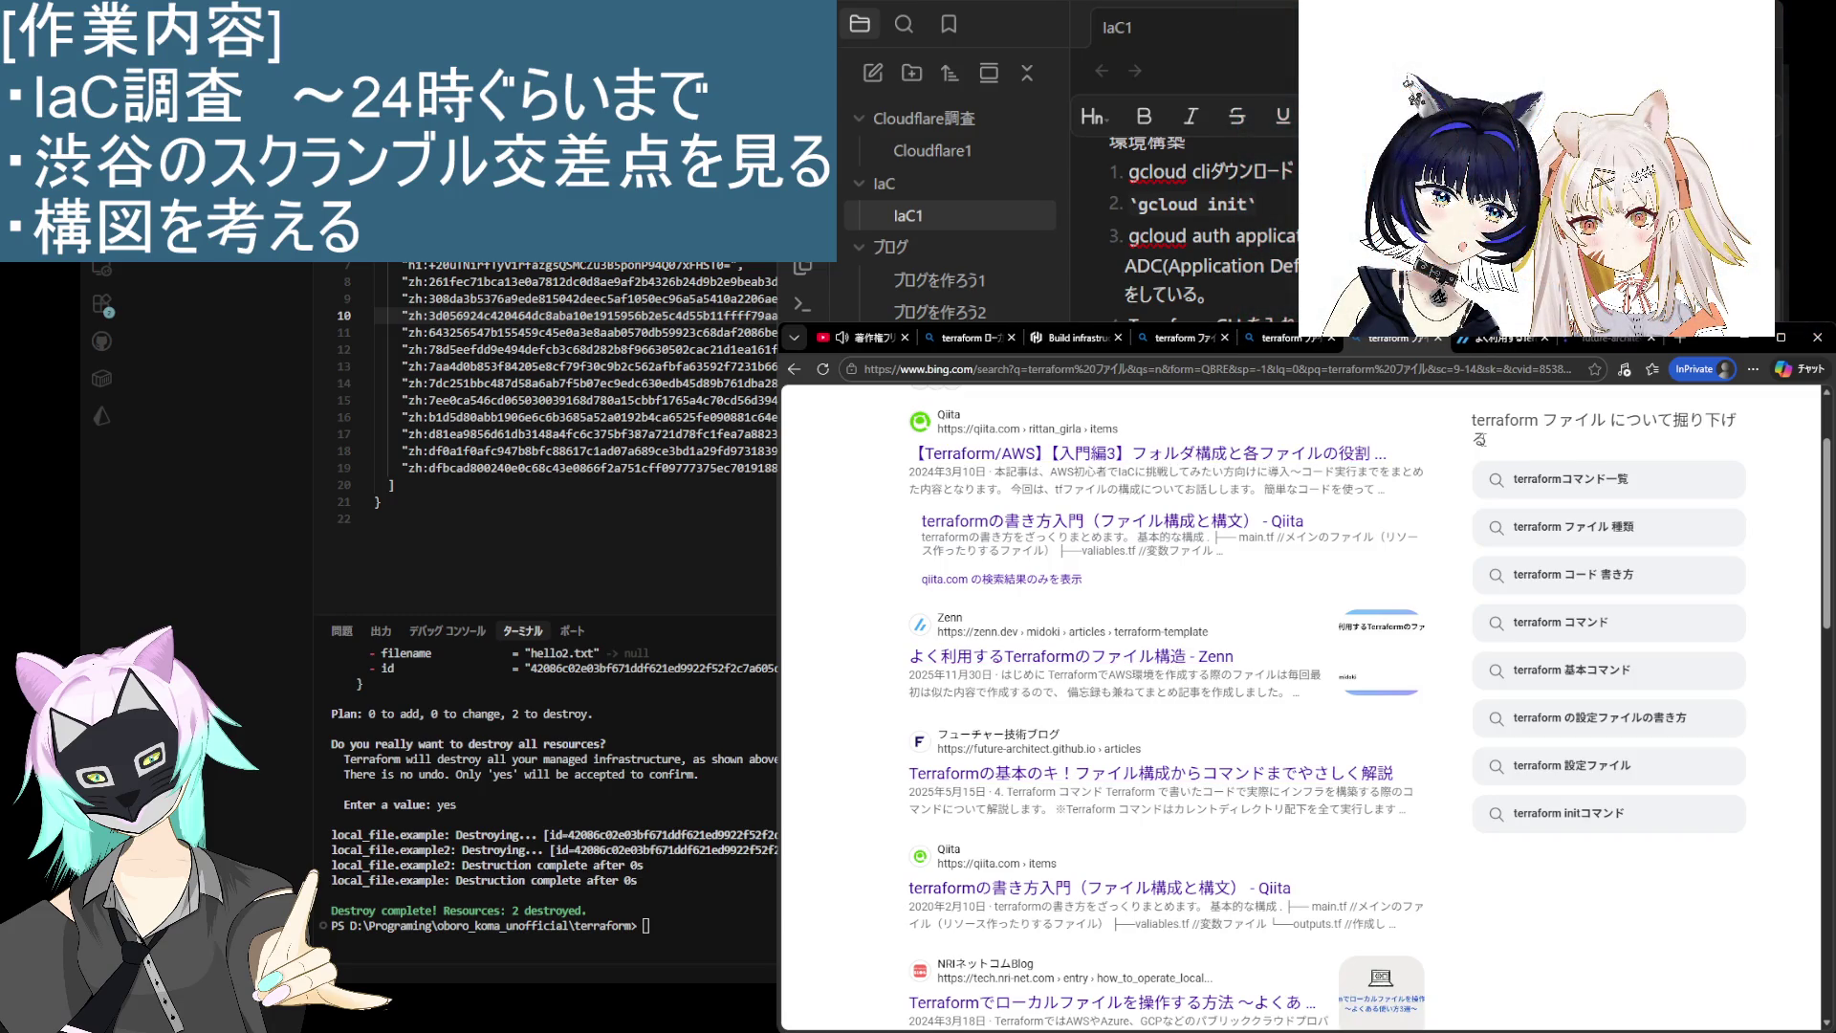
scroll(1310, 787, down, 15)
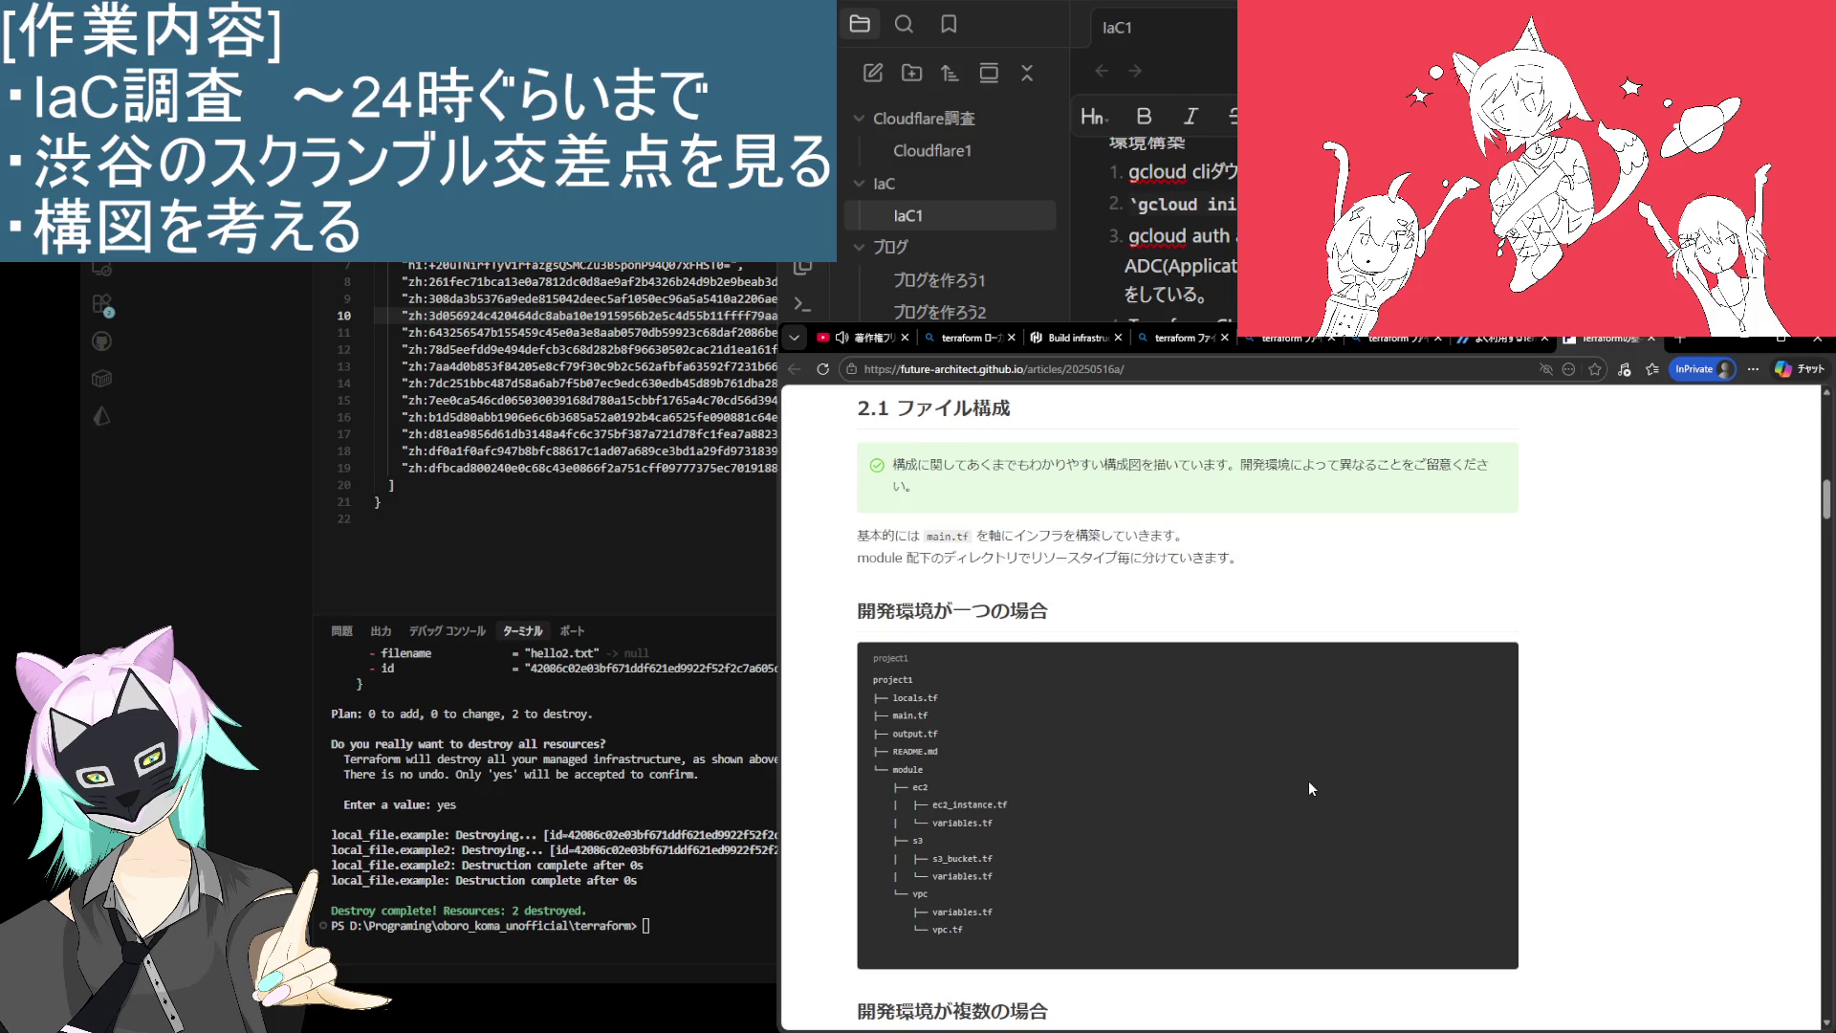
scroll(1302, 786, down, 4)
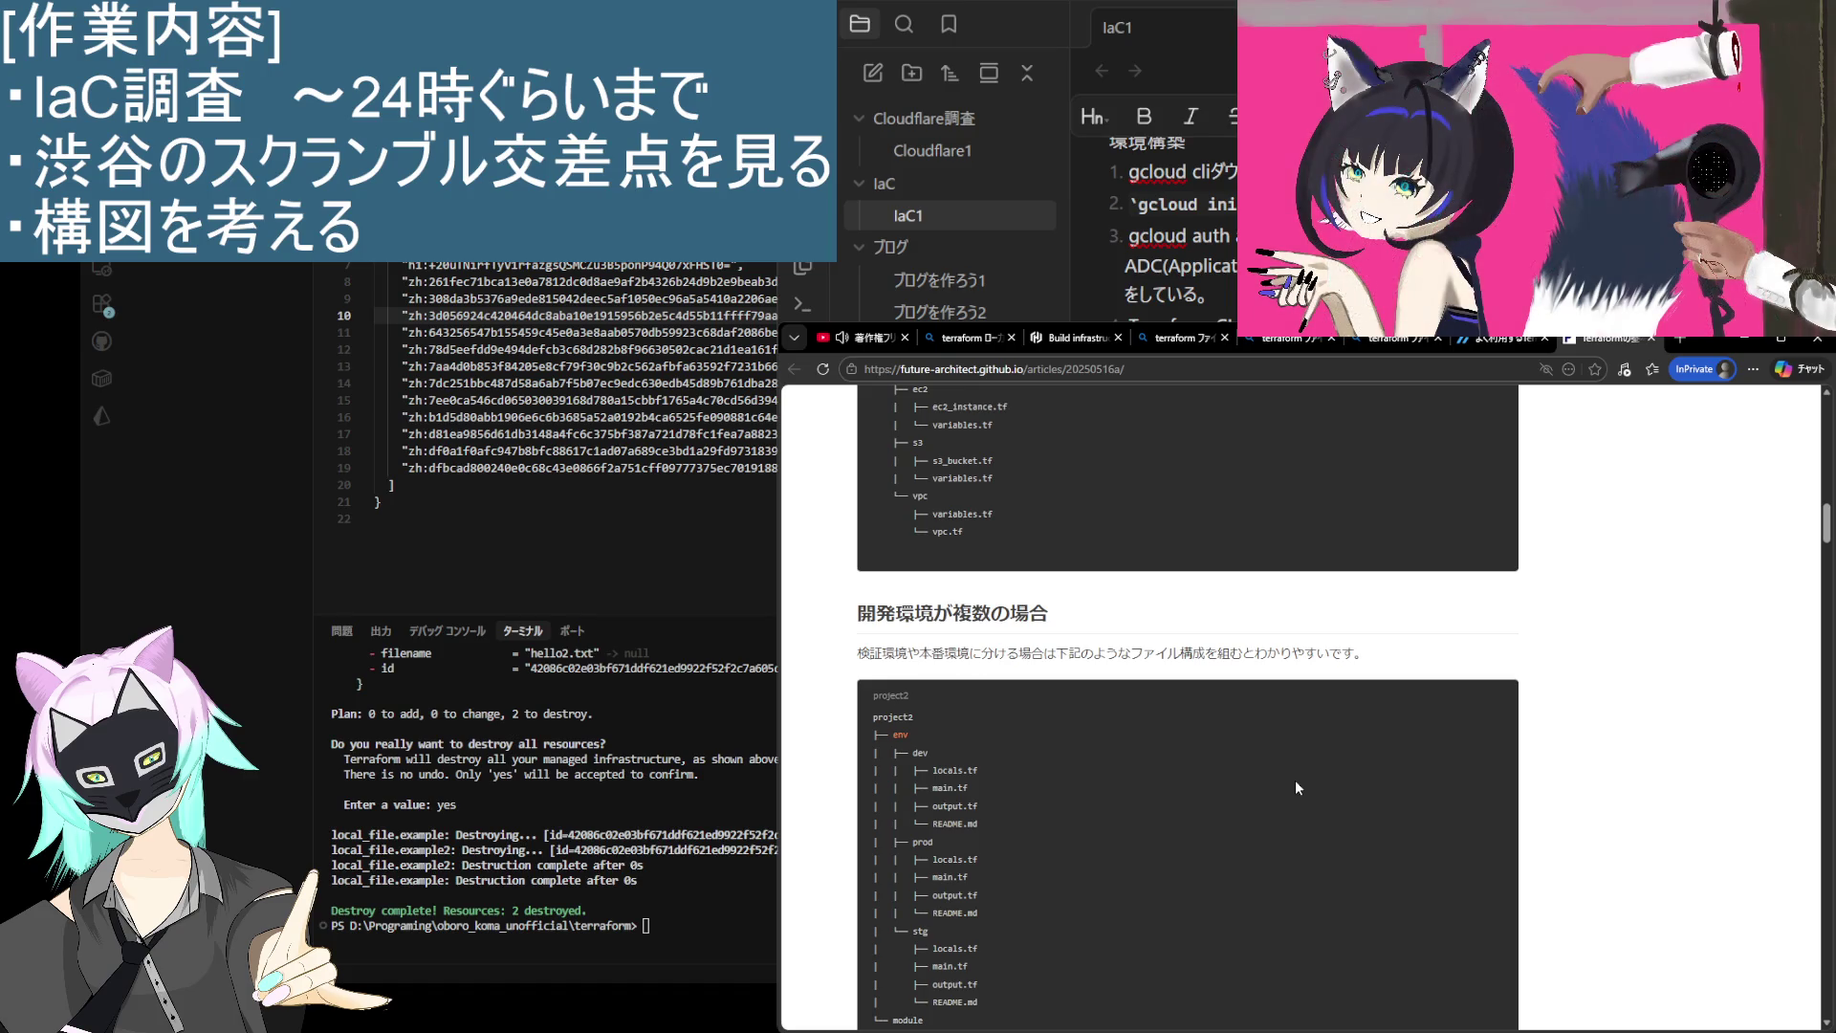
scroll(1295, 779, up, 3)
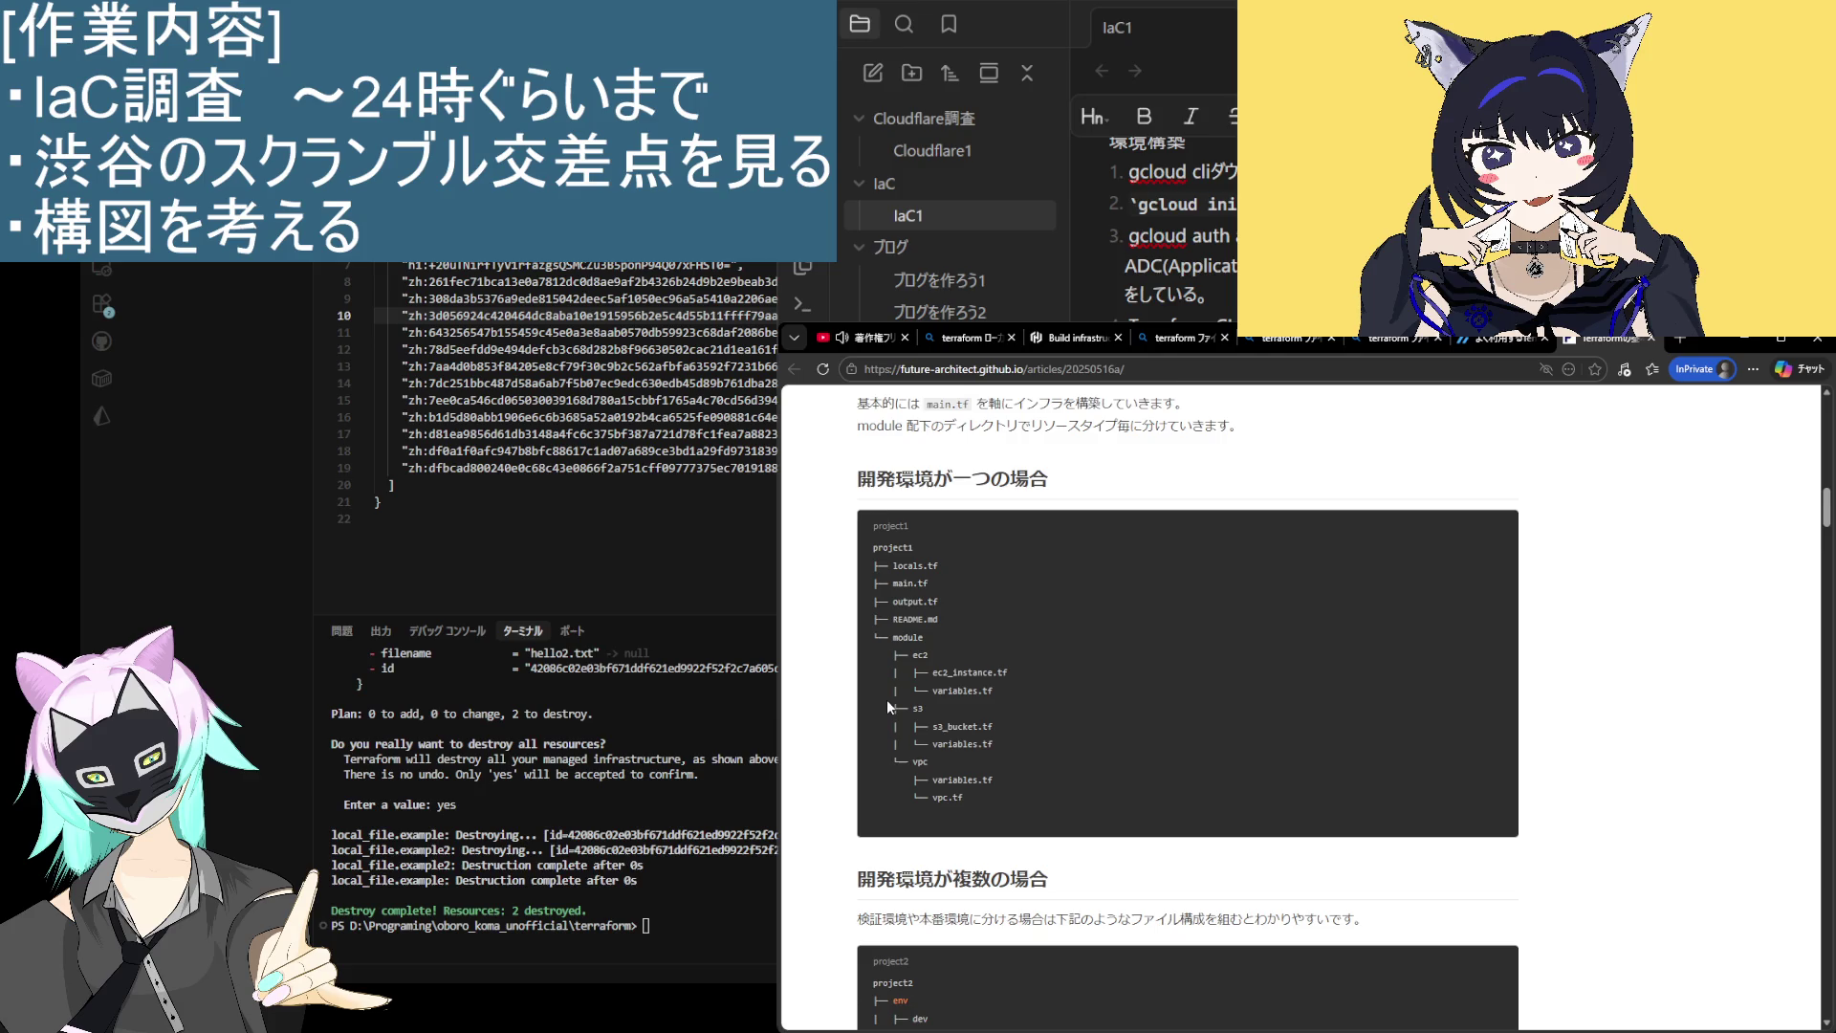
mouse_move(886, 698)
mouse_down()
mouse_move(1033, 696)
mouse_move(1035, 728)
mouse_up()
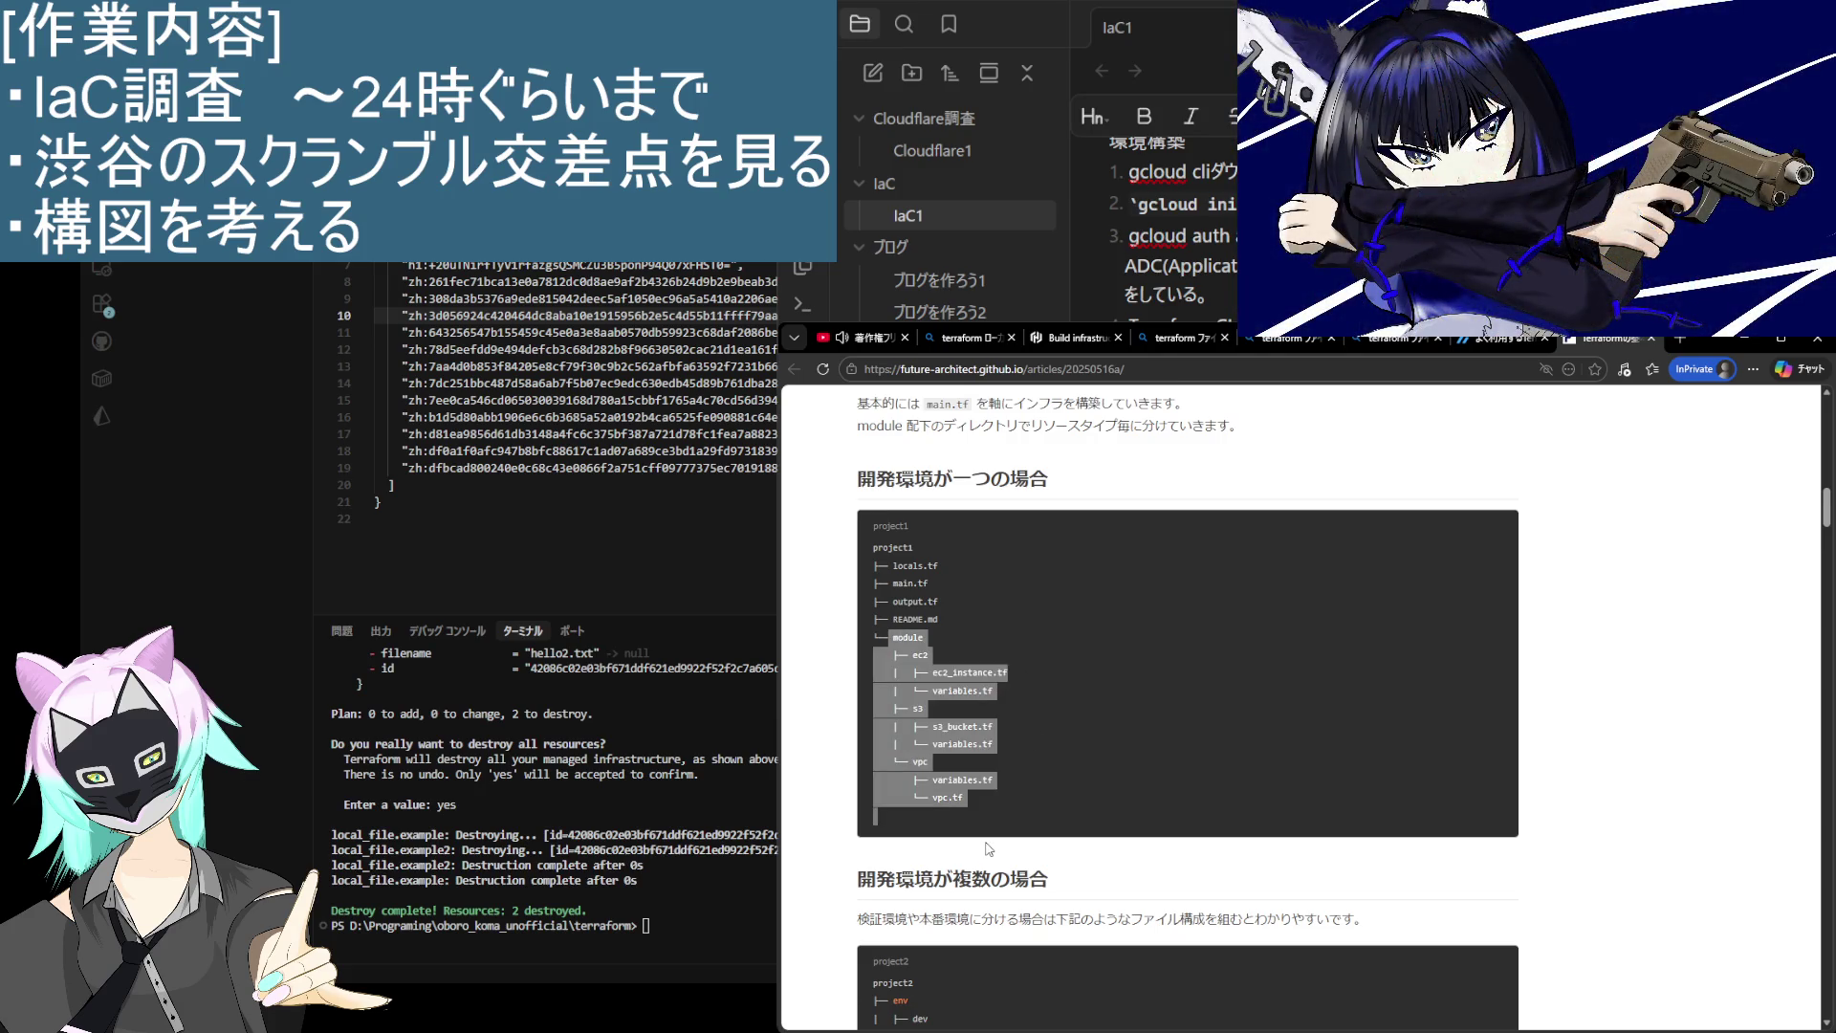
click(921, 799)
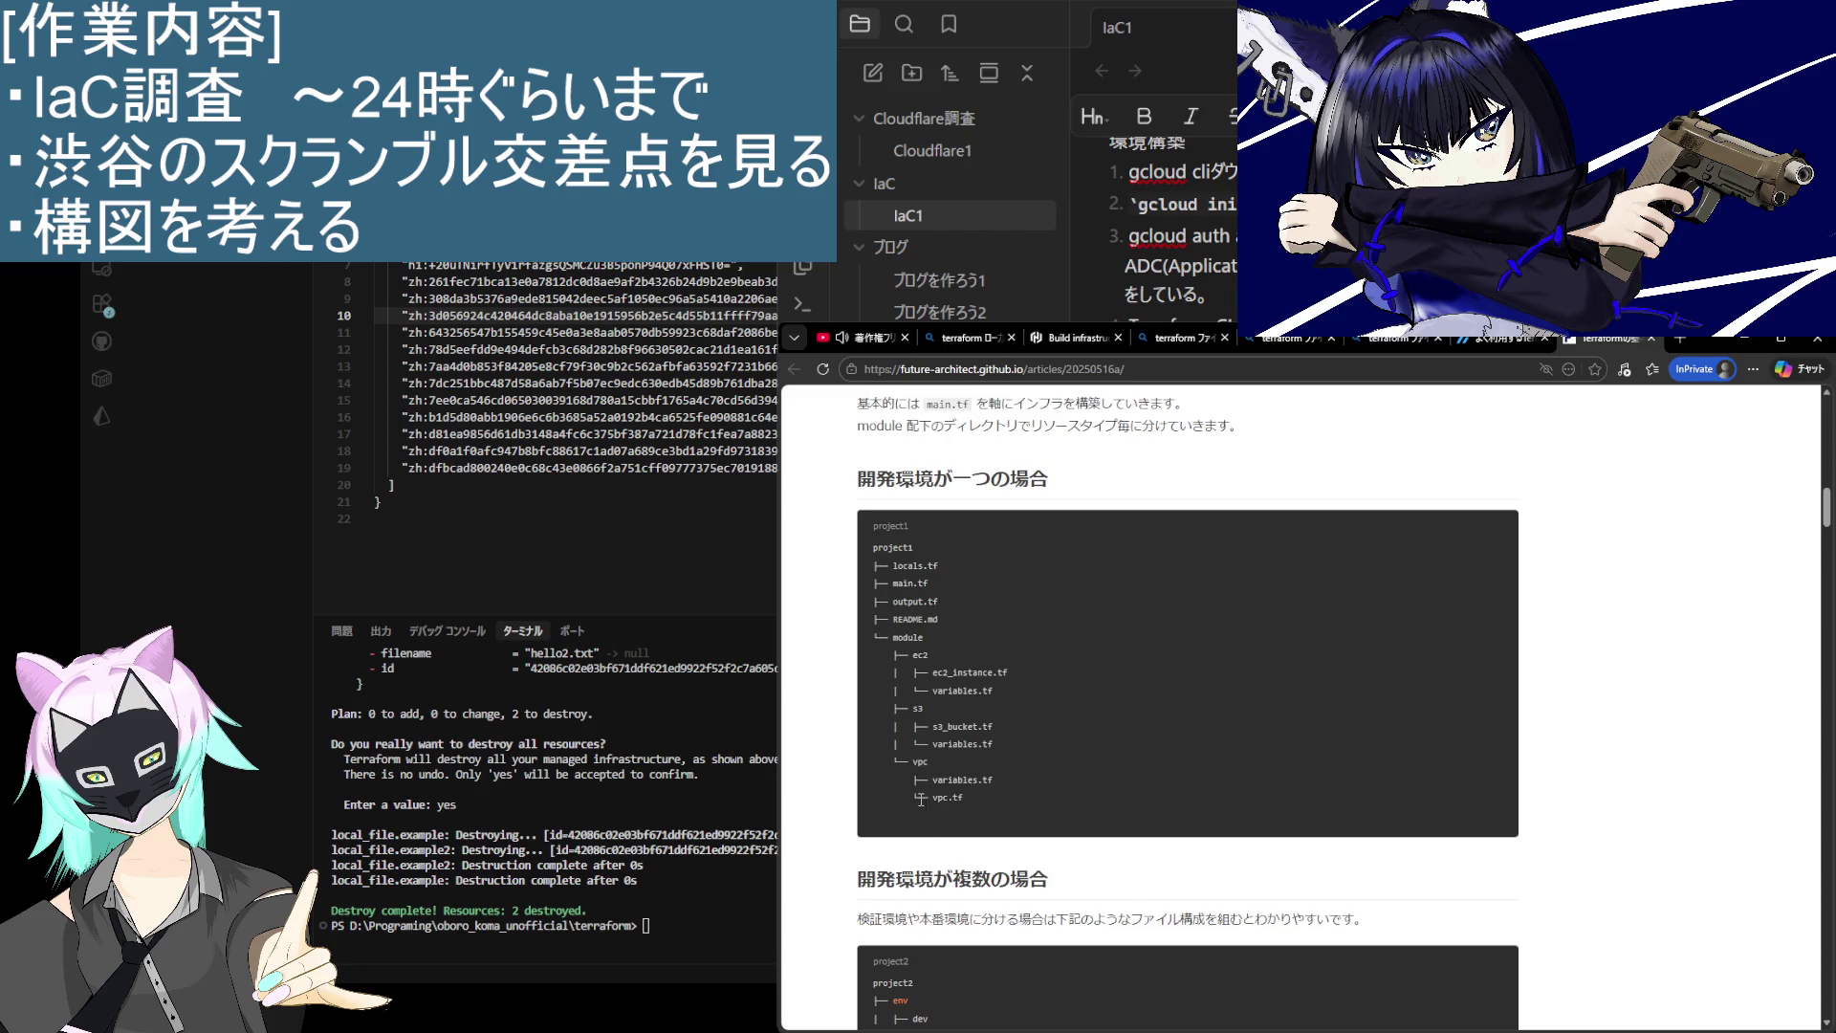
mouse_move(903, 622)
mouse_down()
mouse_move(968, 644)
mouse_move(1020, 790)
mouse_up()
click(1117, 782)
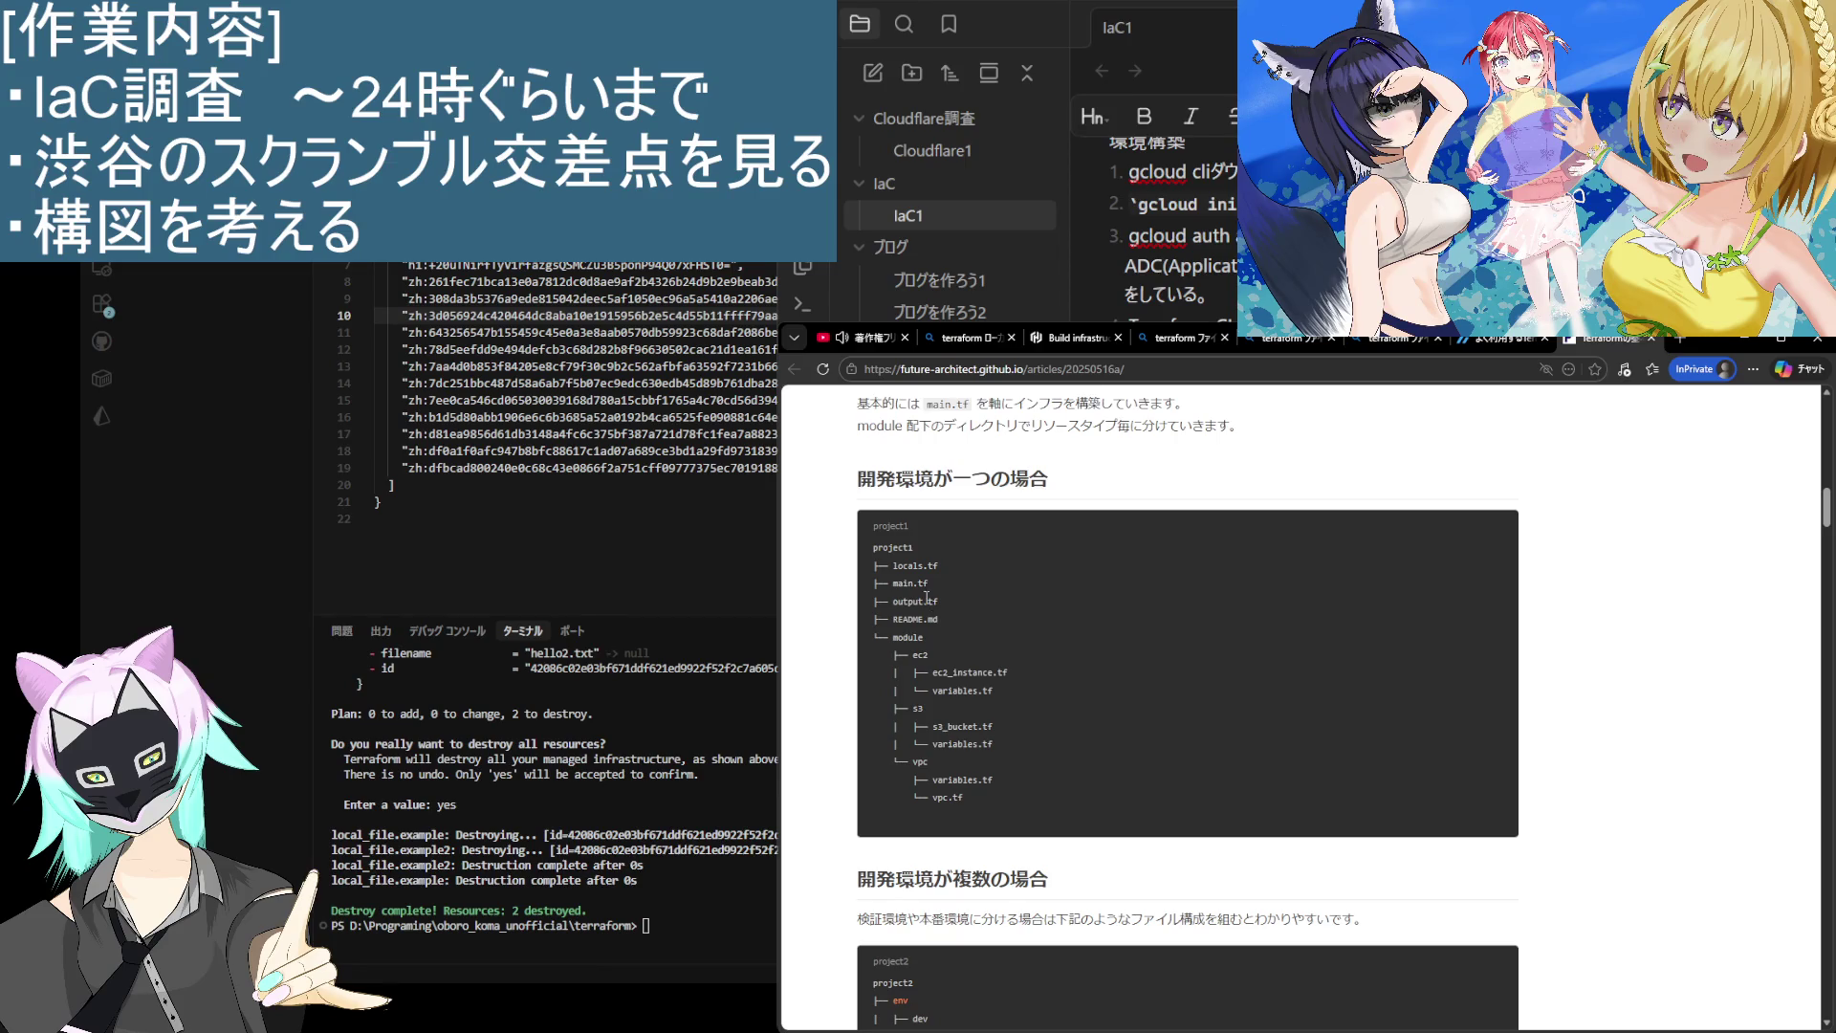
scroll(953, 711, down, 15)
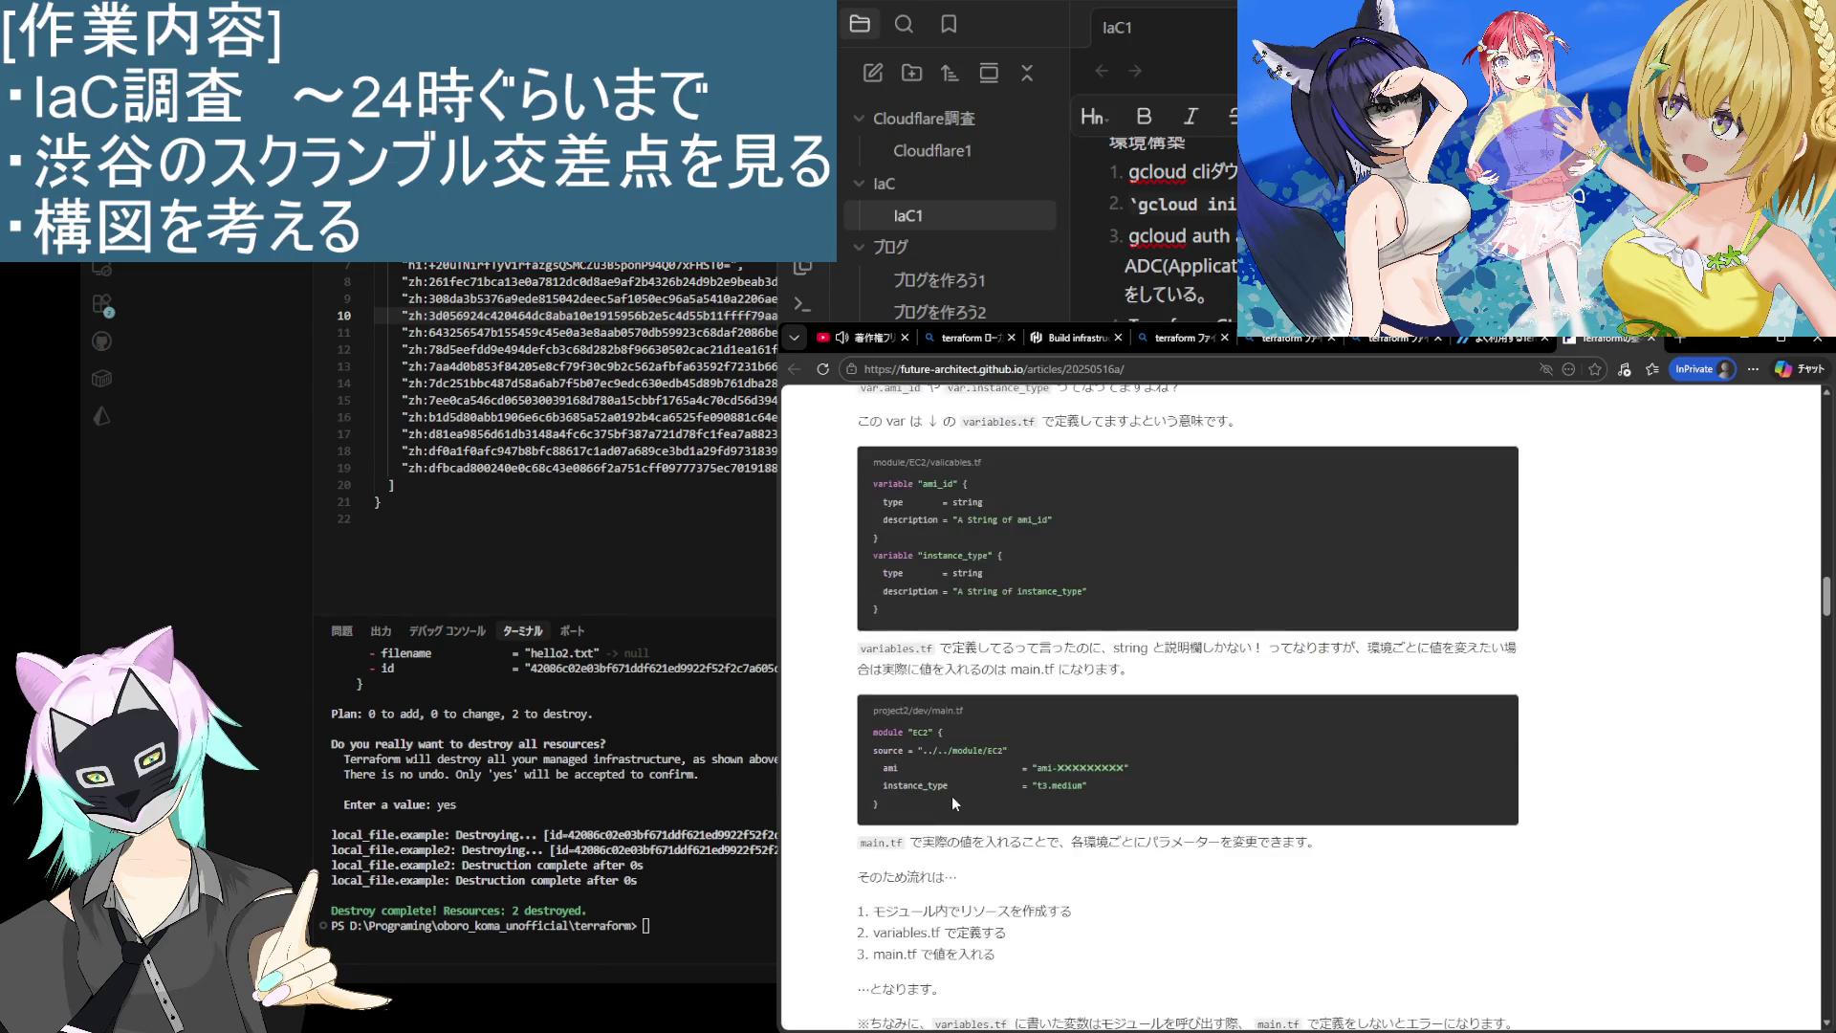
scroll(953, 803, up, 5)
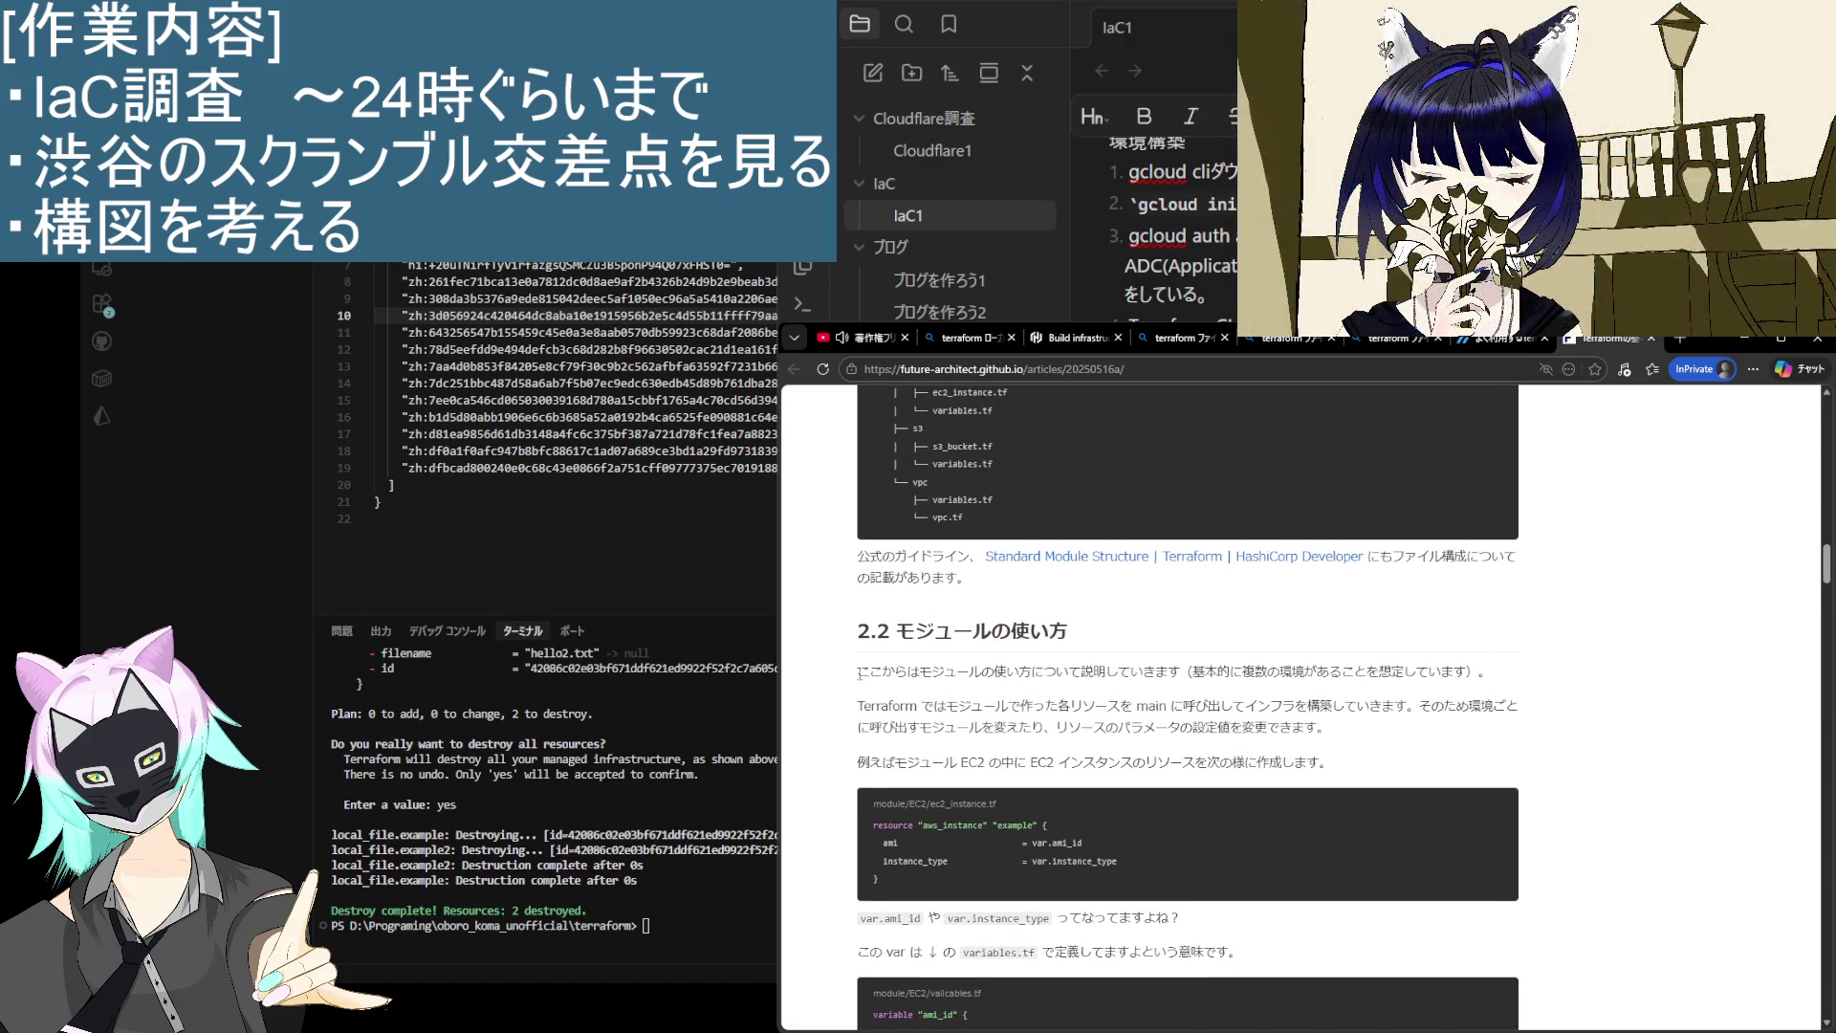
mouse_move(859, 672)
mouse_down()
mouse_move(1312, 706)
mouse_move(1487, 674)
mouse_move(1243, 732)
mouse_move(1196, 673)
mouse_move(1503, 674)
mouse_up()
click(1644, 717)
mouse_move(859, 706)
mouse_down()
mouse_move(1511, 707)
mouse_move(1521, 730)
mouse_up()
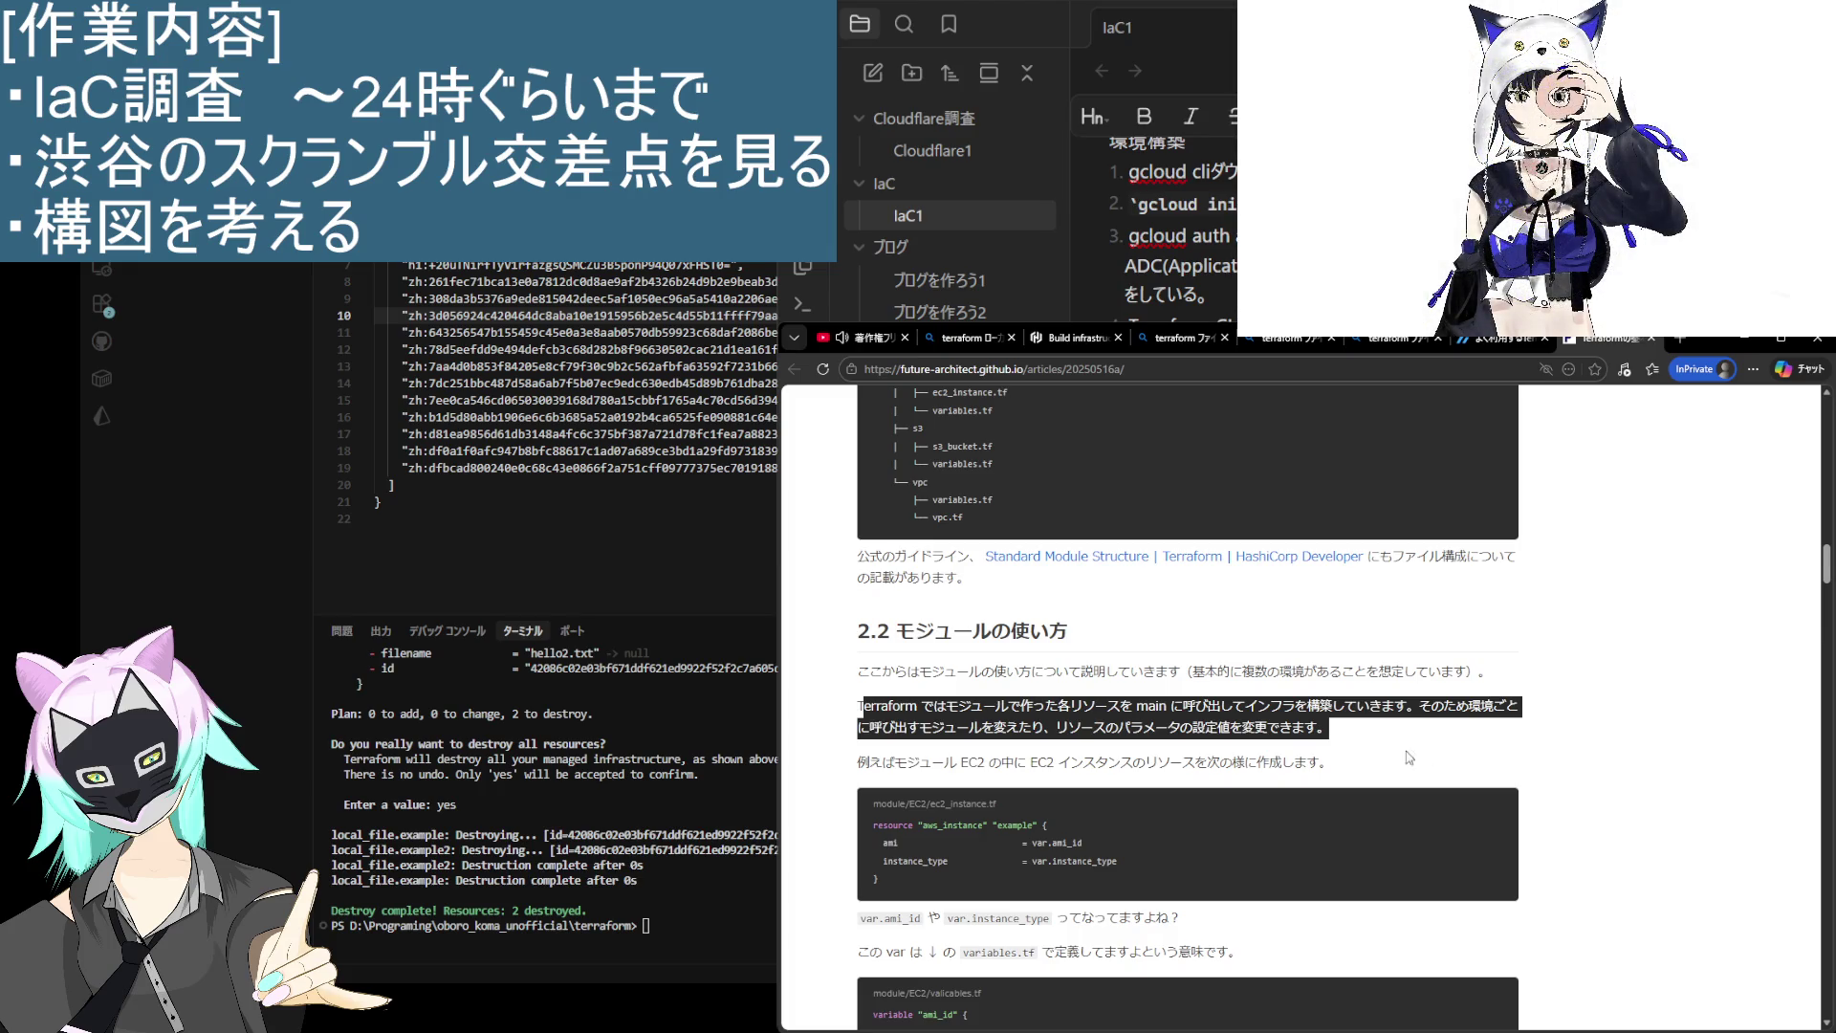
click(1372, 760)
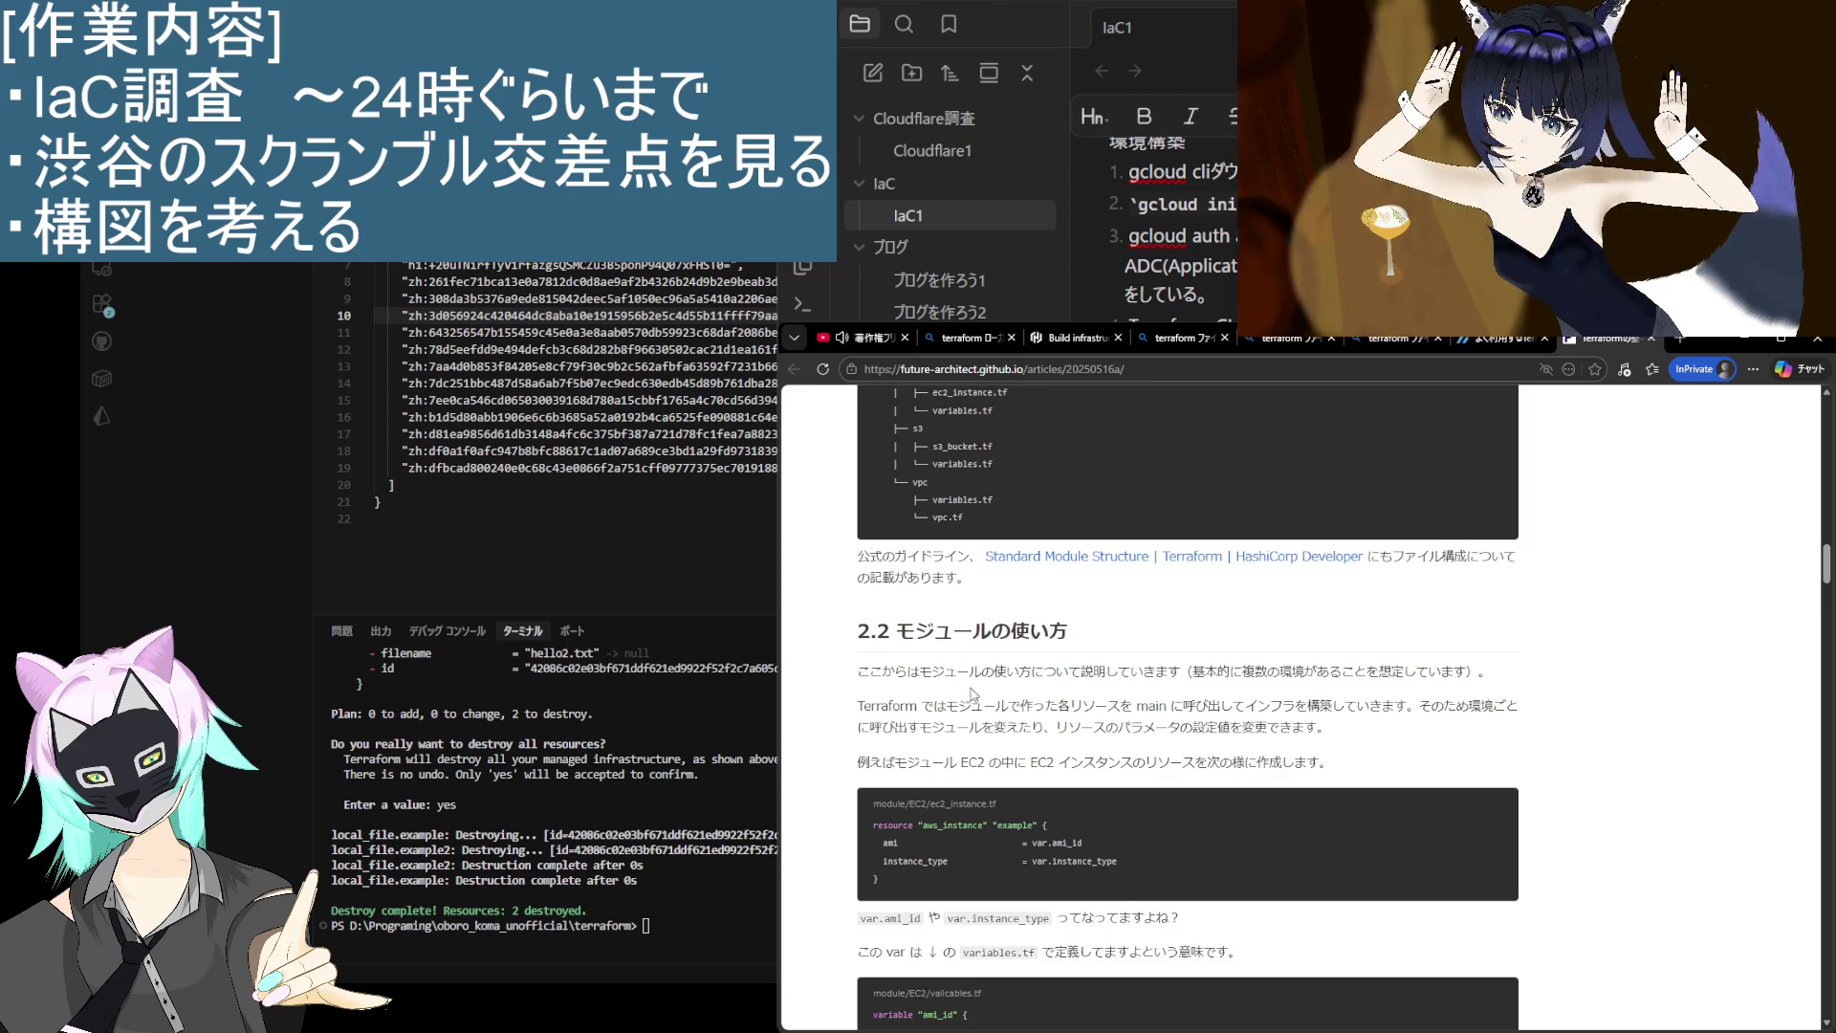
scroll(975, 698, down, 2)
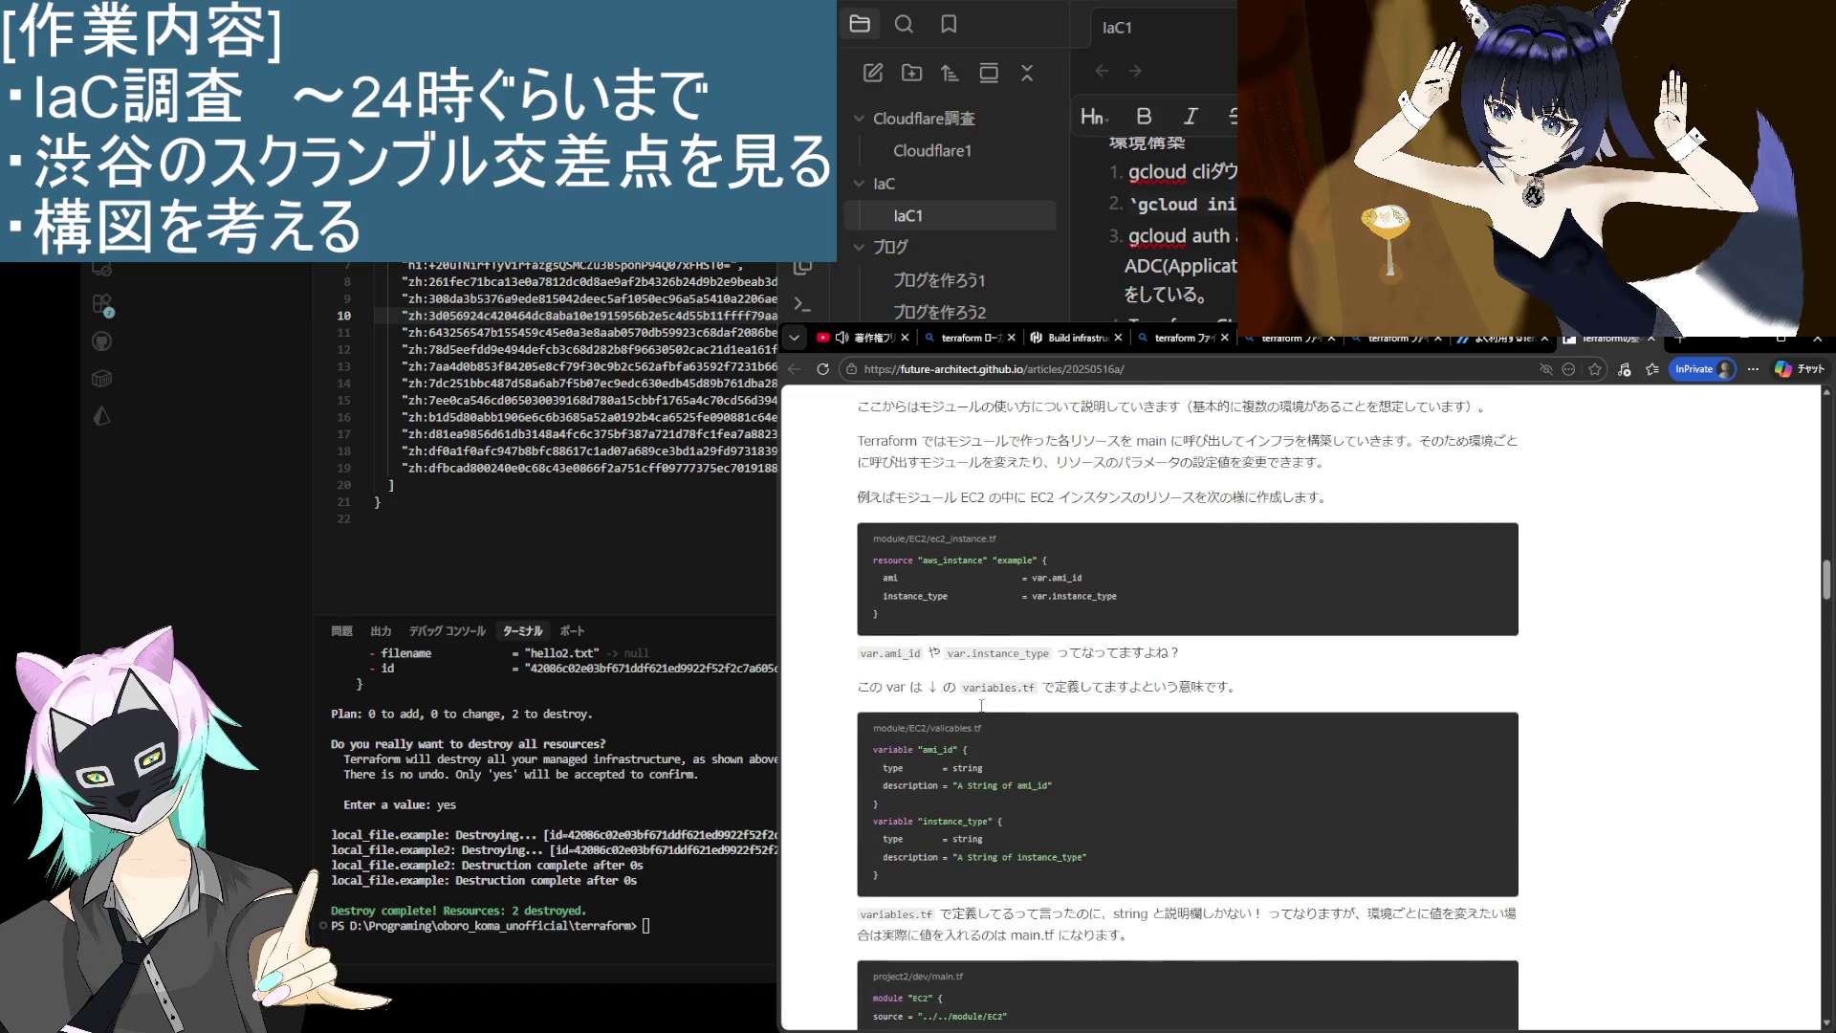
scroll(982, 711, up, 2)
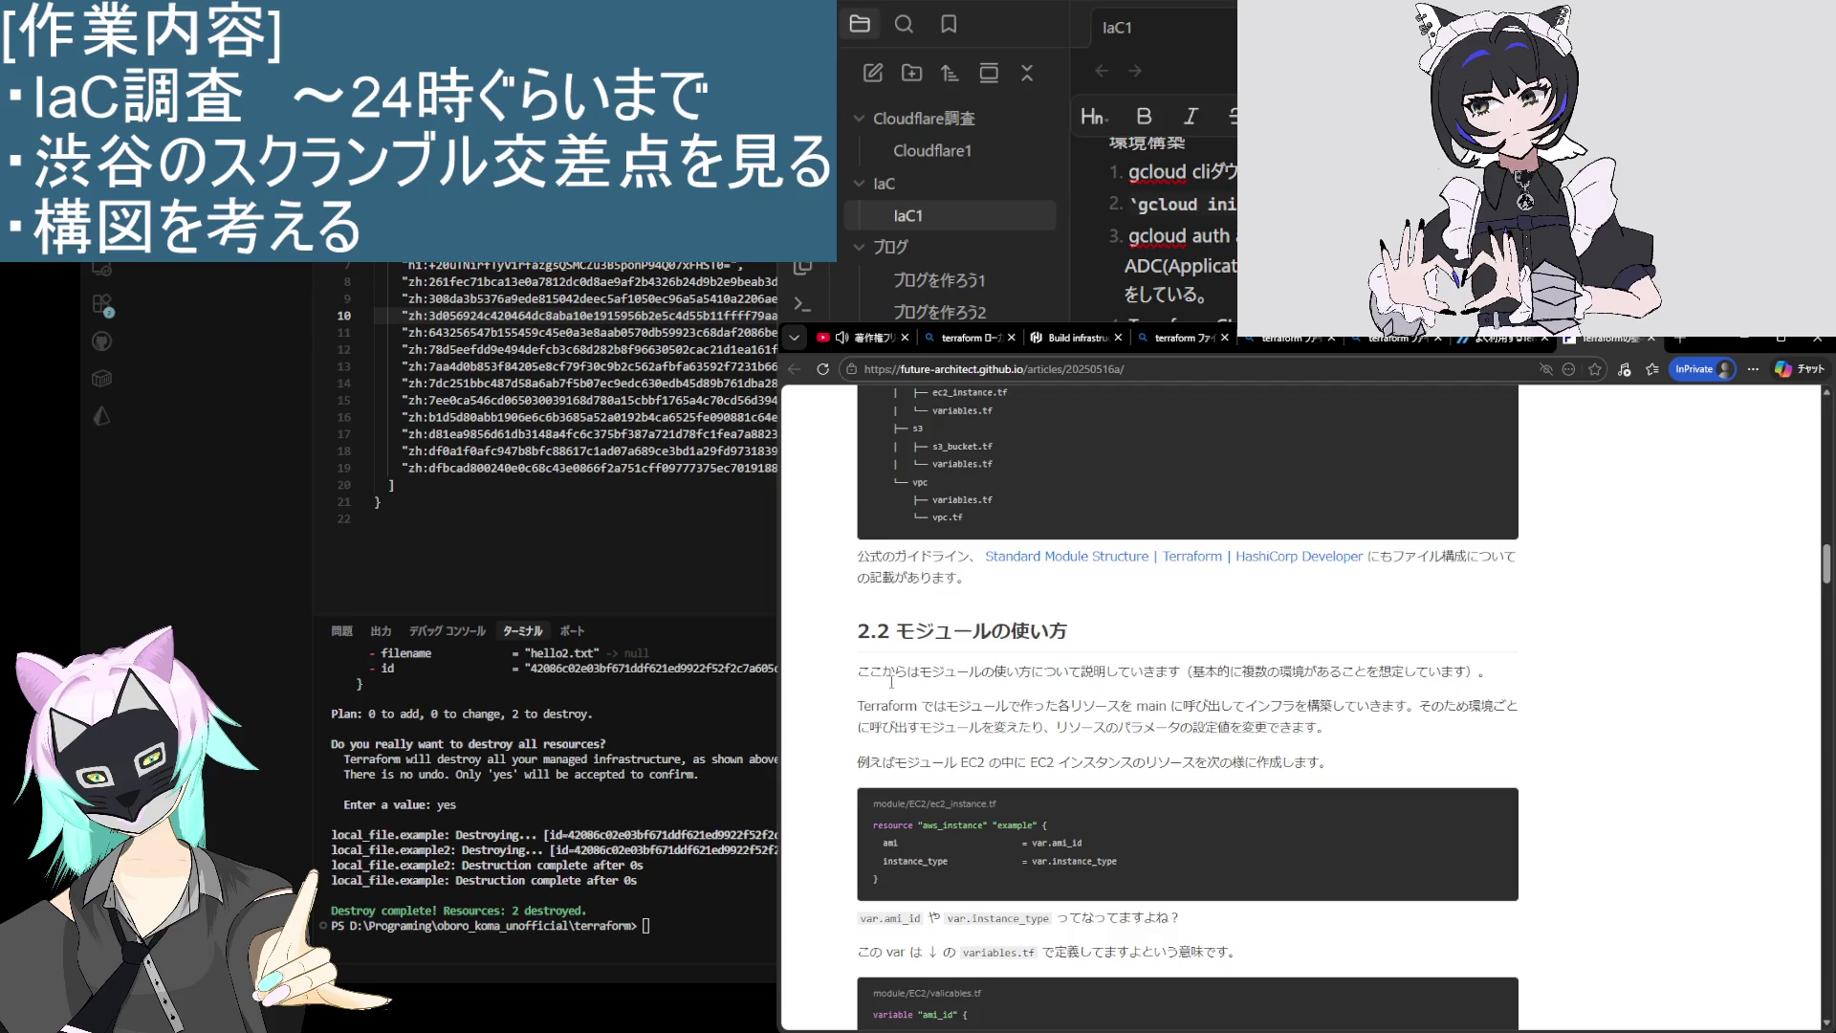
scroll(966, 768, up, 3)
scroll(966, 768, up, 10)
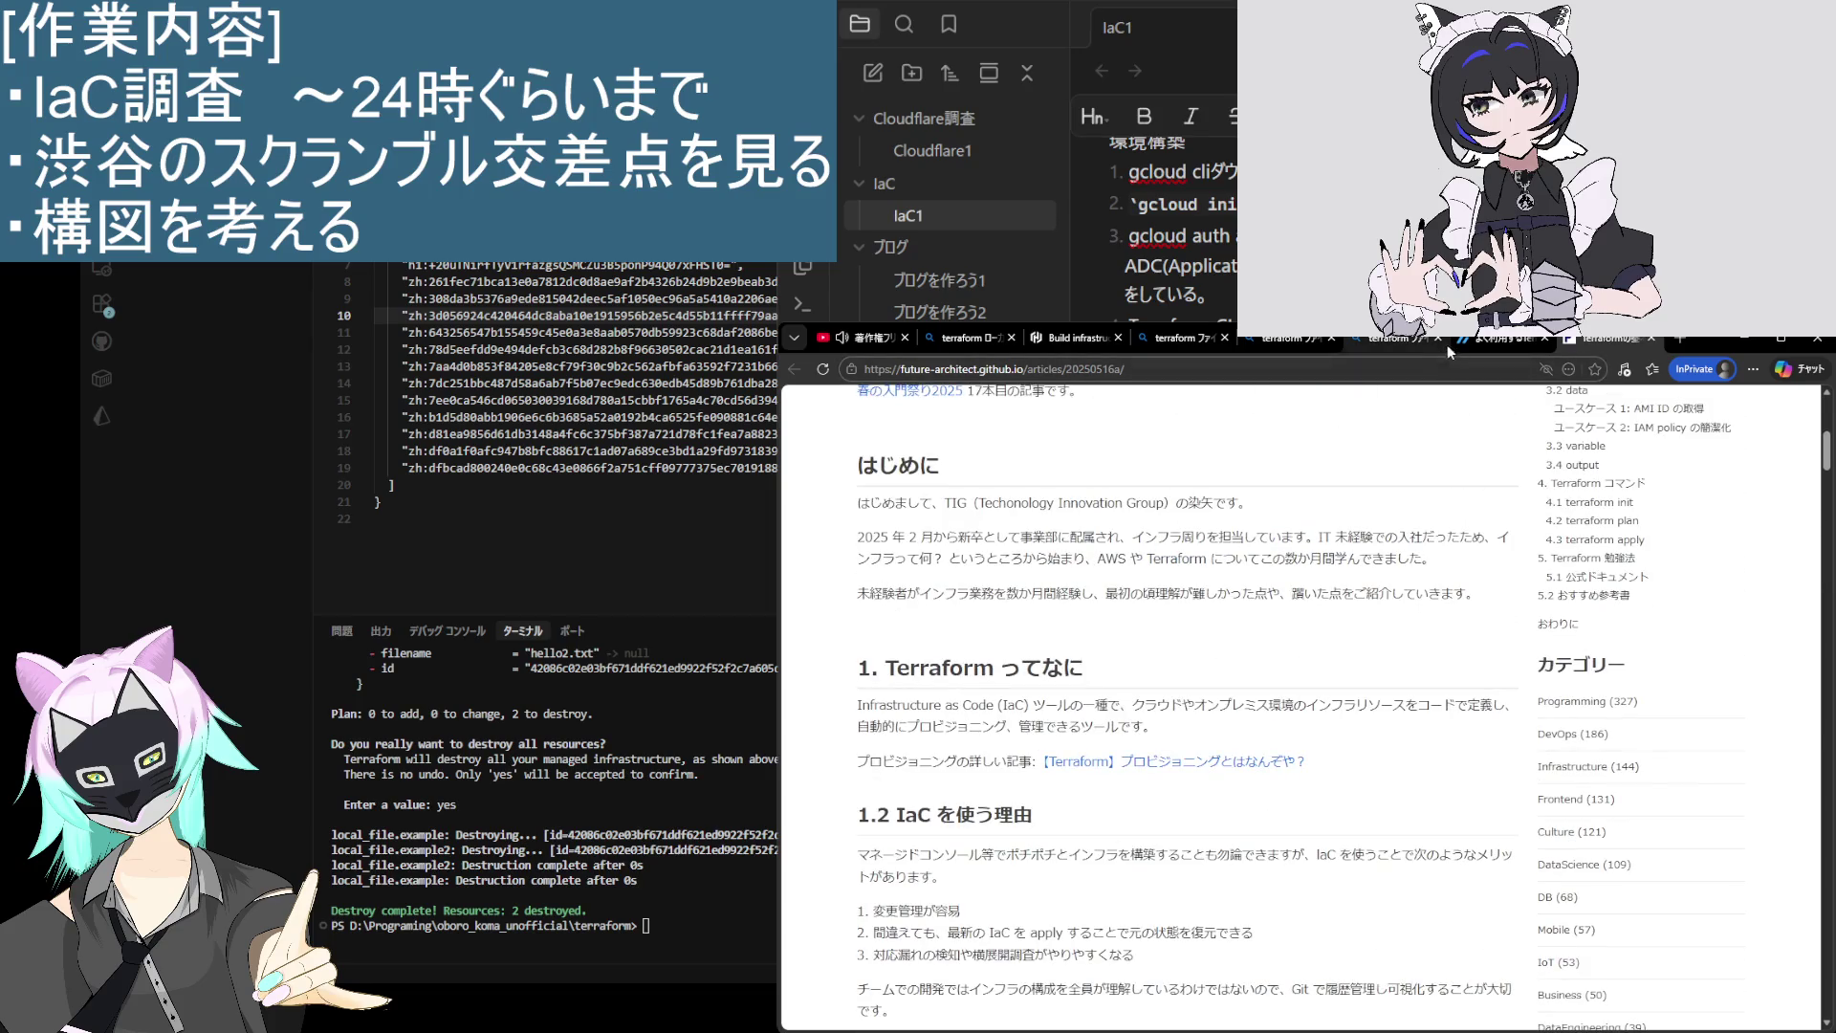
Step: Return to the Bing 'terraform ファイル' results and scroll down to the related searches
click(1274, 341)
click(1394, 340)
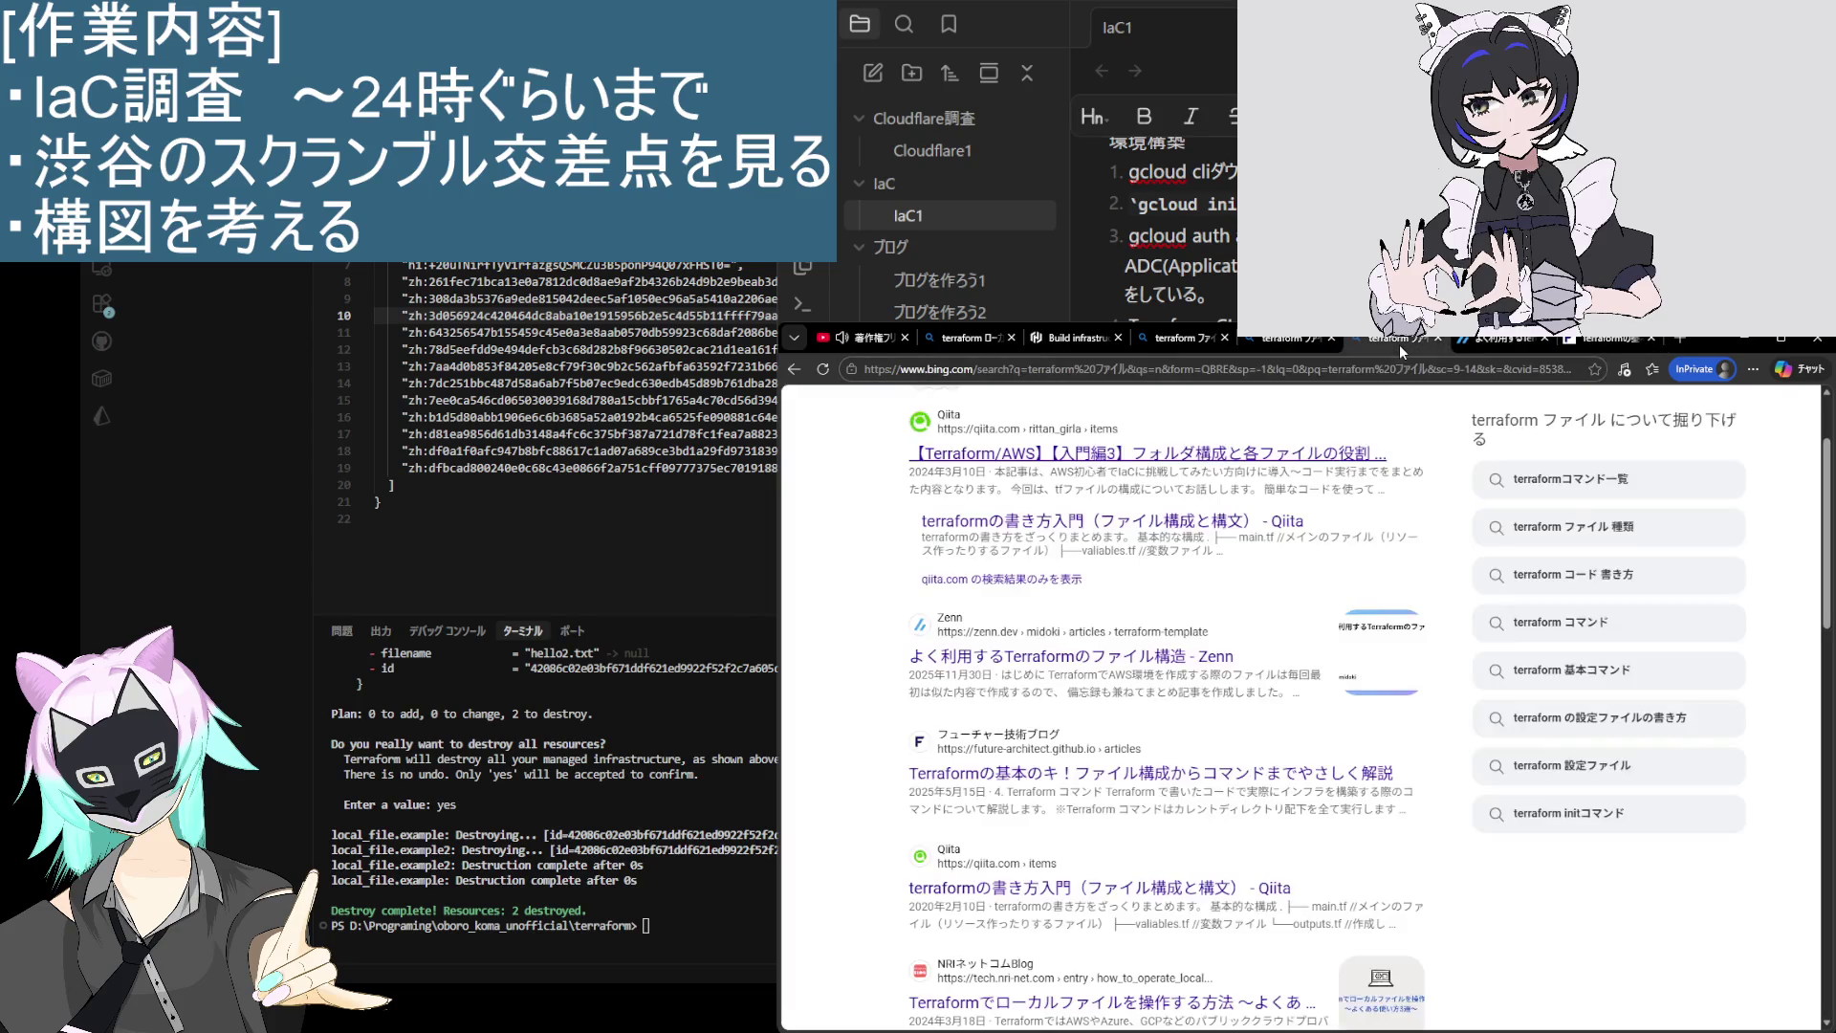
scroll(1148, 698, down, 5)
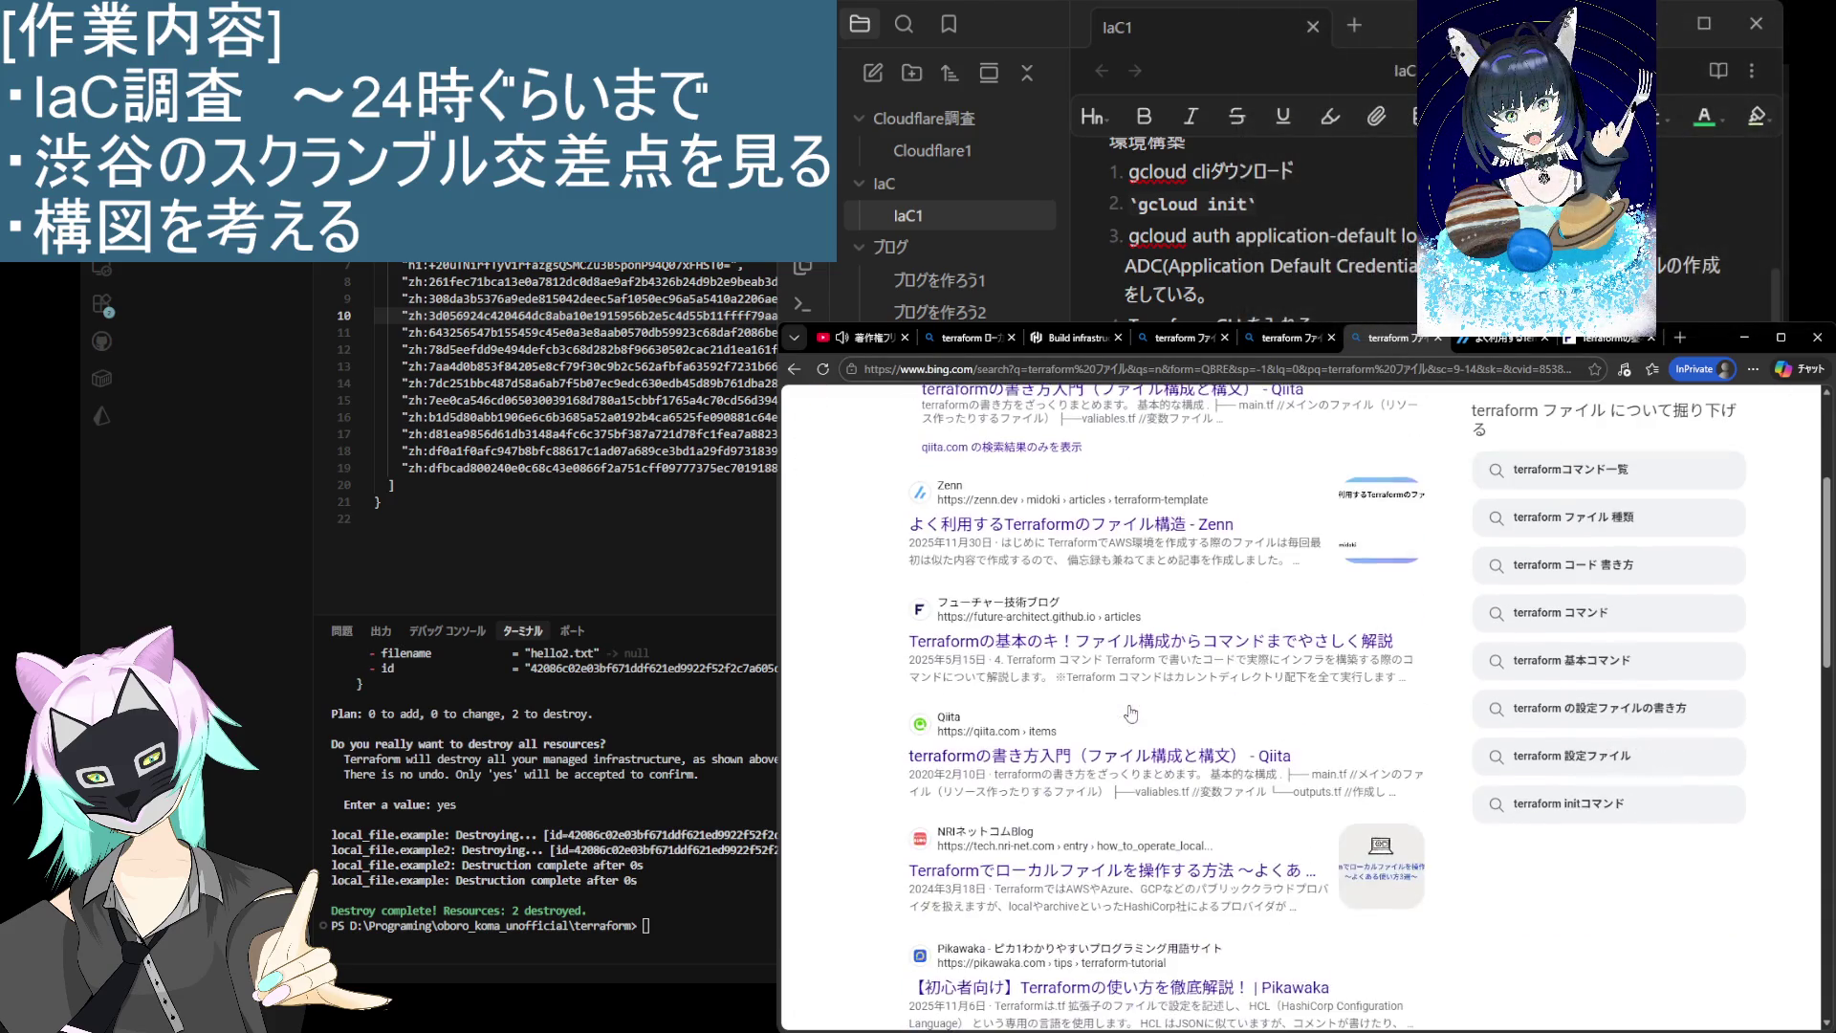
scroll(1131, 712, down, 4)
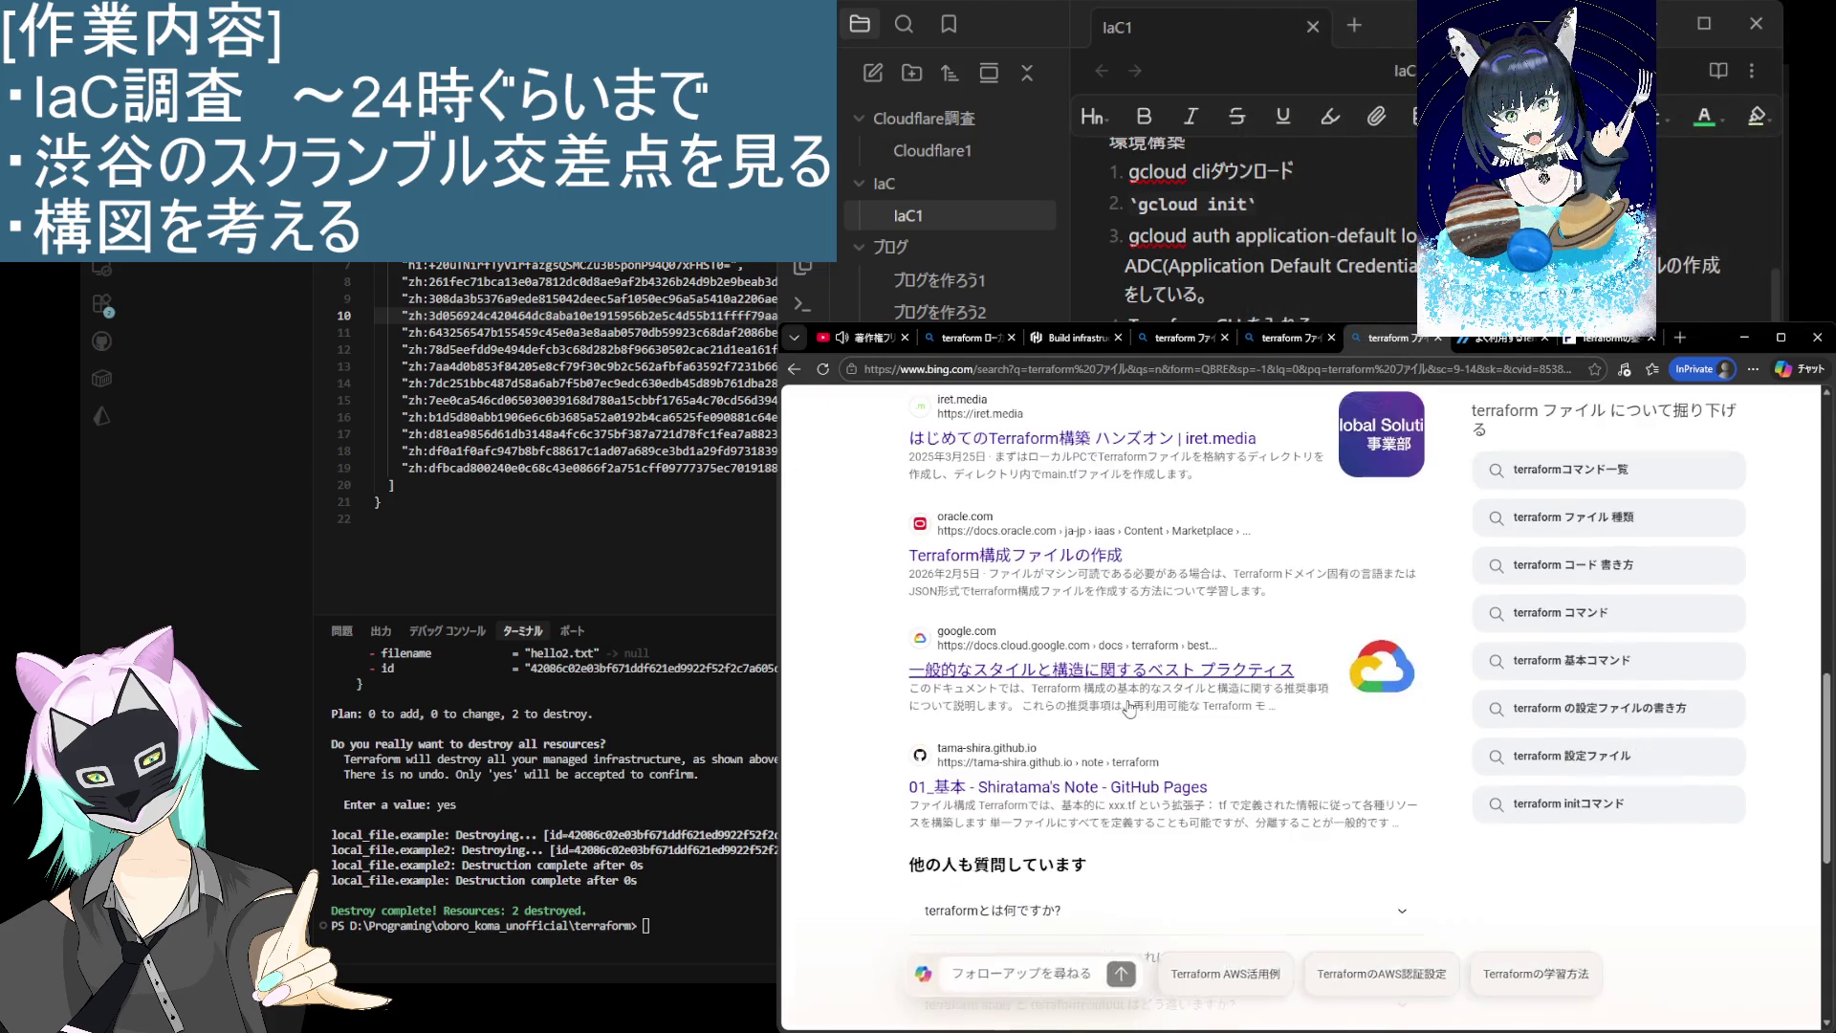
scroll(1129, 706, down, 4)
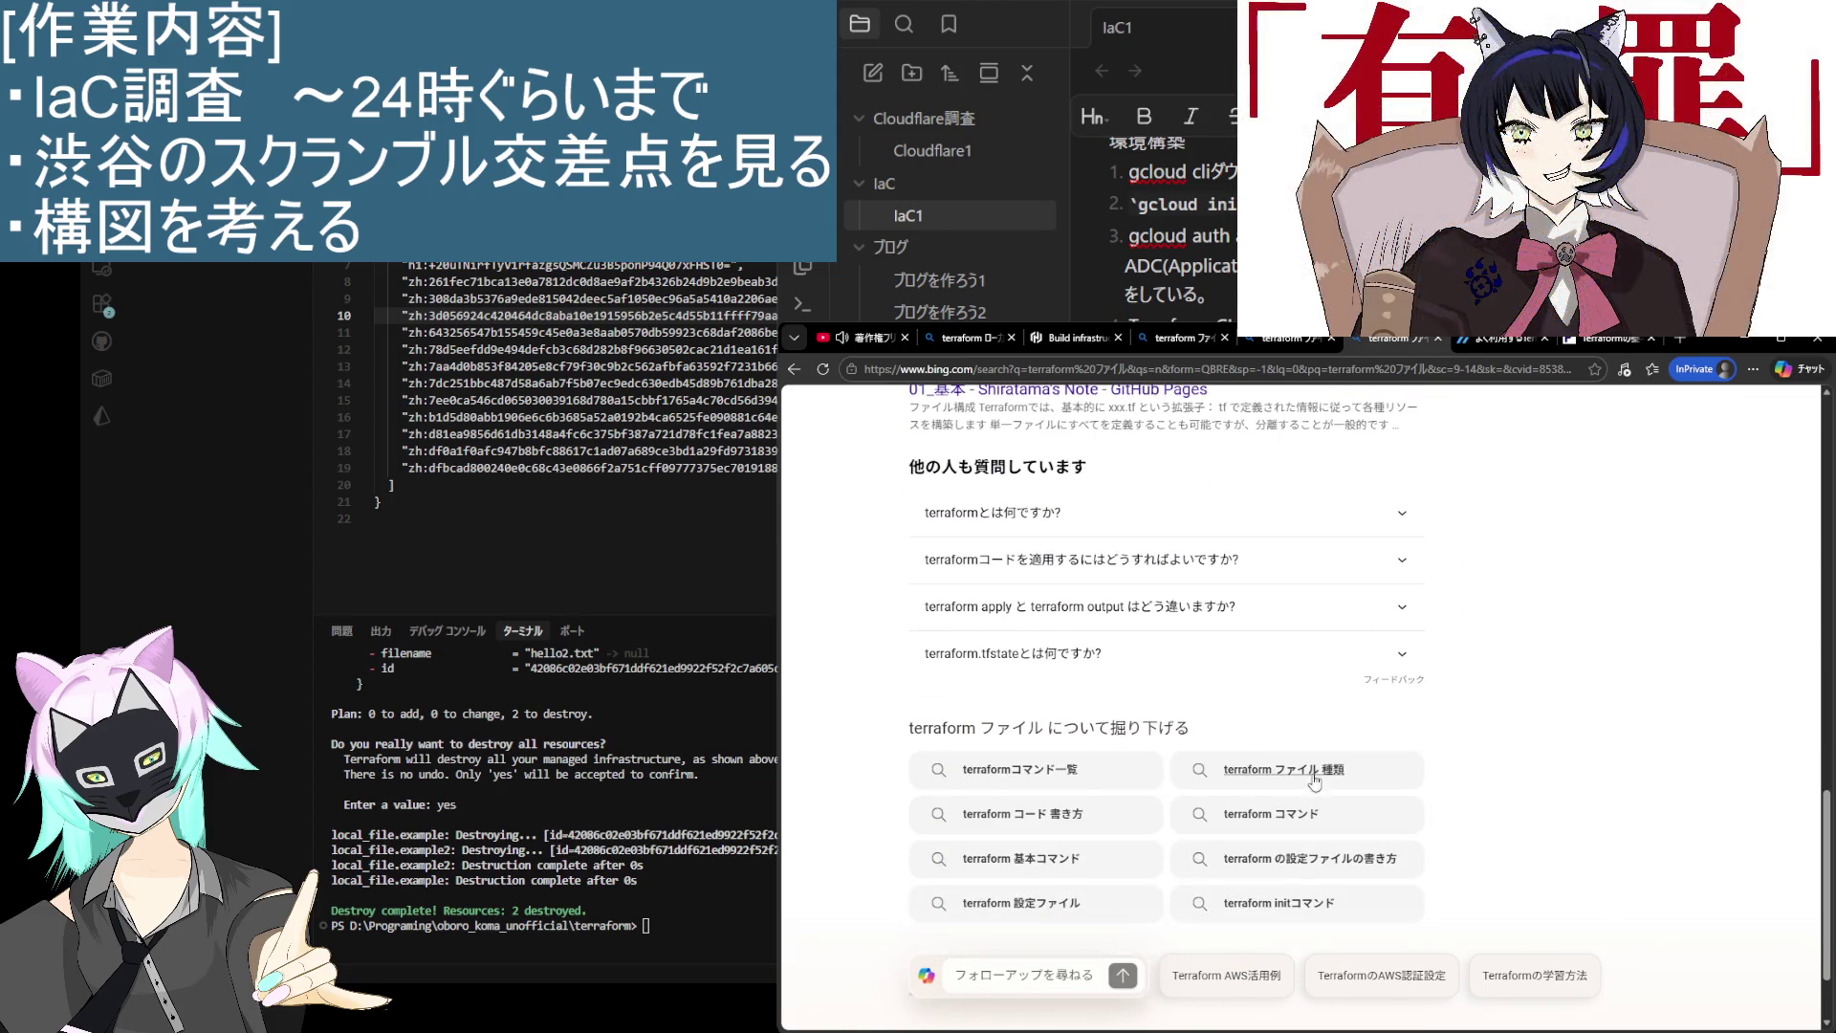
Step: Search 'terraform ファイル 種類' and read the AI answer's code examples, briefly selecting aws_instance
click(1196, 770)
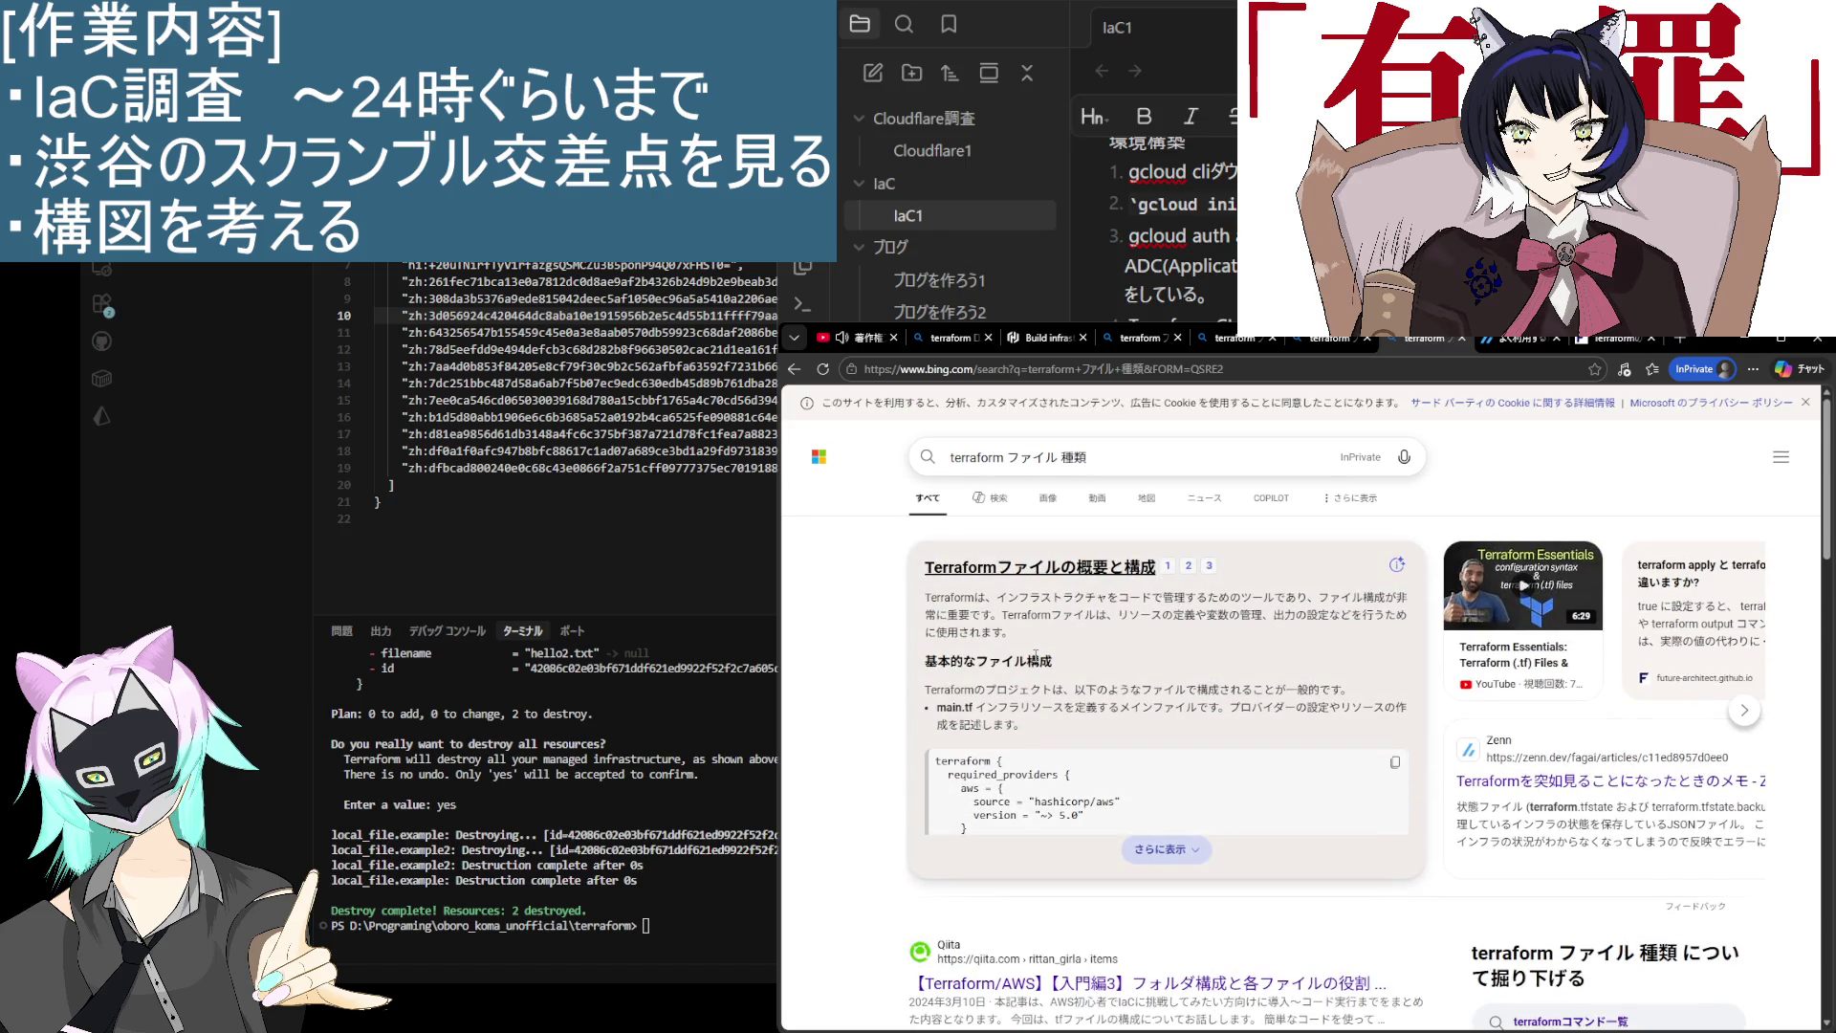
scroll(1036, 655, down, 4)
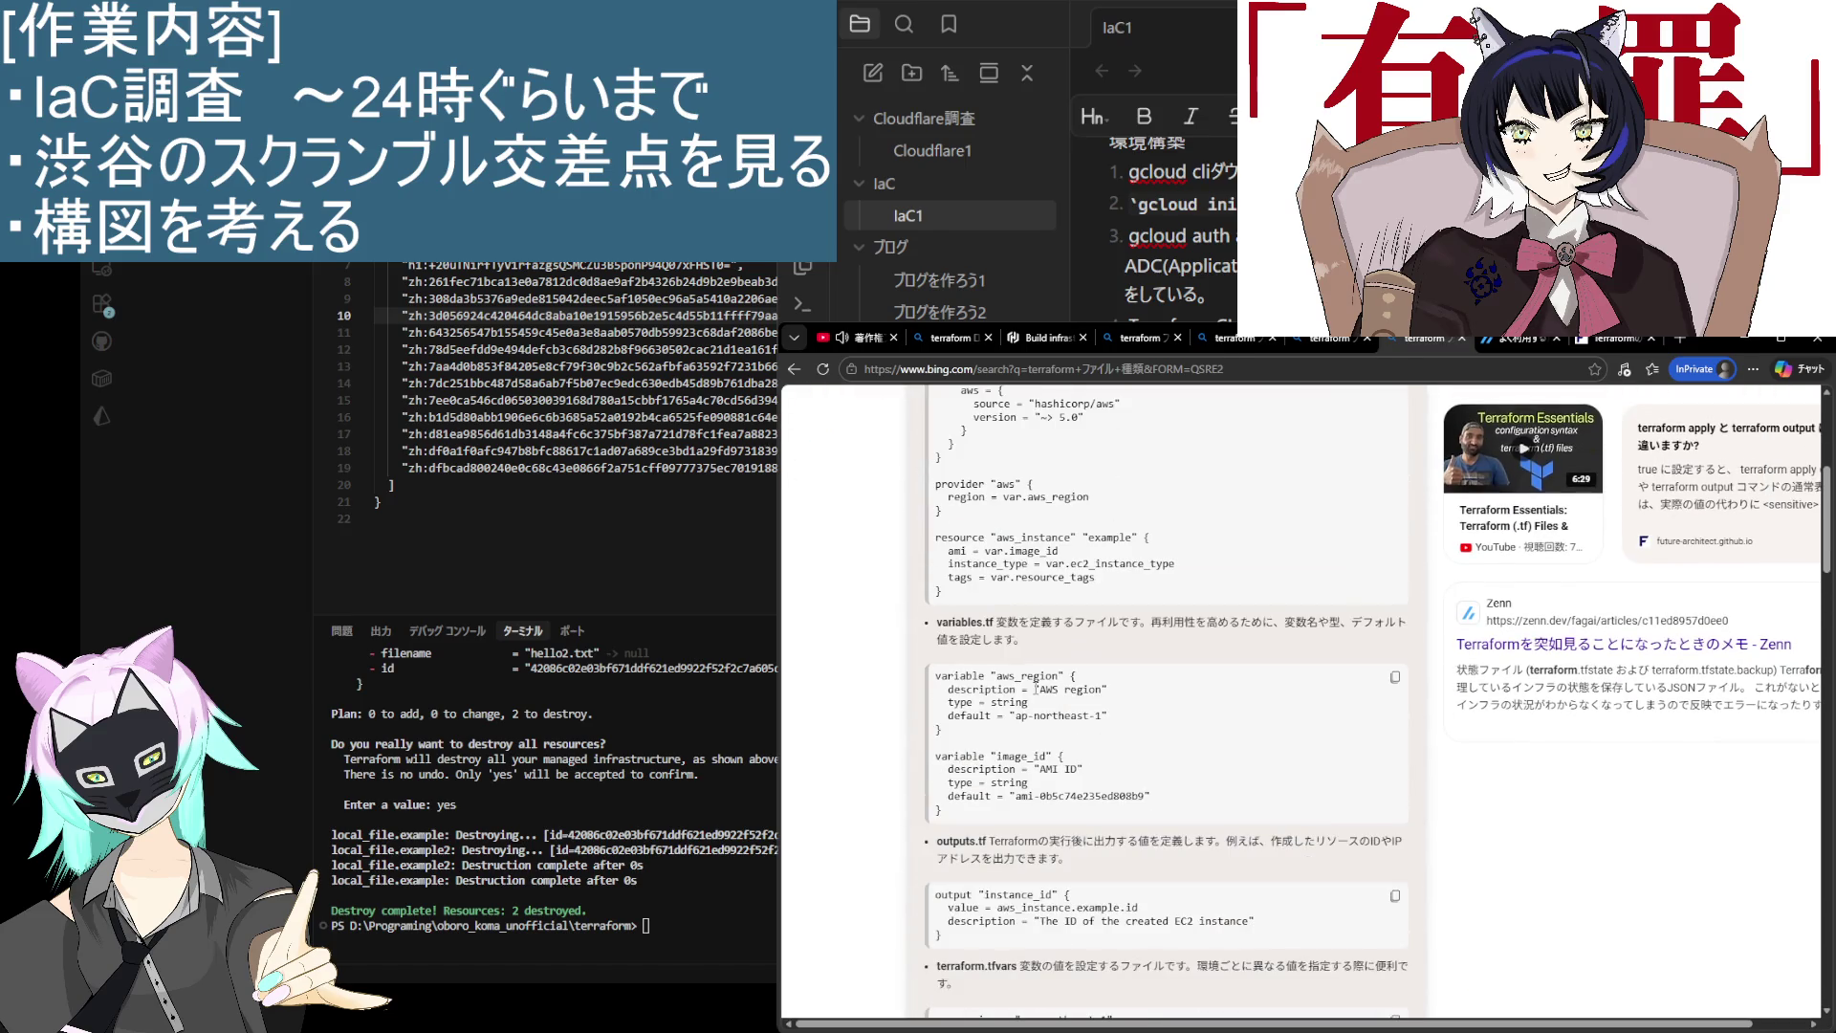
scroll(1036, 687, down, 3)
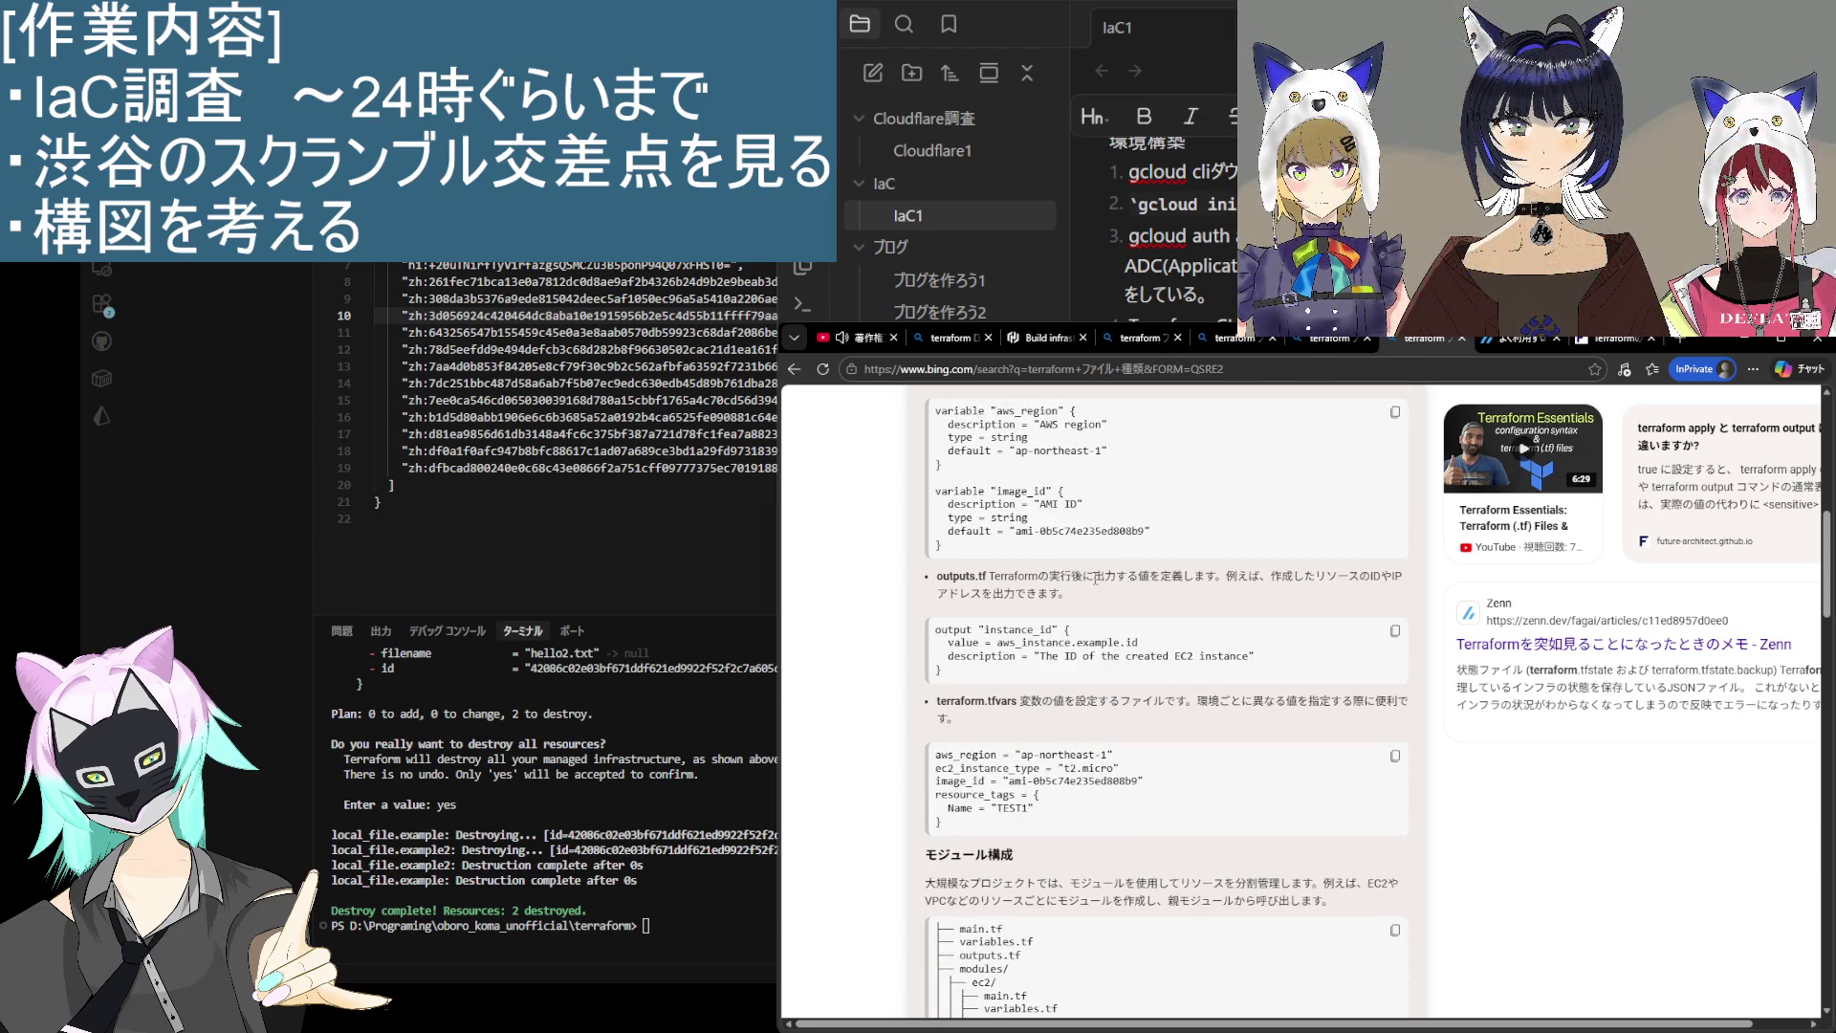
scroll(1061, 653, up, 1)
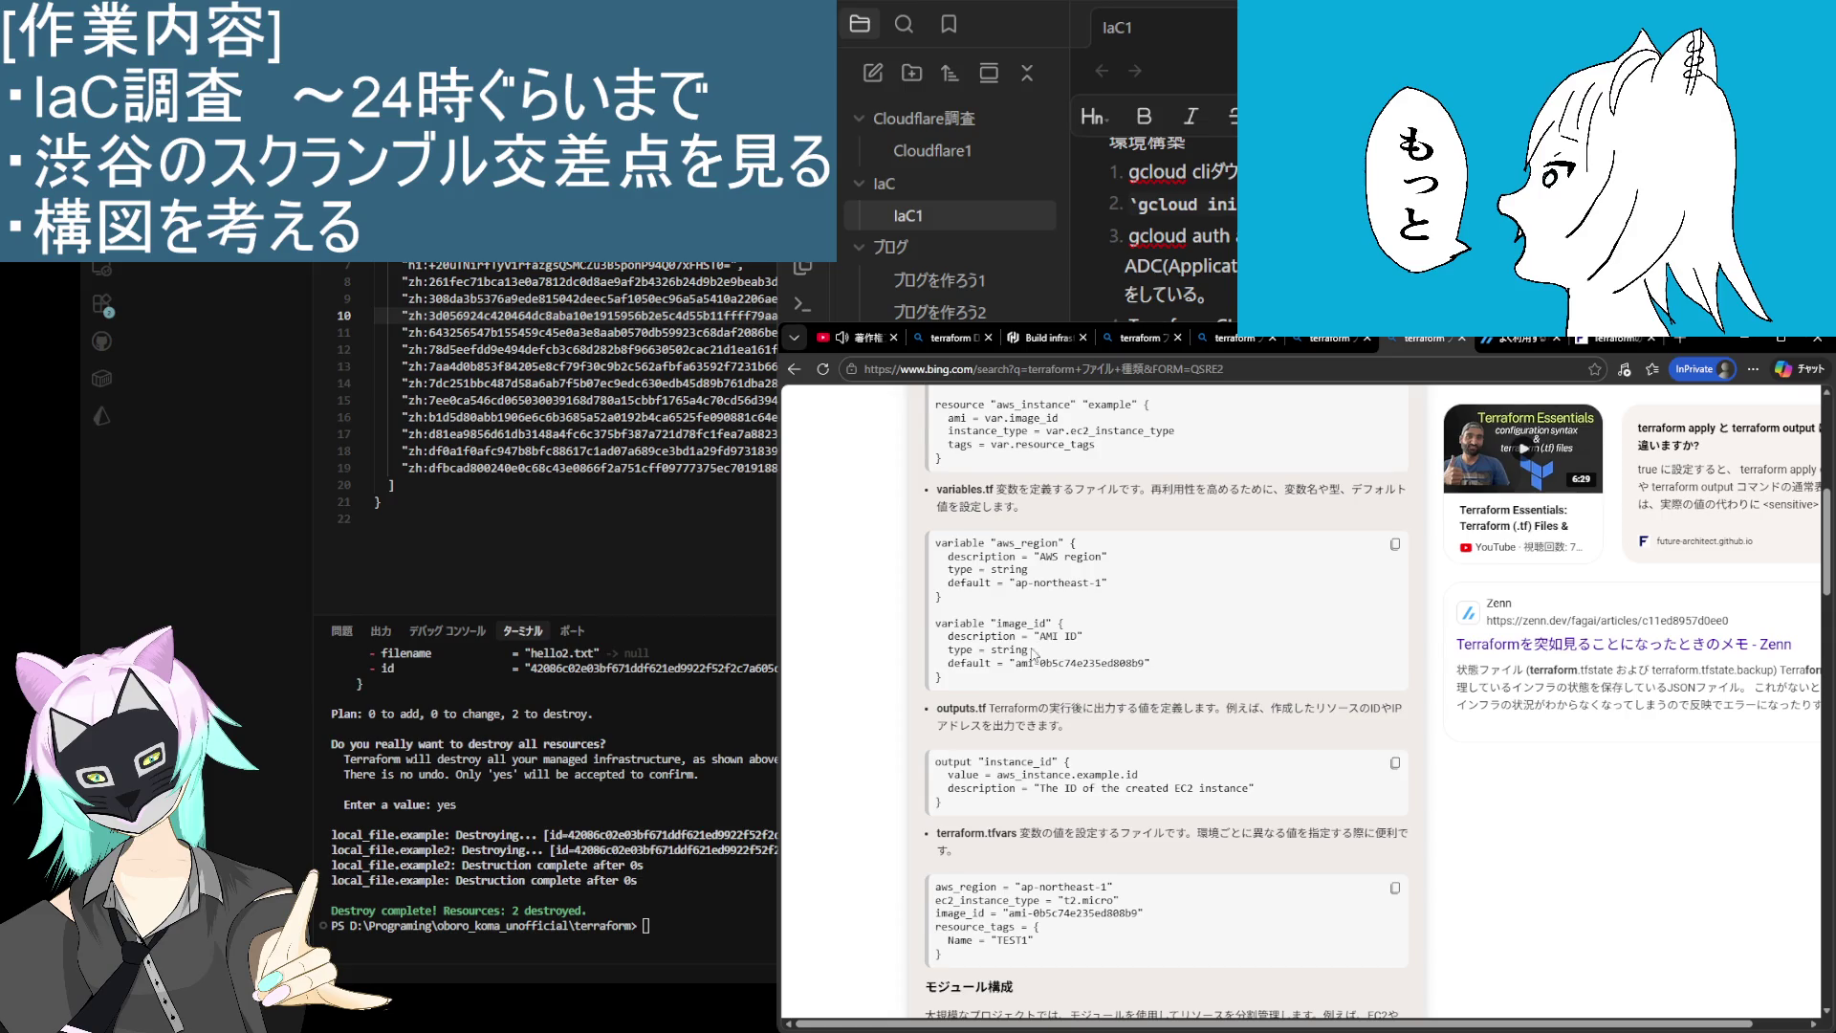
double_click(1053, 777)
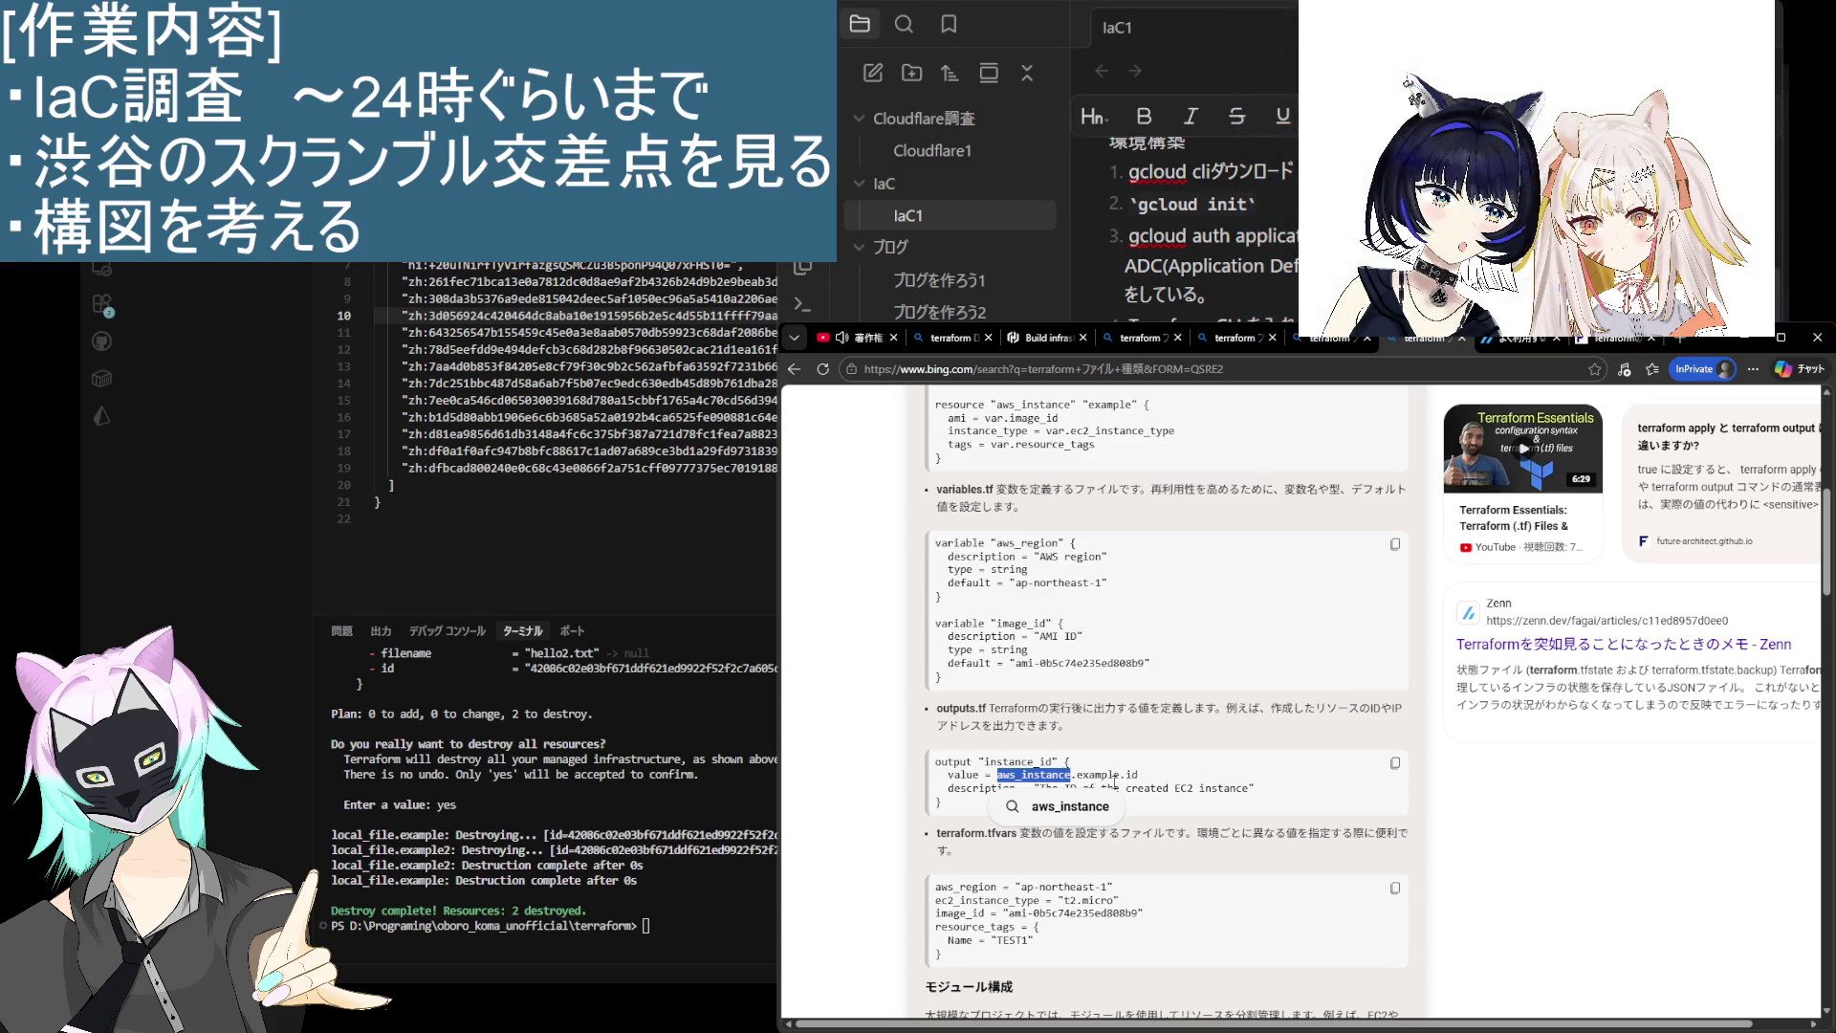
scroll(1078, 878, up, 3)
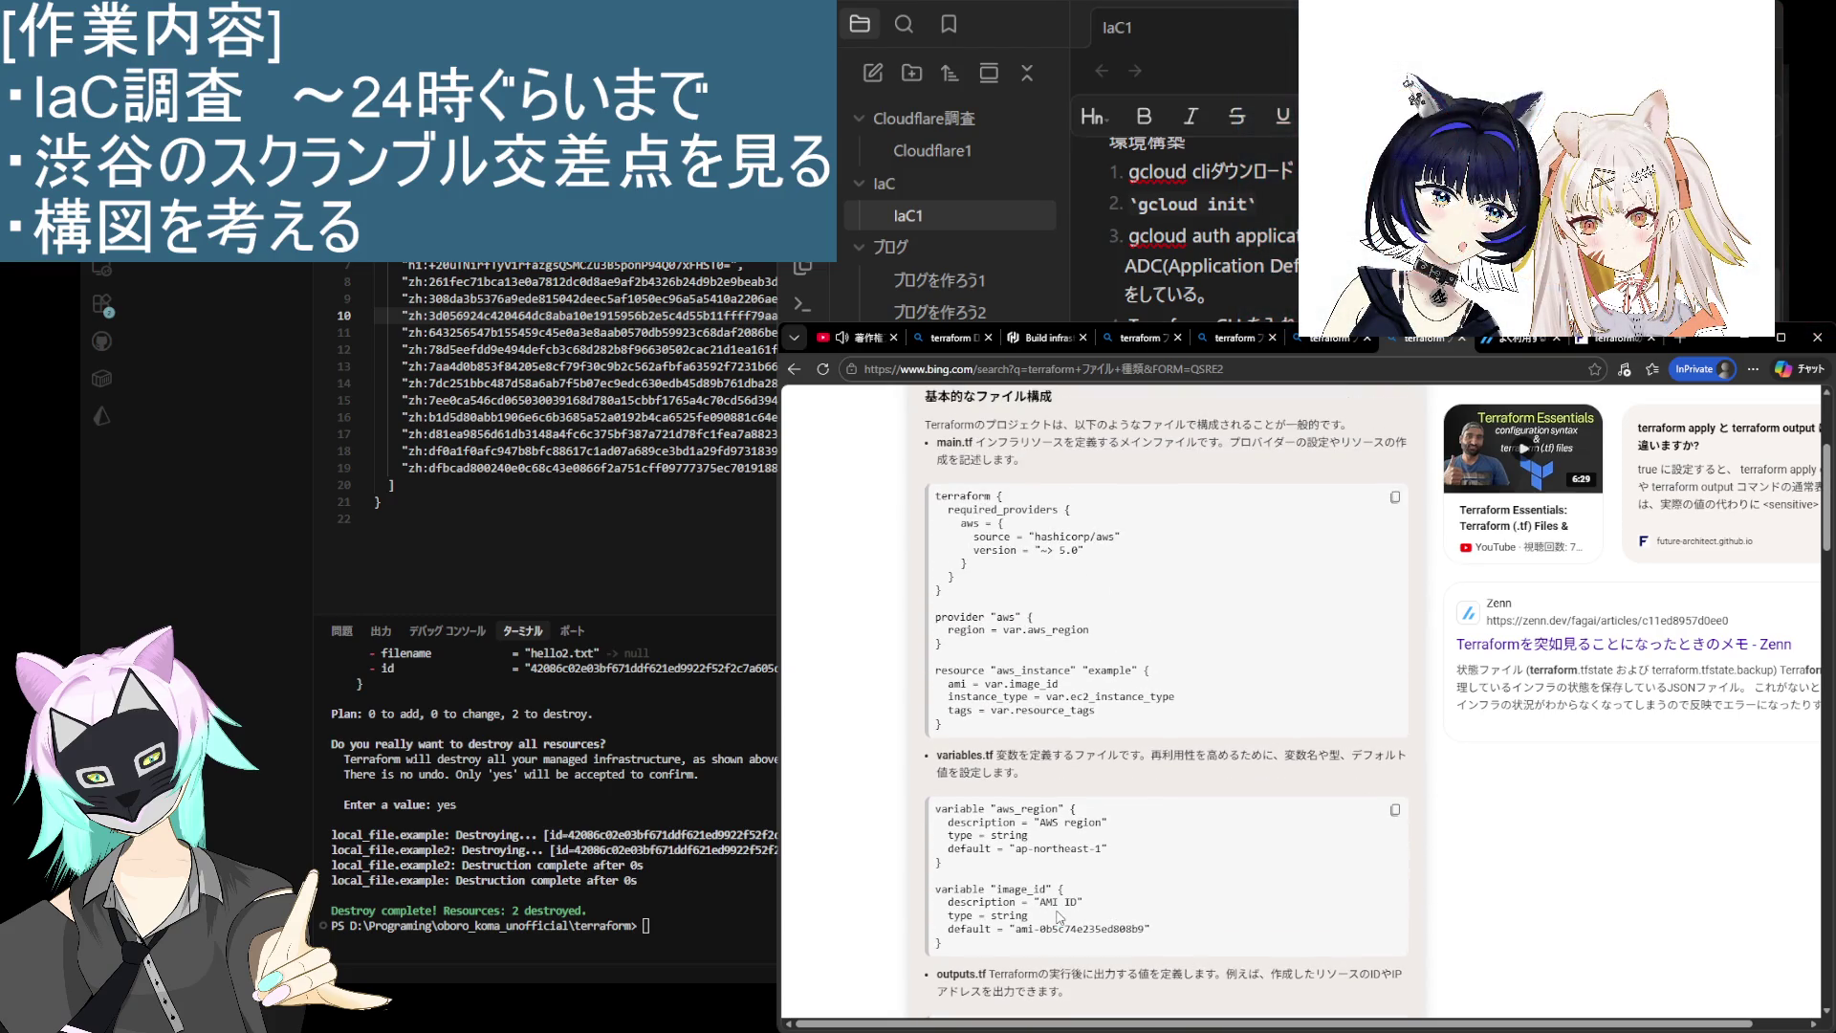
scroll(1058, 919, down, 3)
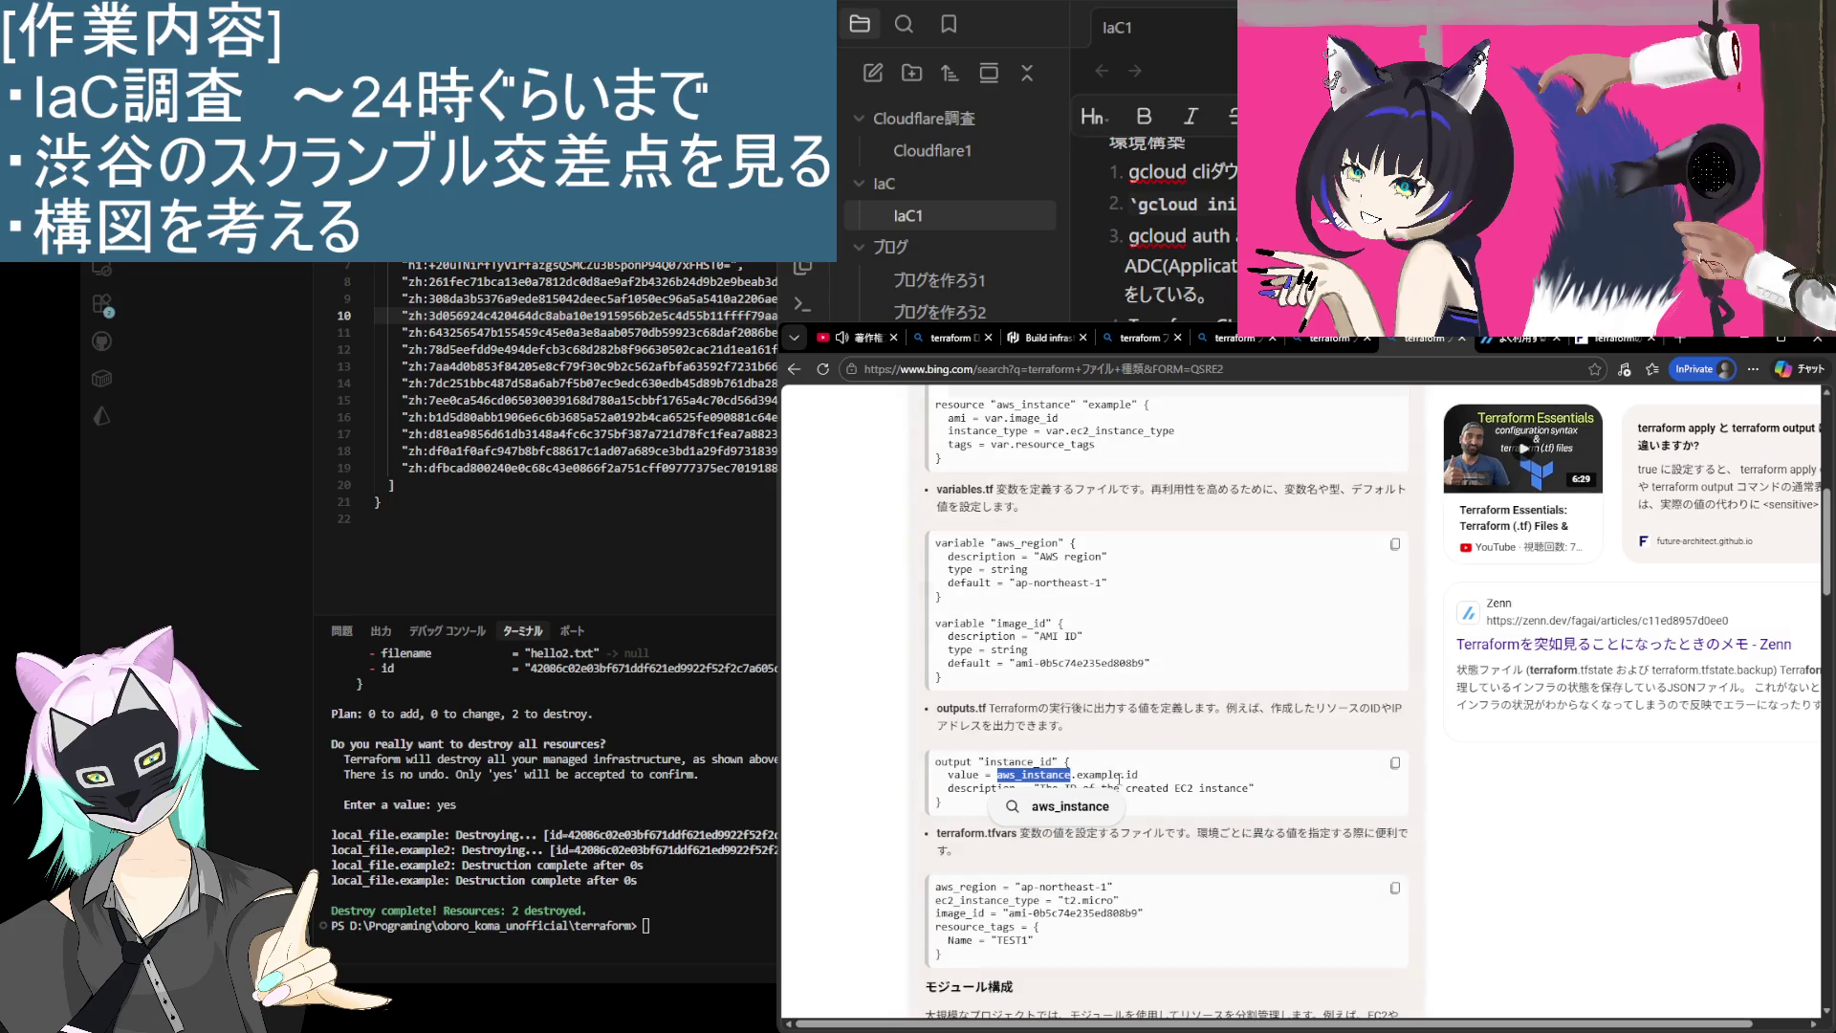
click(1160, 782)
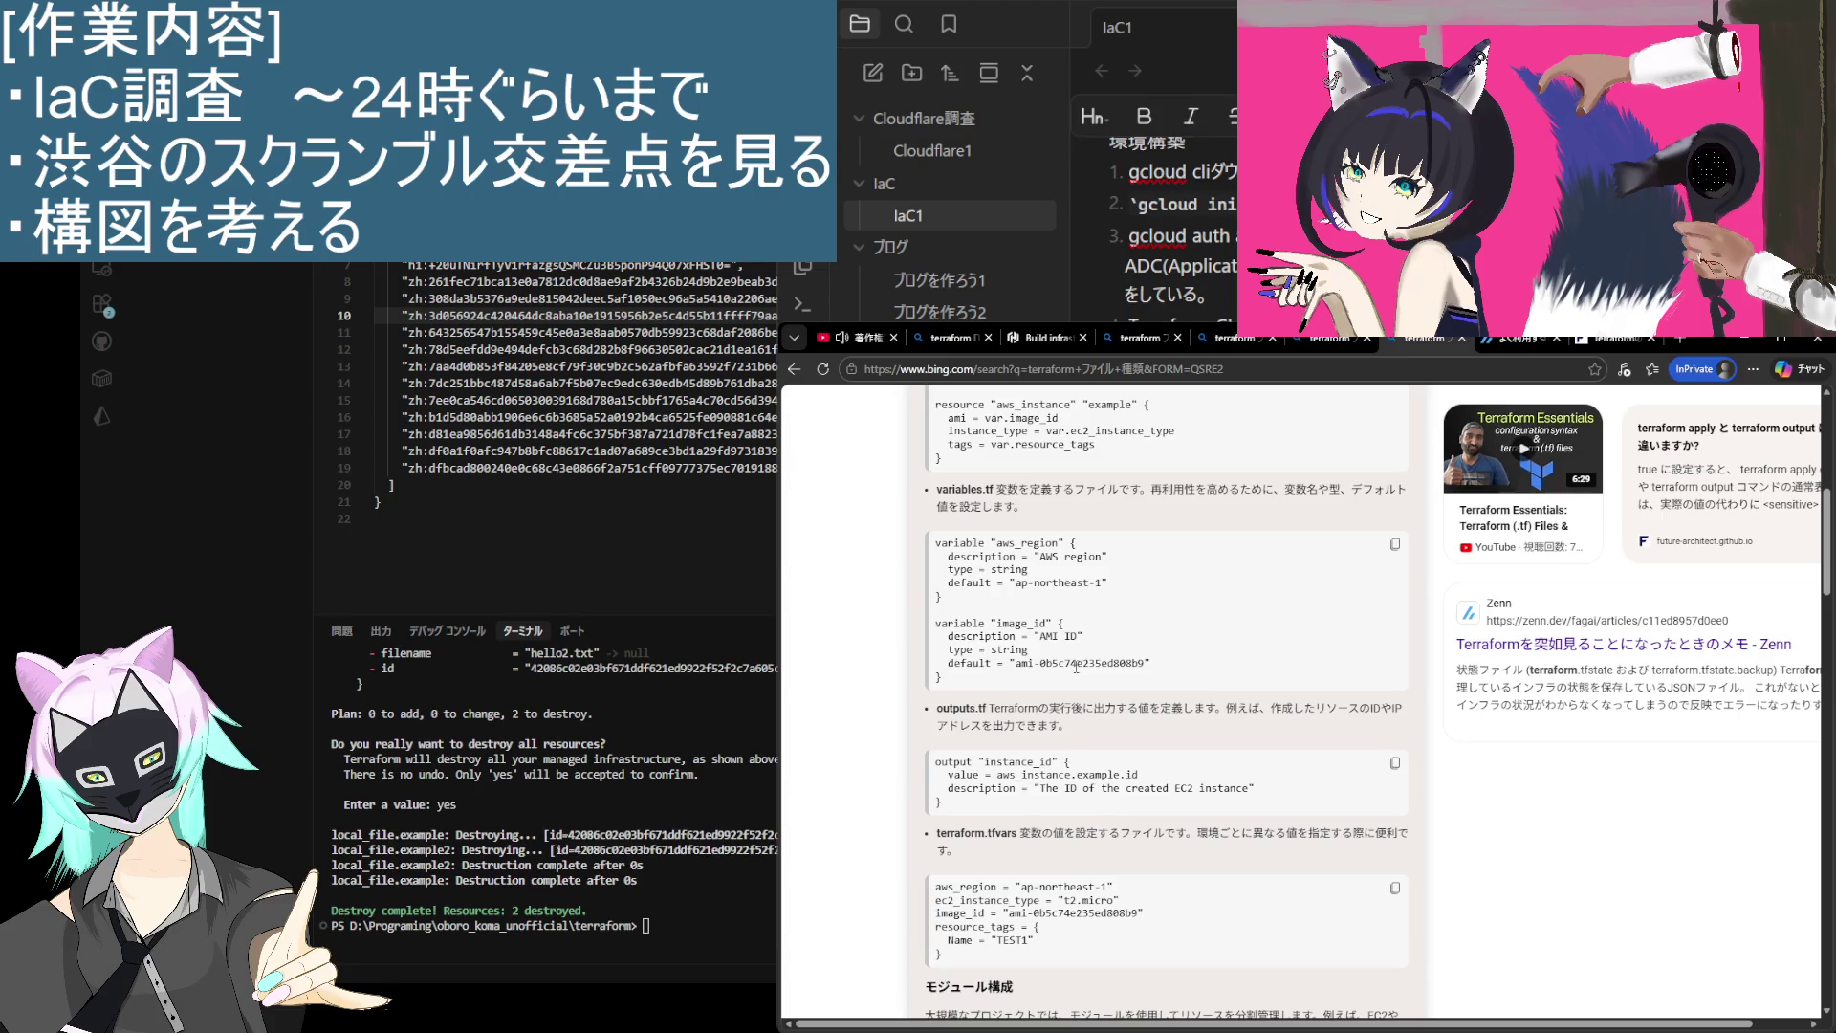
scroll(1062, 674, down, 1)
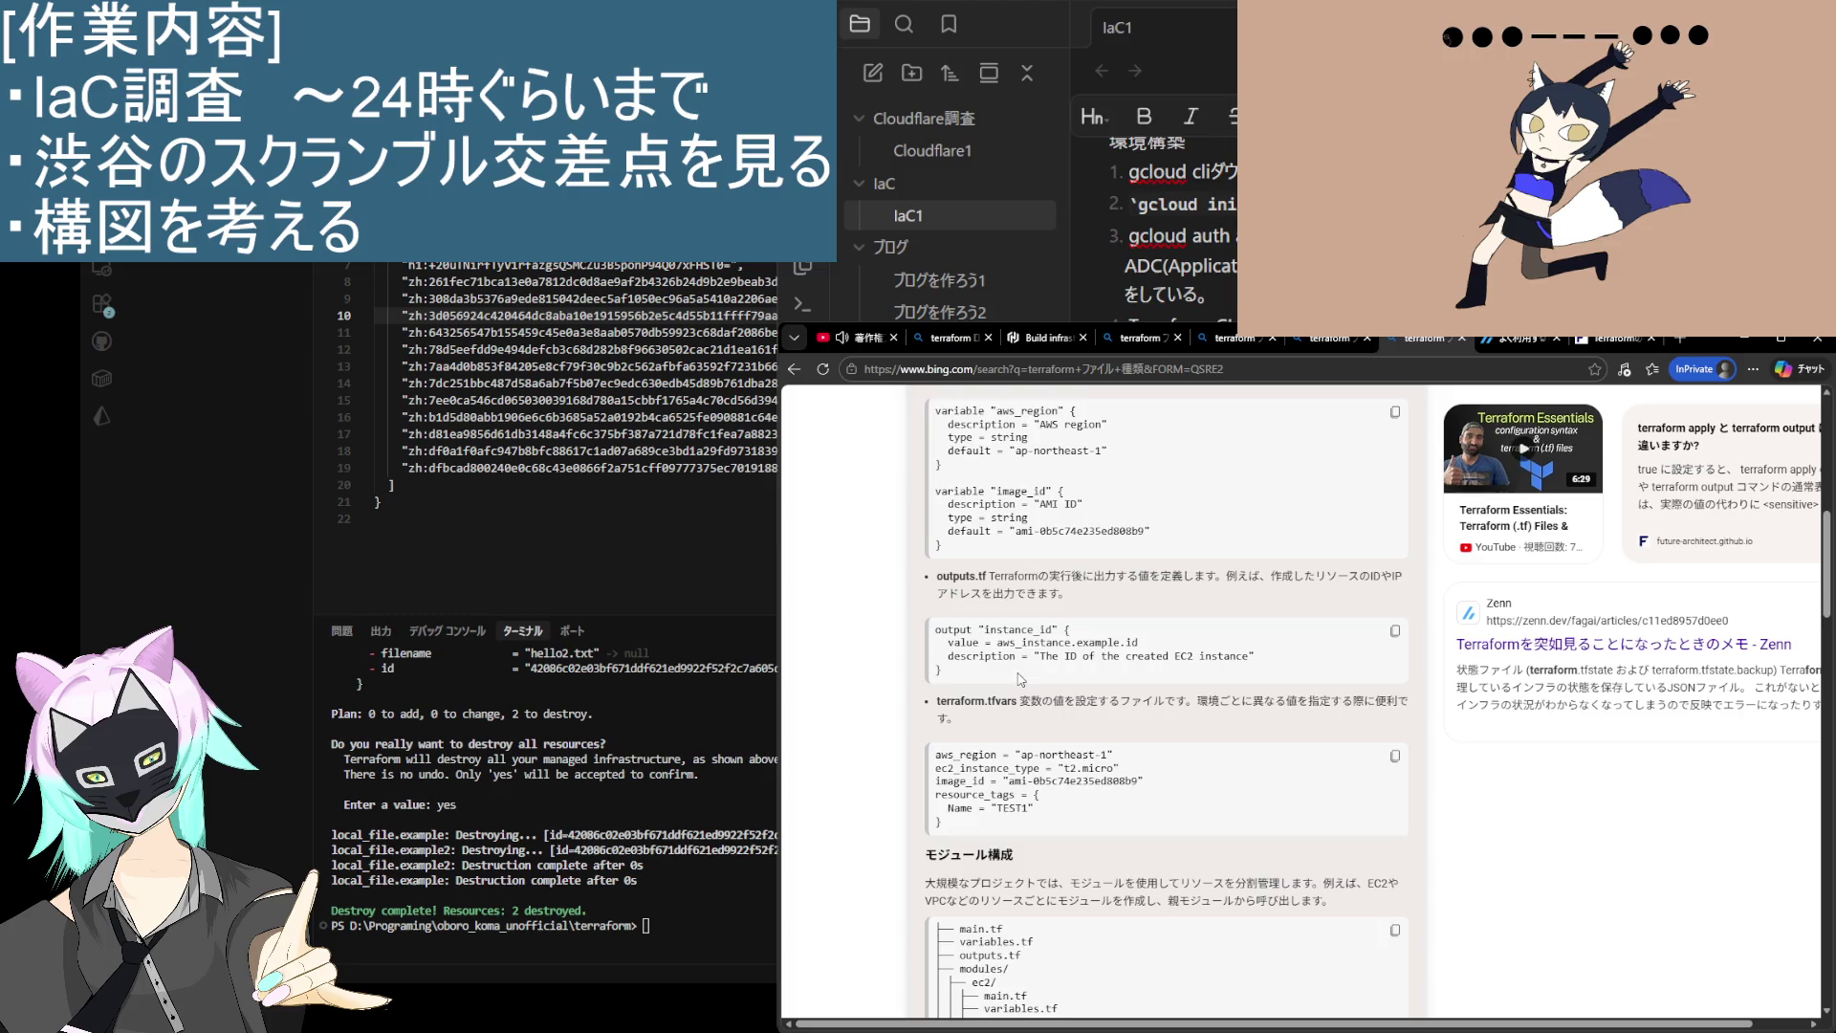
scroll(1020, 679, down, 3)
scroll(1002, 683, down, 1)
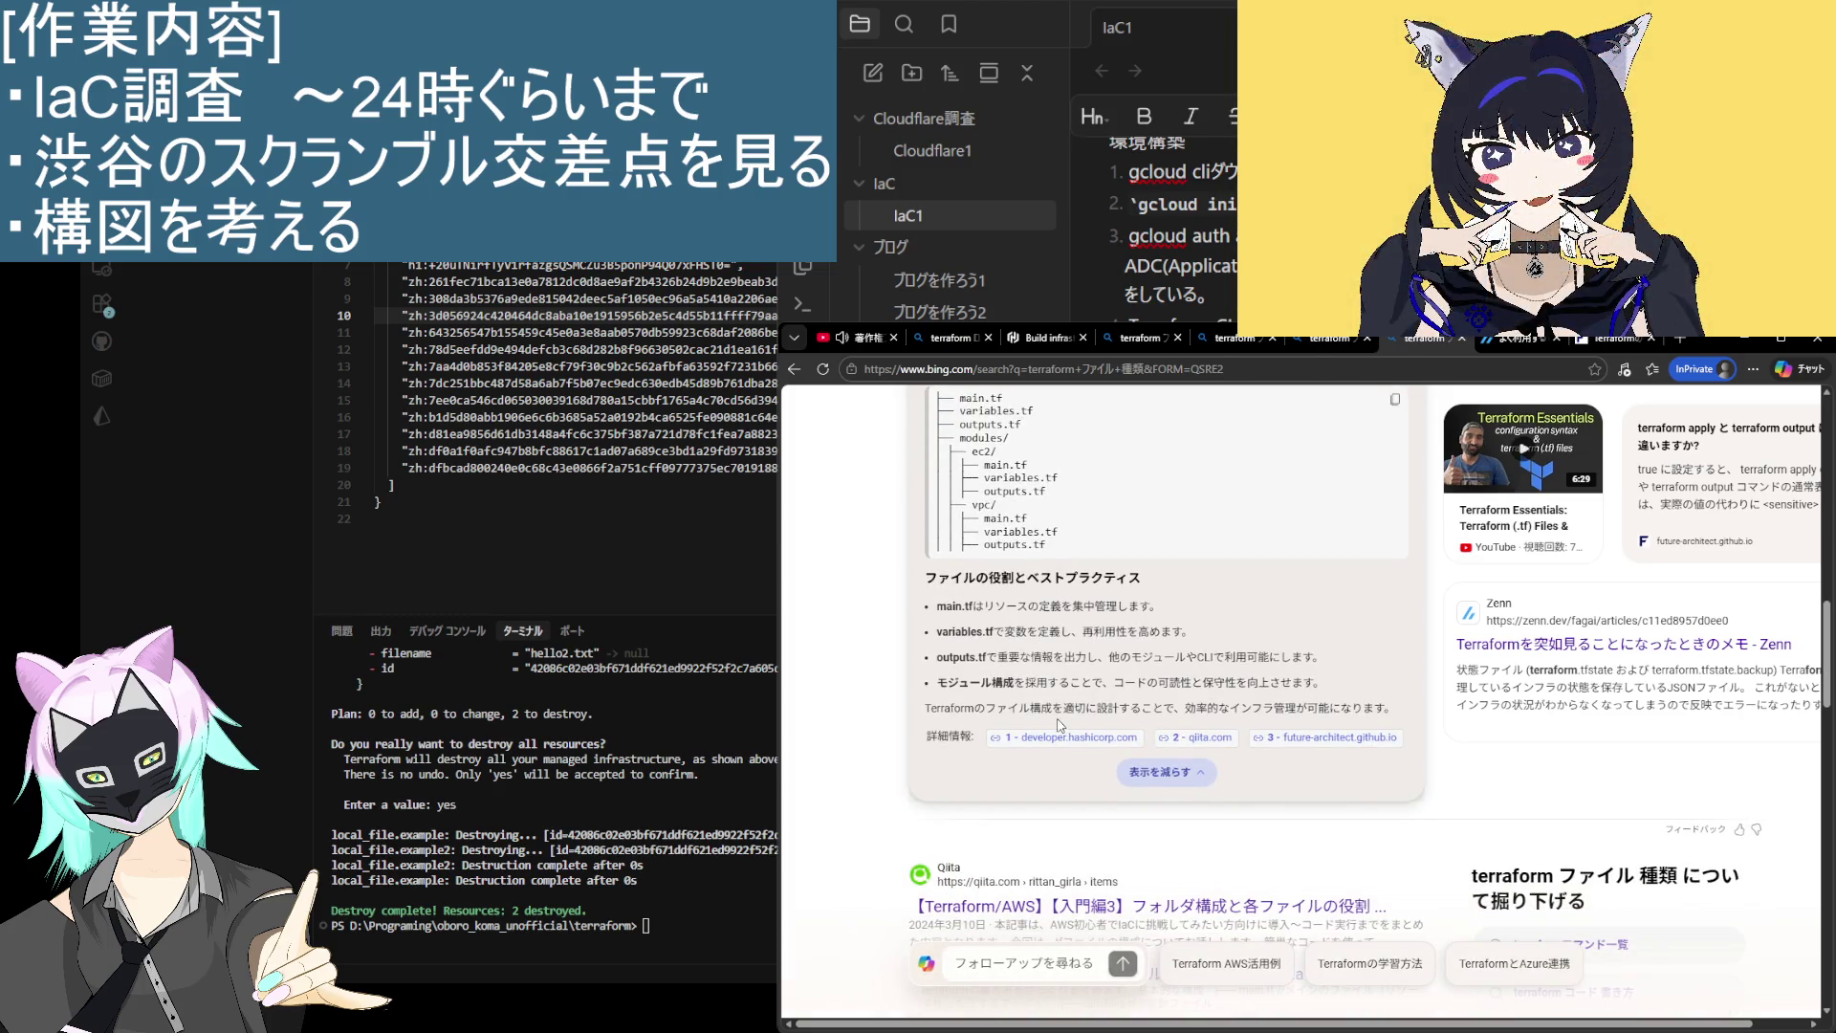
Step: Collapse the AI answer and open Google Cloud's '一般的なスタイルと構造に関するベスト プラクティス' guide
click(1180, 780)
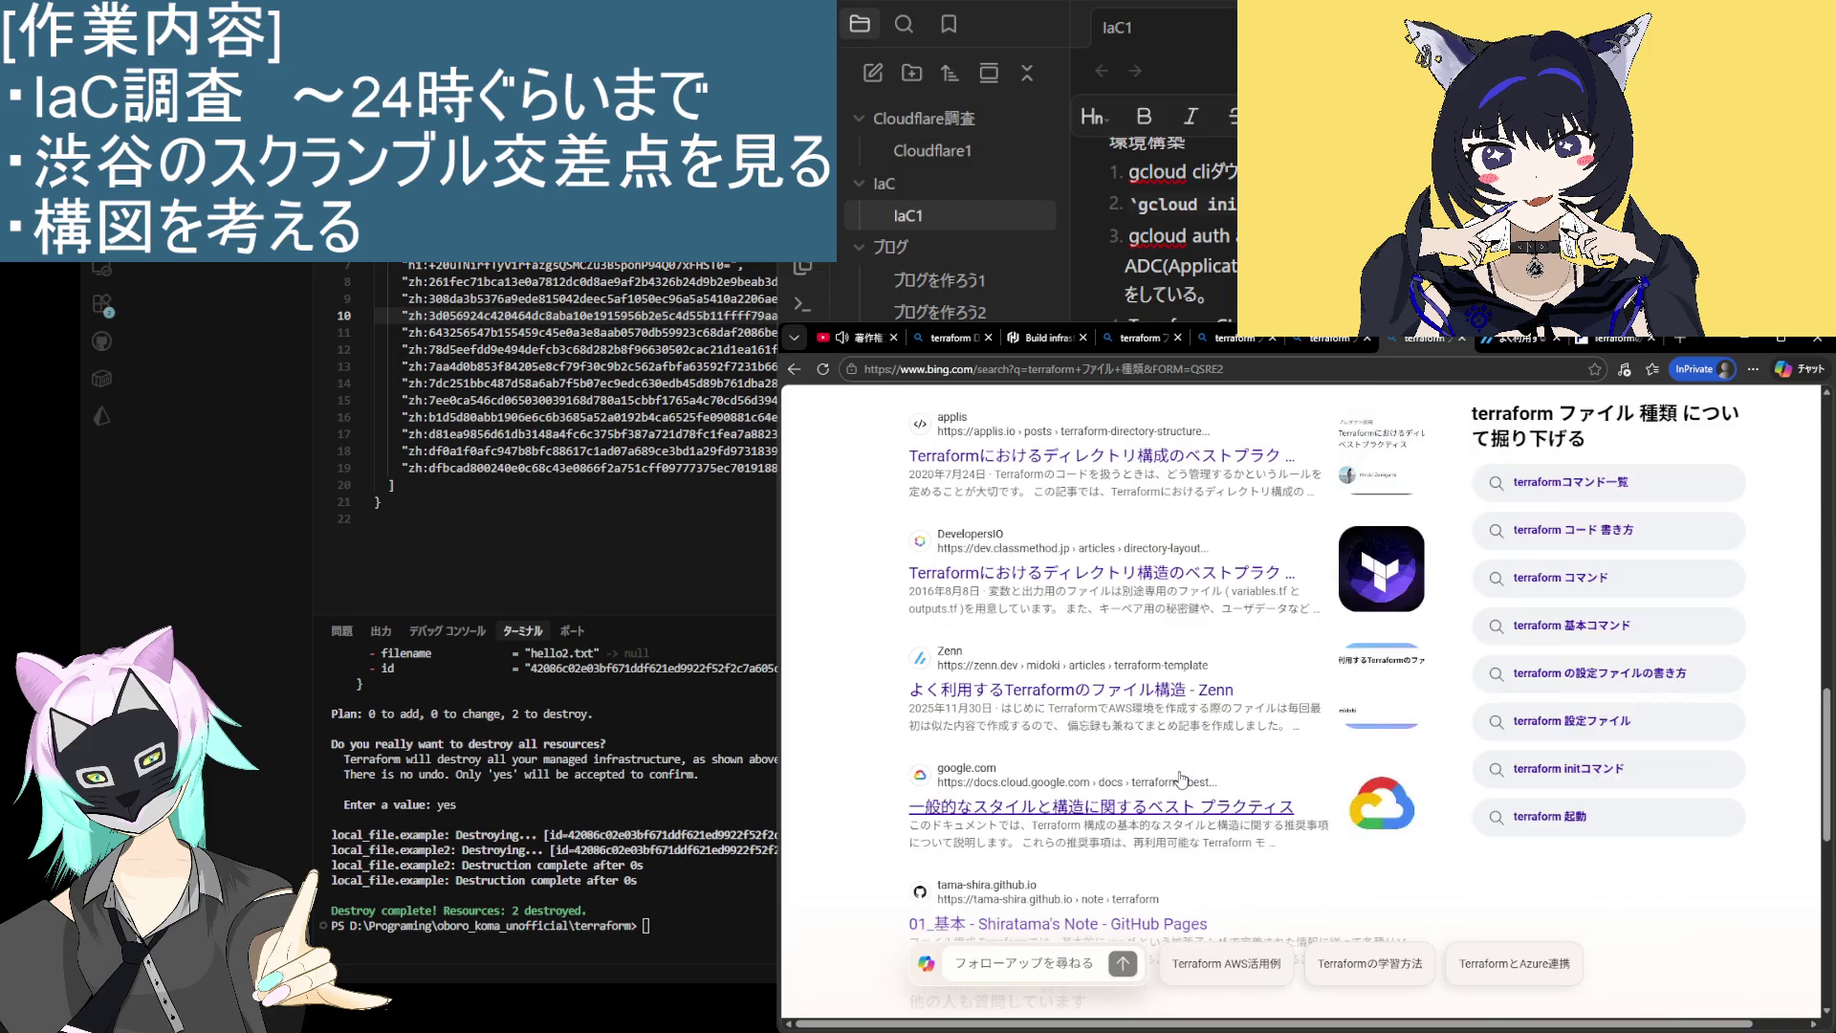
scroll(1066, 758, up, 5)
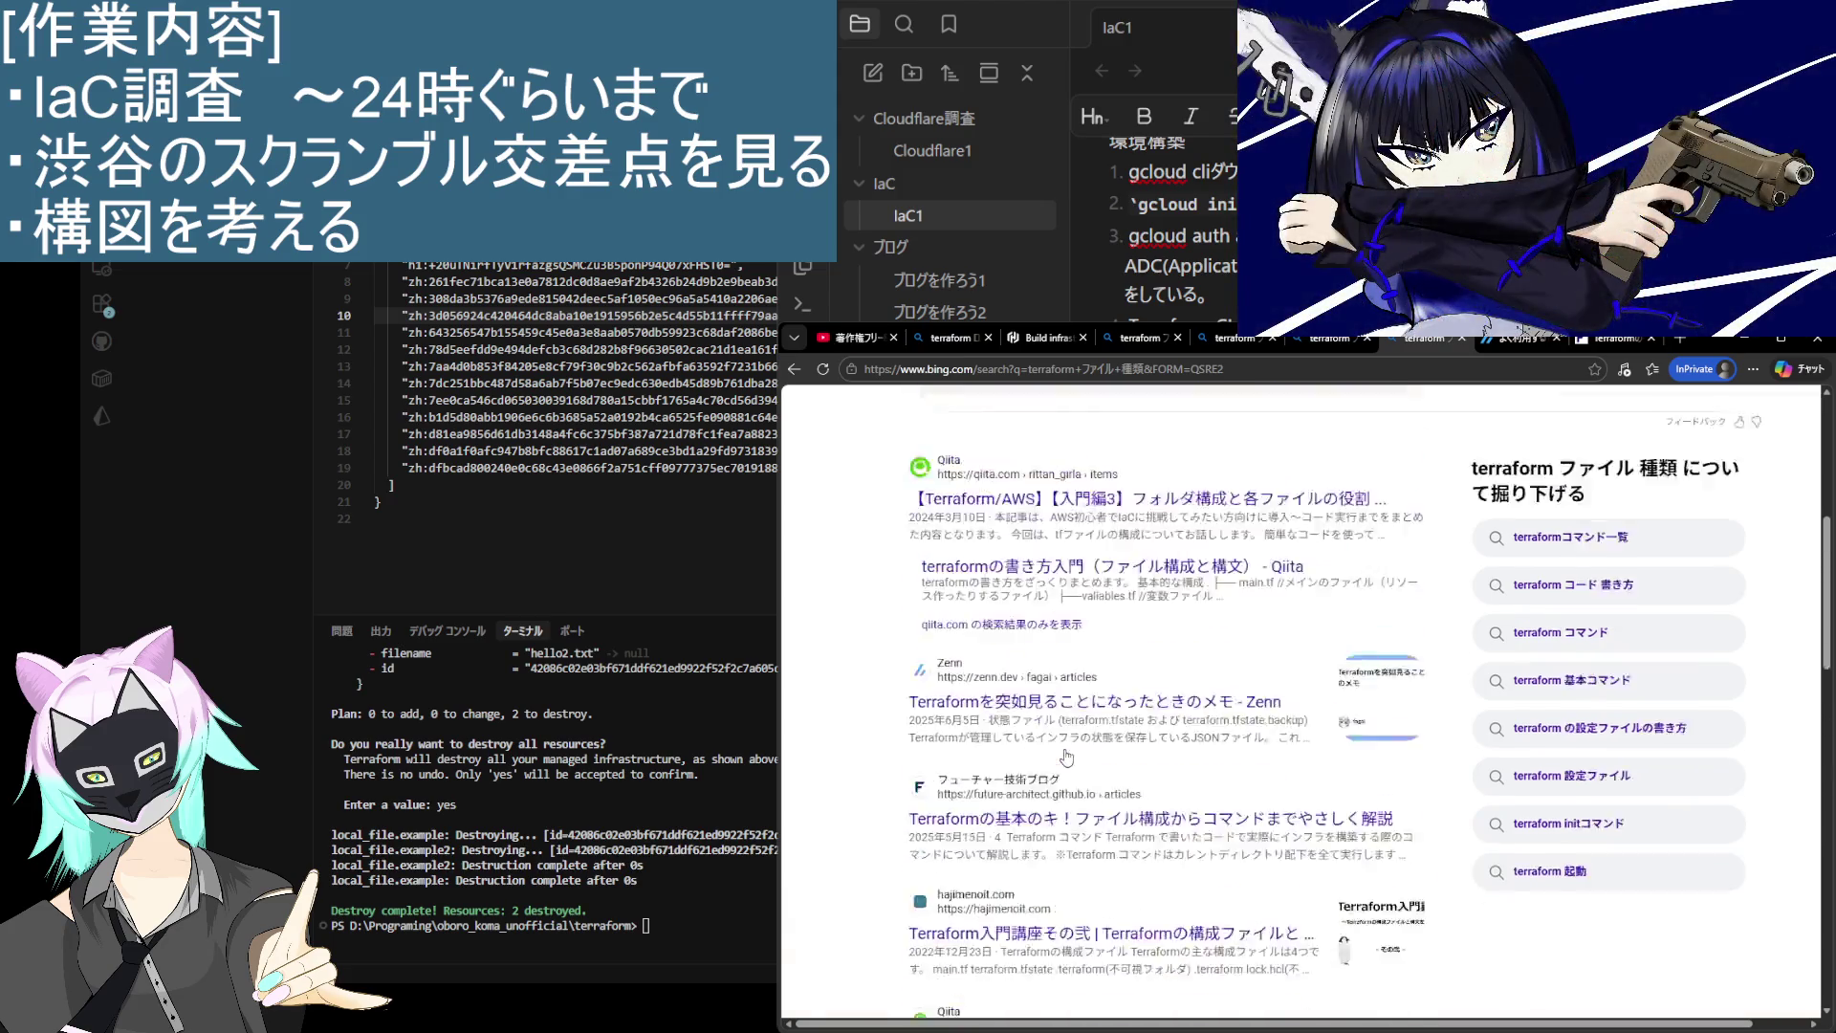
scroll(1066, 757, down, 5)
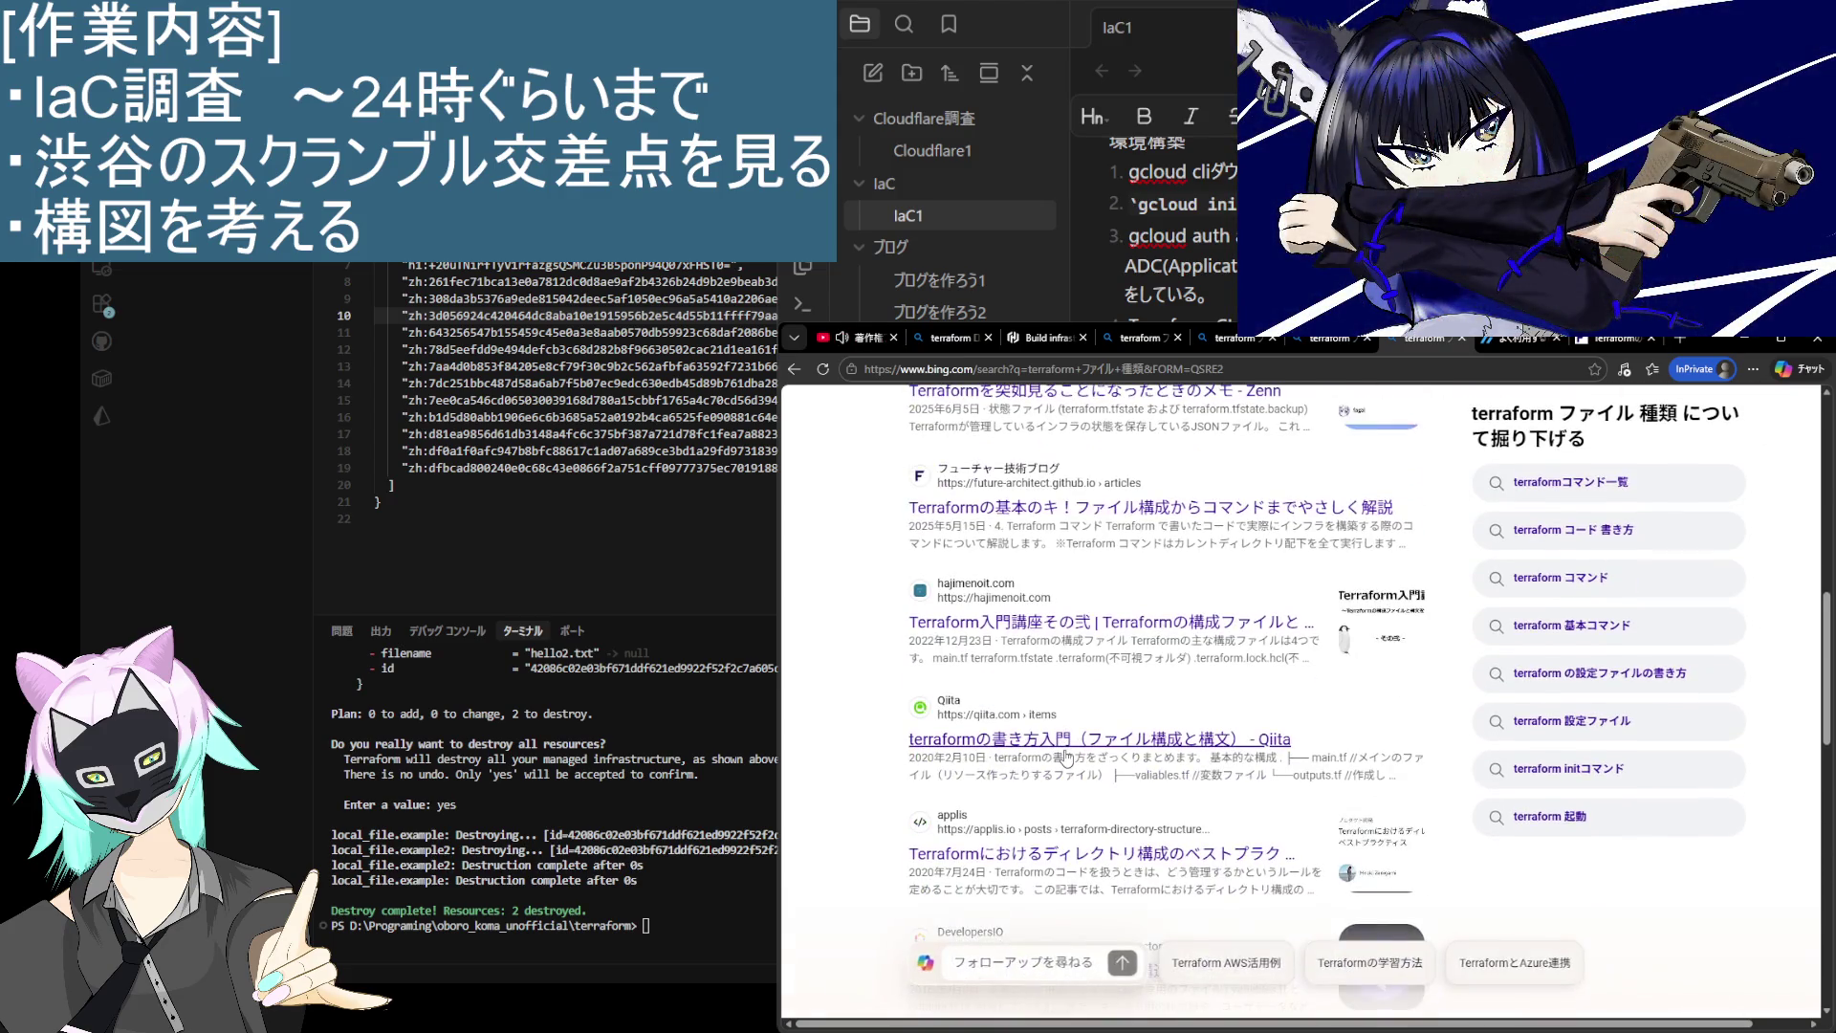
scroll(1062, 758, down, 3)
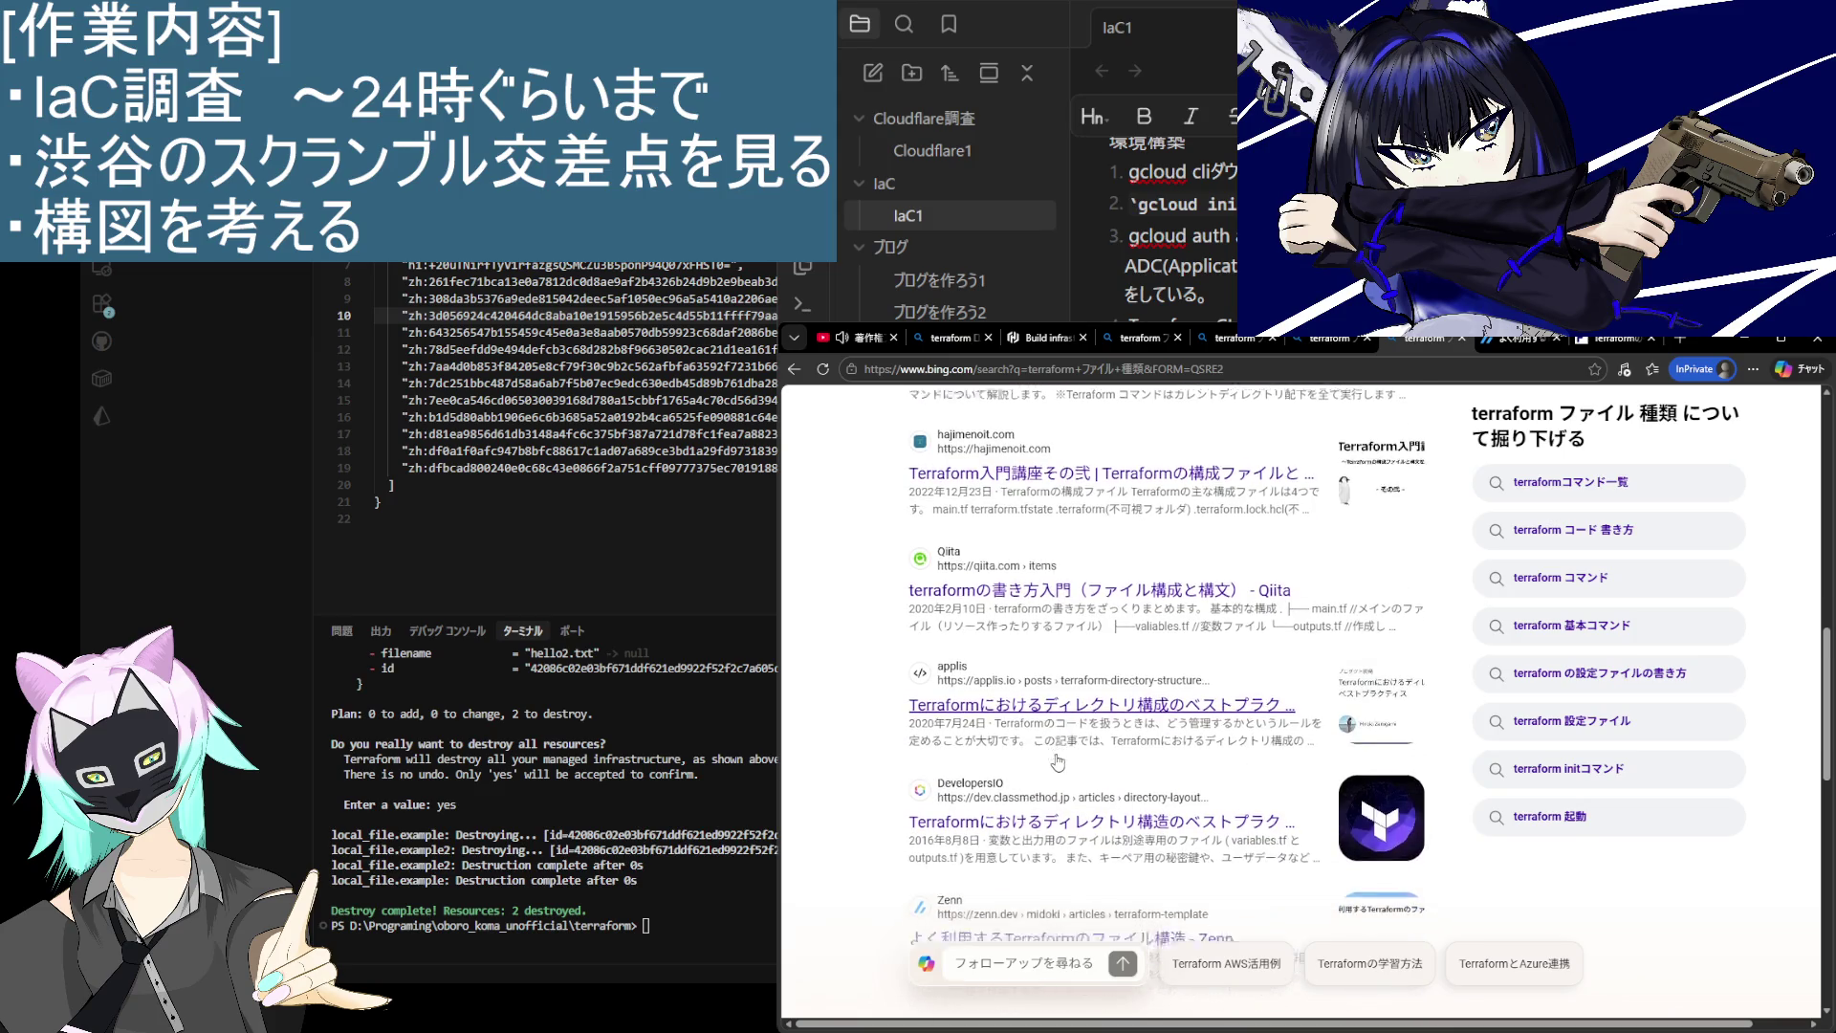
scroll(1057, 762, down, 3)
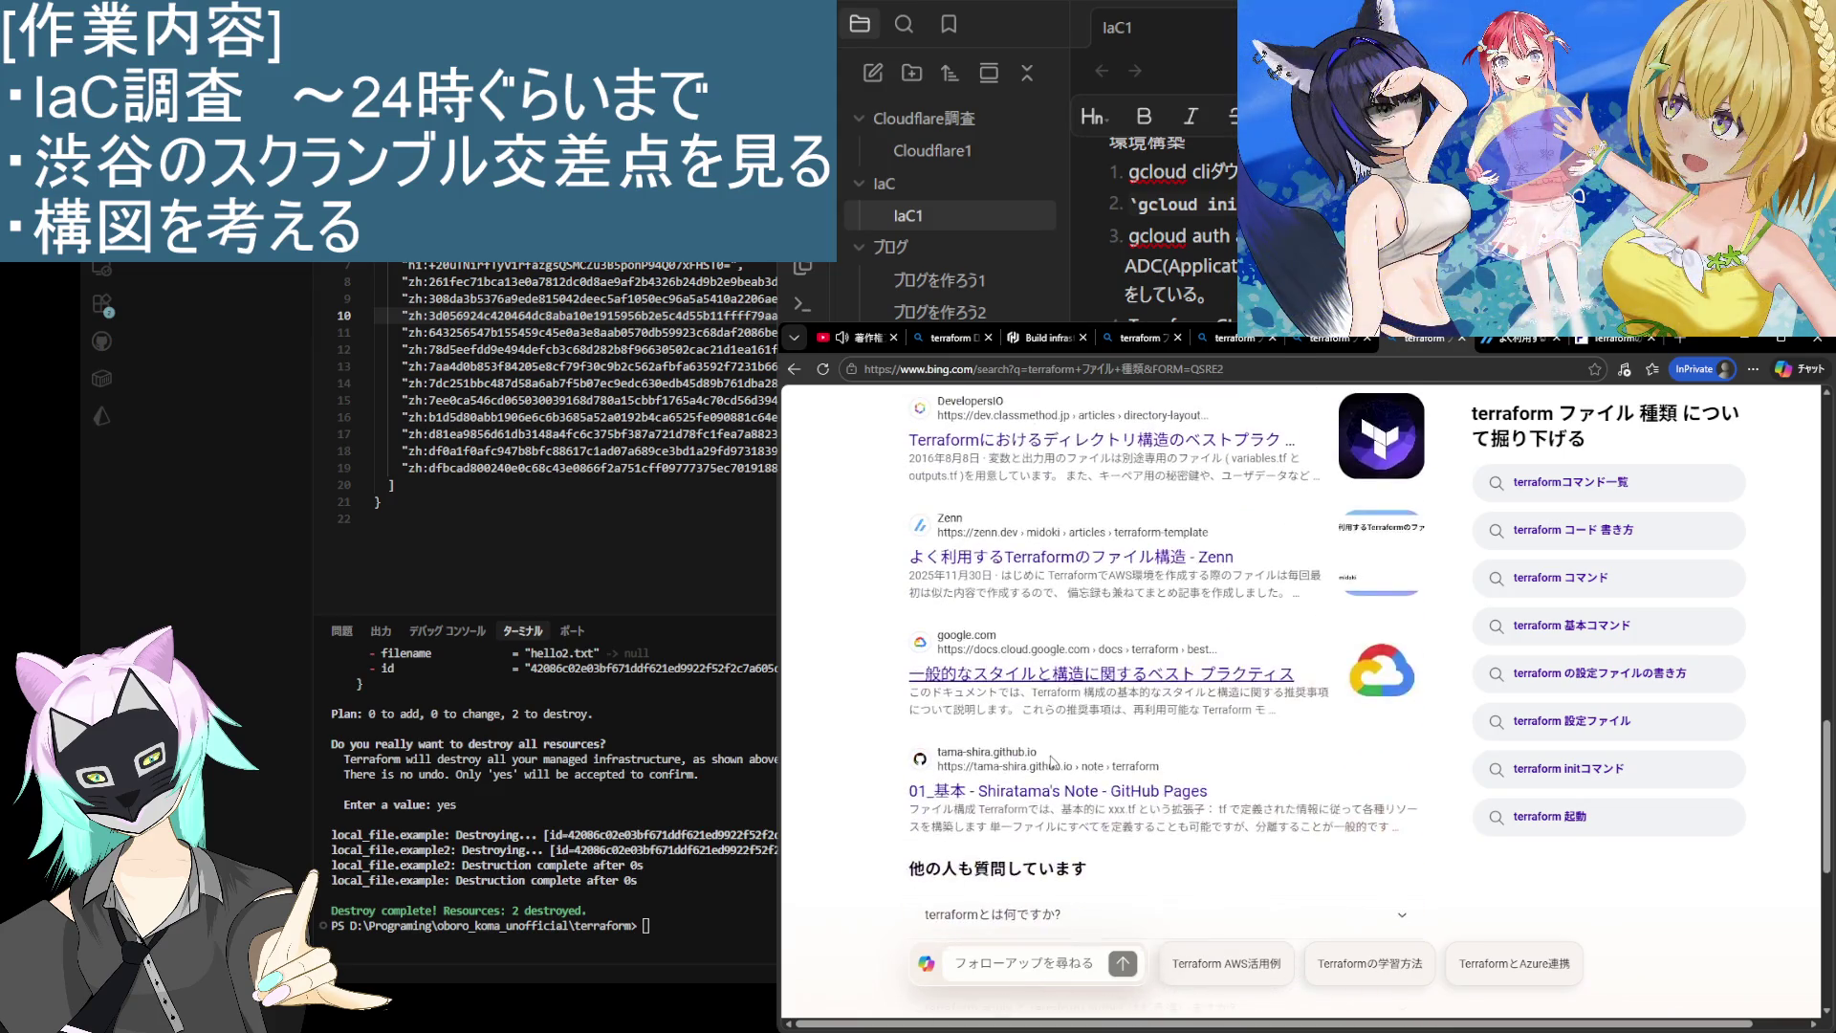
scroll(1049, 764, down, 2)
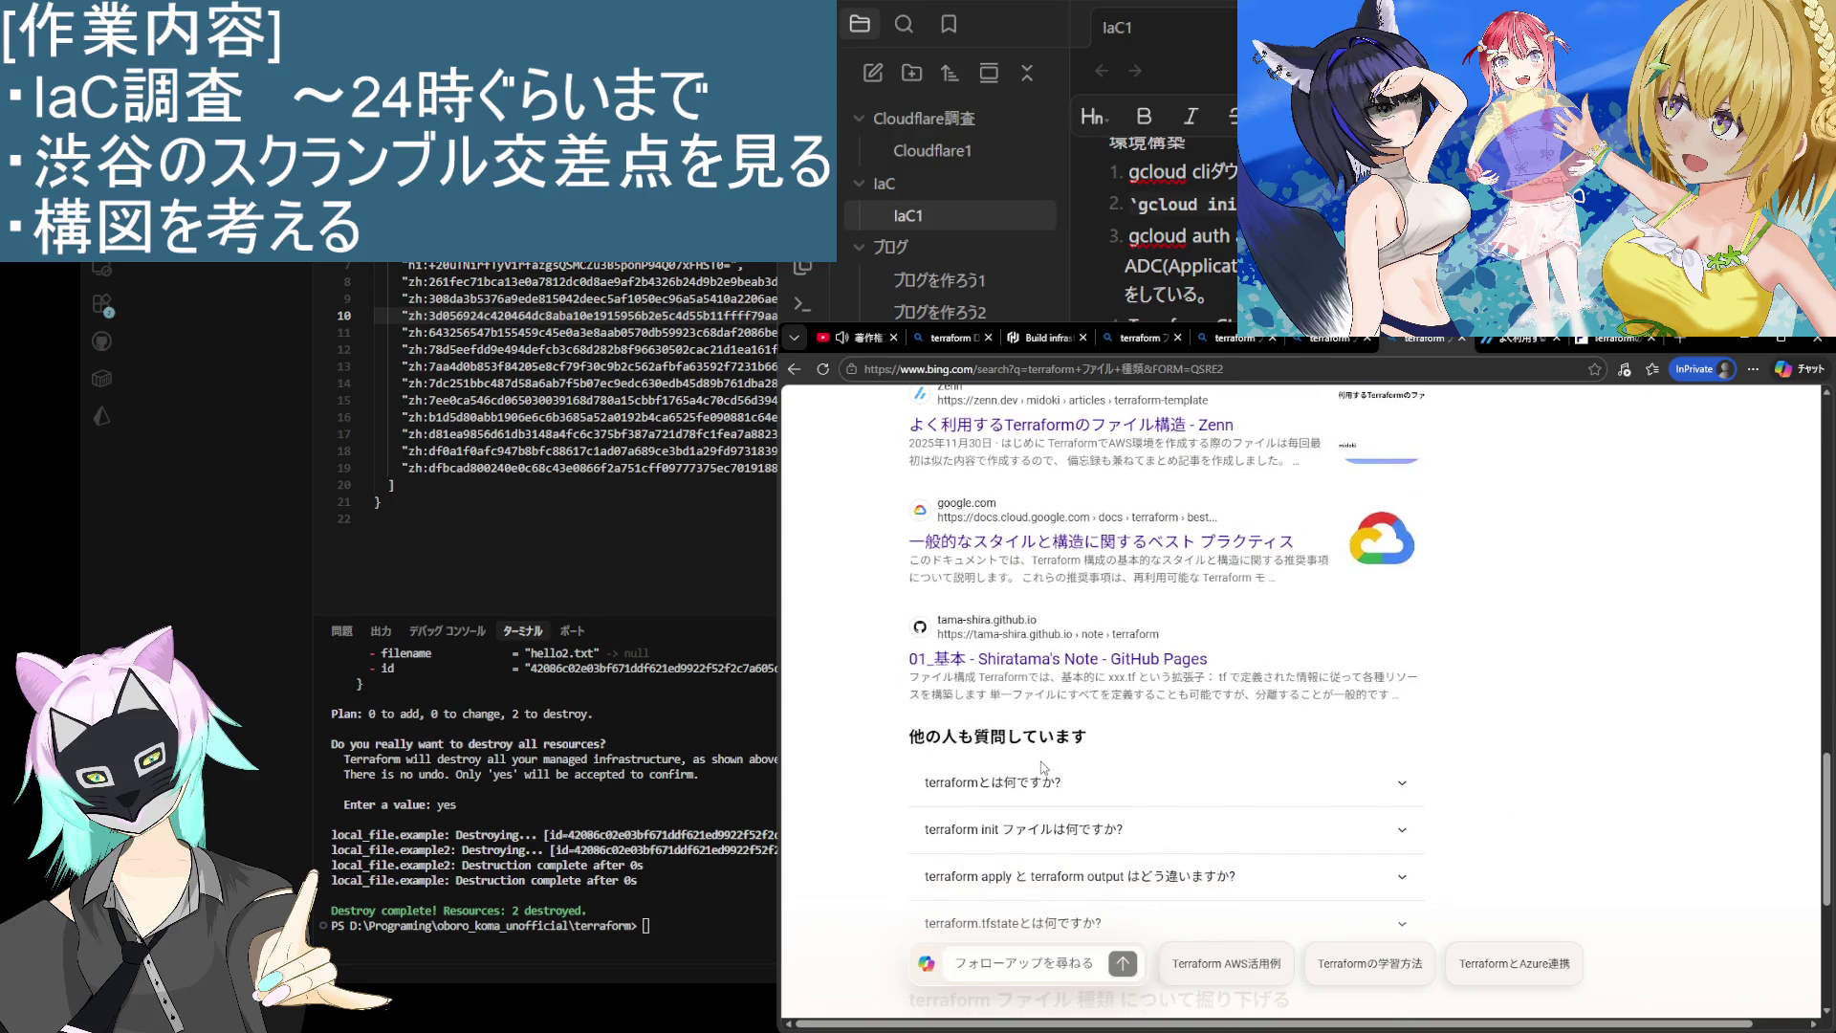
click(1202, 542)
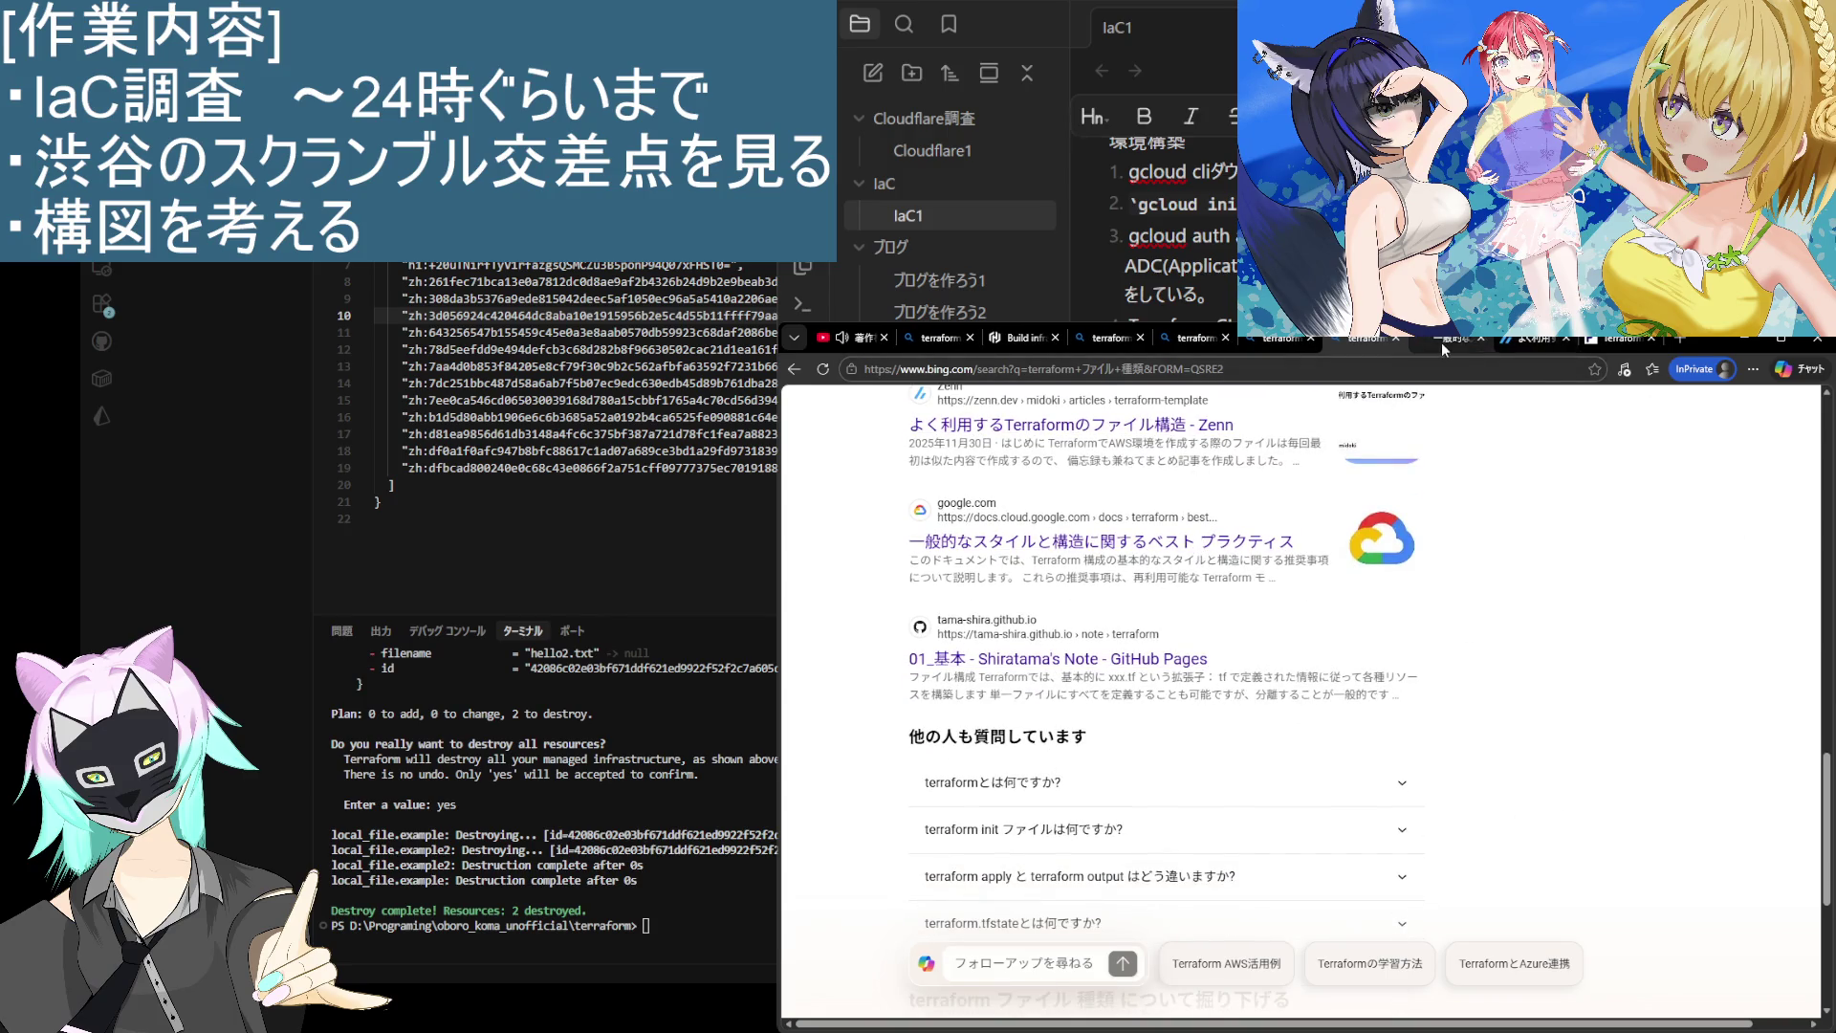
scroll(1030, 765, down, 5)
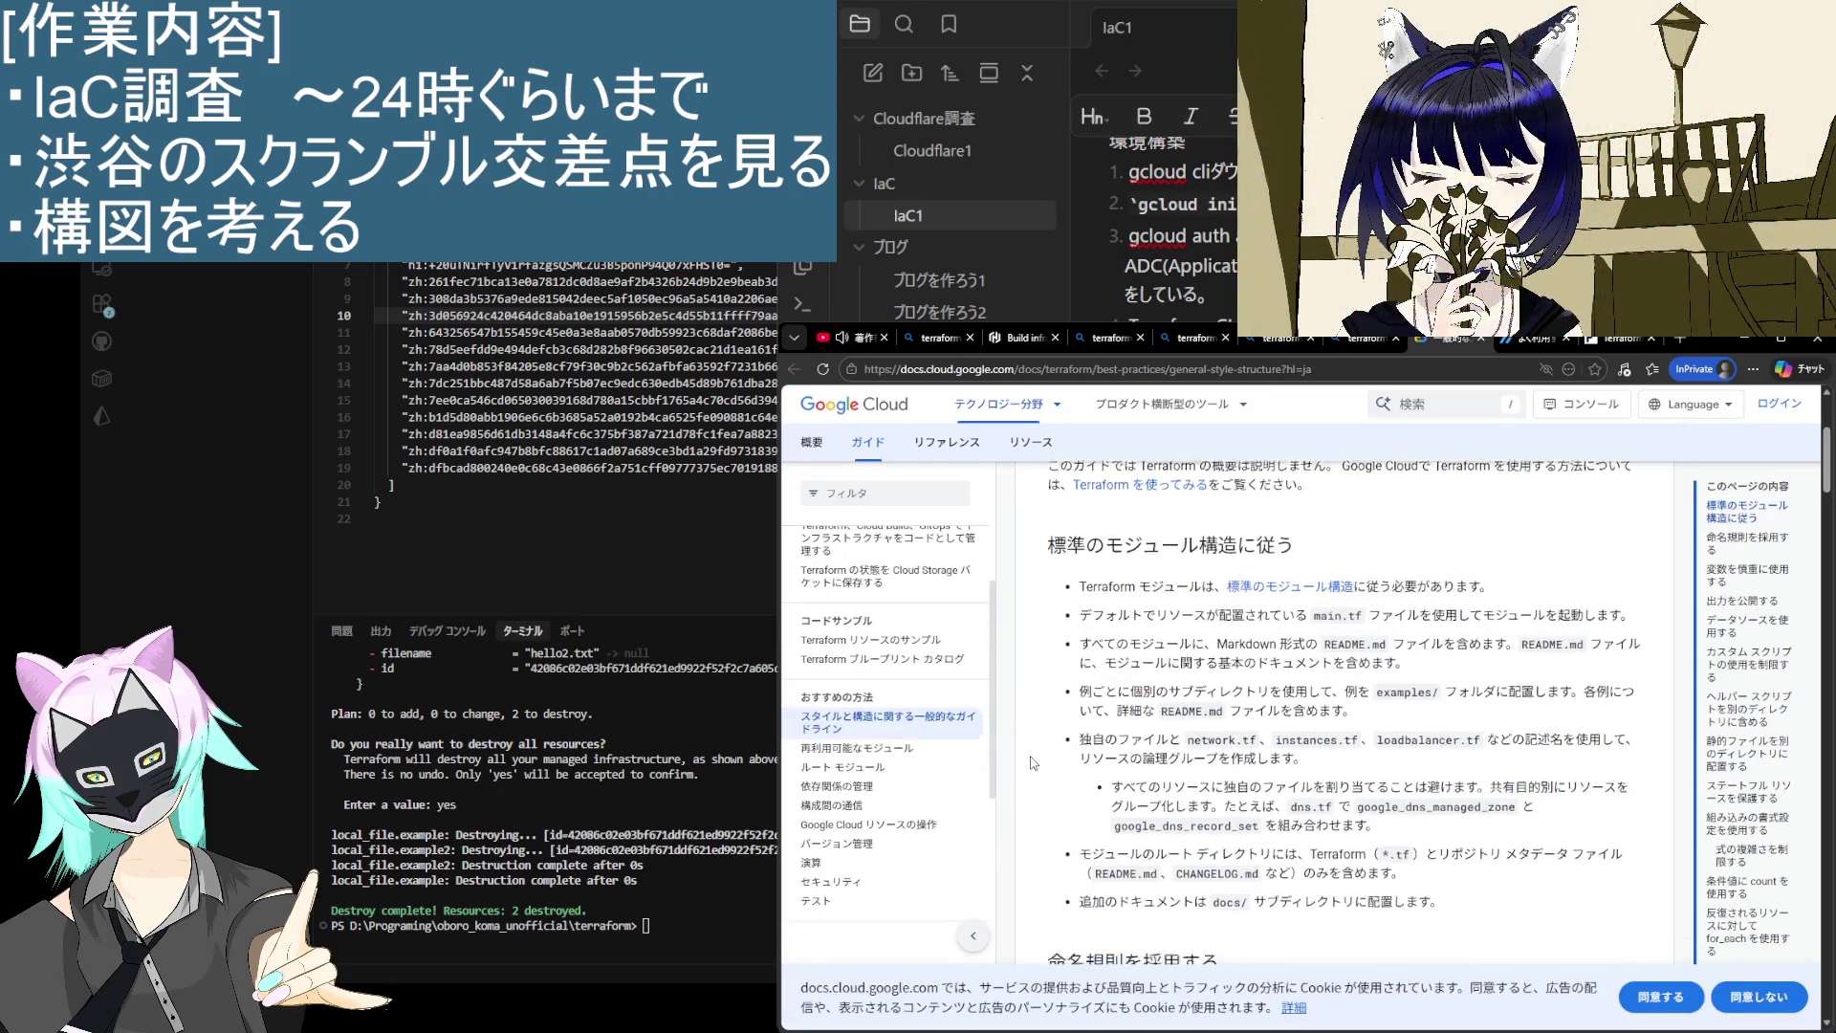
scroll(1030, 765, down, 2)
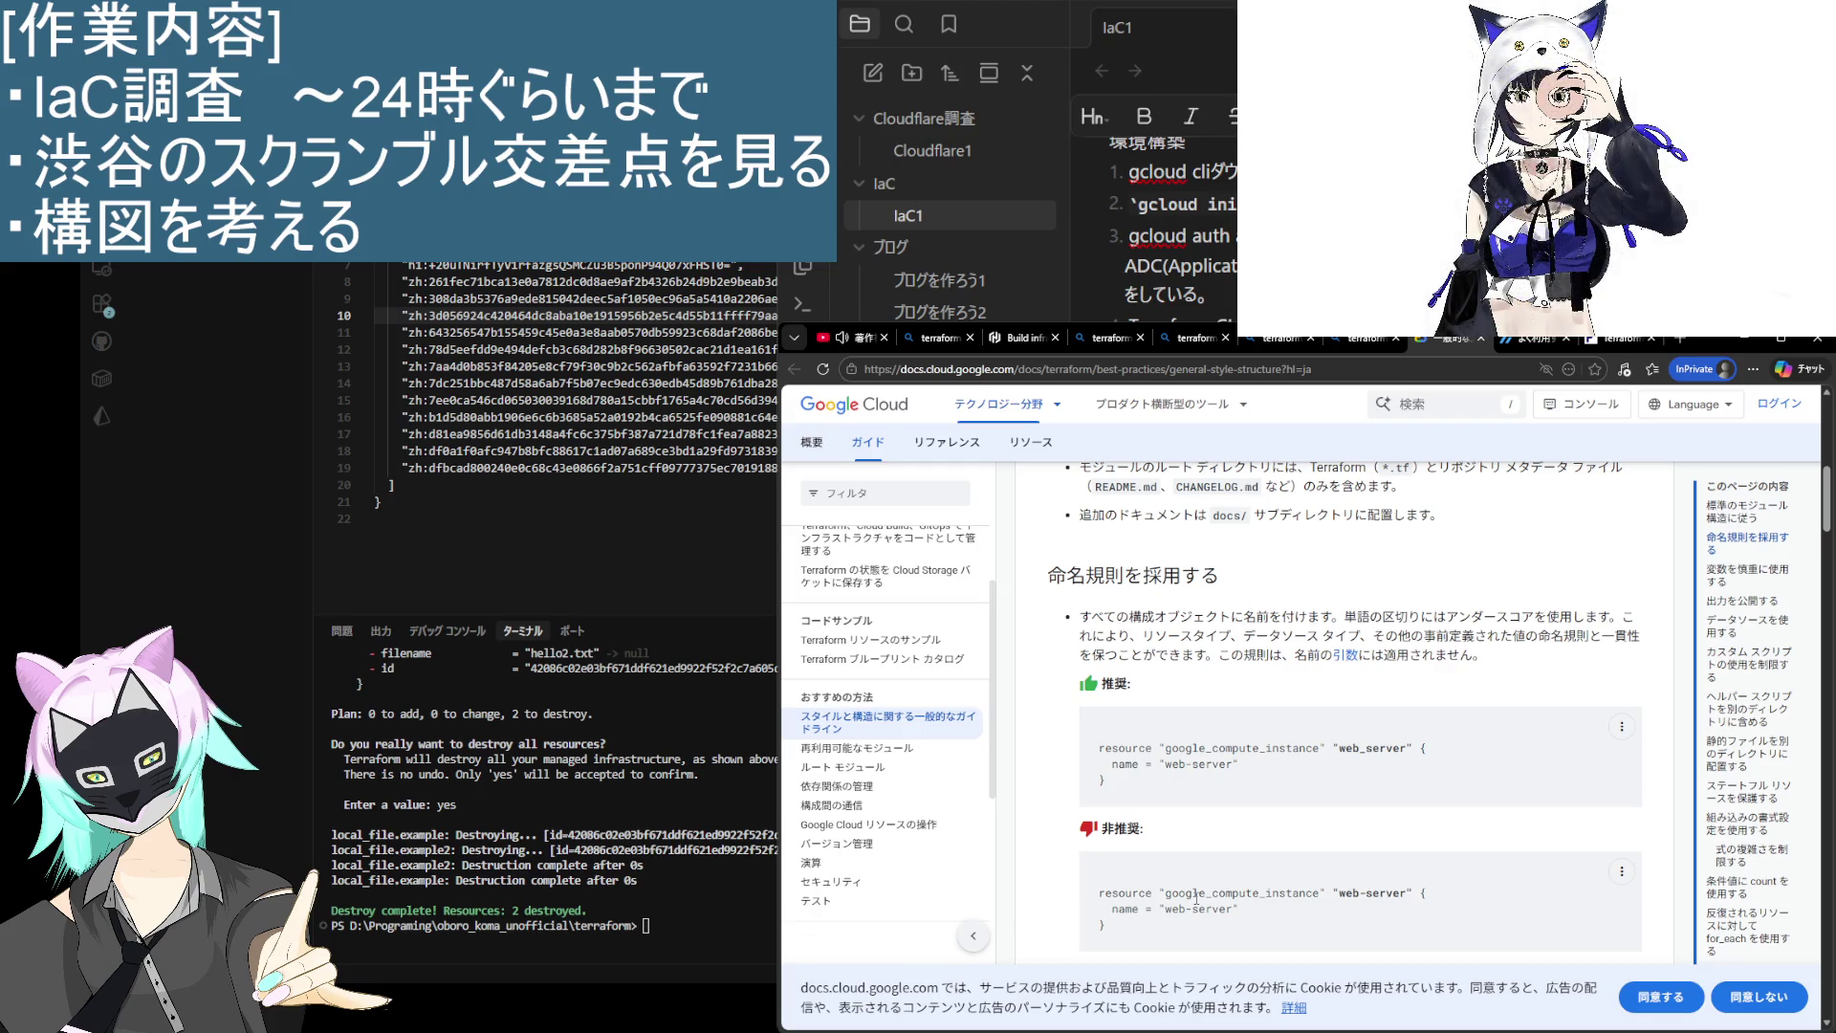
scroll(1196, 896, down, 1)
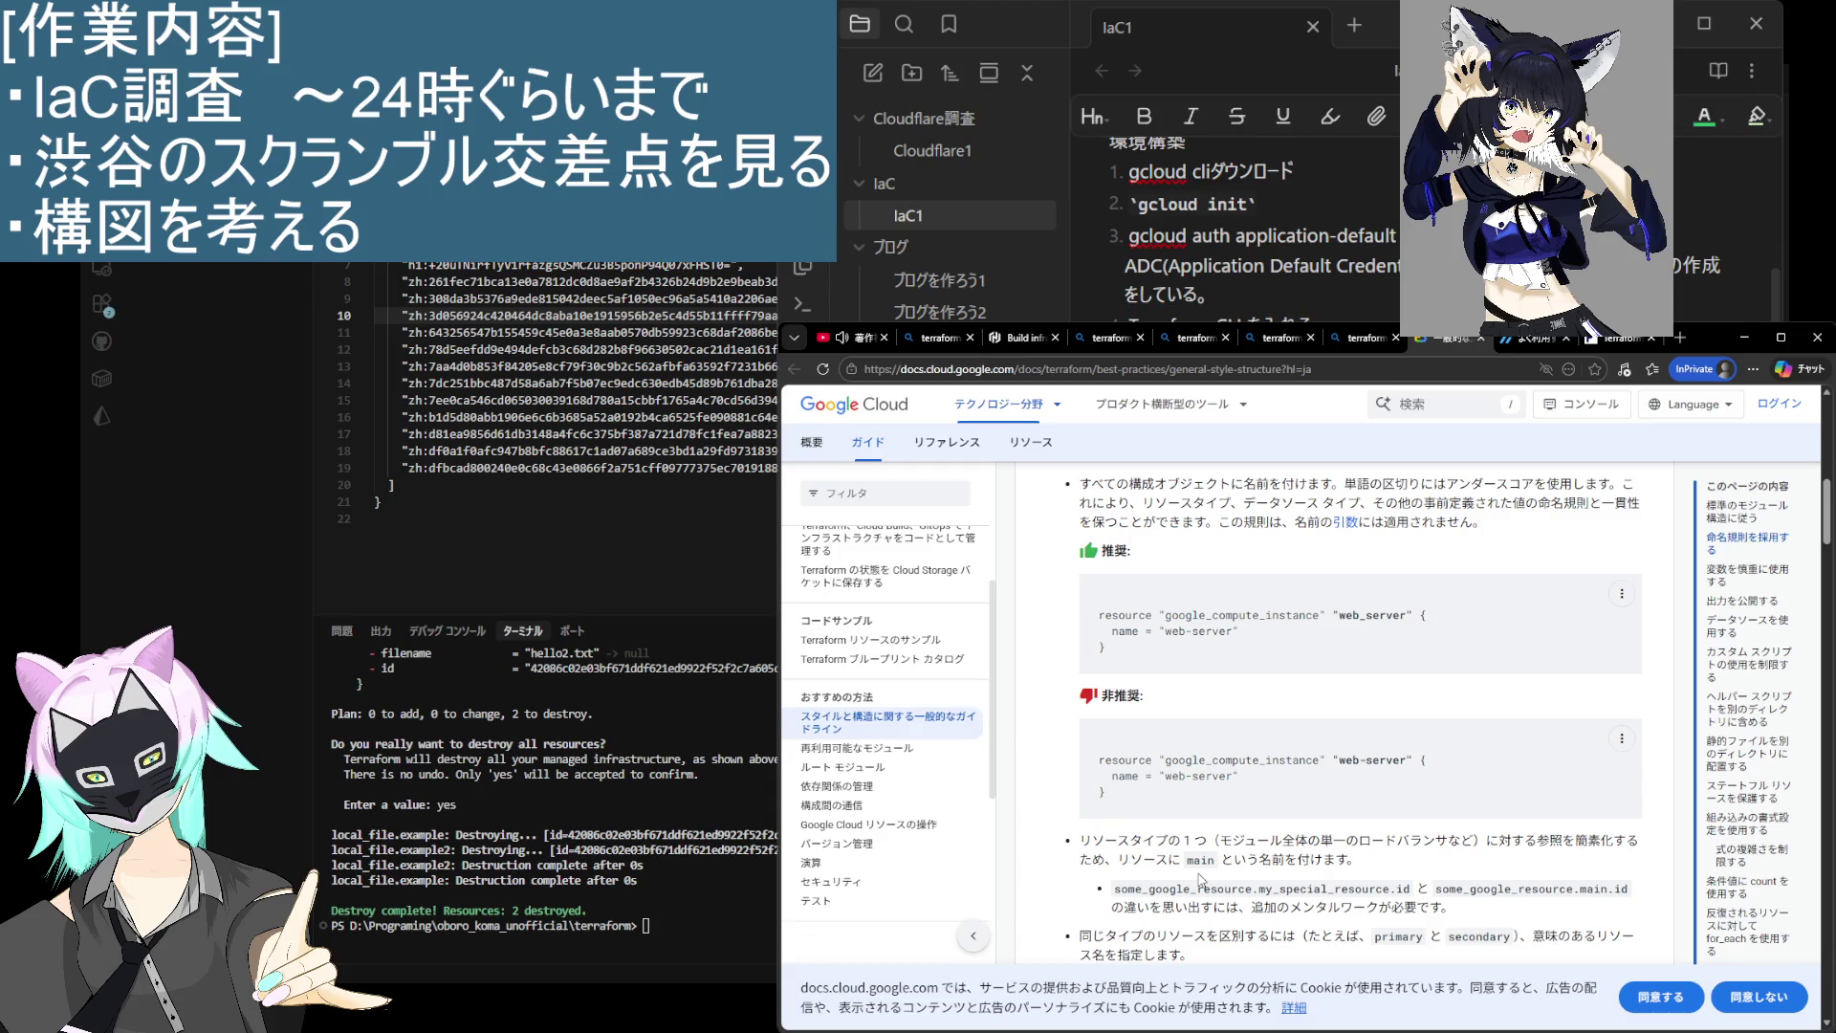
scroll(1199, 878, up, 1)
scroll(1218, 692, up, 2)
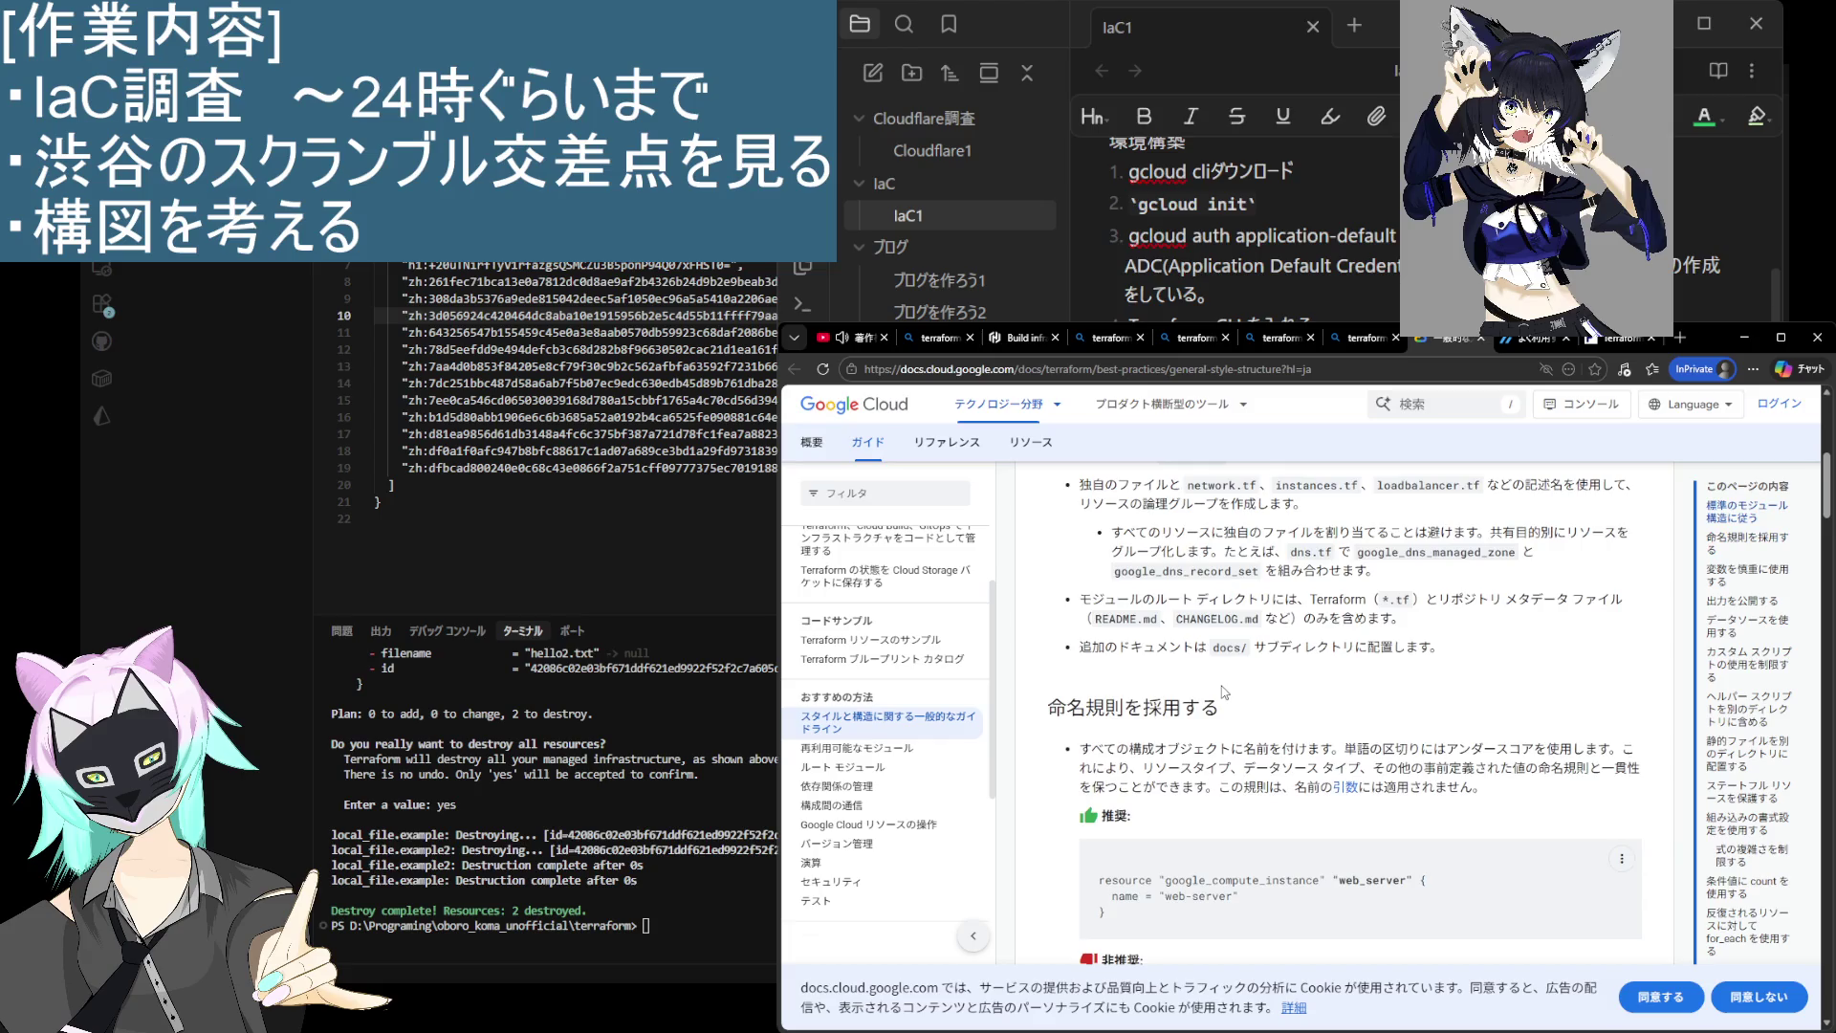
scroll(1226, 695, down, 1)
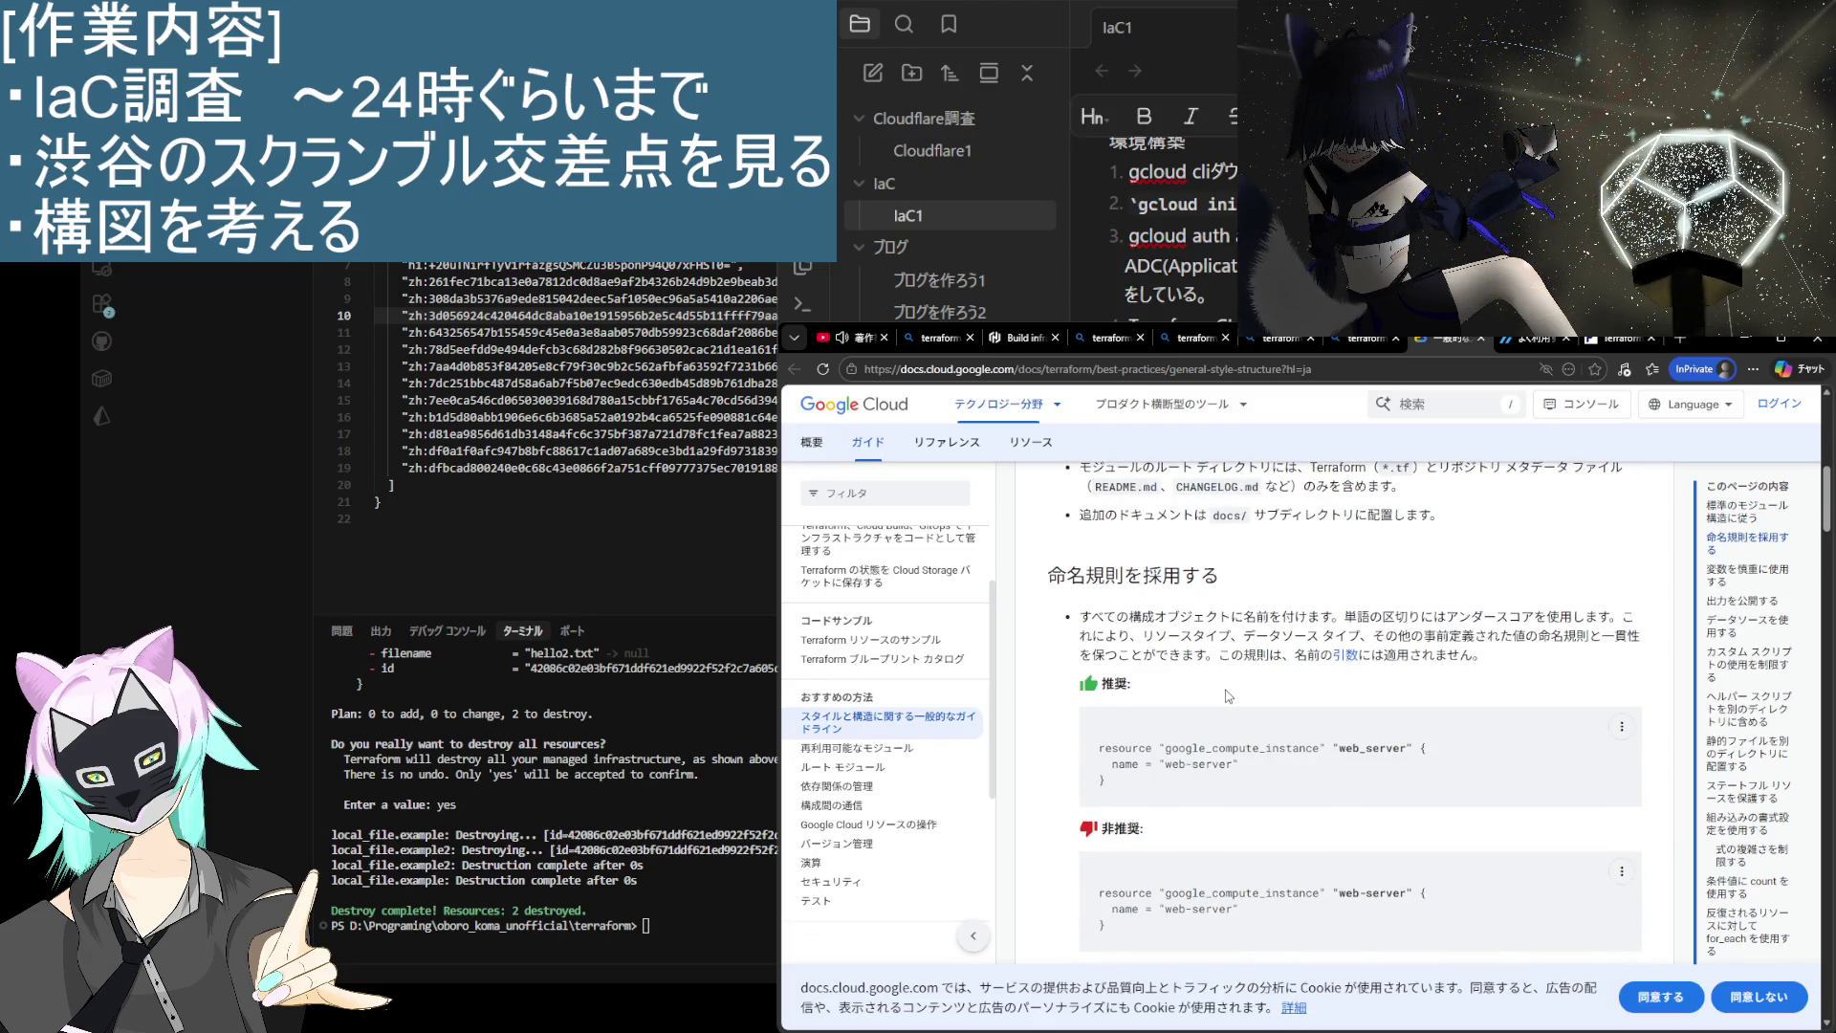
scroll(1227, 696, down, 2)
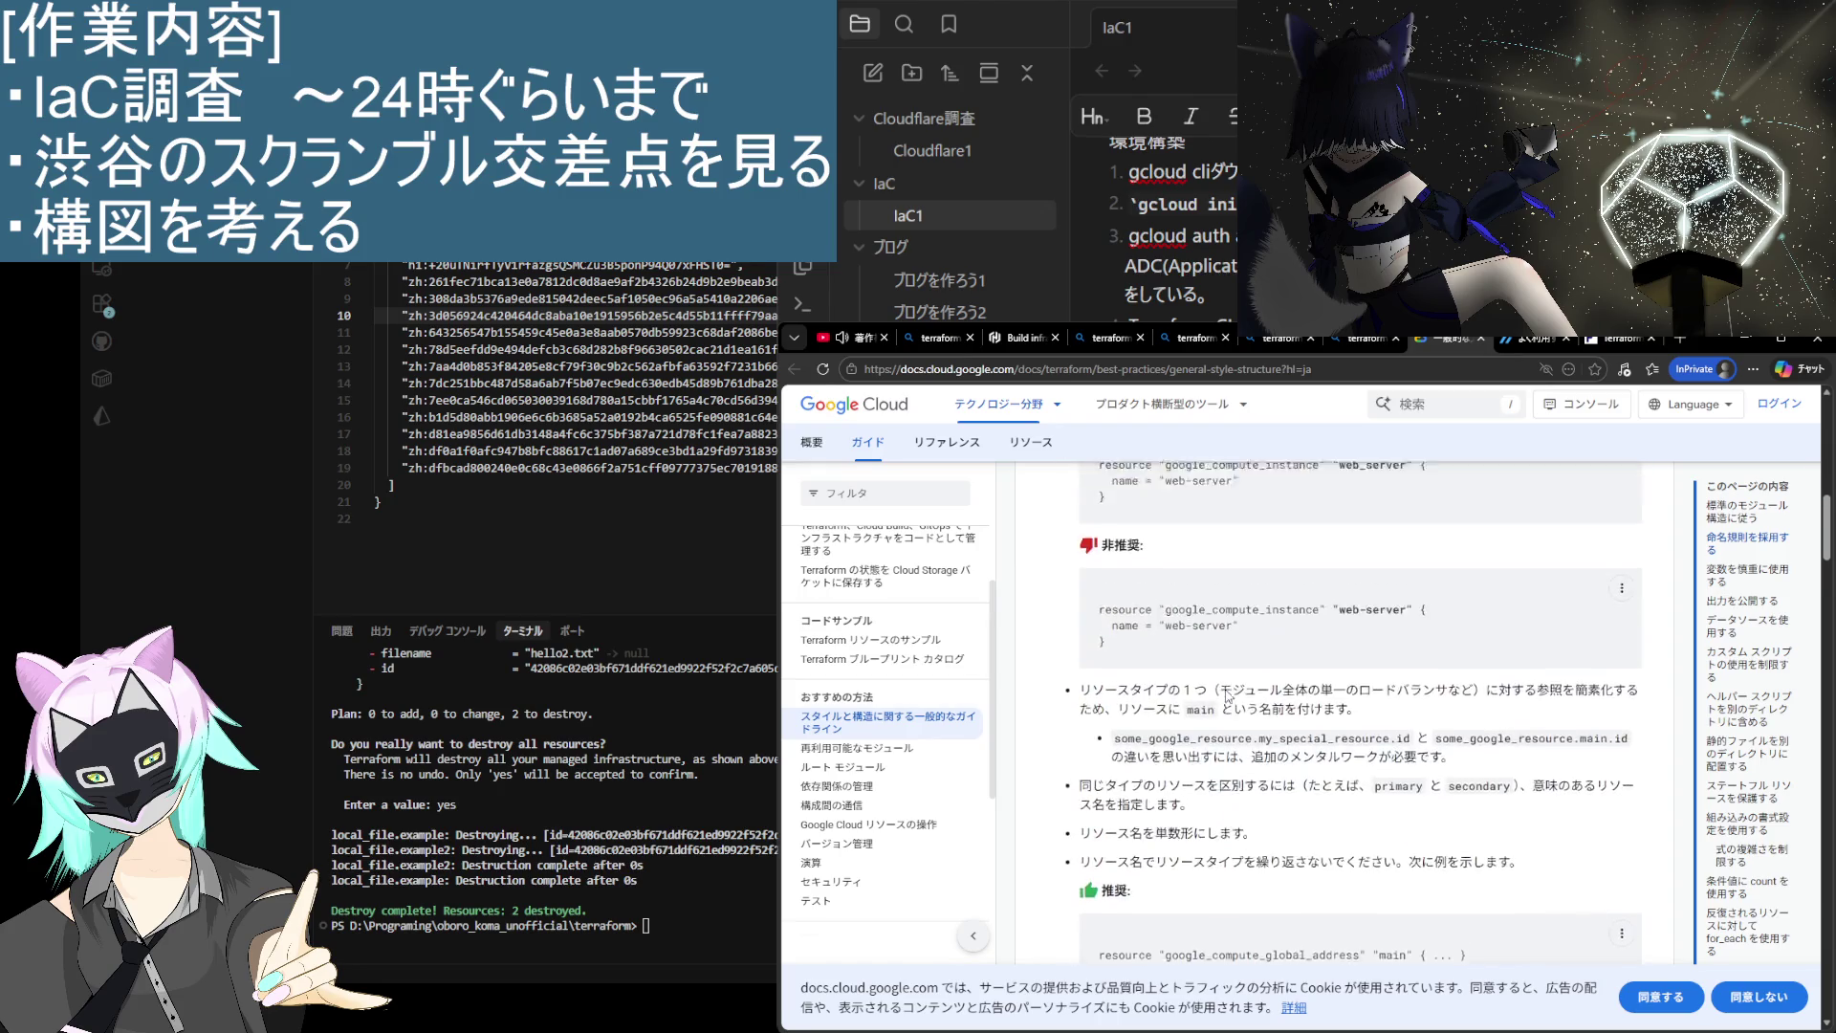
scroll(1338, 573, up, 2)
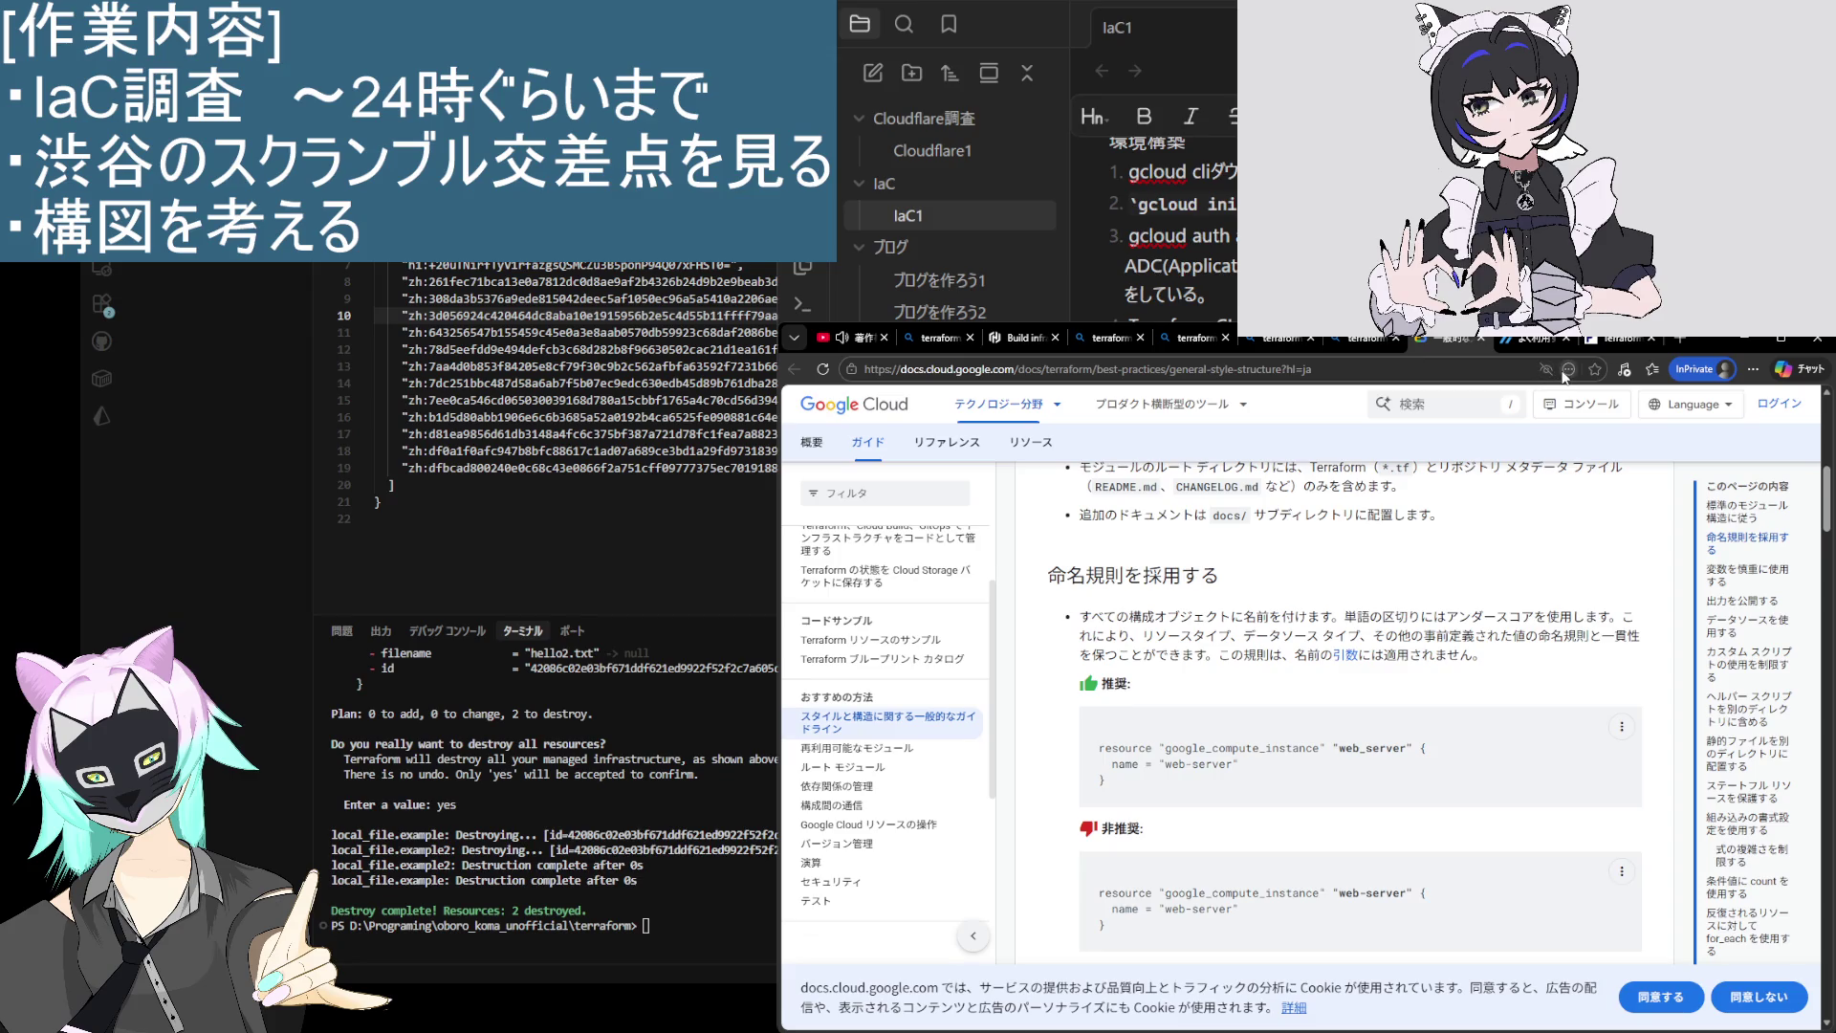
scroll(1425, 602, up, 3)
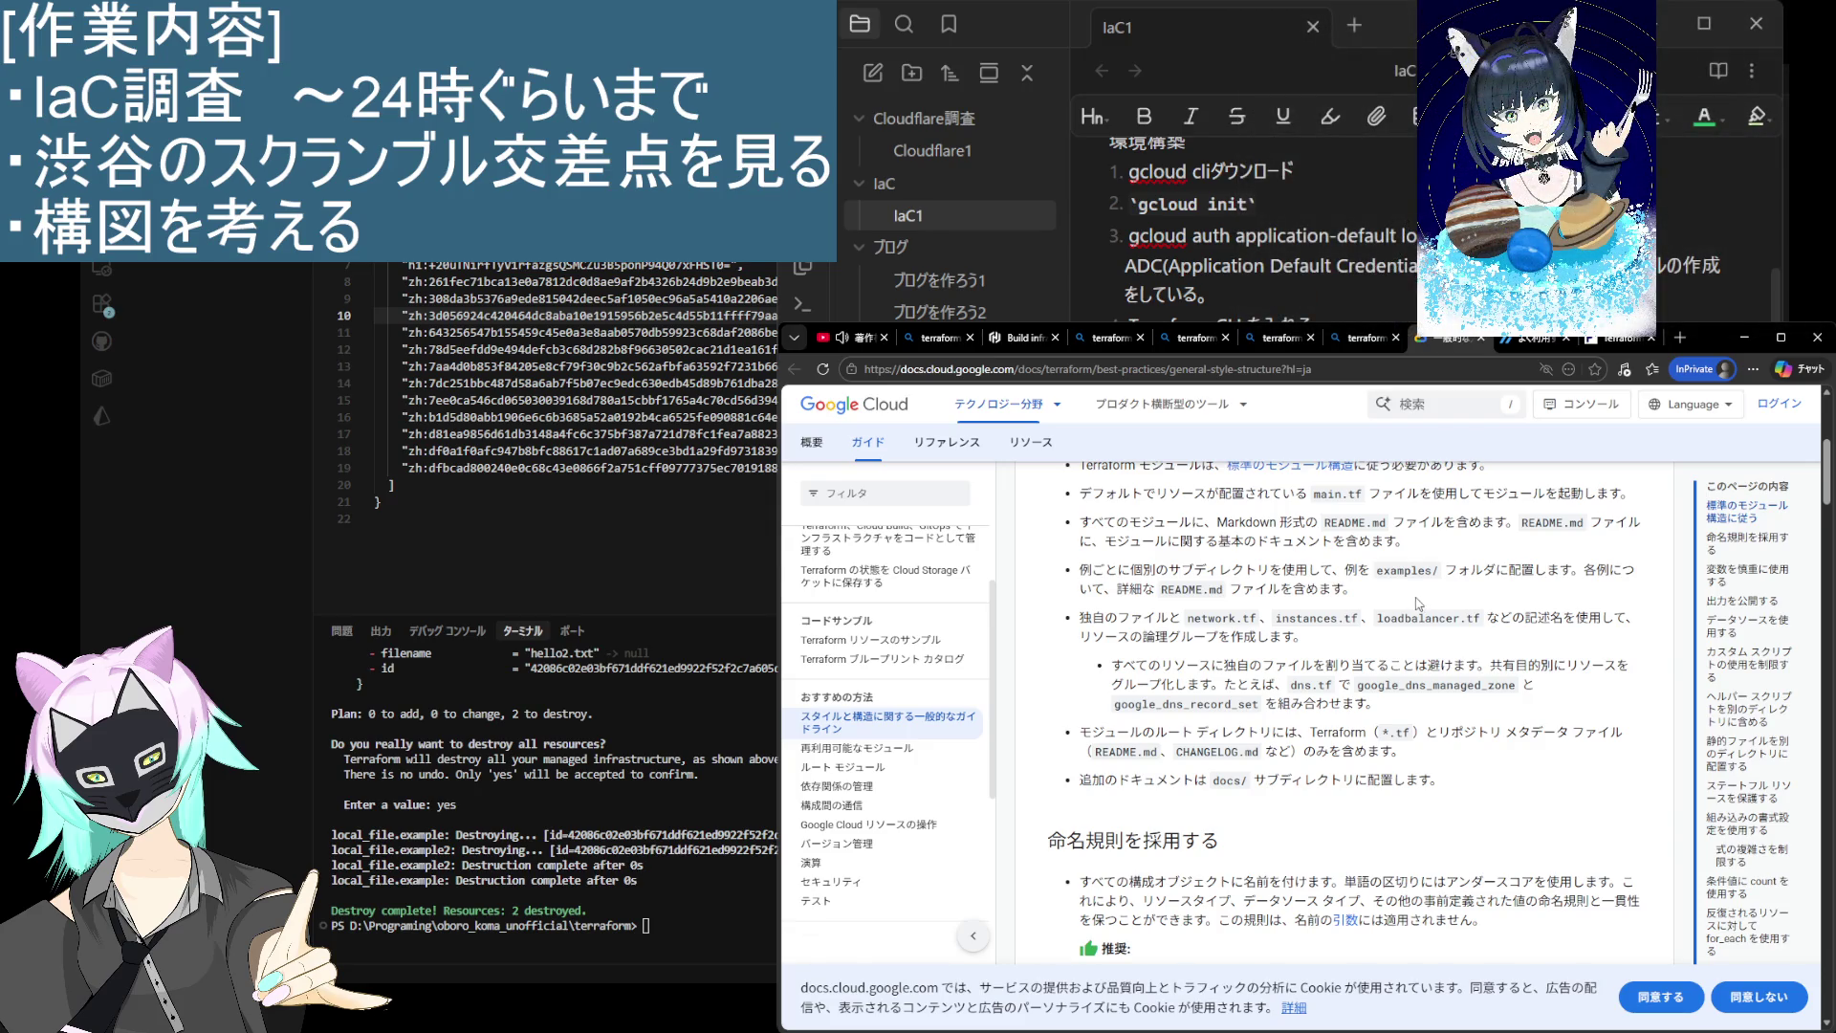
scroll(1334, 638, up, 1)
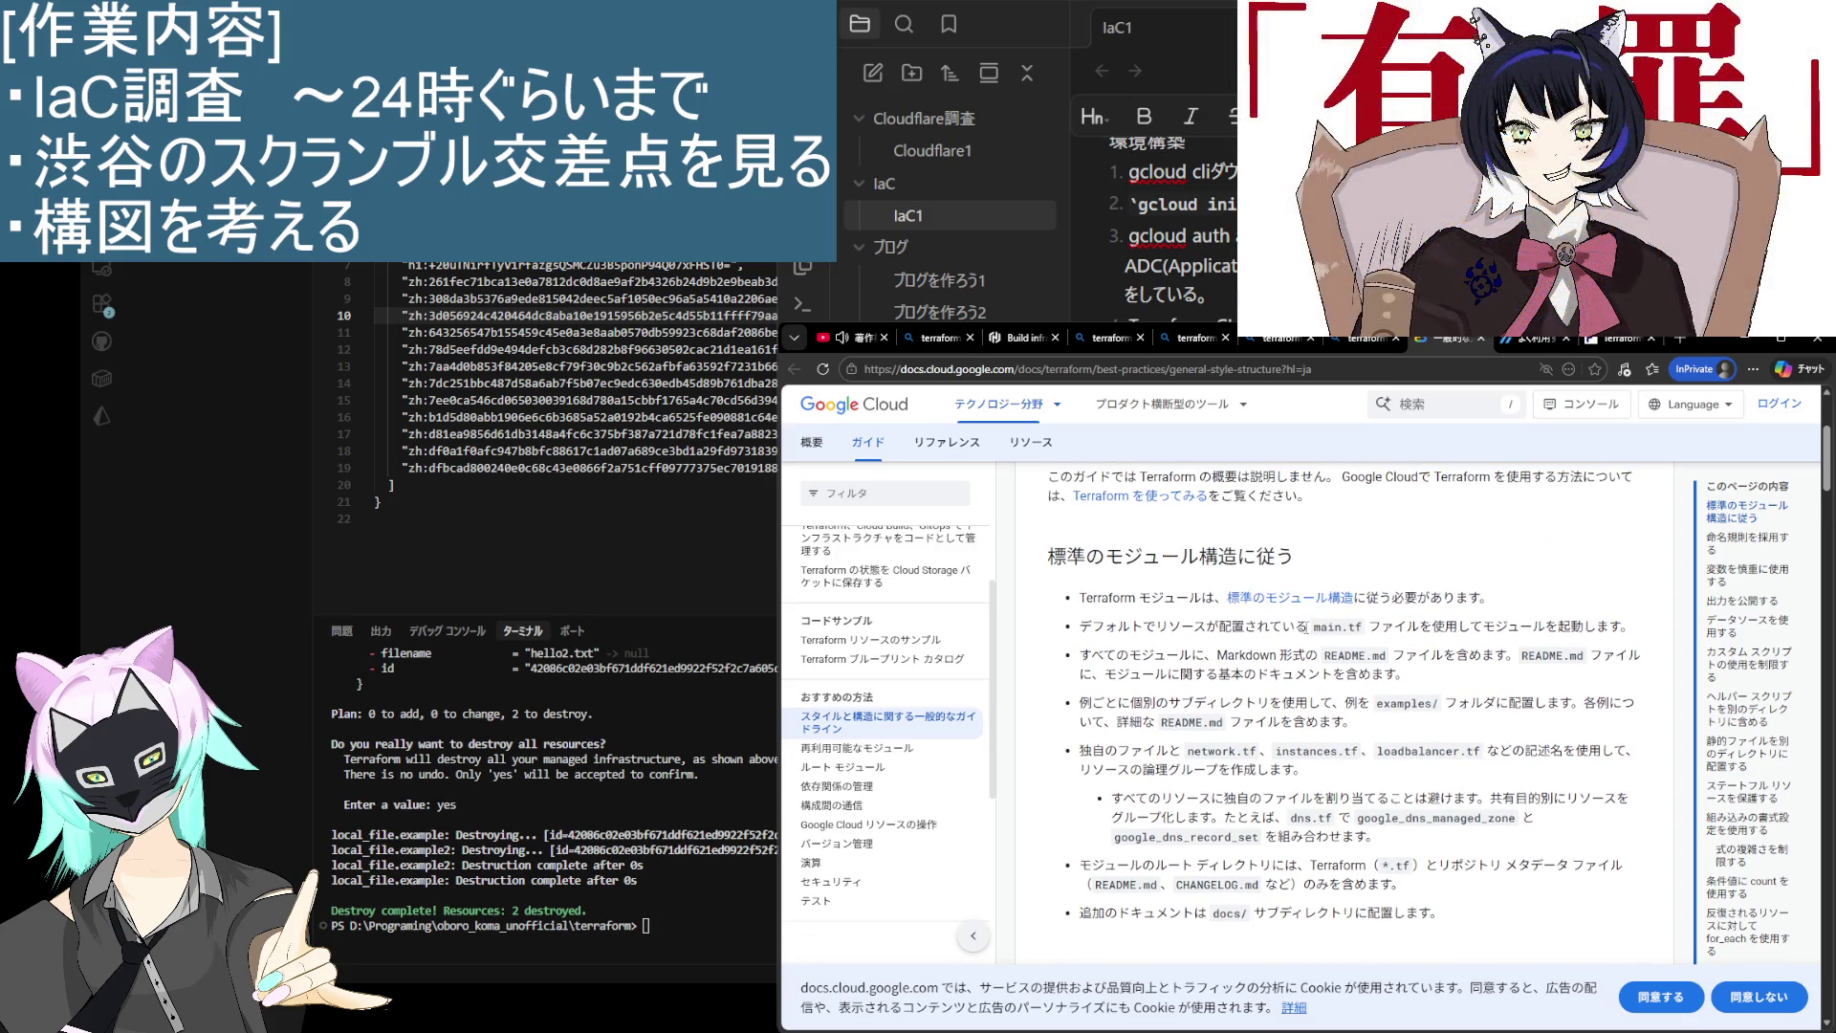
mouse_move(1215, 655)
mouse_down()
mouse_move(1438, 655)
mouse_move(1110, 655)
mouse_move(1625, 657)
mouse_up()
click(1265, 717)
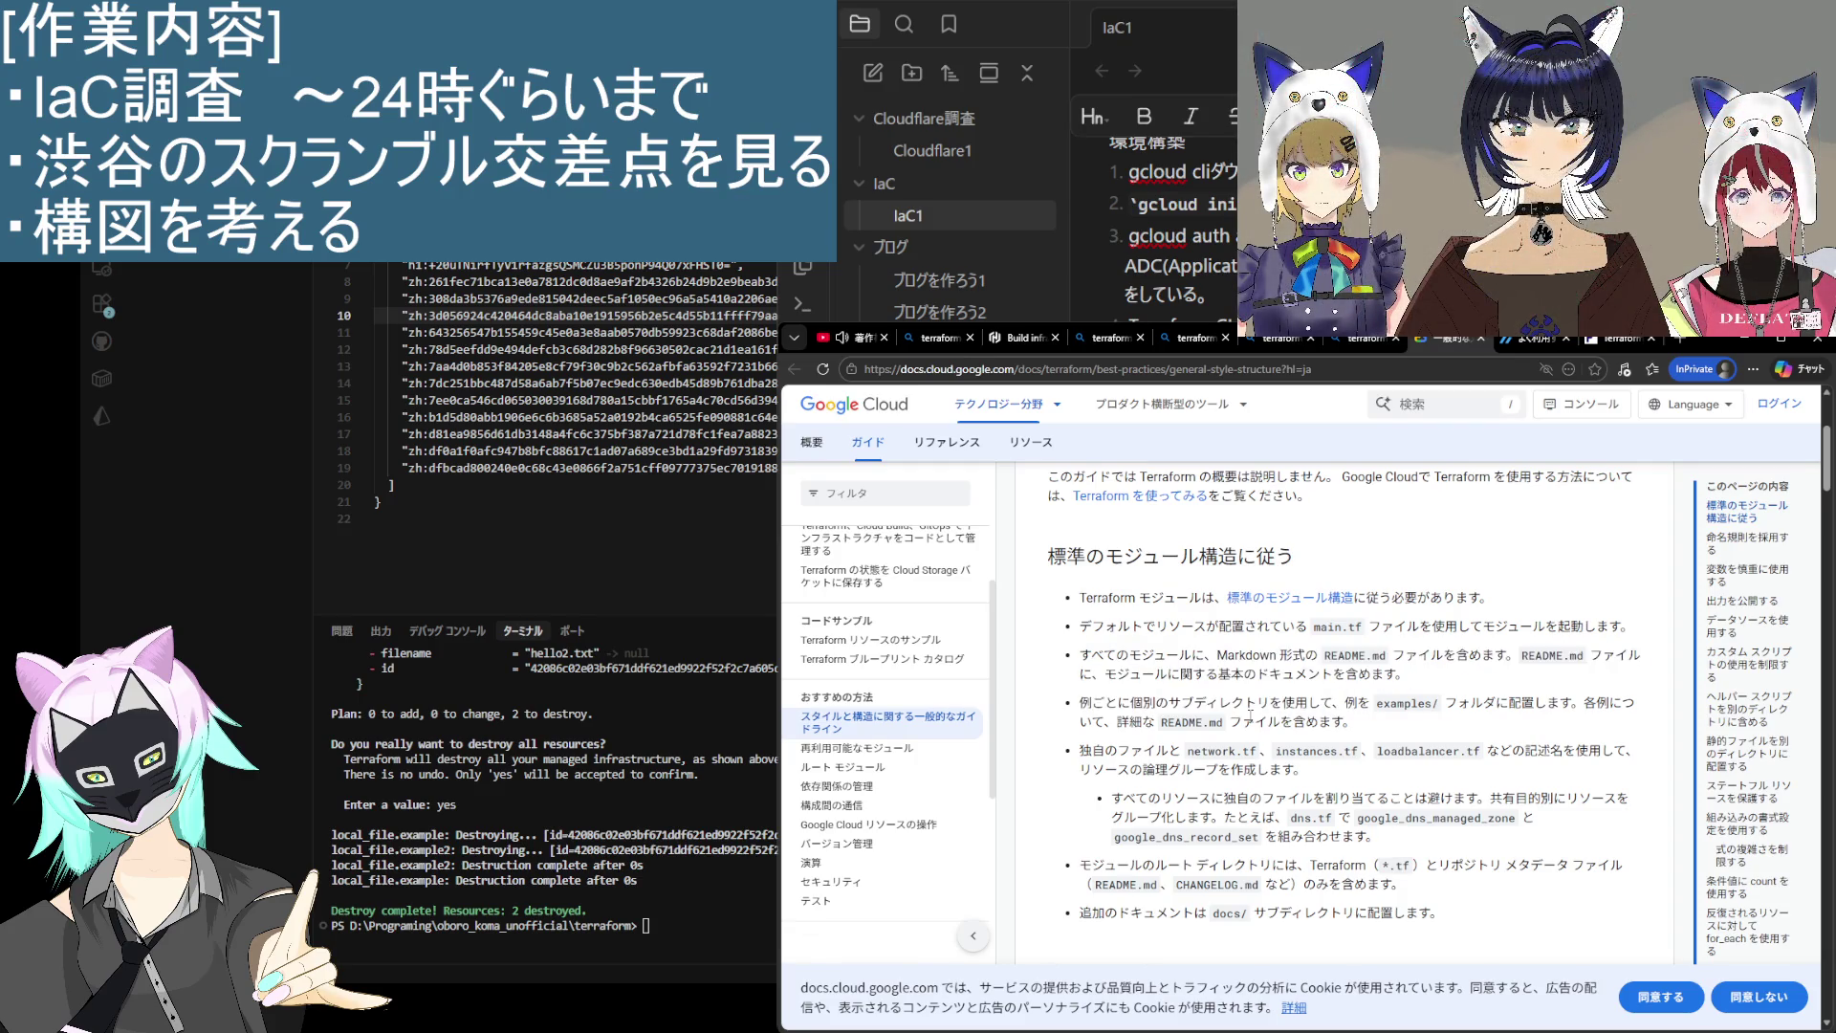
scroll(1250, 715, down, 1)
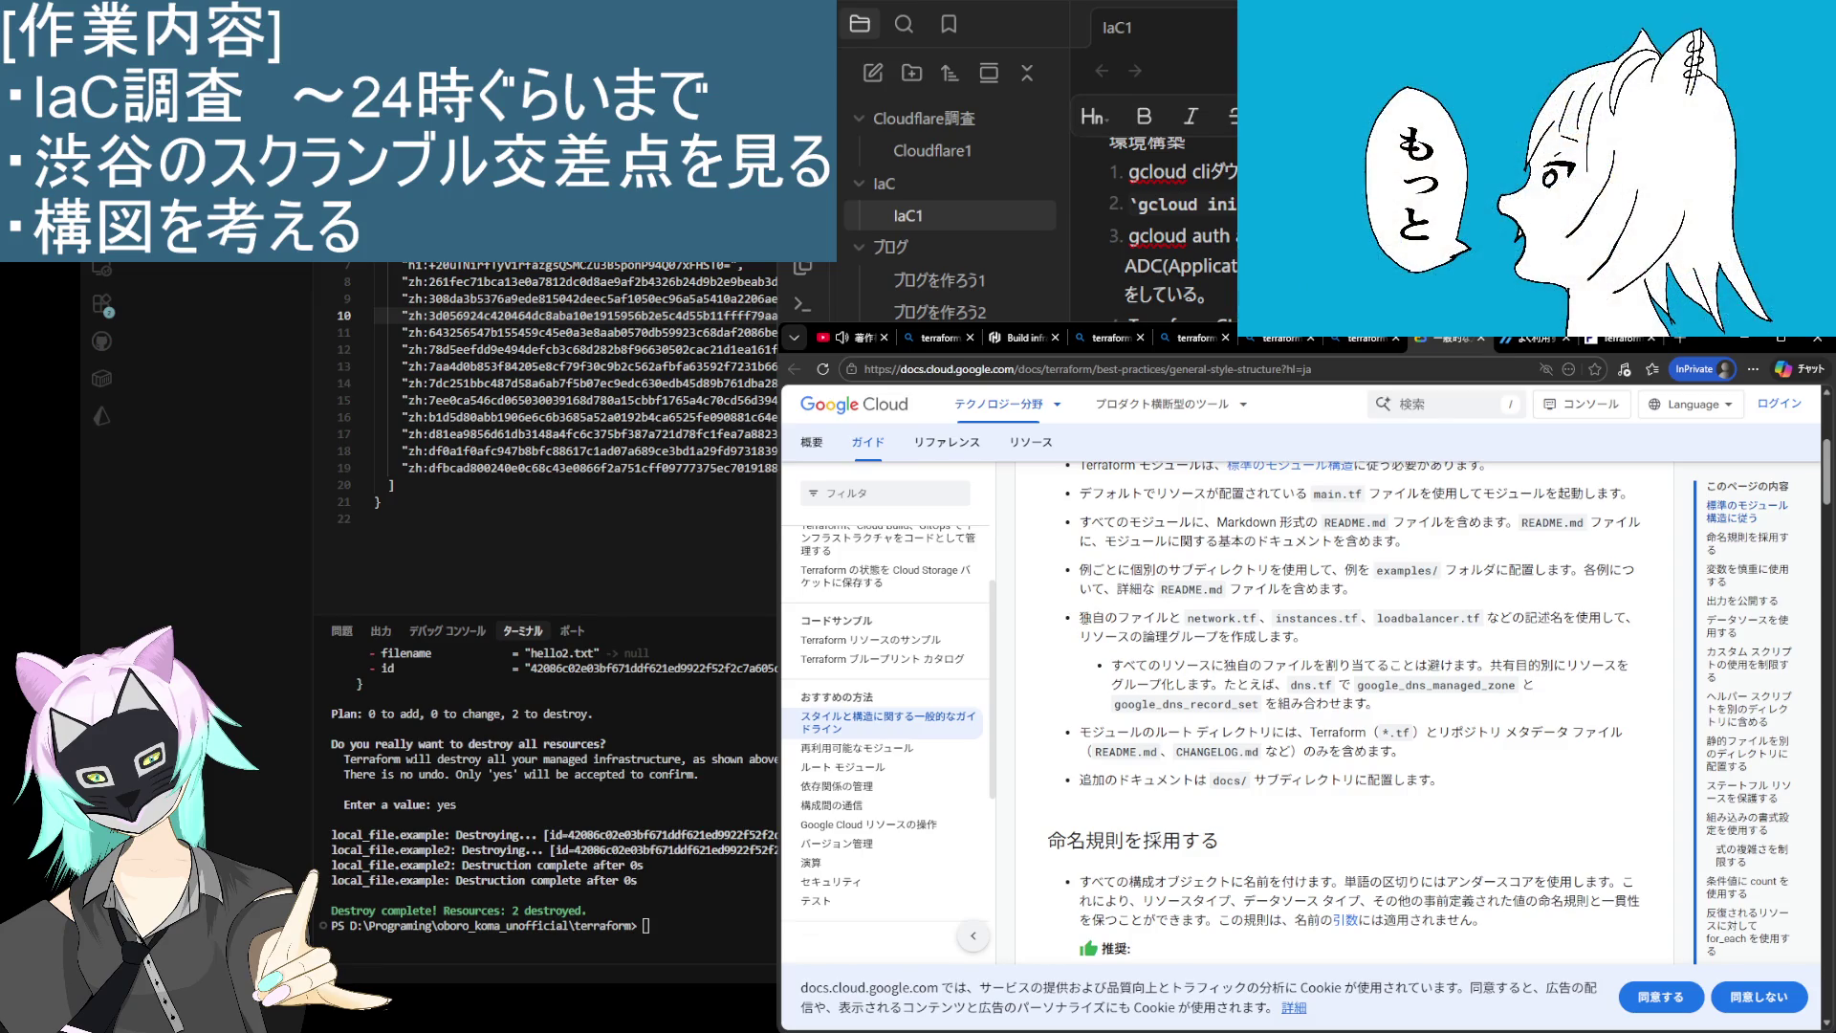
triple_click(1328, 639)
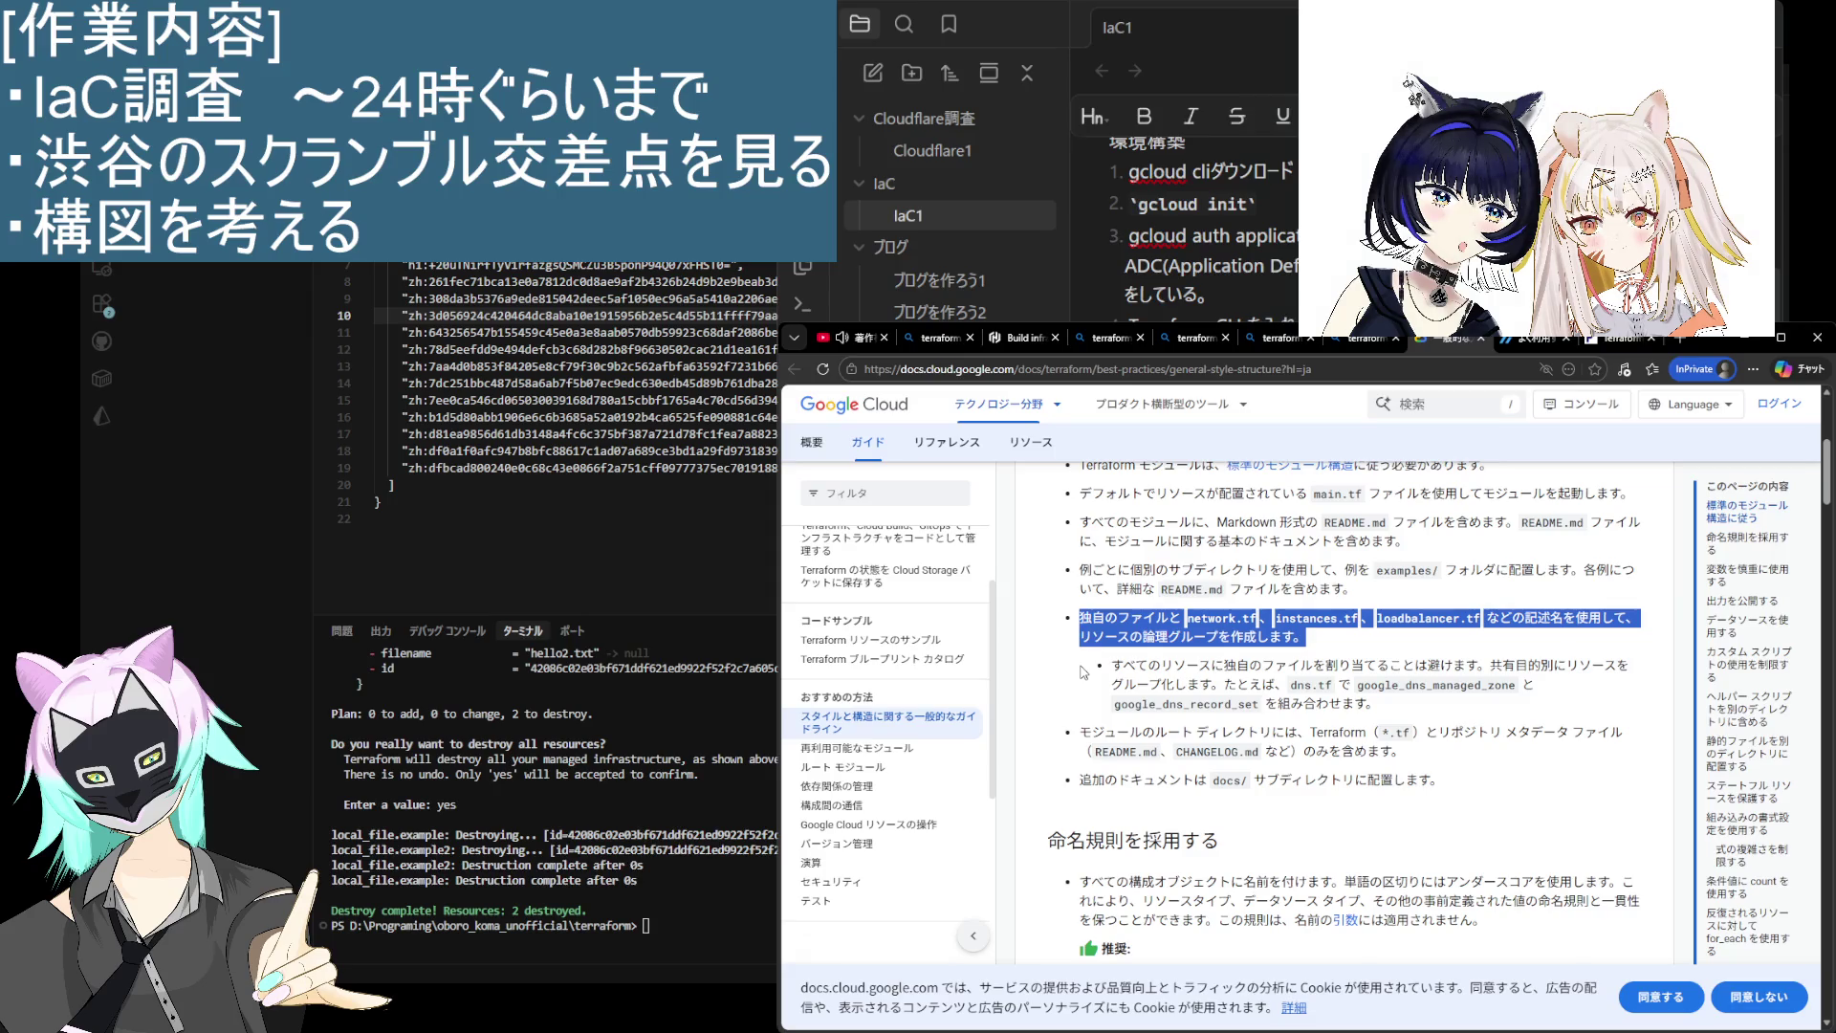
scroll(1083, 673, down, 5)
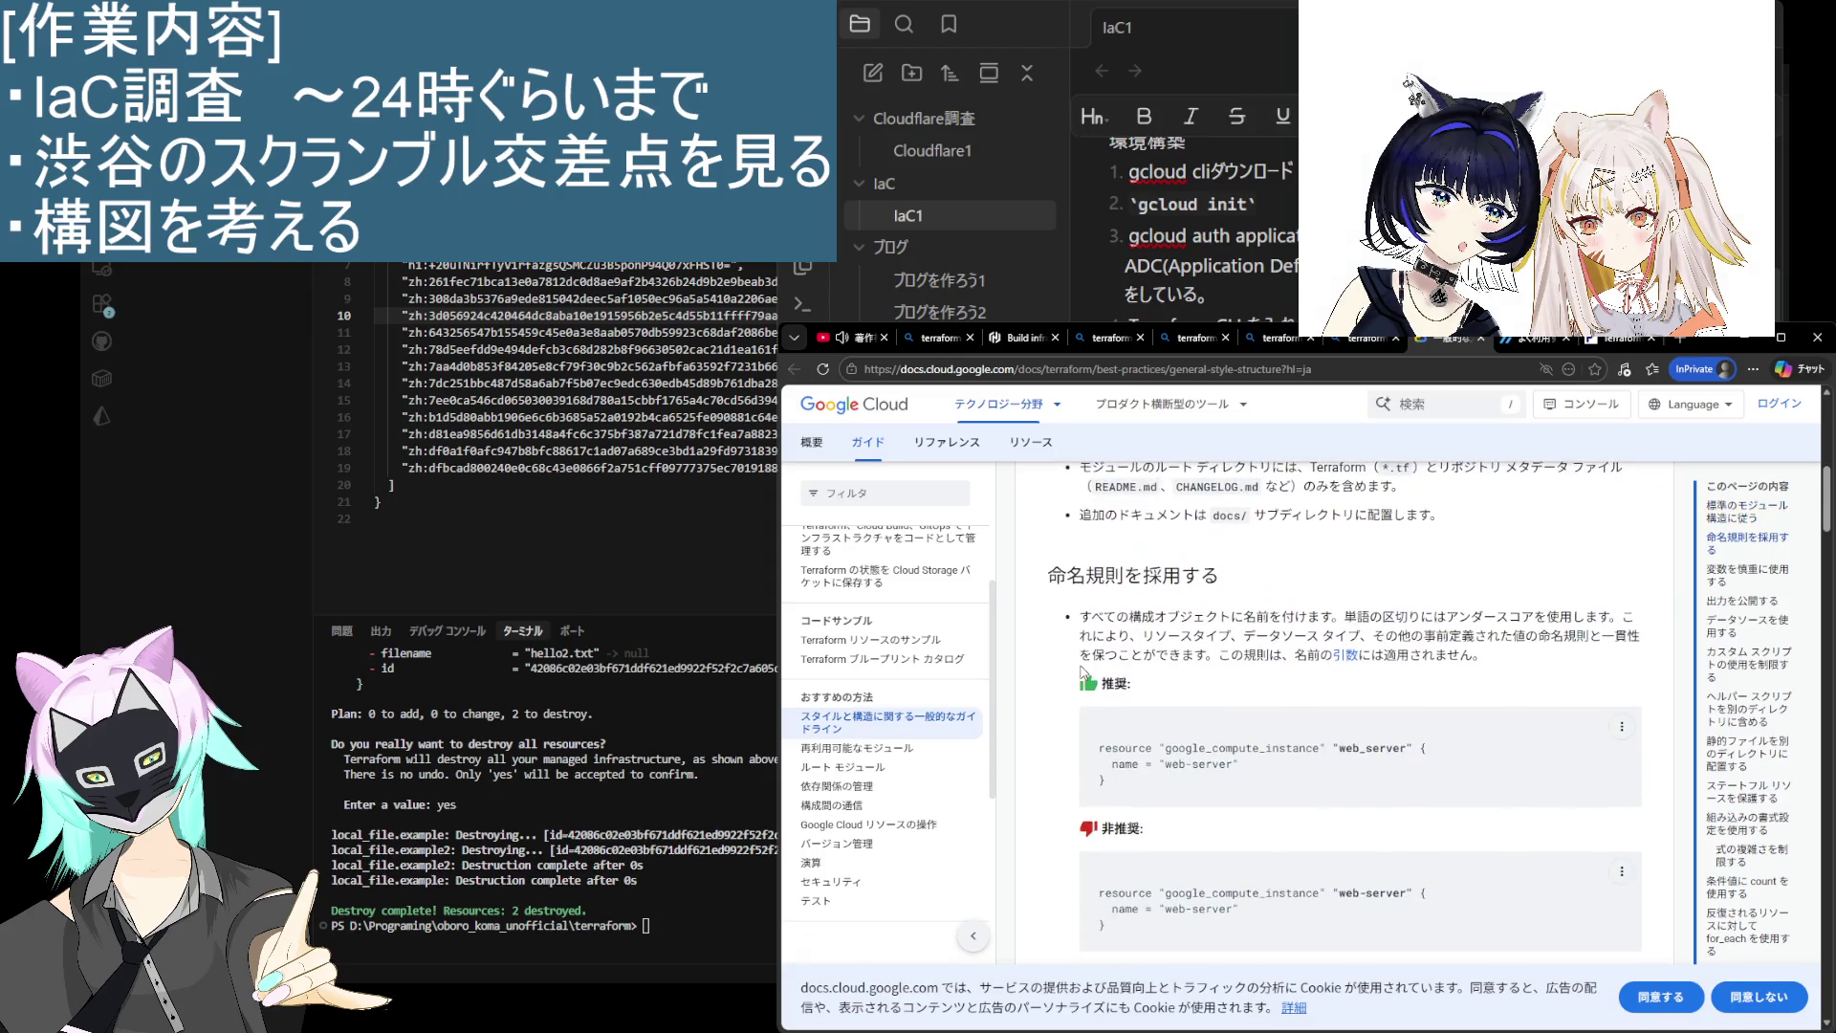
scroll(1079, 672, down, 2)
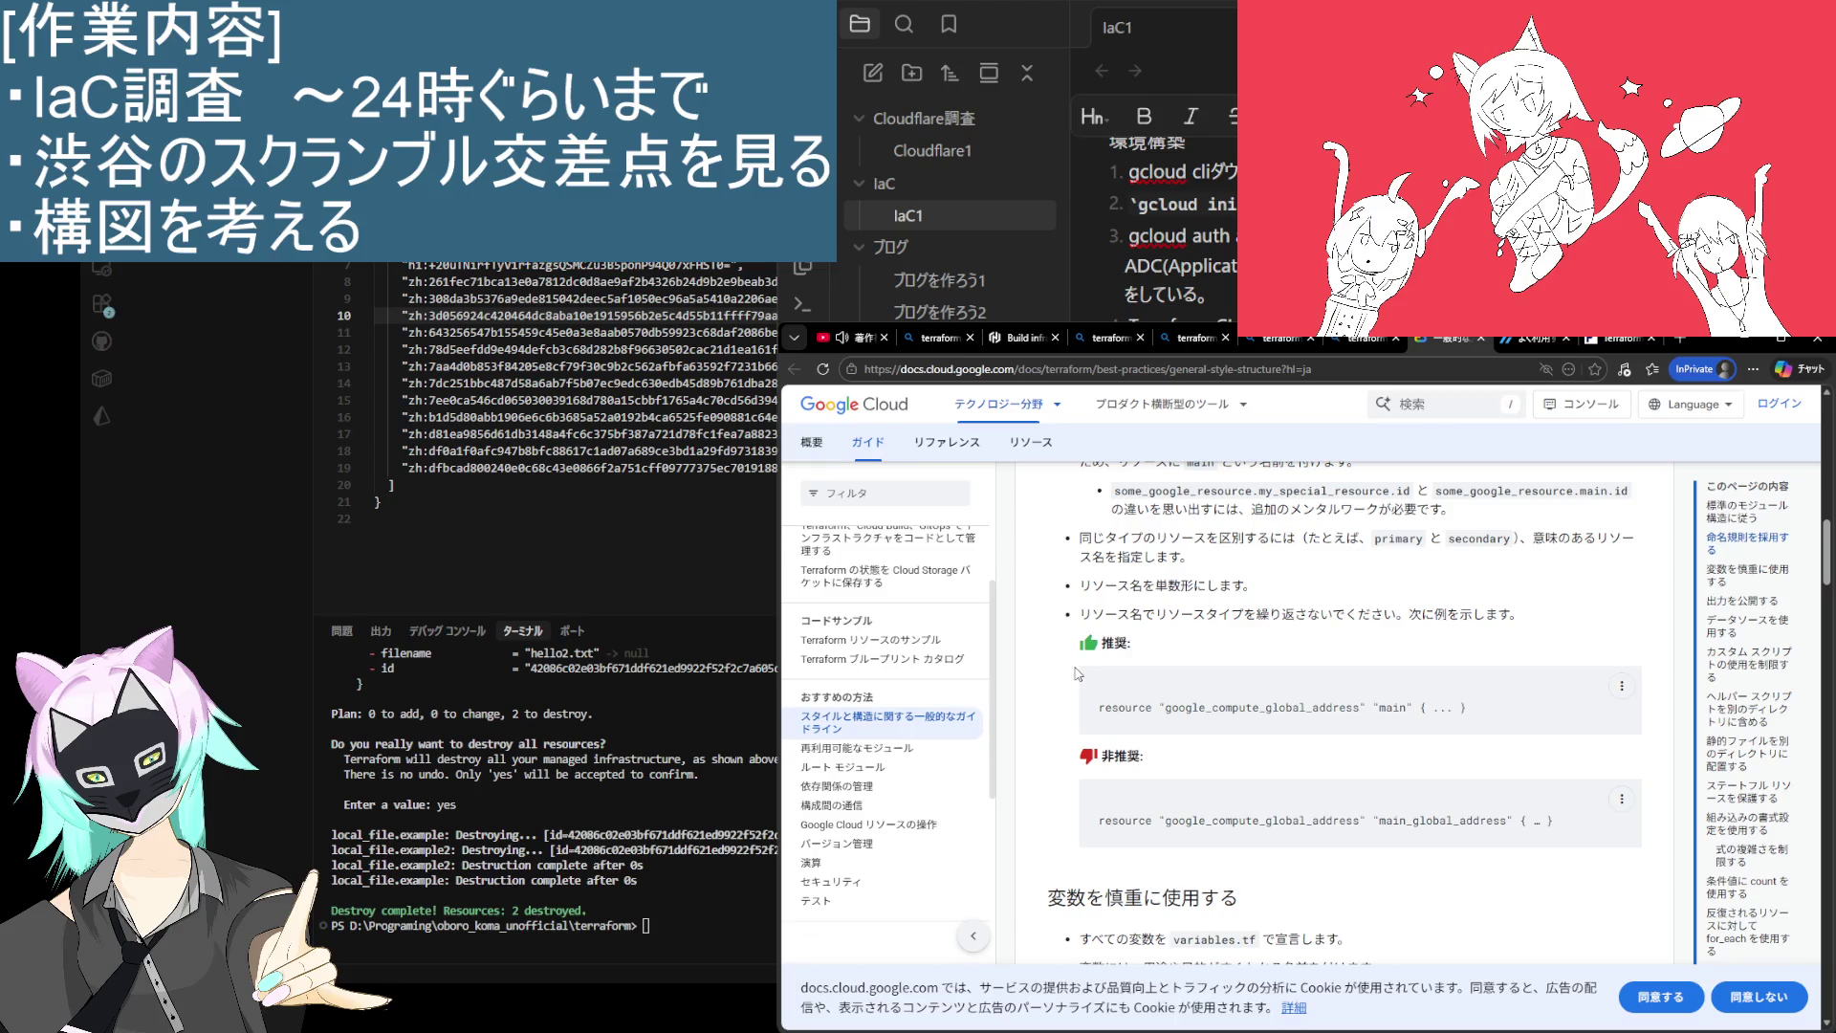
scroll(1079, 674, down, 10)
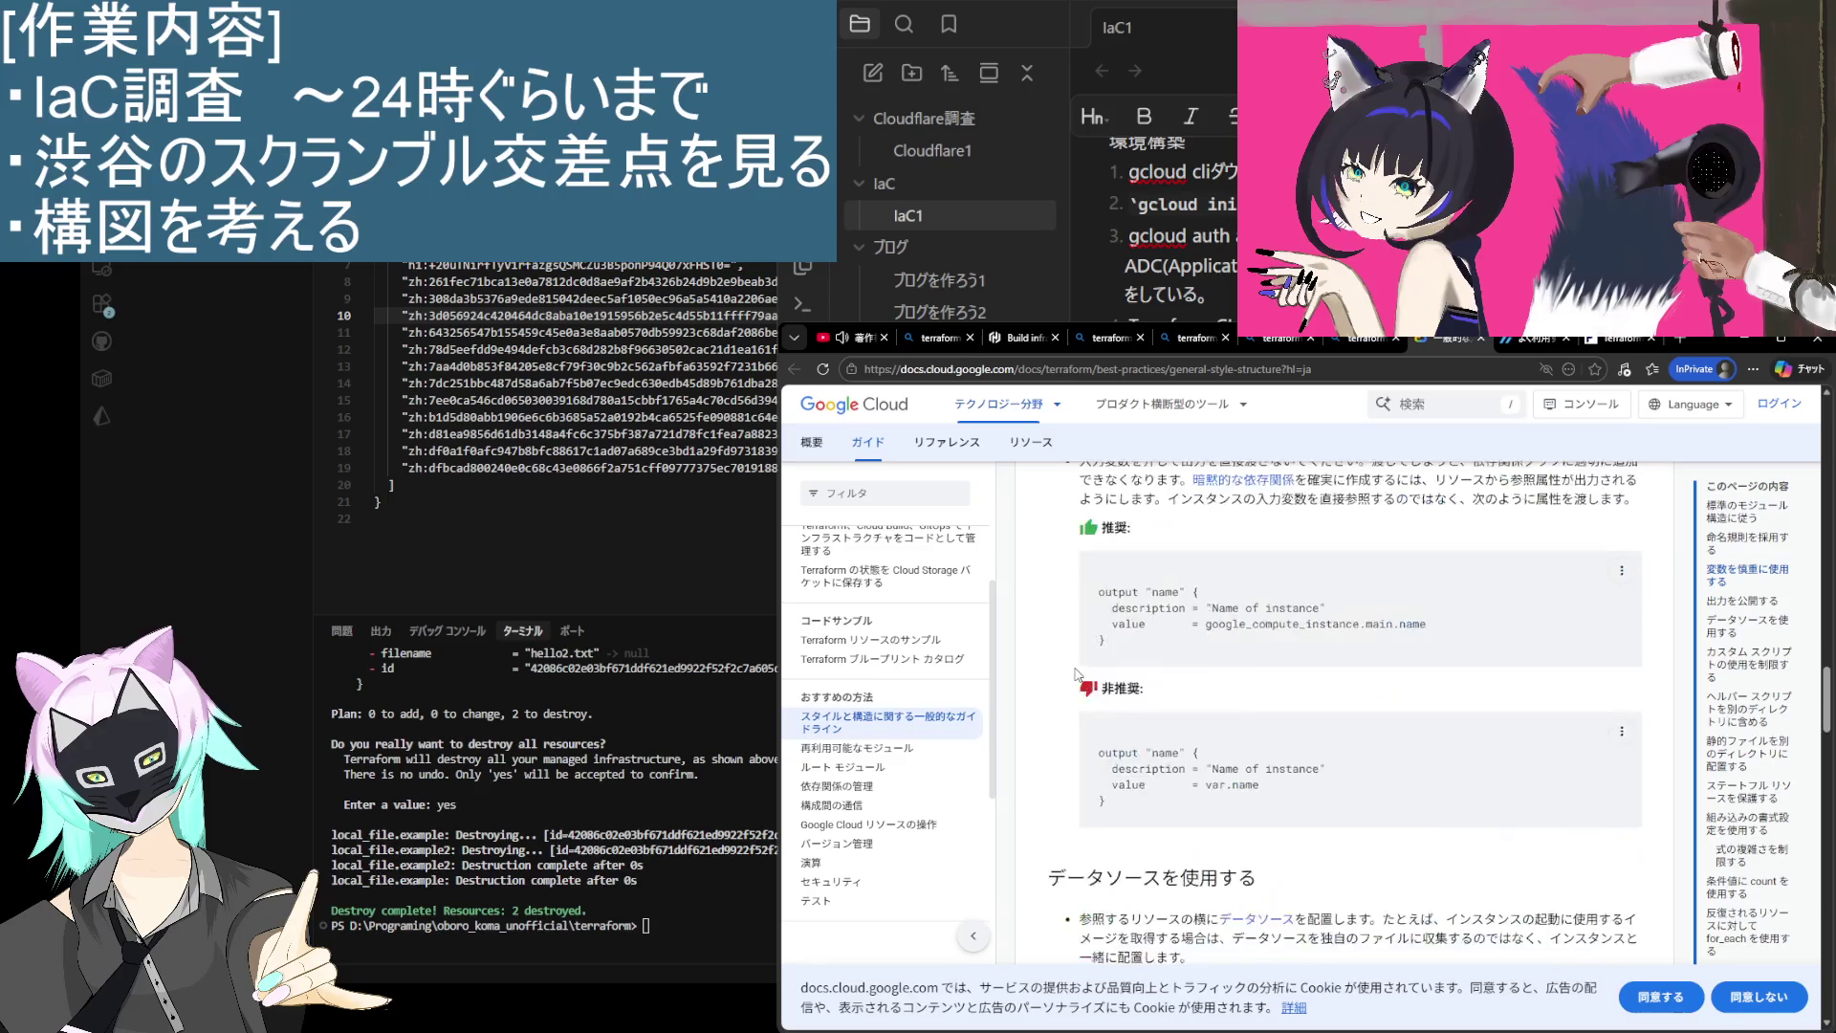
scroll(1076, 667, up, 4)
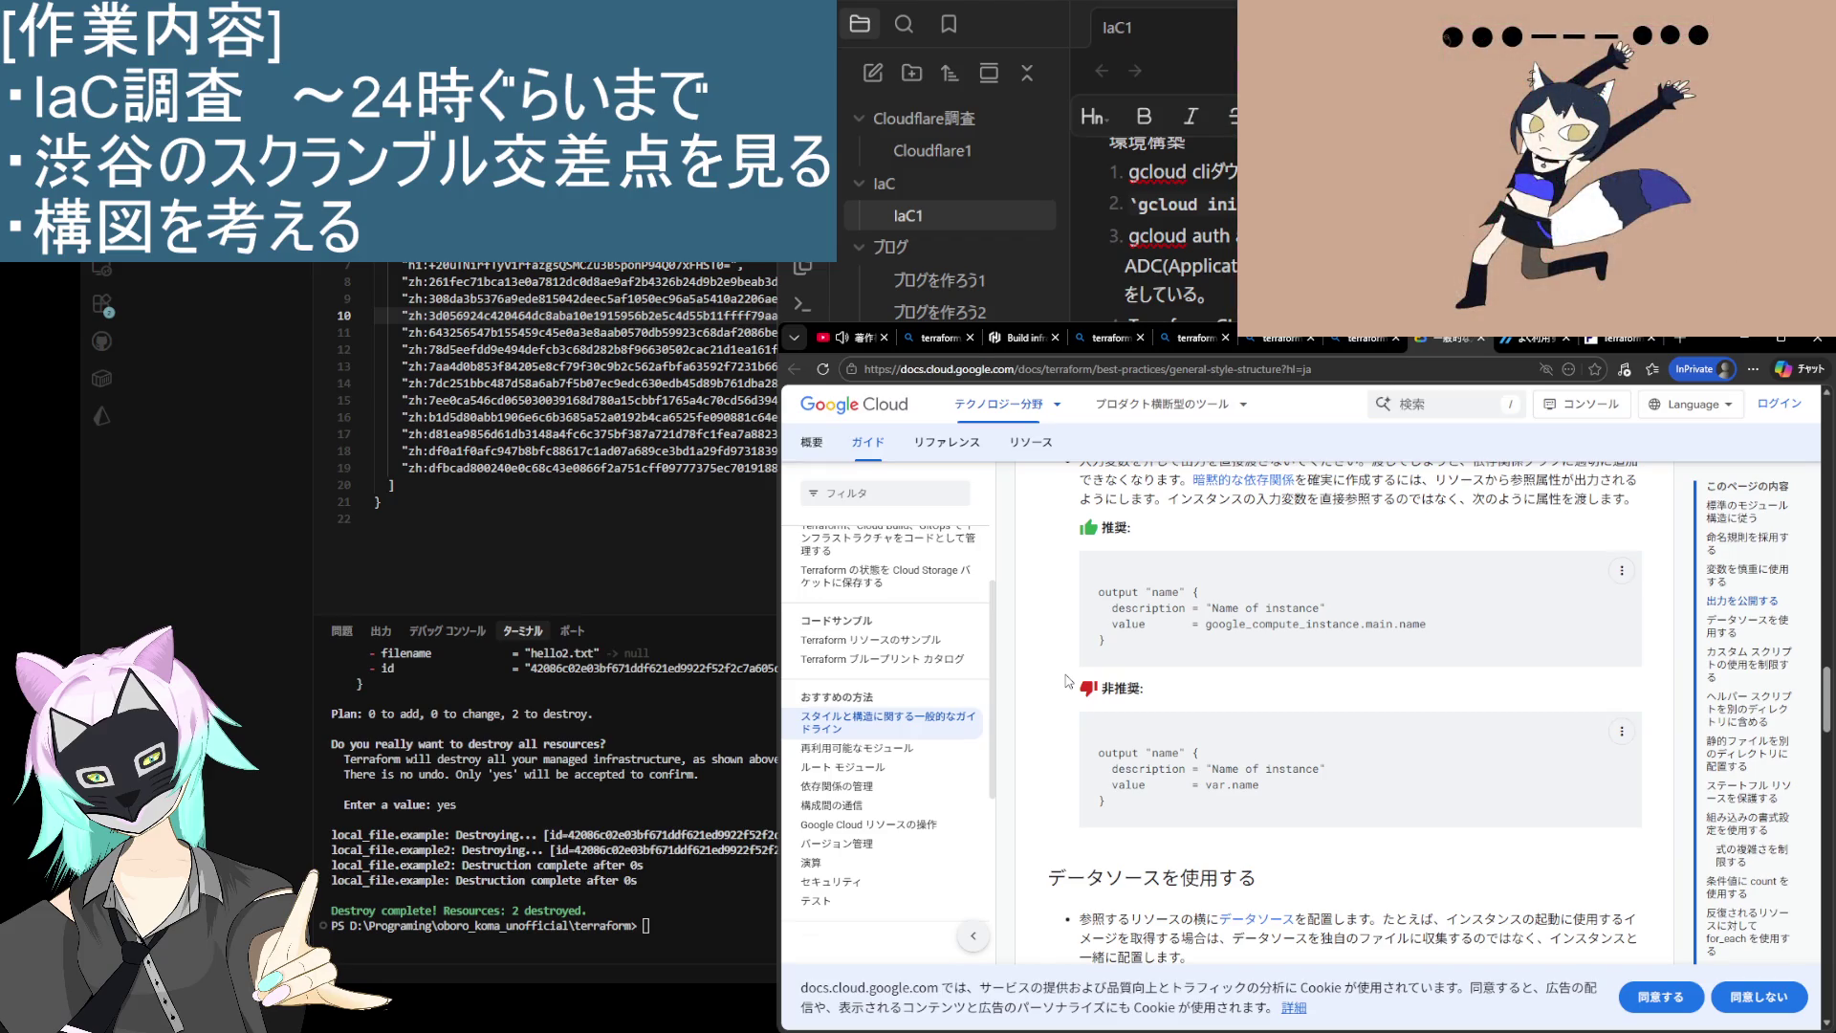
scroll(1069, 681, up, 1)
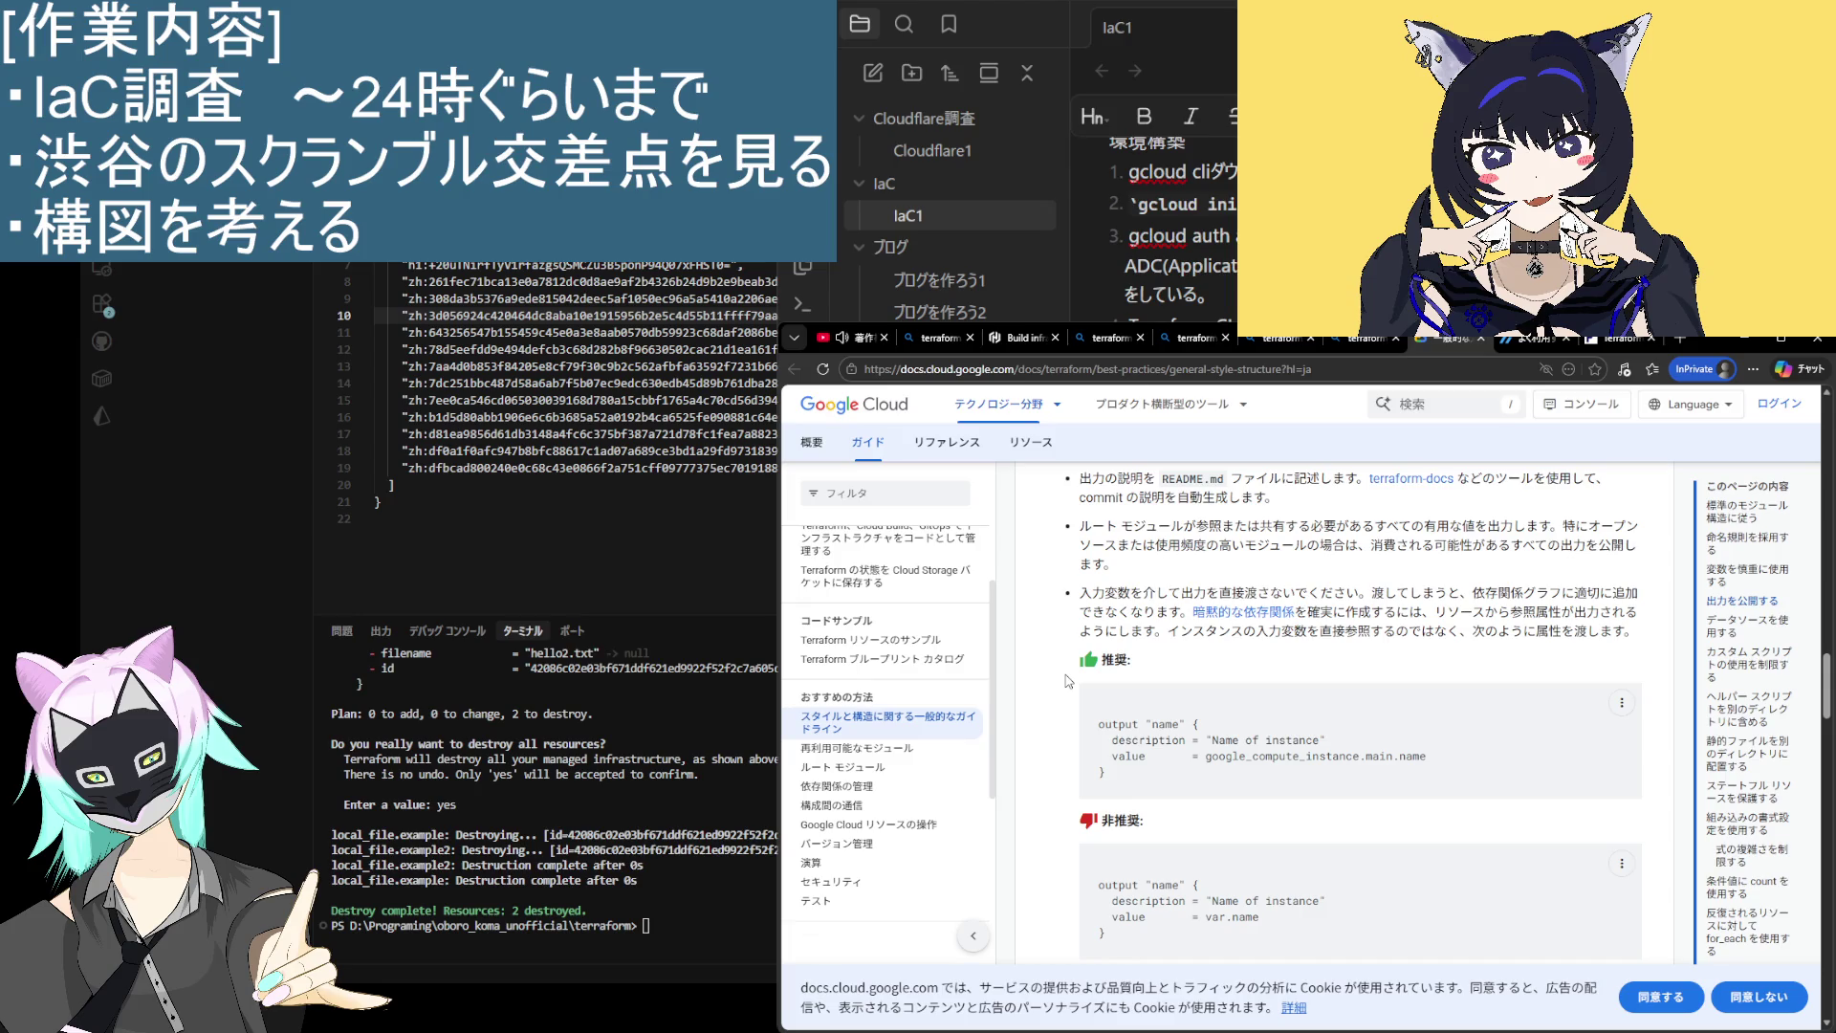
scroll(1069, 681, up, 1)
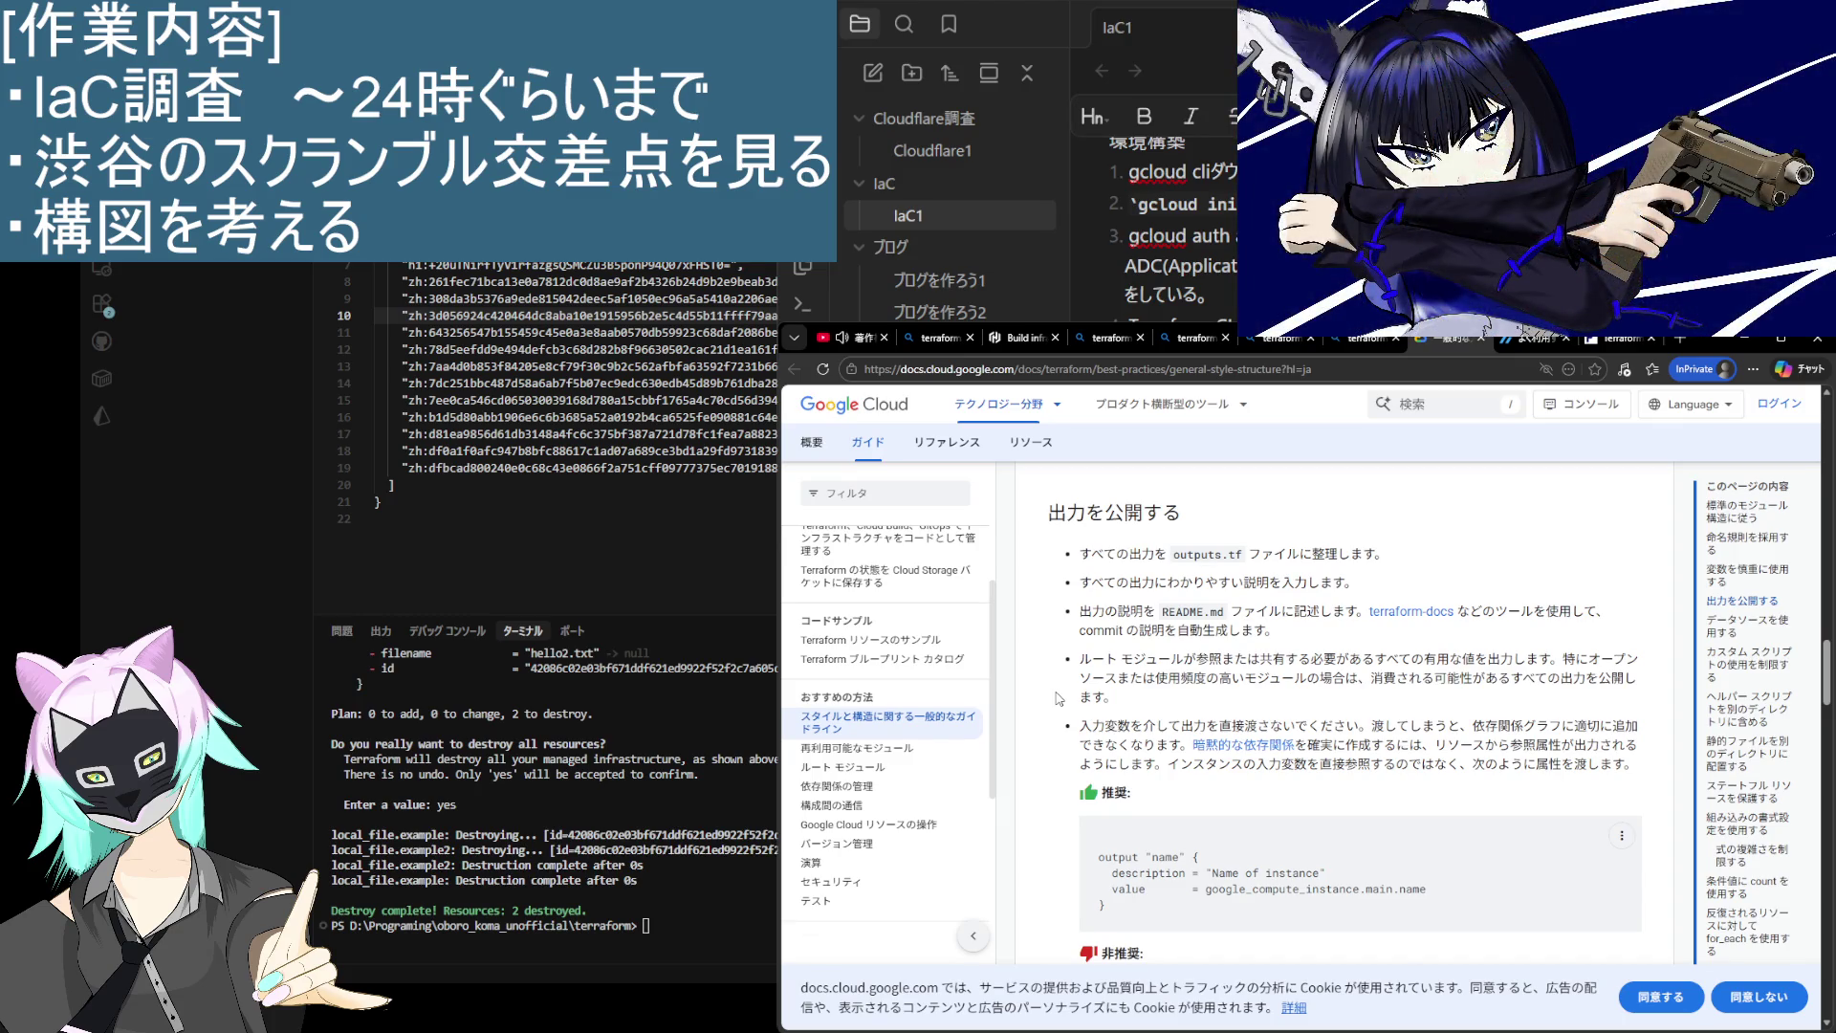
scroll(1059, 699, up, 1)
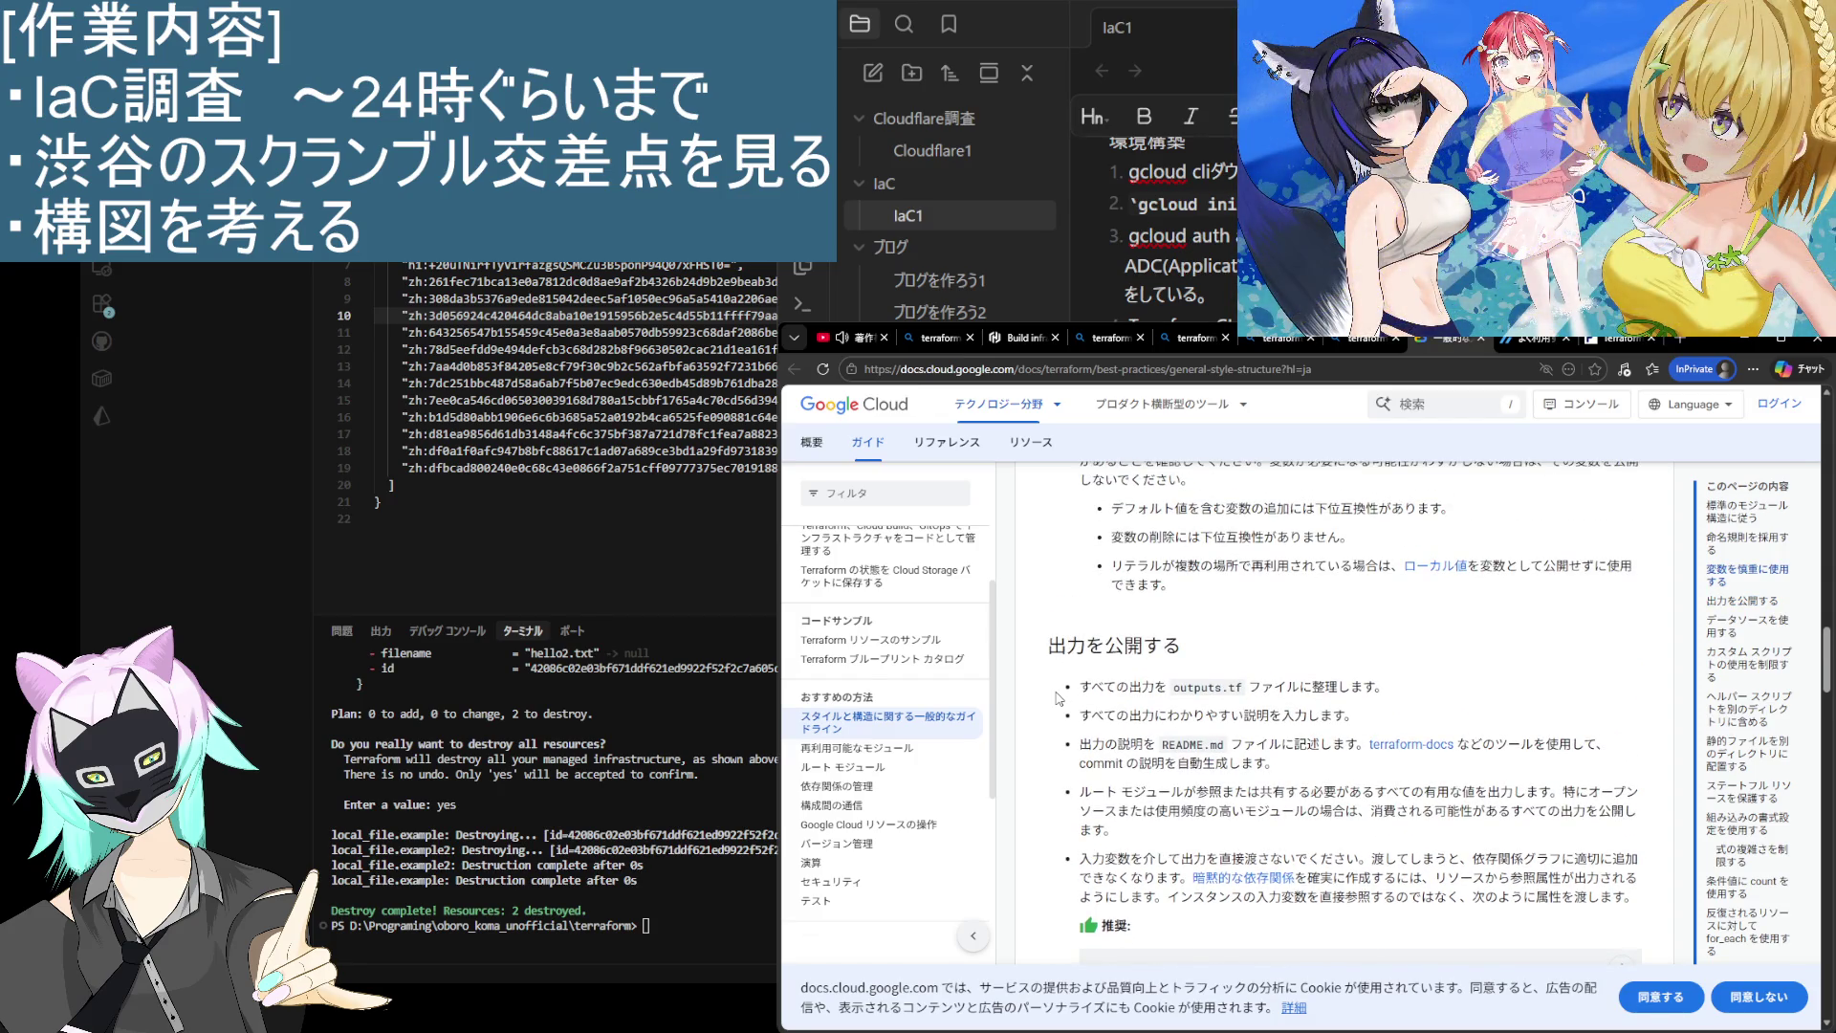
scroll(1056, 701, down, 1)
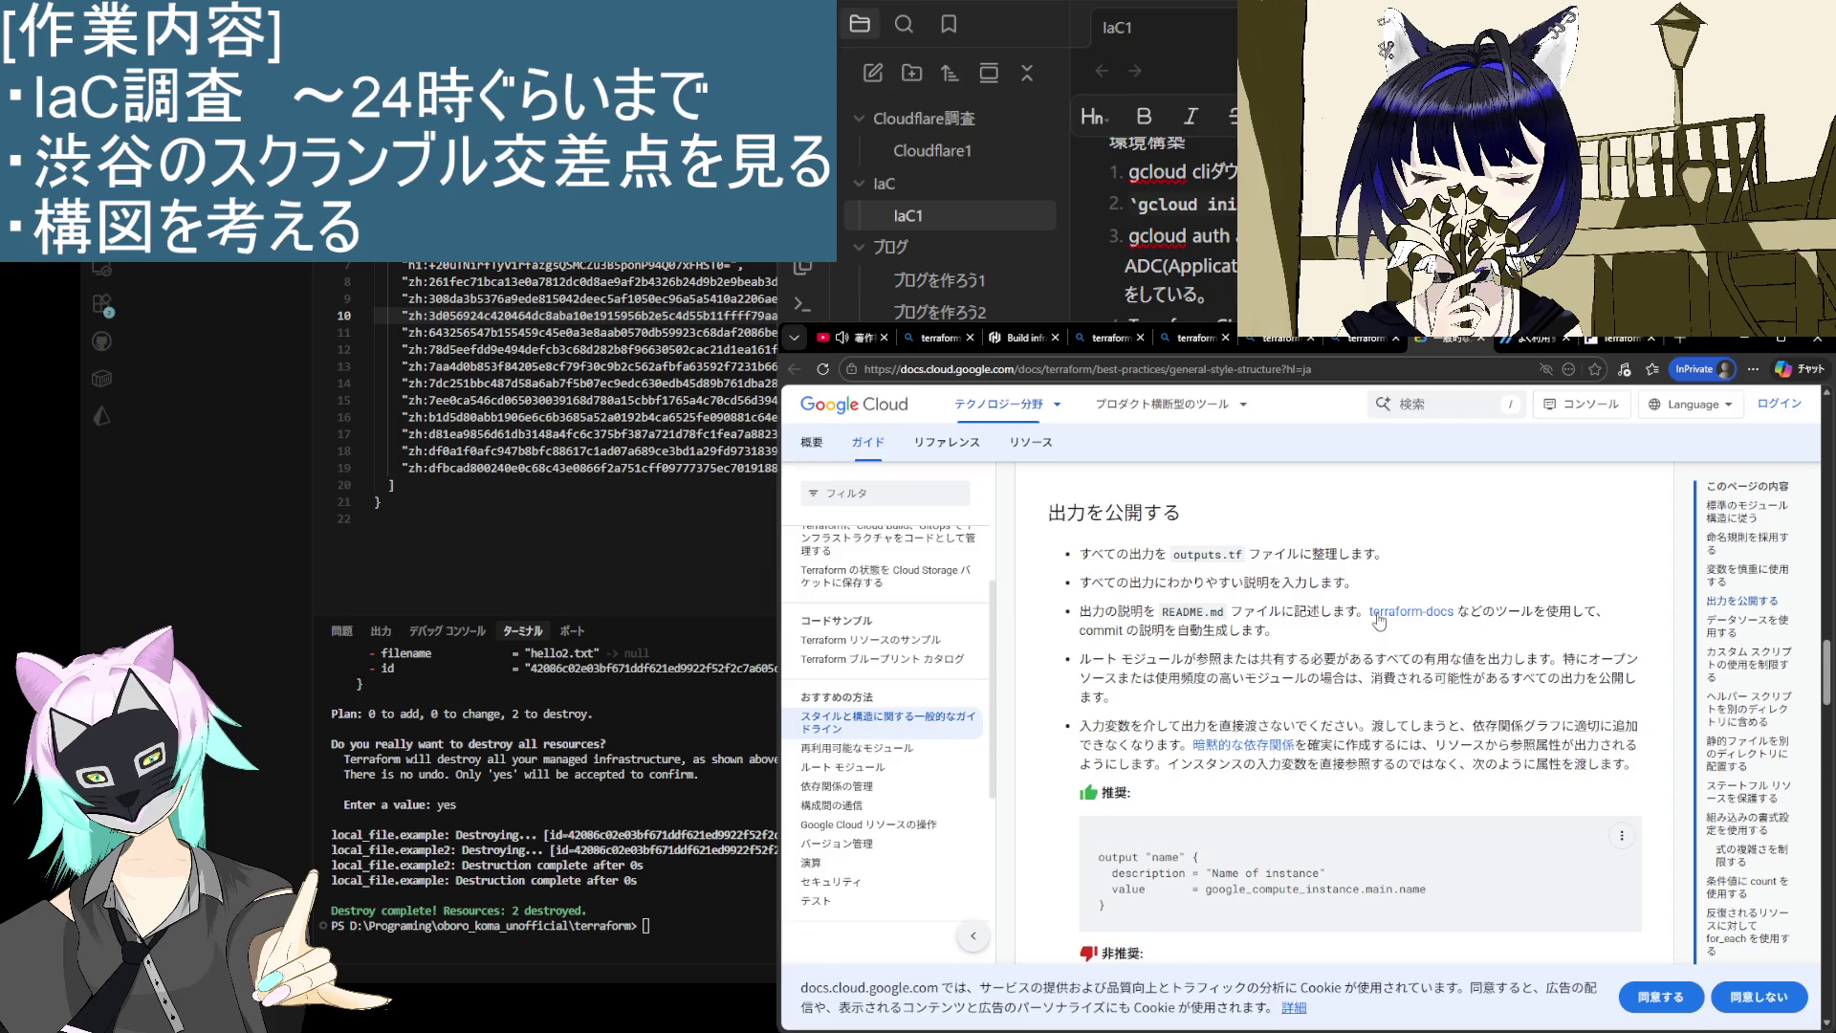
scroll(1231, 715, down, 5)
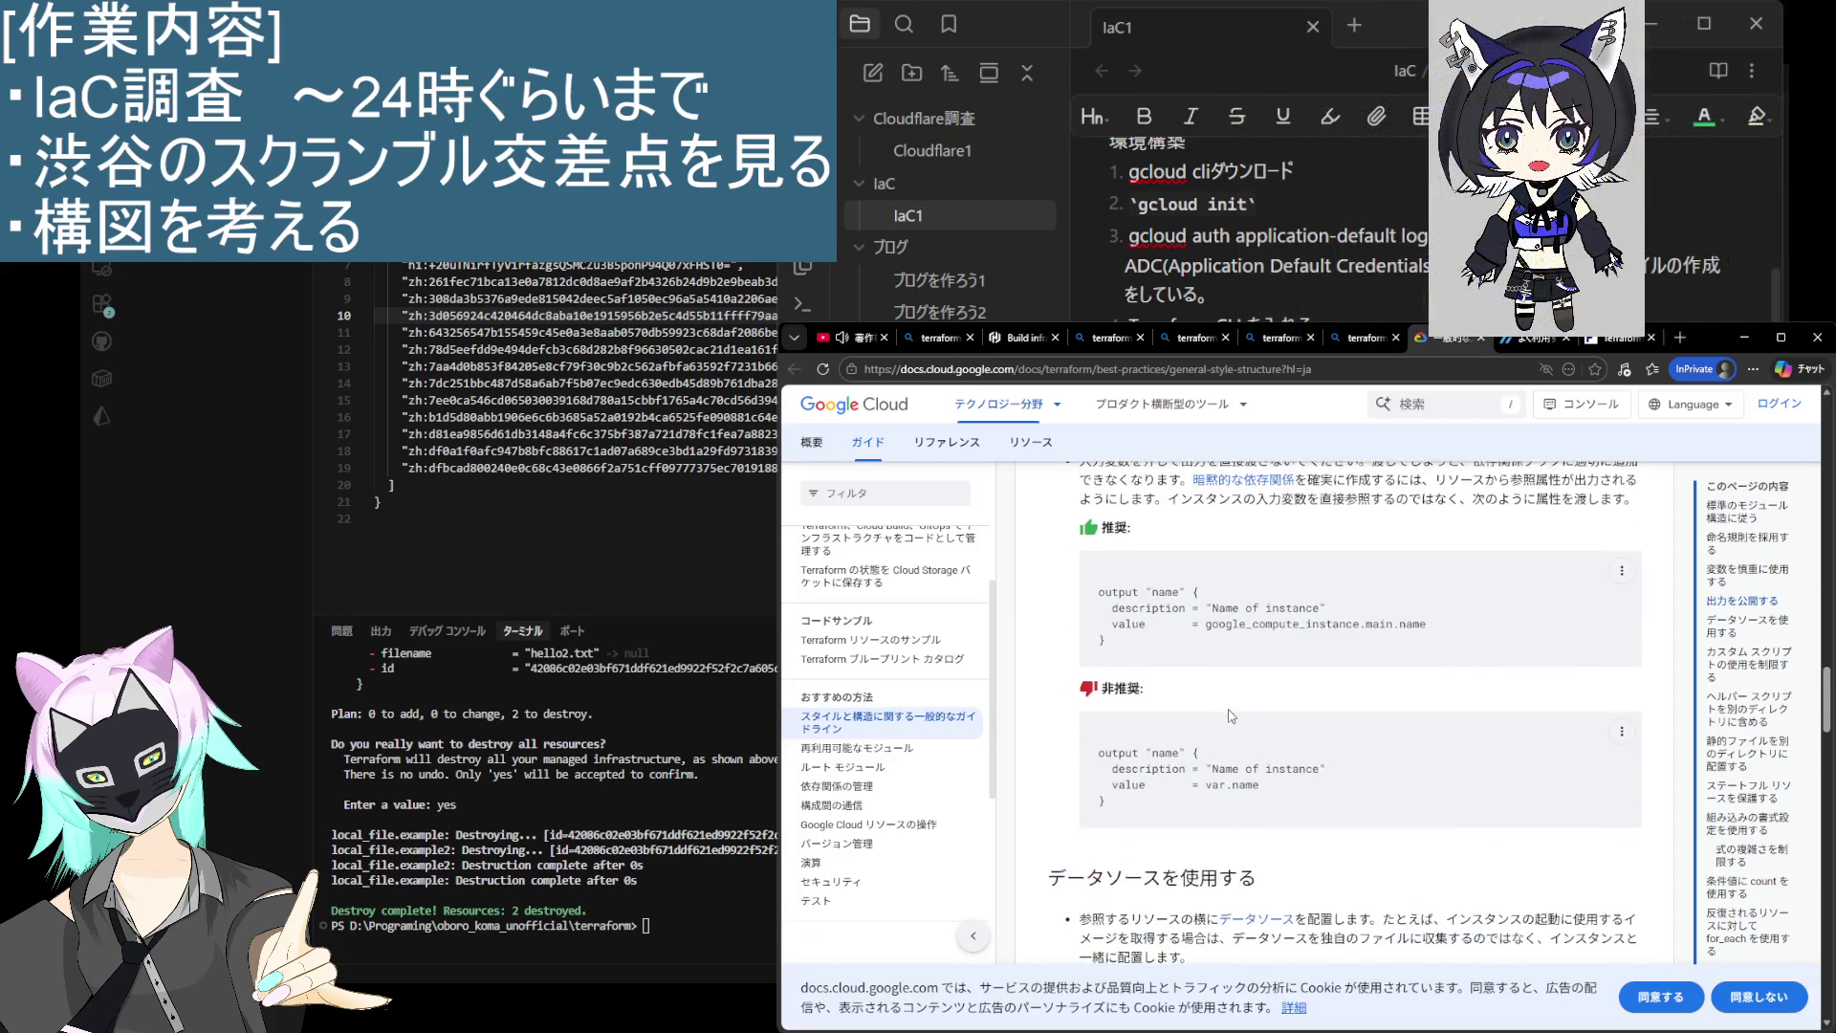
scroll(1231, 715, down, 8)
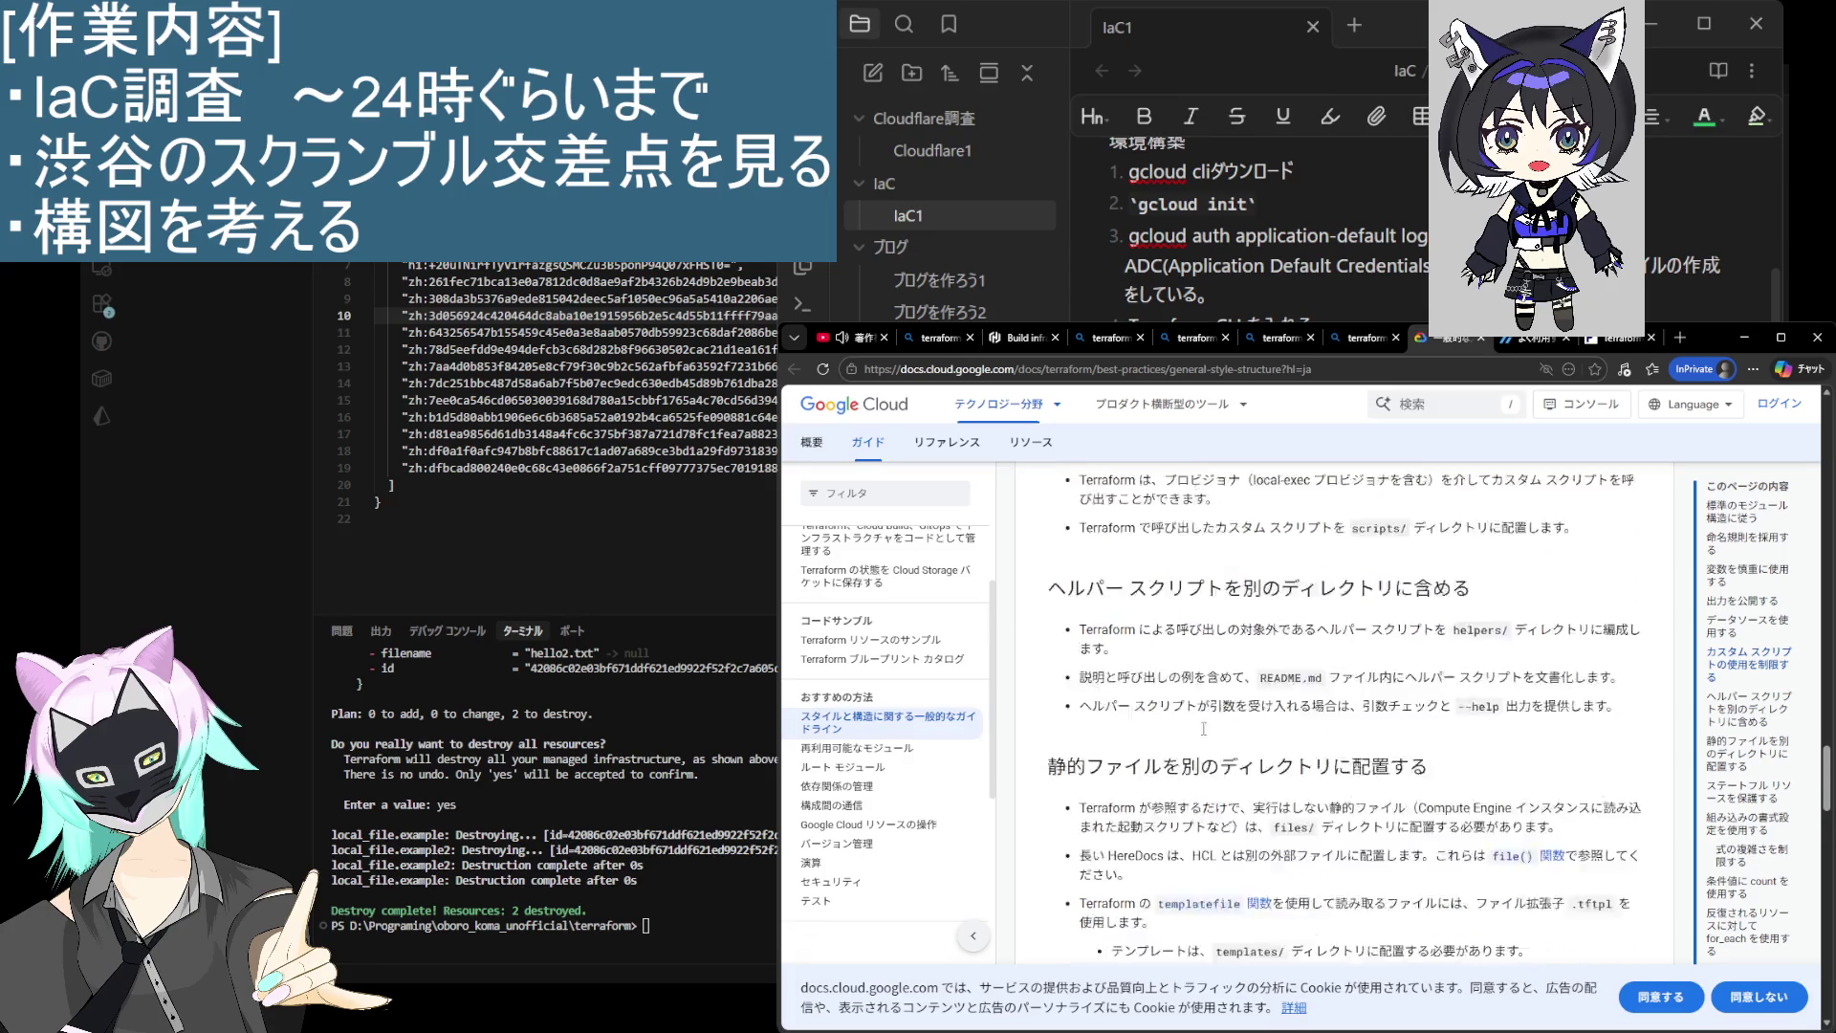
scroll(1204, 735, down, 4)
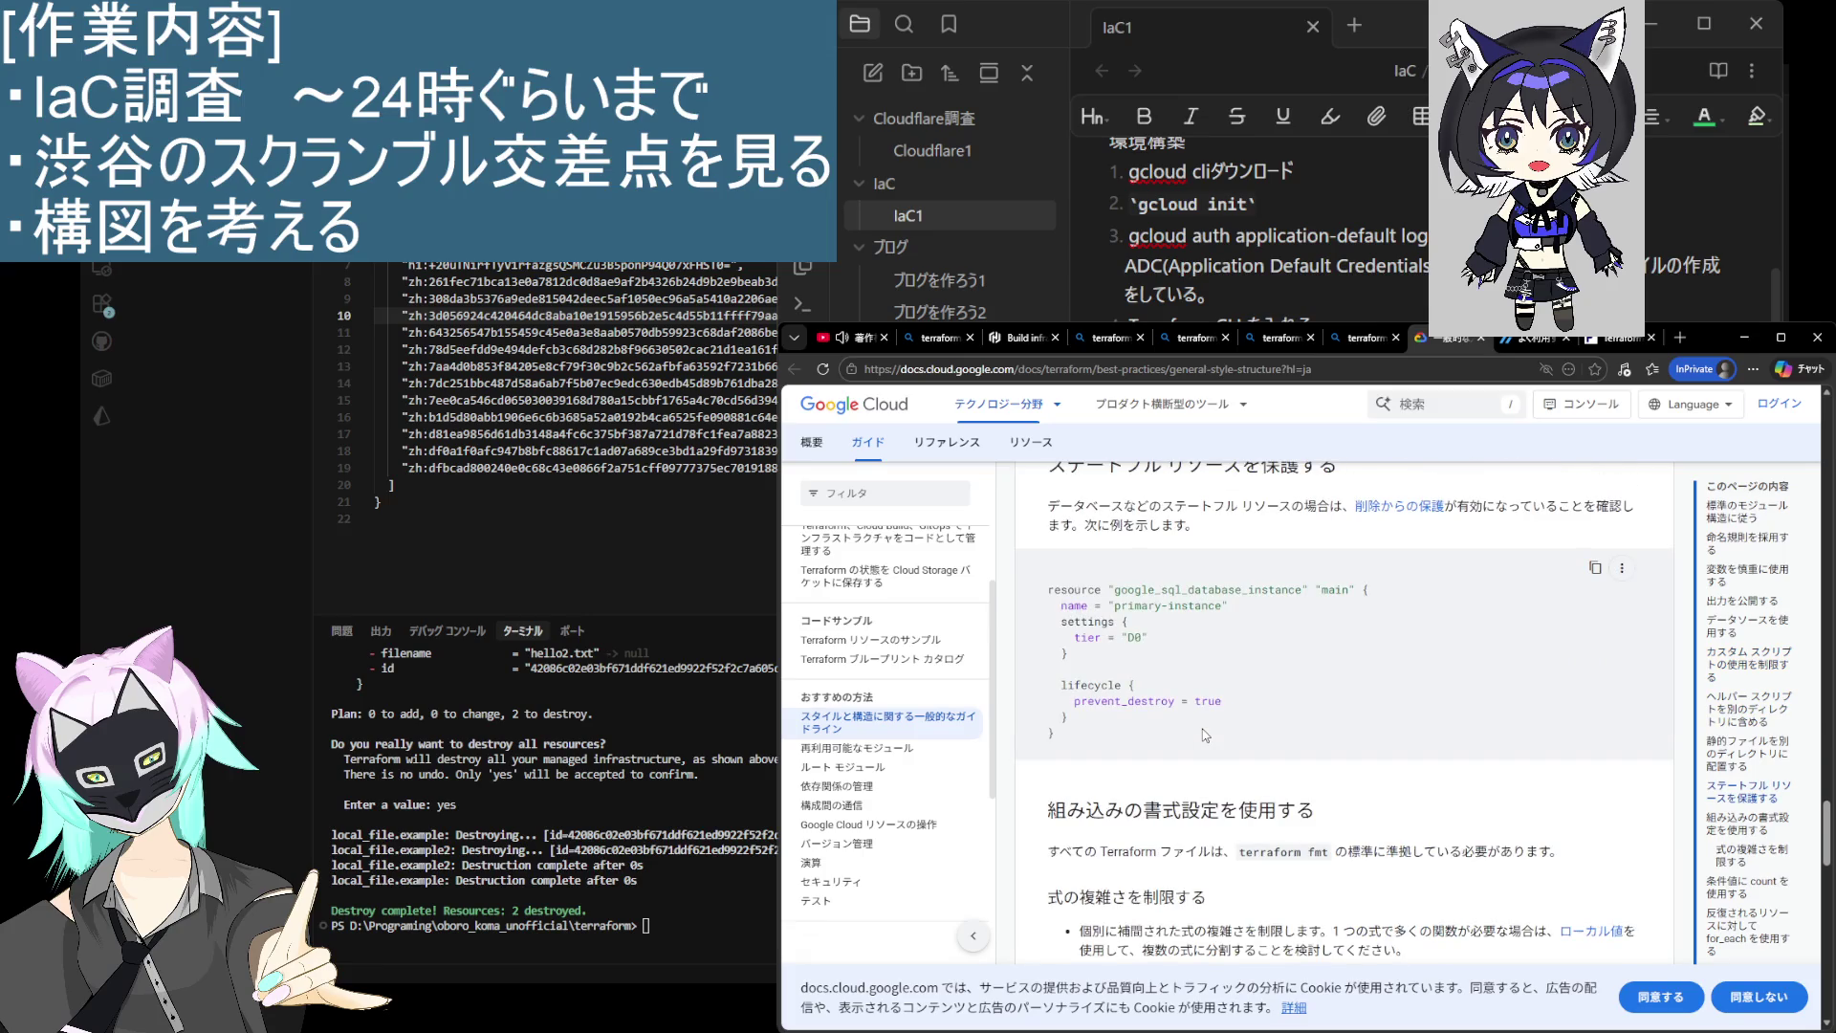
scroll(1204, 734, down, 6)
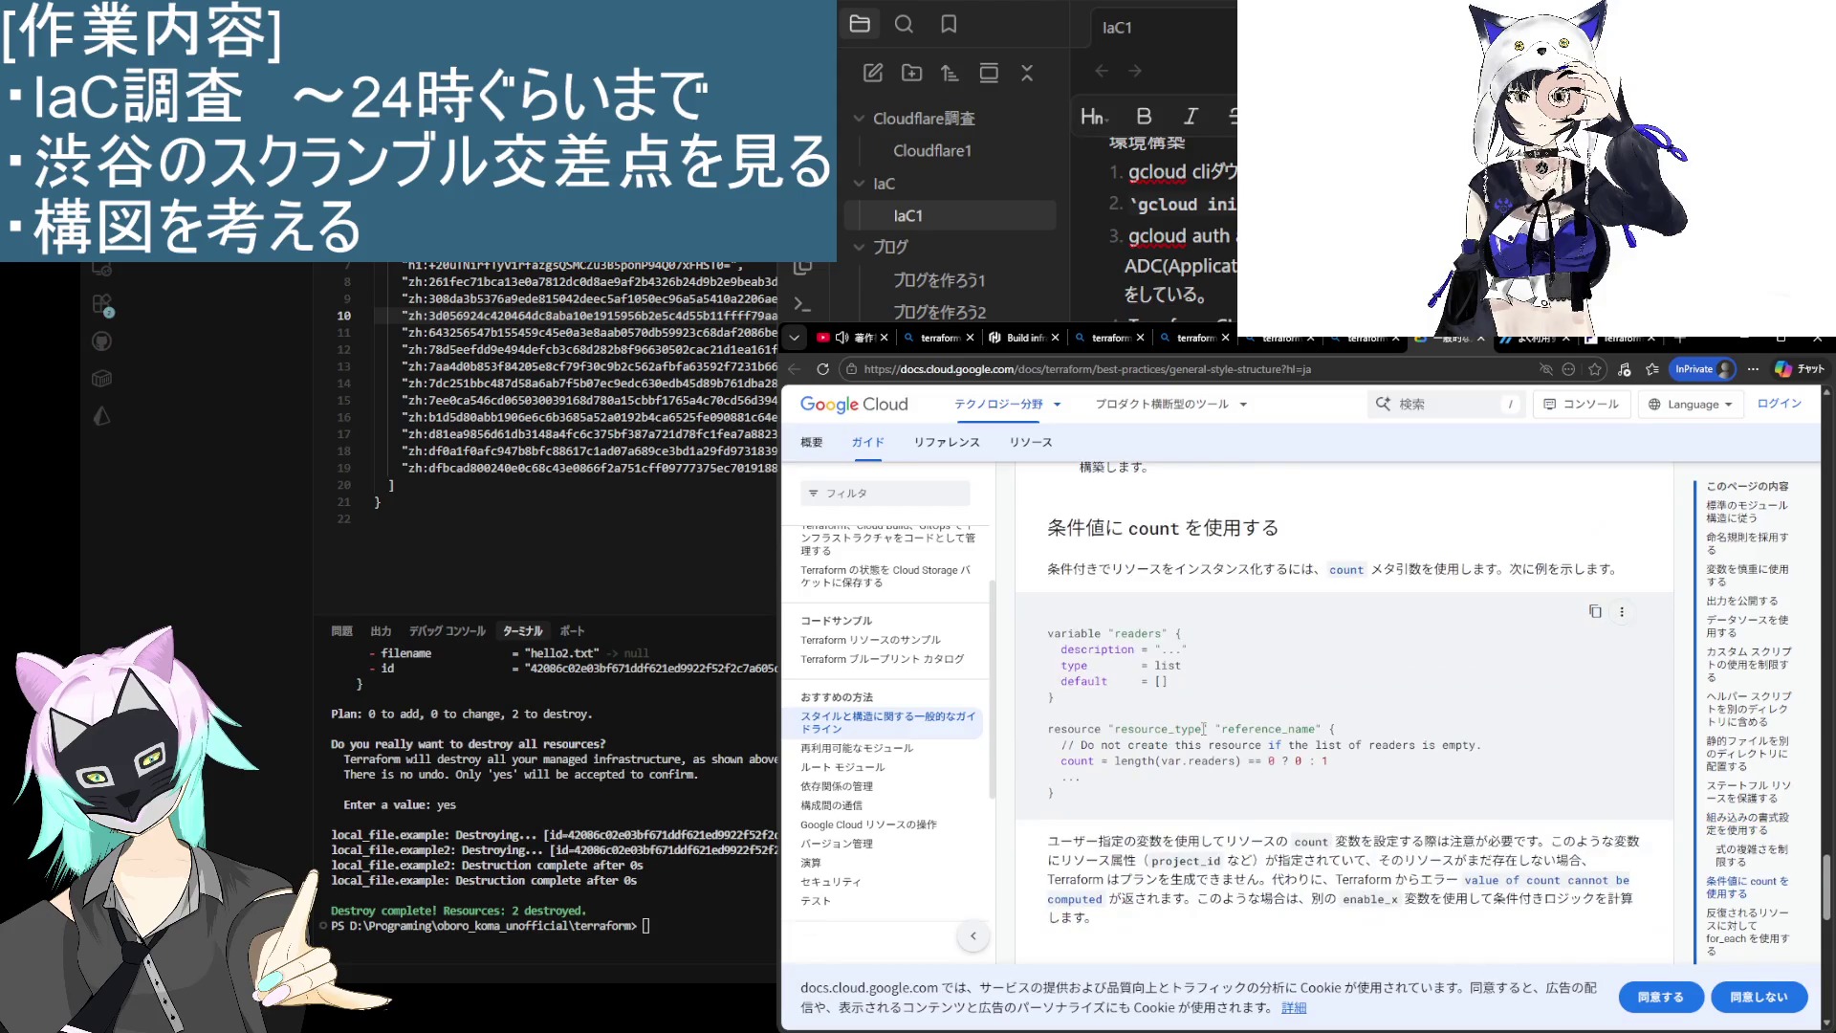
scroll(1204, 728, down, 5)
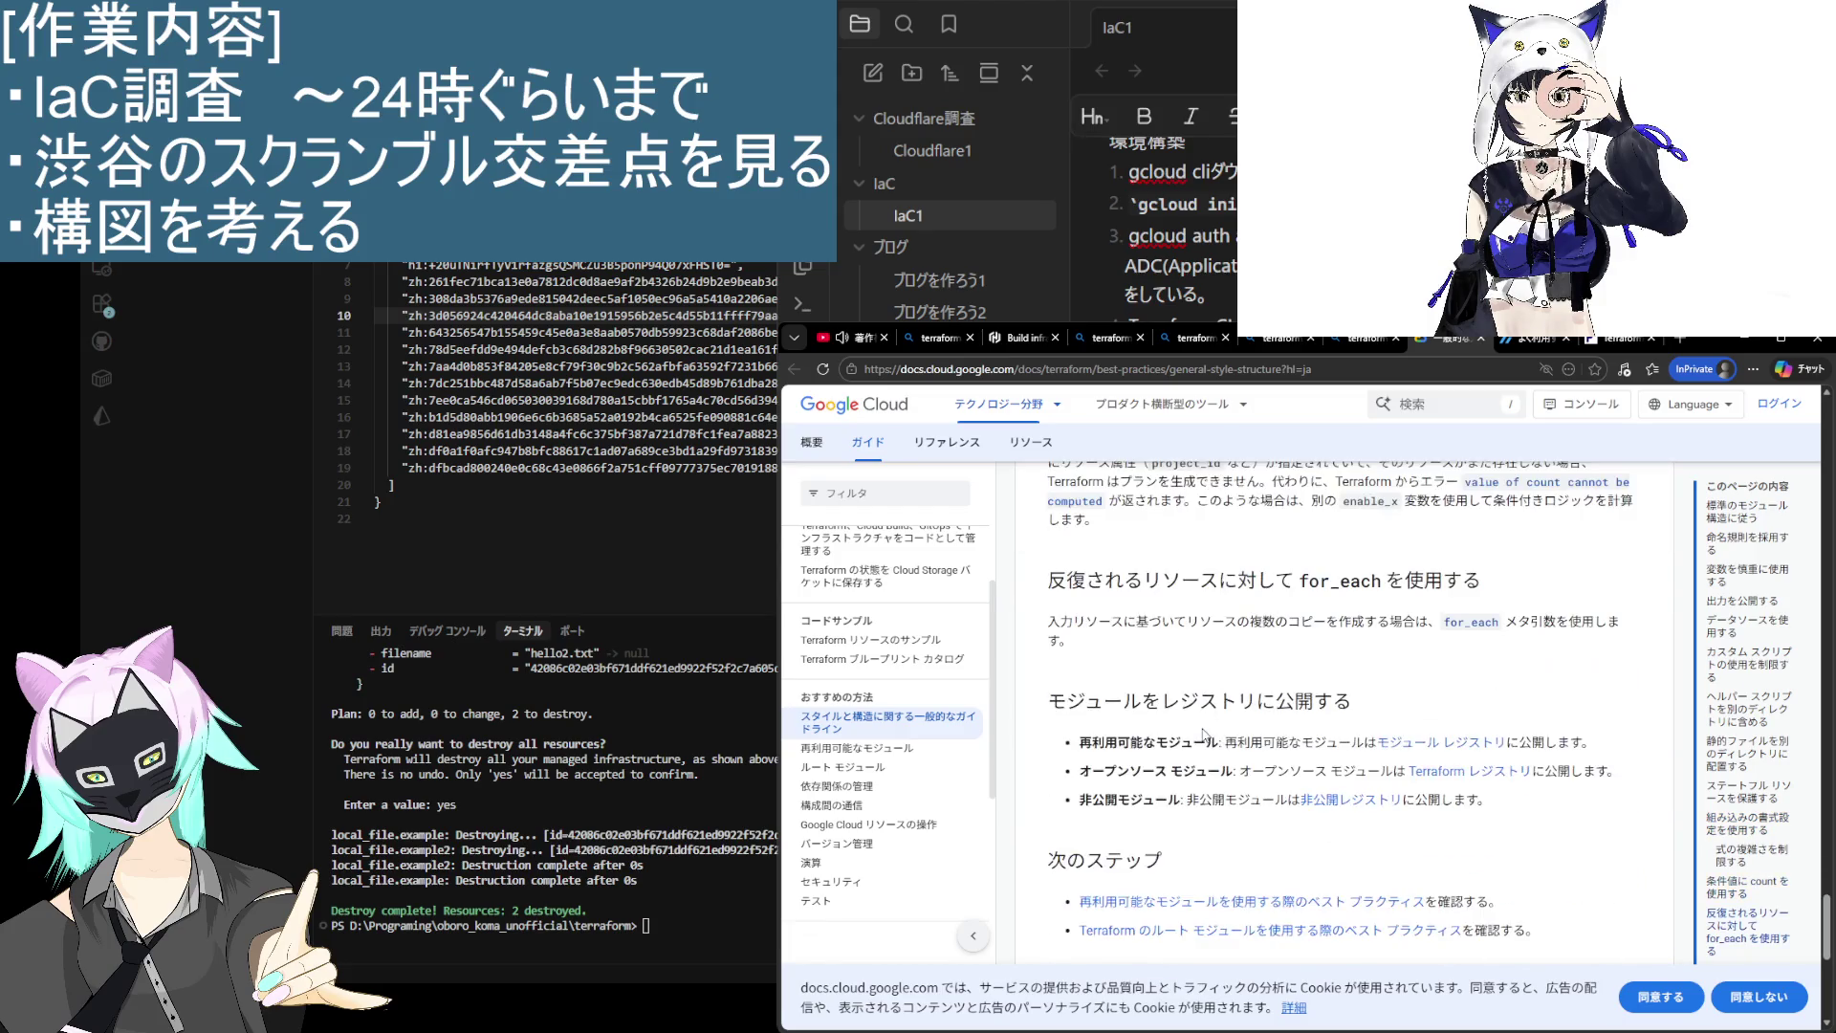
scroll(1204, 729, up, 5)
scroll(1204, 729, down, 10)
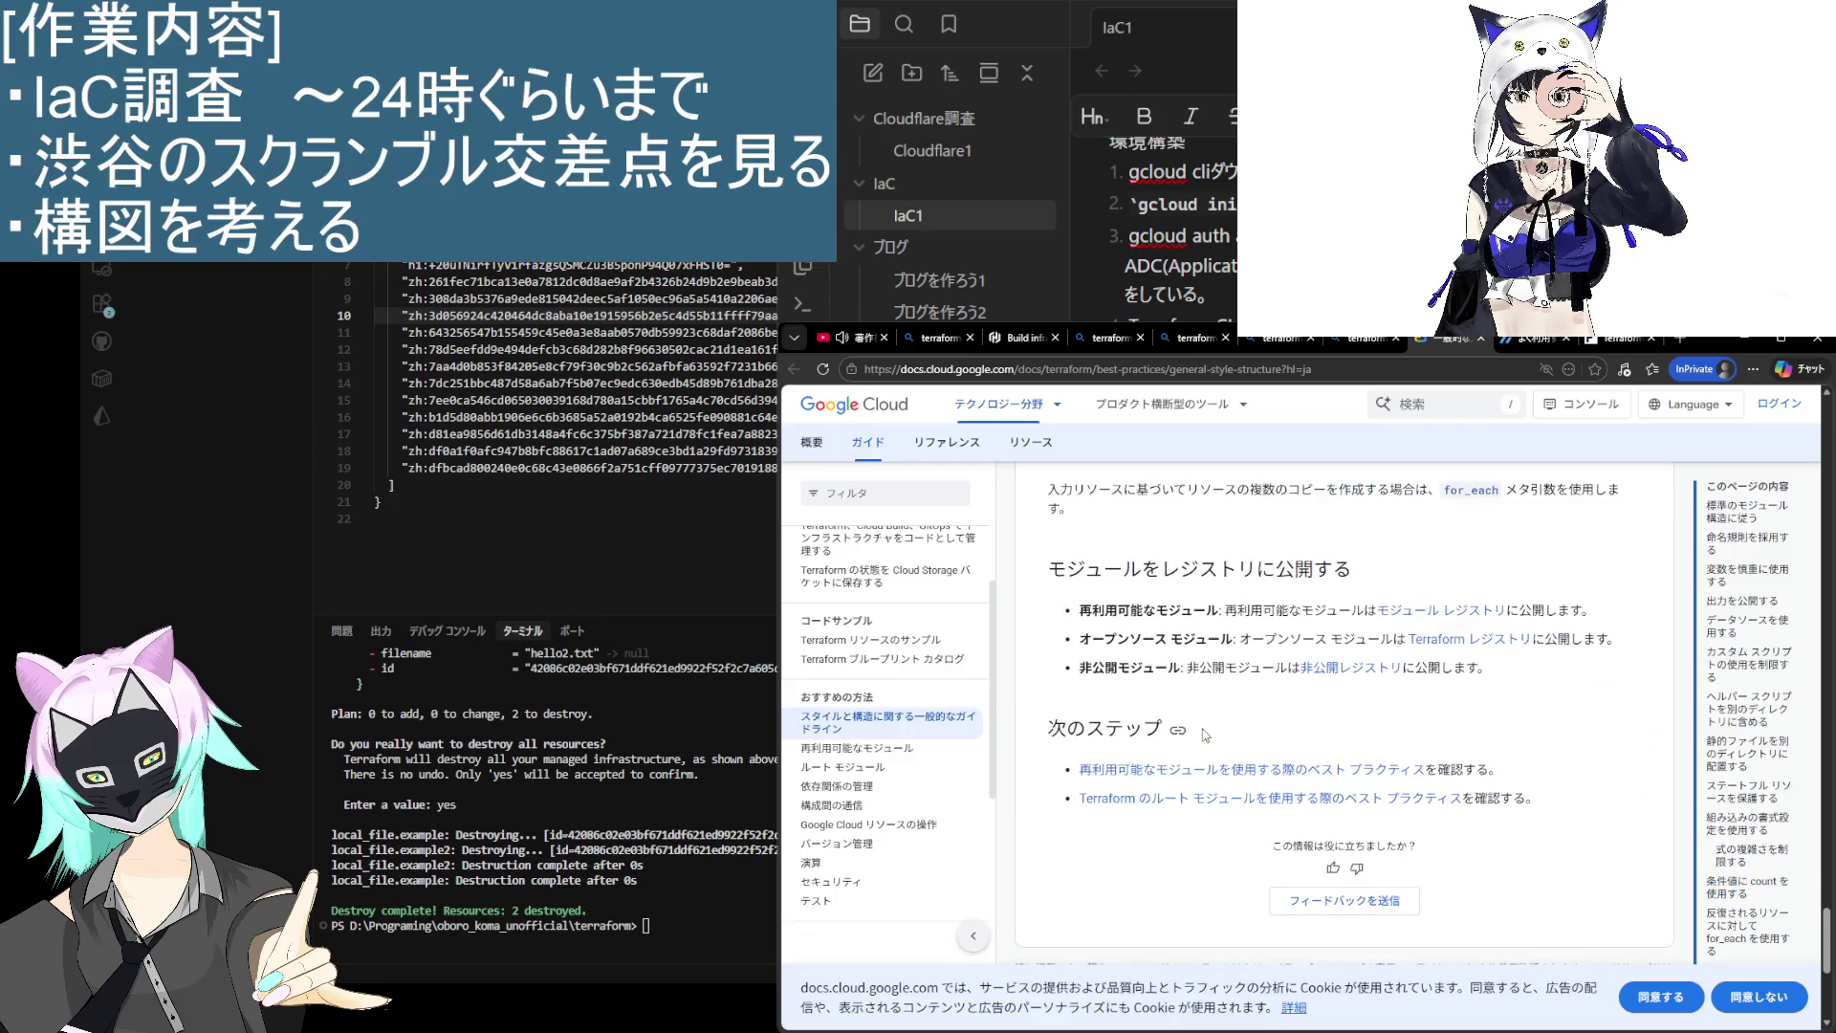
Step: Close the Google Cloud style guide and return to the Bing results
click(1478, 338)
scroll(1115, 755, down, 1)
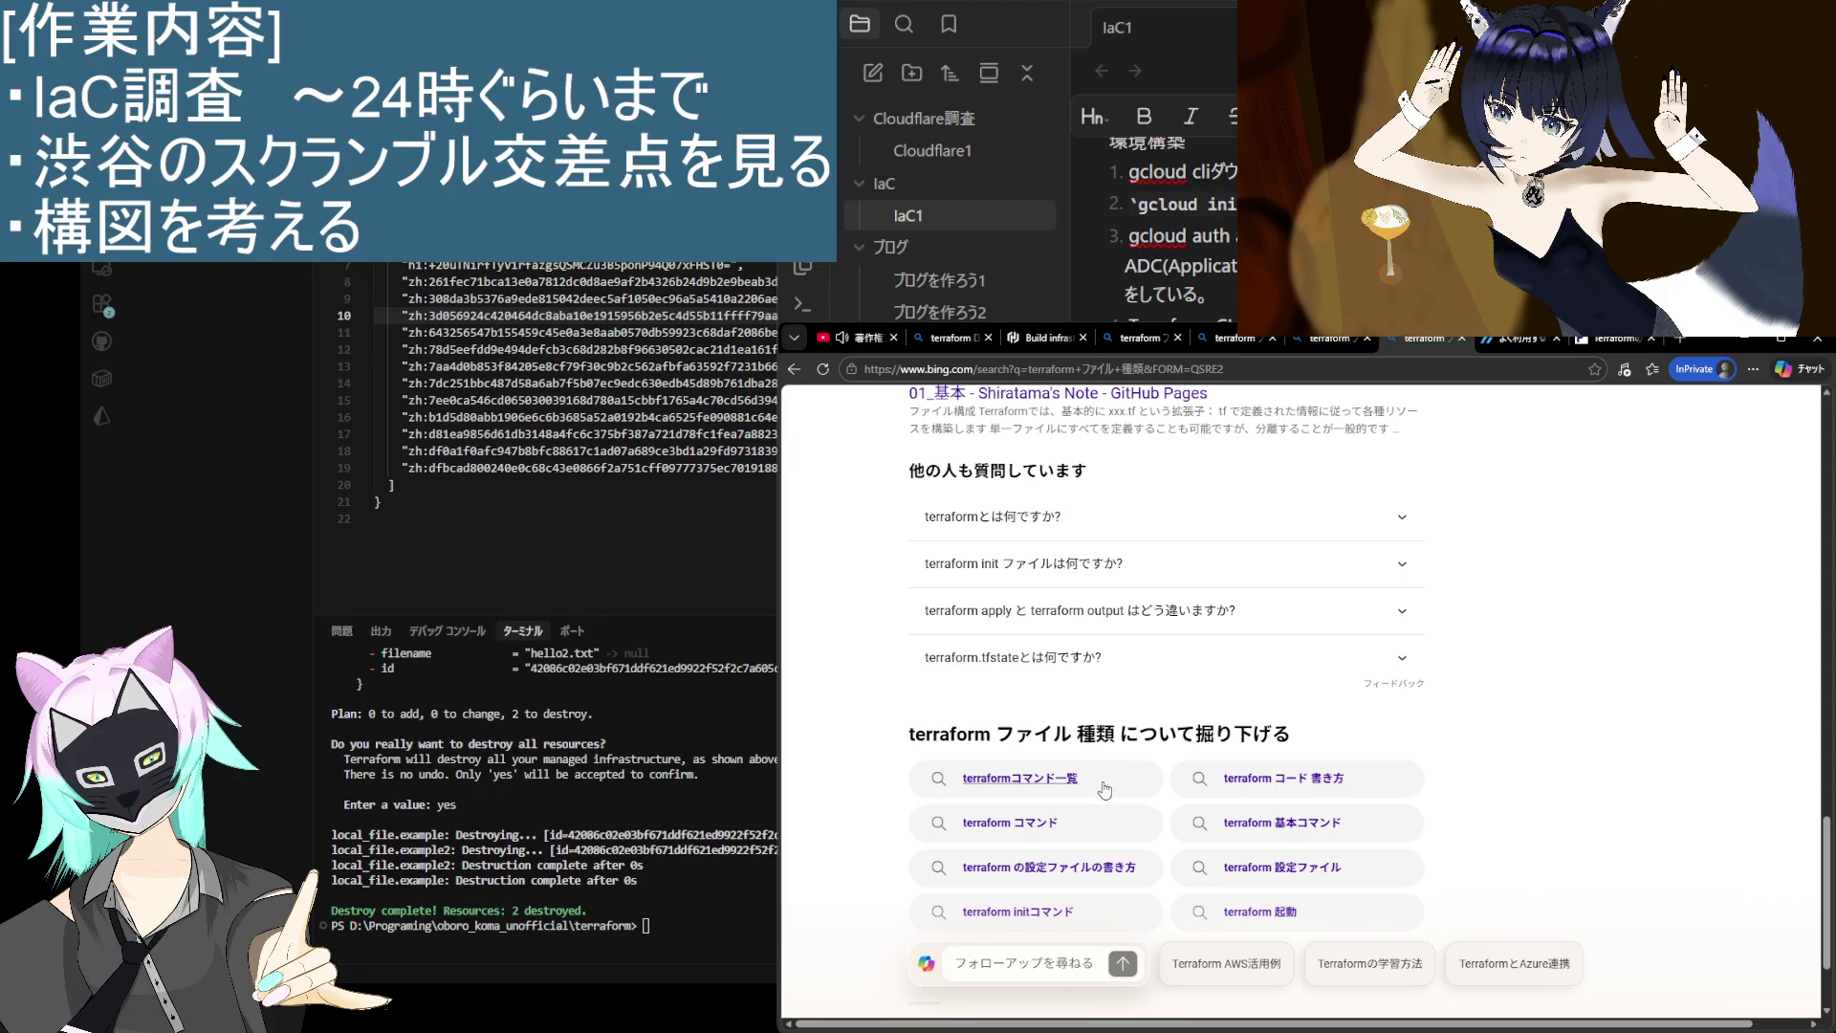
scroll(1105, 774, up, 4)
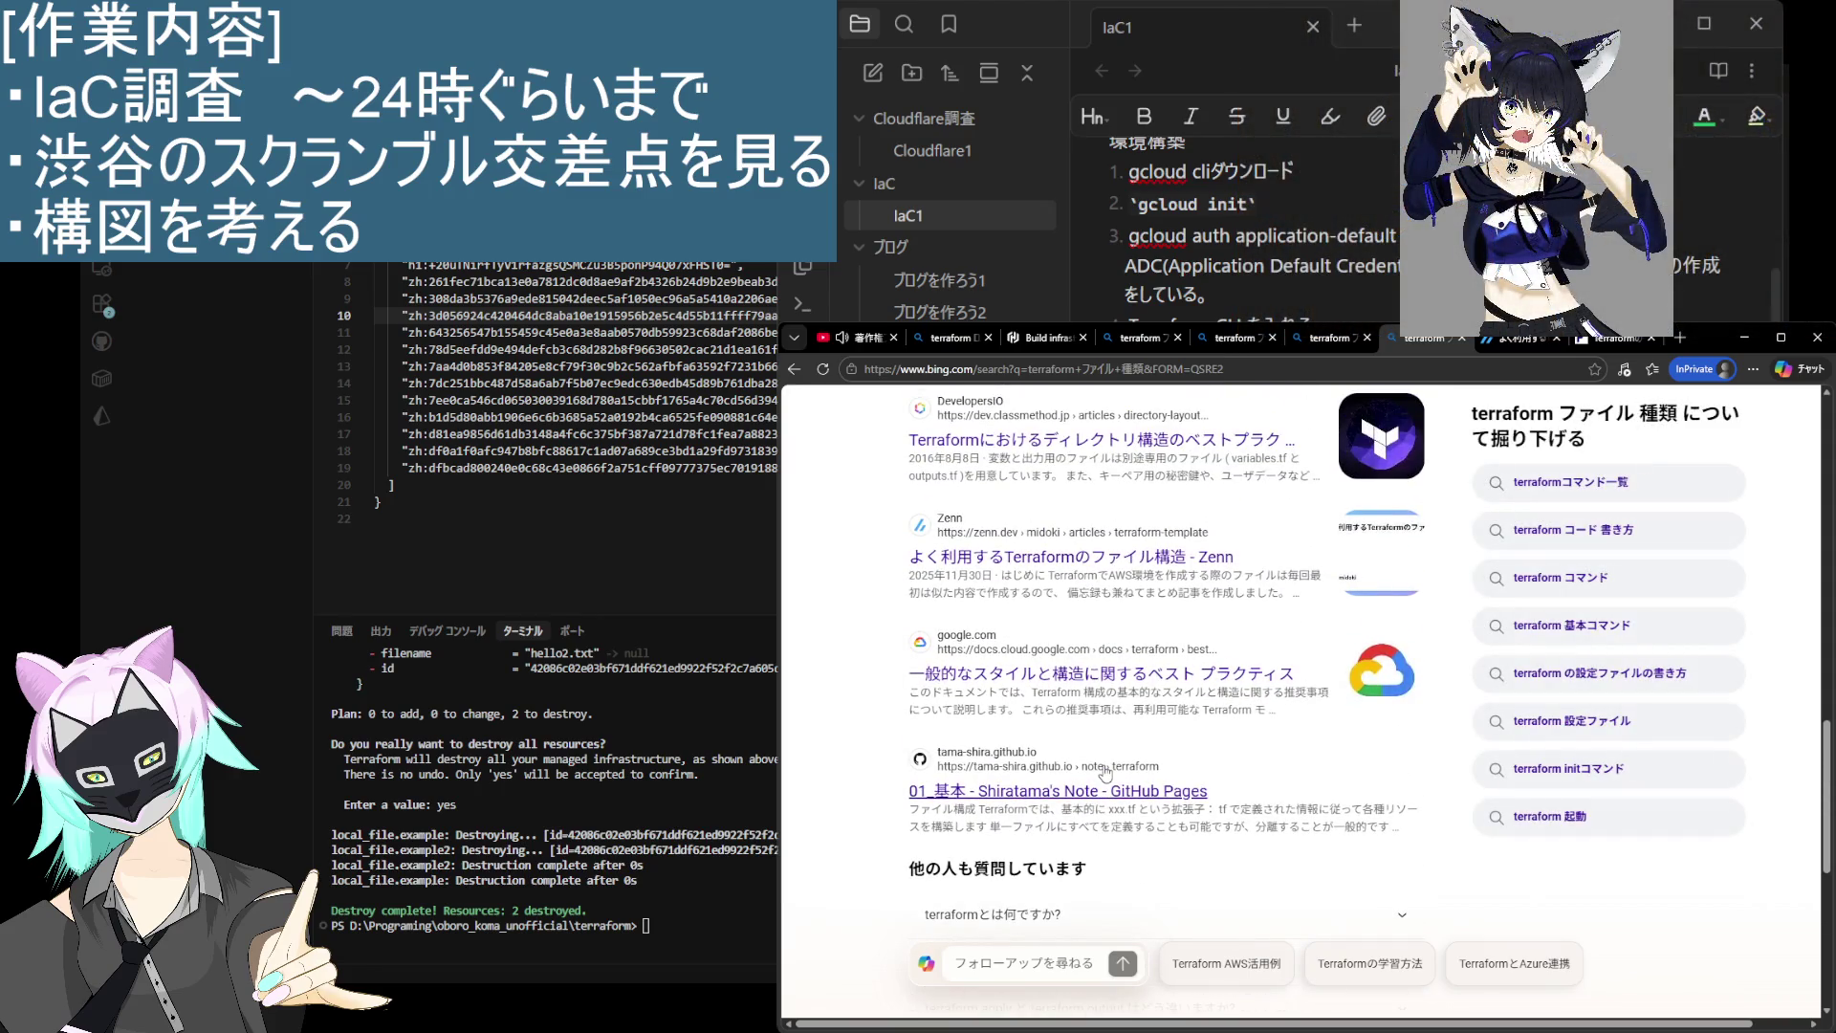
scroll(1106, 773, up, 6)
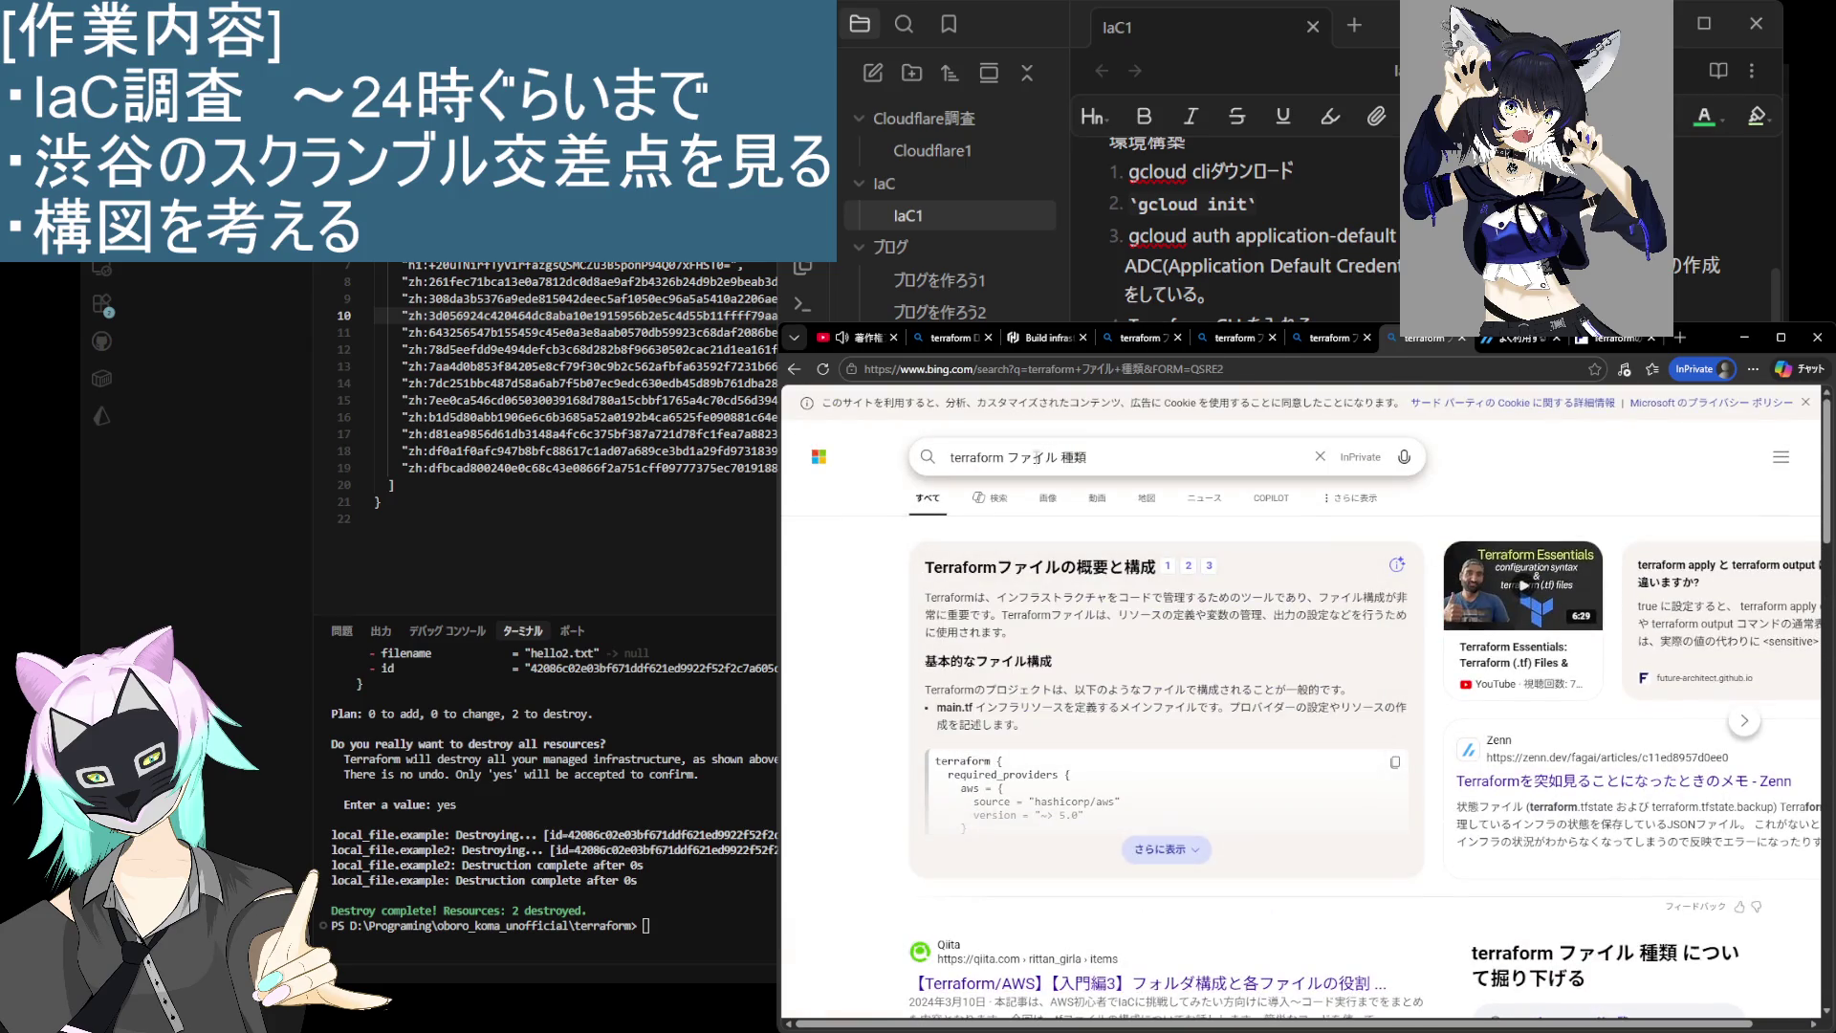
Step: Change the query to 'terraform file' and open HashiCorp's file function result in a new tab
drag(1009, 463, 1057, 464)
text(ふい)
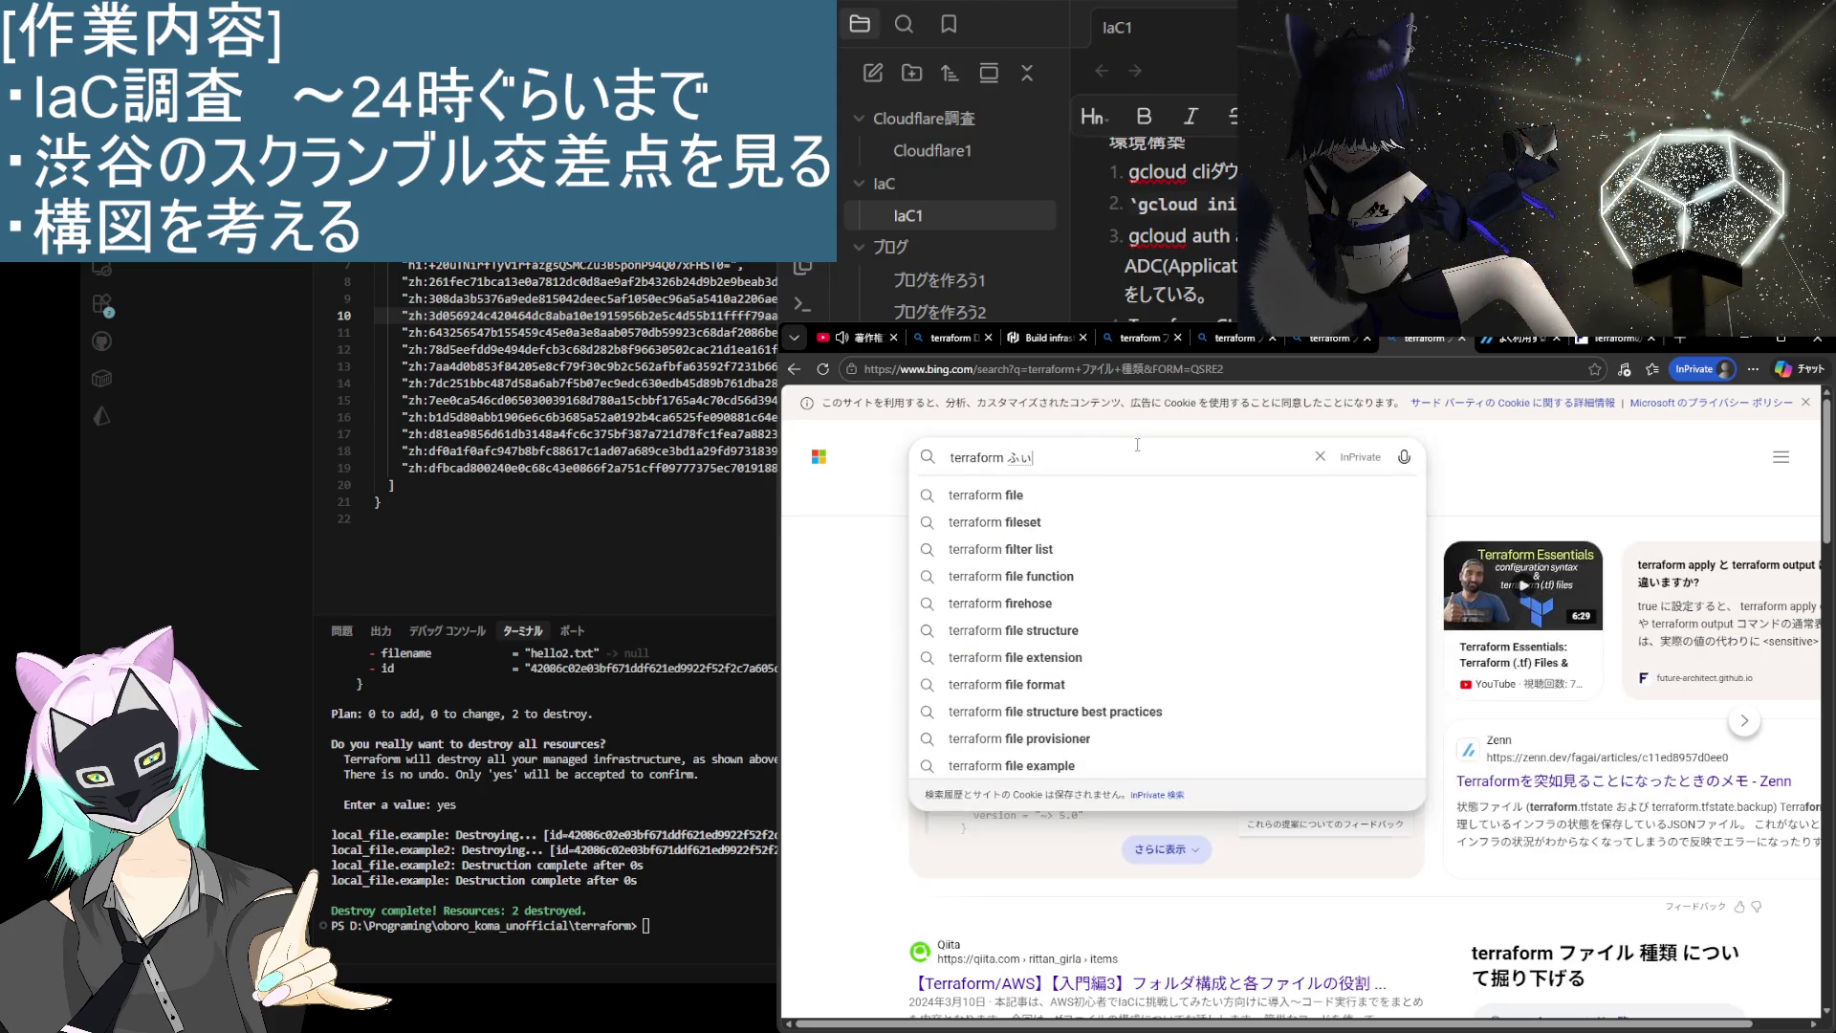
key(BackSpace)
key(BackSpace)
text(file)
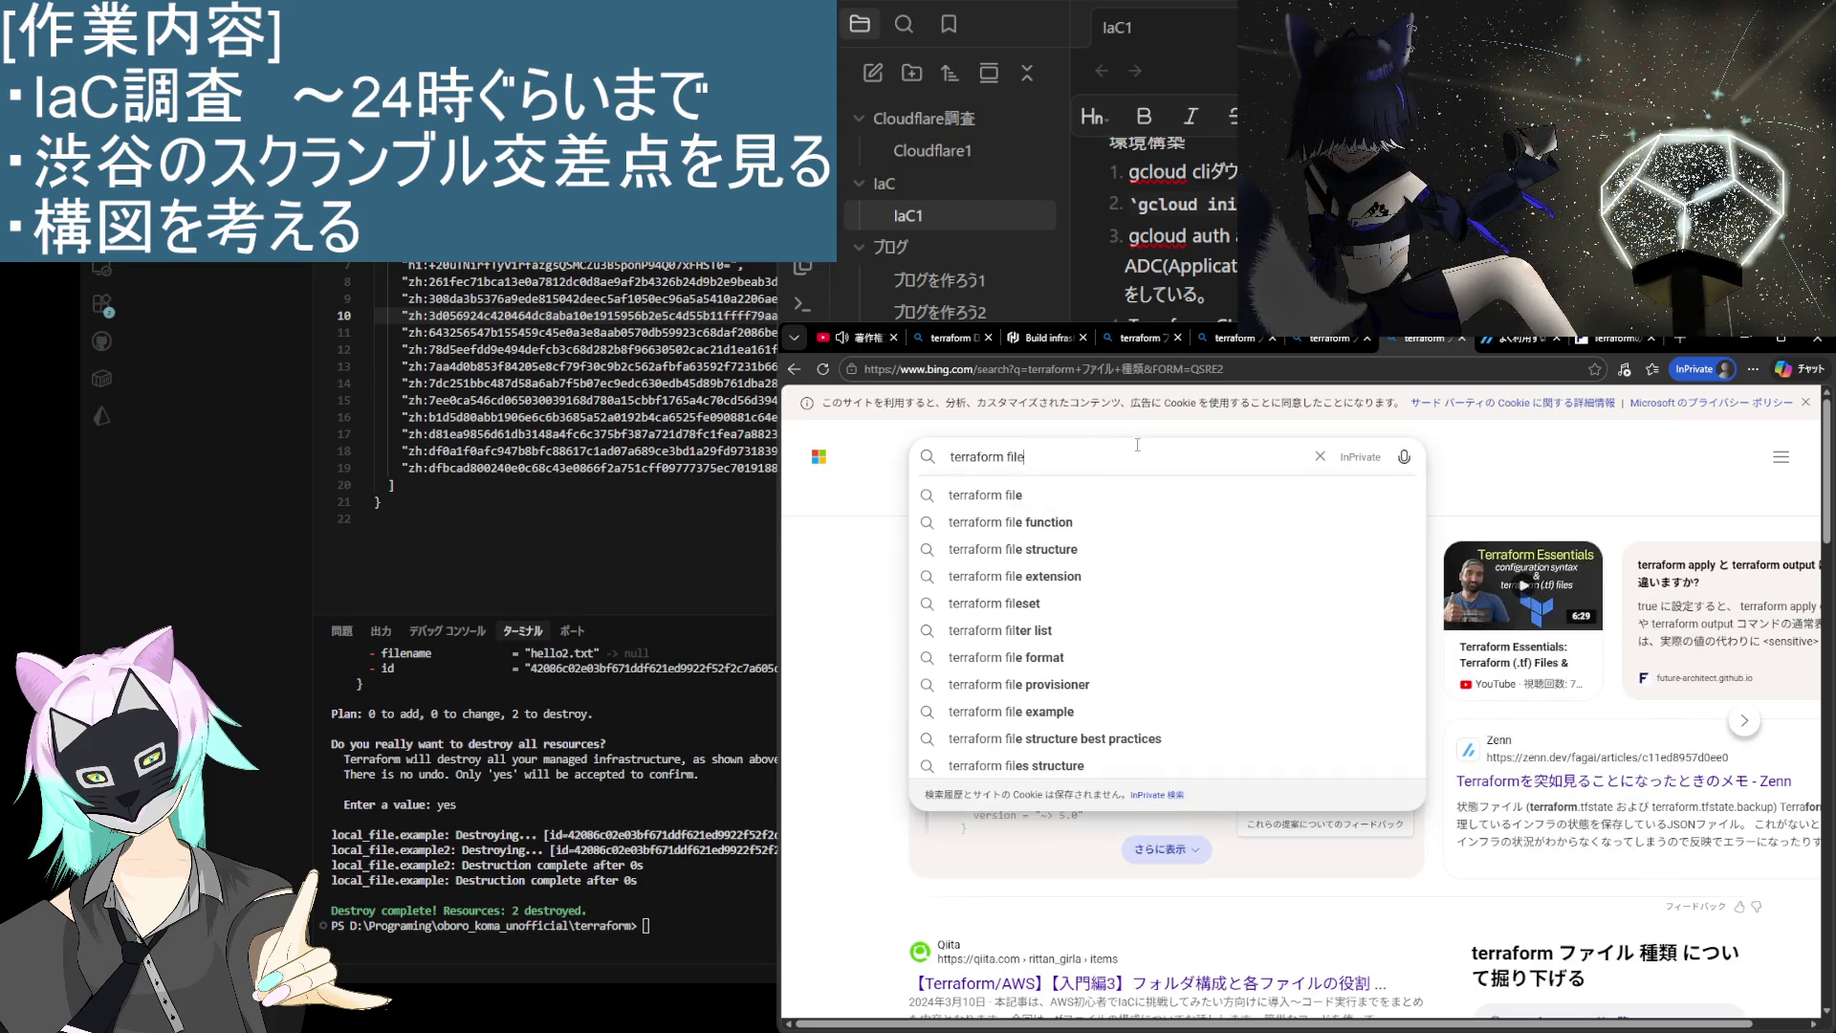
key(Return)
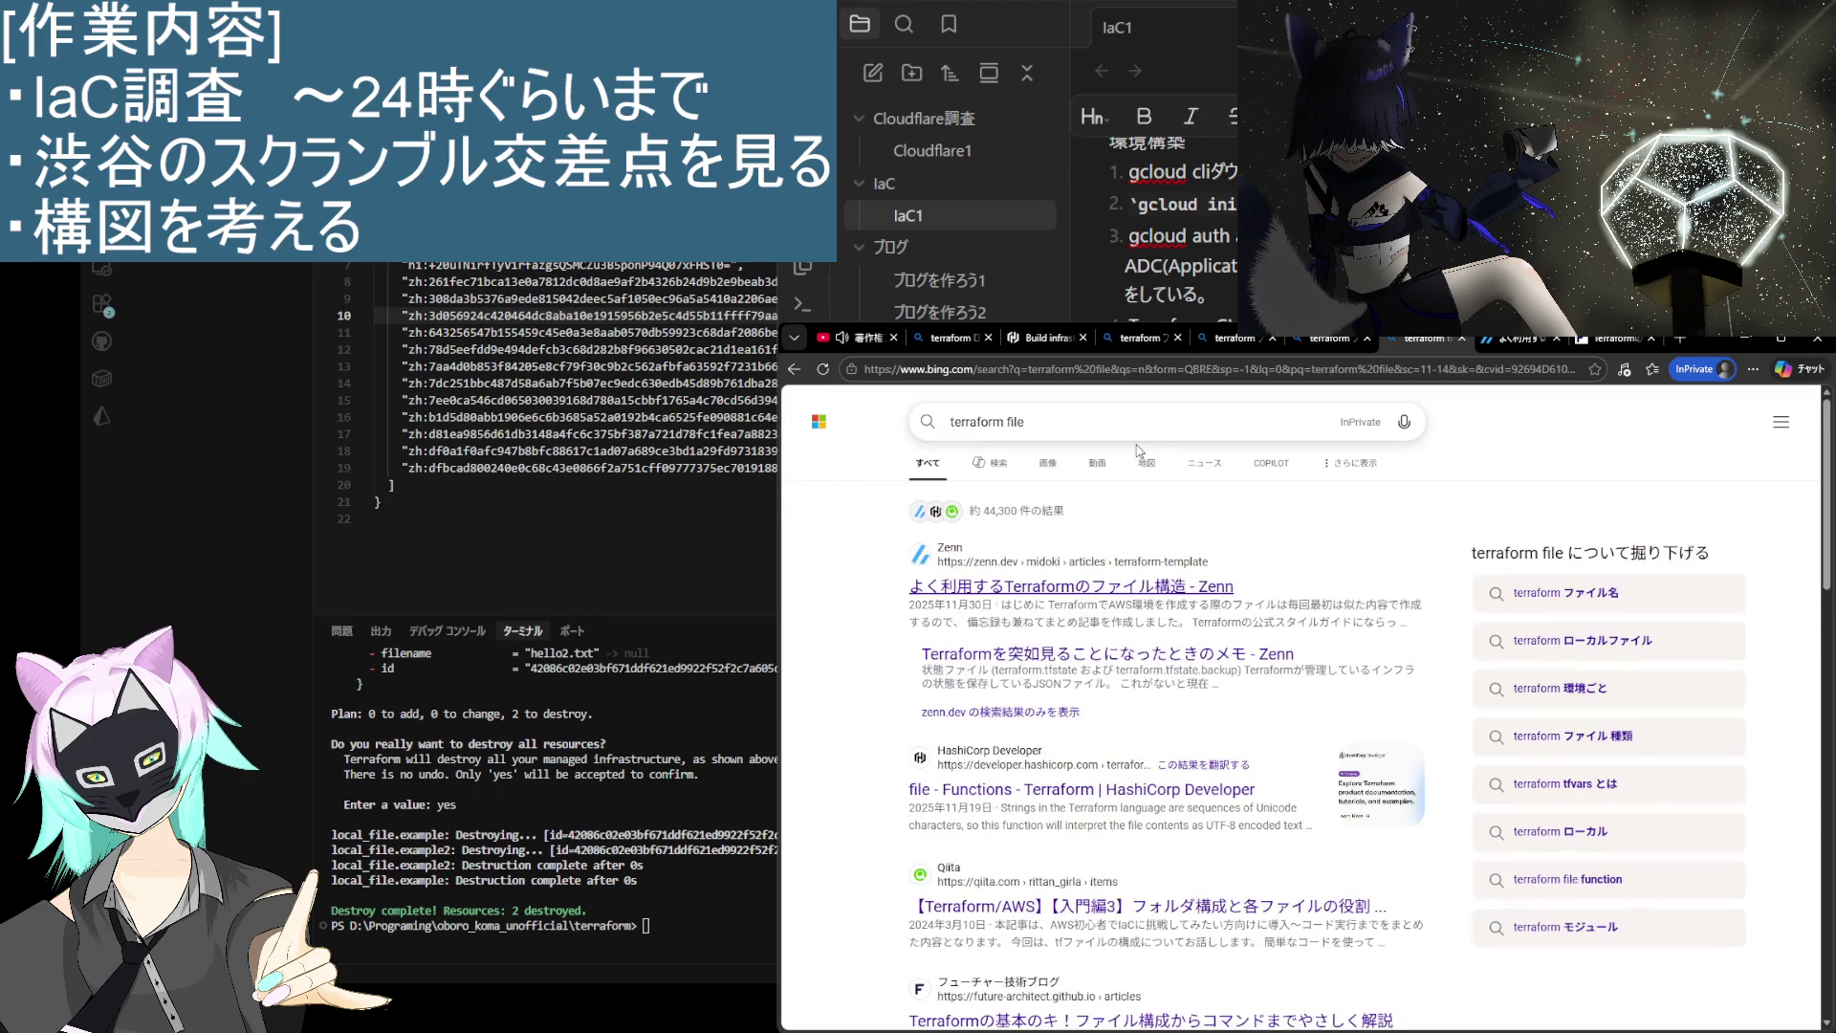
middle_click(1078, 792)
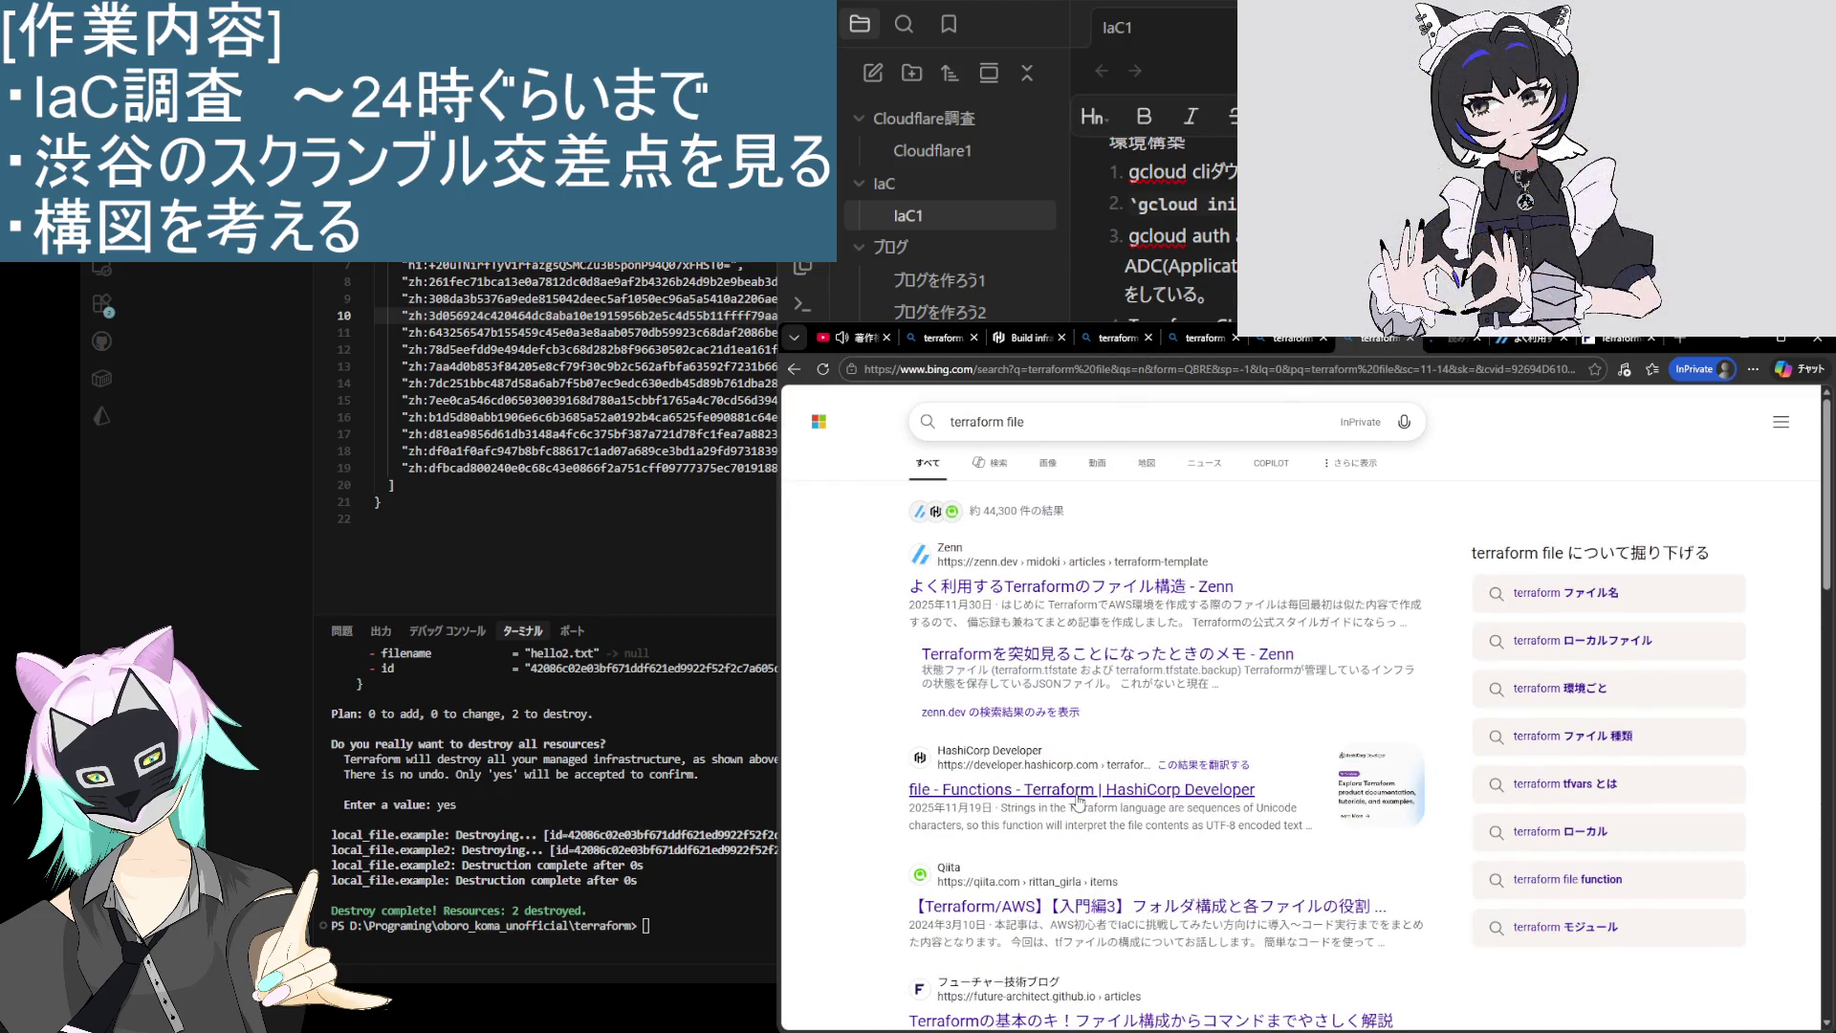
Step: View the HashiCorp file function docs, then open Use variables under the Variables section
click(1437, 341)
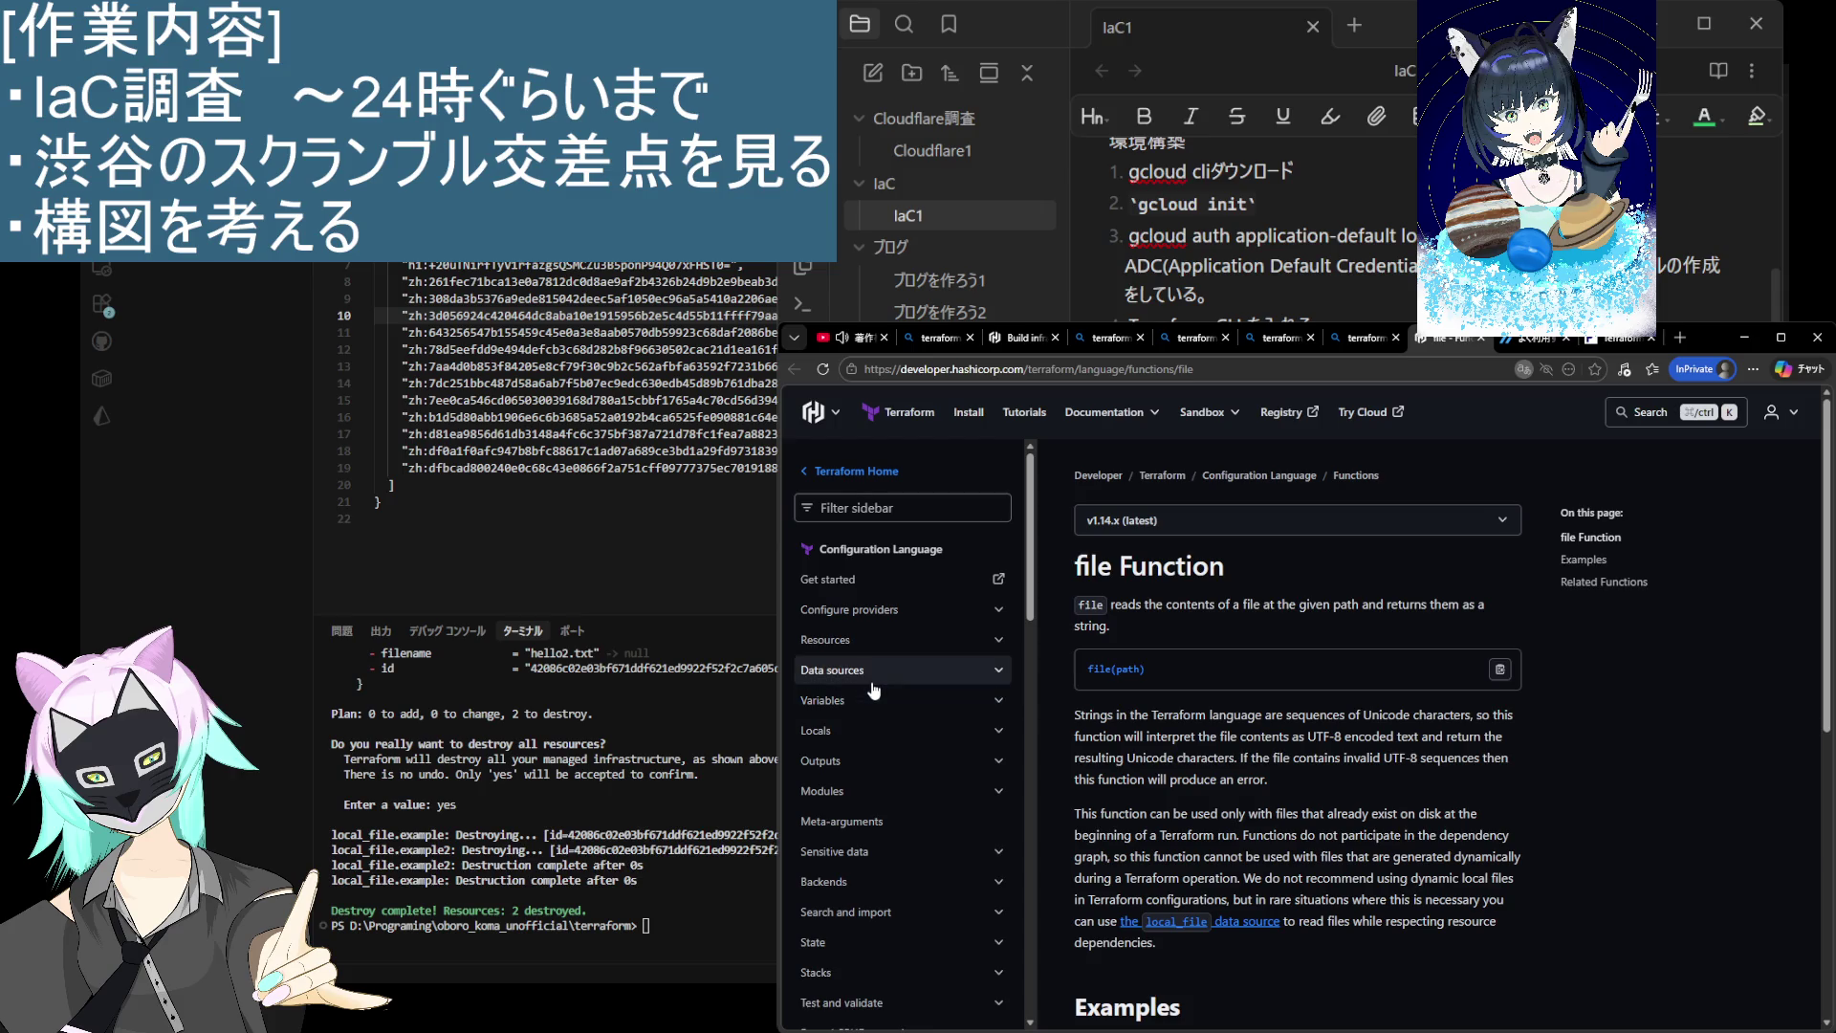
scroll(873, 680, down, 2)
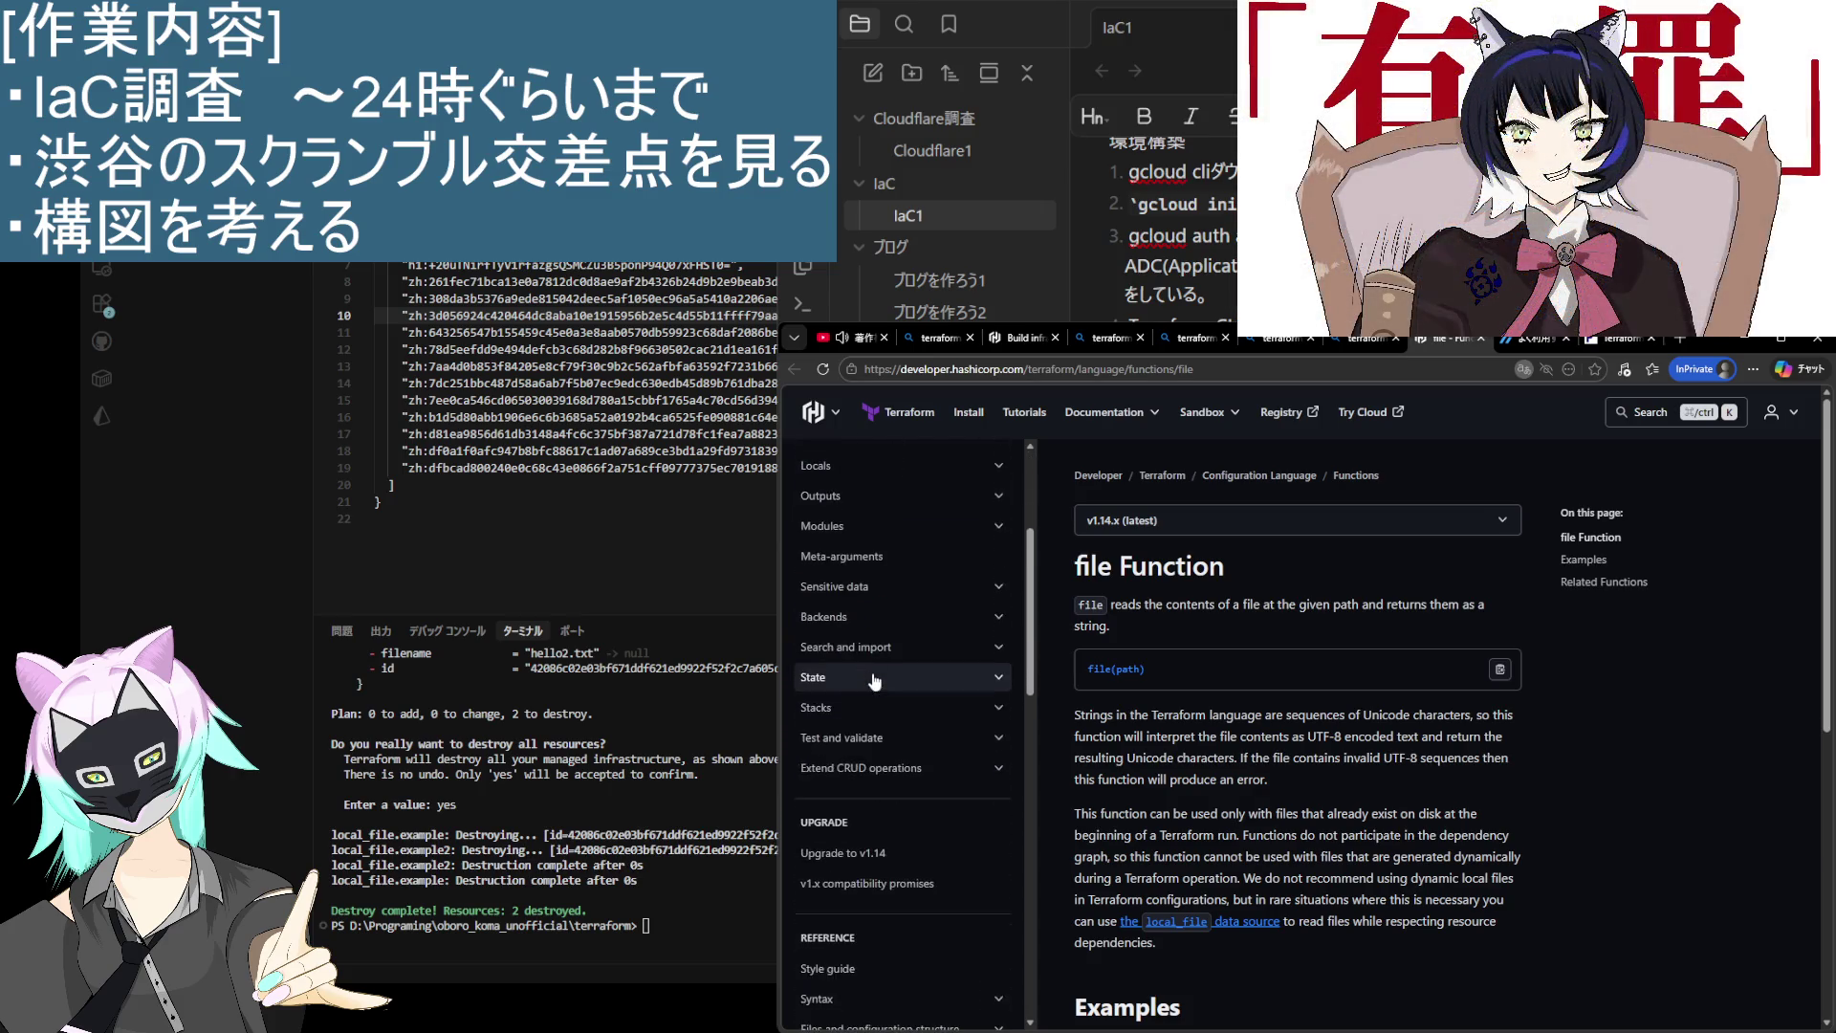
scroll(873, 680, up, 2)
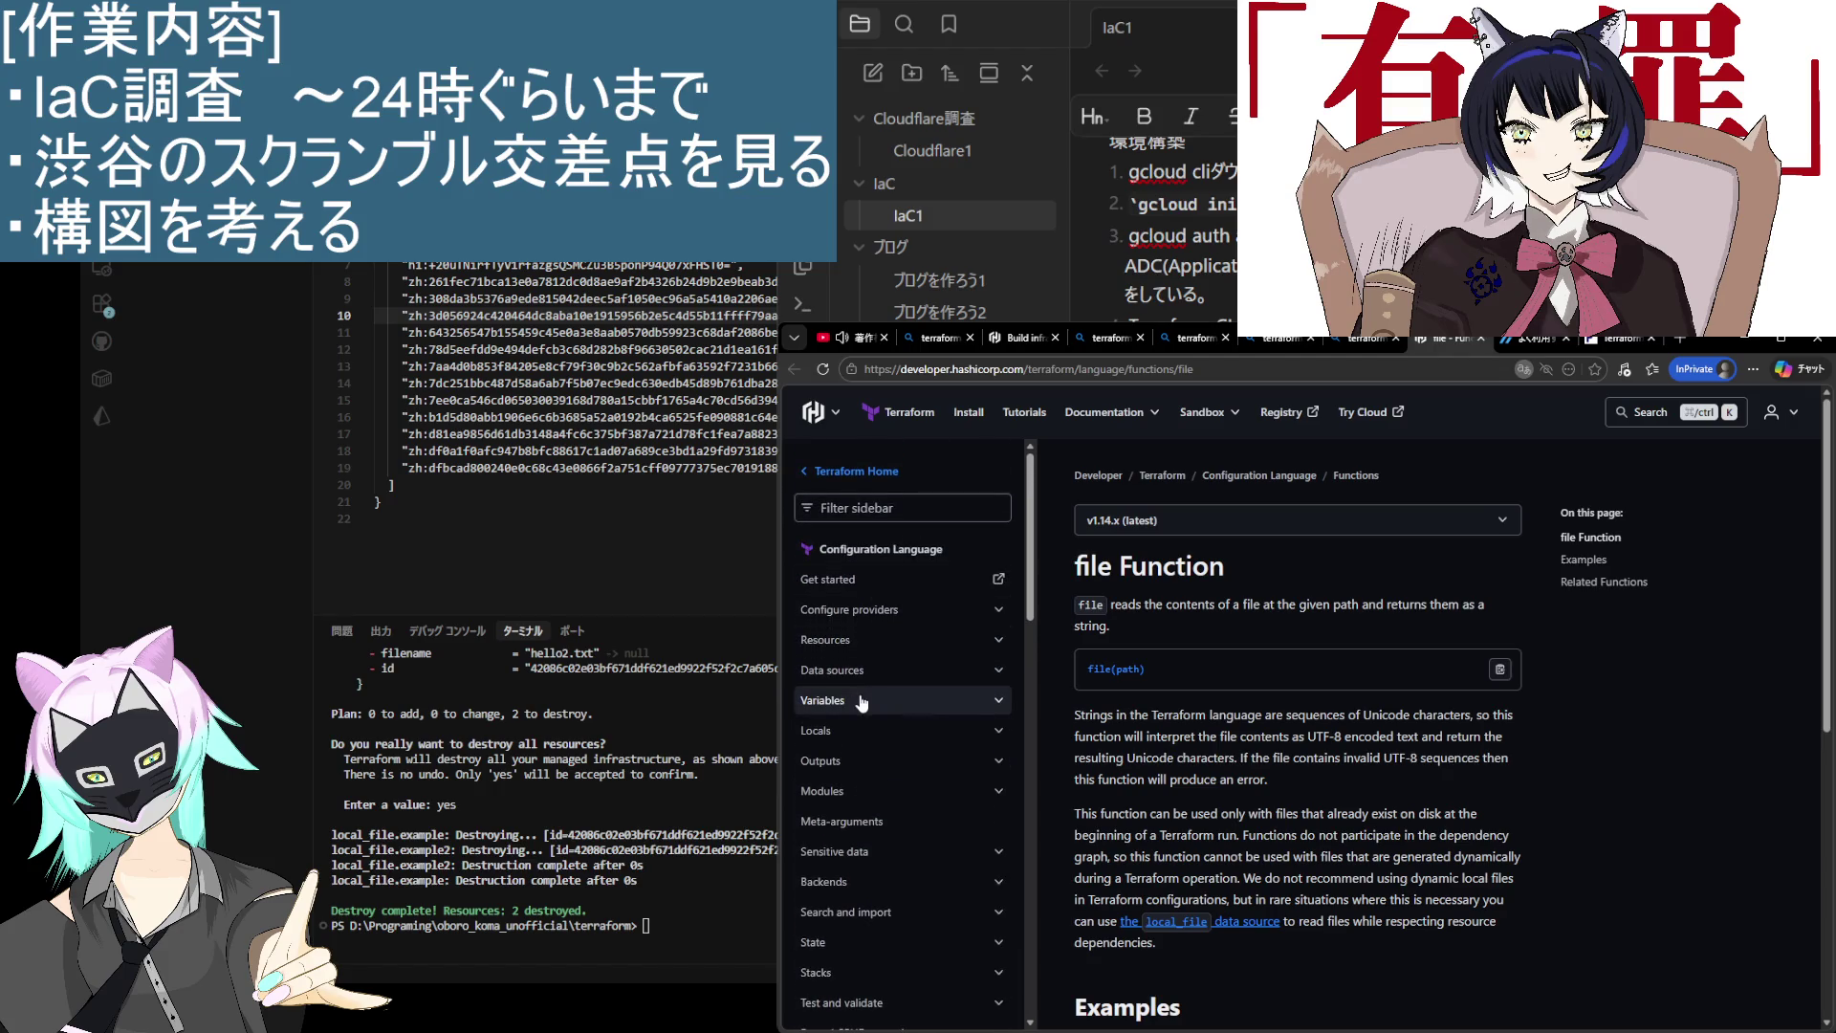
click(862, 701)
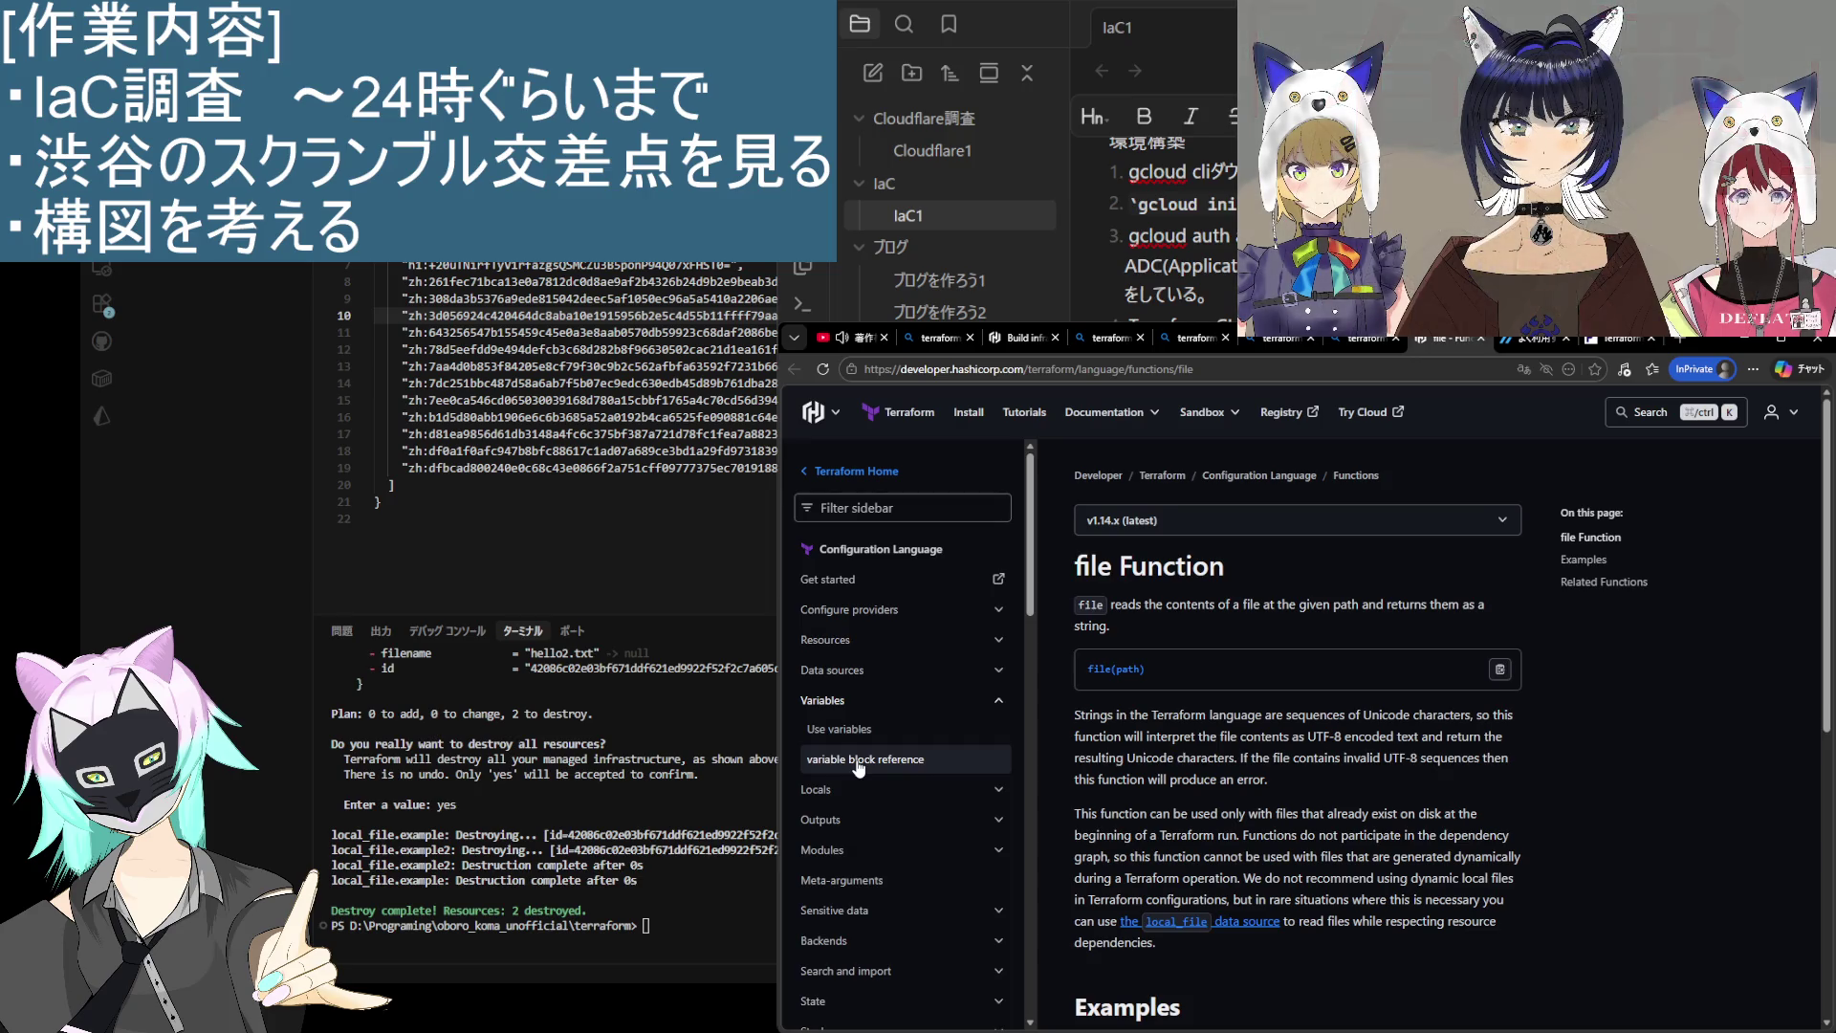
click(916, 741)
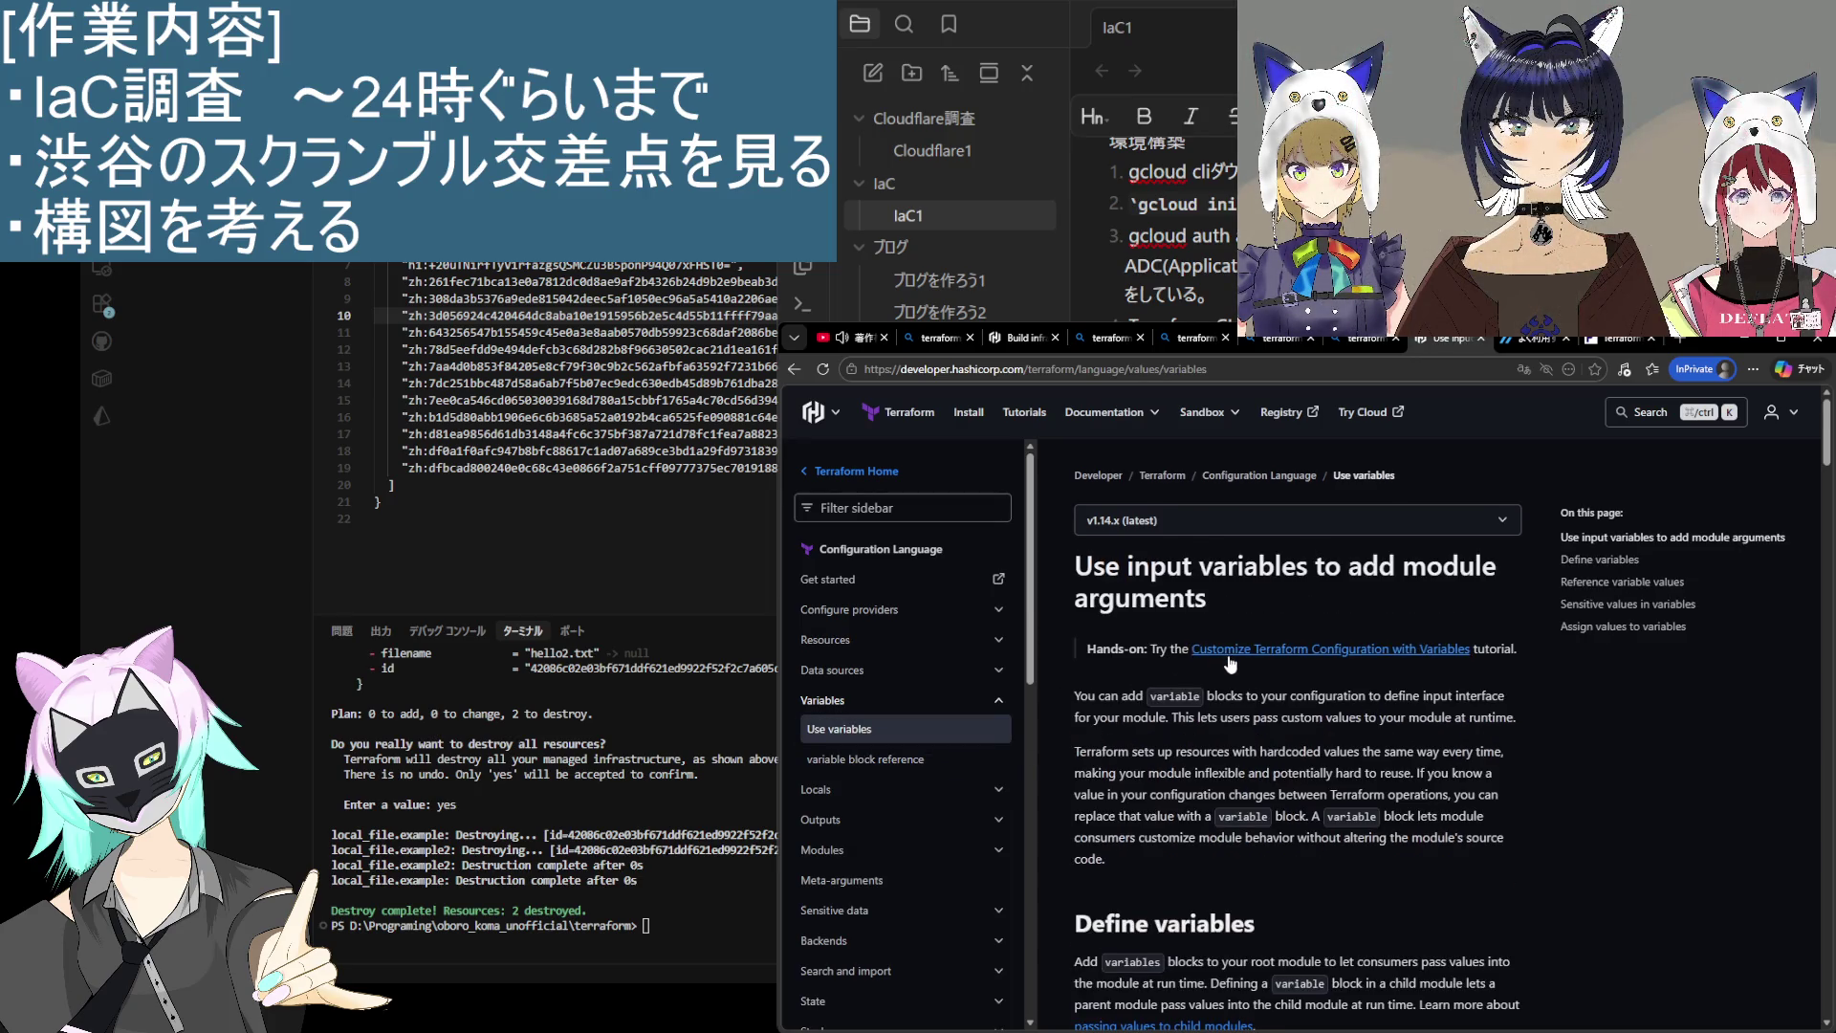
scroll(1230, 663, down, 8)
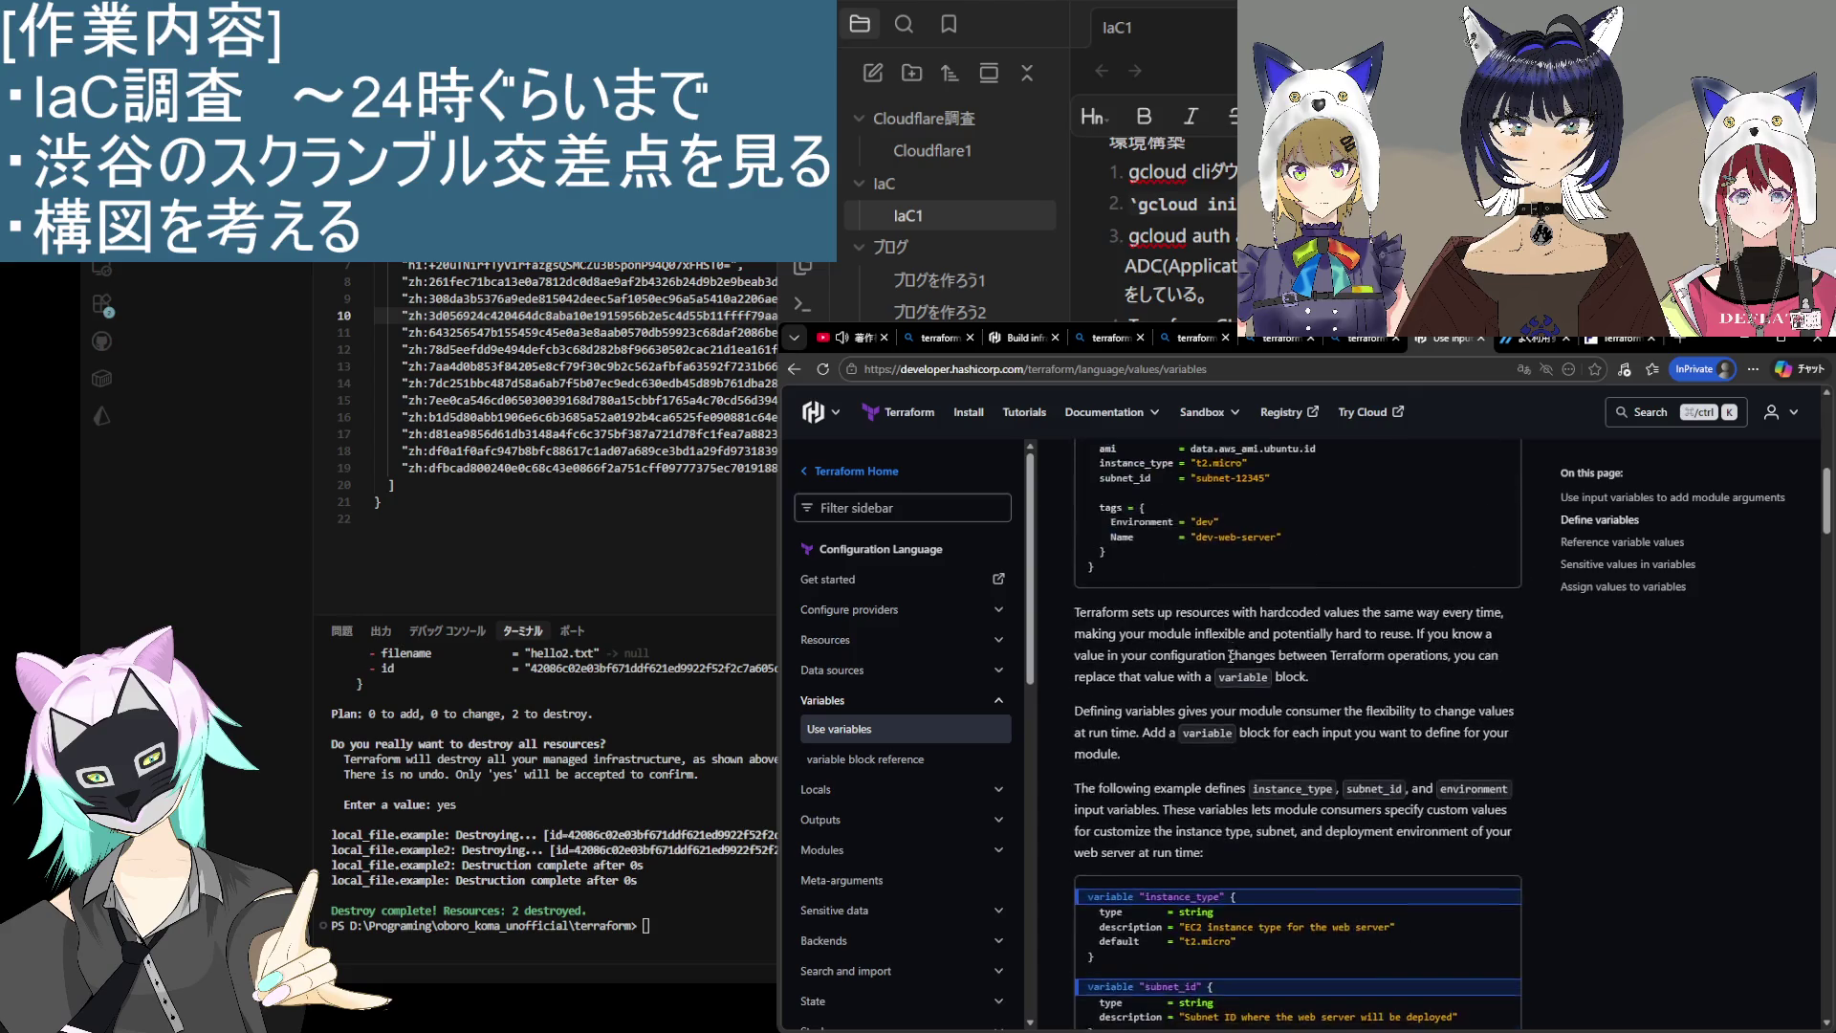
scroll(1230, 655, down, 5)
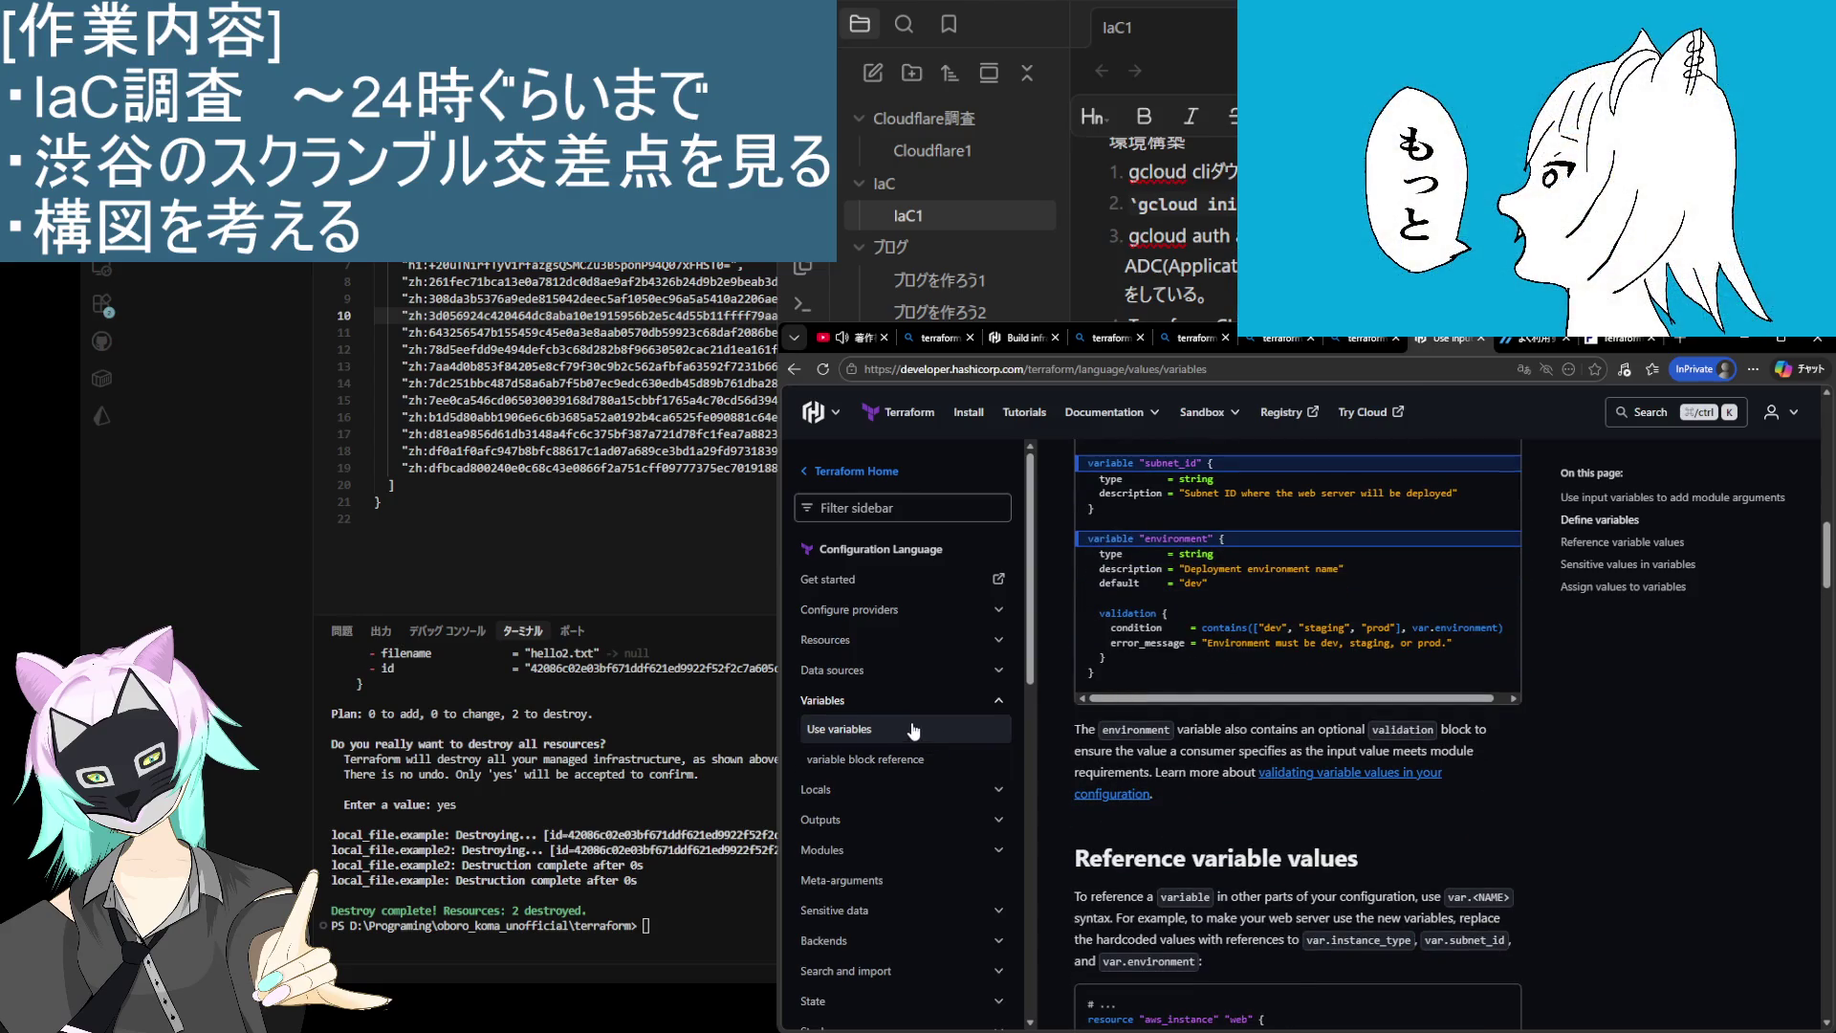
Step: Collapse the Variables section, visit the Terraform home page, and return to Use variables
click(994, 701)
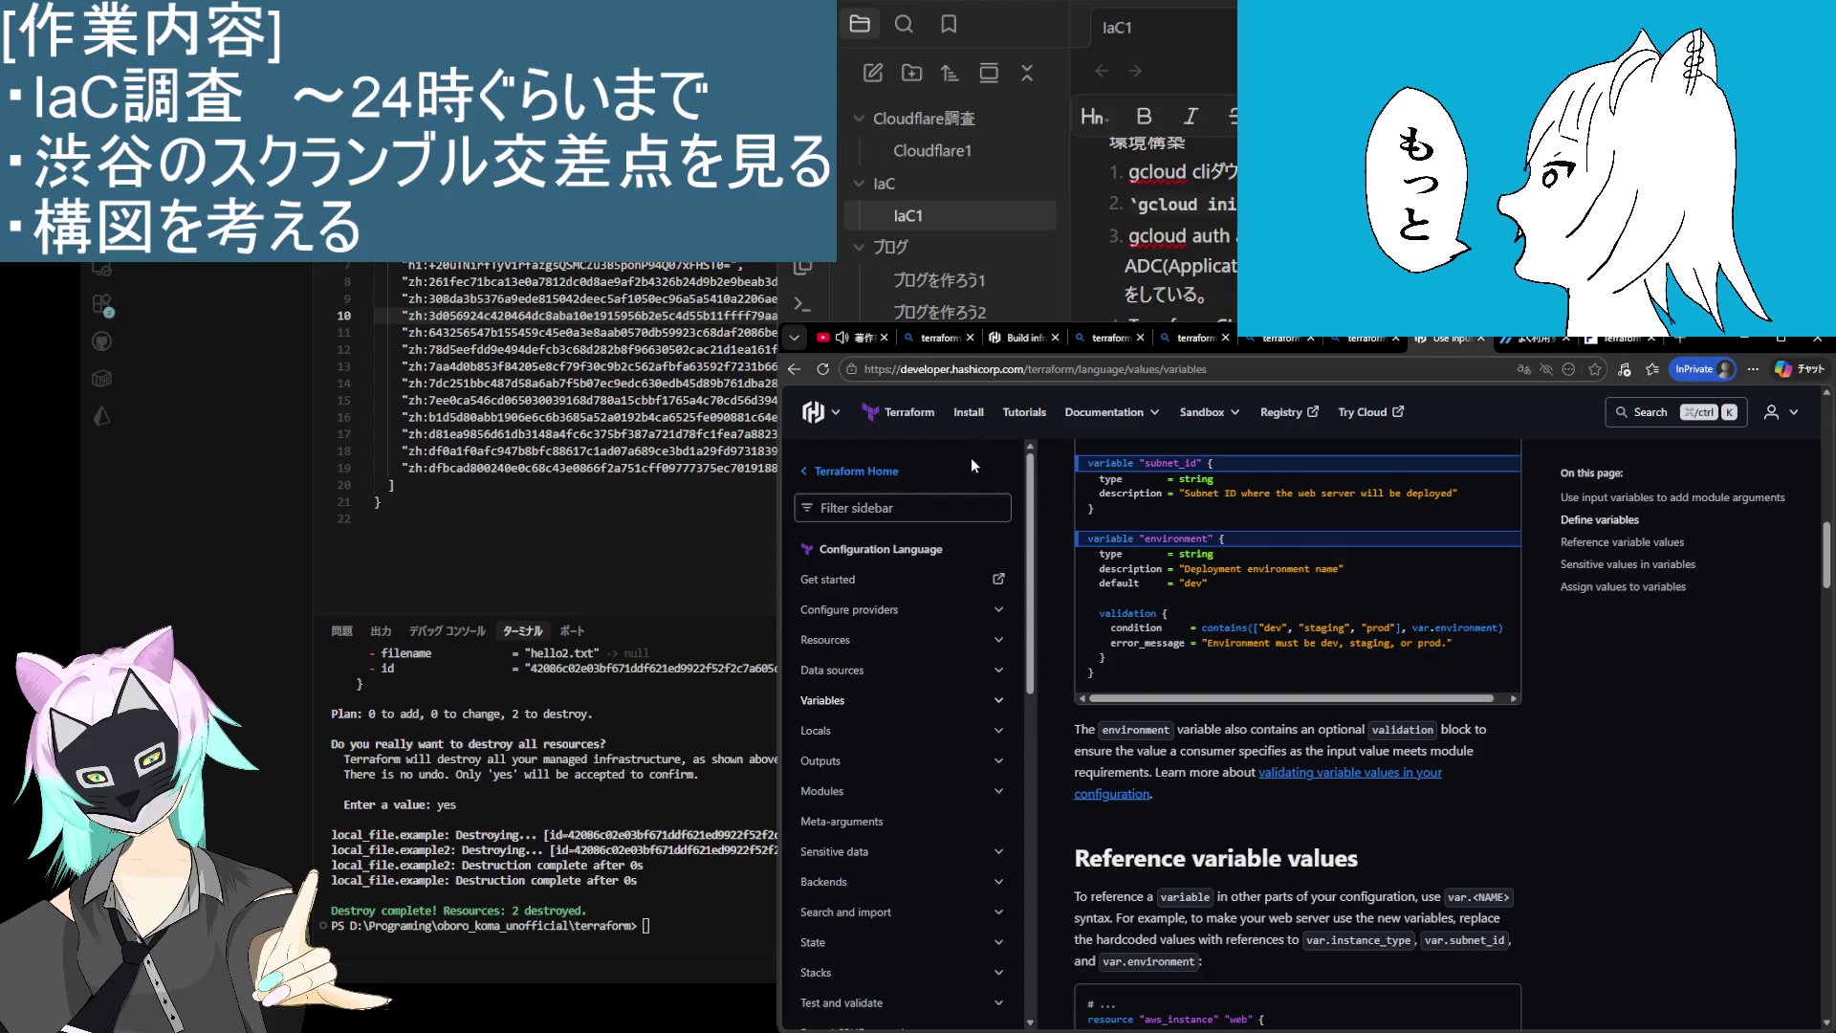
scroll(1312, 616, up, 10)
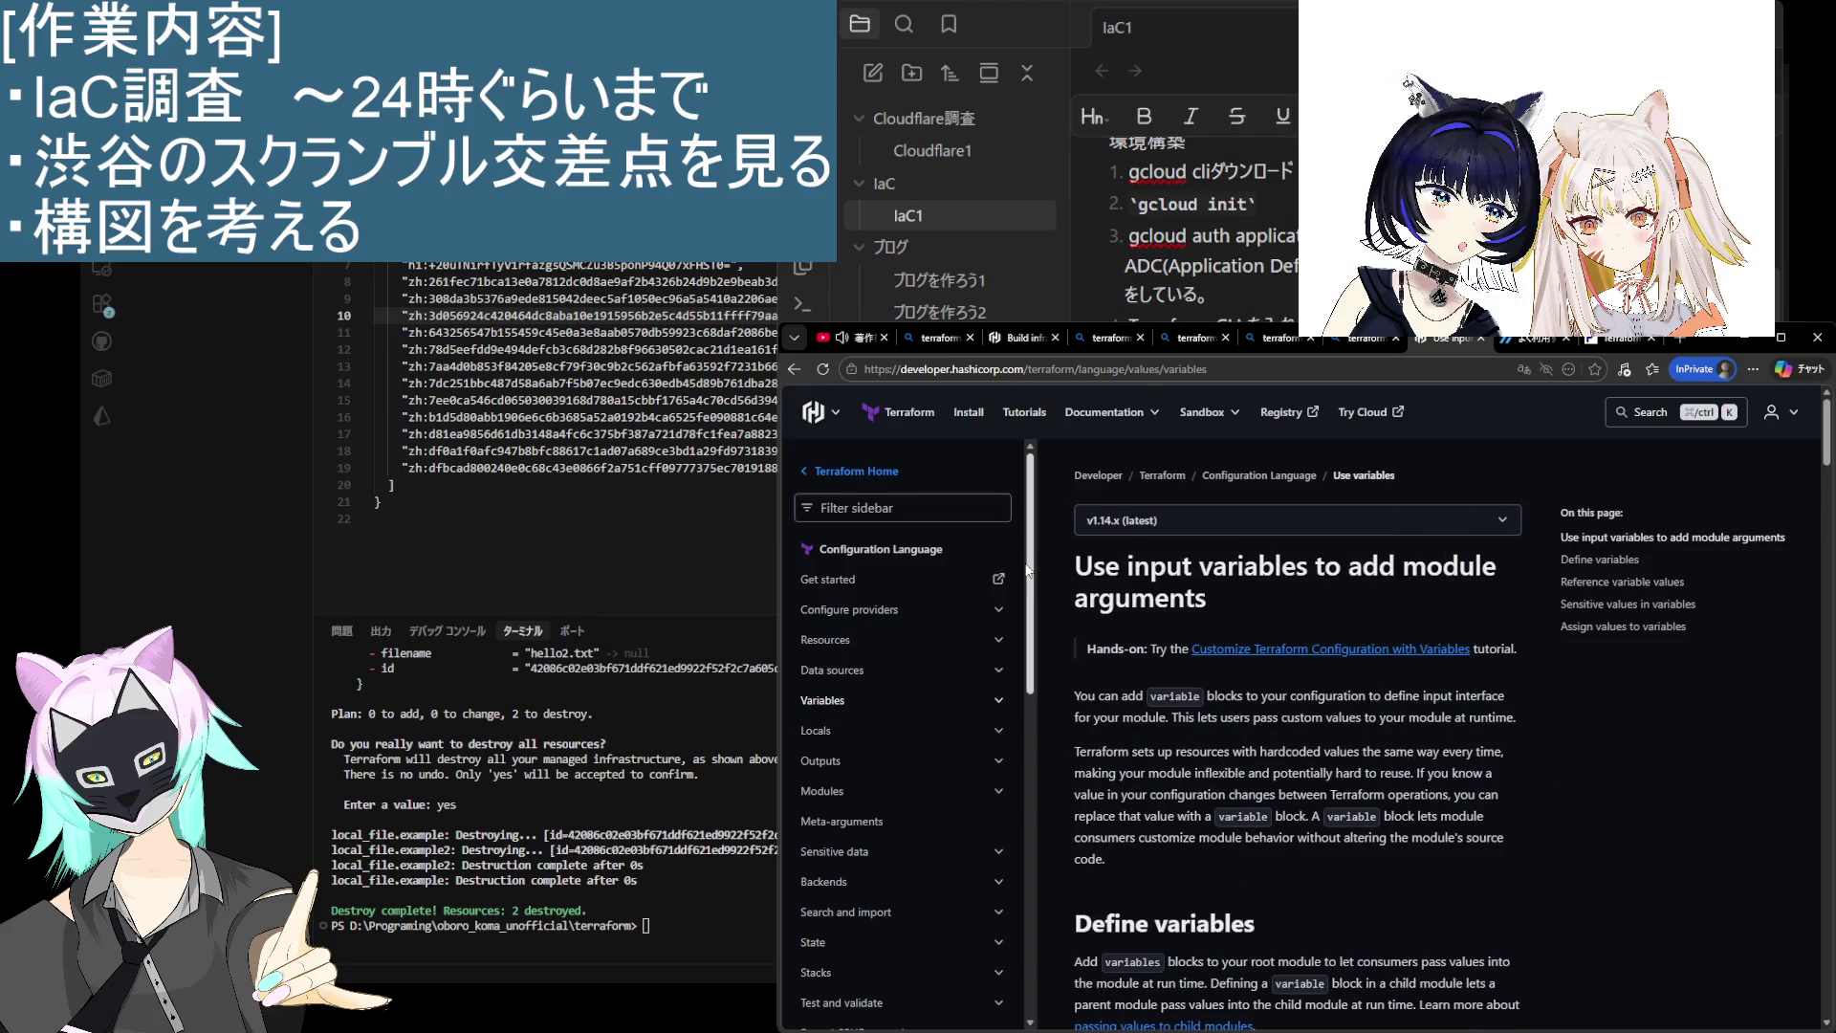
click(911, 413)
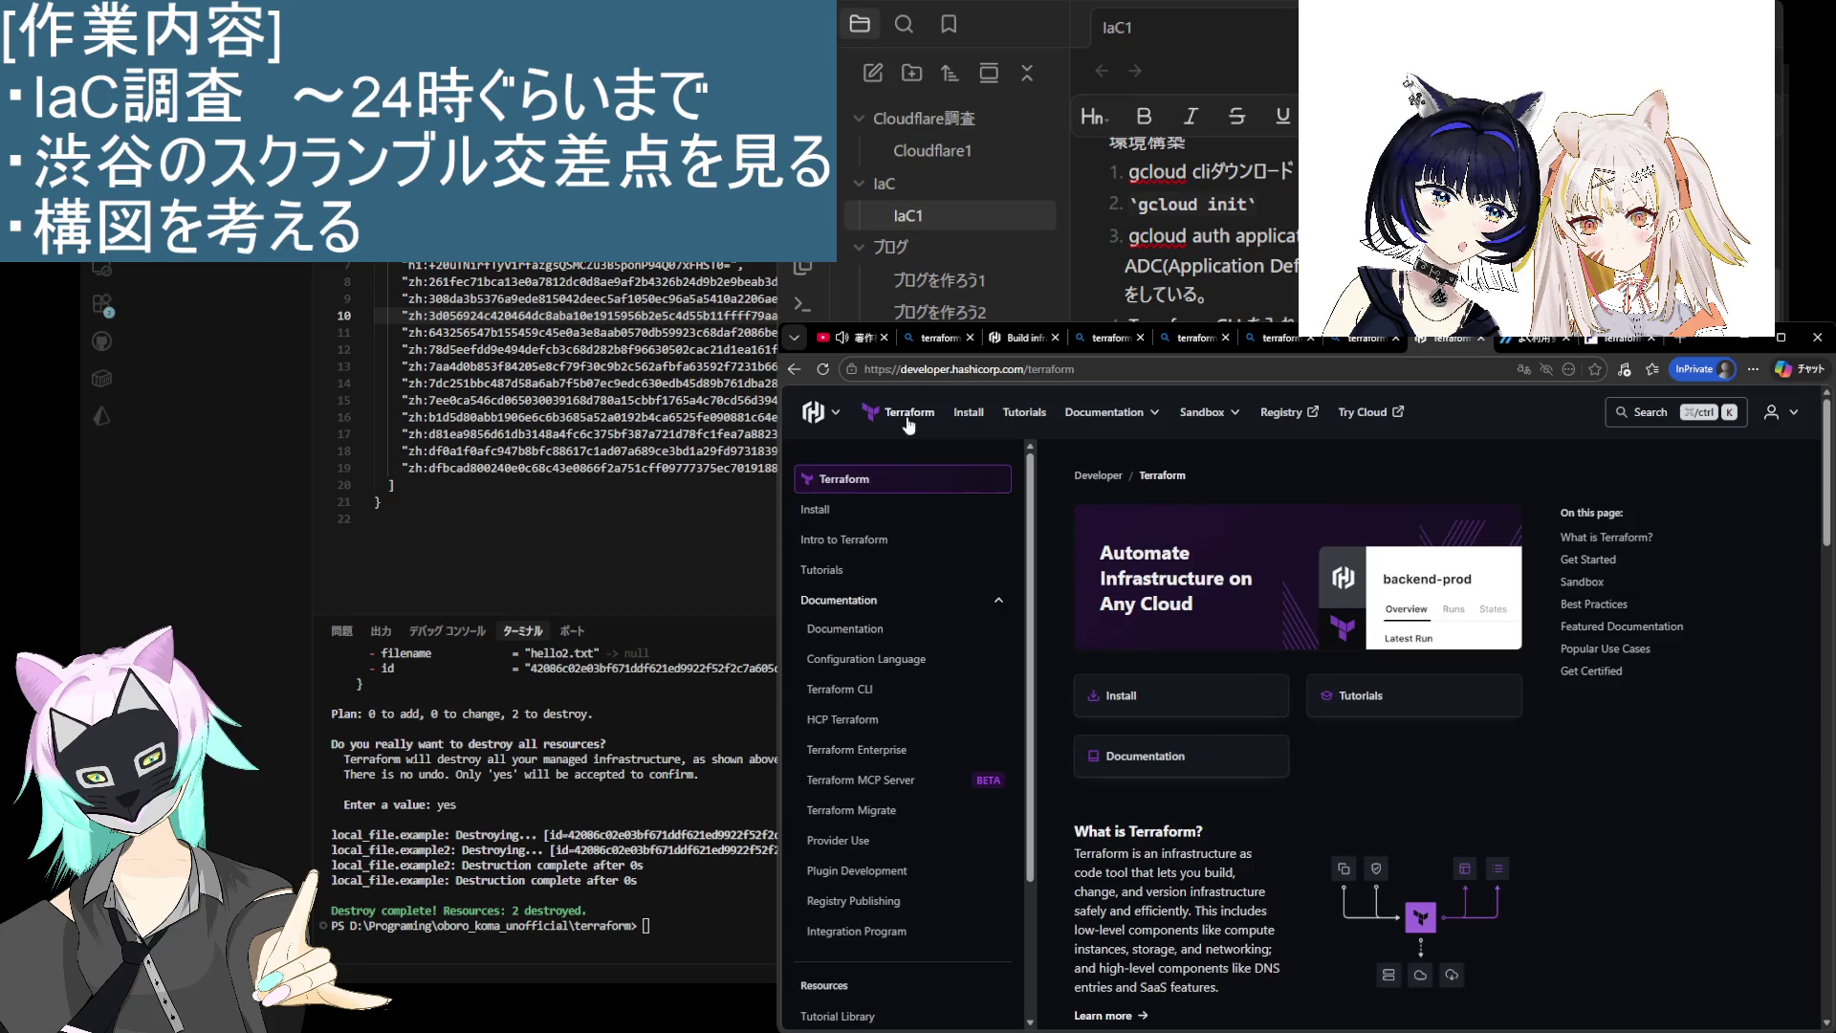
scroll(897, 660, down, 2)
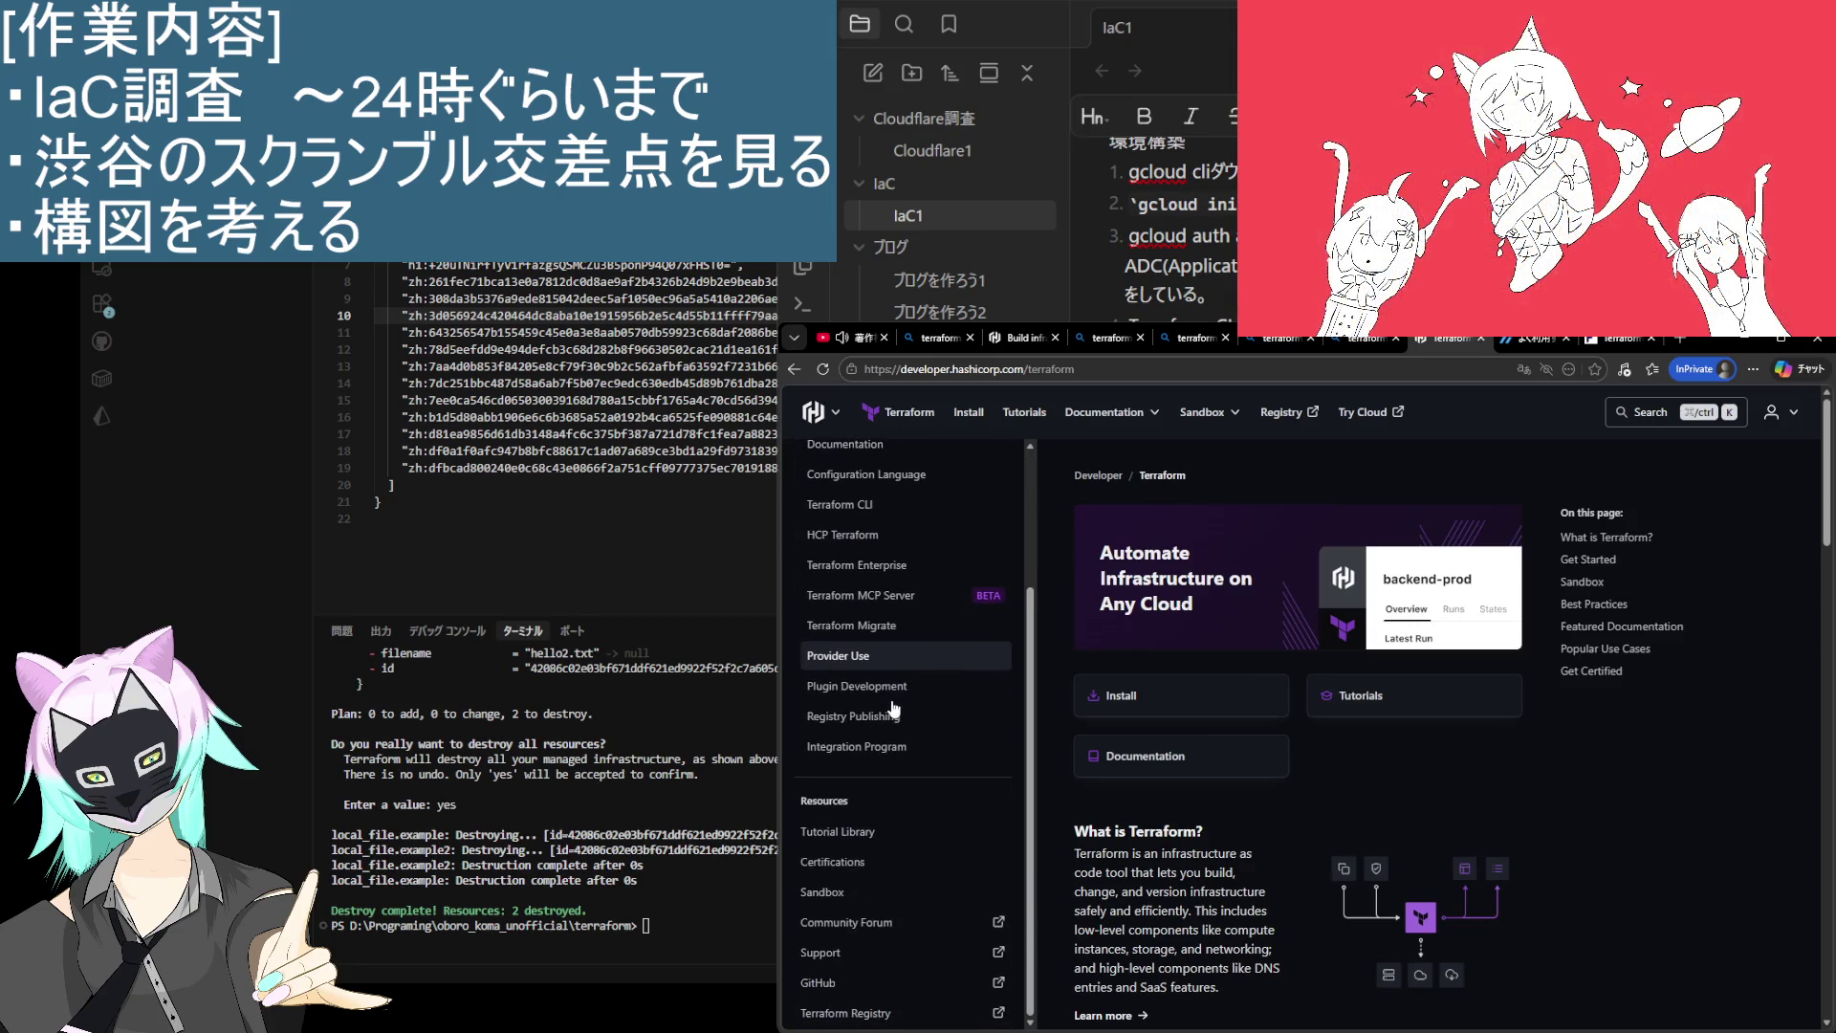
scroll(892, 698, up, 2)
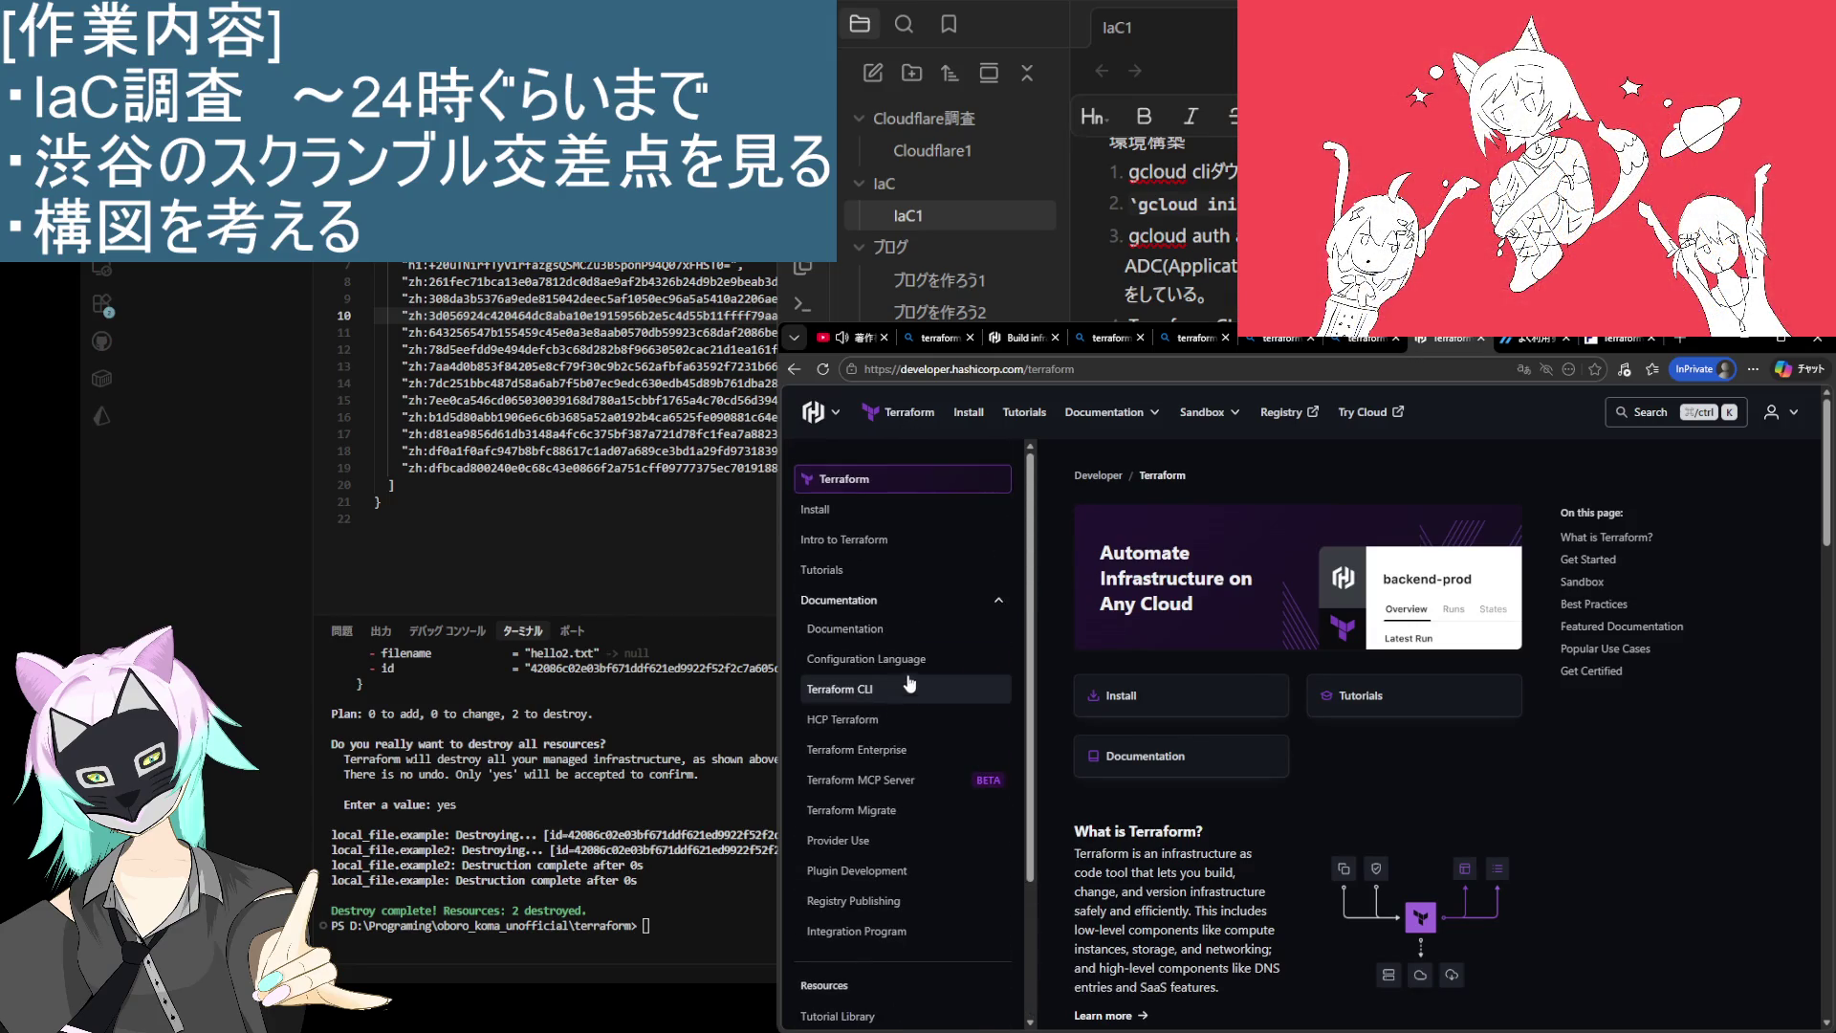
key(alt+Left)
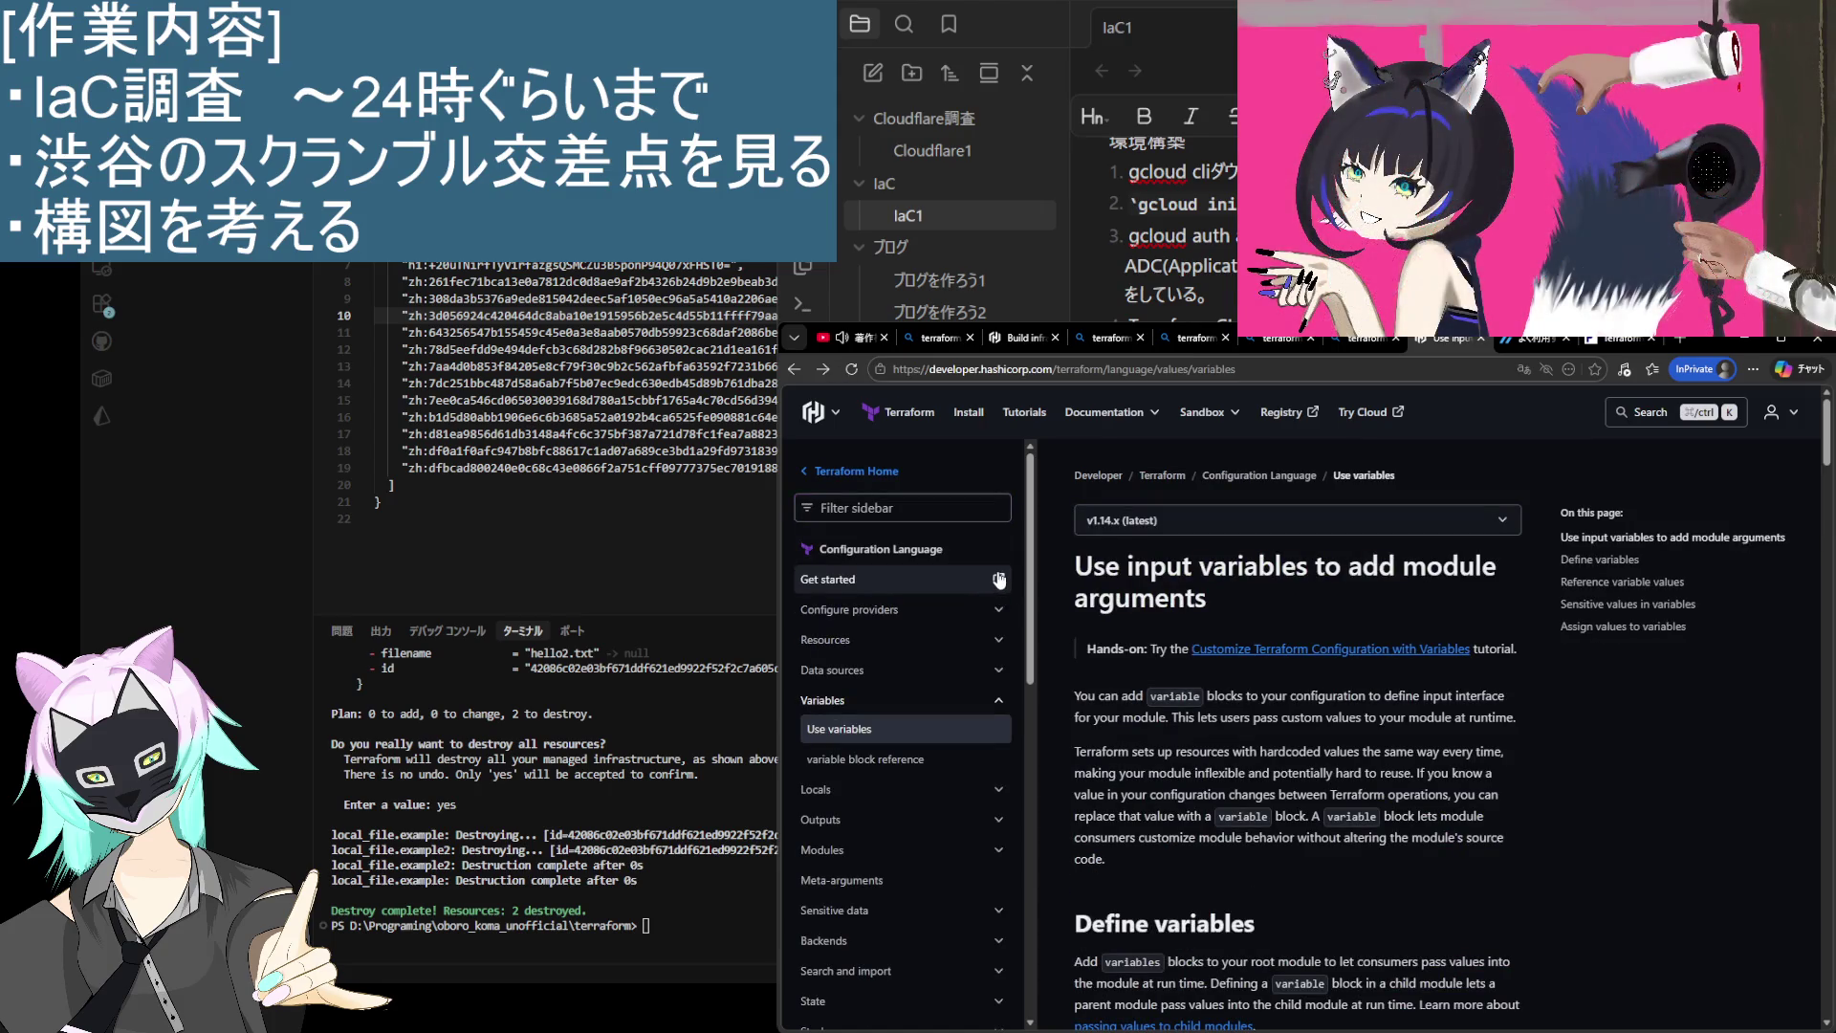
Step: Browse the Terraform Language overview and file function reference, ending on the Terraform landing page
click(862, 555)
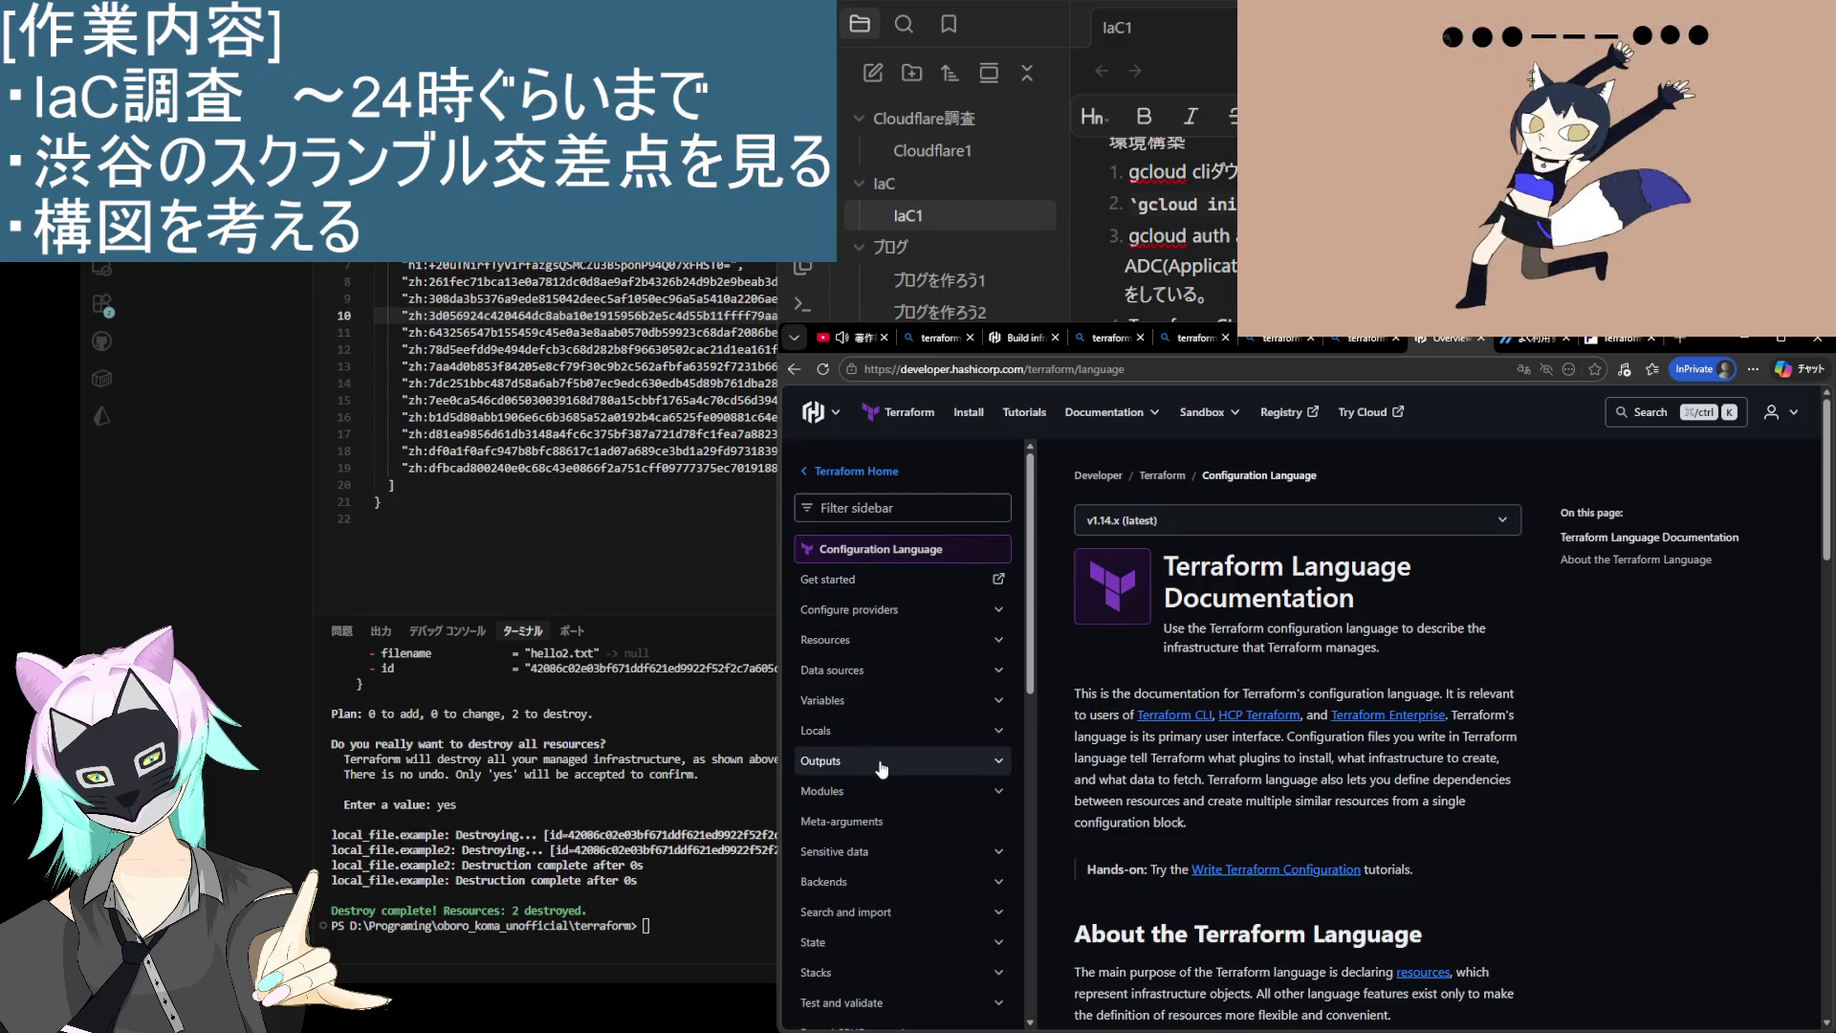
click(831, 700)
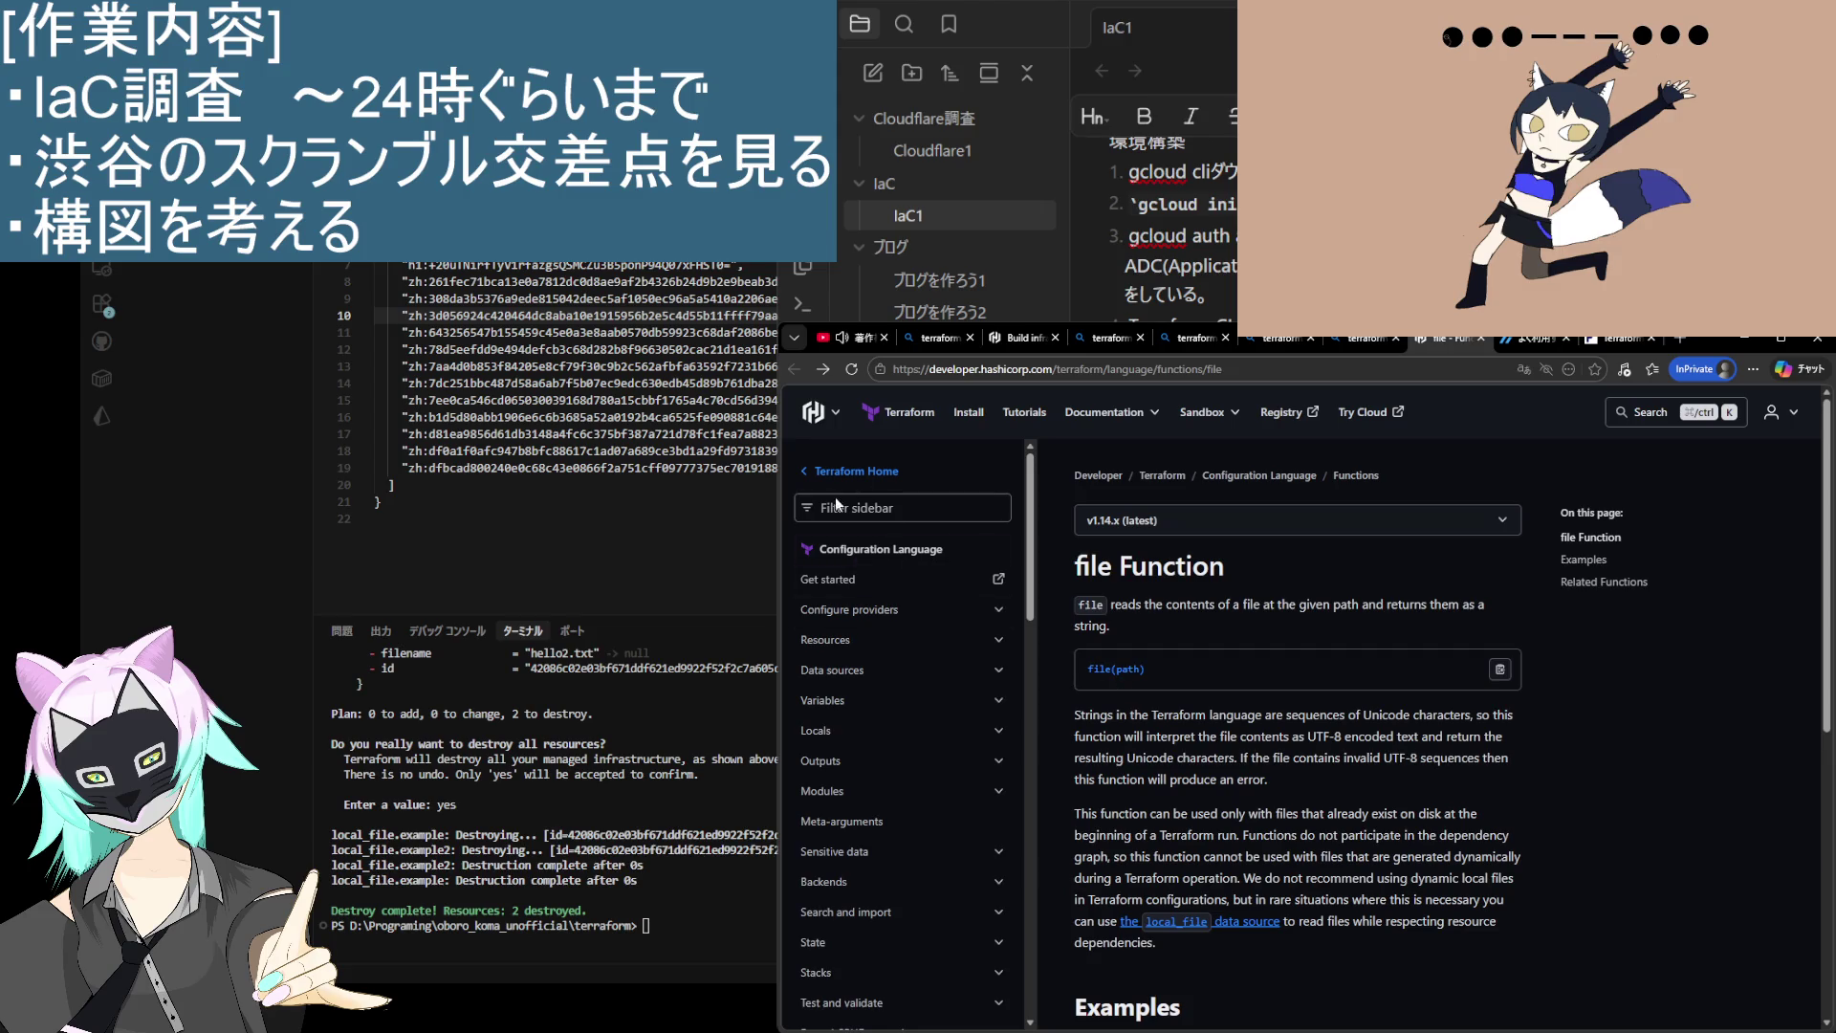
click(894, 417)
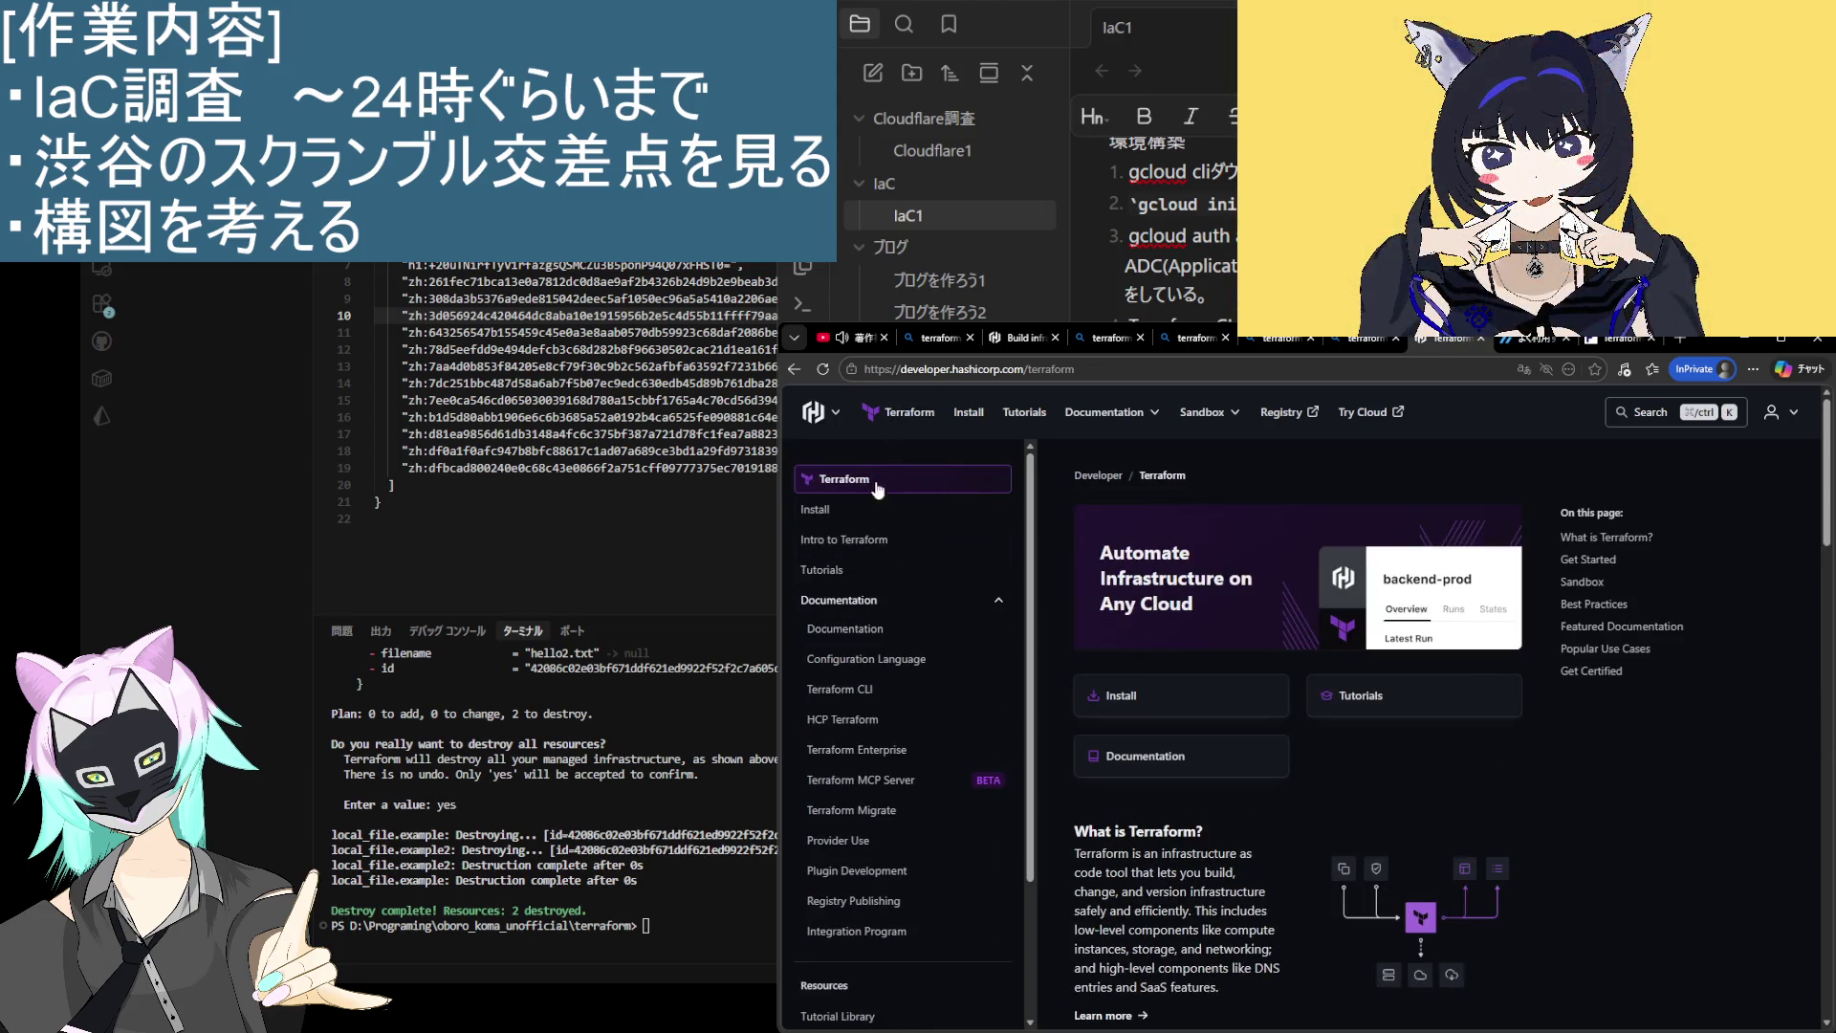
scroll(846, 631, down, 2)
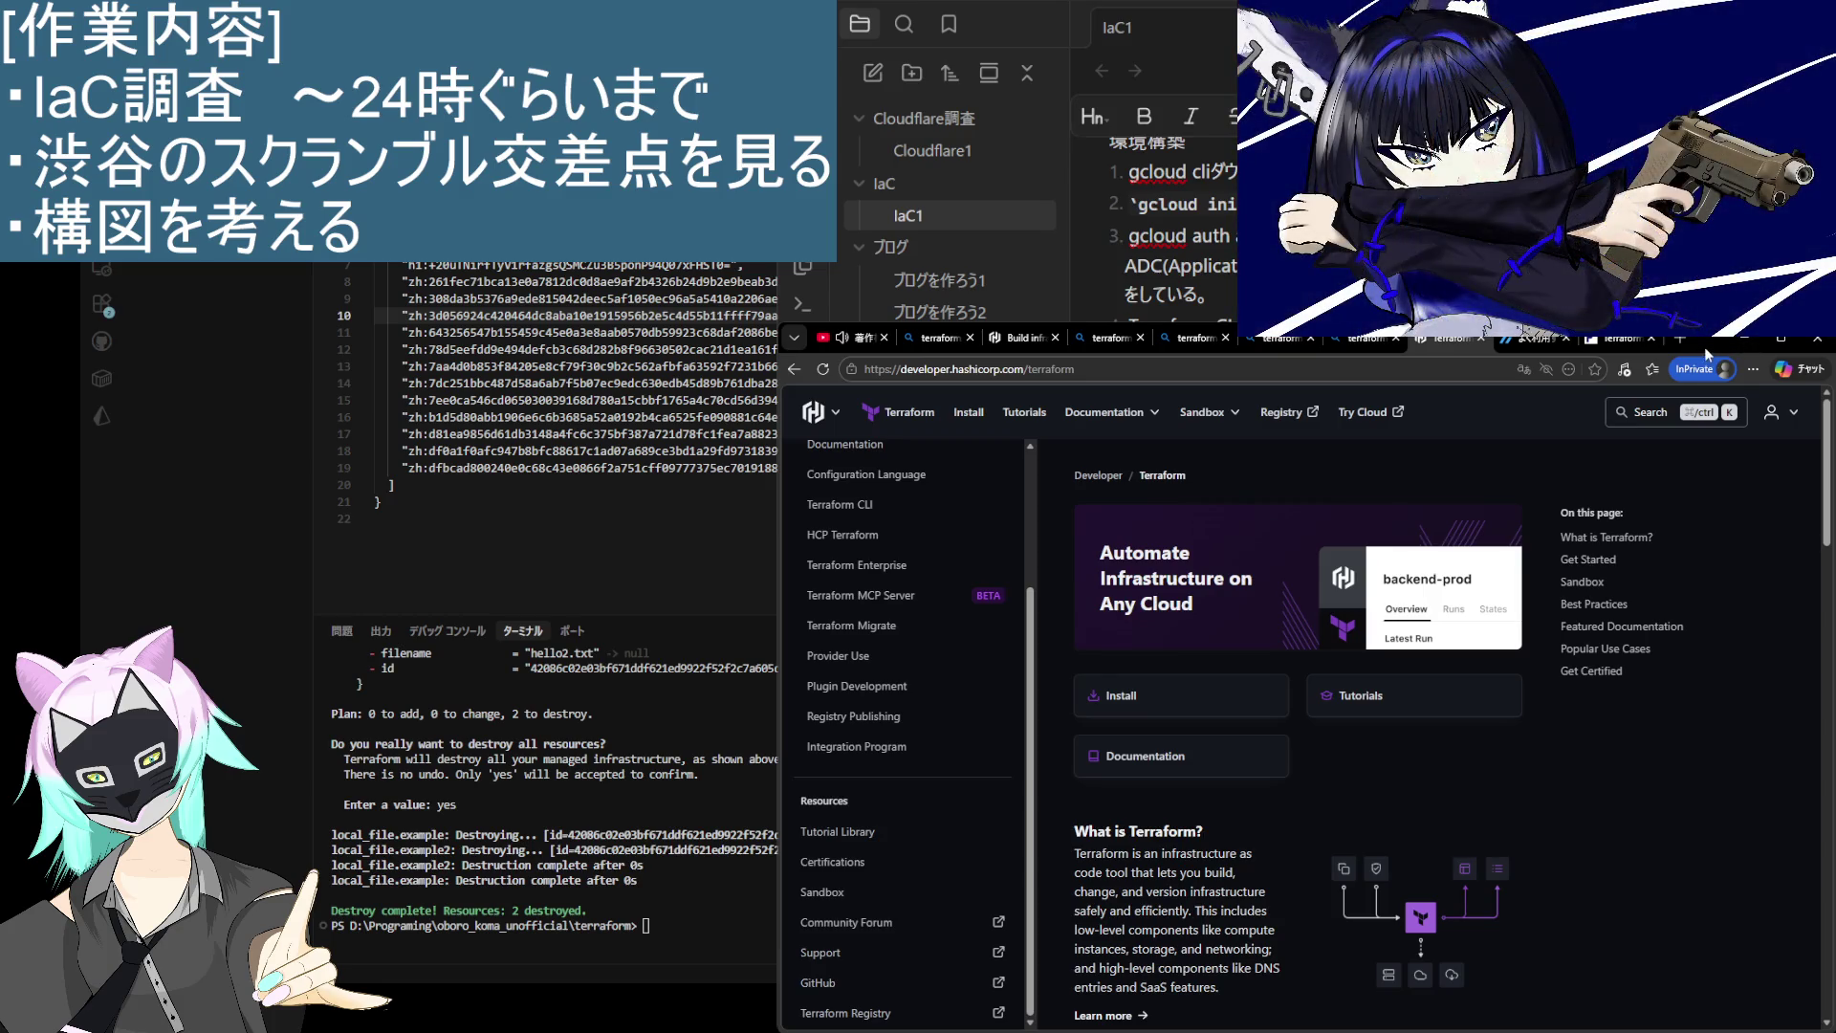
scroll(840, 635, up, 2)
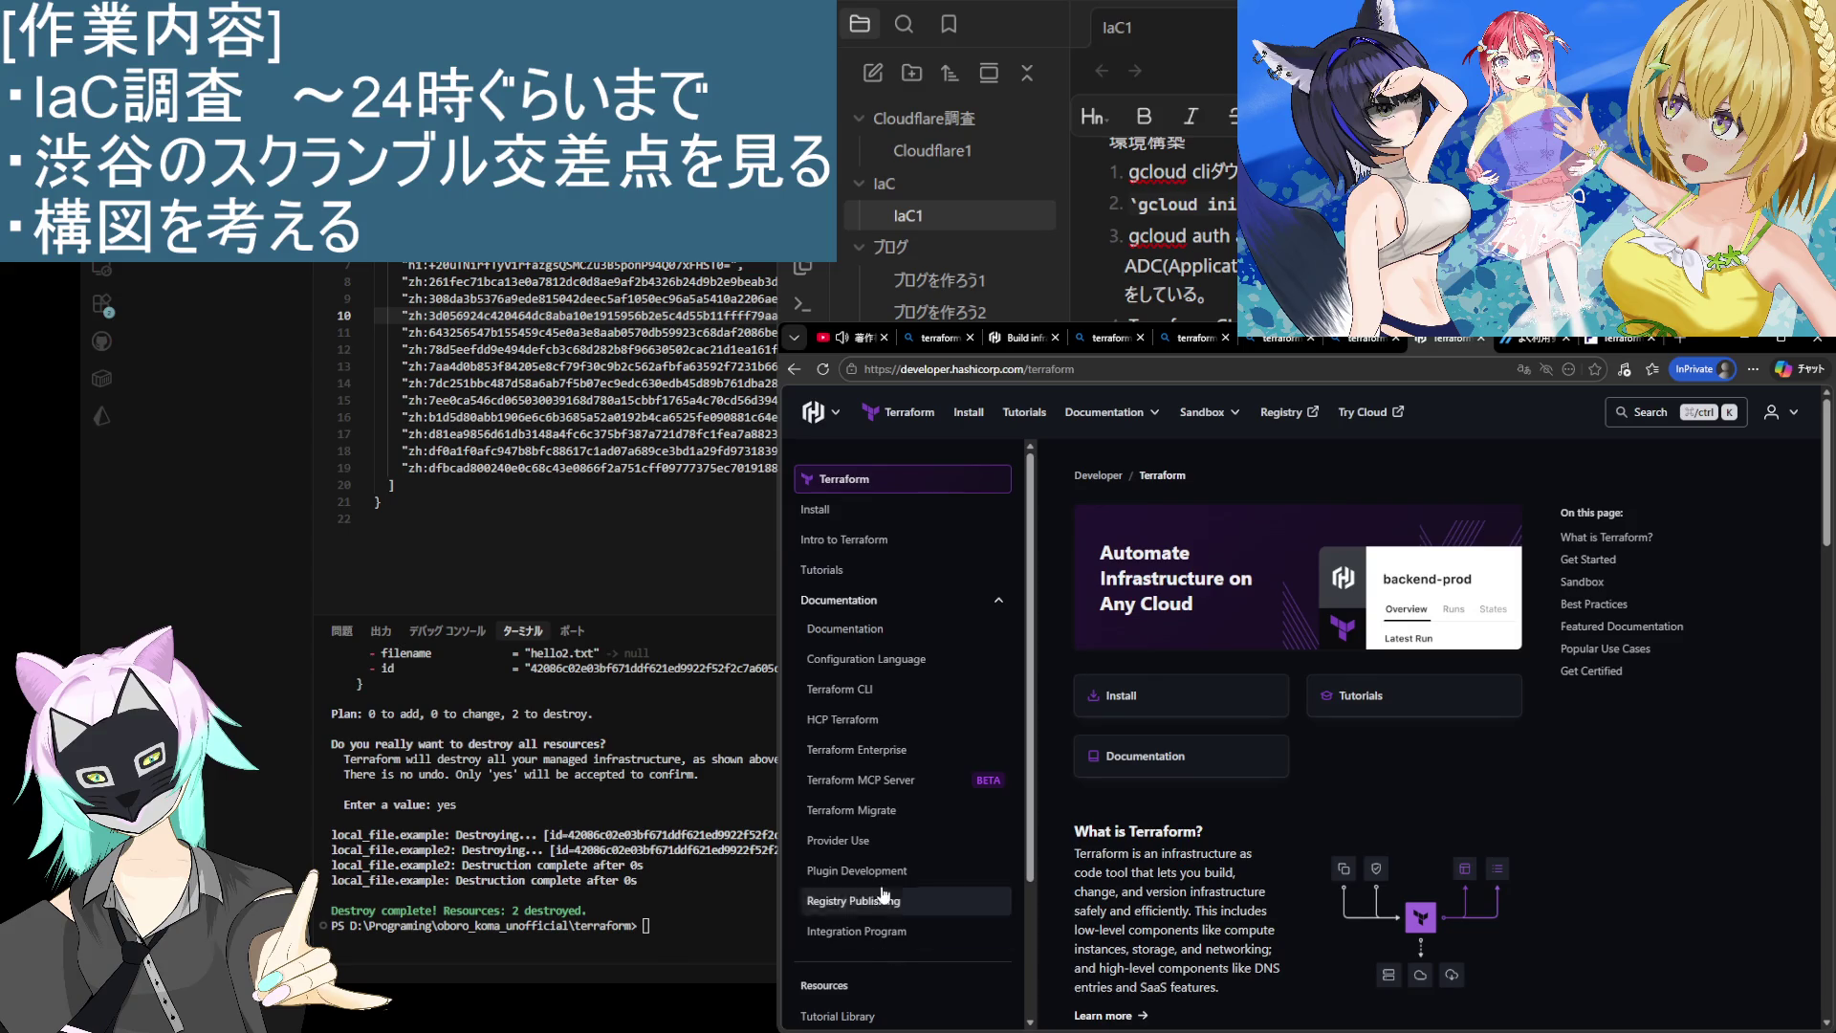
mouse_move(1165, 432)
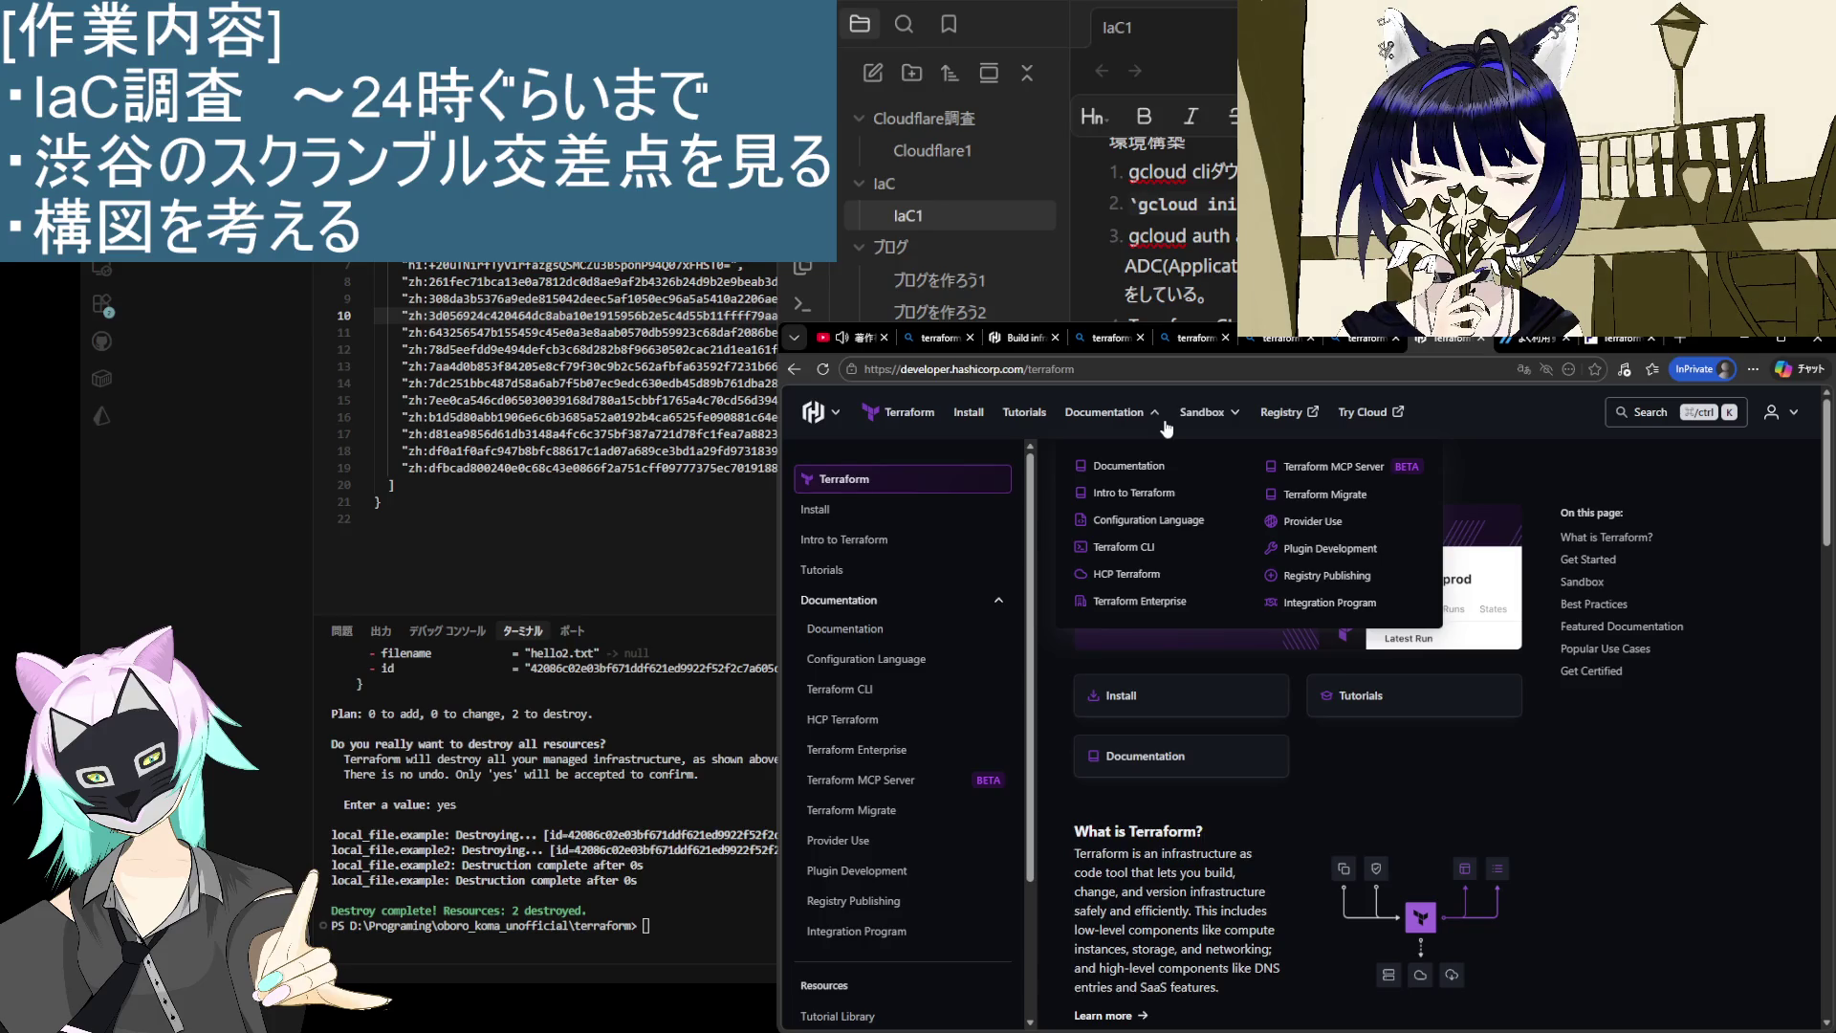
click(1115, 466)
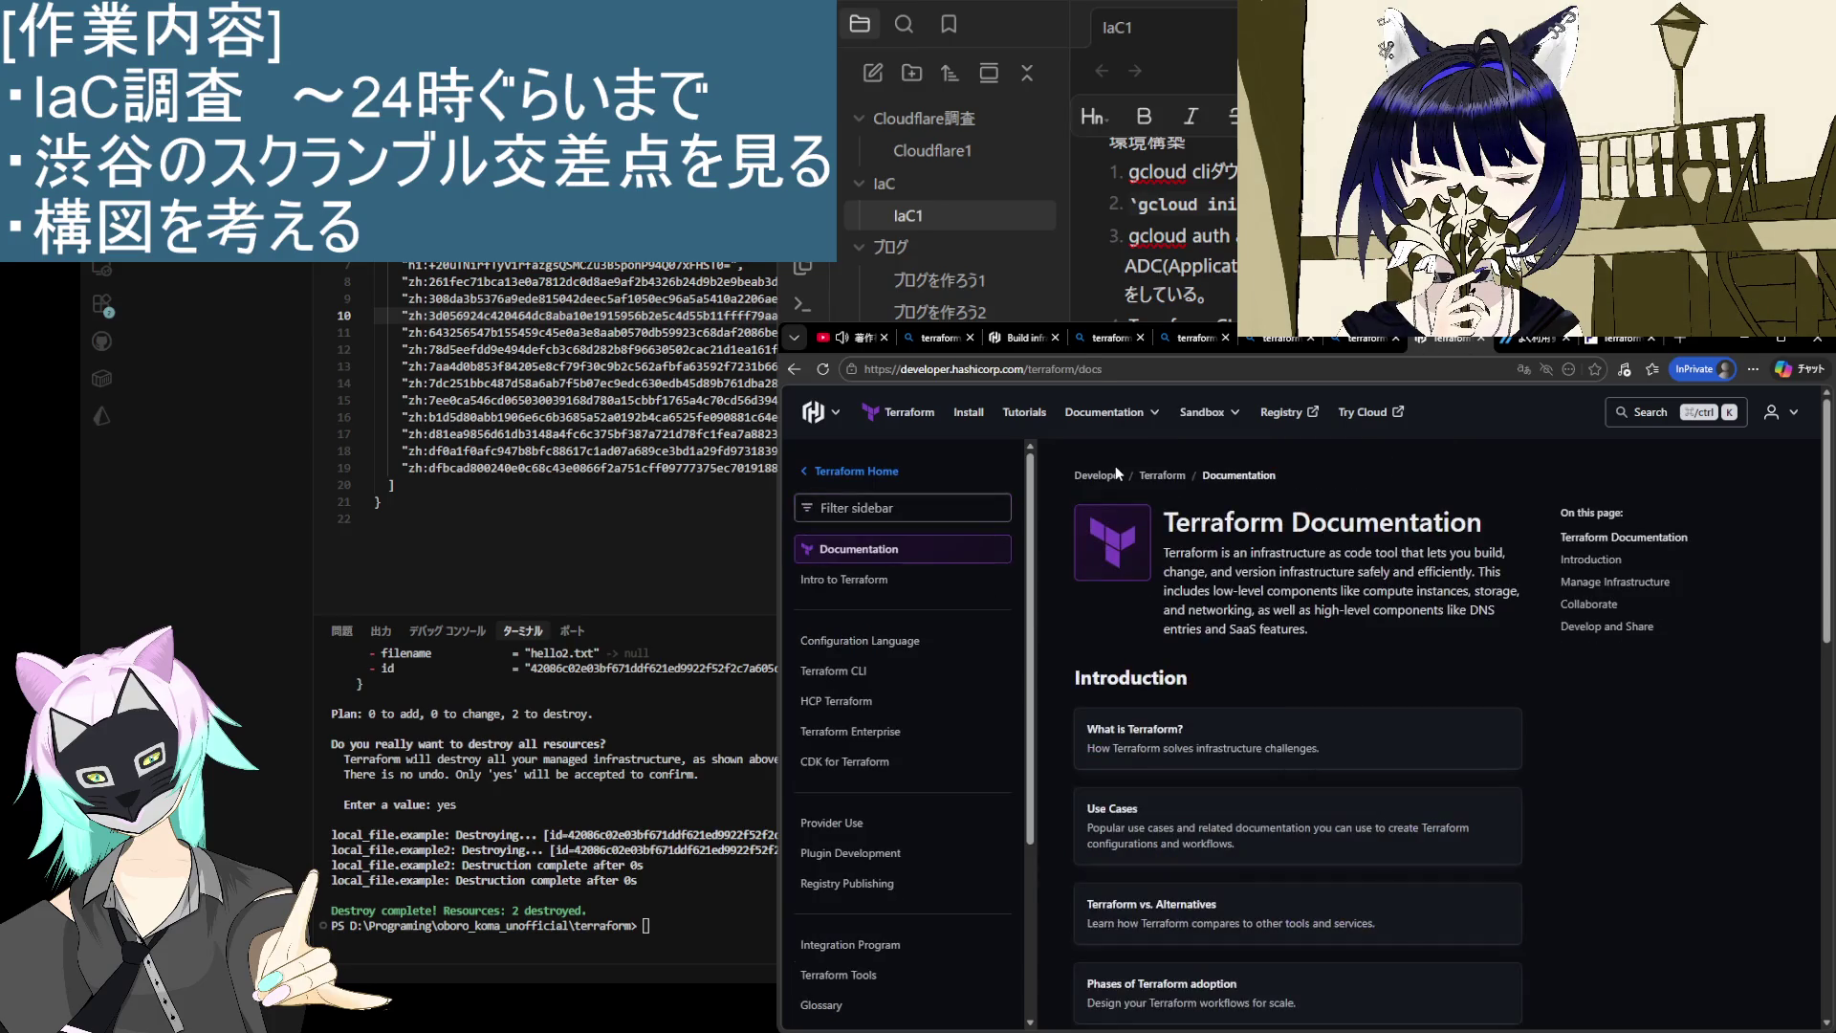
mouse_move(1200, 417)
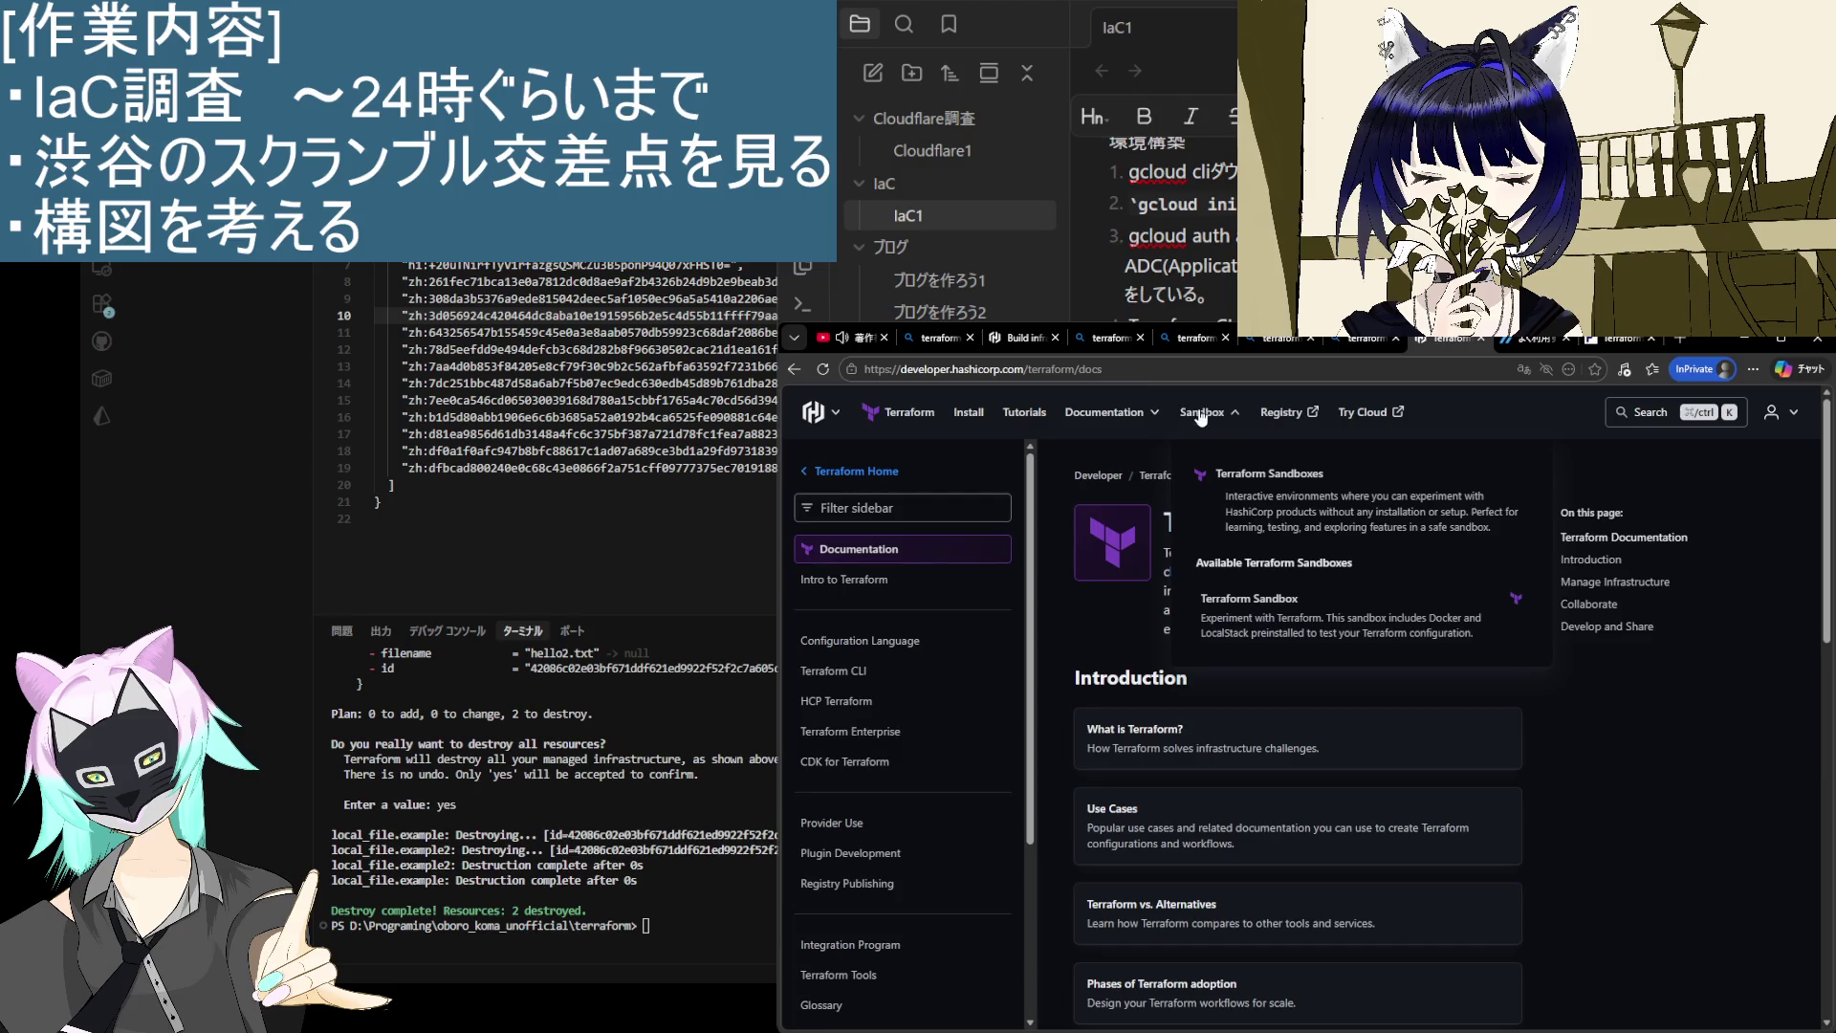
mouse_move(1105, 424)
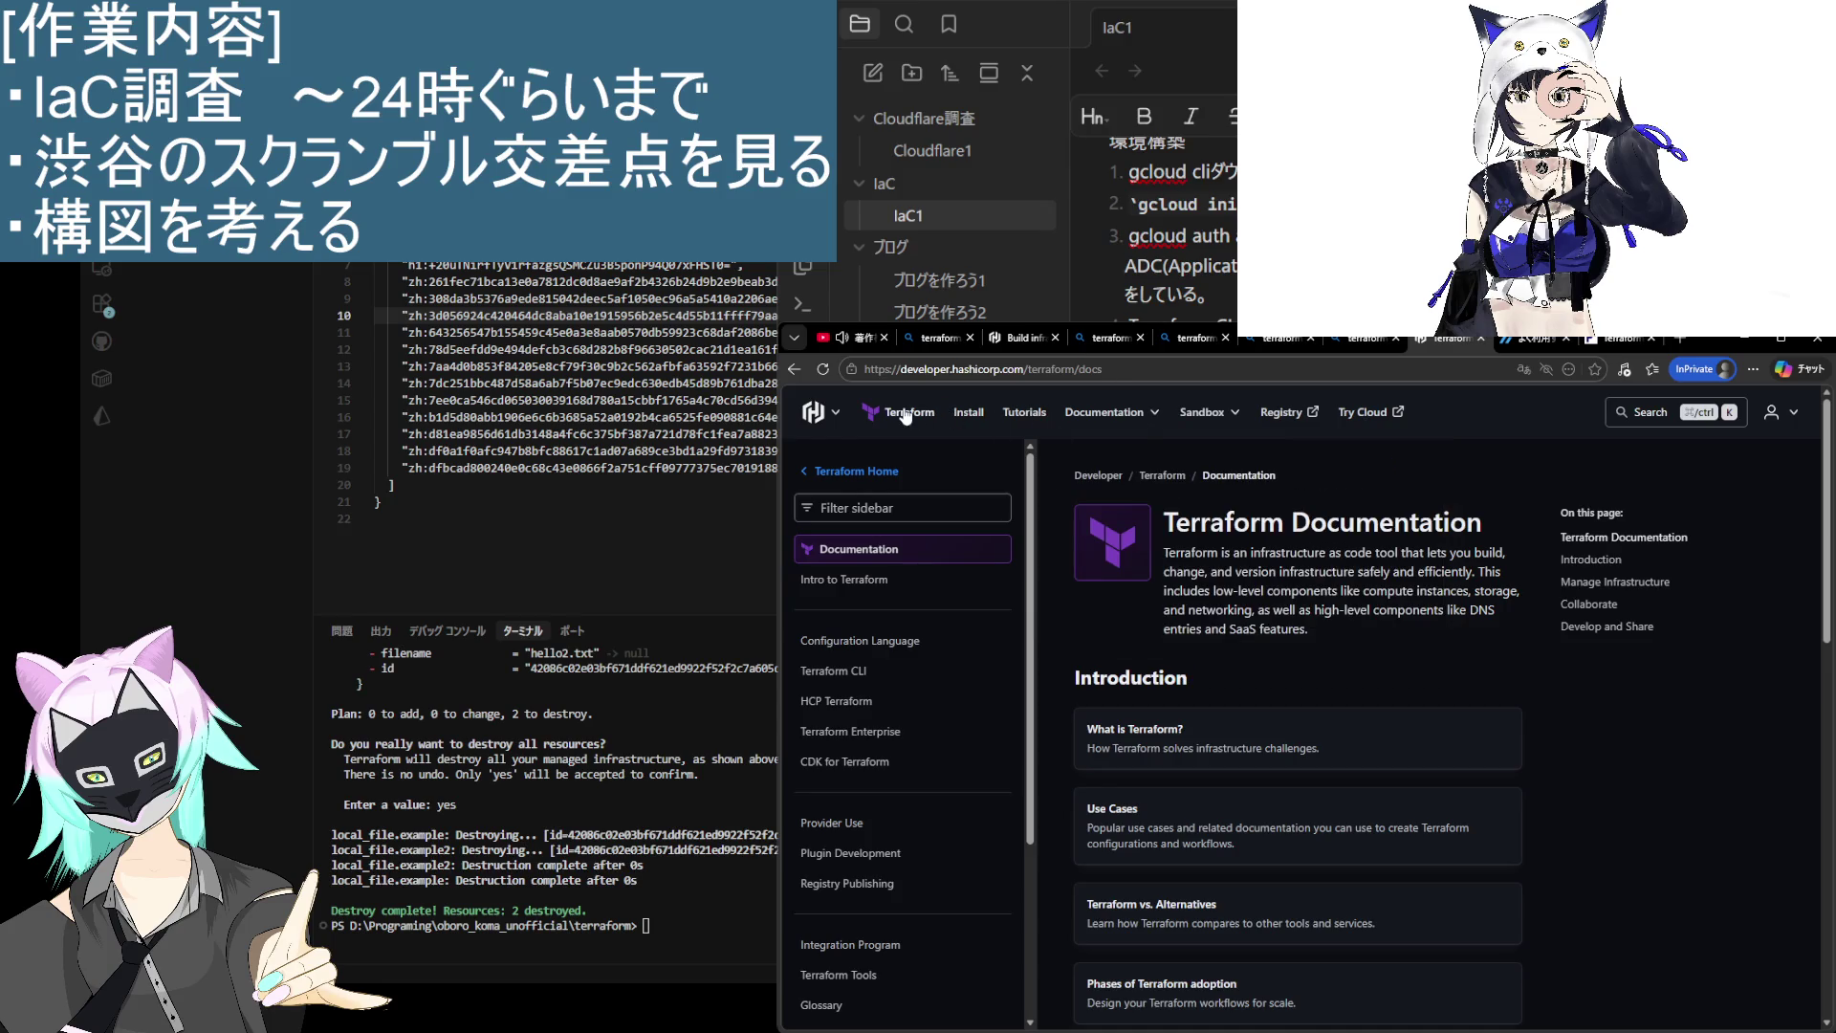
mouse_move(824, 419)
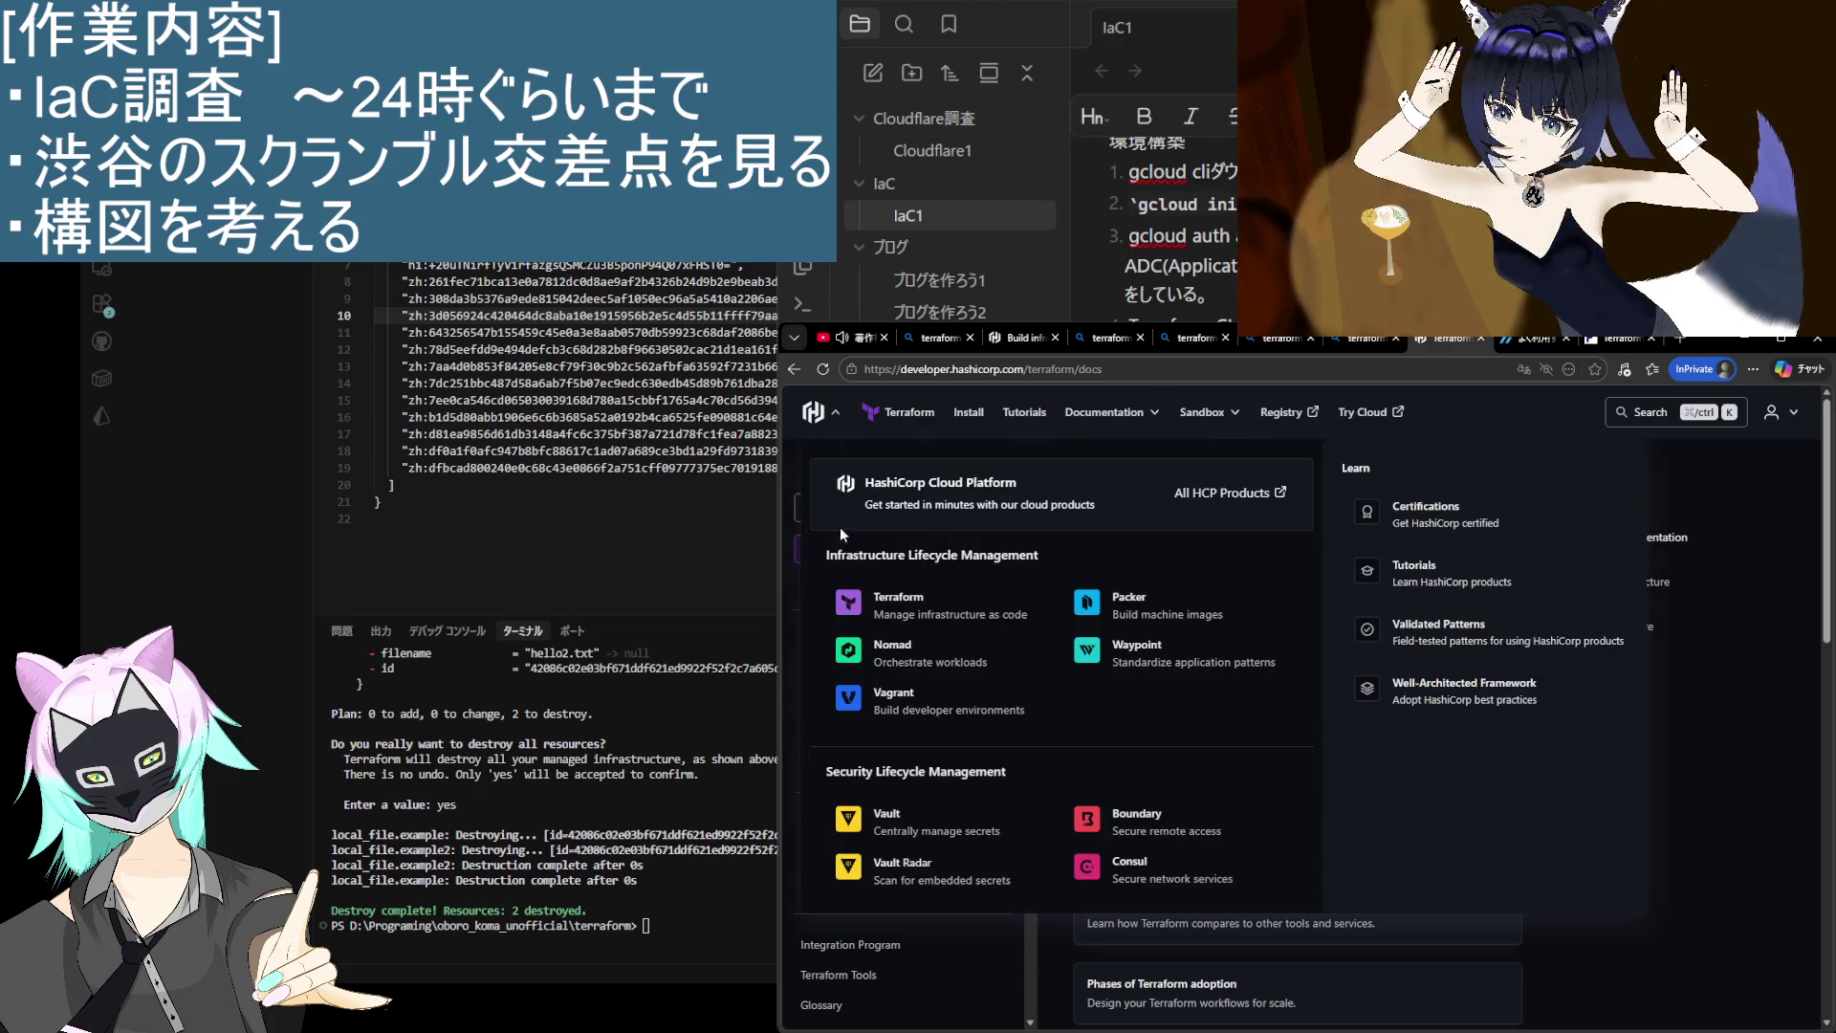
scroll(957, 713, down, 2)
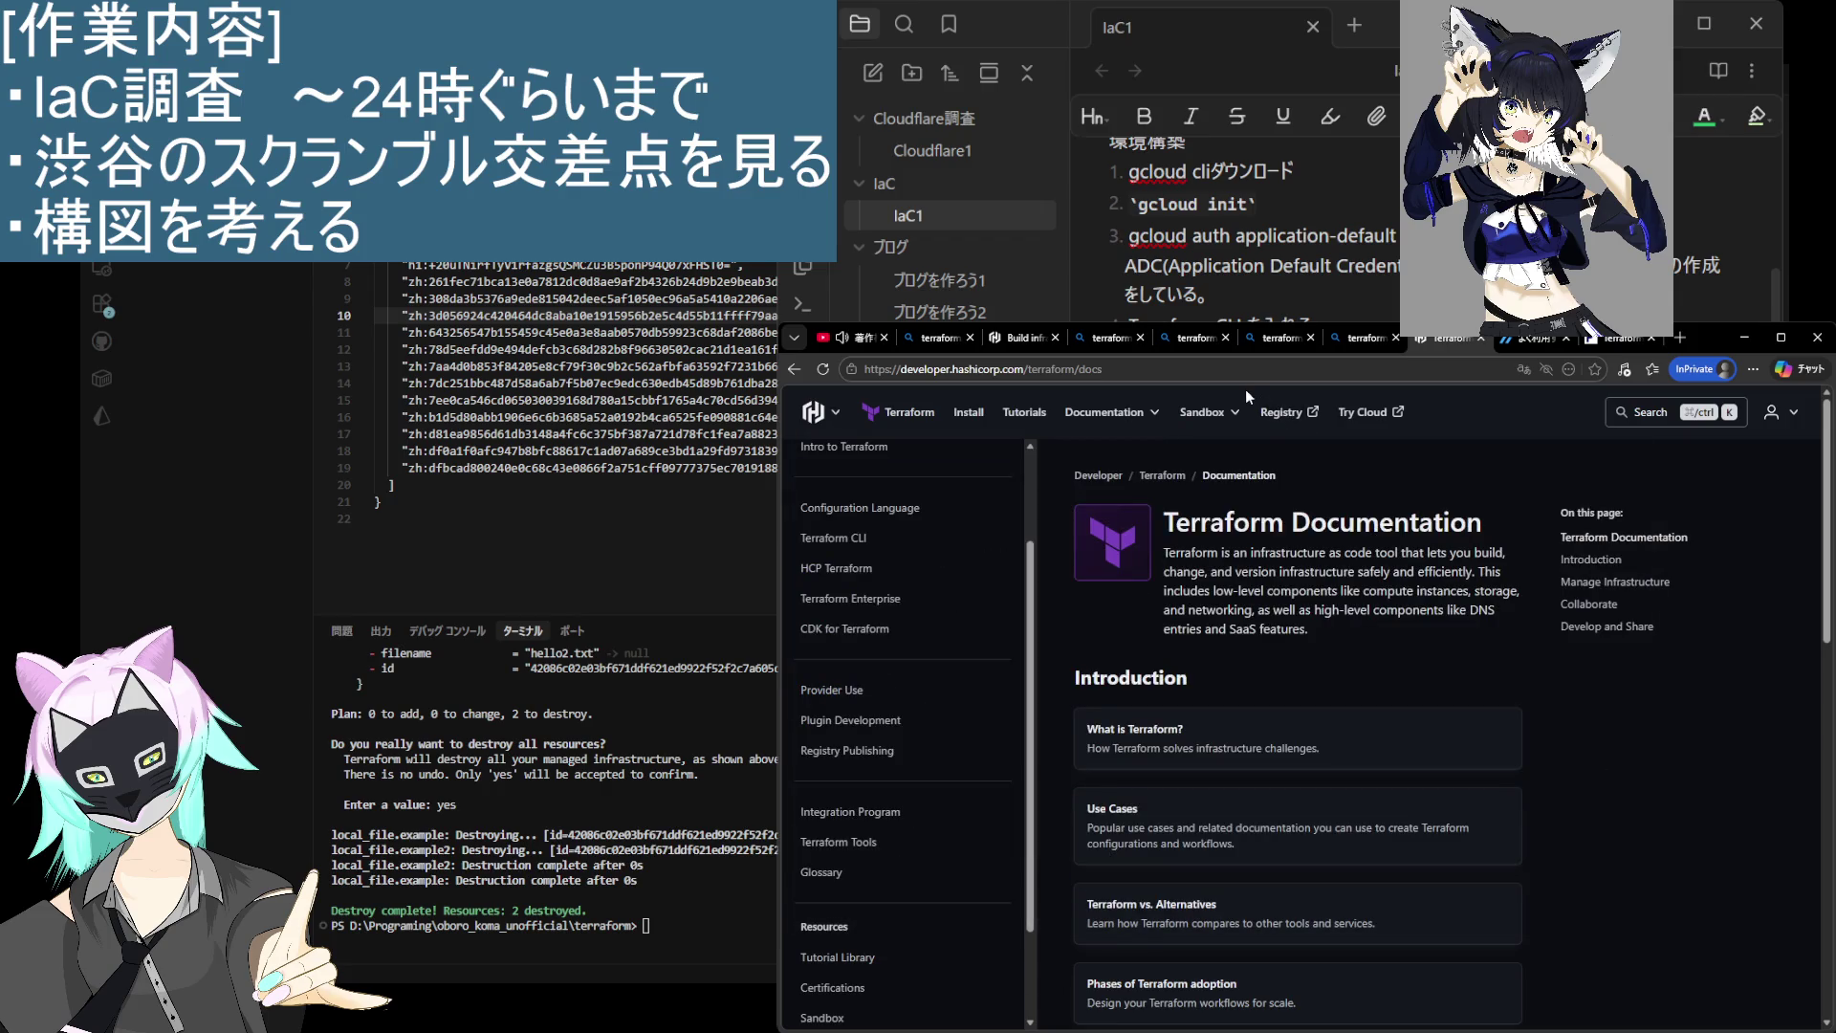
click(1202, 413)
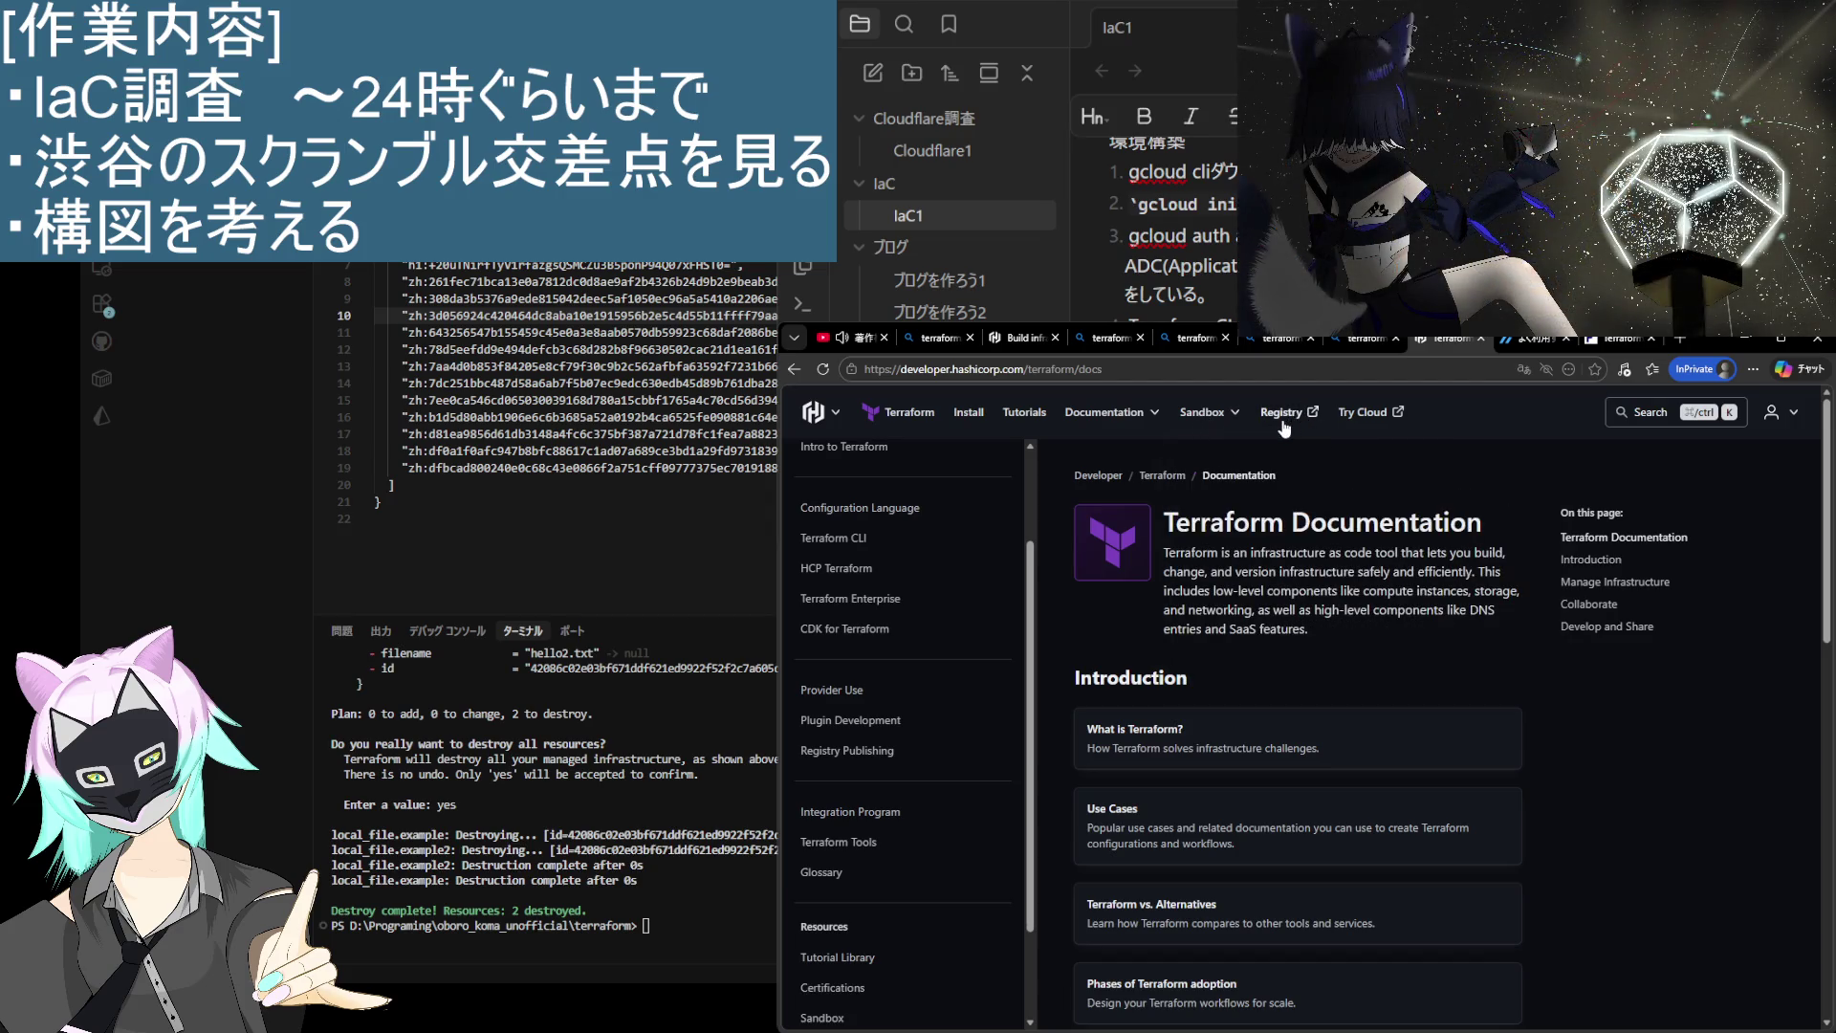
scroll(1345, 702, down, 10)
scroll(1345, 702, down, 2)
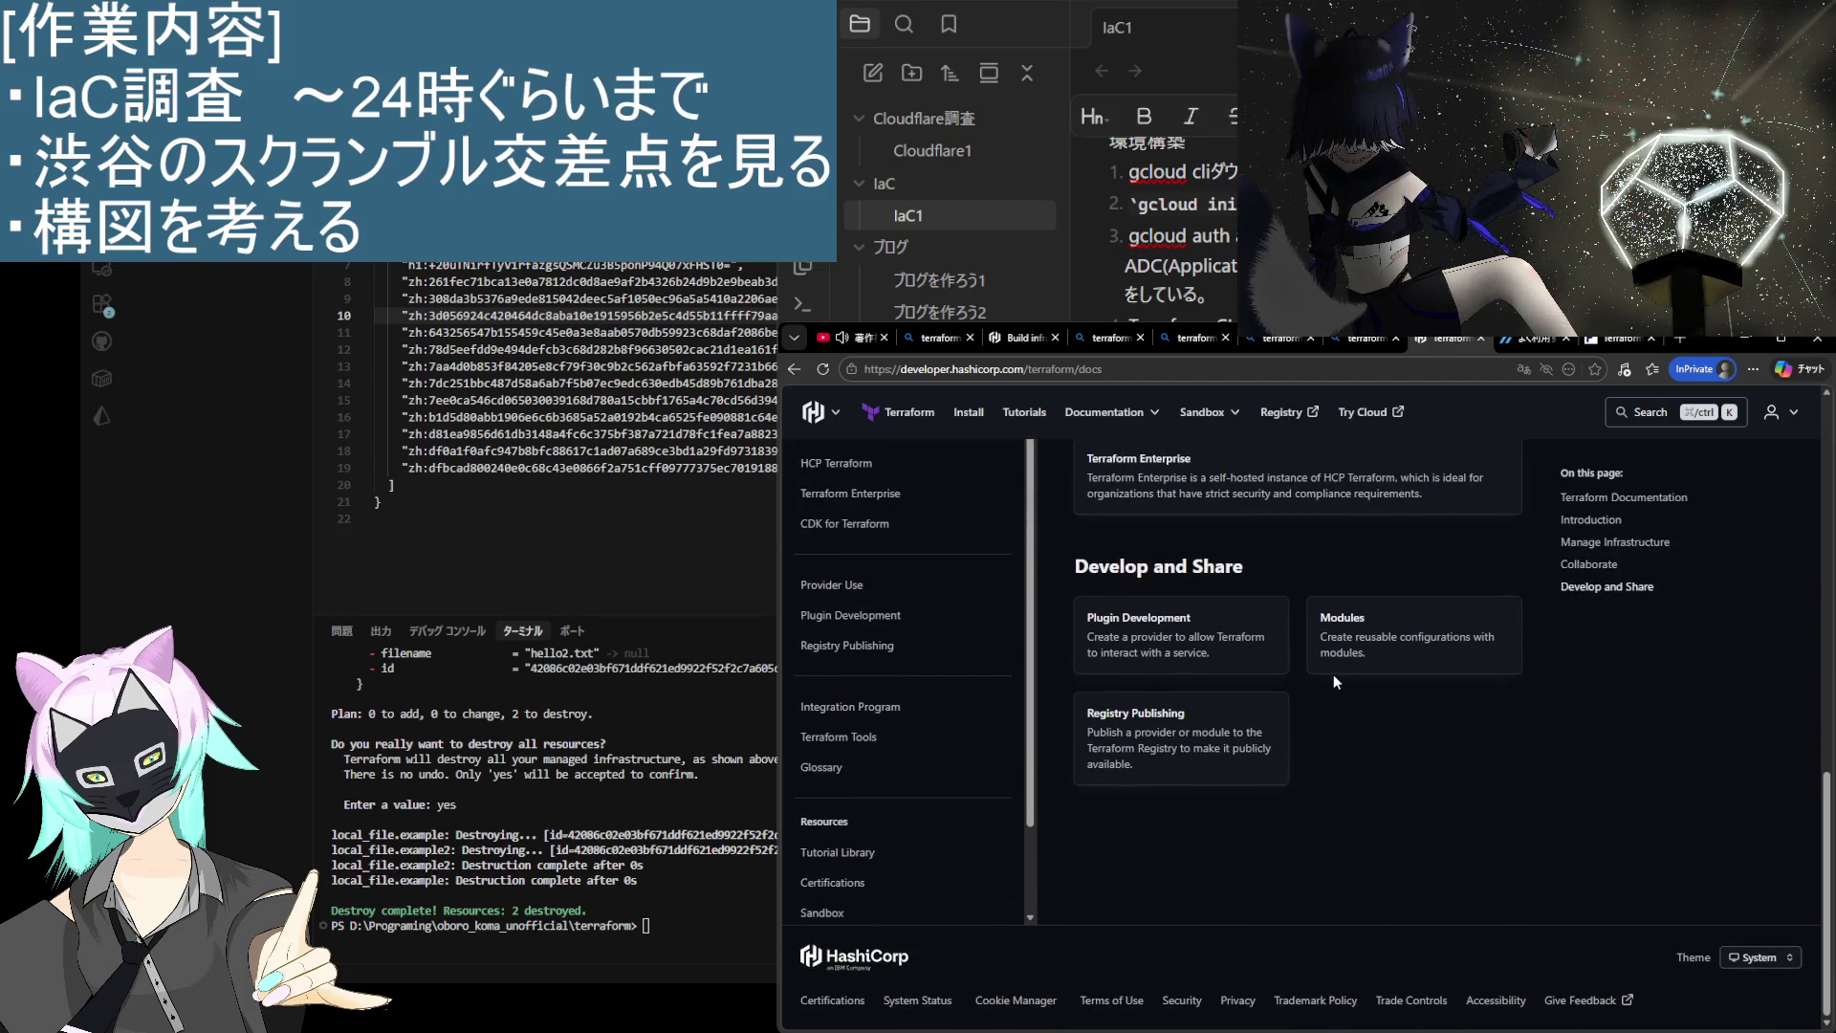
Step: Open HashiCorp's Creating Modules documentation and skim down the page
click(1382, 666)
scroll(1136, 691, down, 1)
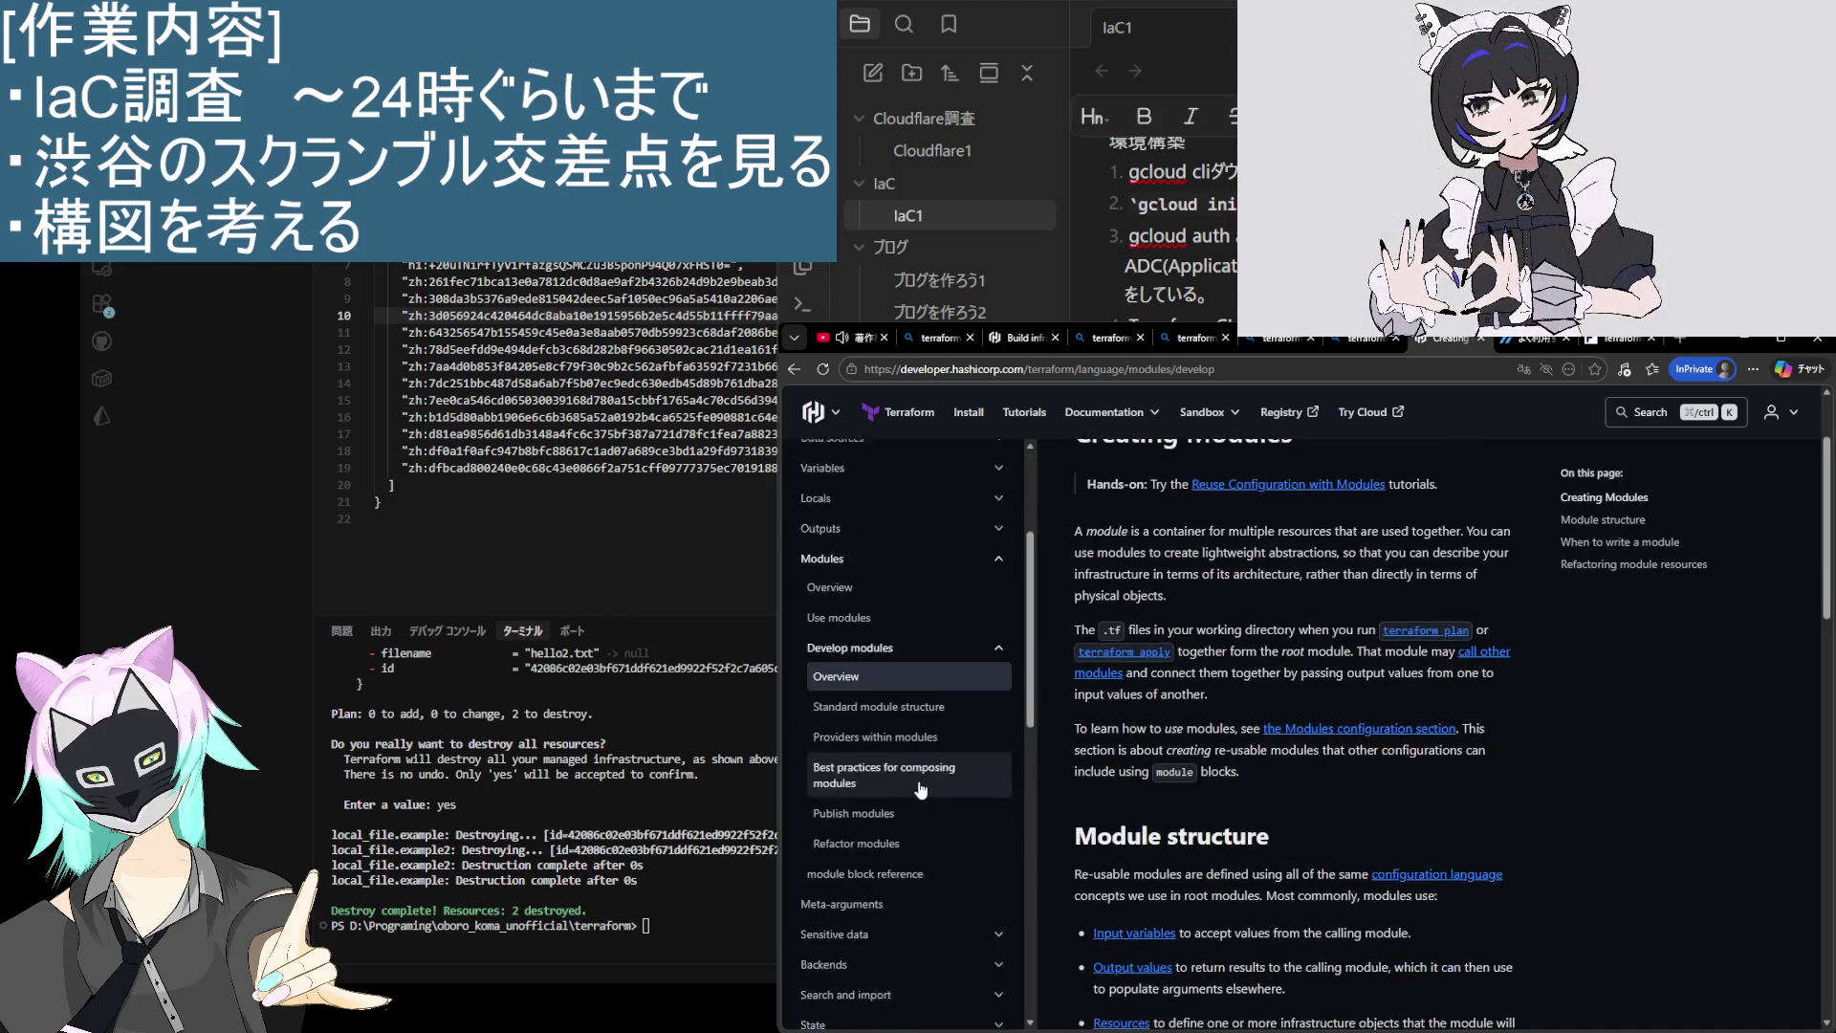
scroll(921, 791, down, 3)
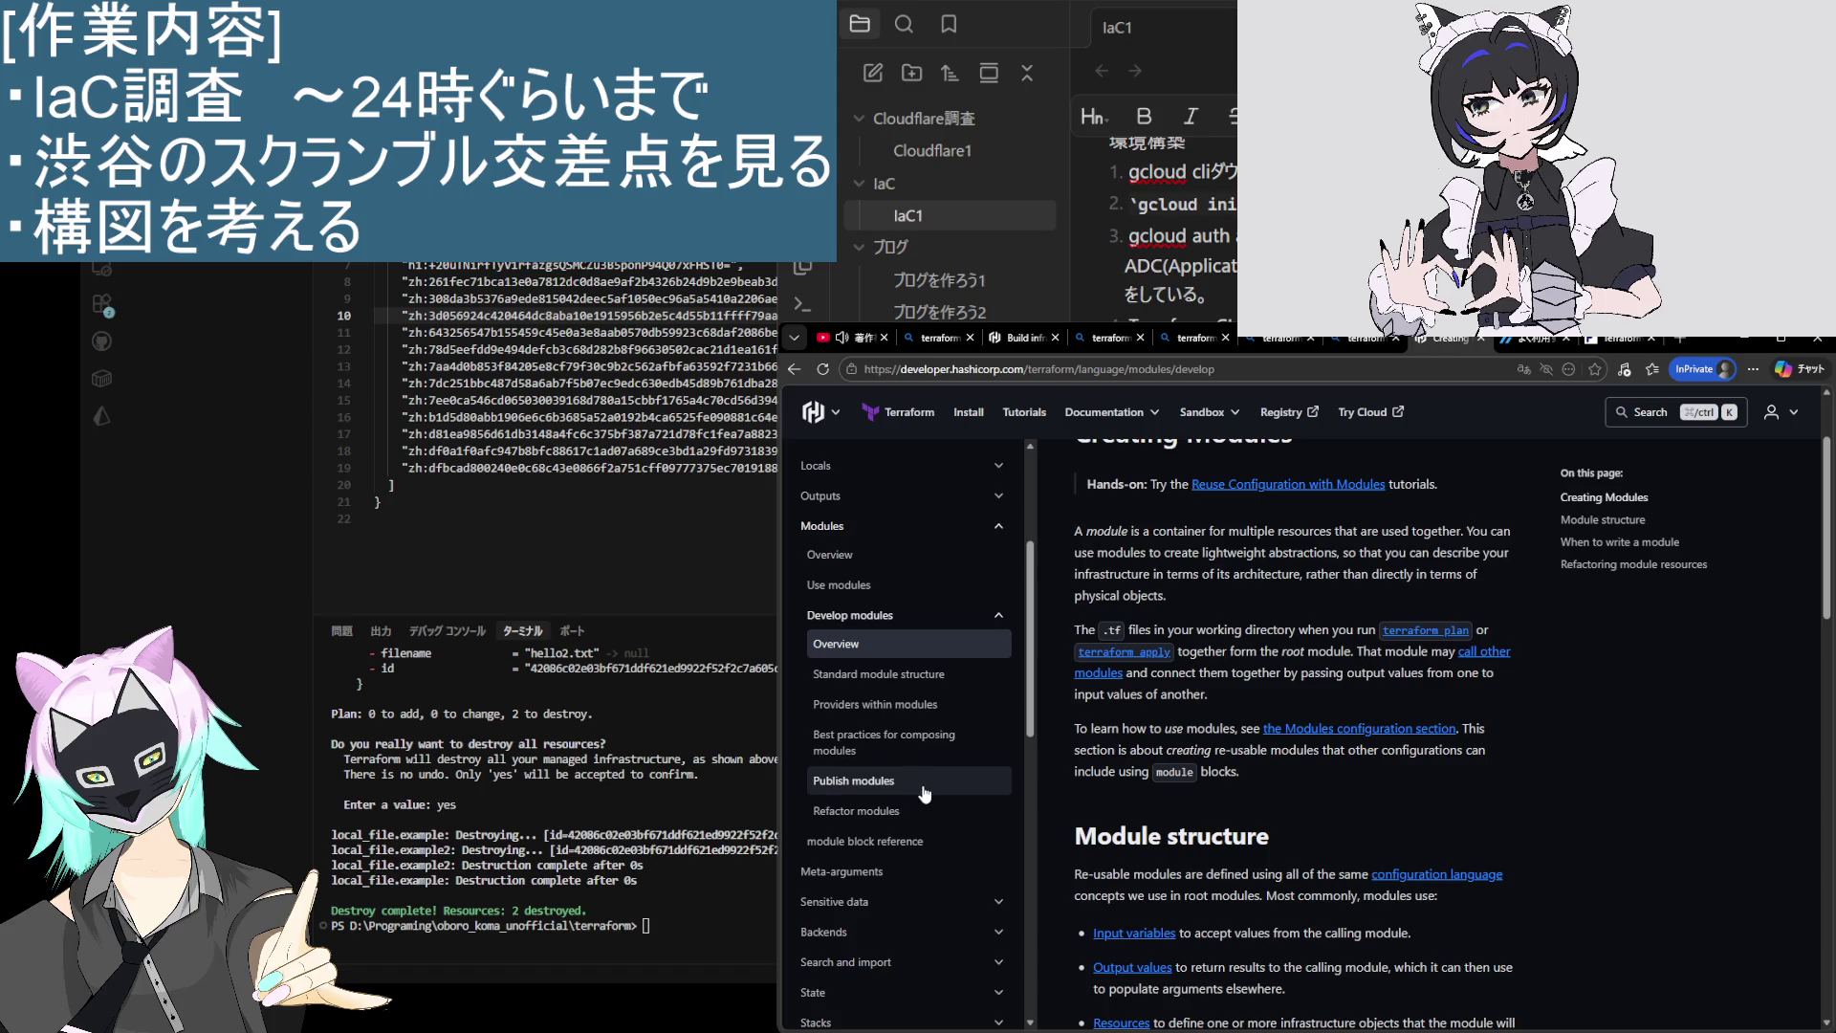
Step: Go back to the file function page and open the Configuration Language overview
key(alt+Left)
key(alt+Left)
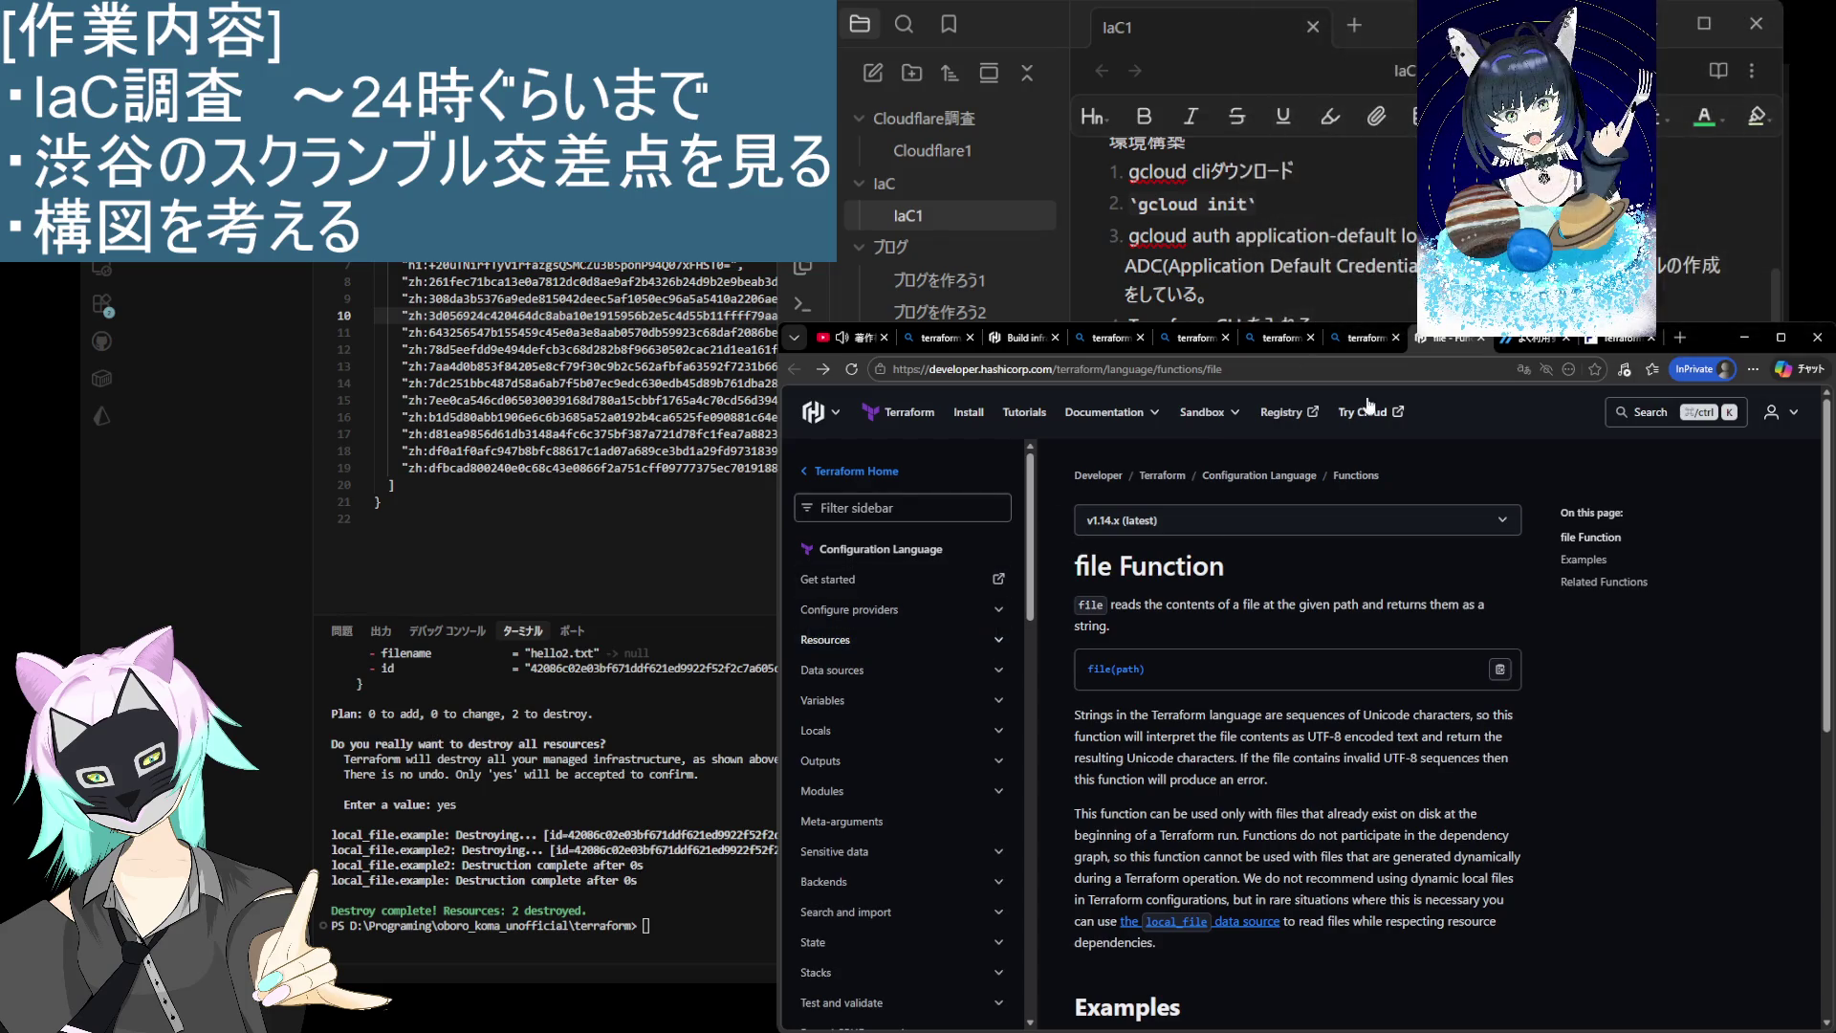
key(alt+Left)
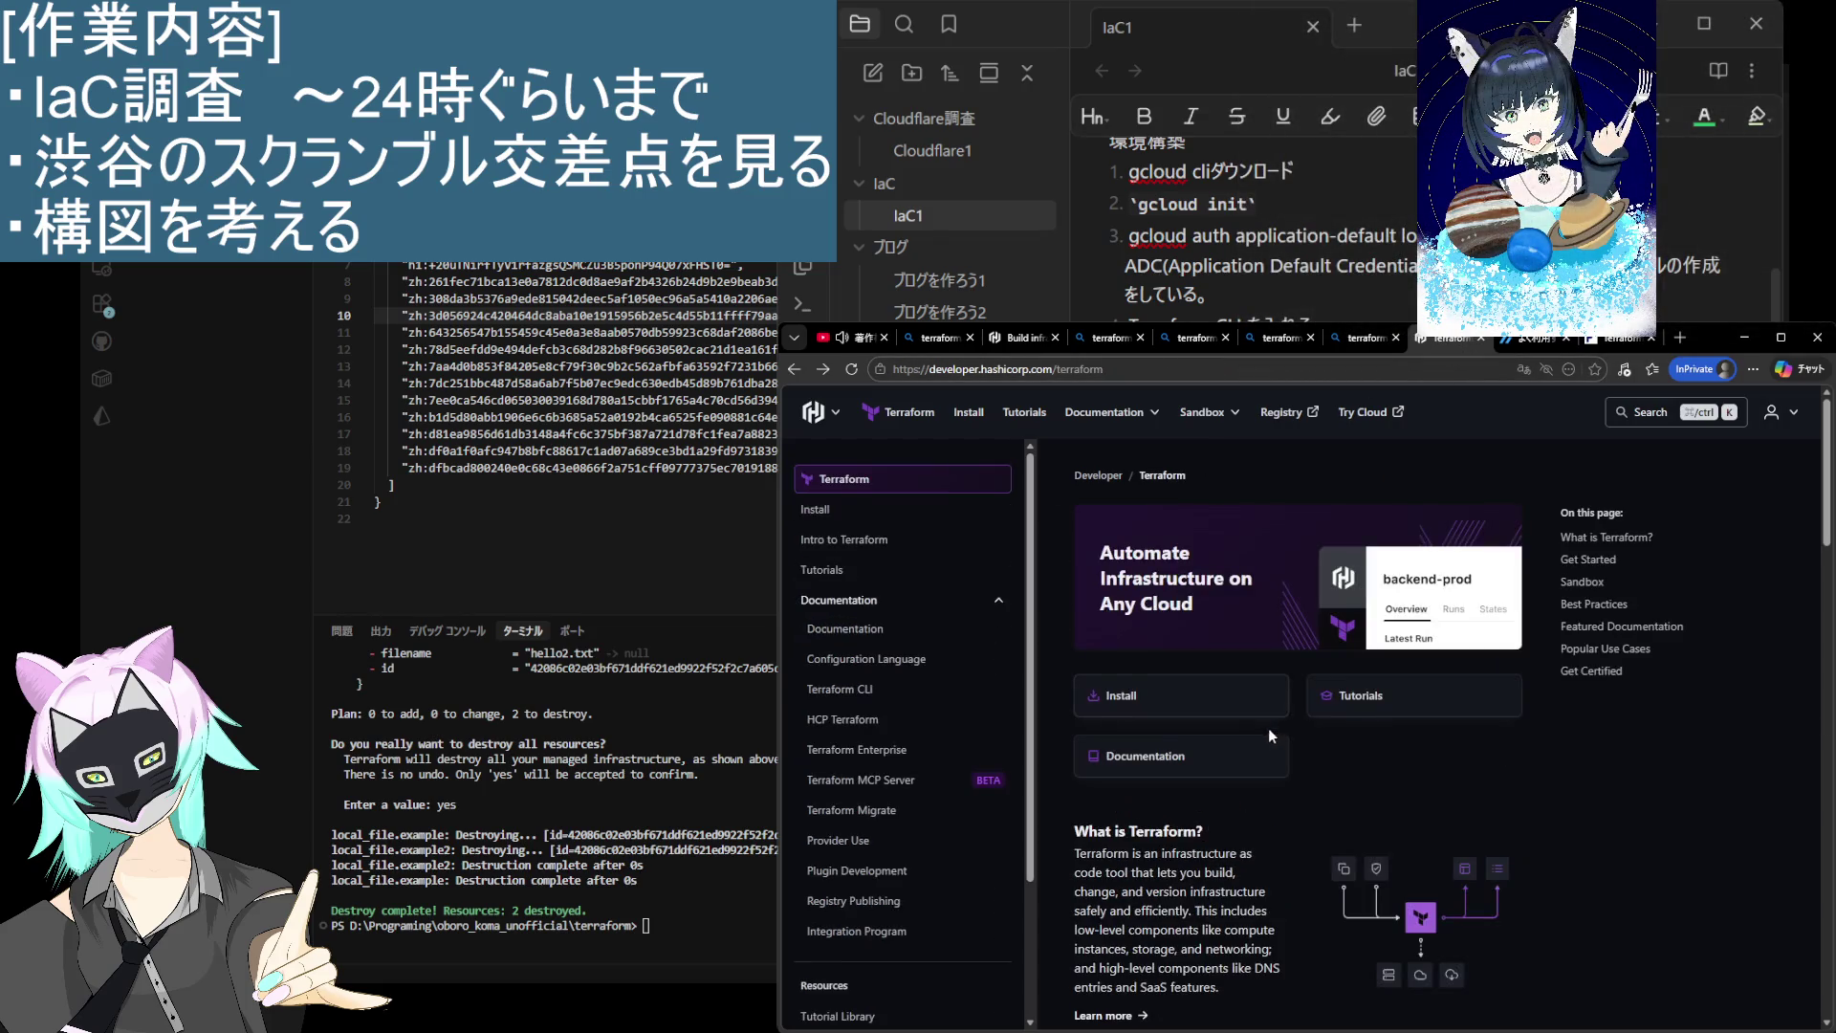
key(alt+Right)
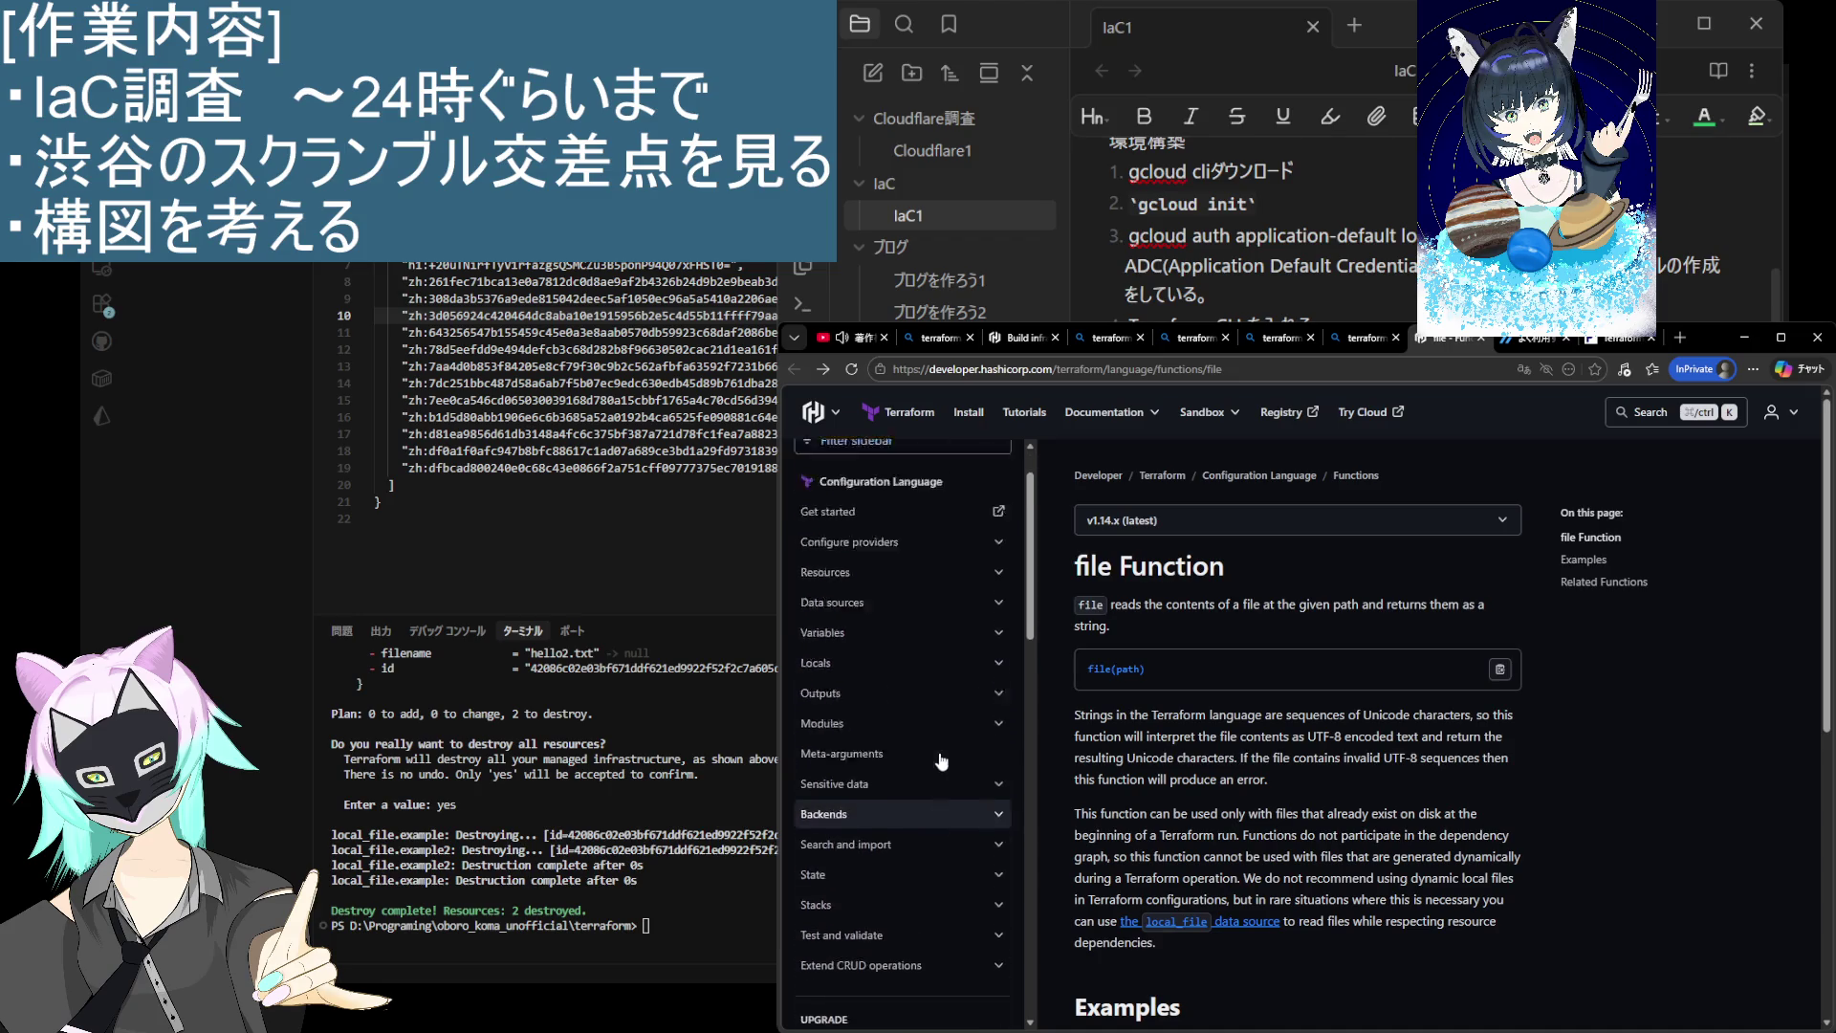
click(831, 553)
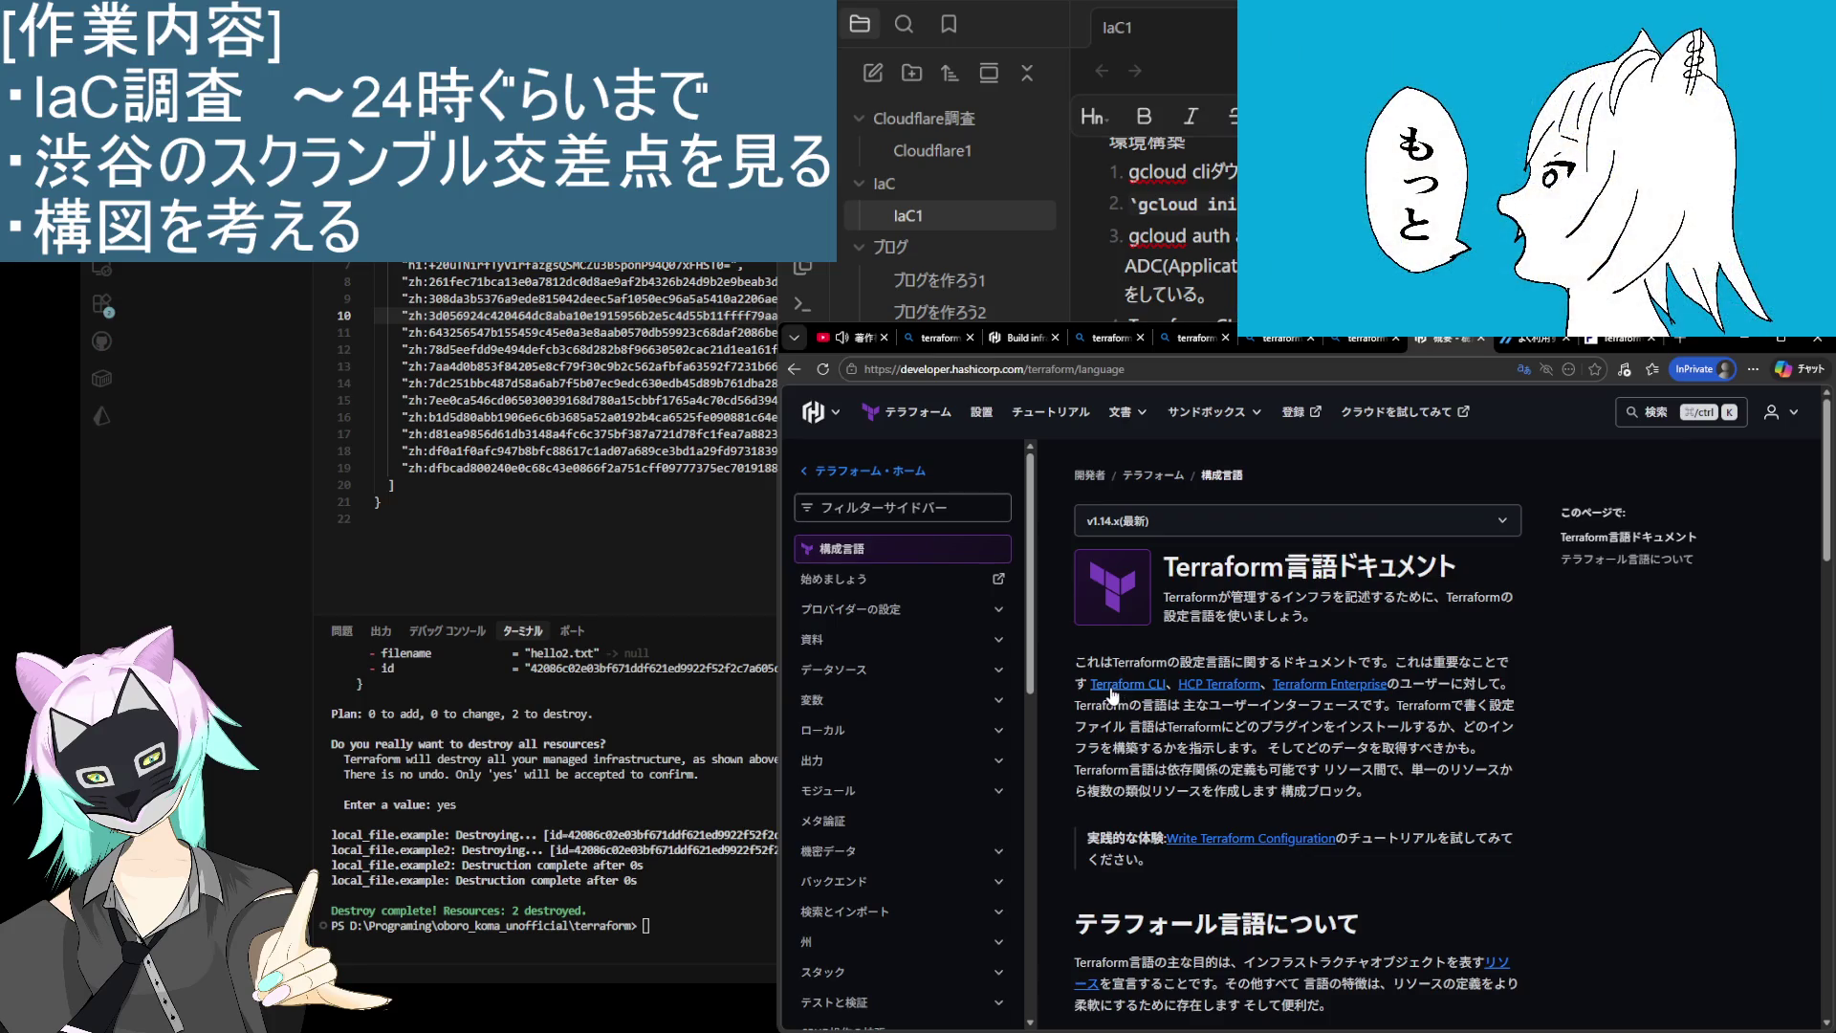
Step: Skim the Japanese Terraform言語ドキュメント page, revert it to English, and select its URL
scroll(1112, 695, down, 3)
scroll(1112, 695, up, 1)
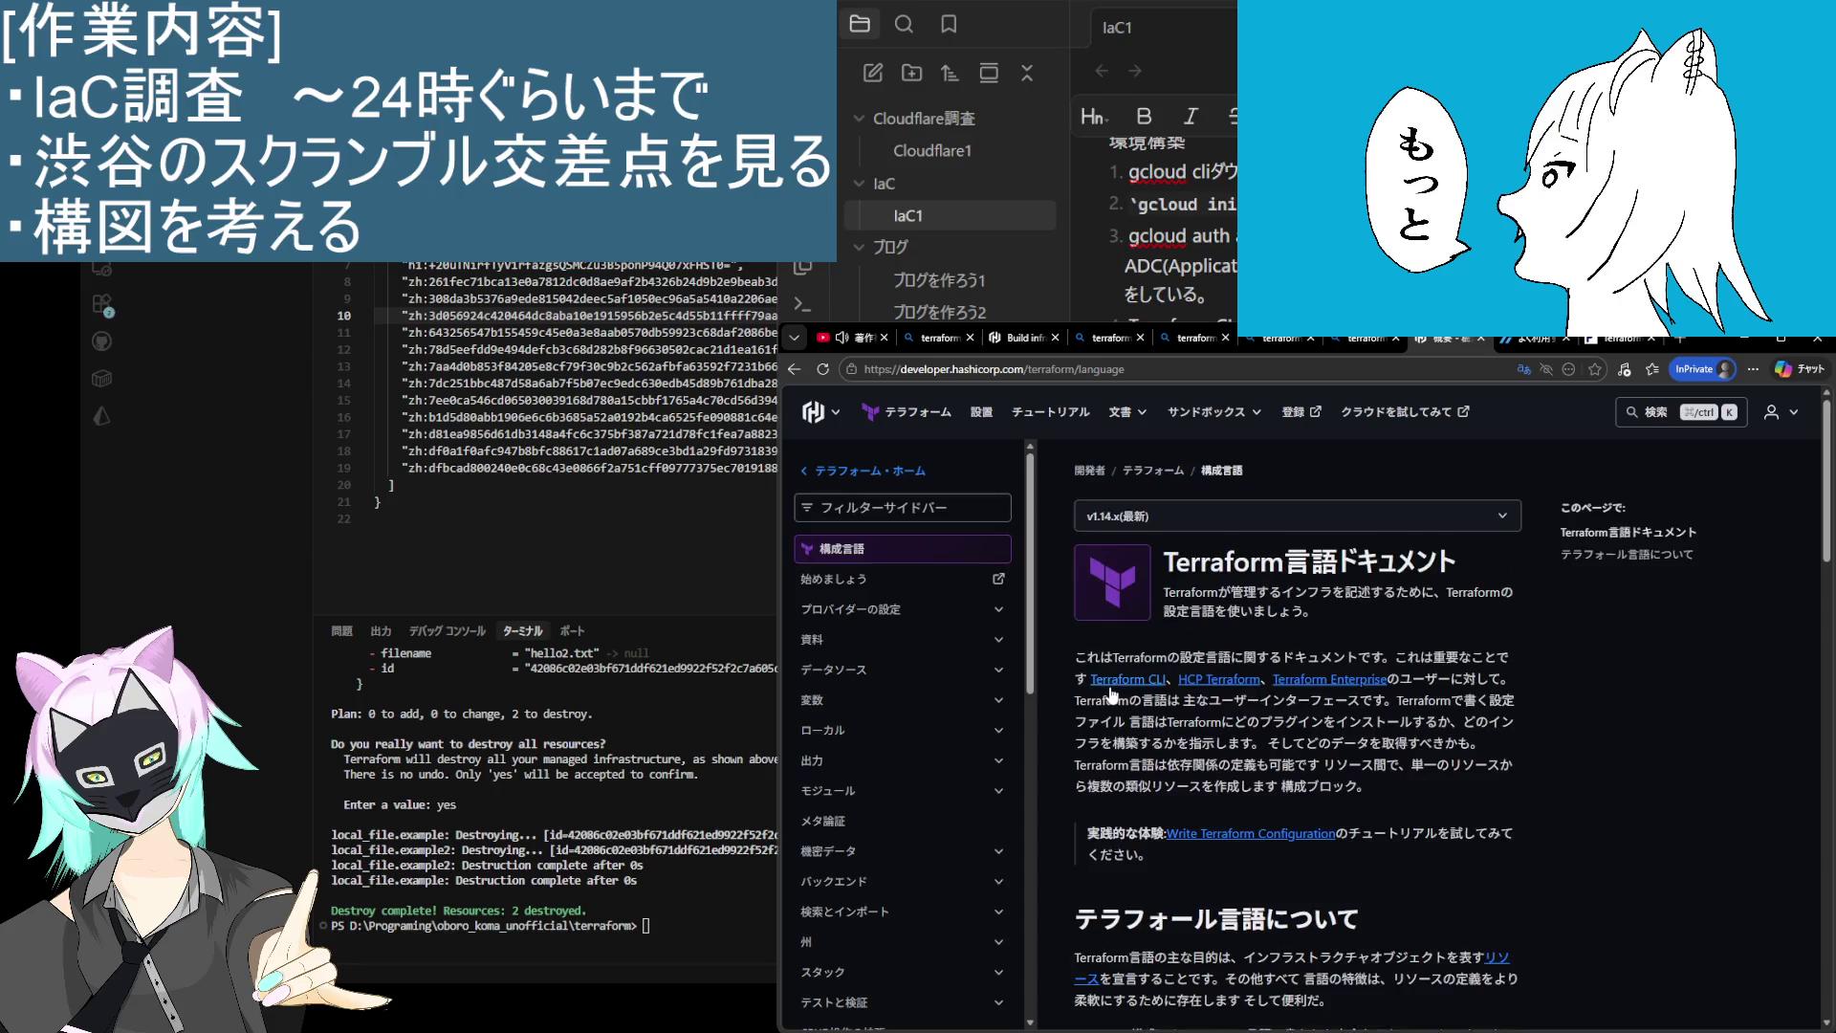
scroll(1112, 695, down, 2)
scroll(1112, 695, down, 4)
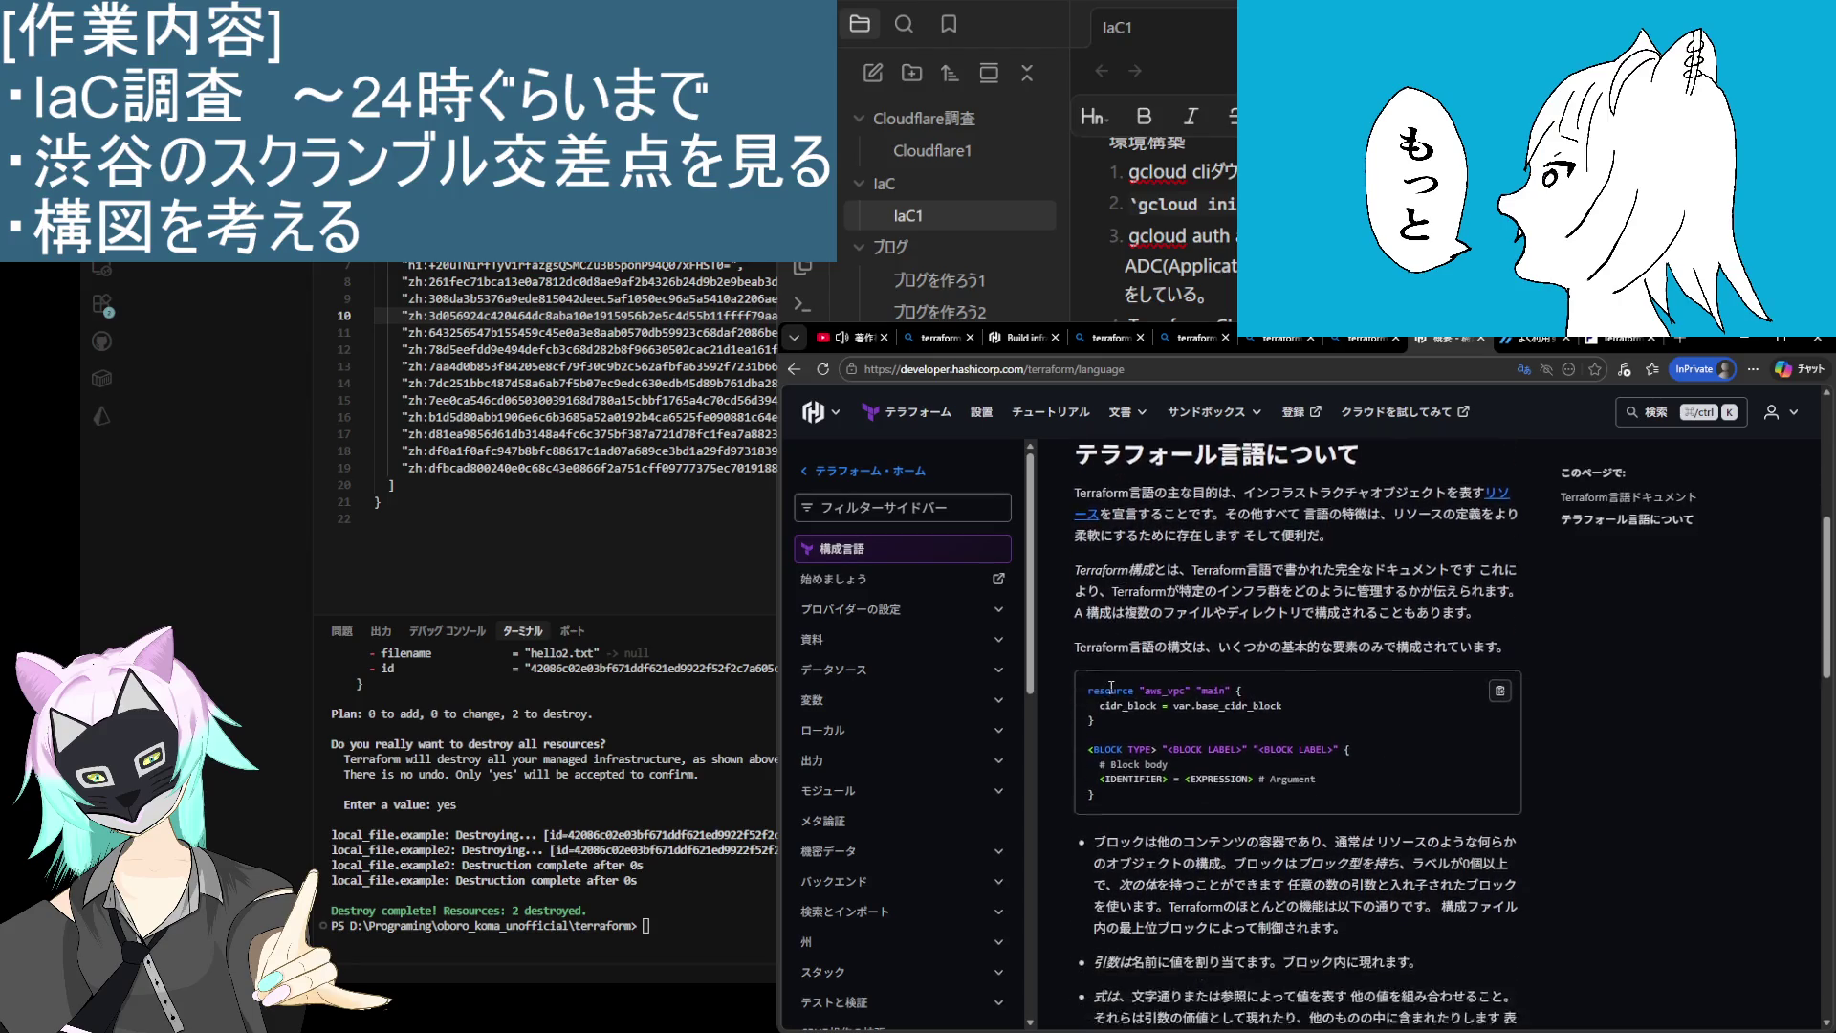
scroll(1113, 689, down, 4)
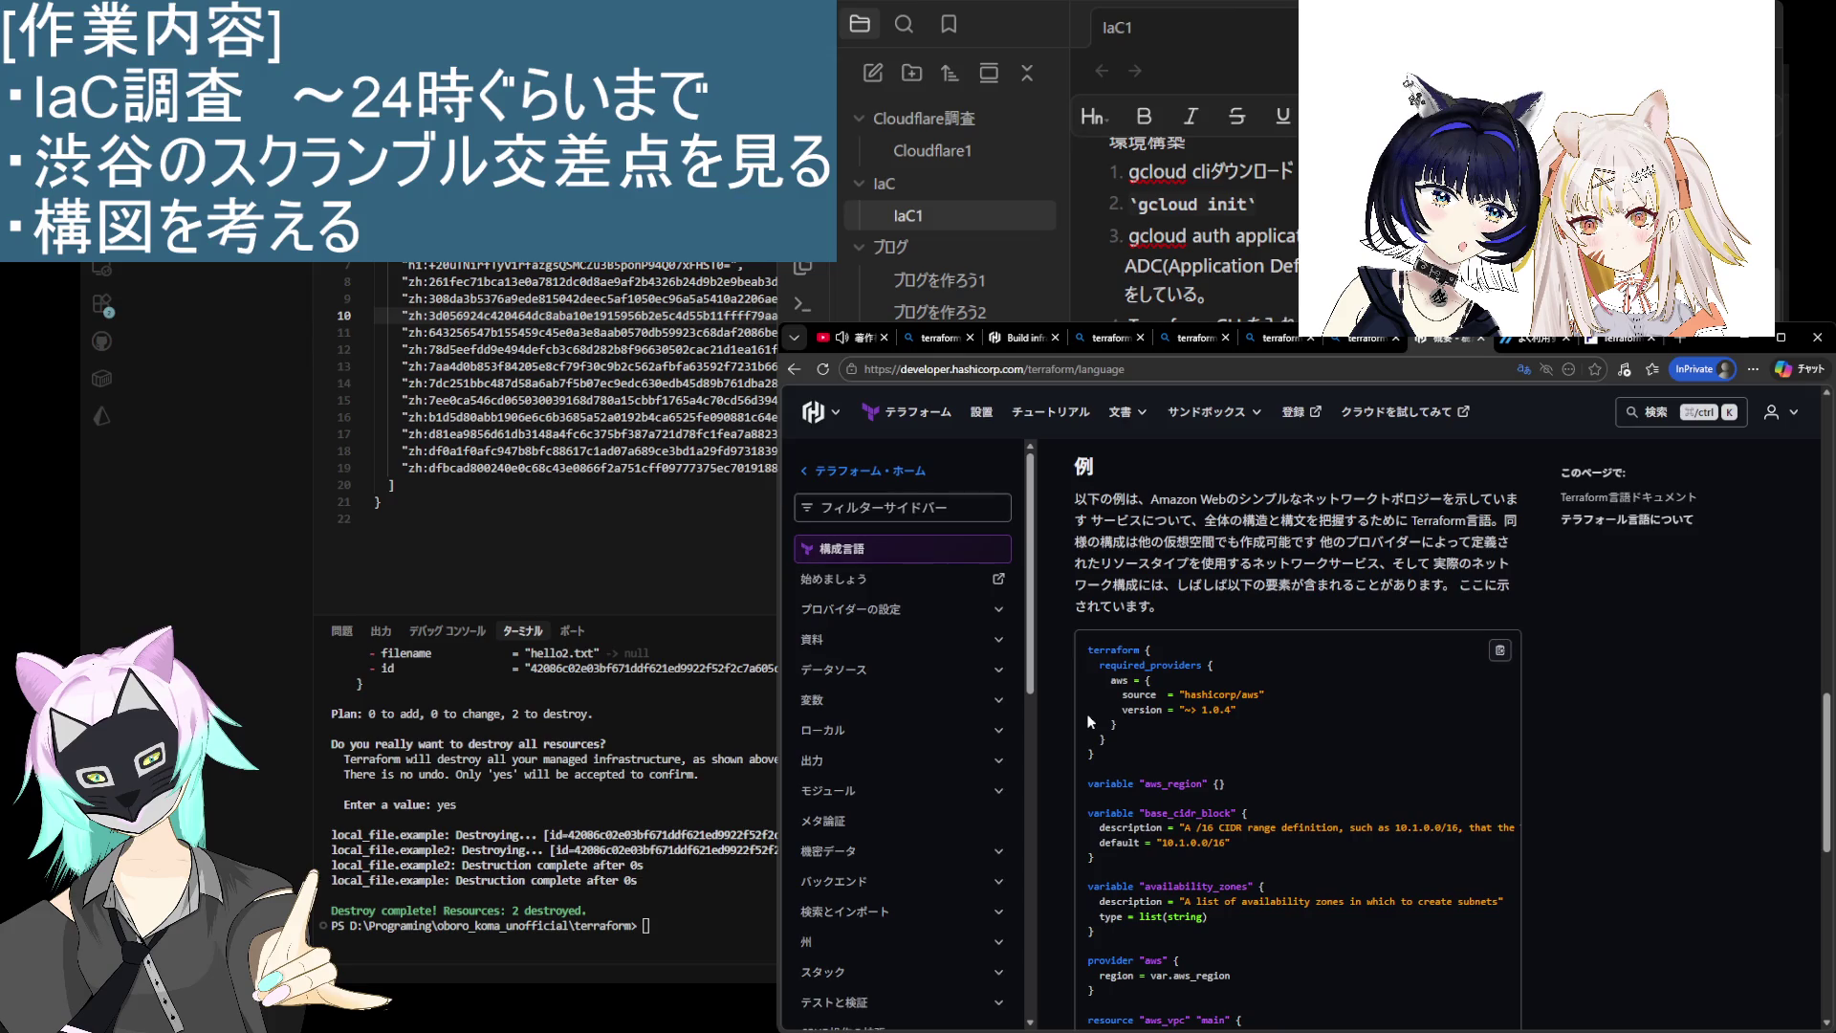
scroll(1091, 721, down, 3)
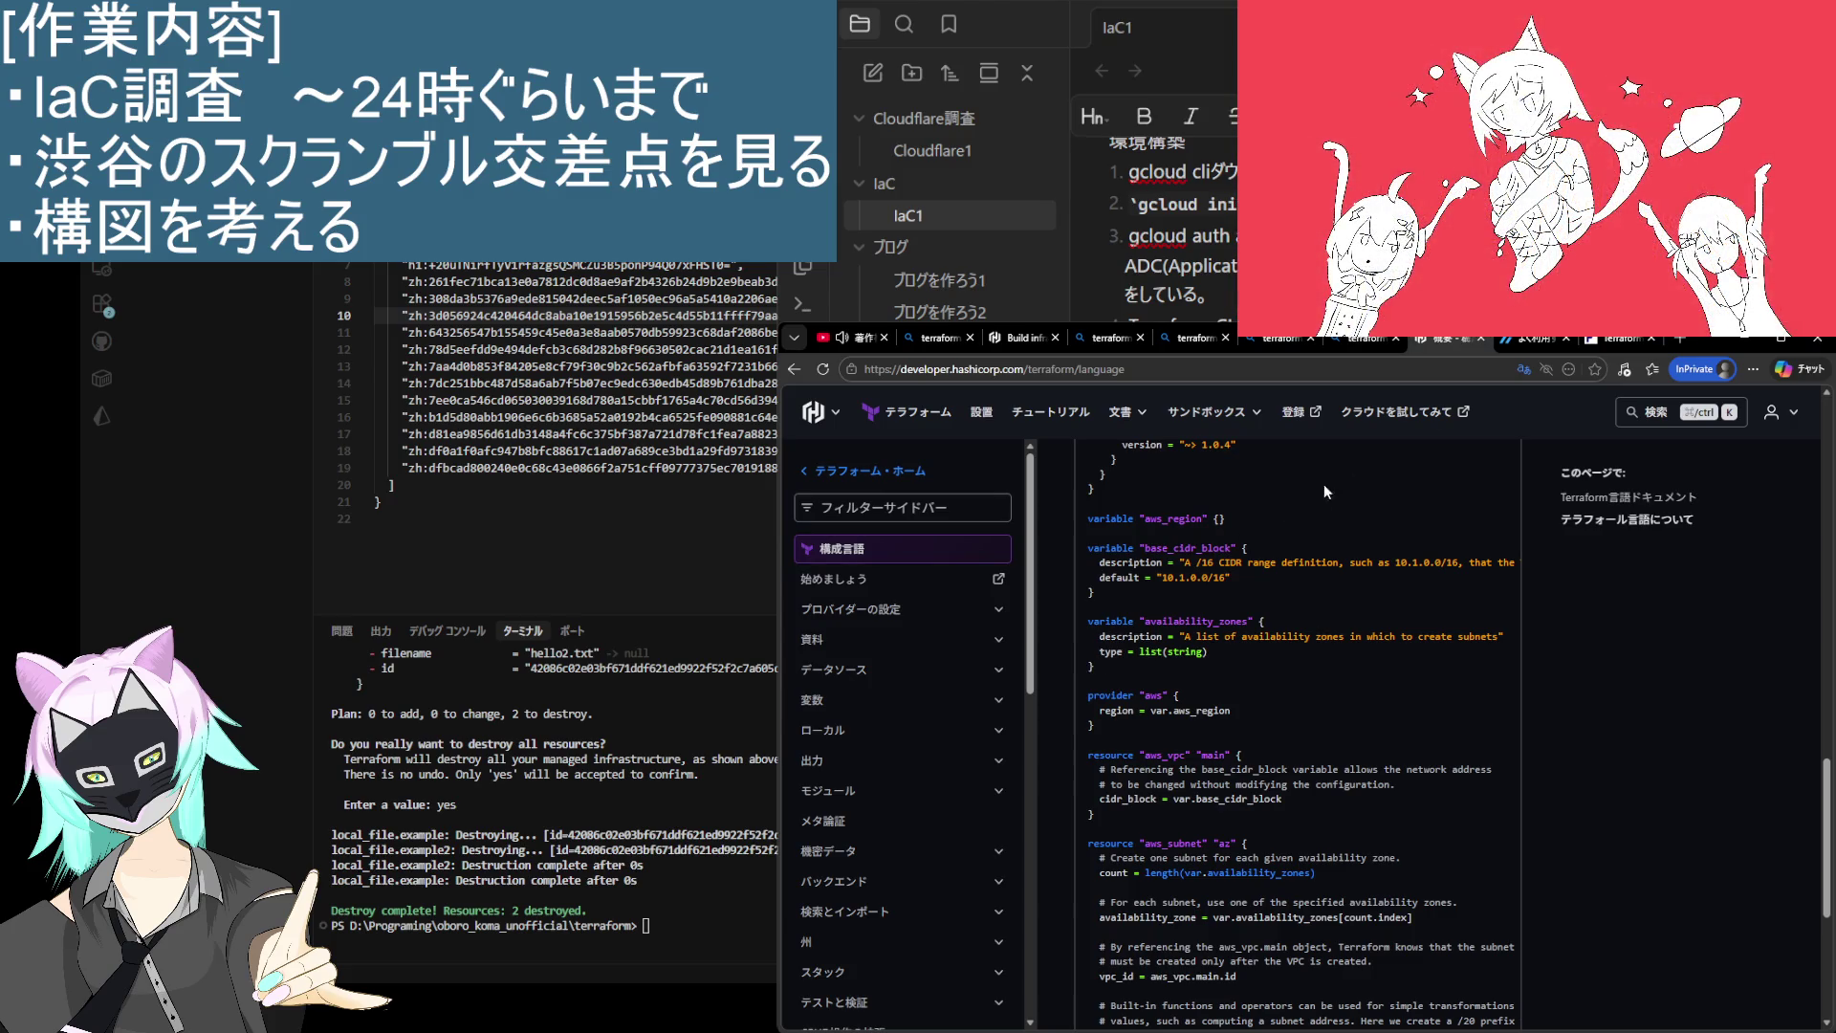
click(1534, 370)
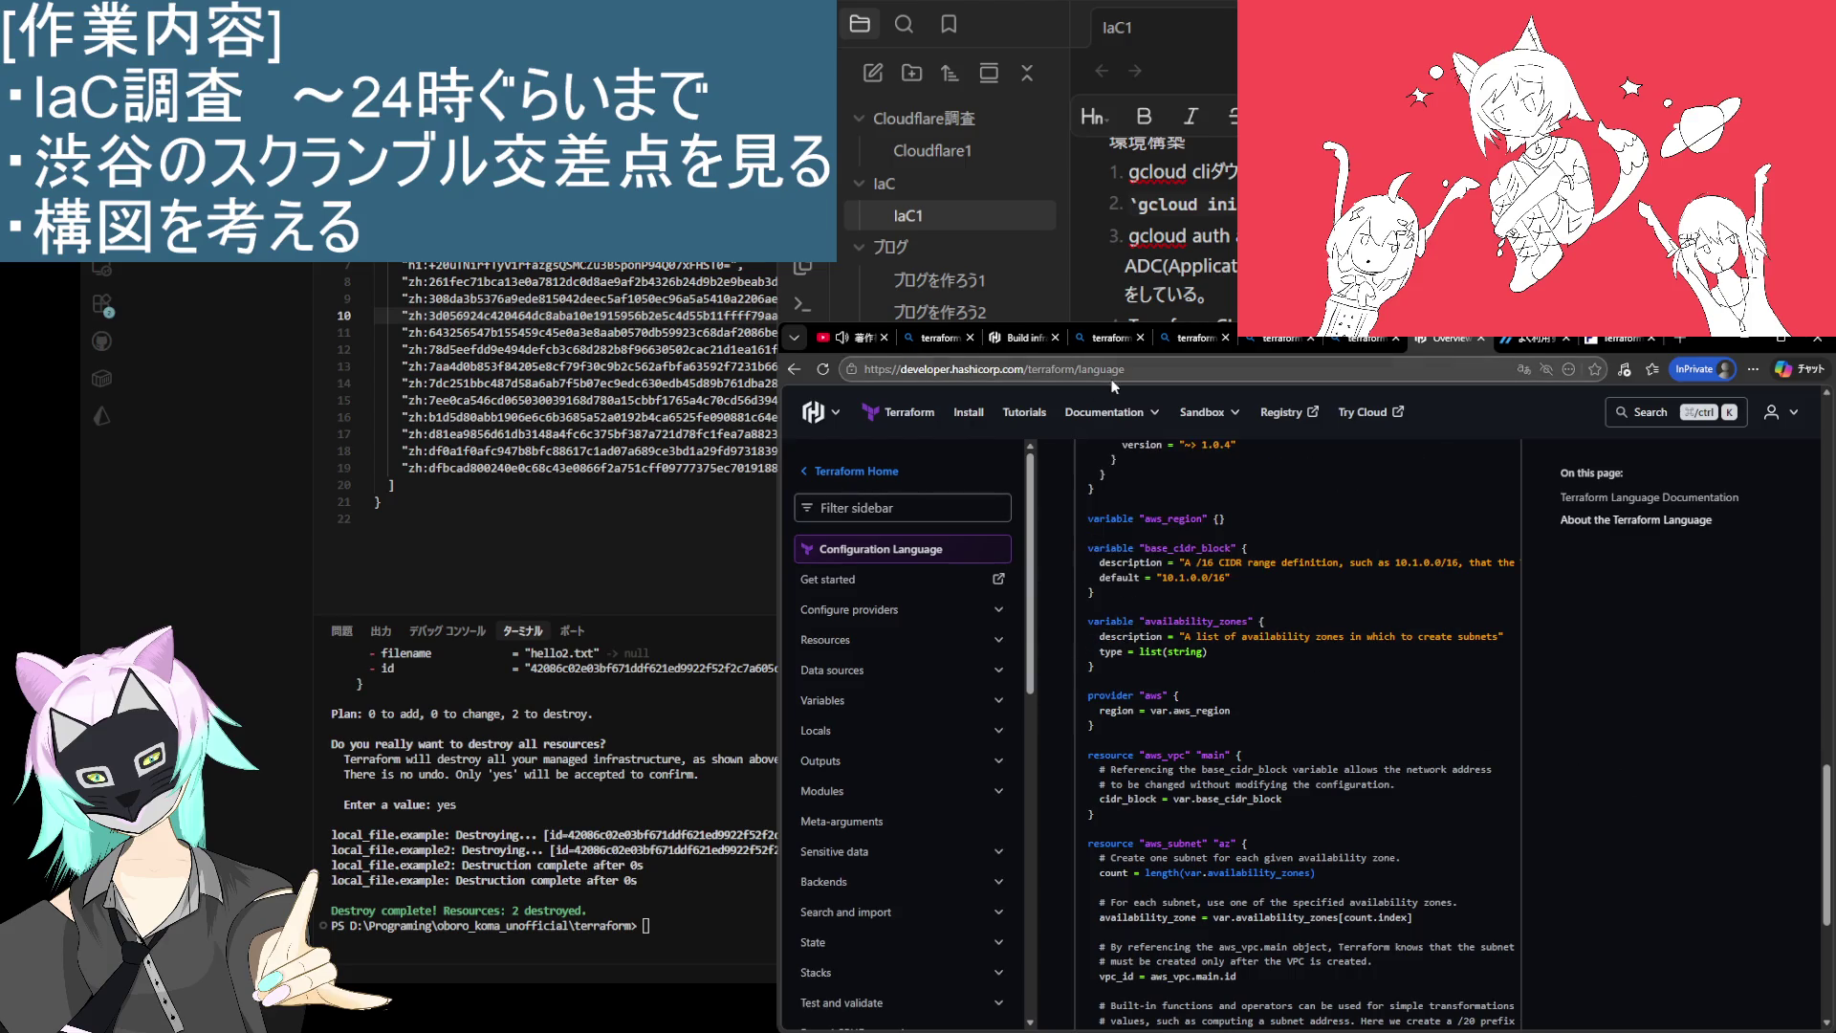
click(1163, 373)
Step: Visit the notes app, then close the HashiCorp Overview tab to reach Bing's 'terraform file' results
key(alt+Tab)
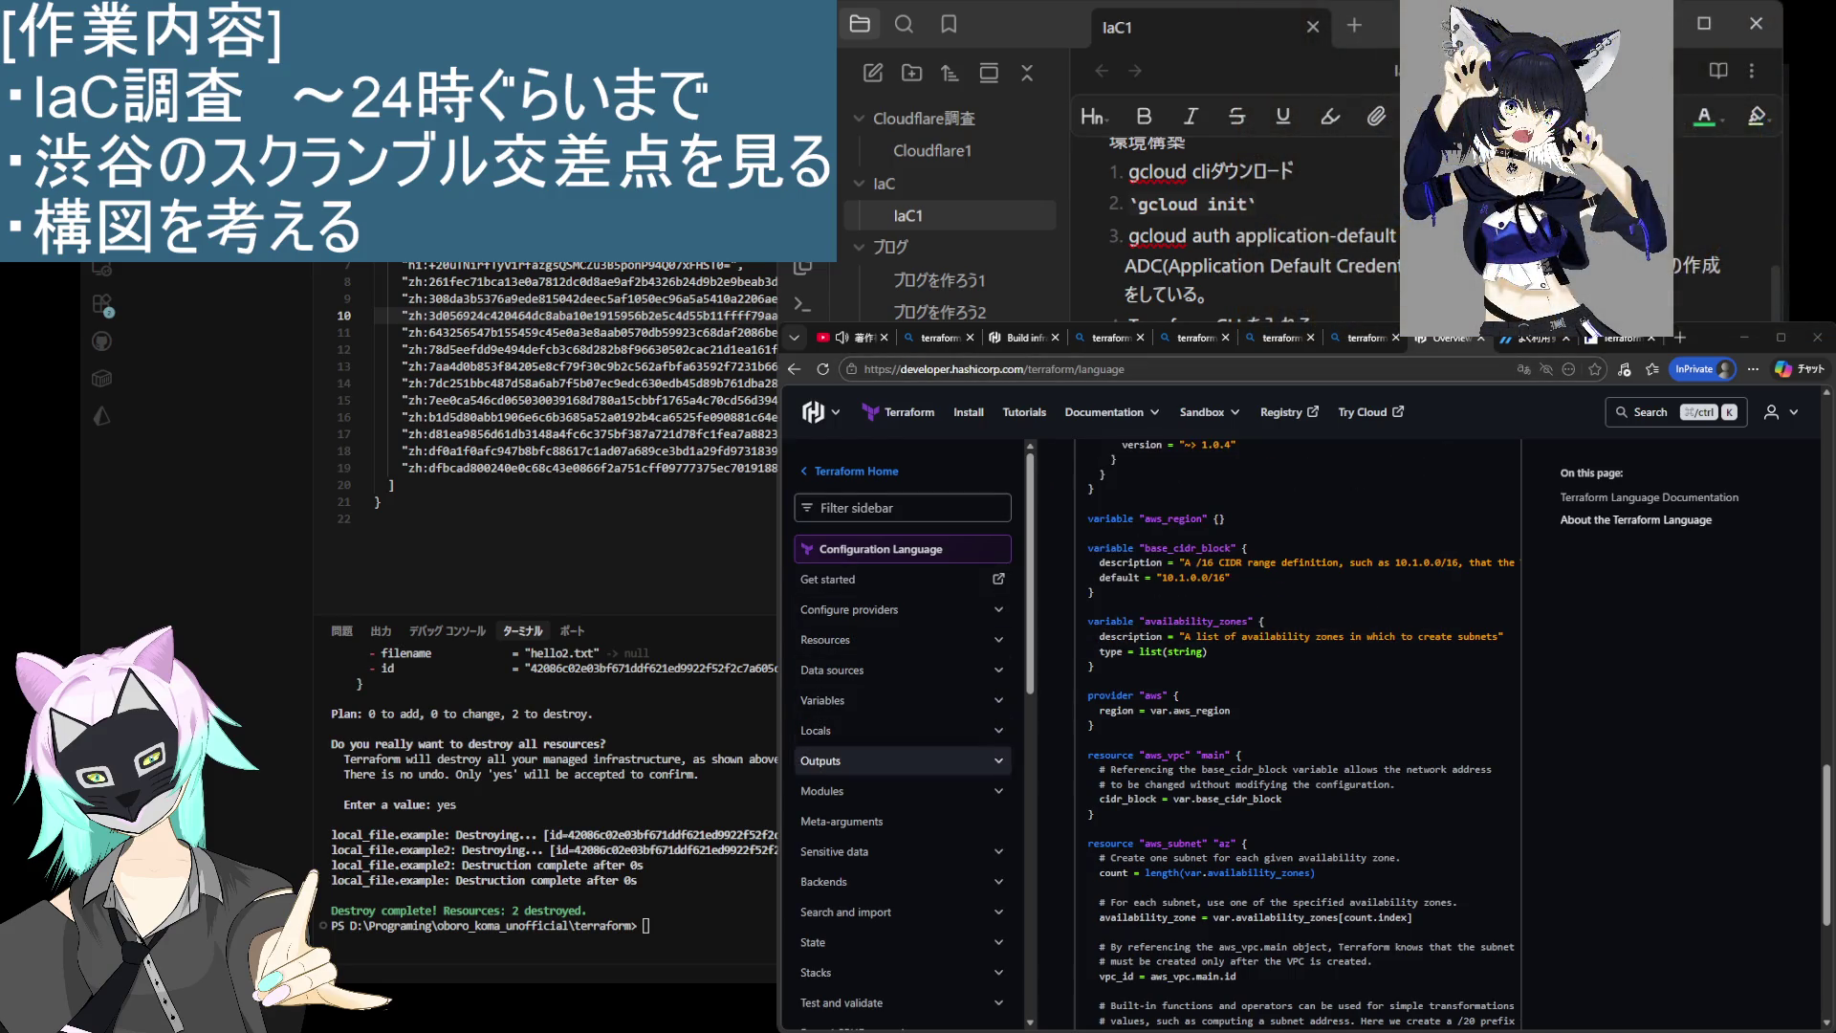
click(1477, 338)
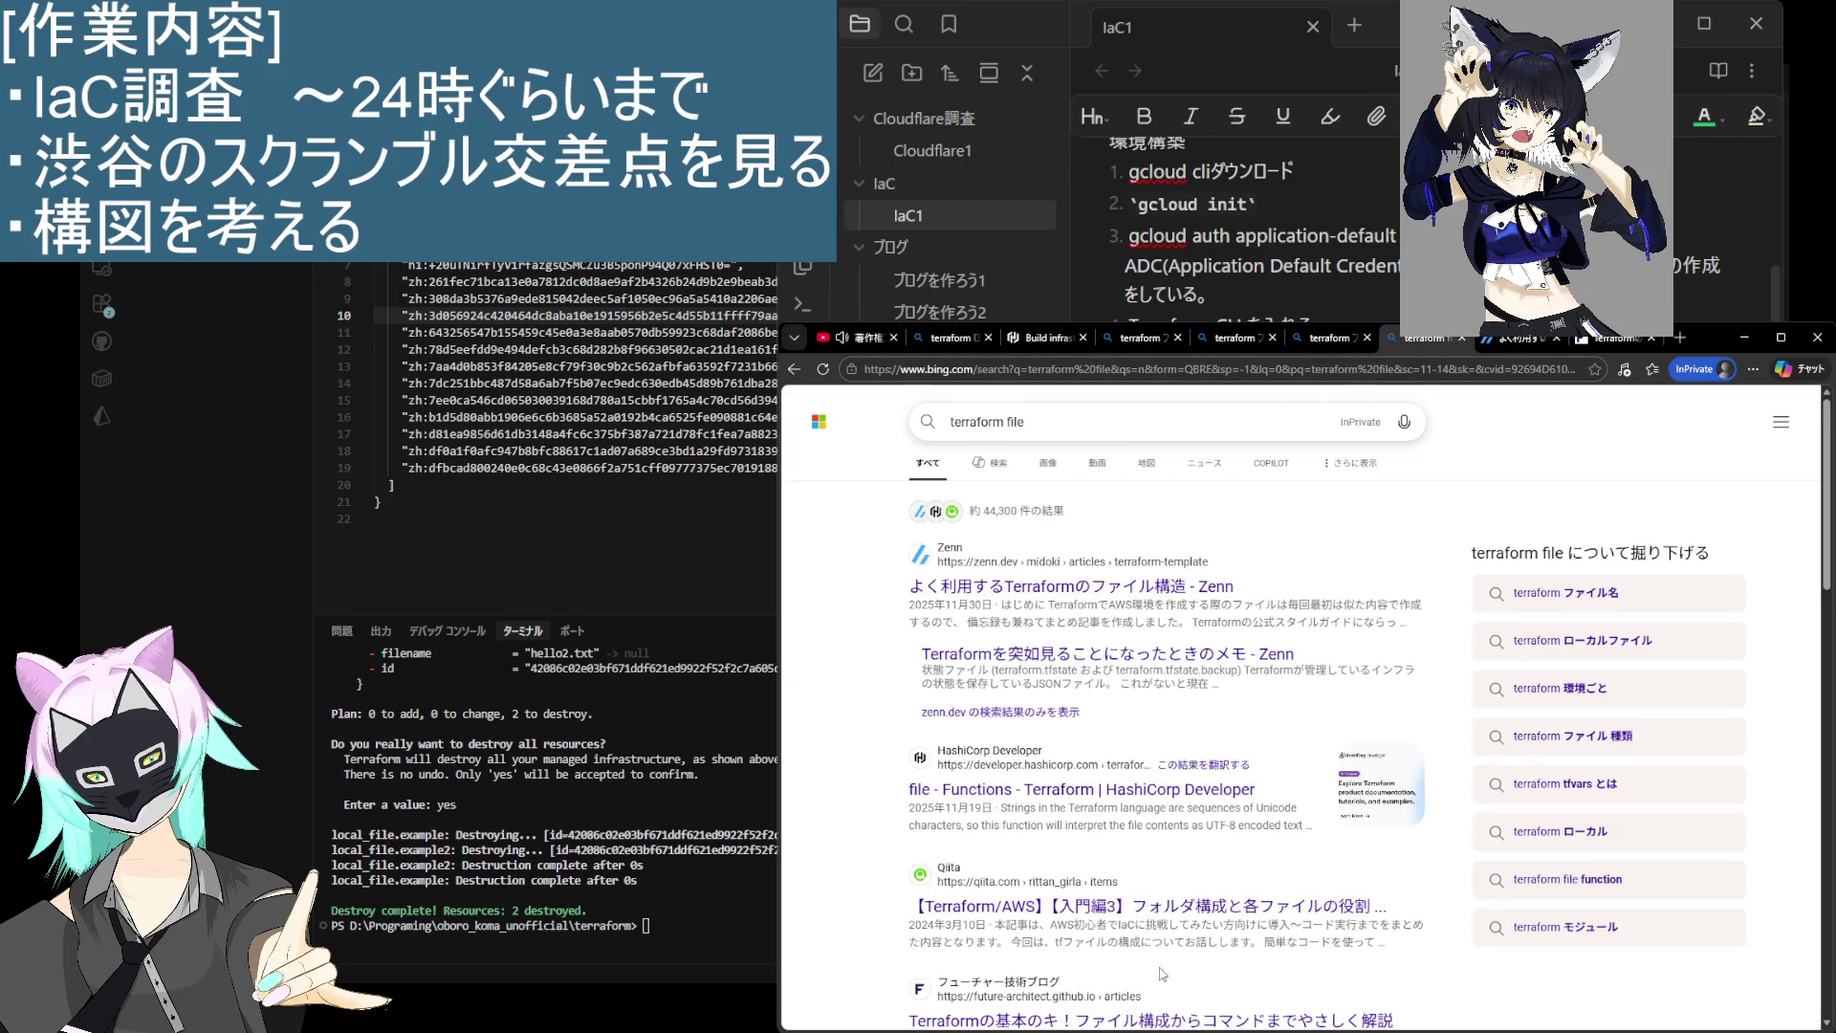
Step: Open Zenn's 'よく利用するTerraformのファイル構成' and scroll past providers.tf and backend.tf to variables.tf
click(1124, 587)
scroll(1111, 648, down, 10)
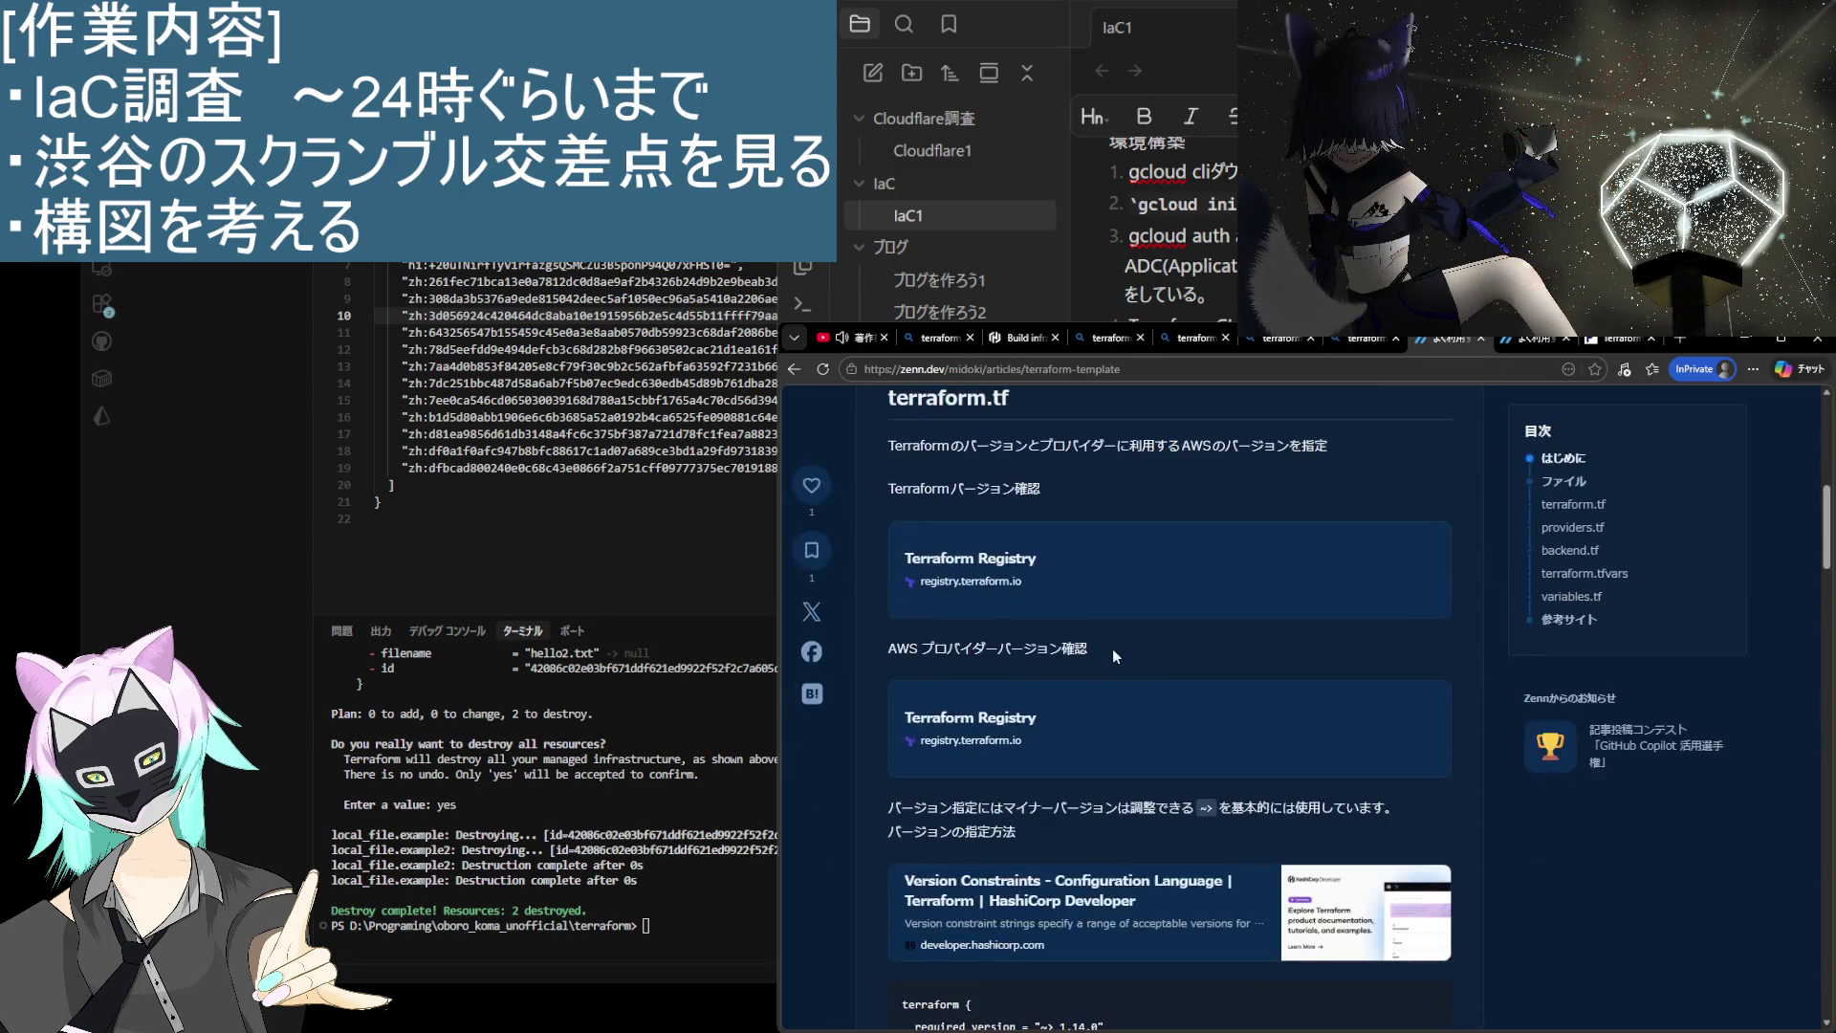
scroll(1111, 655, down, 3)
scroll(1110, 686, down, 2)
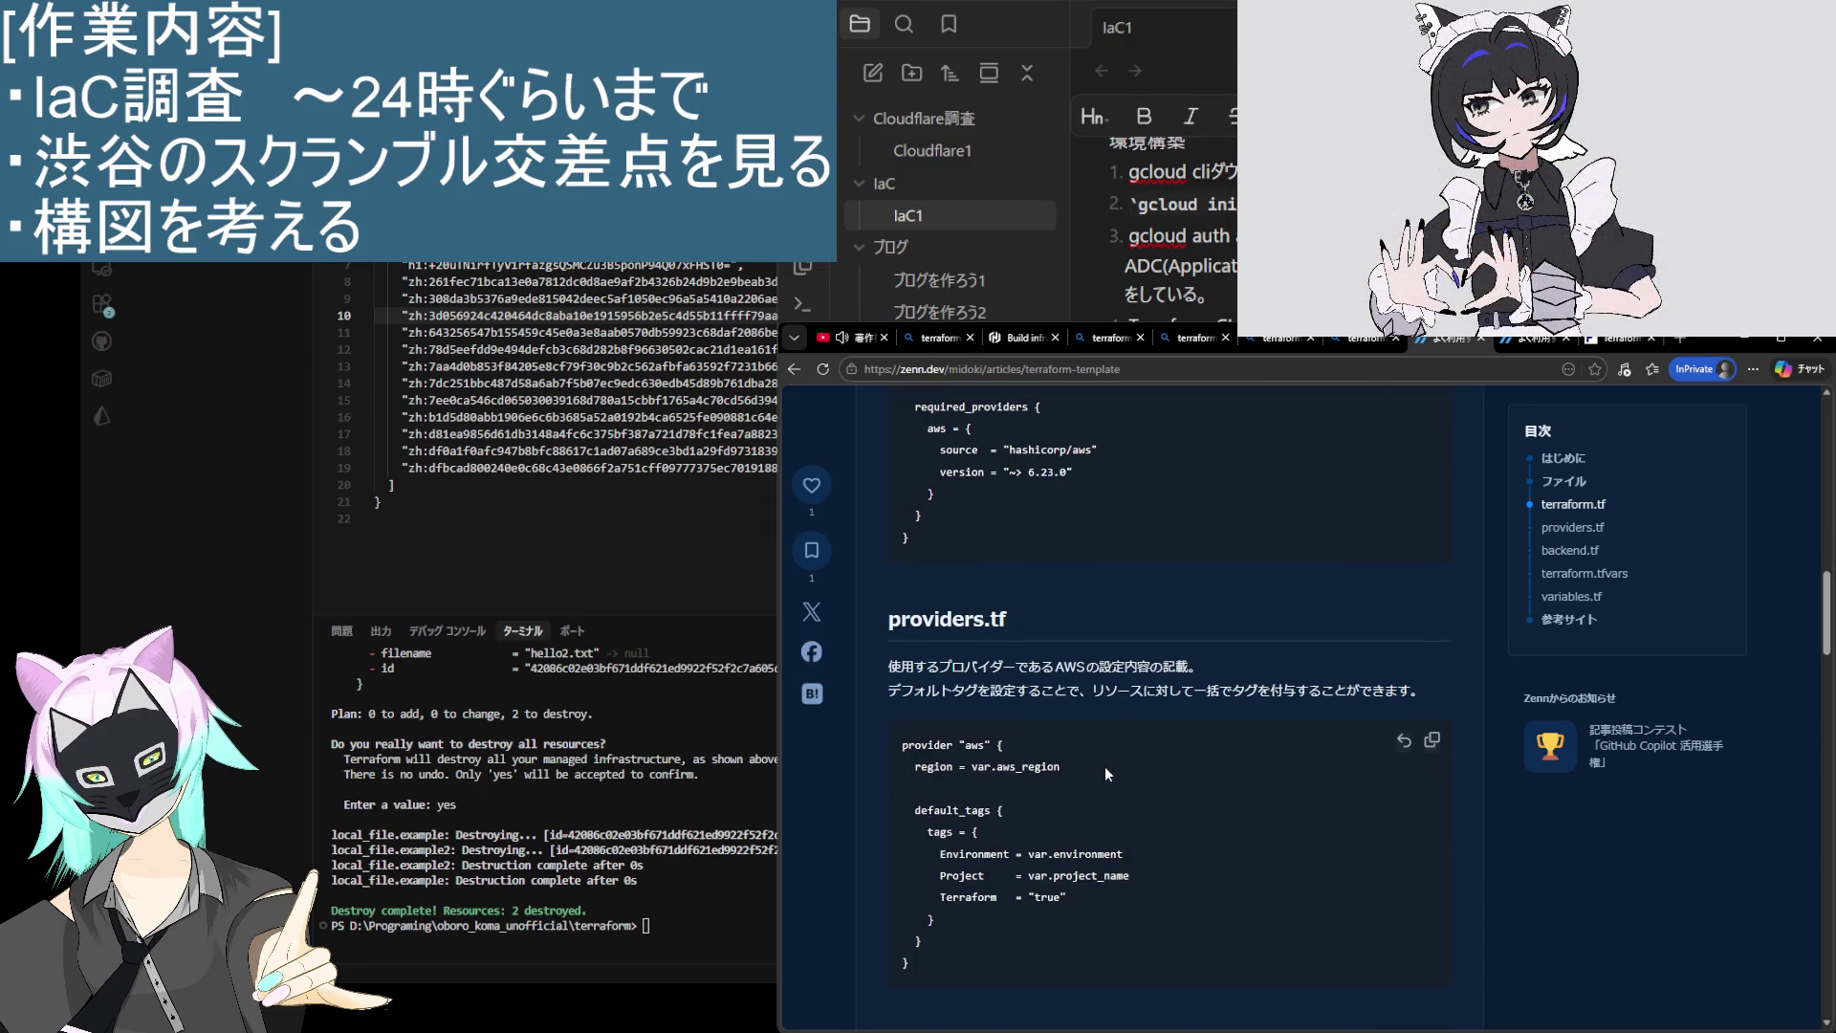
scroll(1104, 766, down, 3)
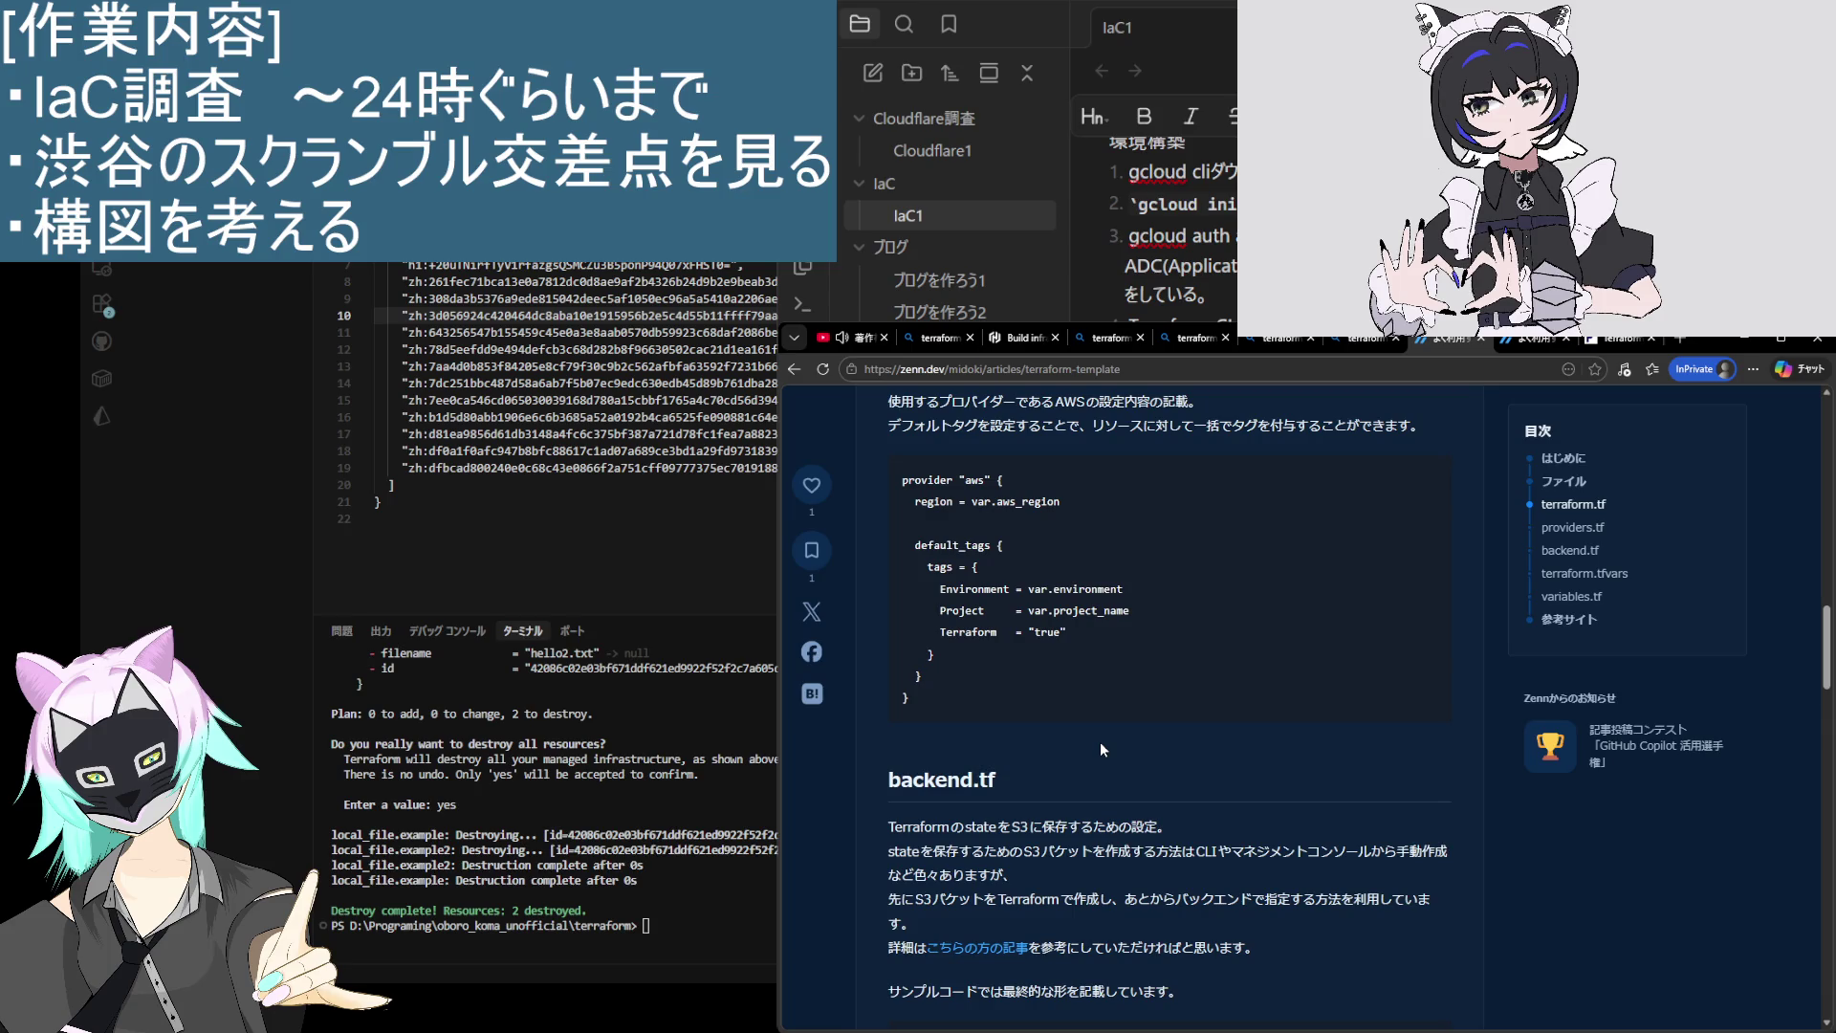
scroll(1115, 744, down, 3)
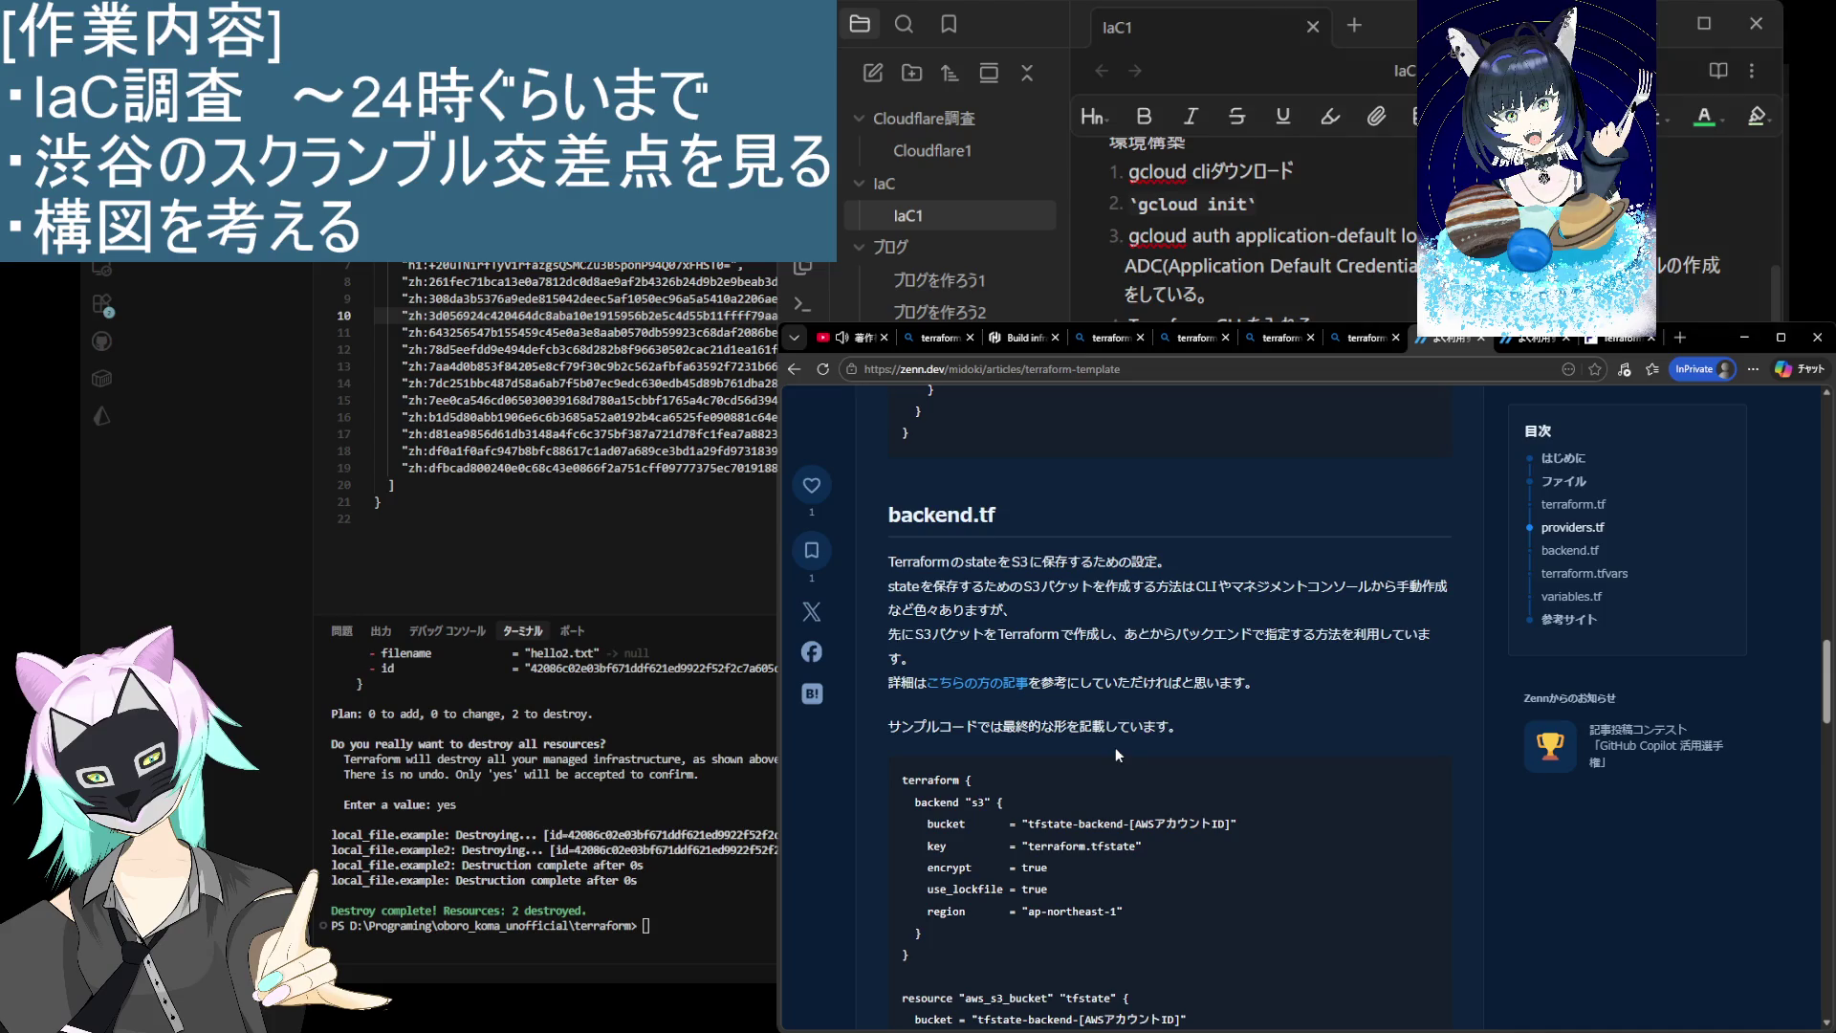
scroll(1115, 747, down, 6)
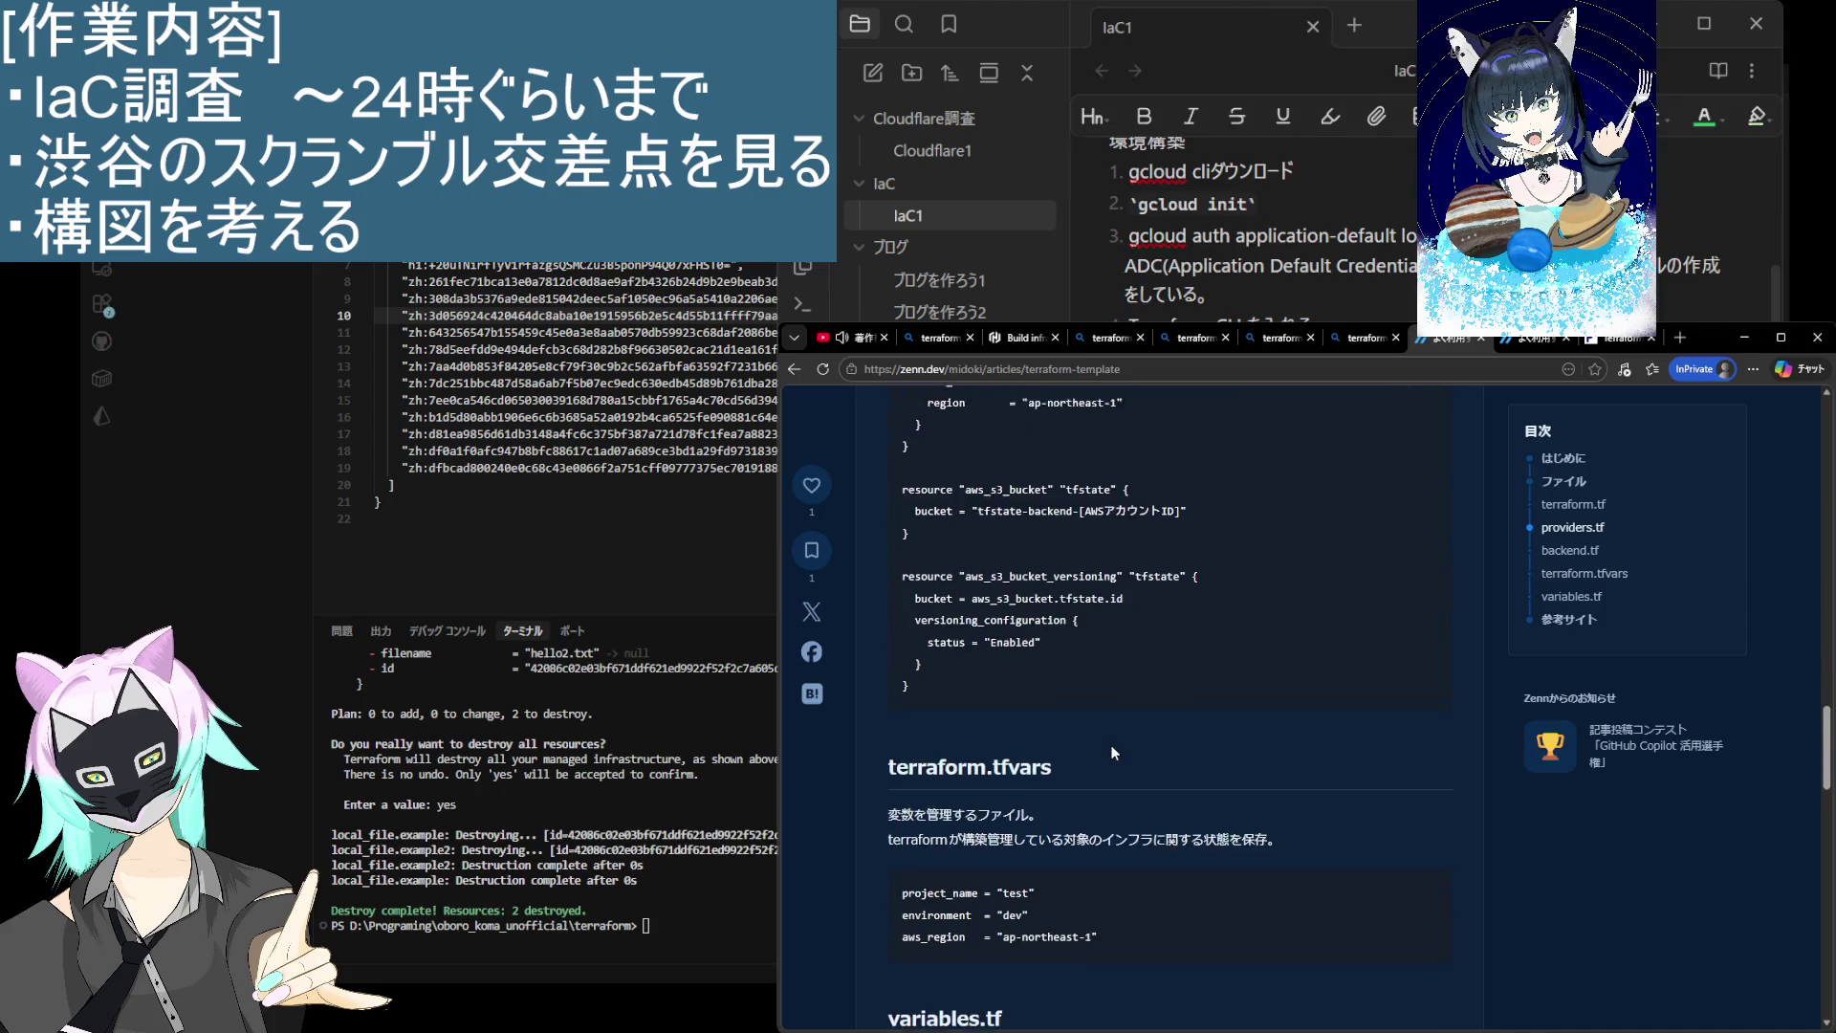
scroll(1112, 753, down, 2)
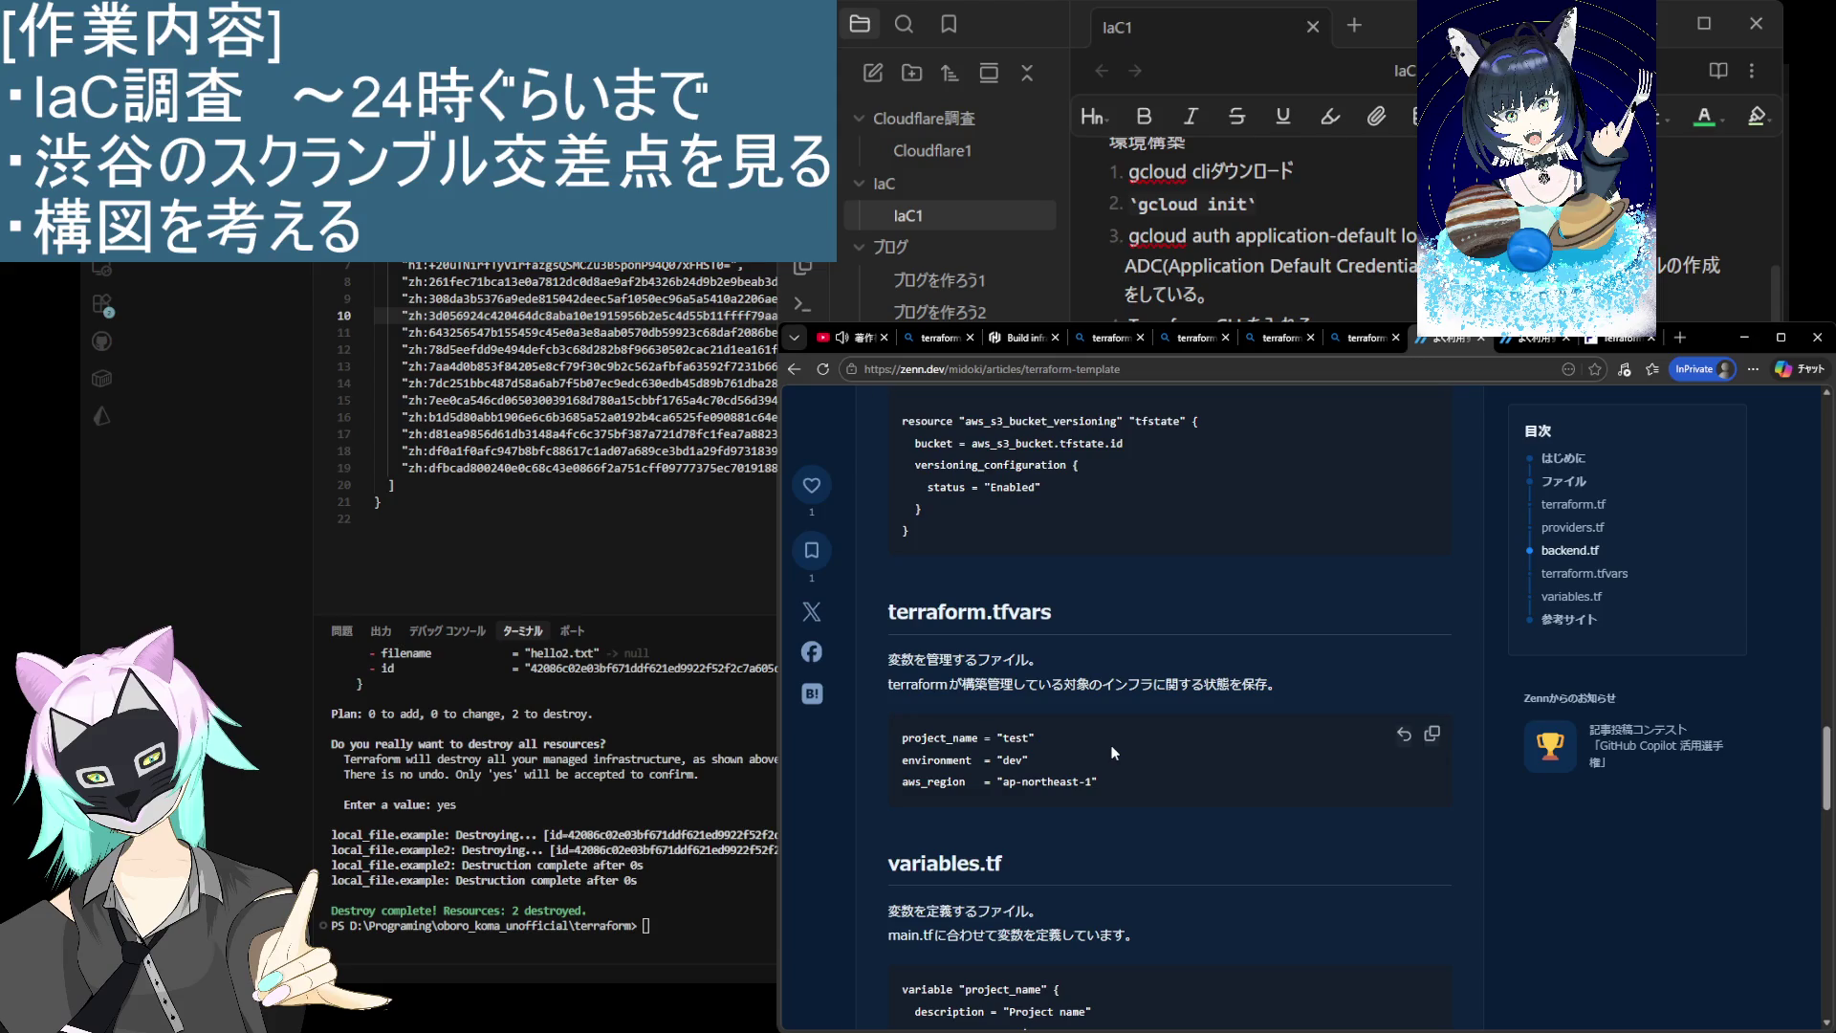
scroll(1112, 753, down, 2)
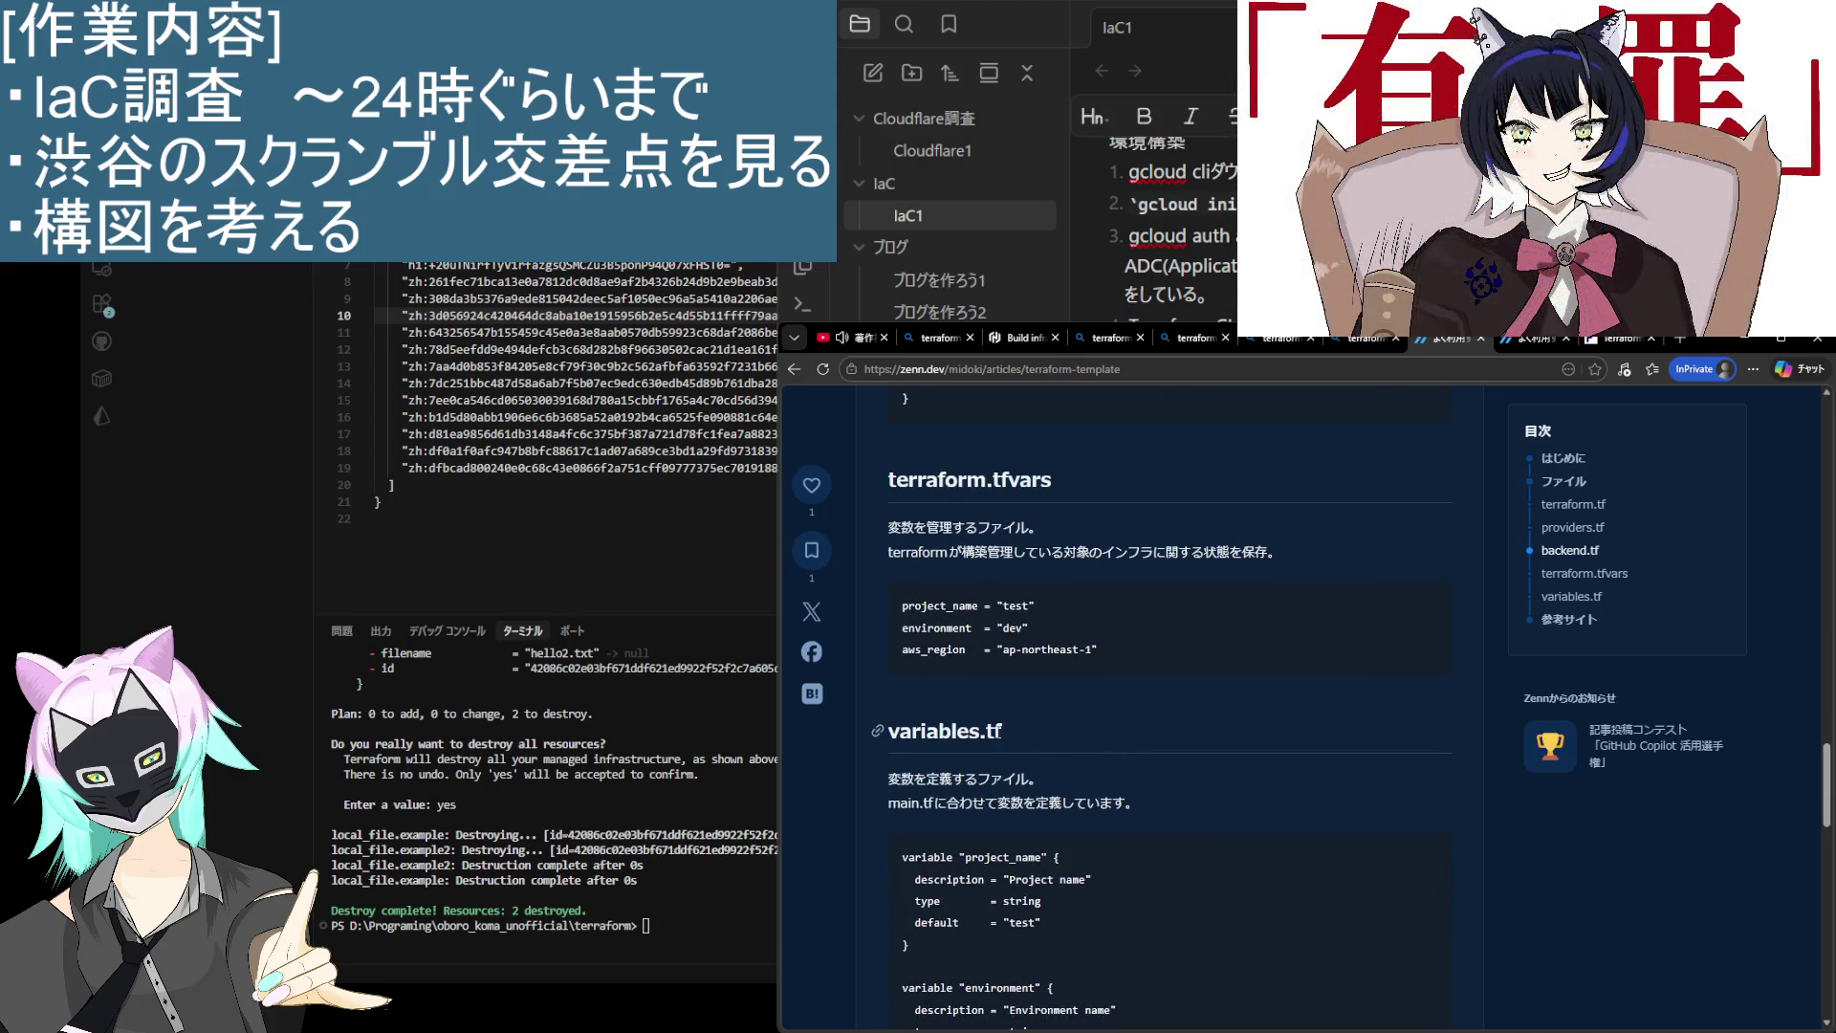
Step: Copy the variables.tf heading and its two description lines into the Obsidian notes
drag(998, 732, 885, 734)
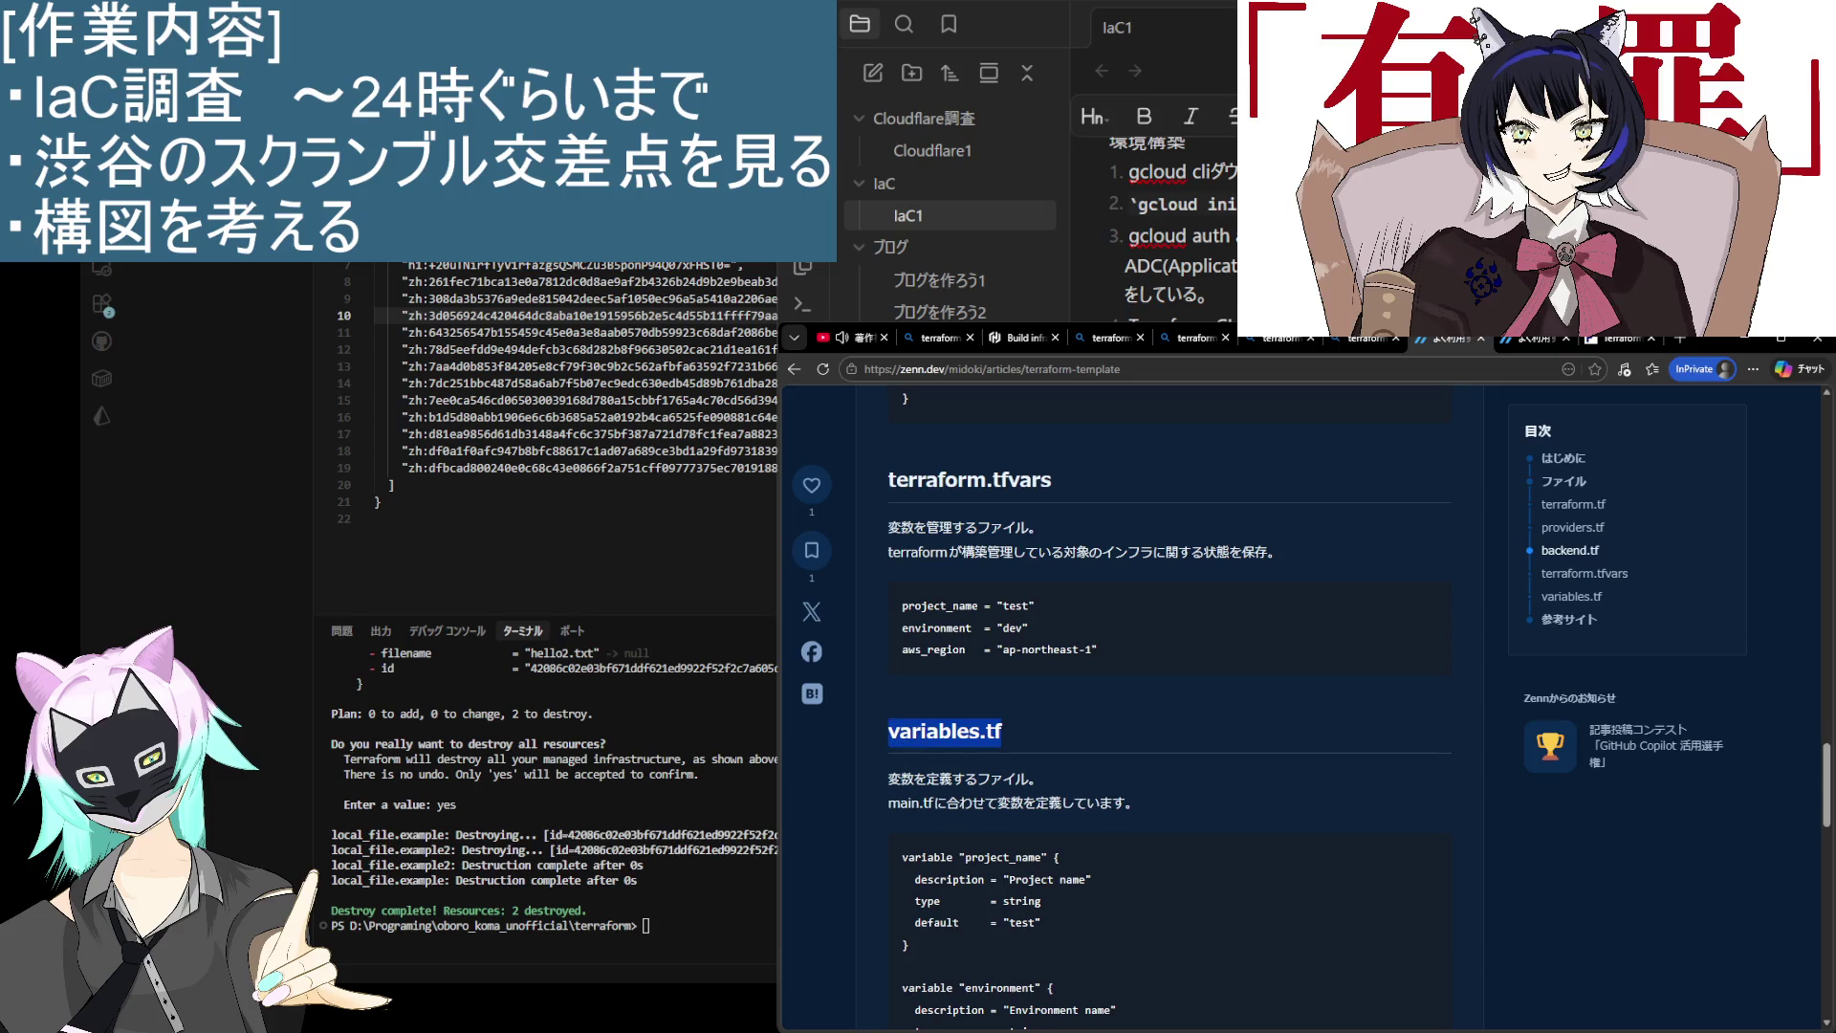
key(alt+Tab)
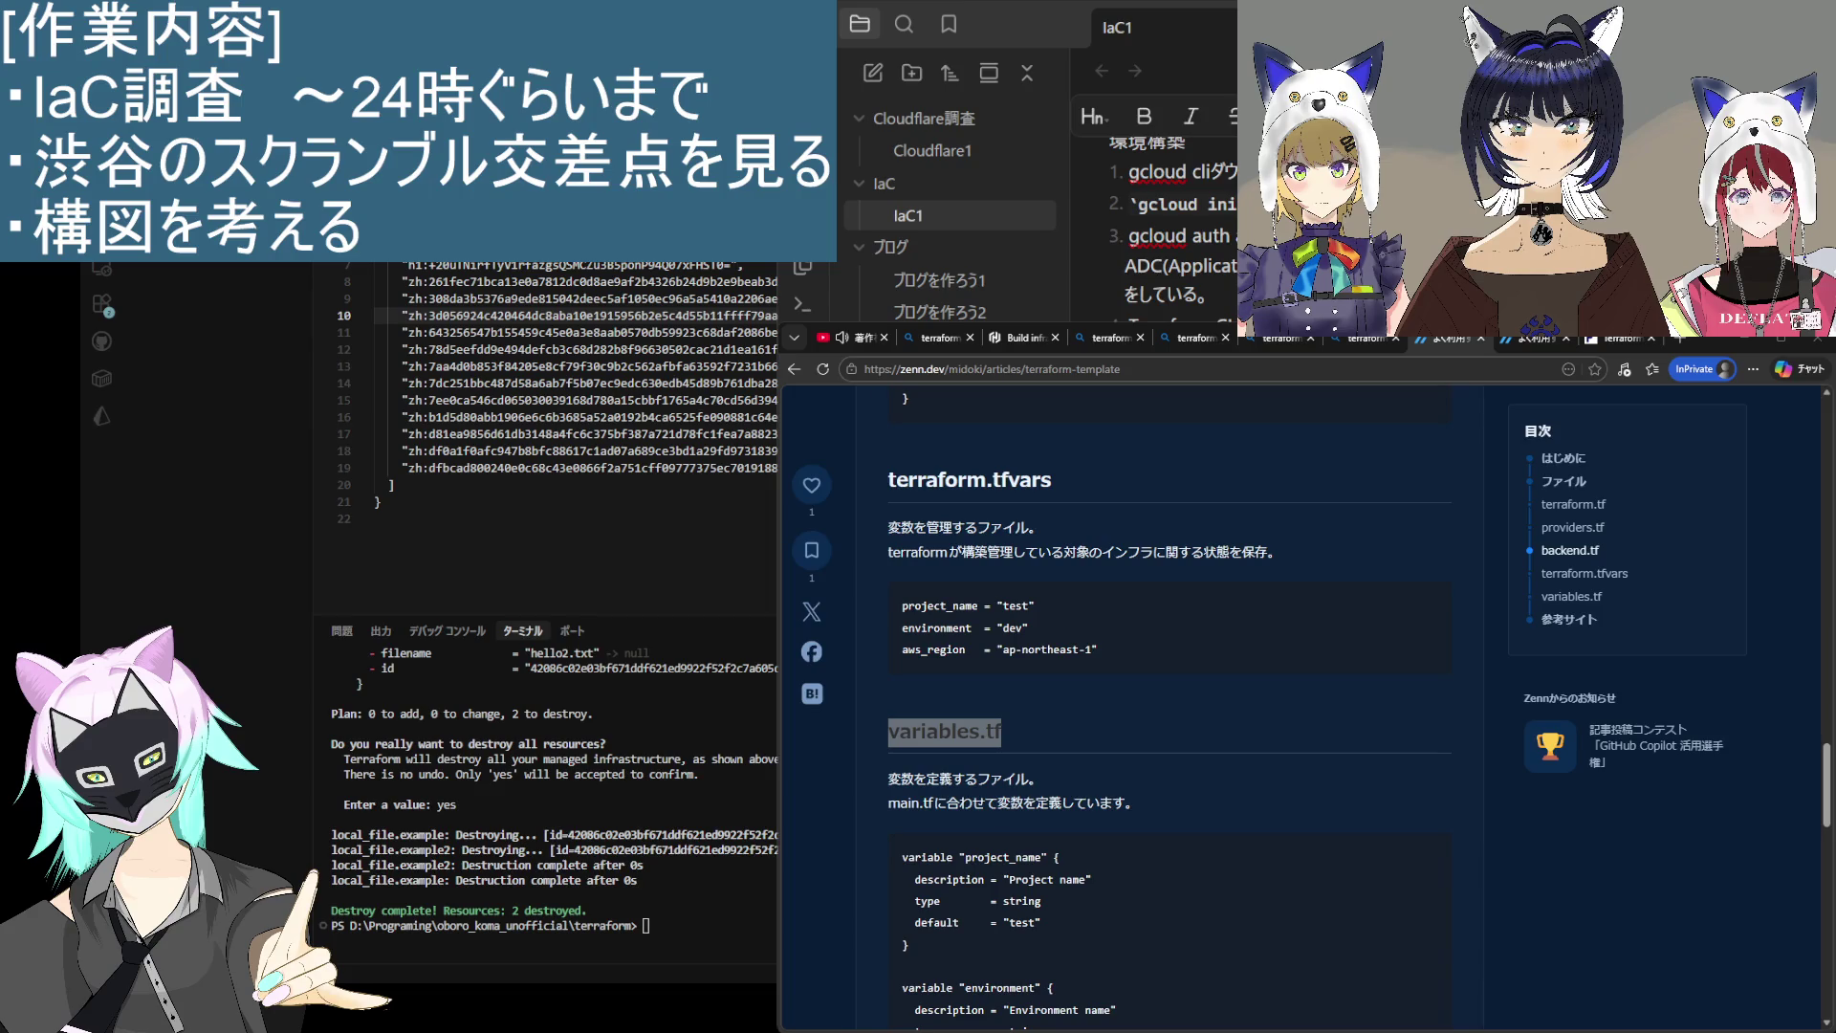
key(alt+Tab)
scroll(1087, 851, down, 1)
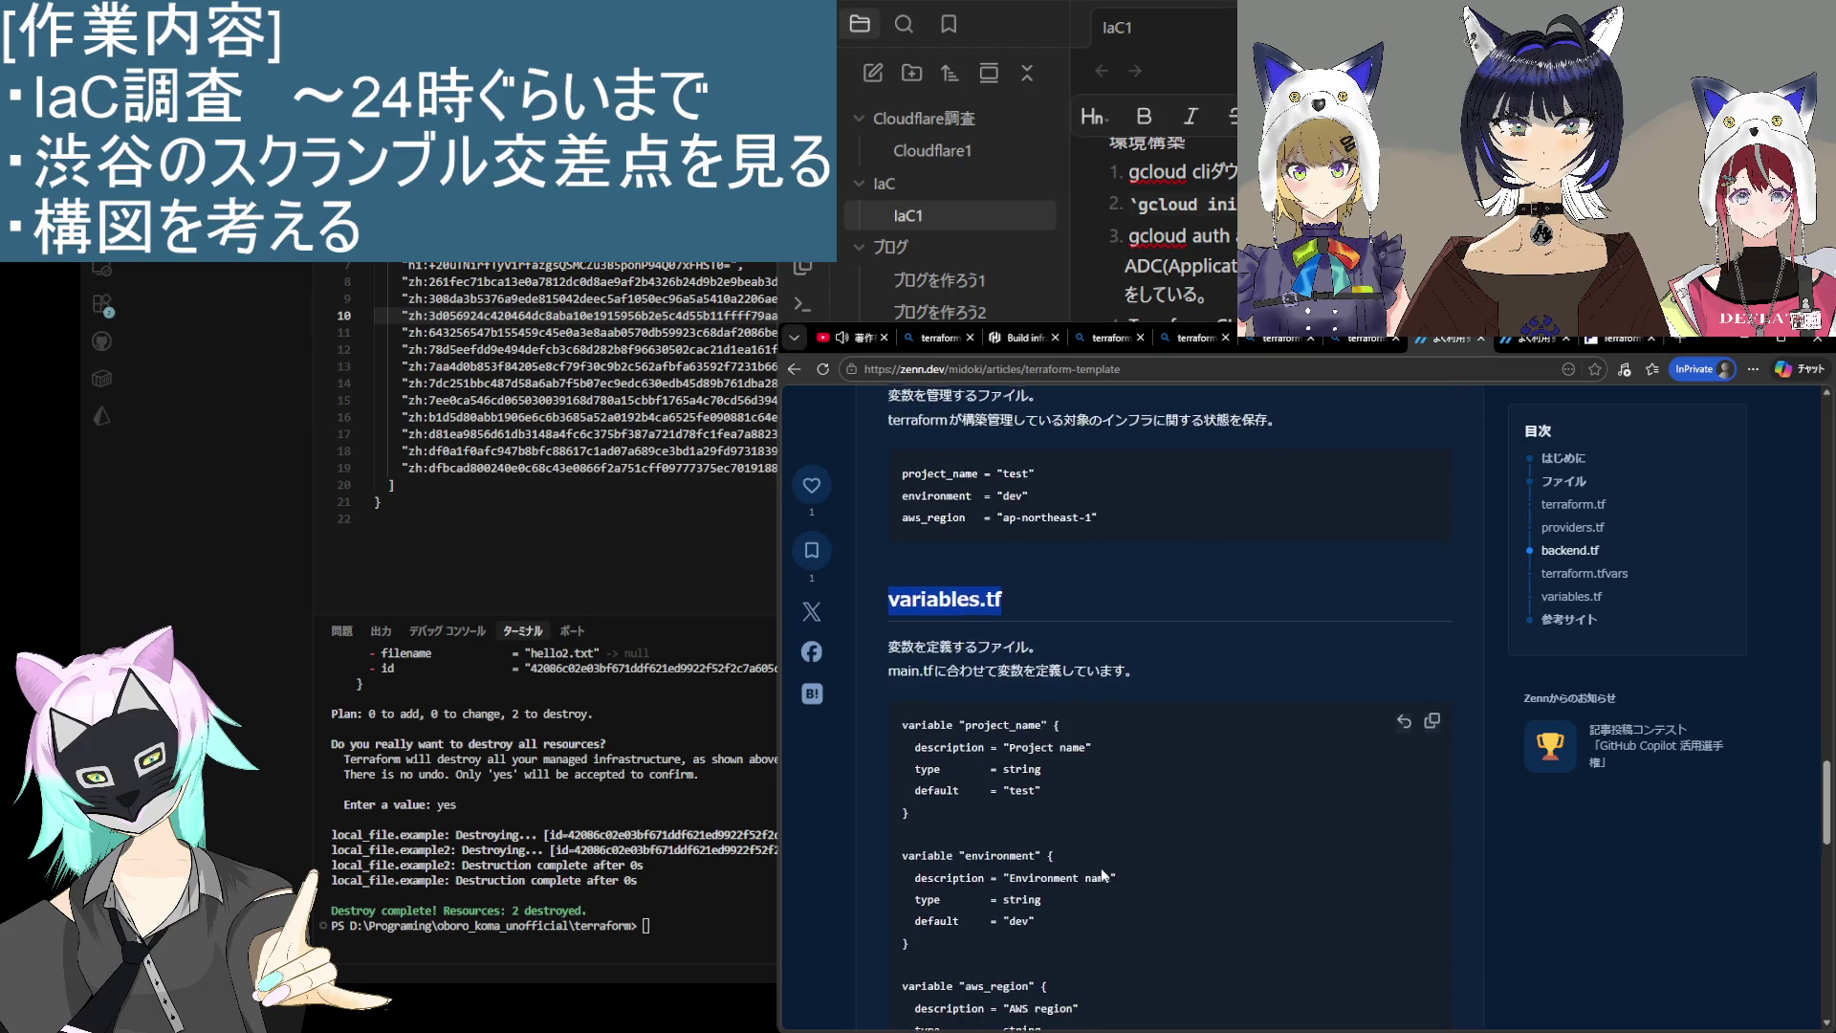
scroll(1102, 873, down, 2)
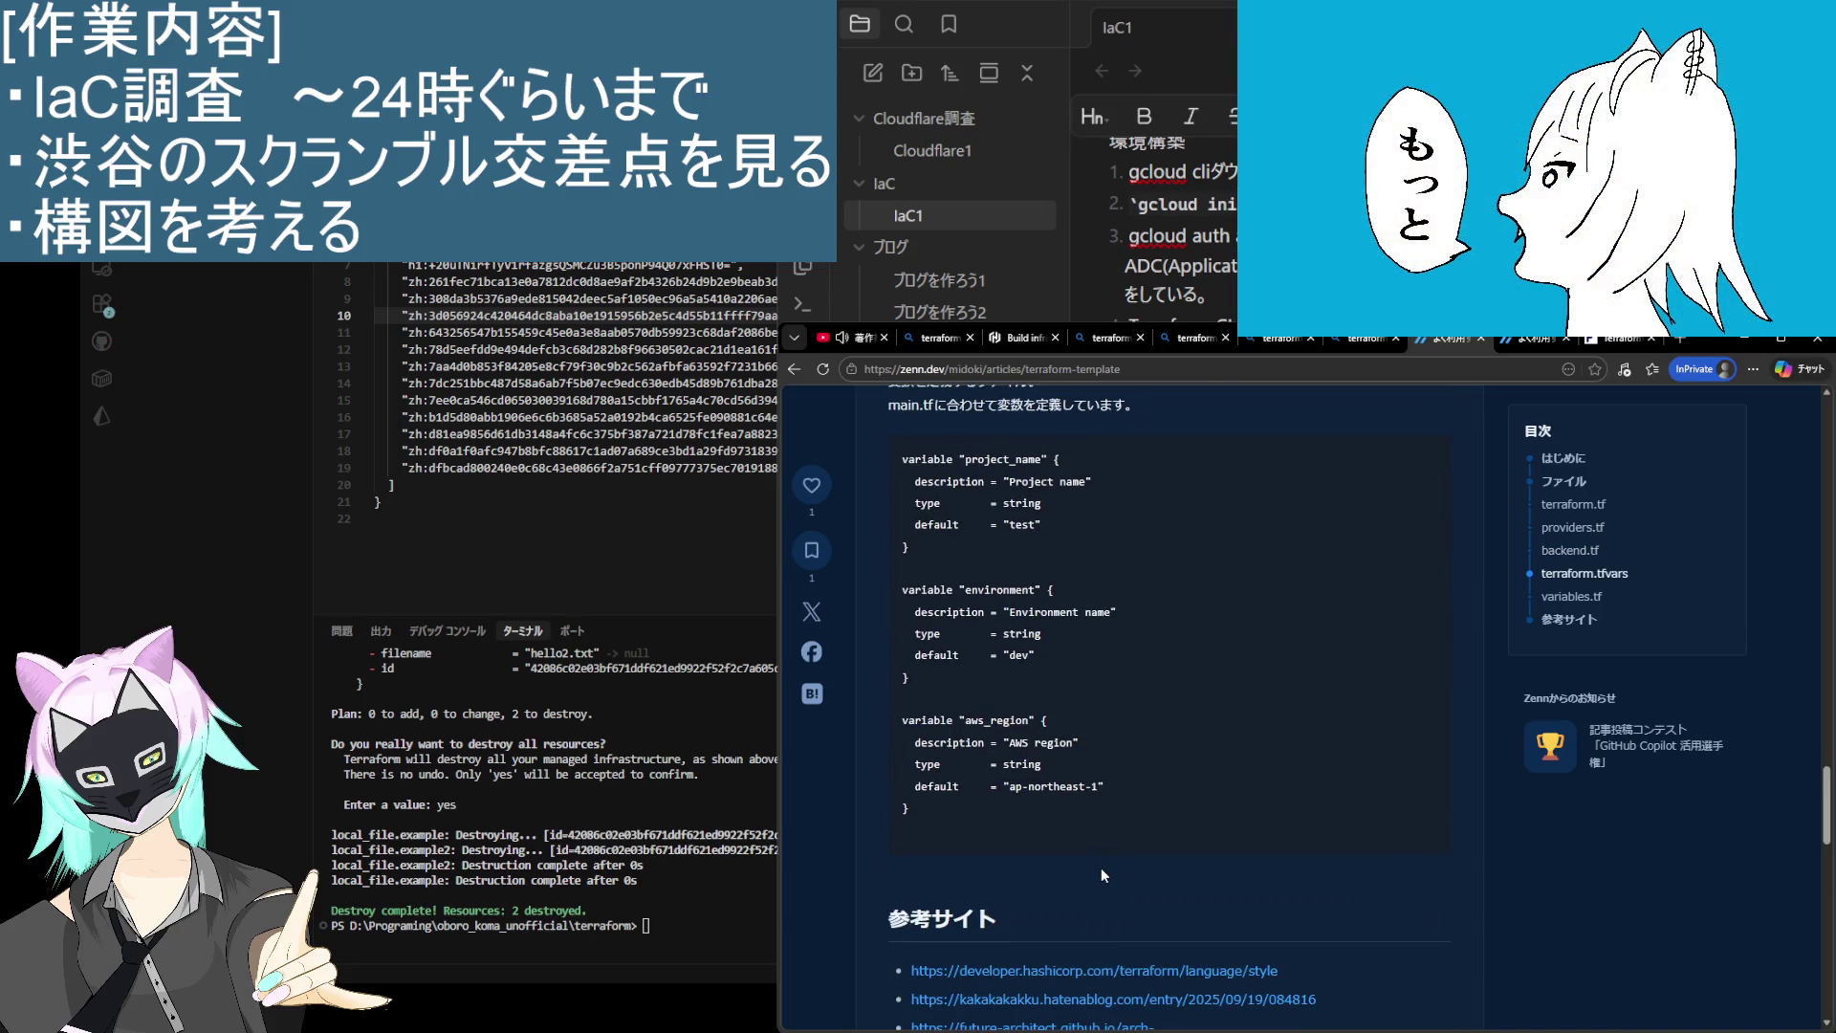
scroll(1100, 868, up, 2)
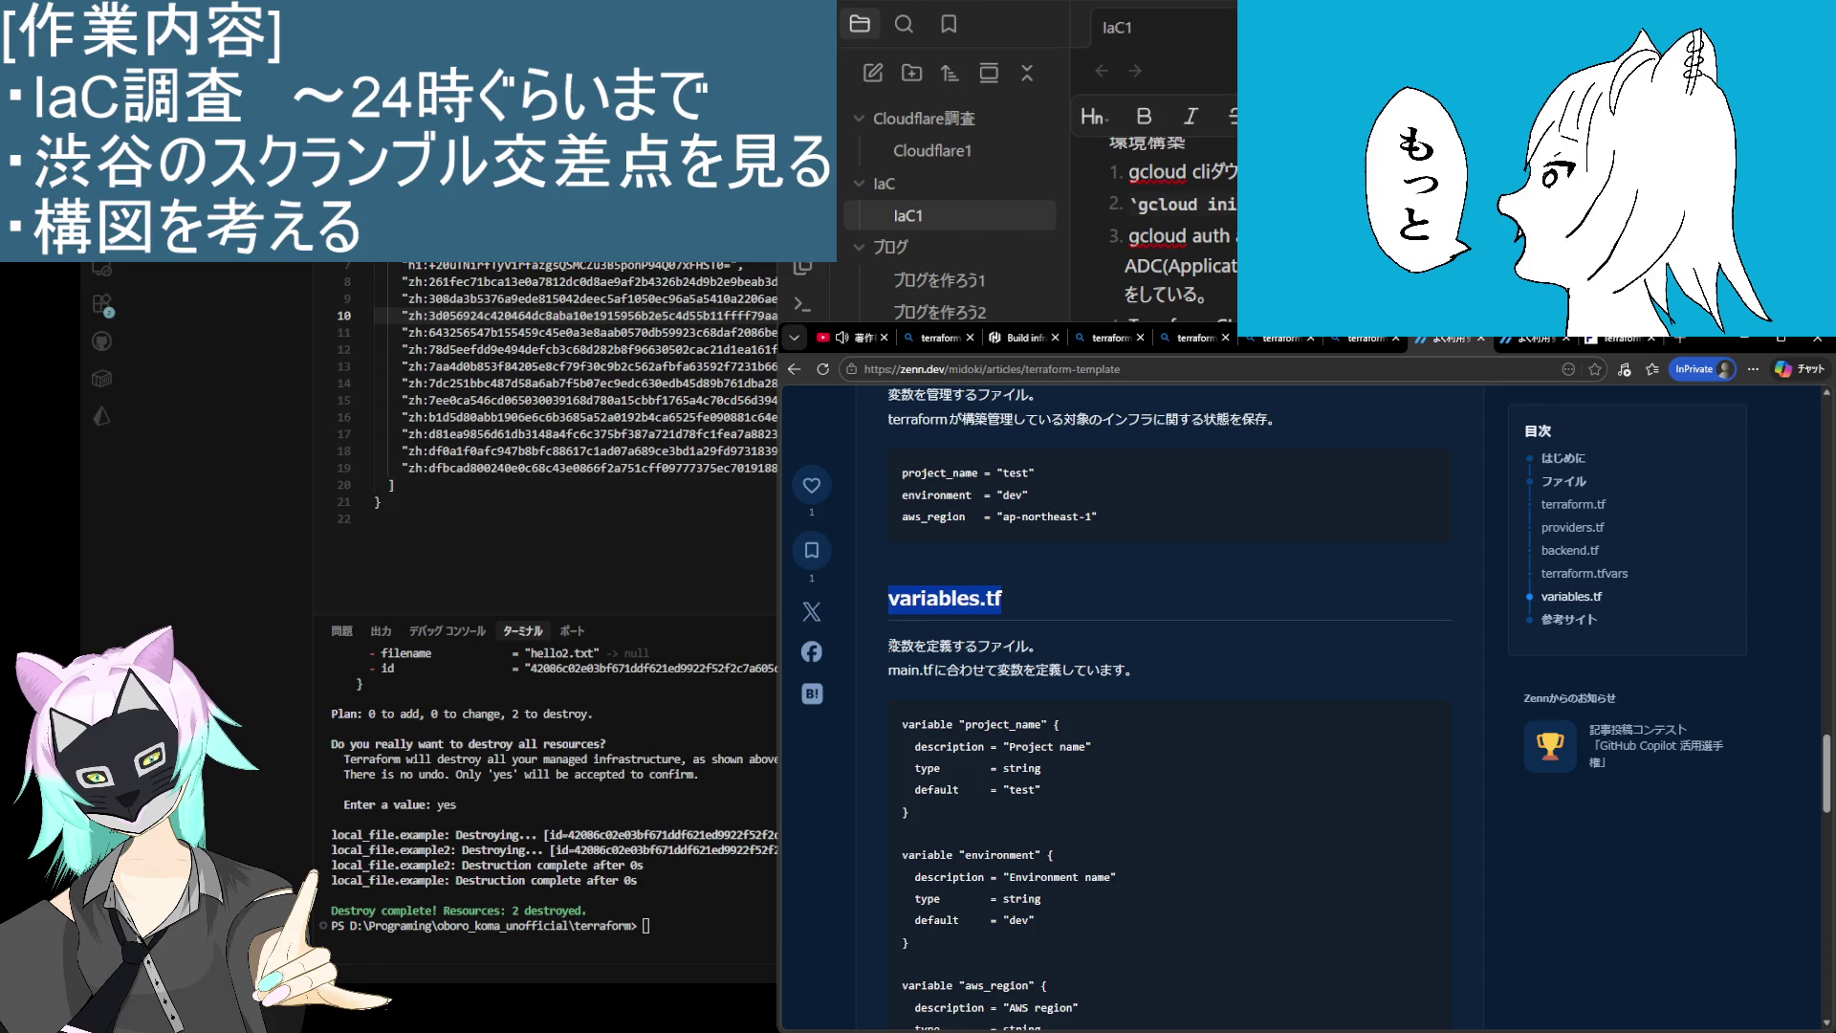
mouse_move(888, 645)
mouse_down()
mouse_move(1046, 646)
mouse_move(1139, 672)
mouse_move(1033, 645)
mouse_up()
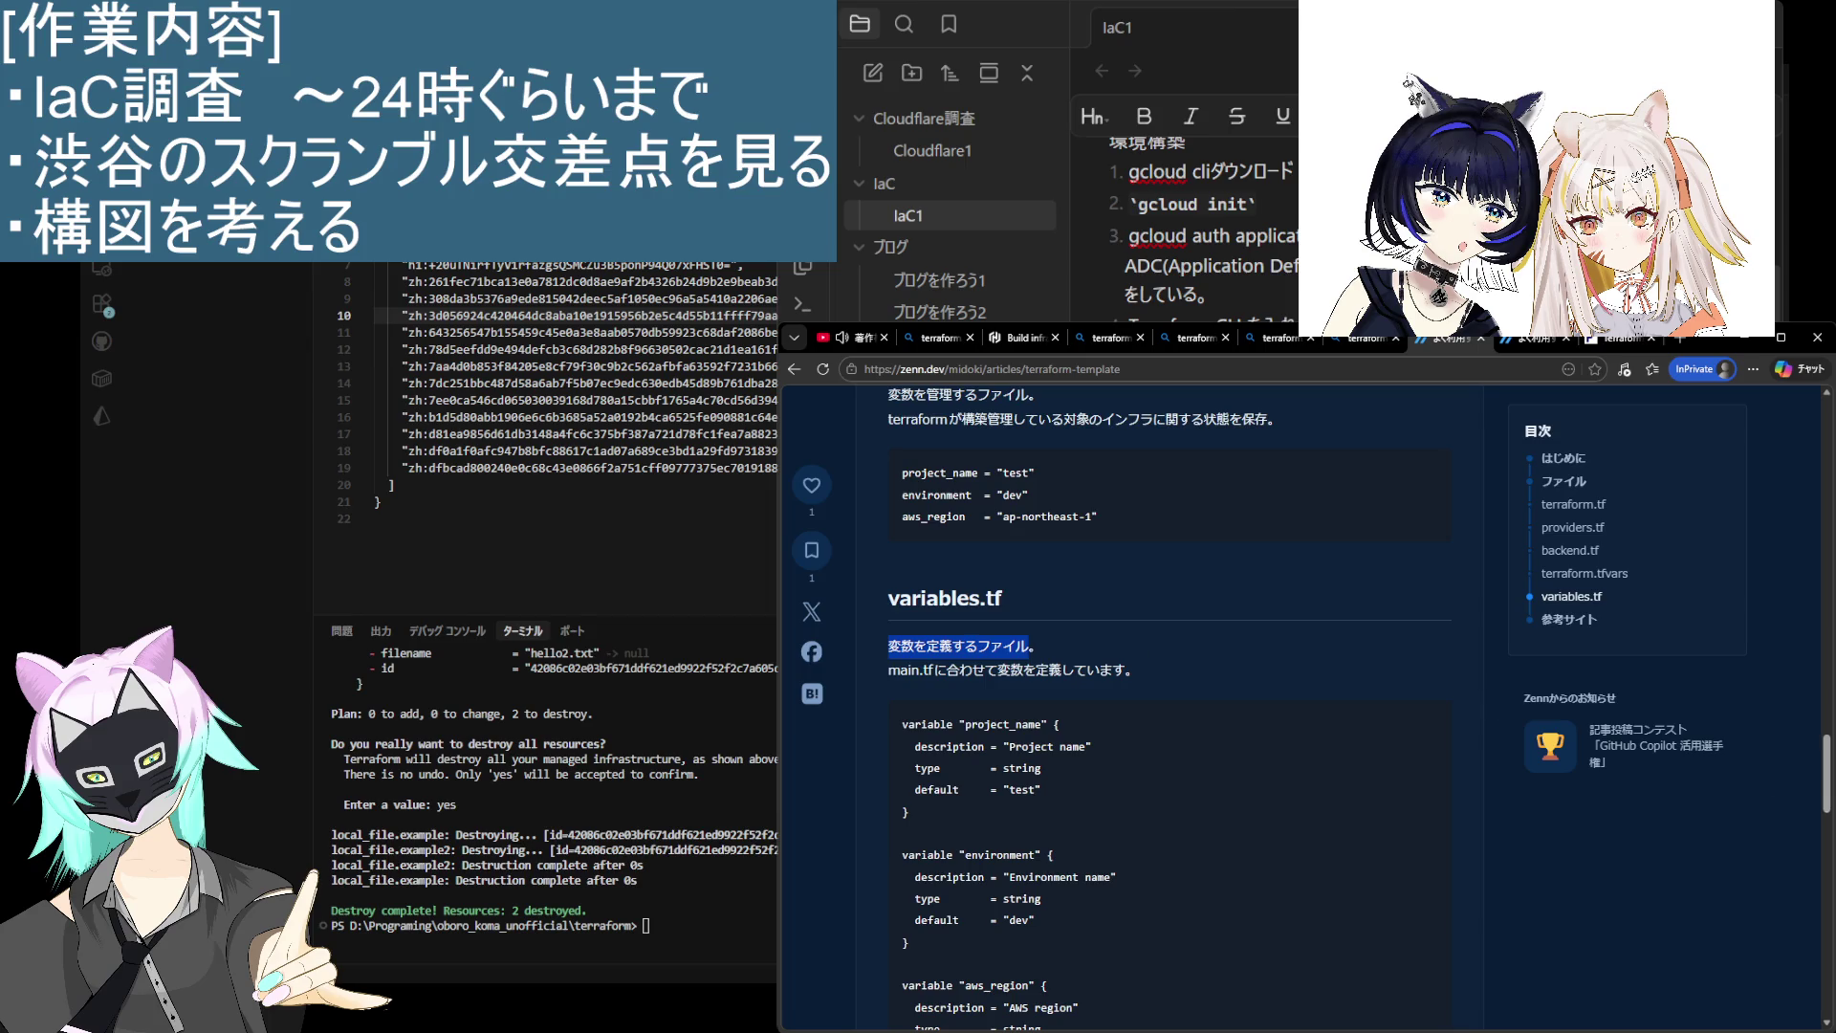
key(alt+Tab)
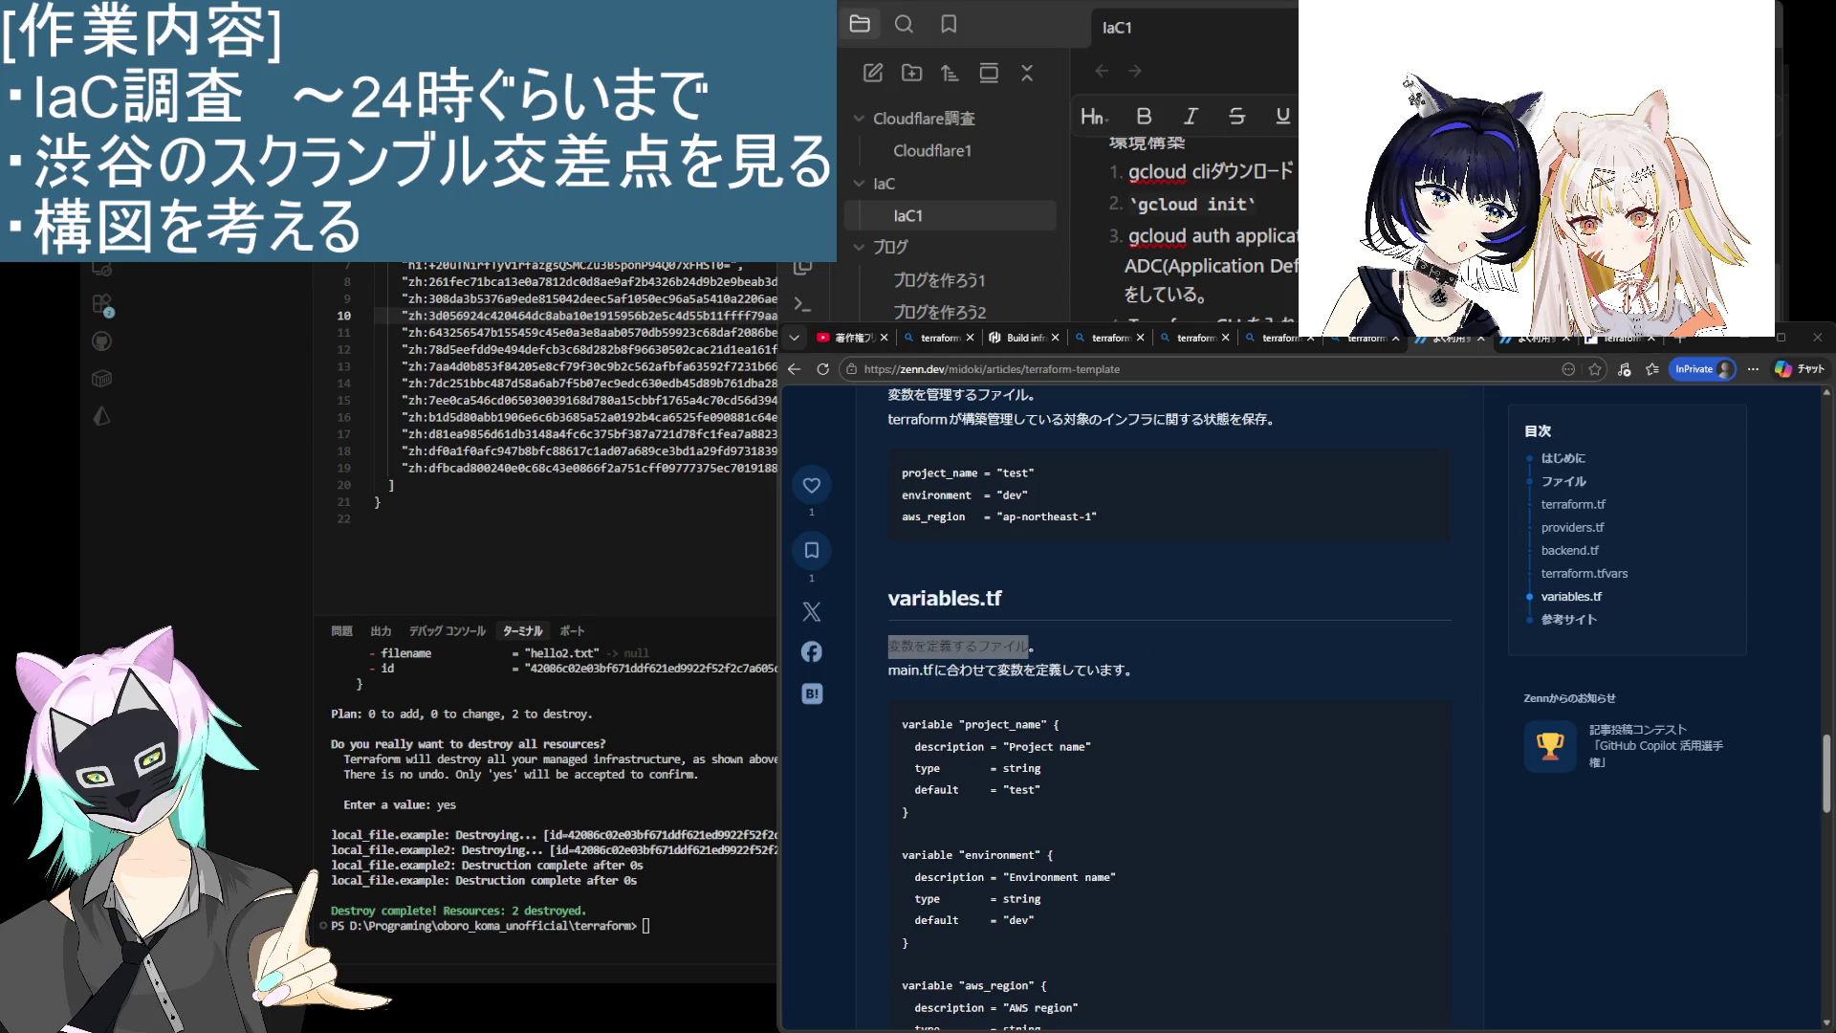
click(1121, 672)
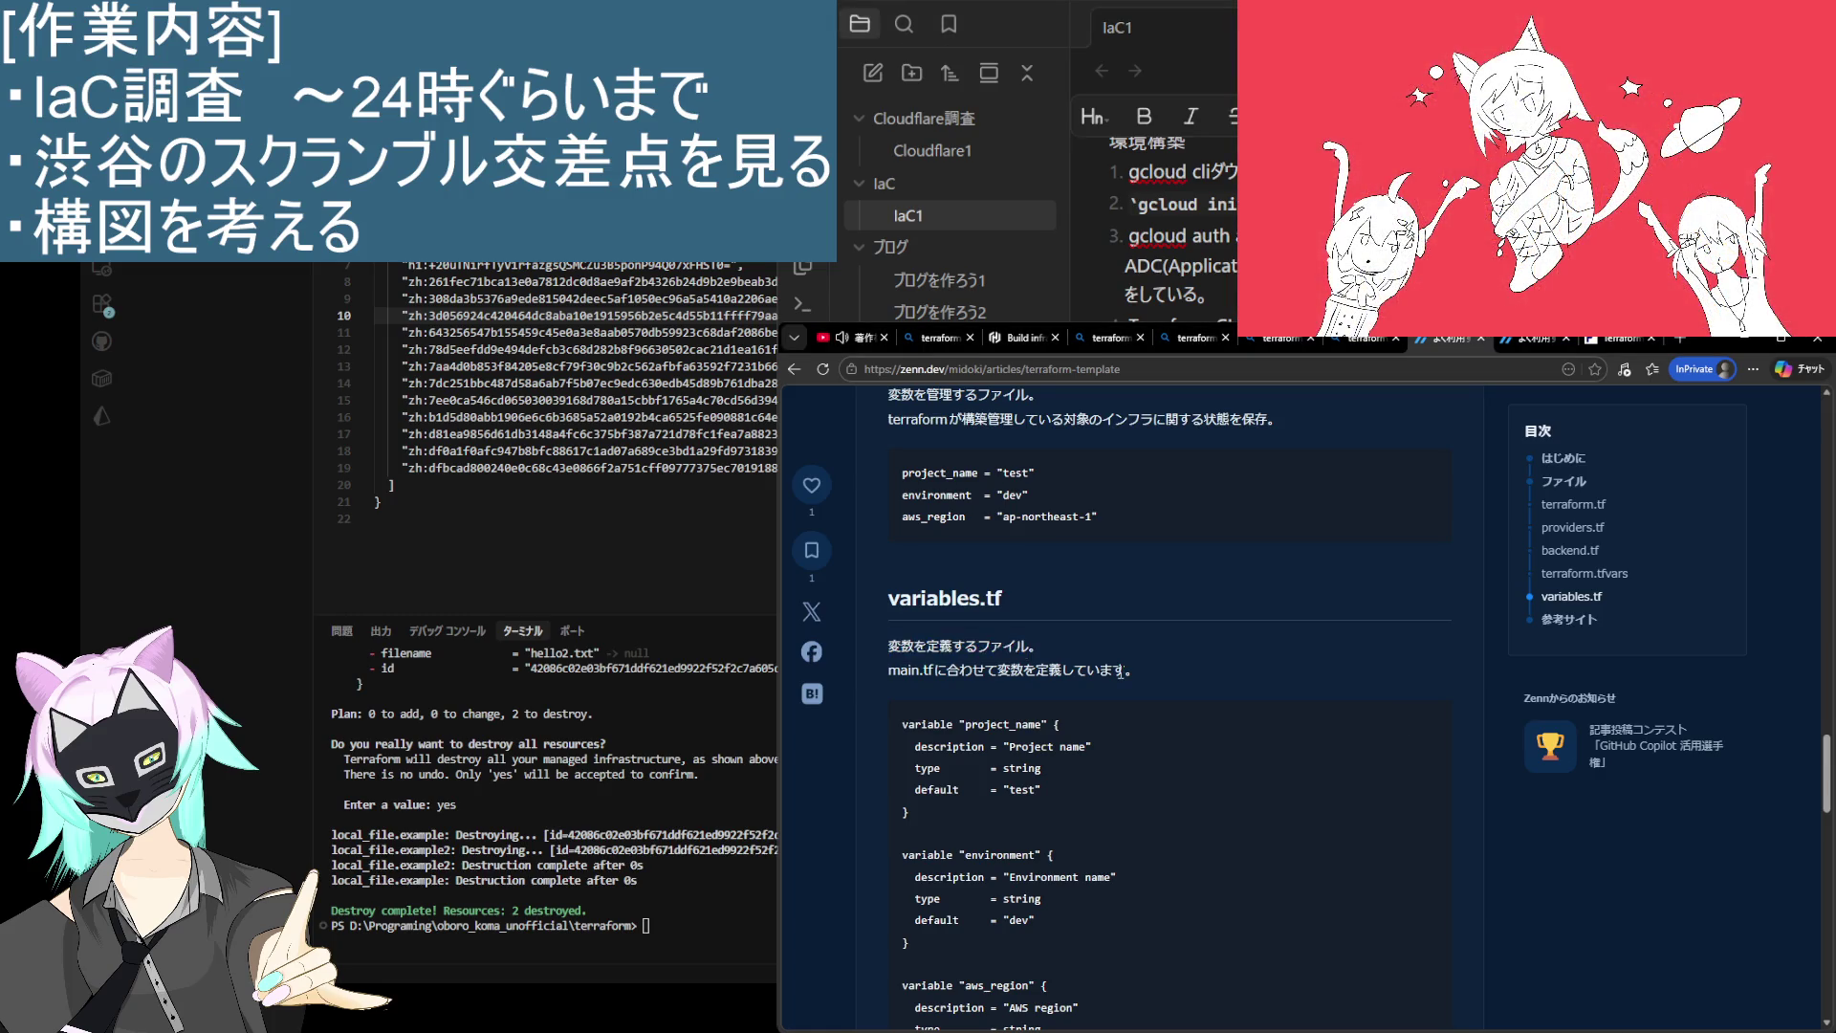
Step: Scroll back to backend.tf and follow the 'こちらの方の記事' link to the Hatena Blog post
scroll(1120, 672, up, 3)
scroll(1120, 672, up, 1)
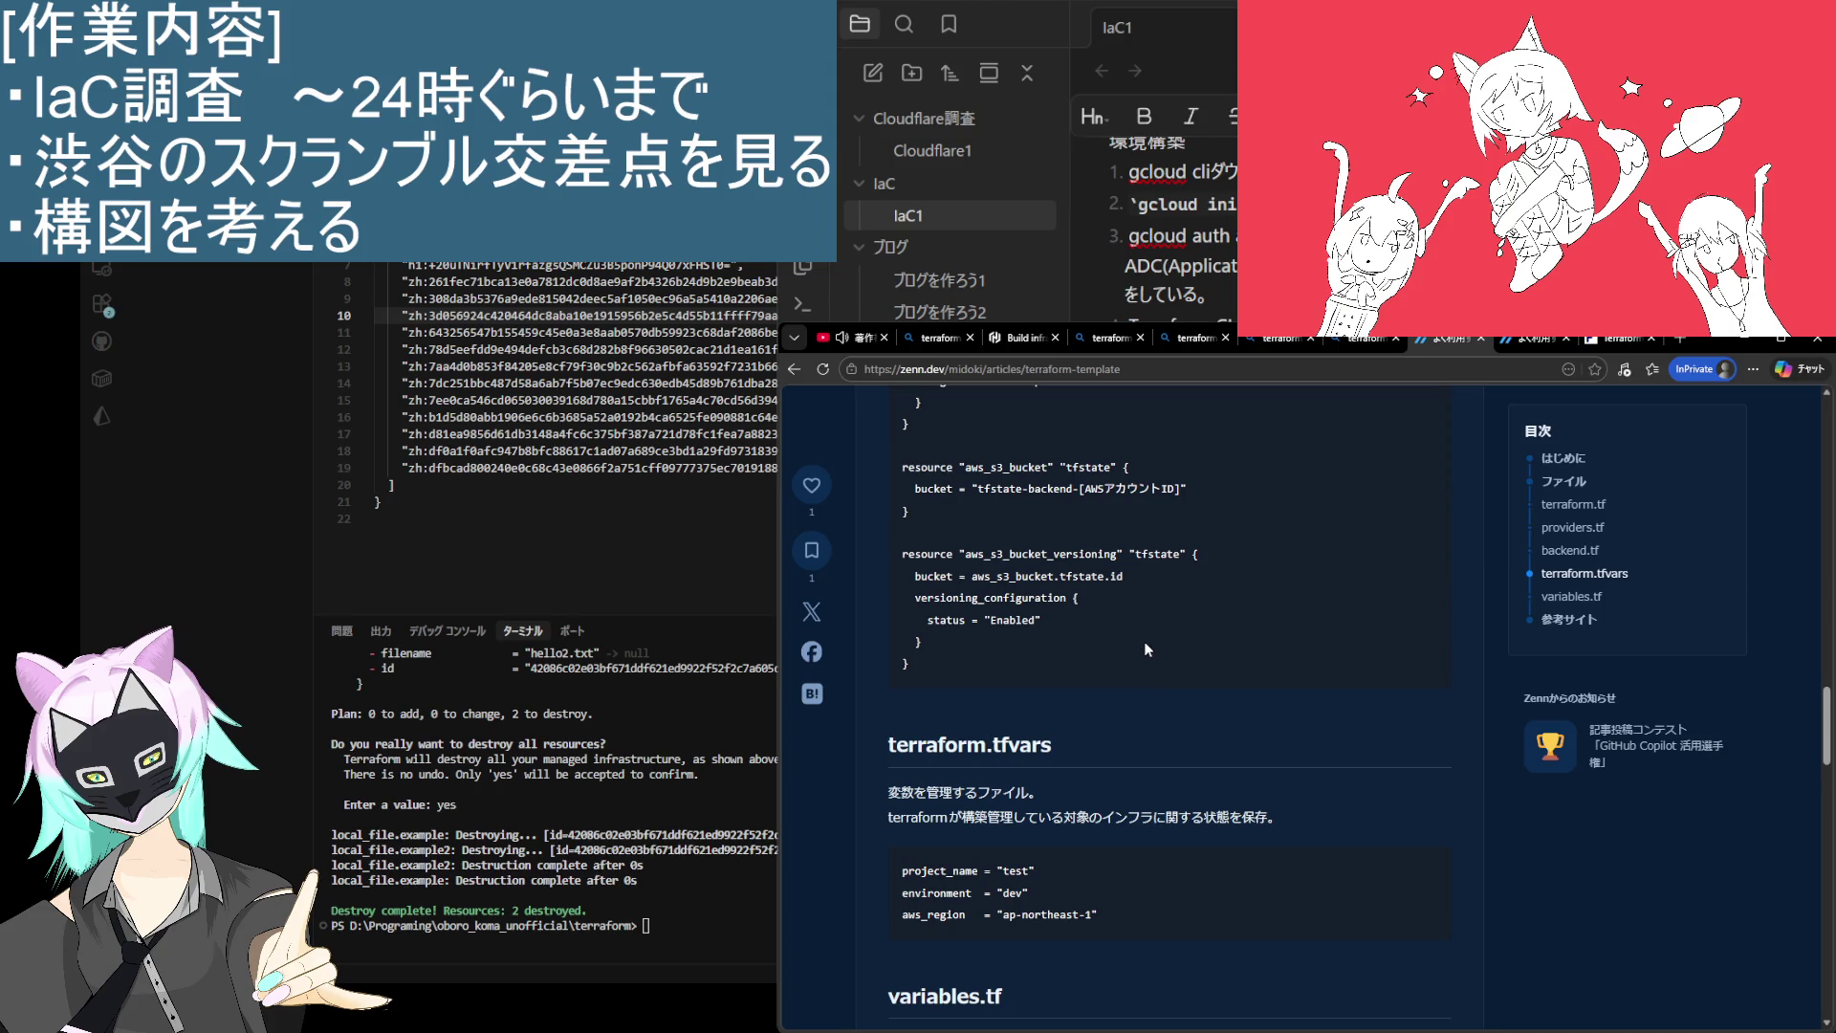
scroll(1147, 660, down, 3)
scroll(1164, 837, down, 1)
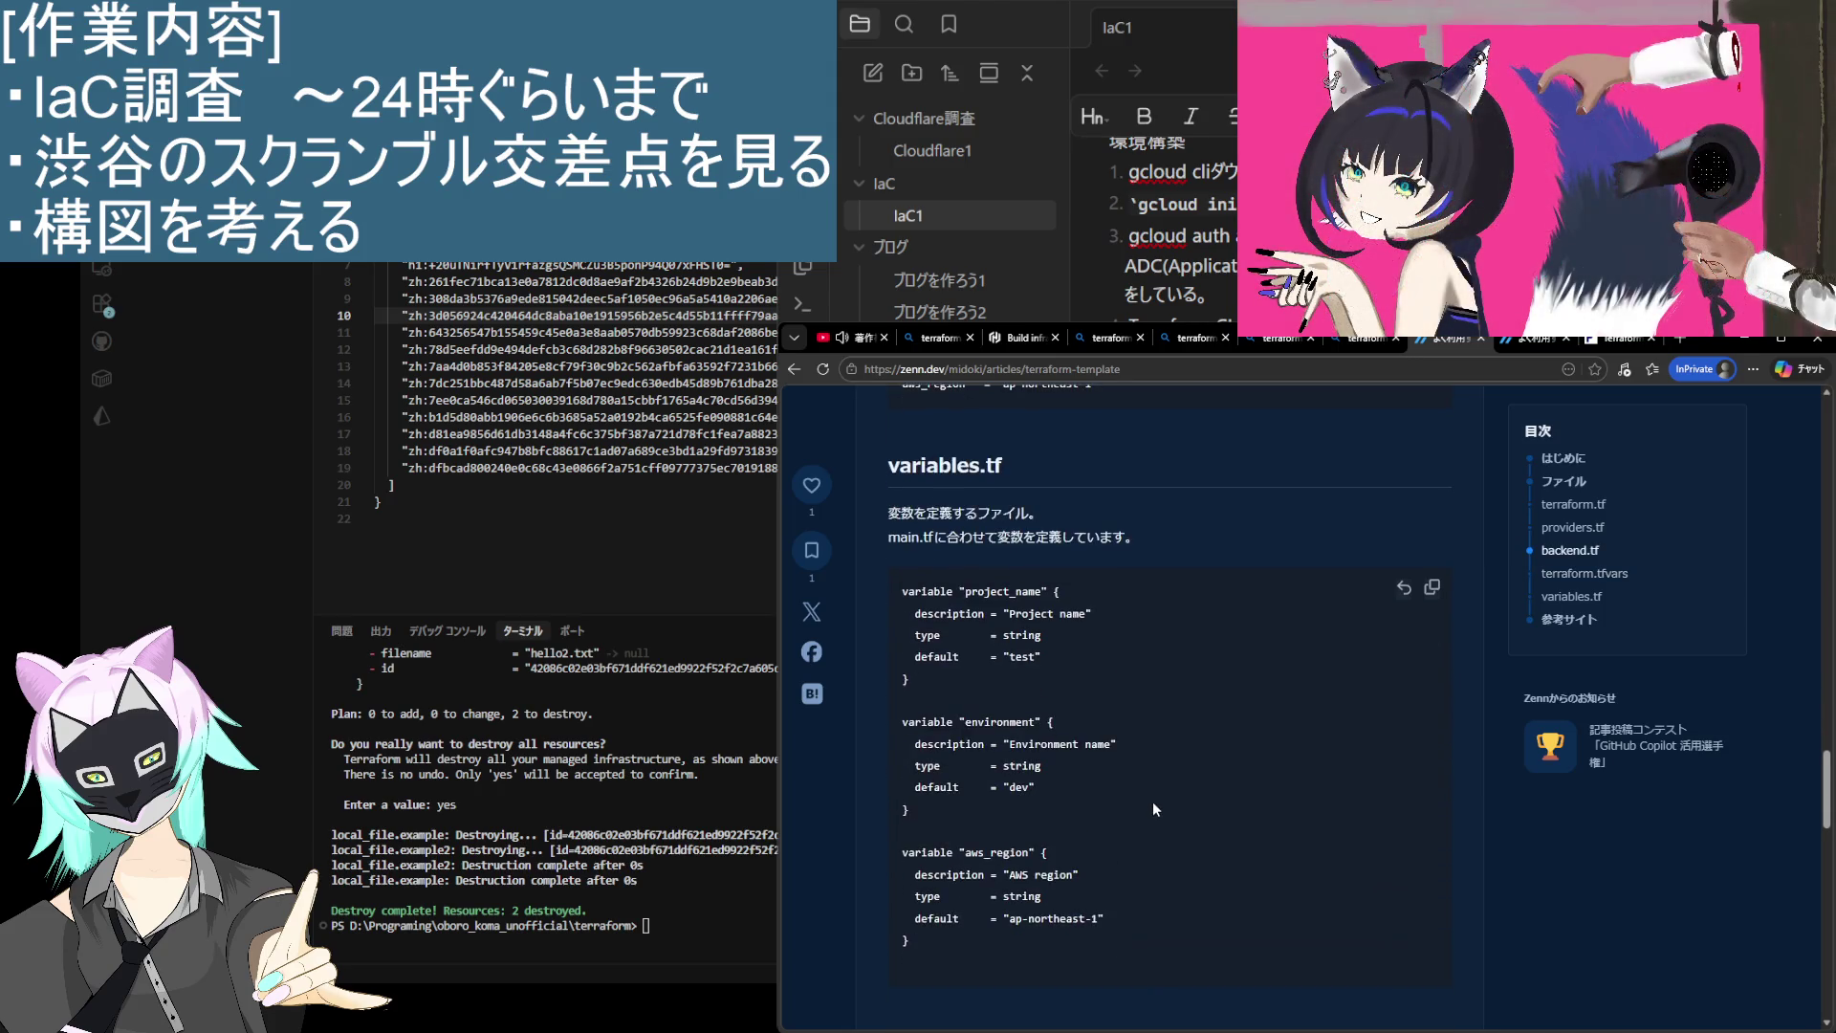
scroll(1155, 809, up, 2)
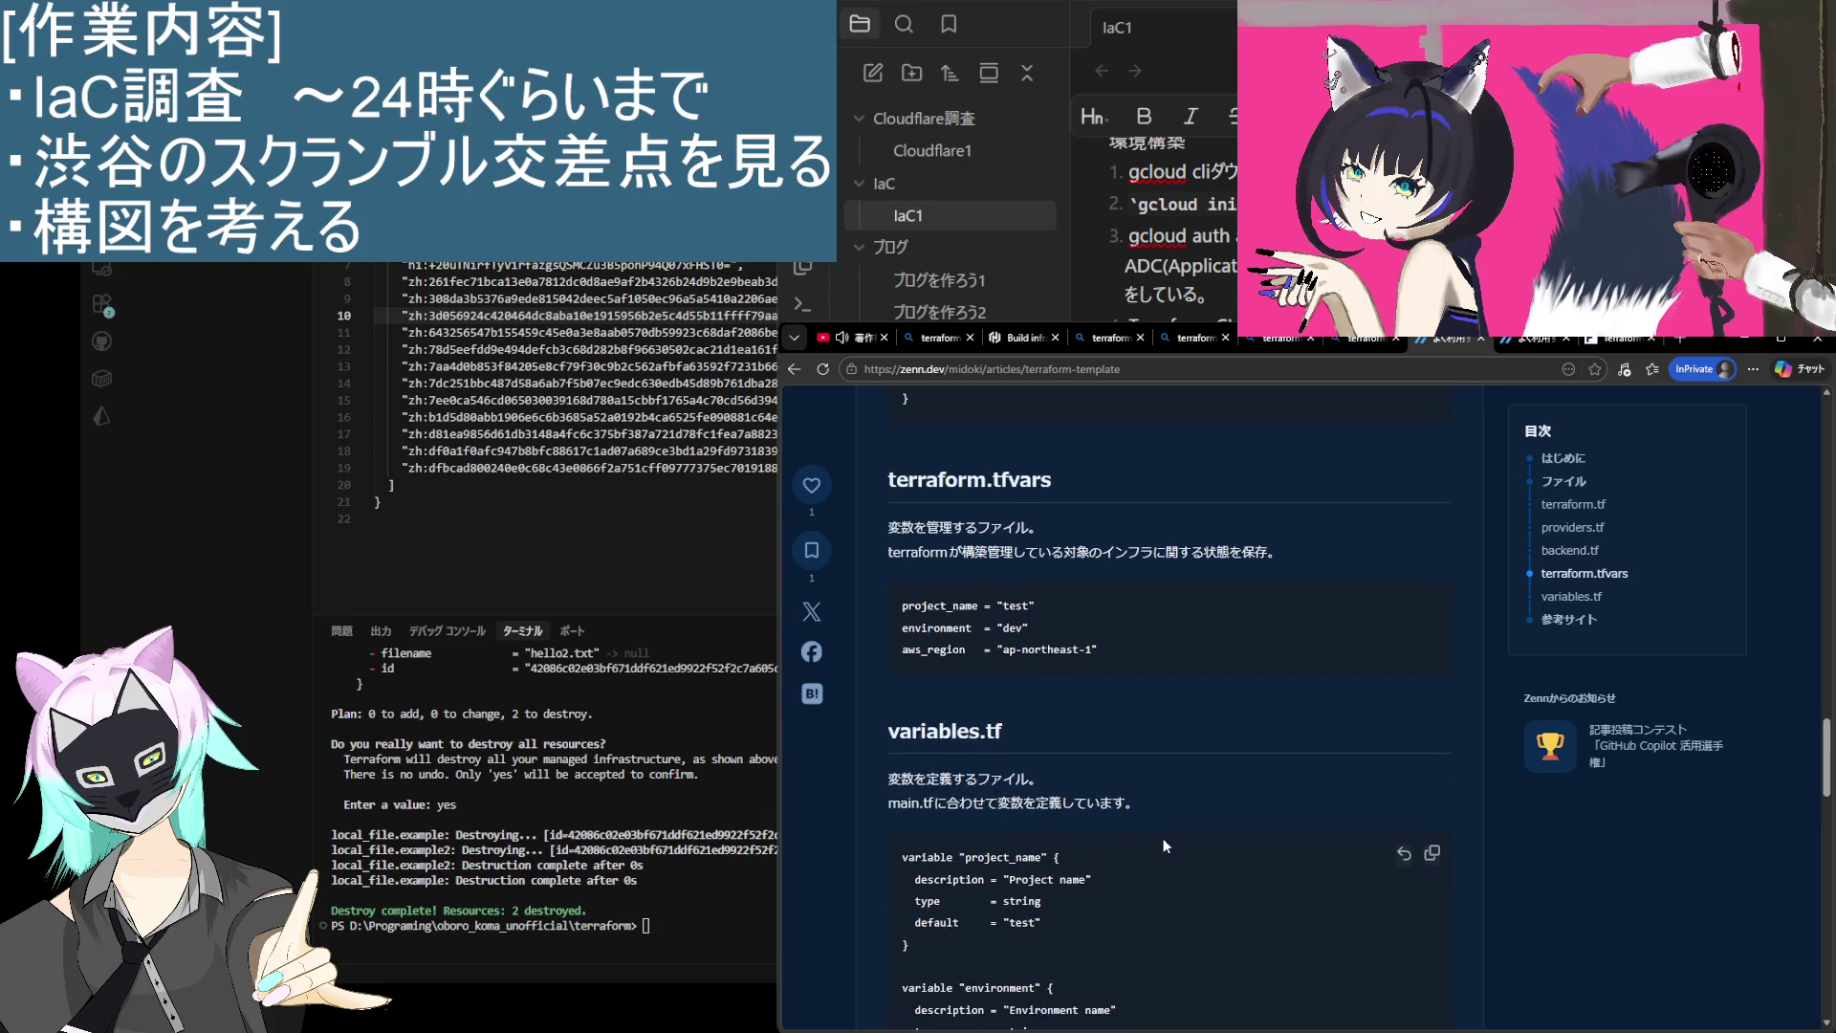
scroll(1164, 842, down, 1)
scroll(1163, 840, up, 2)
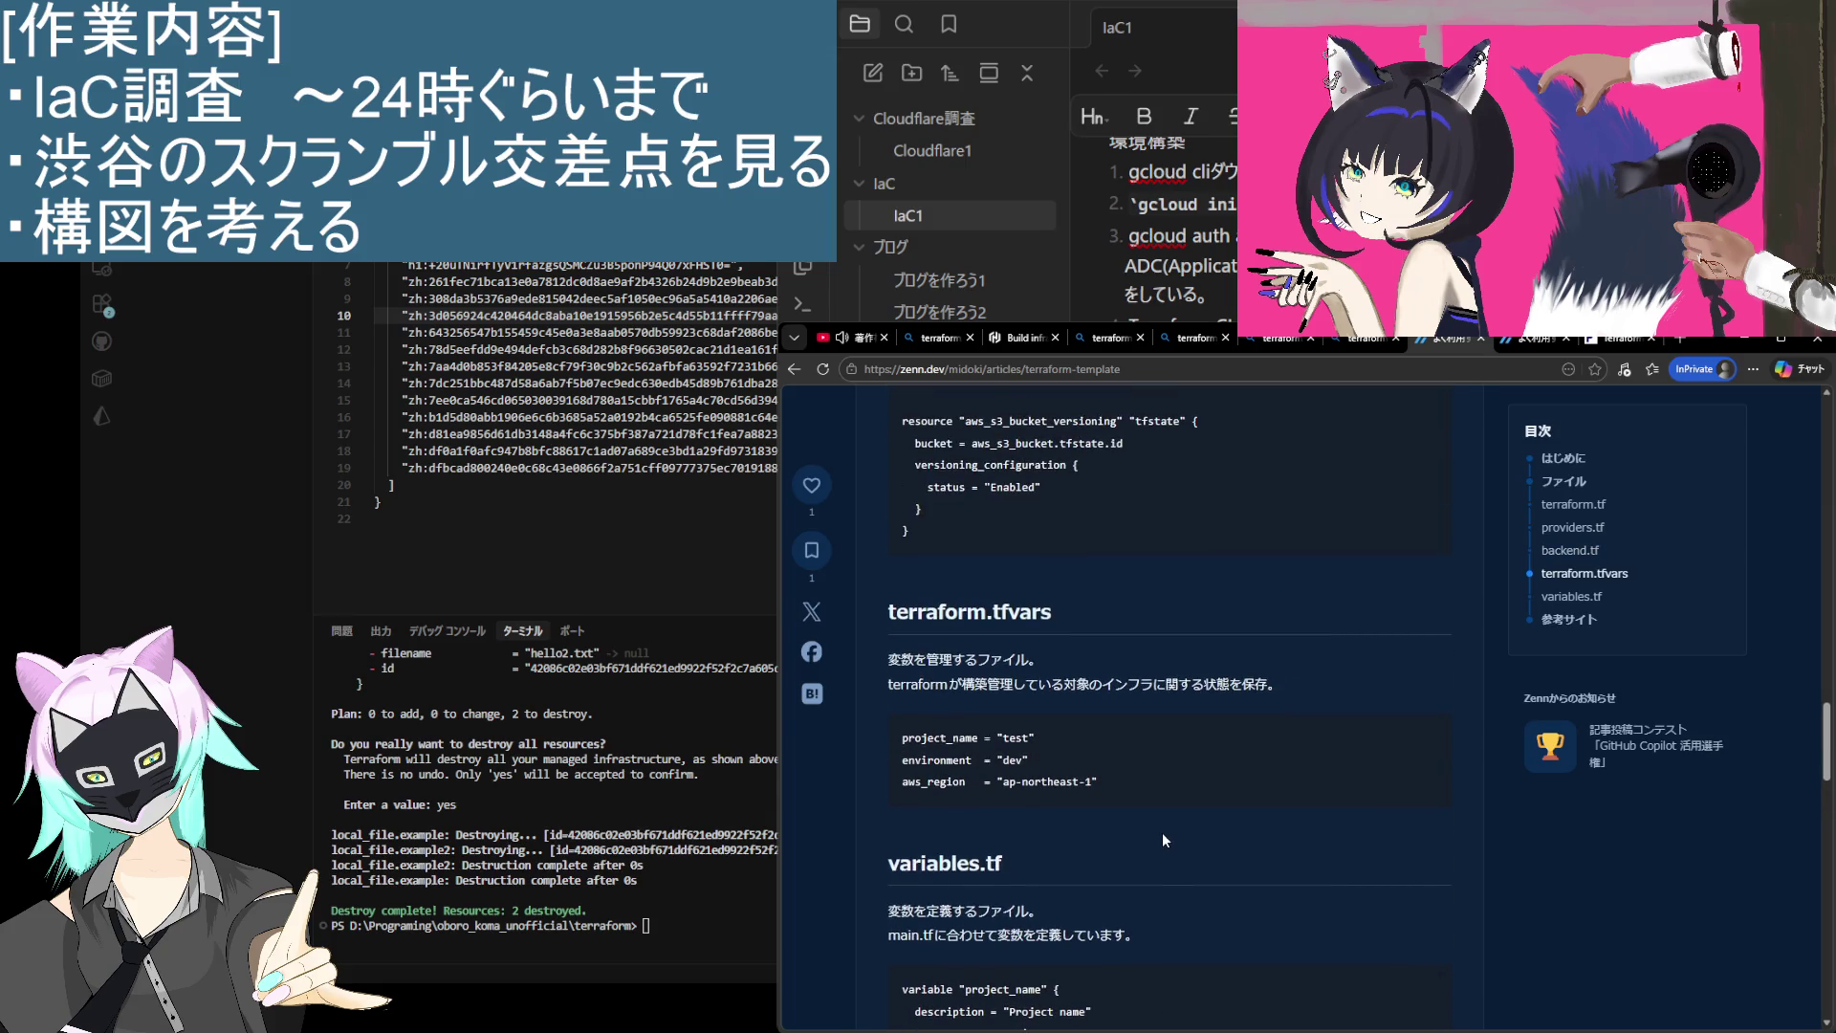
scroll(1162, 832, up, 2)
scroll(1162, 832, up, 1)
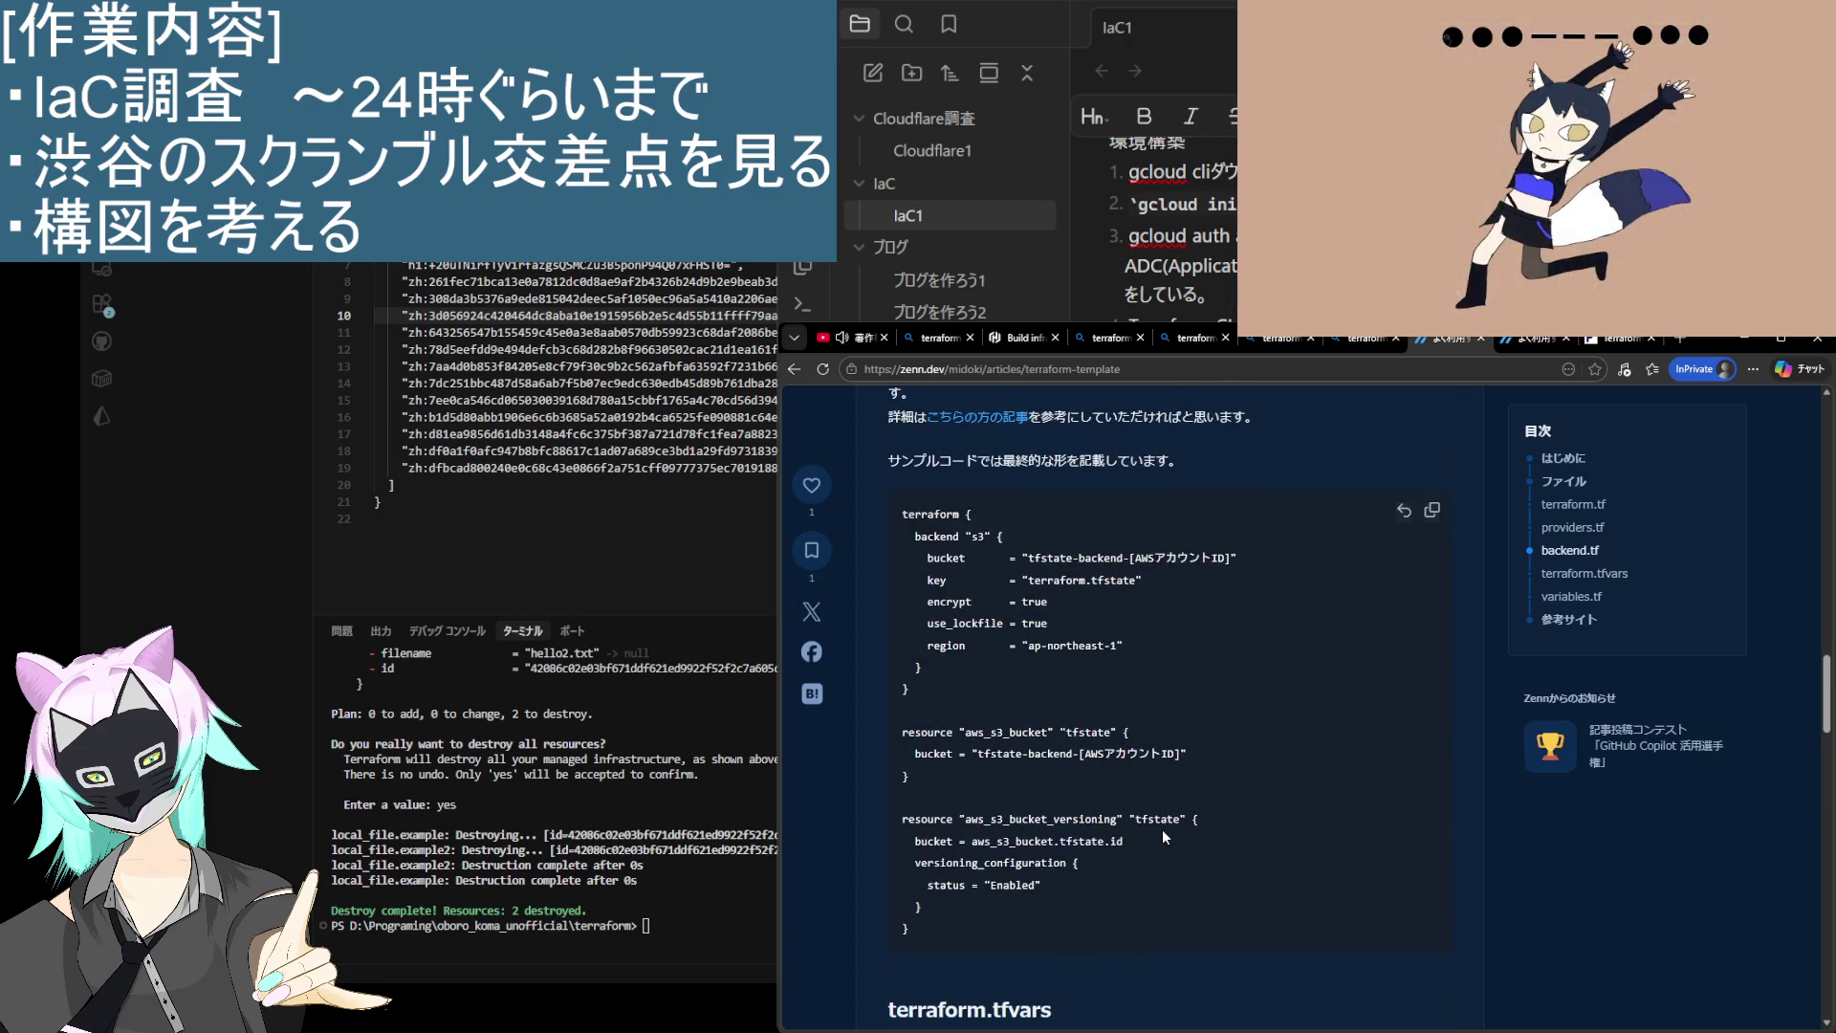
scroll(1161, 832, up, 2)
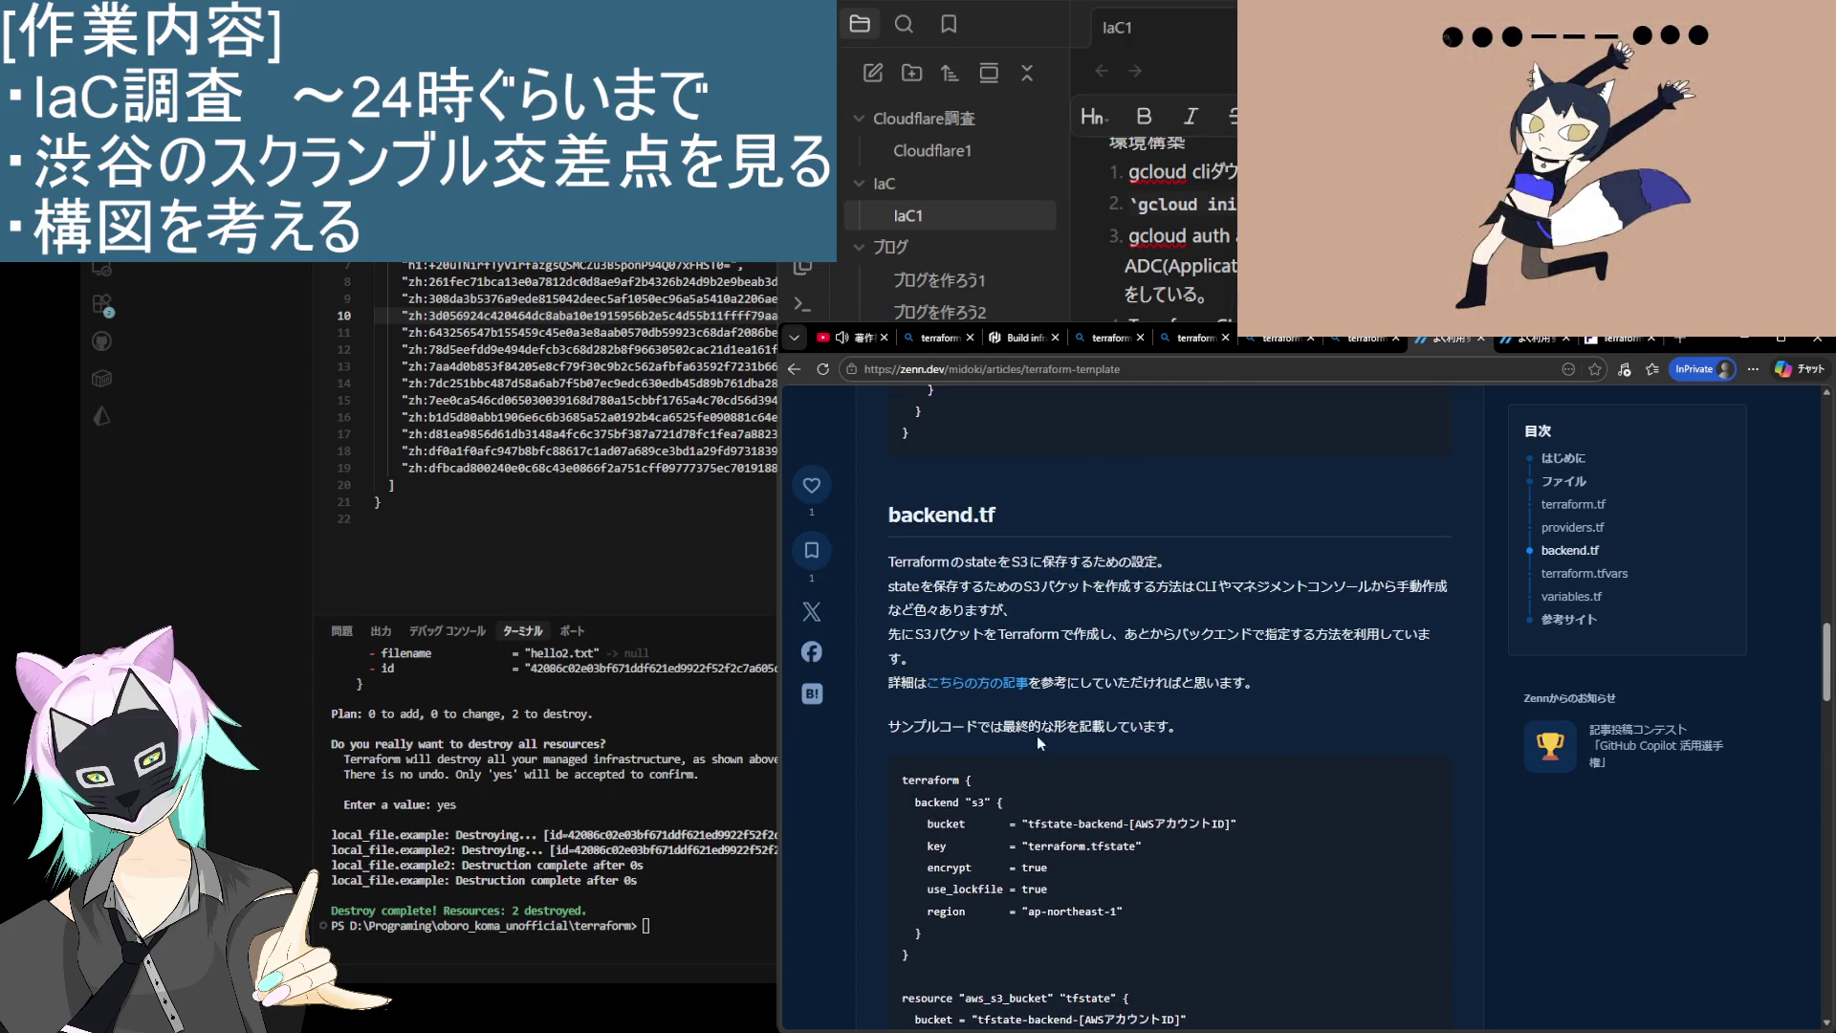
click(985, 681)
Step: Read the Hatena S3 backend walkthrough past Step.4's bucket versioning to the related articles
scroll(958, 736, down, 15)
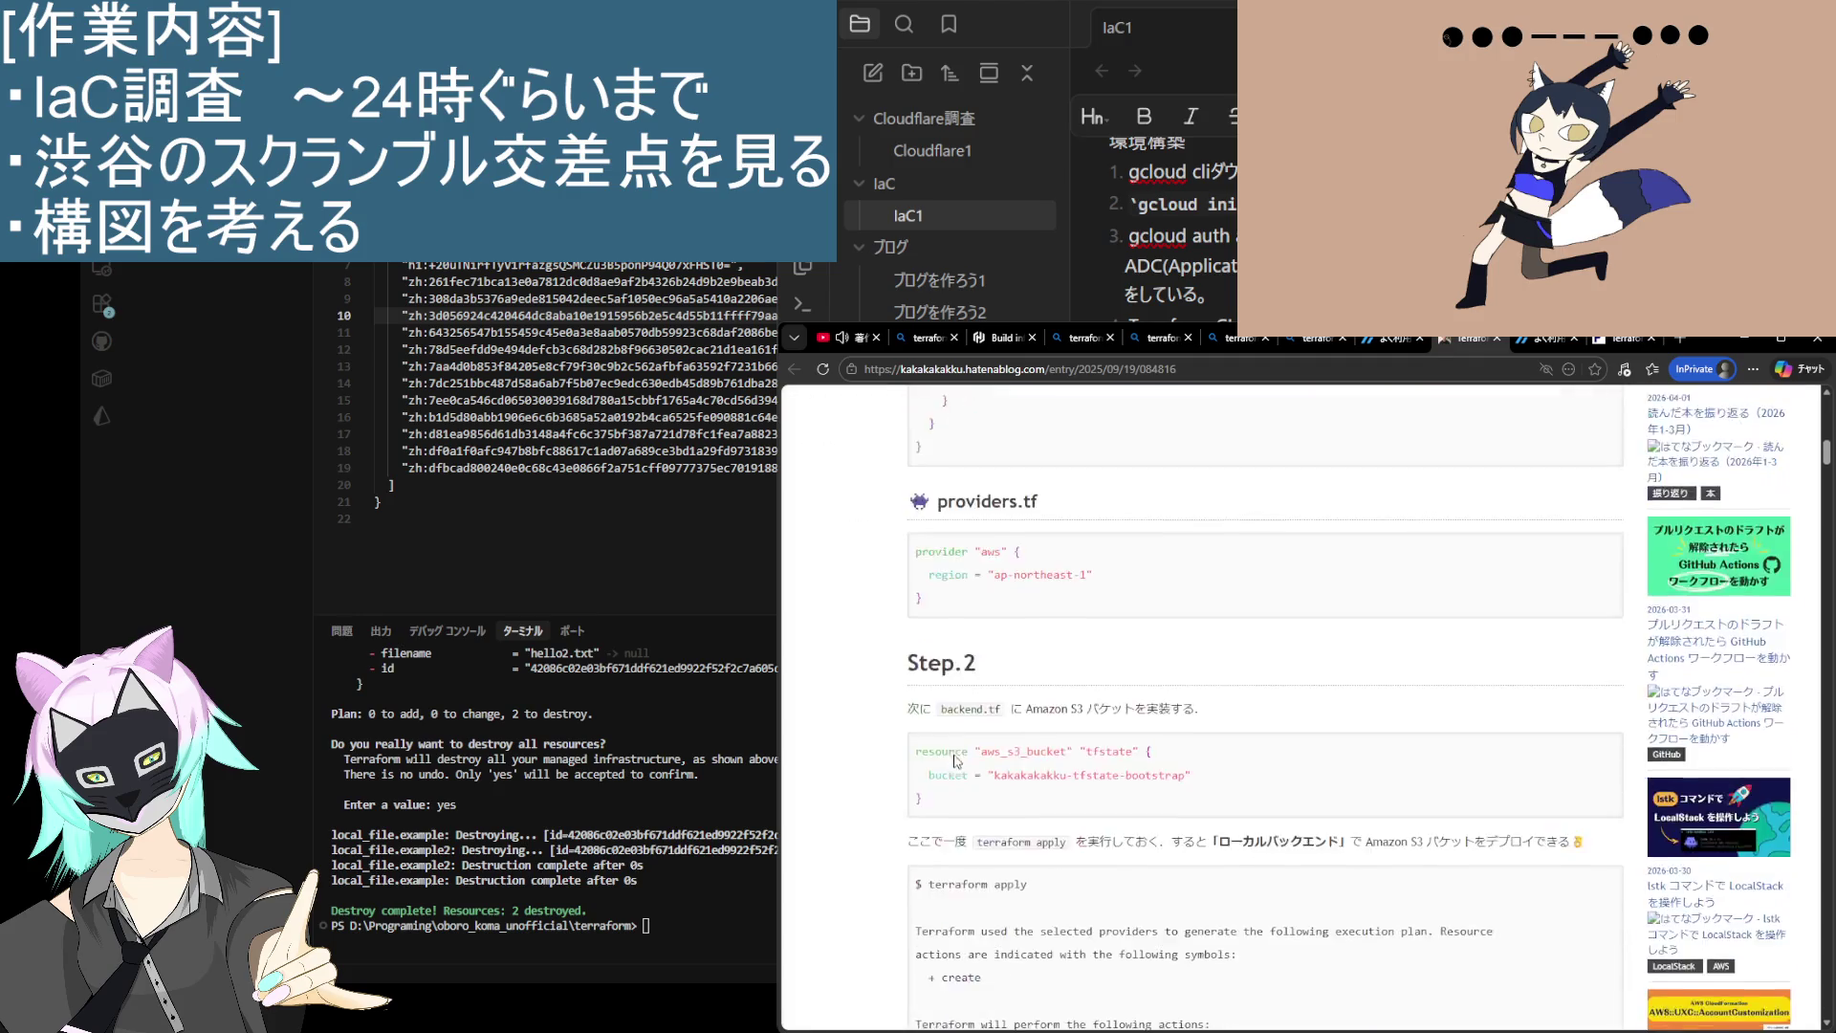
scroll(954, 754, up, 4)
scroll(954, 756, up, 3)
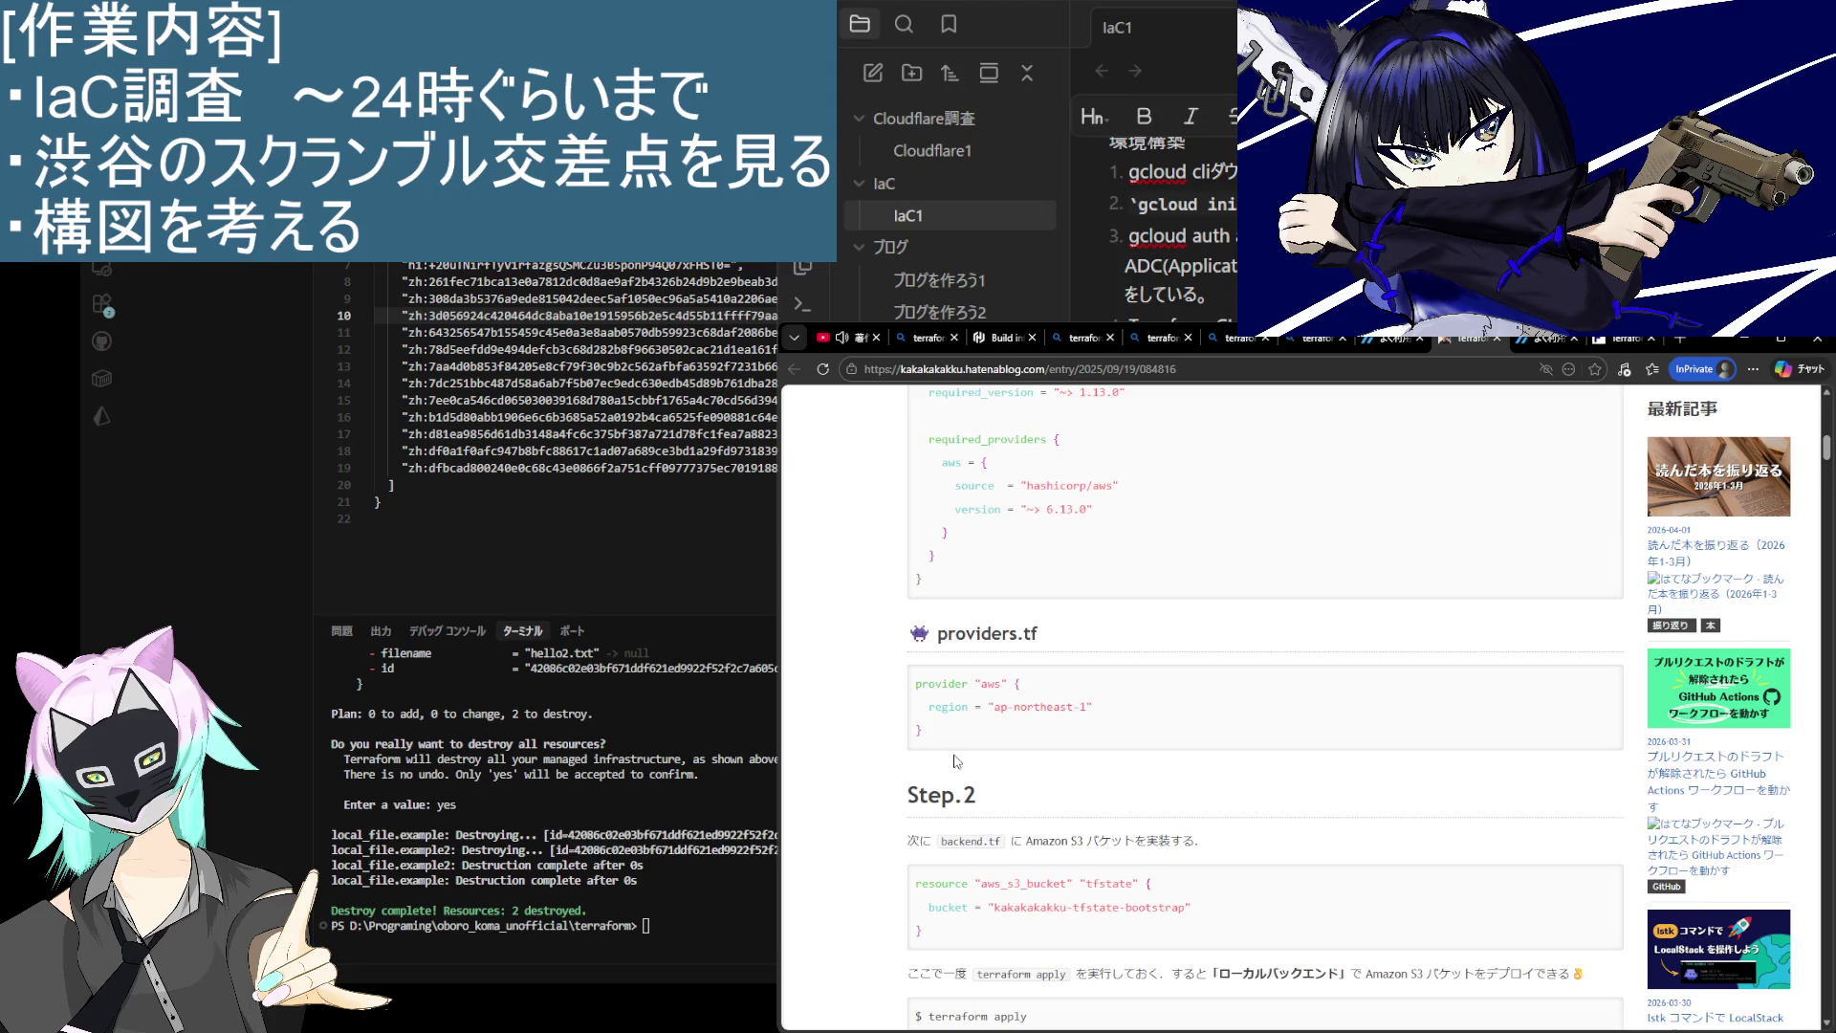
scroll(955, 761, down, 4)
scroll(1028, 525, up, 3)
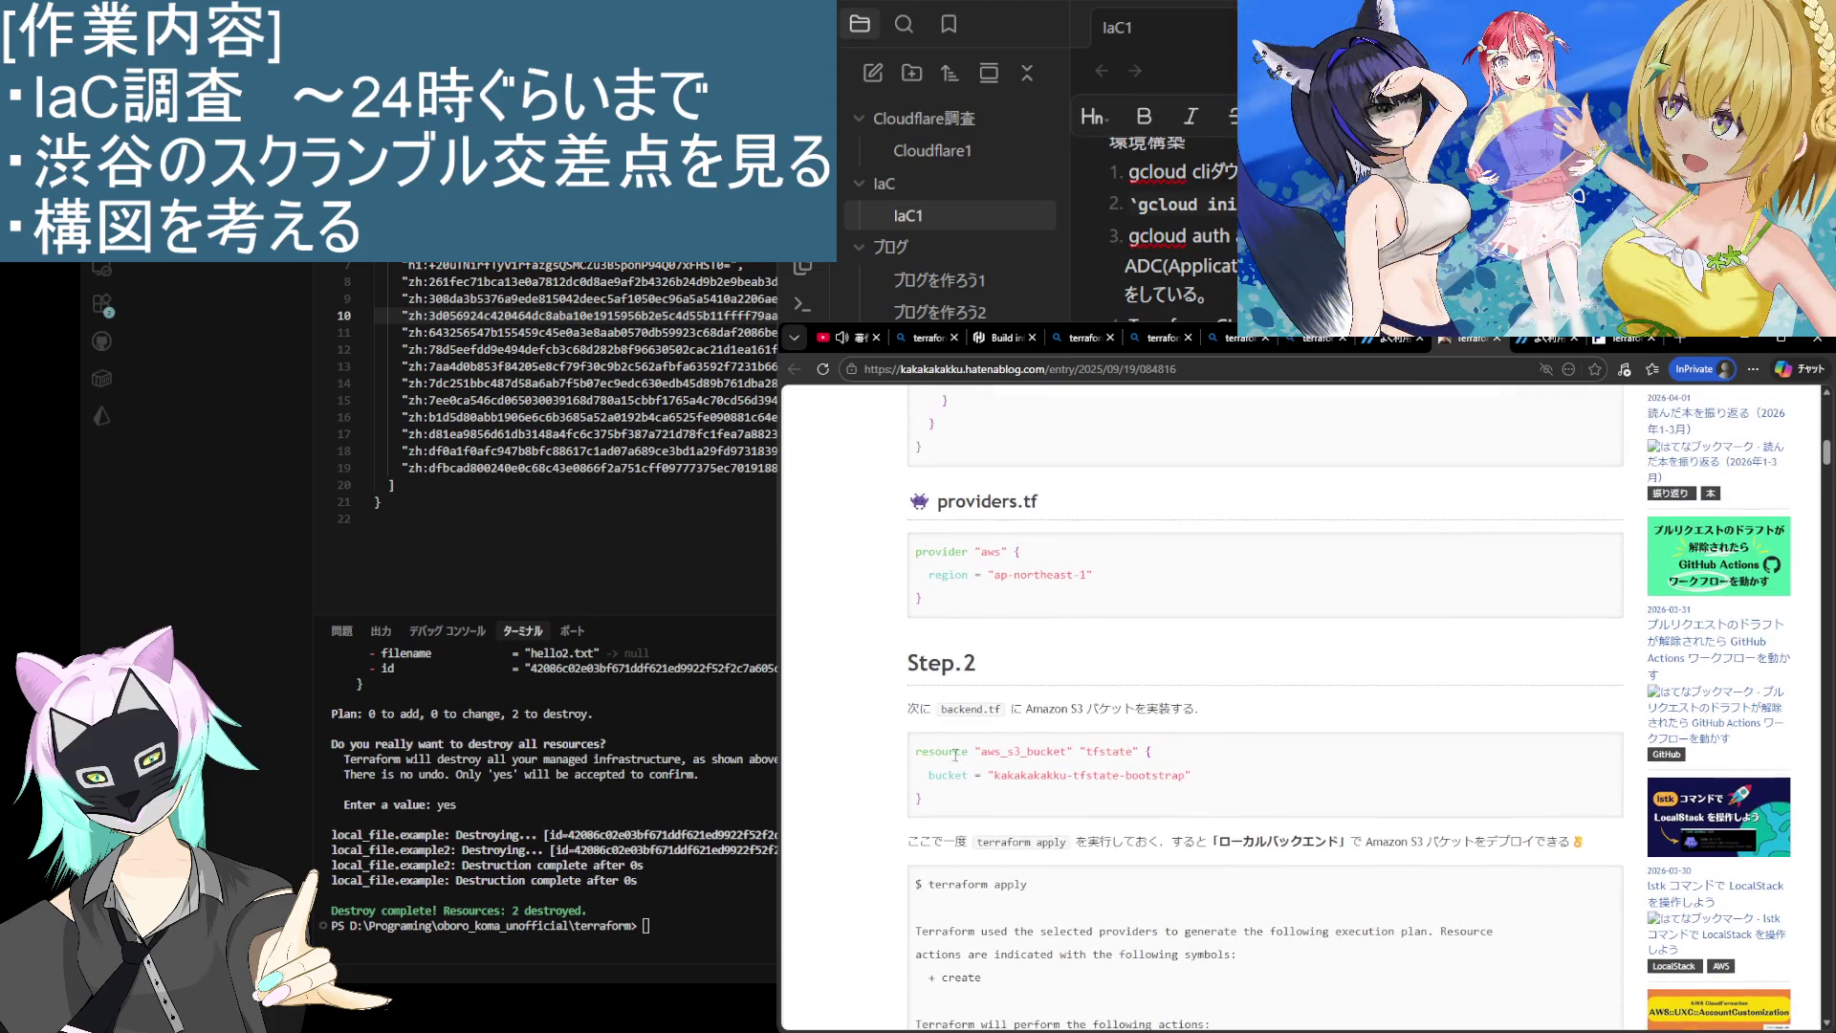
scroll(927, 814, down, 5)
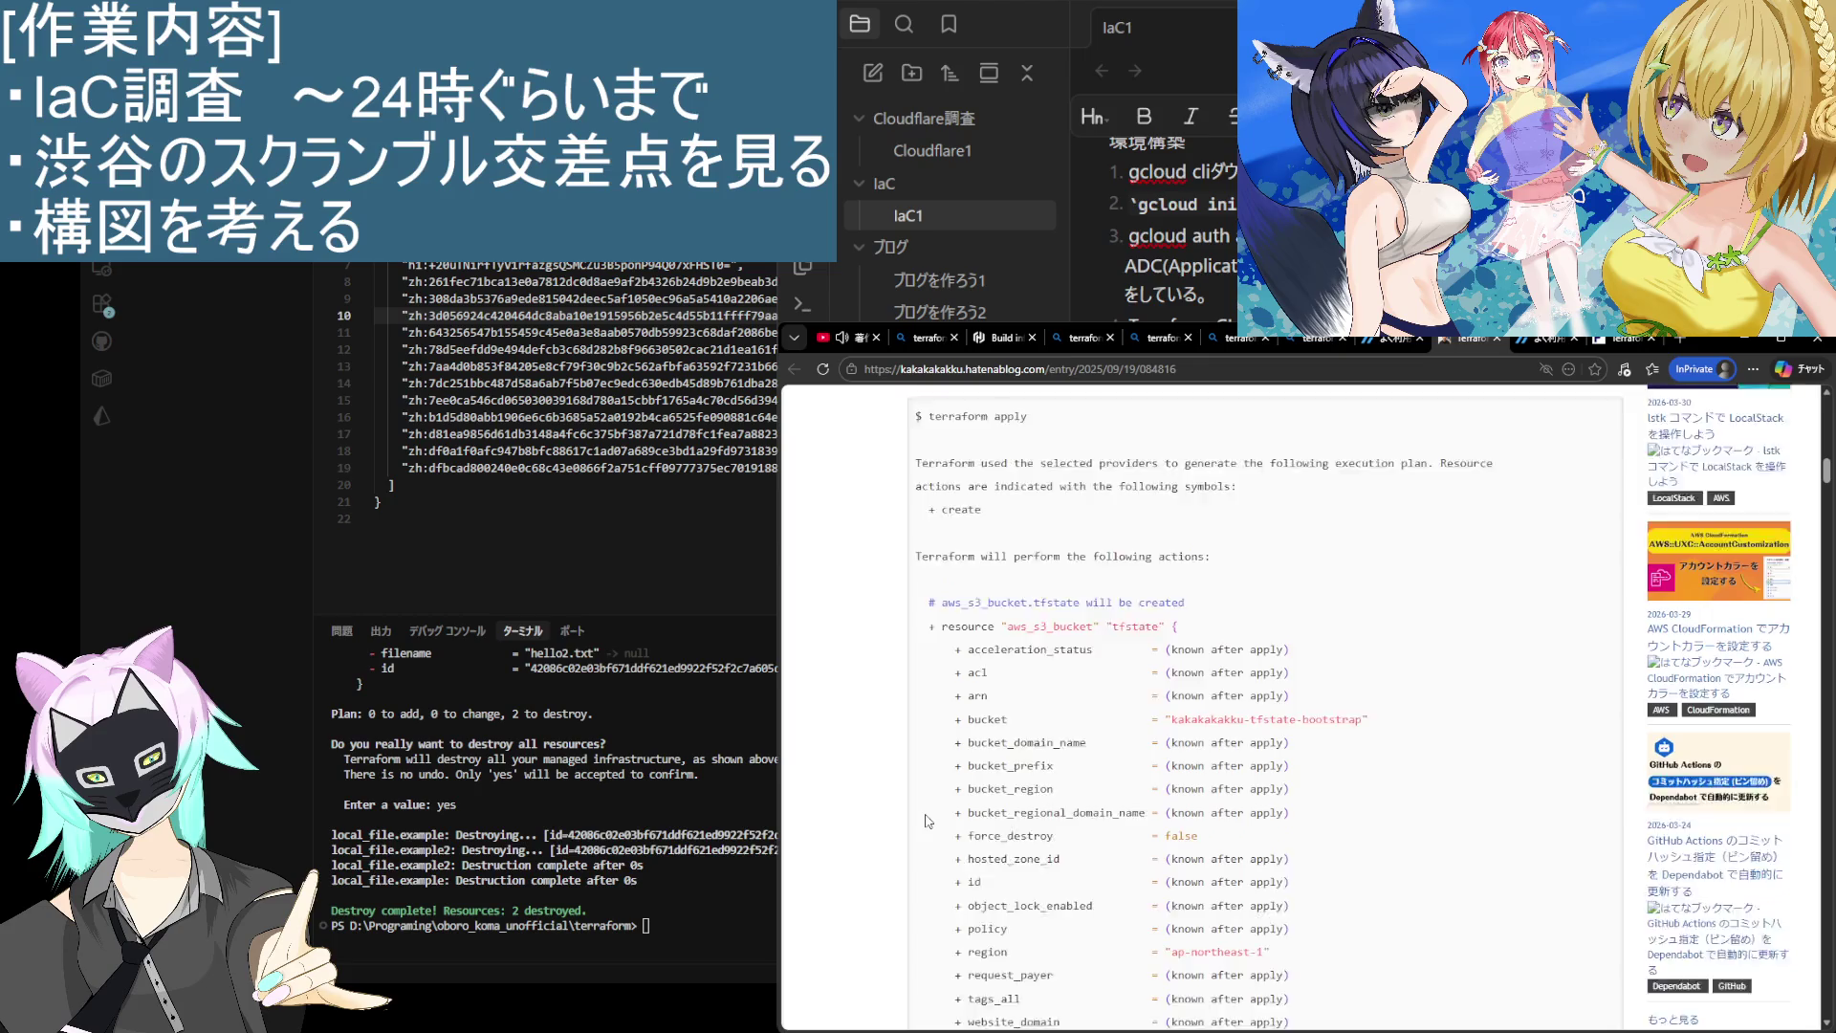
scroll(926, 814, up, 2)
scroll(929, 818, down, 5)
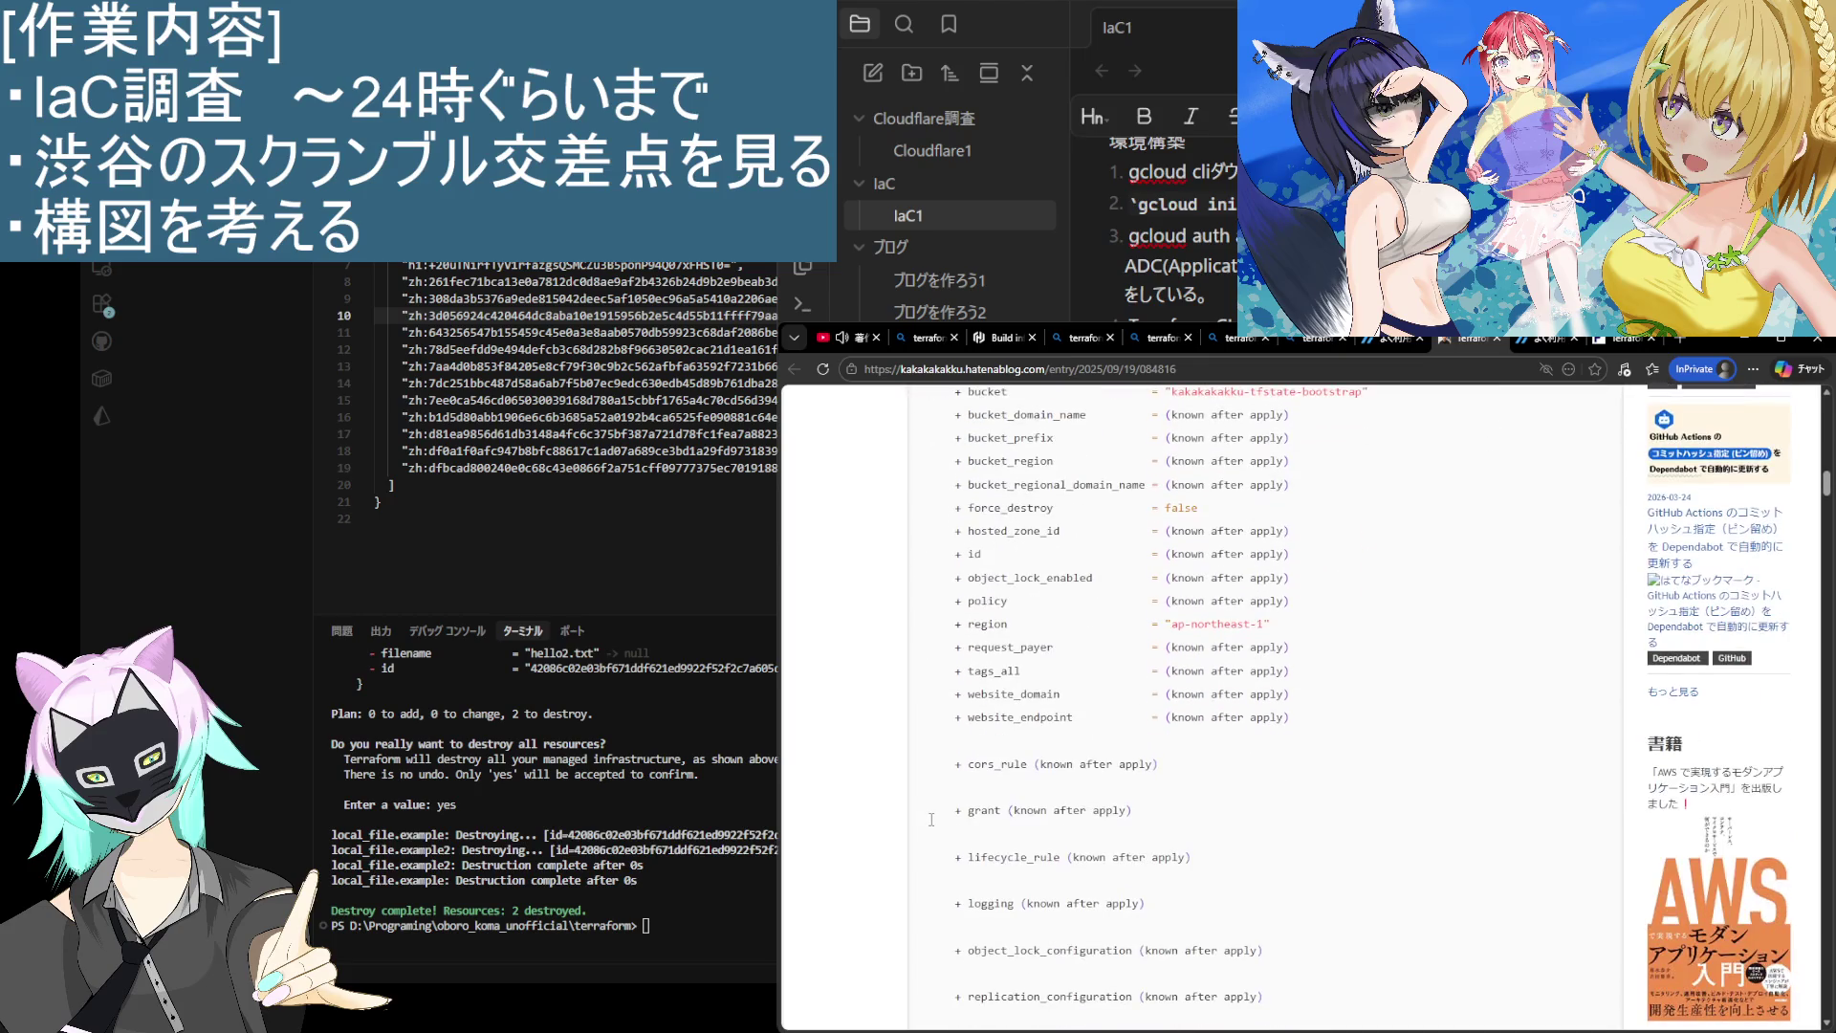
scroll(936, 828, up, 15)
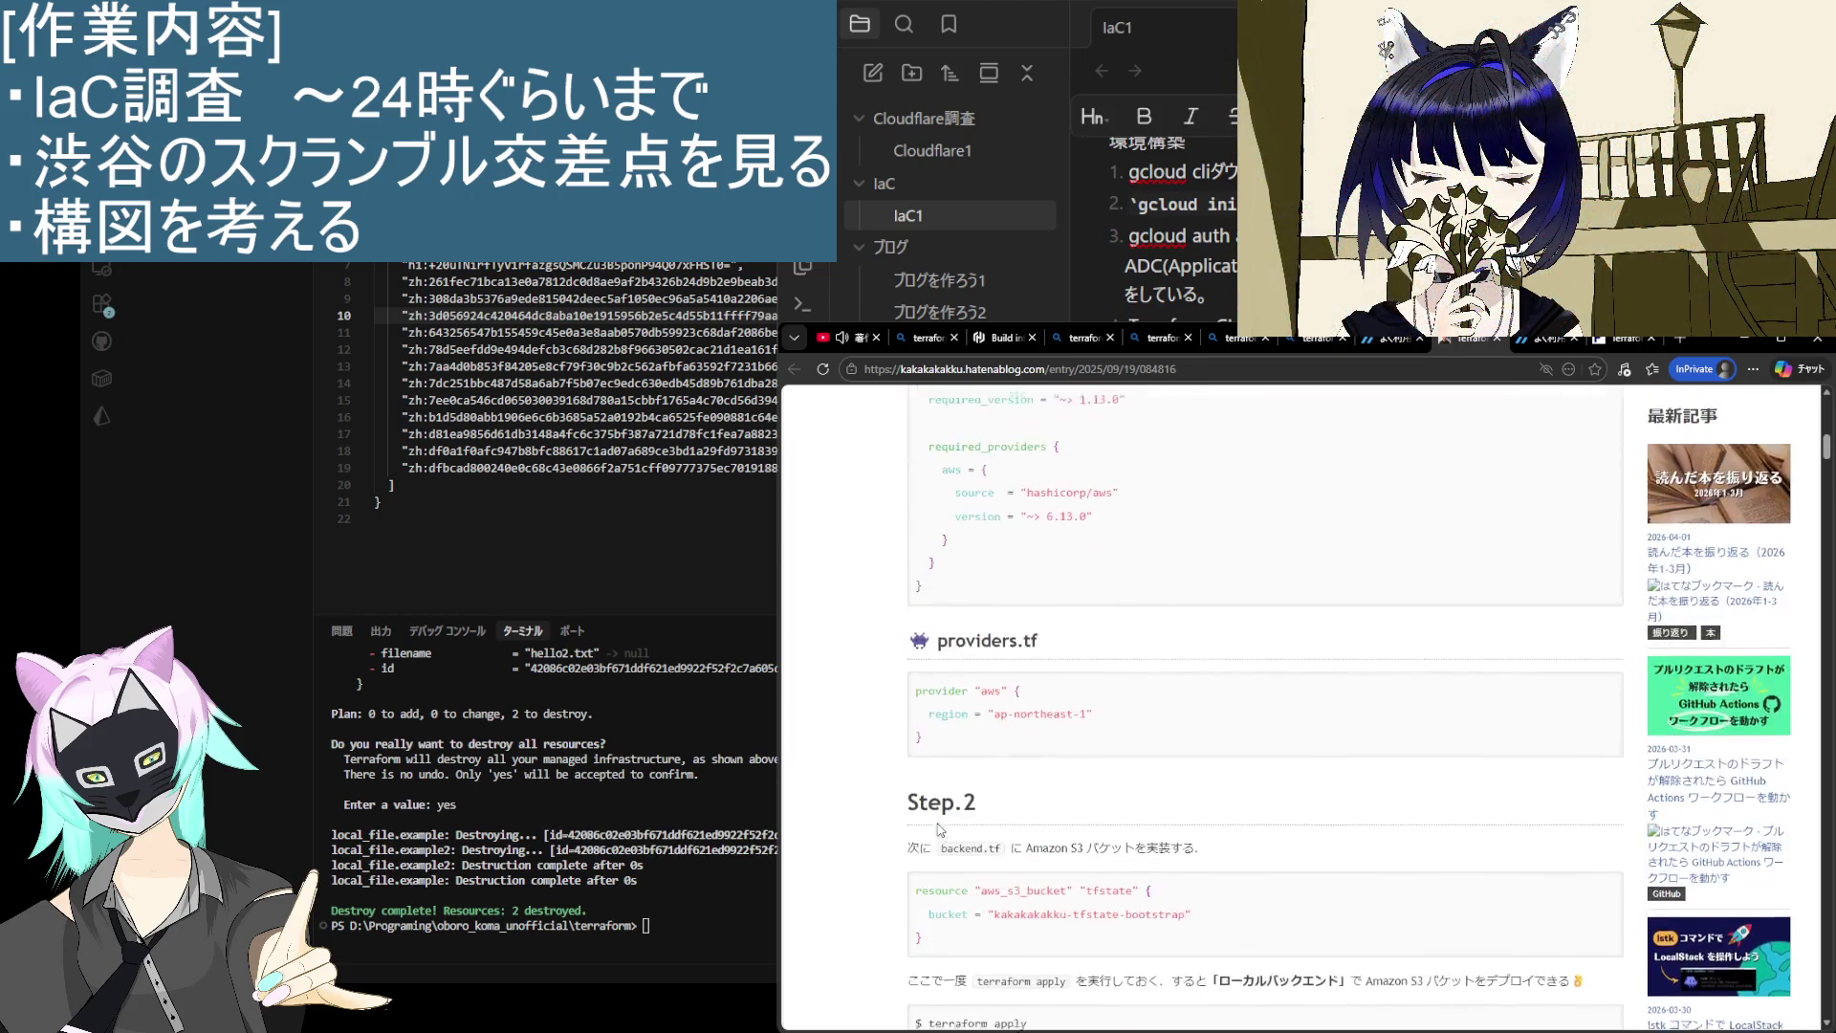
scroll(938, 828, up, 2)
scroll(938, 827, down, 3)
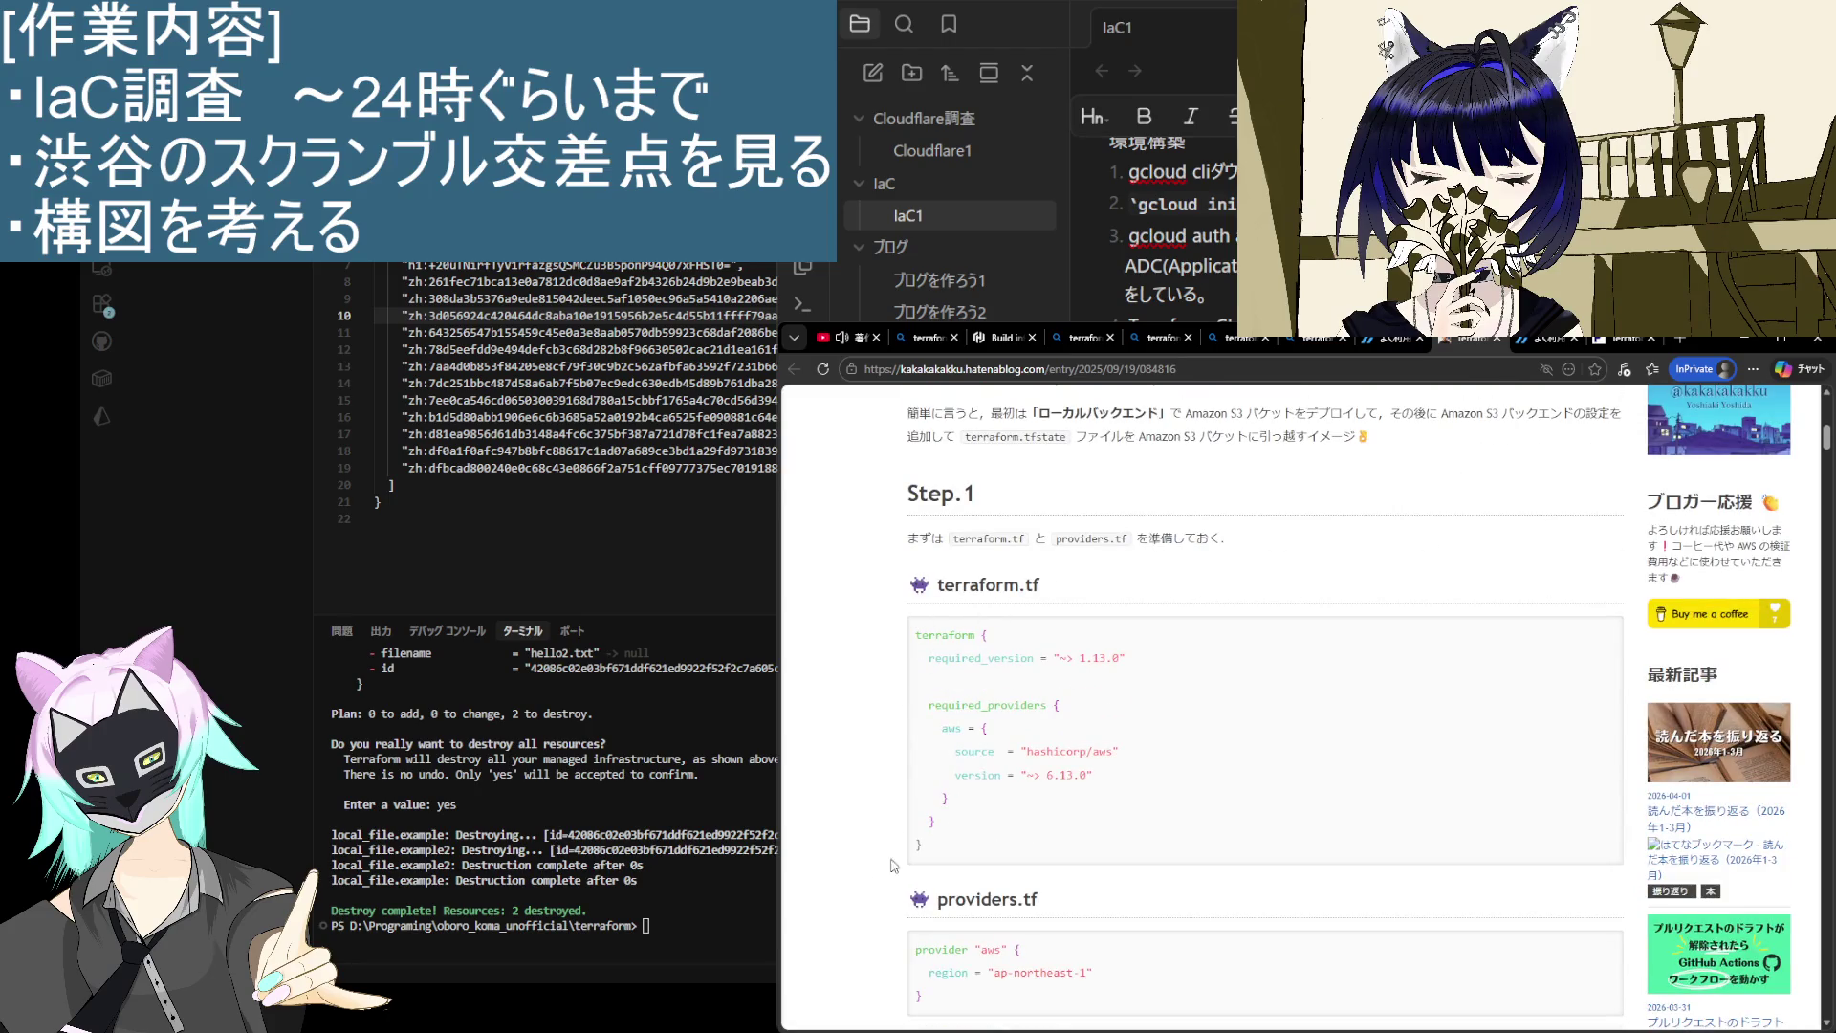
scroll(871, 905, down, 2)
scroll(870, 904, down, 4)
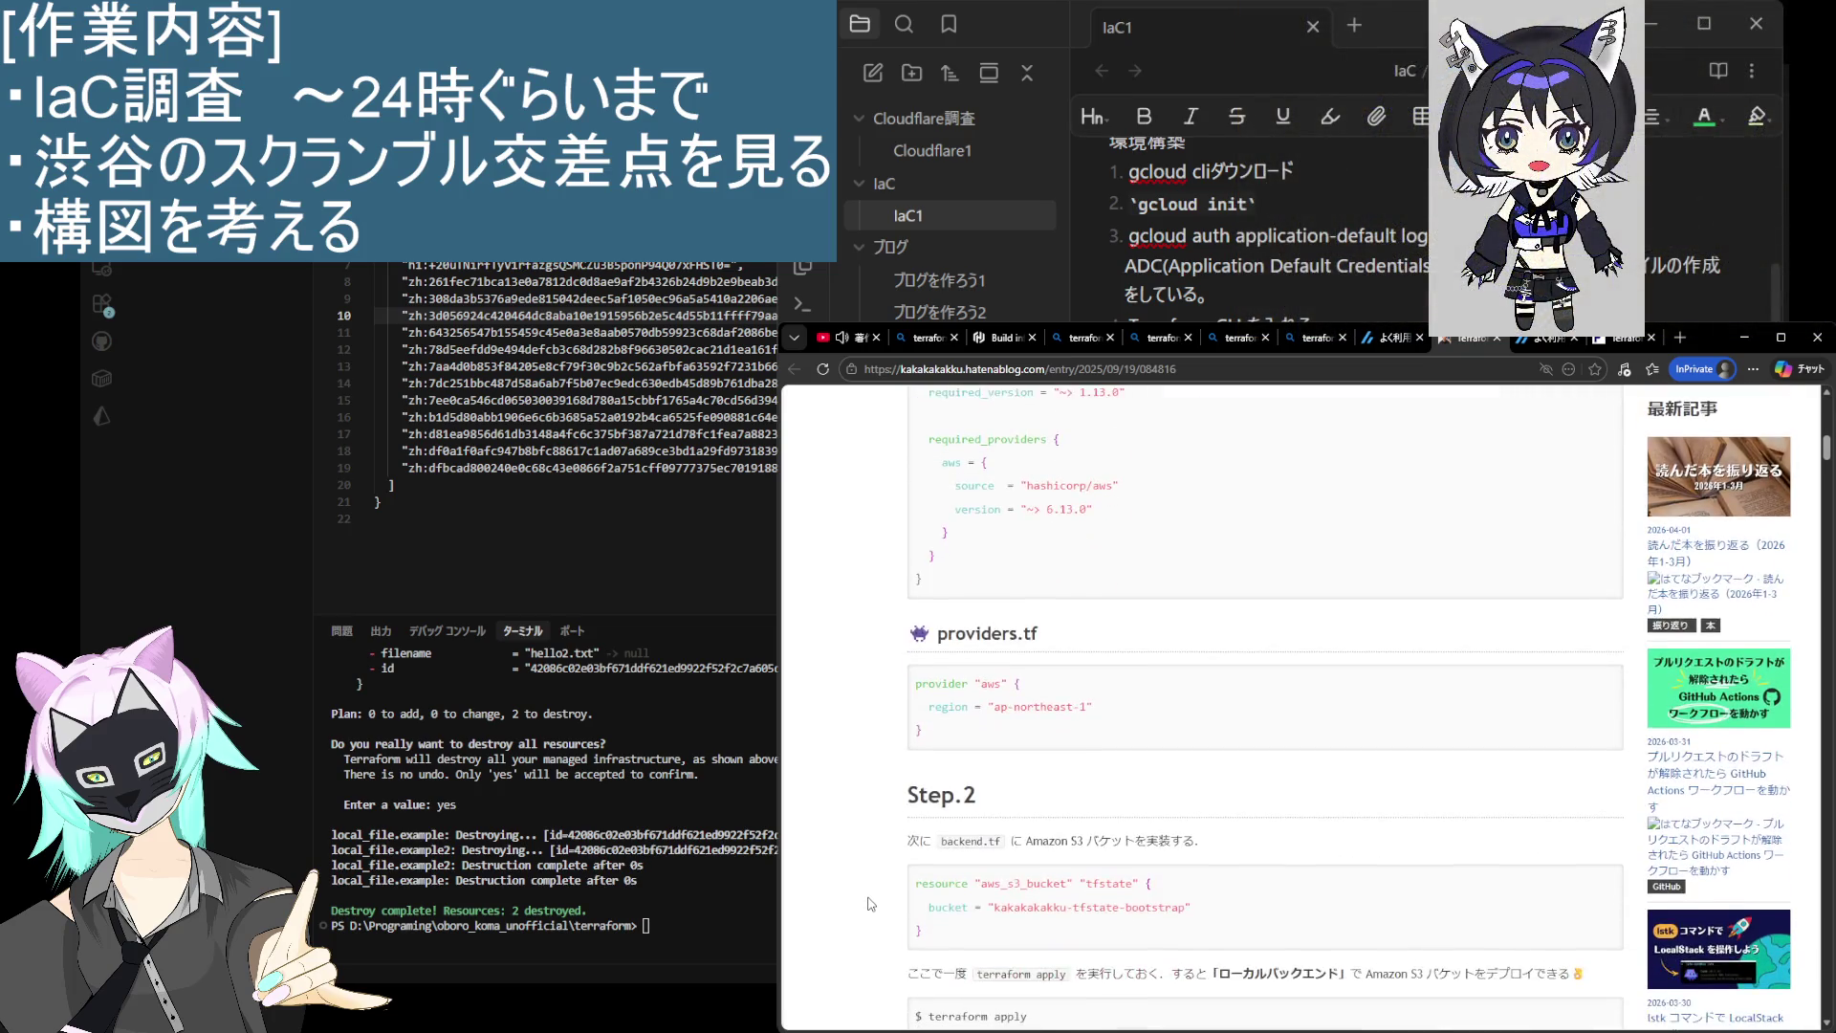
scroll(871, 904, up, 1)
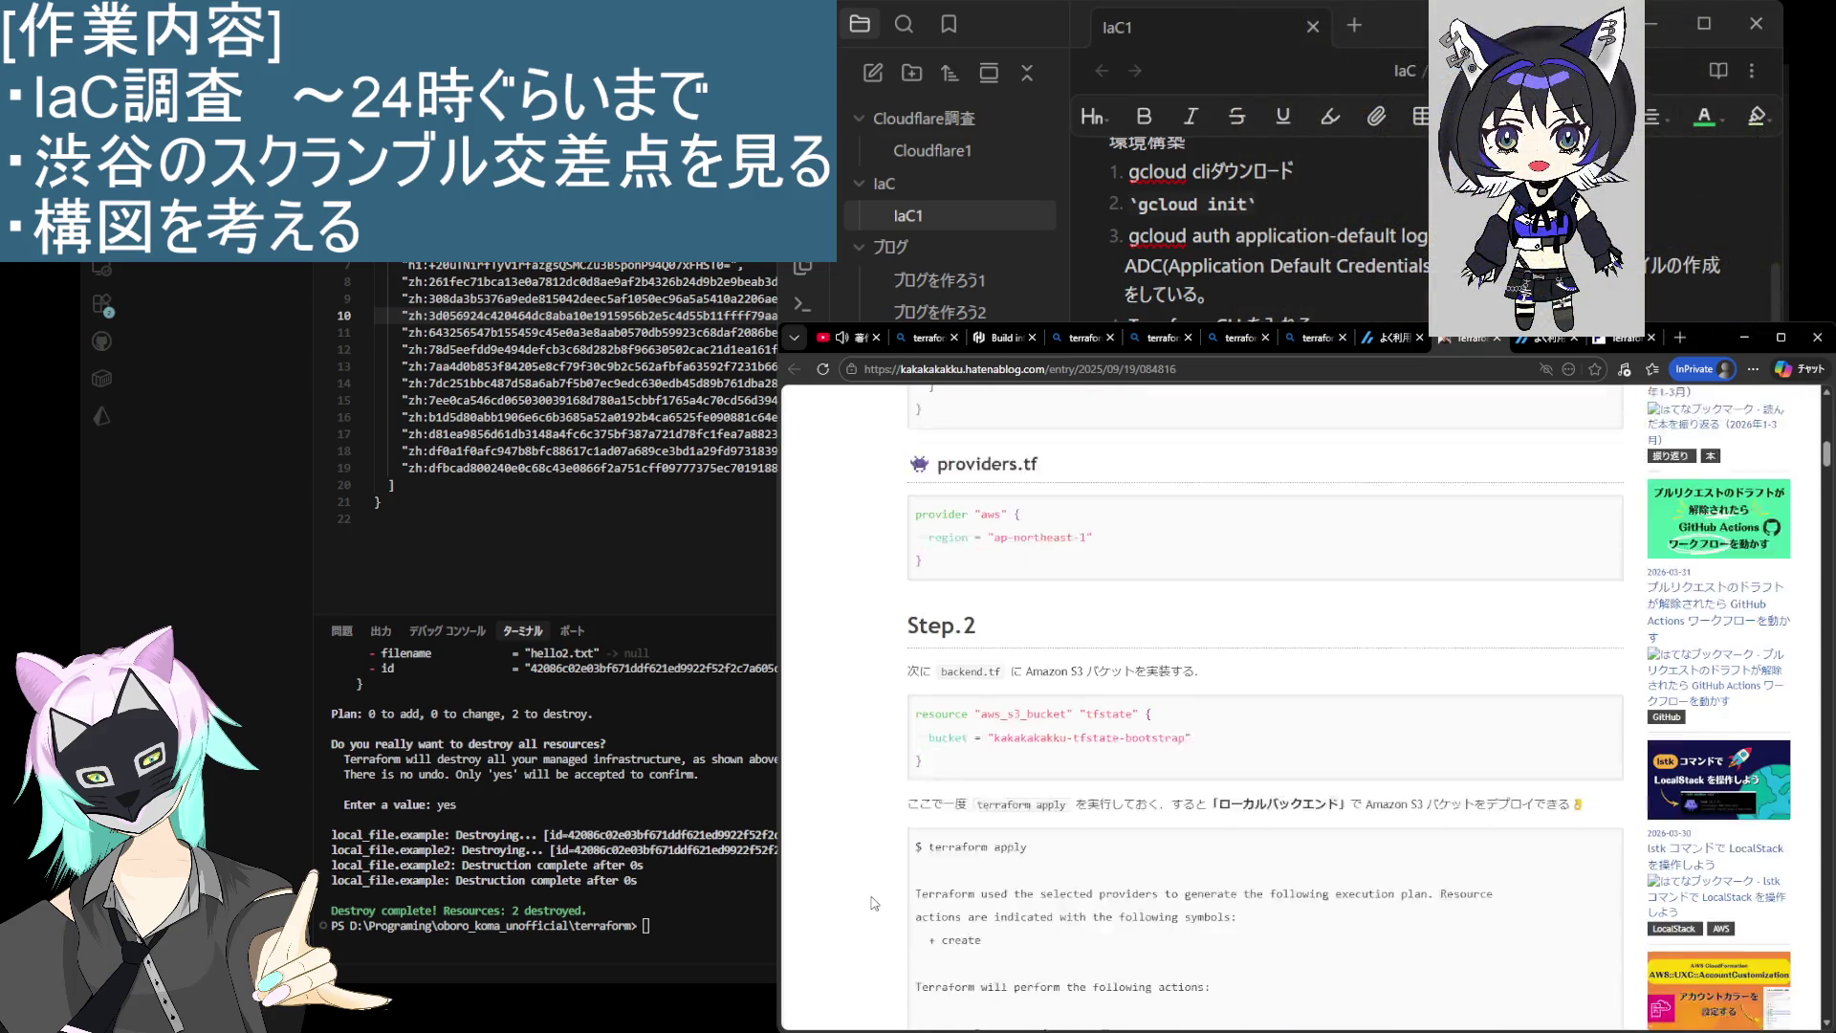
scroll(1023, 755, down, 1)
scroll(1023, 755, down, 12)
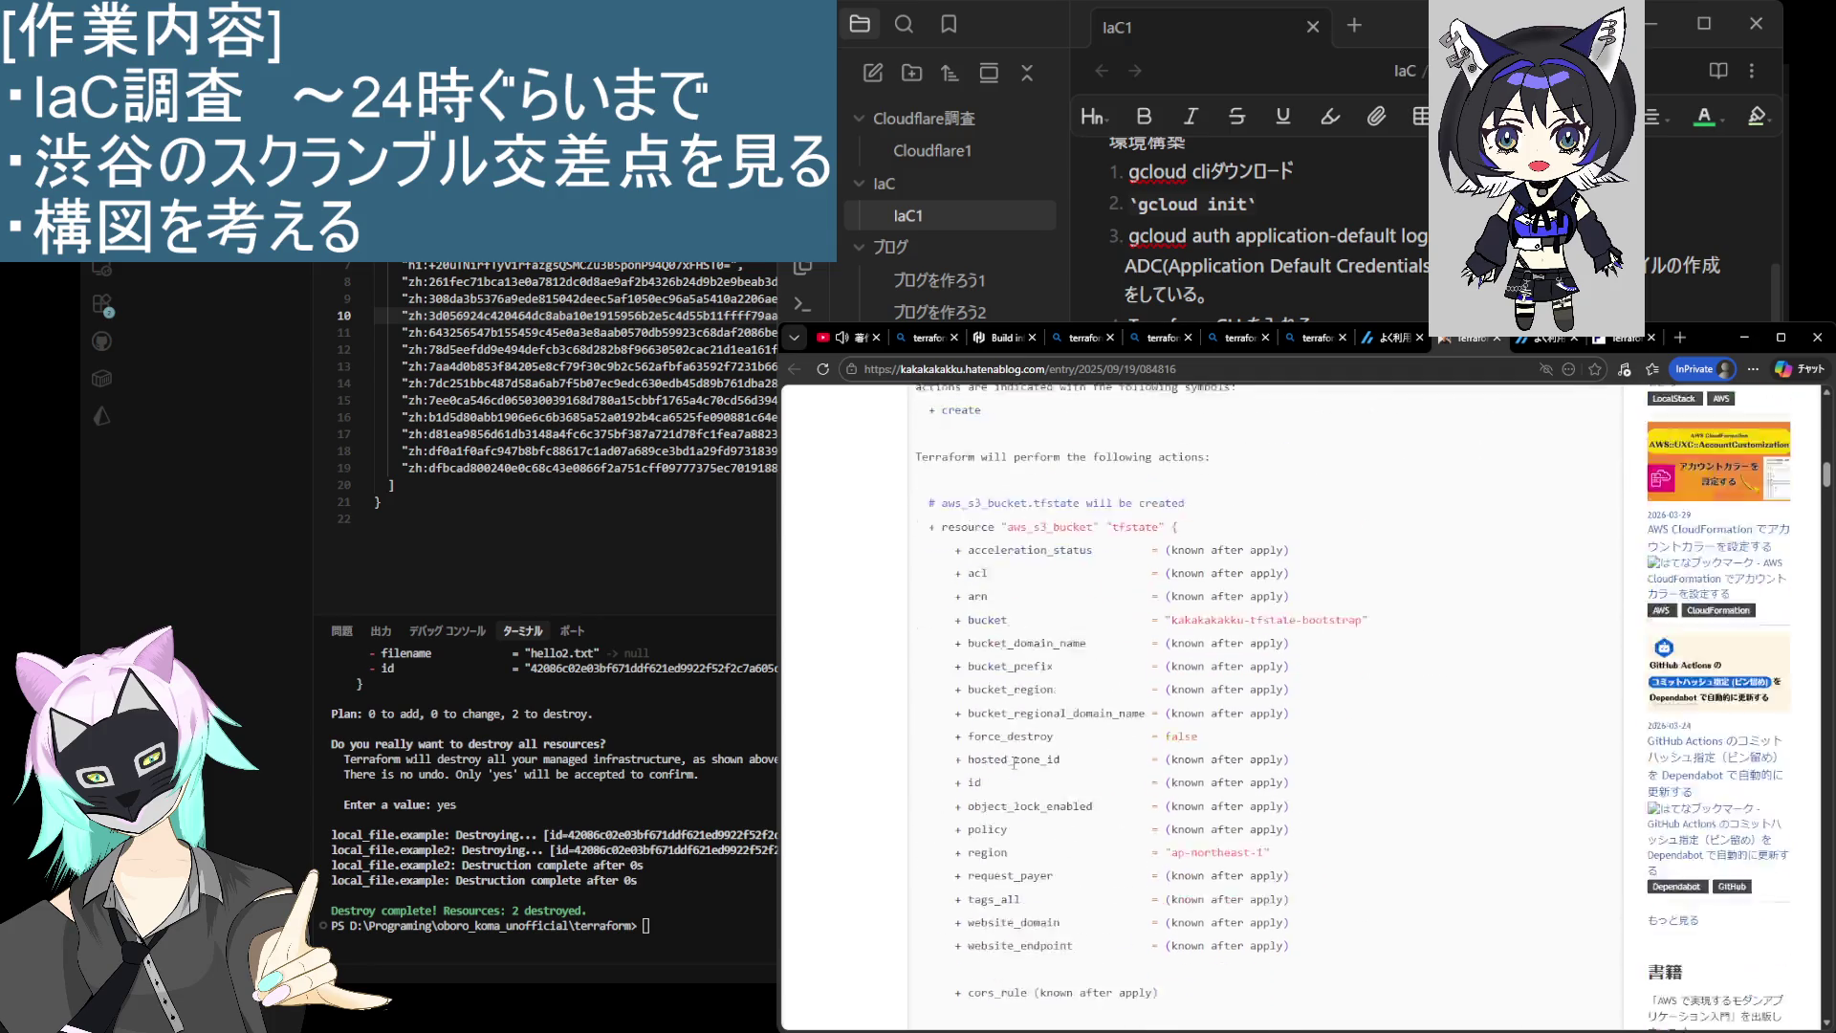
scroll(997, 781, down, 3)
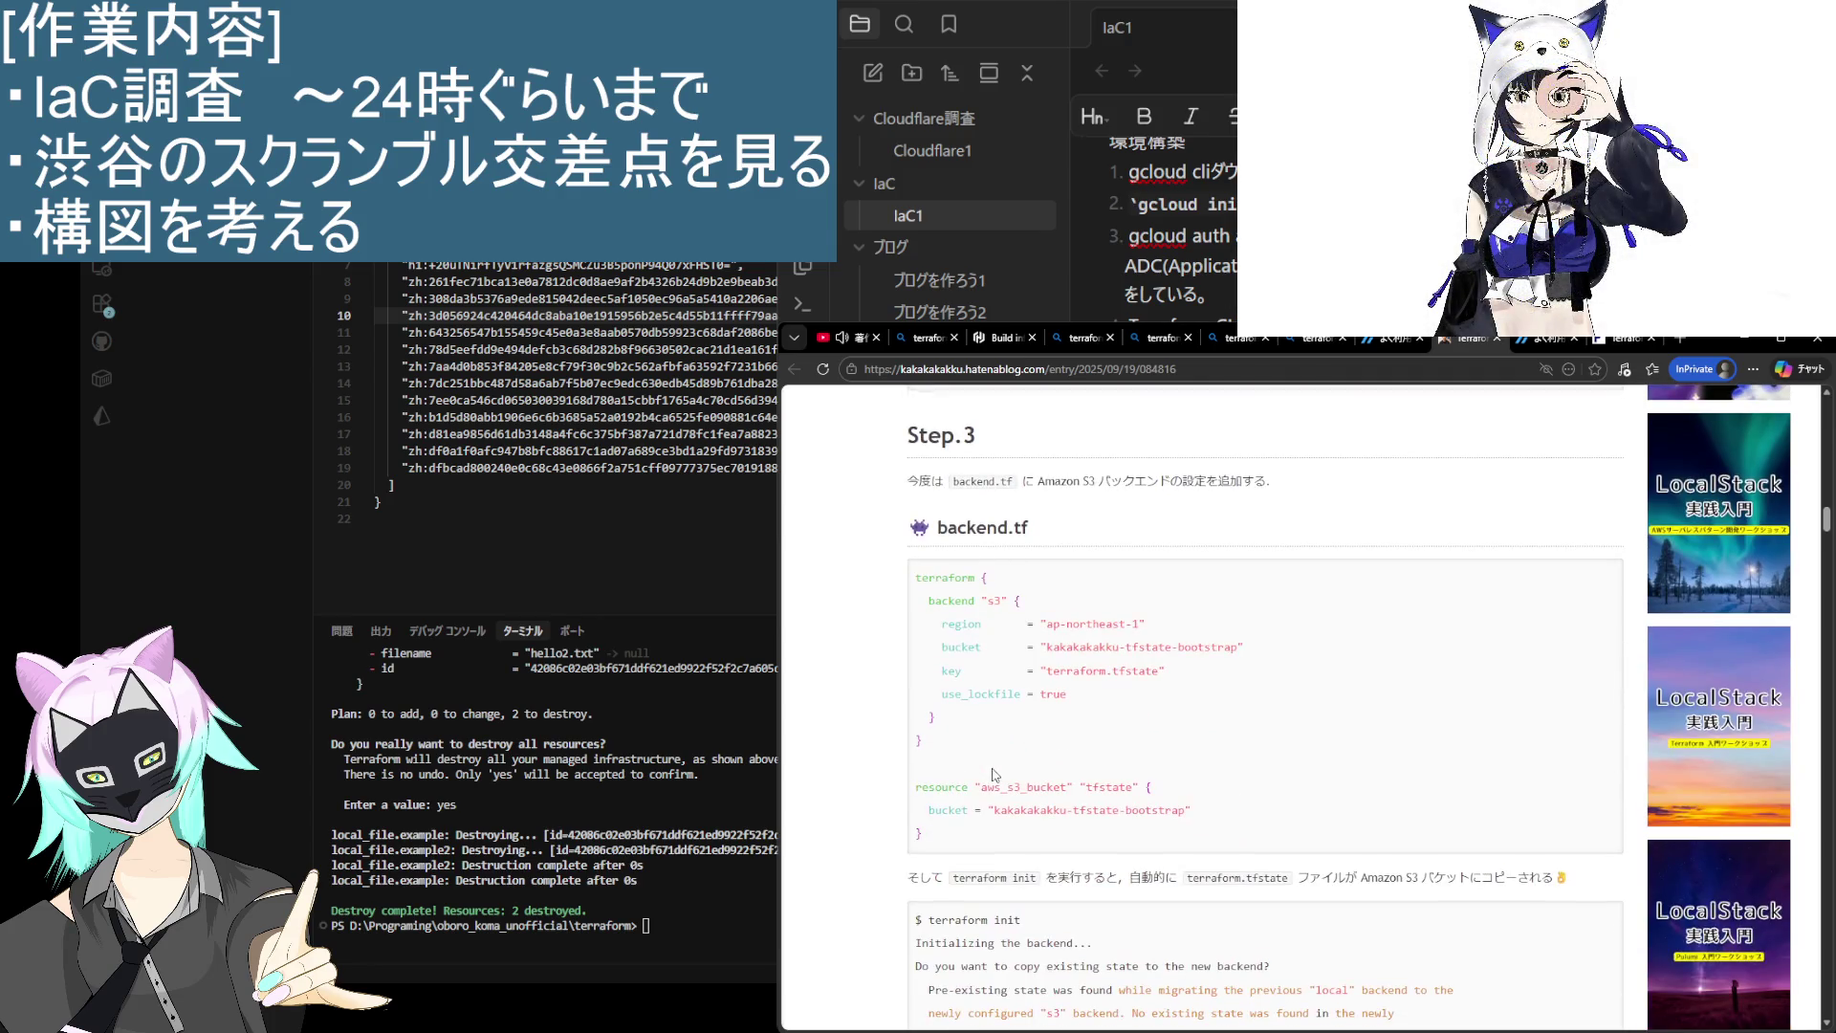
scroll(994, 775, down, 2)
scroll(994, 775, down, 6)
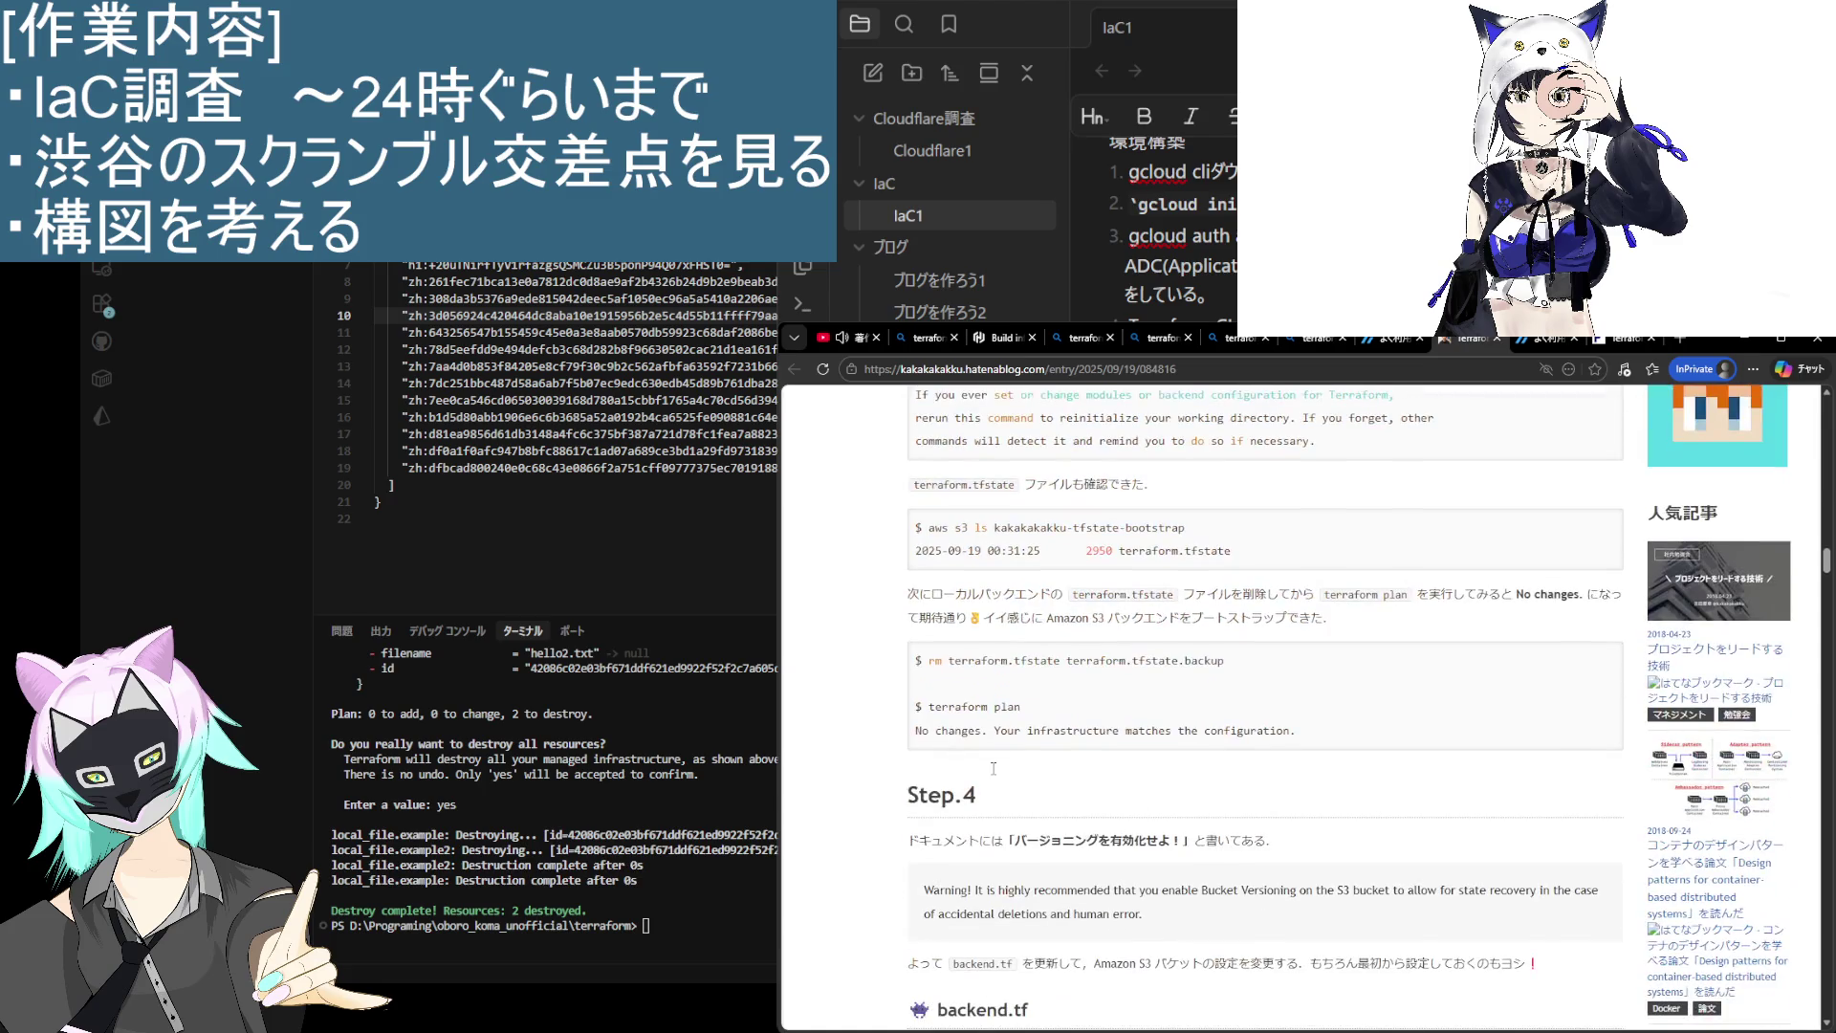
scroll(994, 775, down, 1)
scroll(994, 775, down, 5)
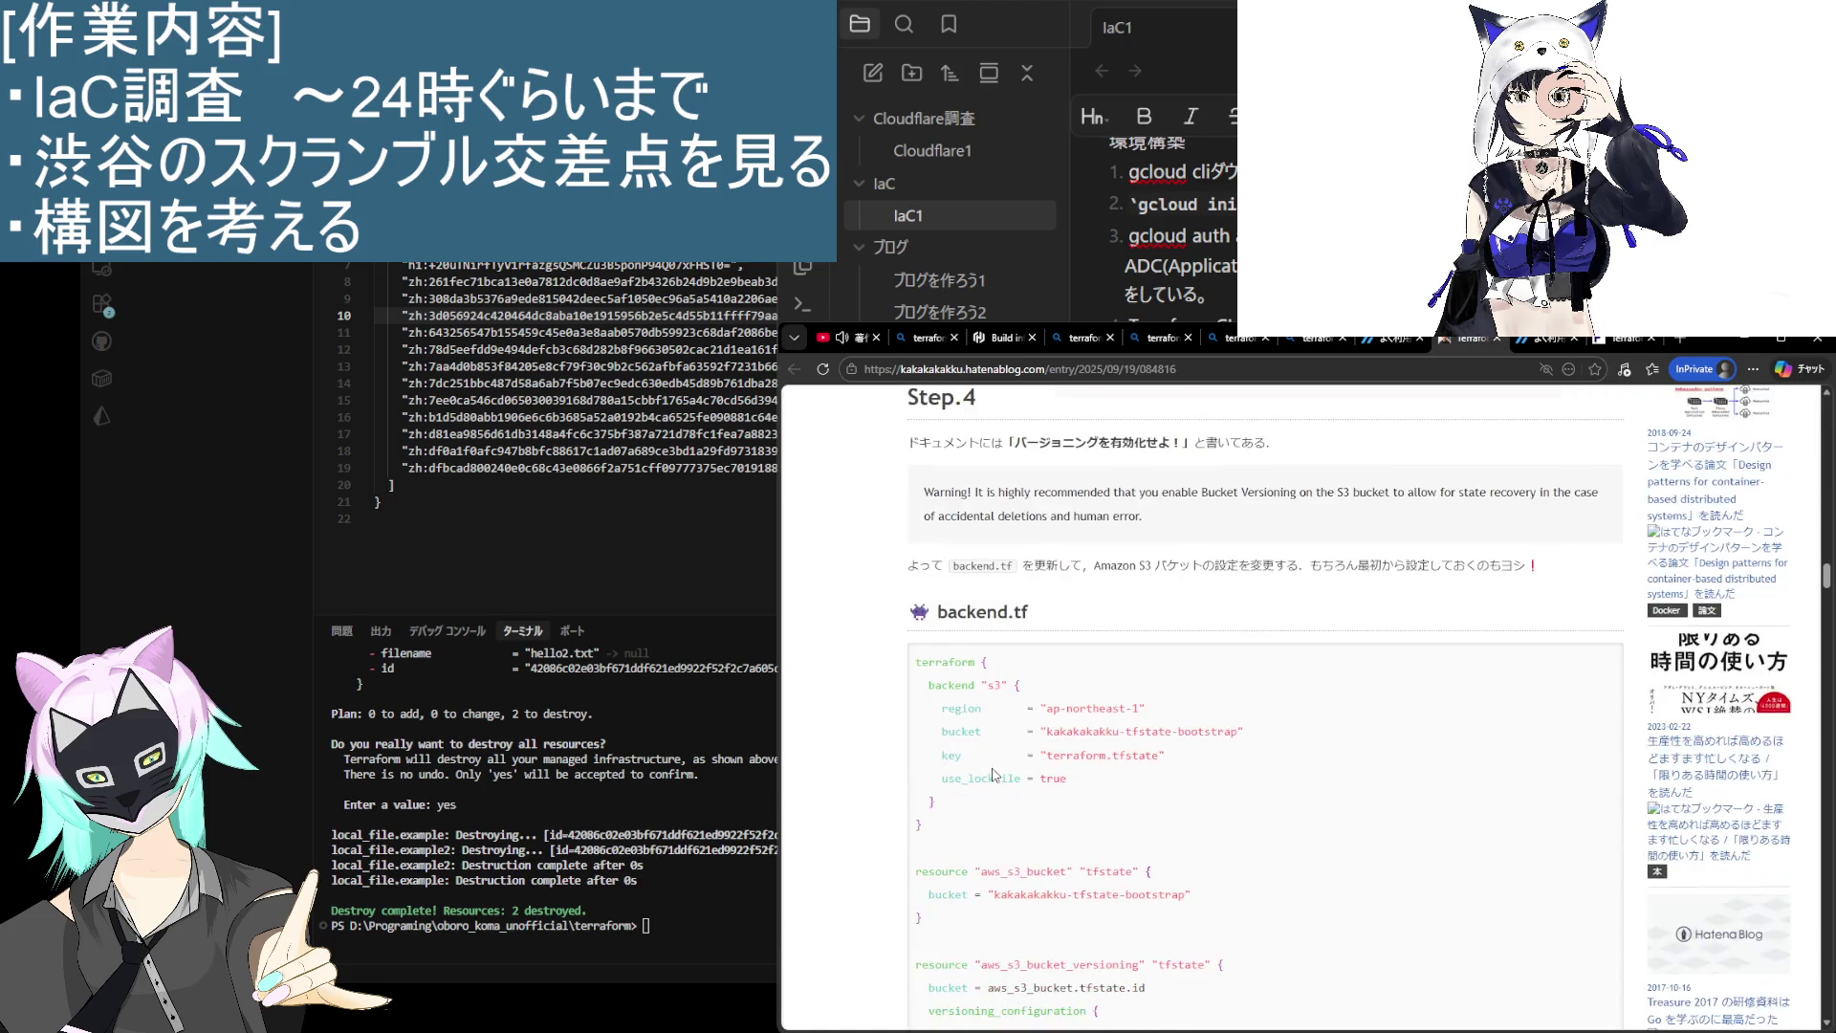
scroll(993, 768, down, 10)
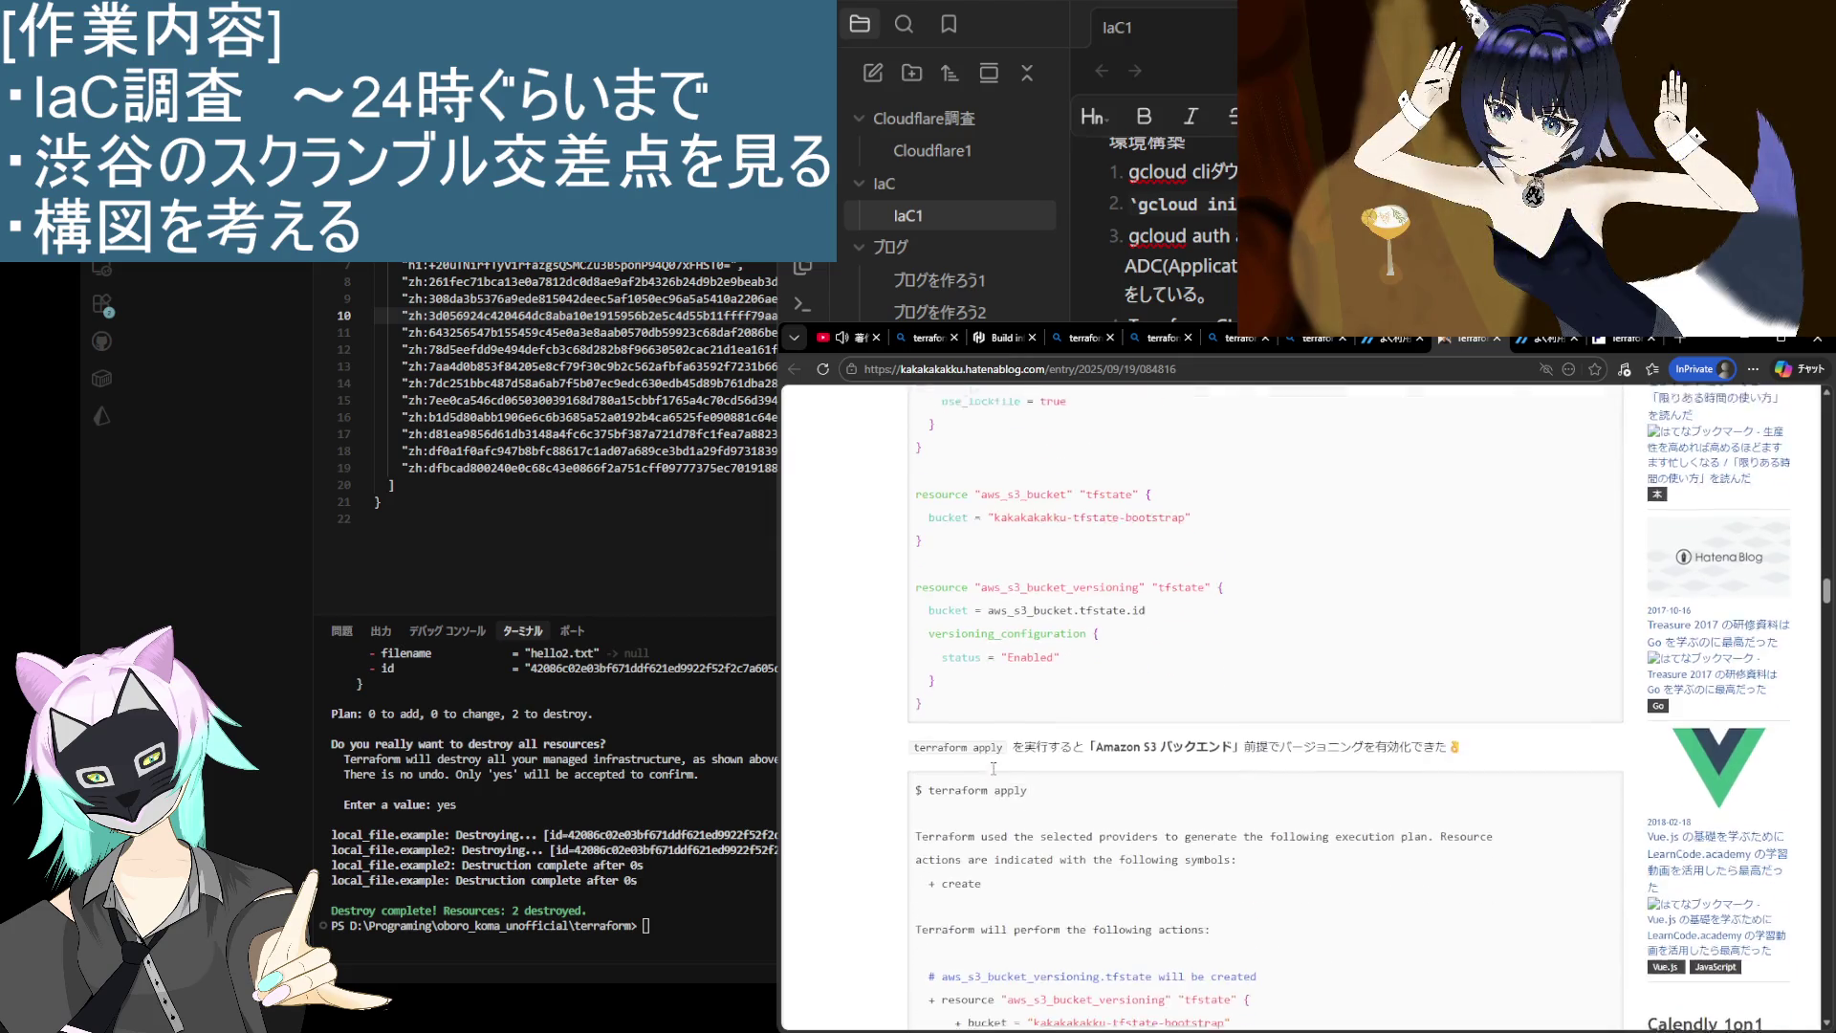
scroll(995, 774, down, 5)
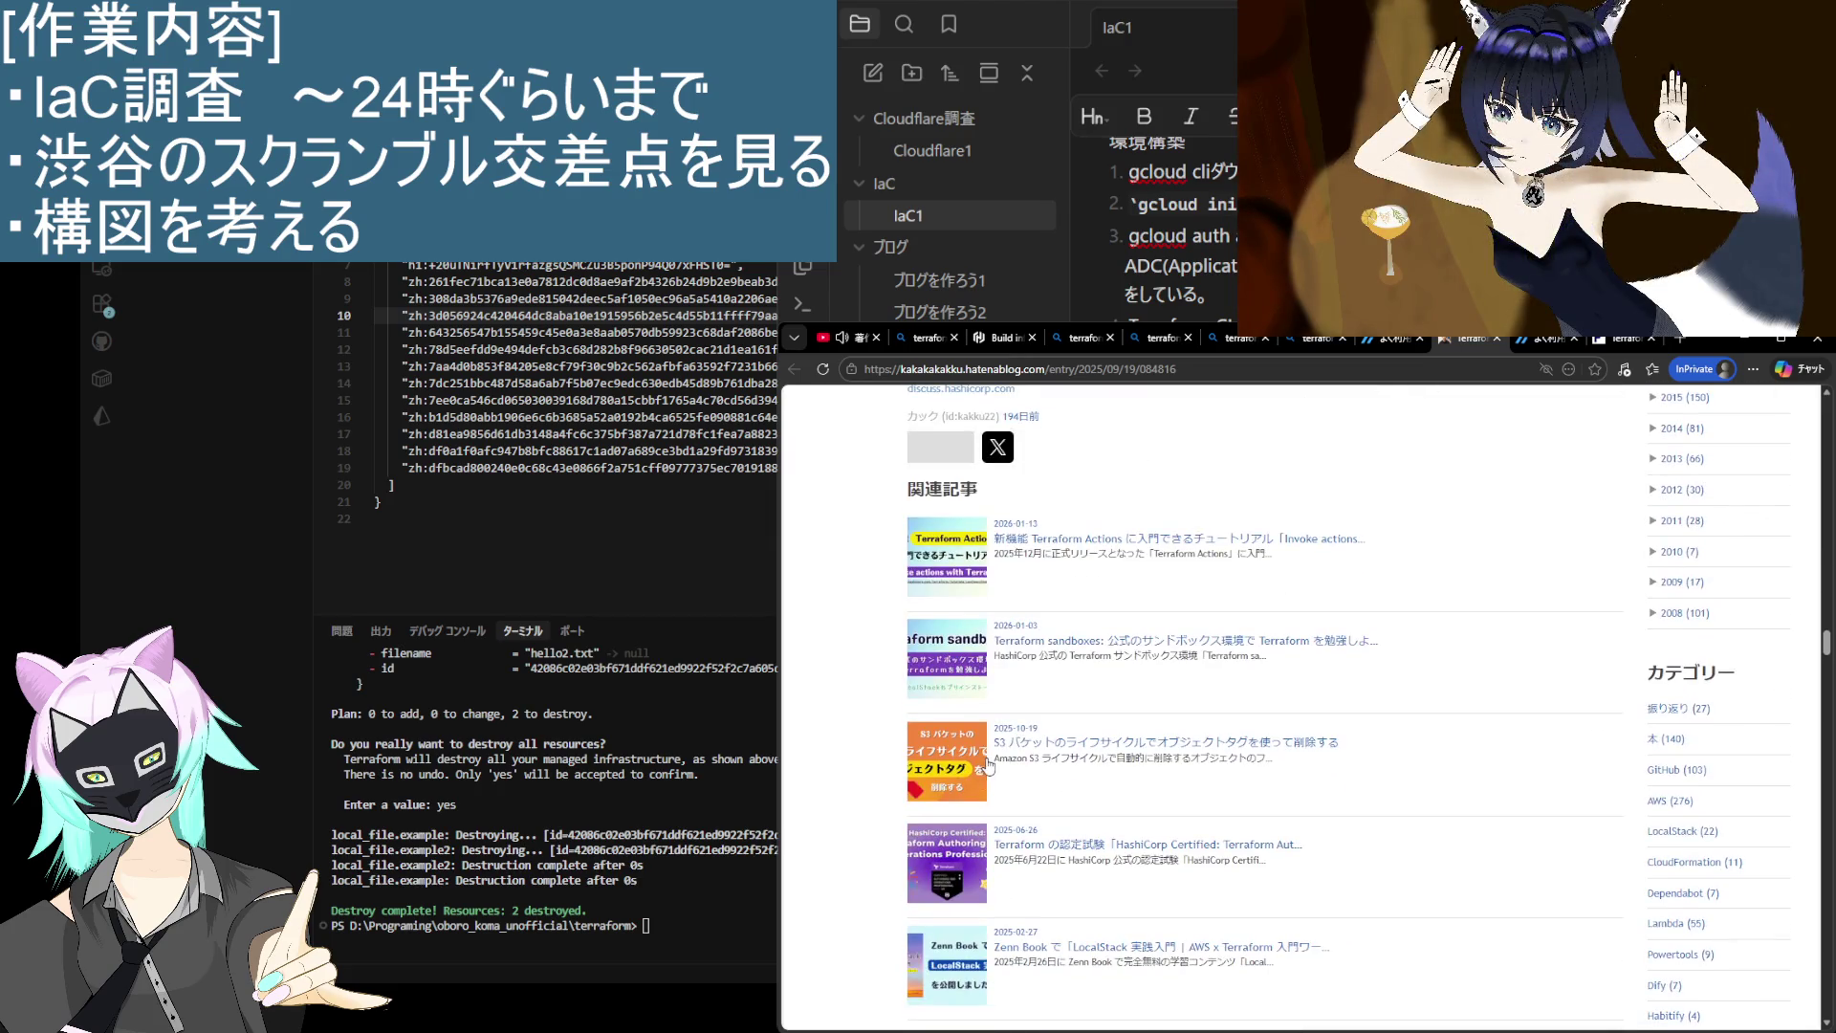
Step: Close the Hatena post, review Zenn's terraform.tfvars and variables.tf sections, then close Zenn with Ctrl+W
click(1497, 337)
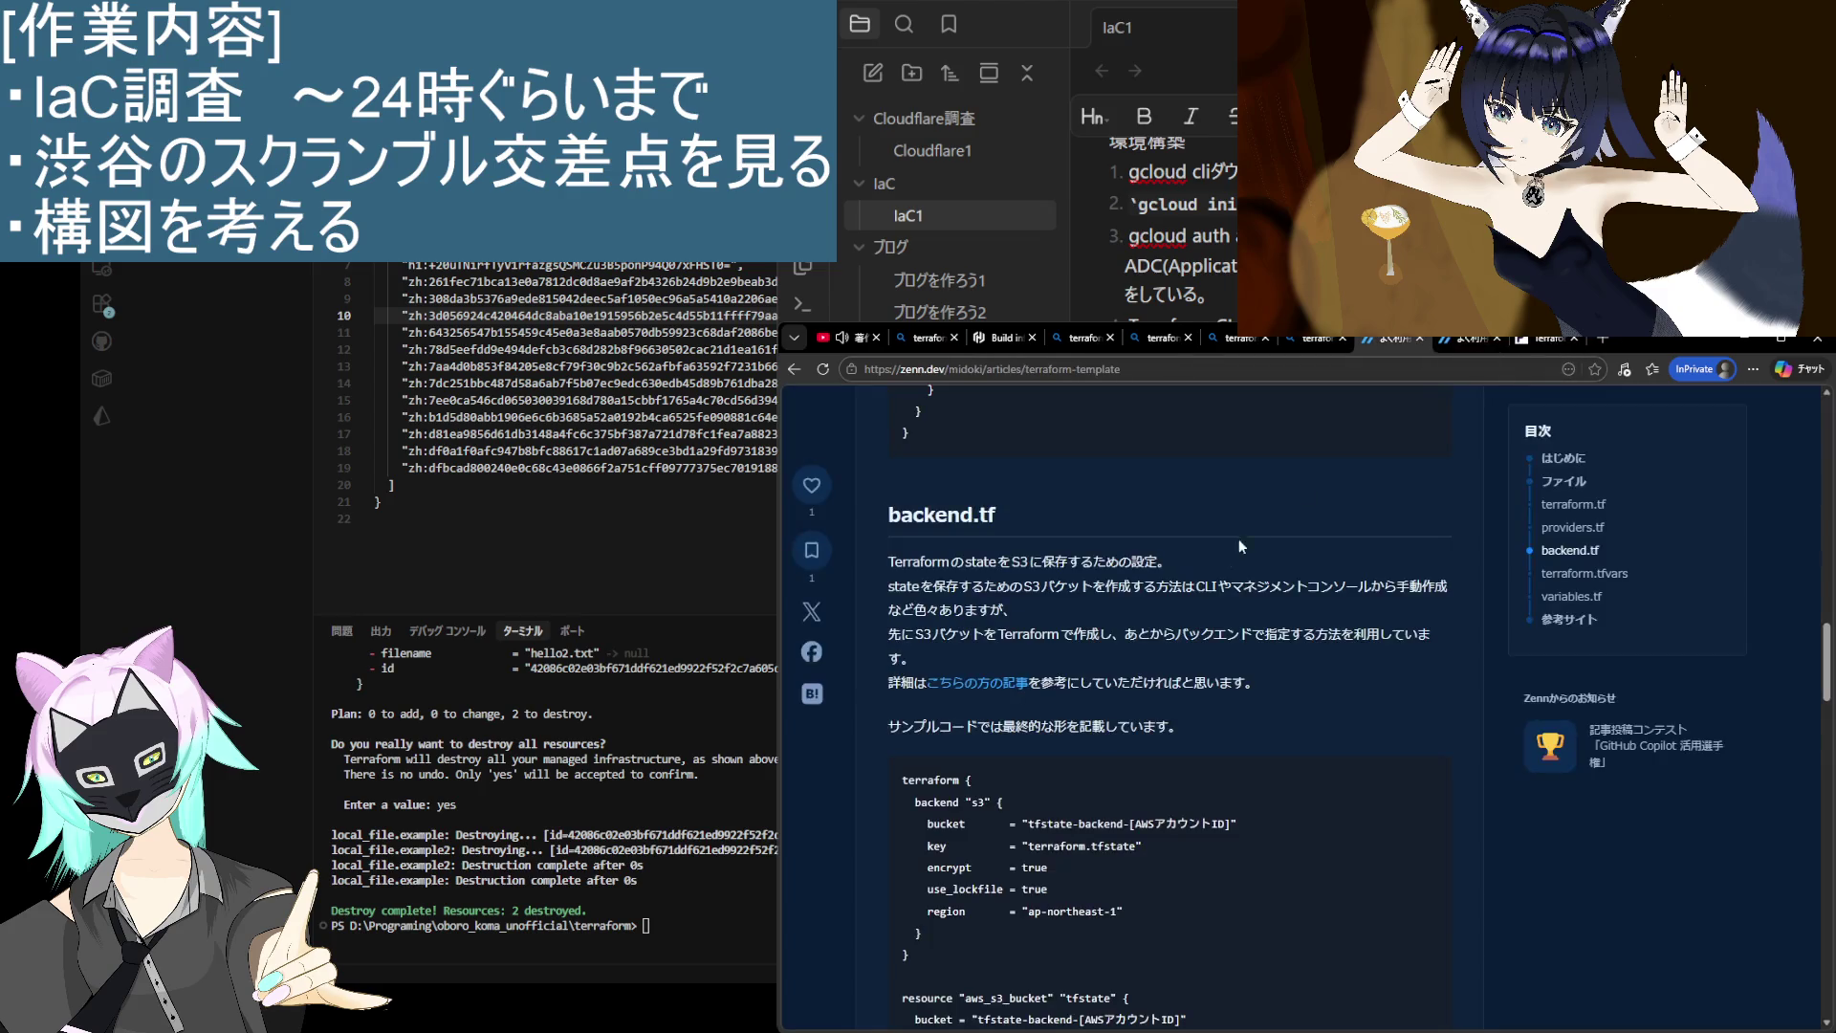
scroll(1178, 872, down, 5)
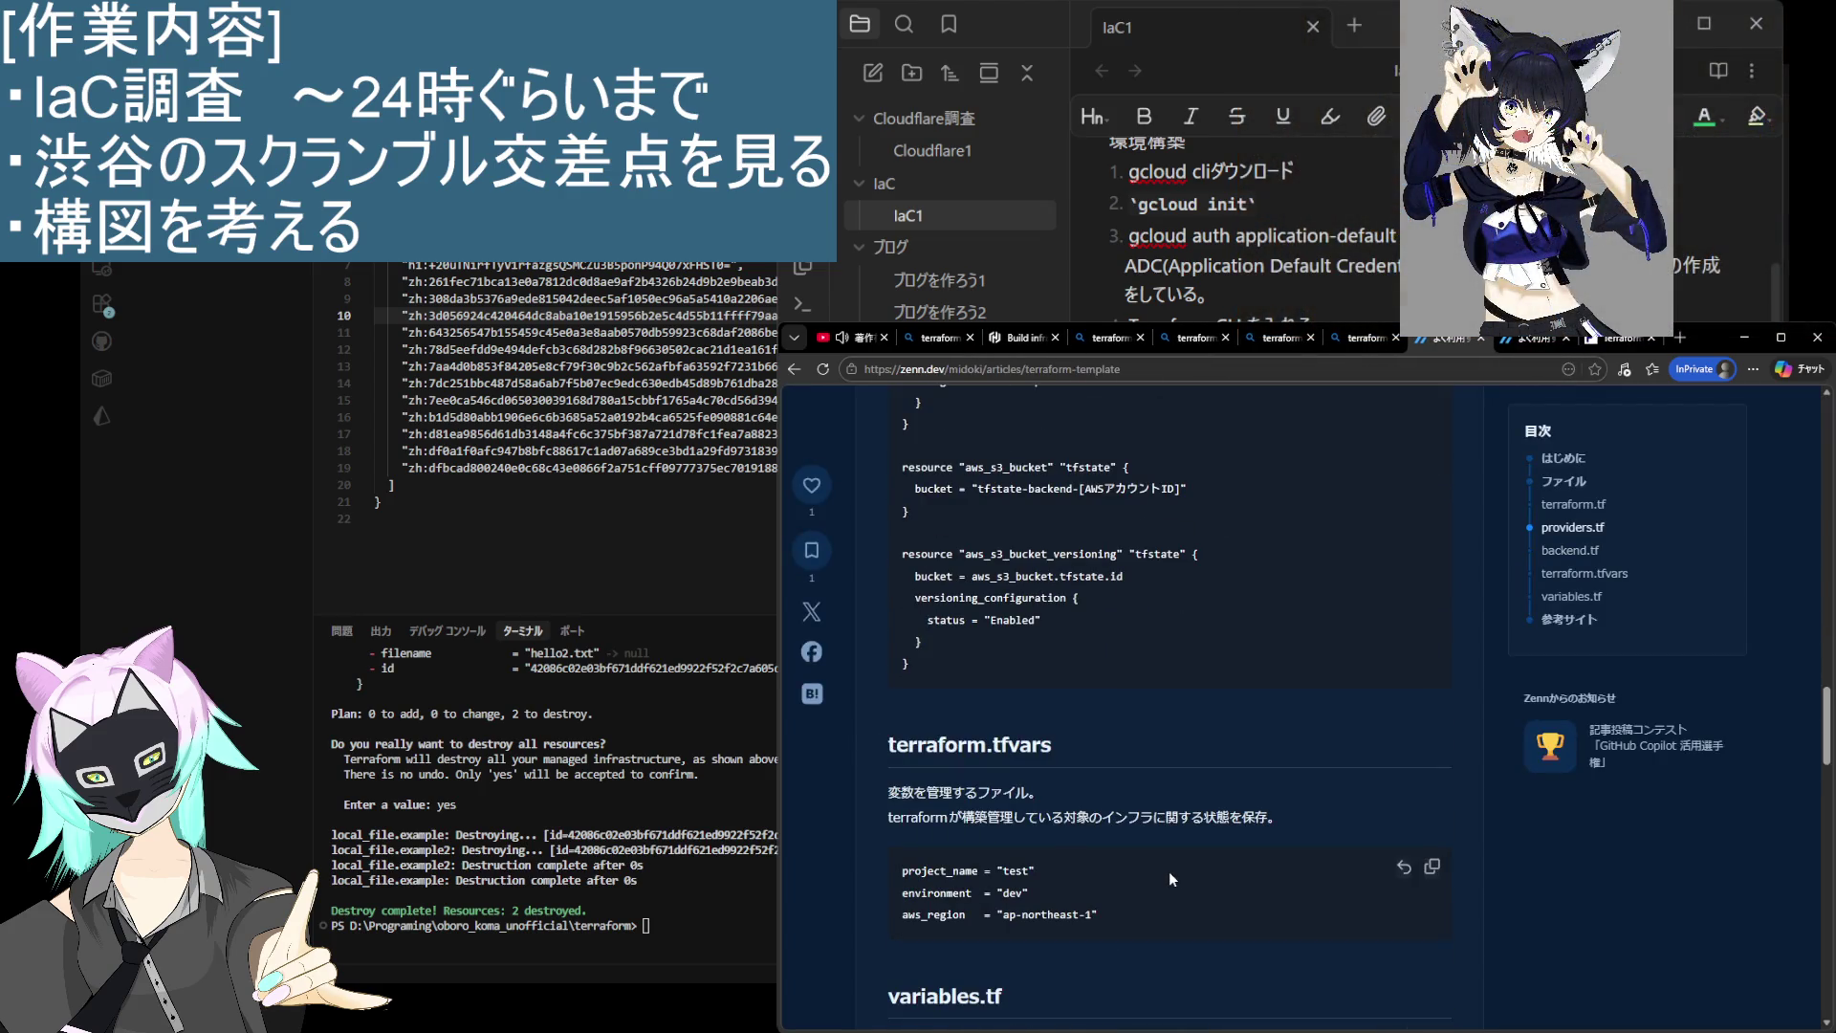
scroll(1163, 858, down, 5)
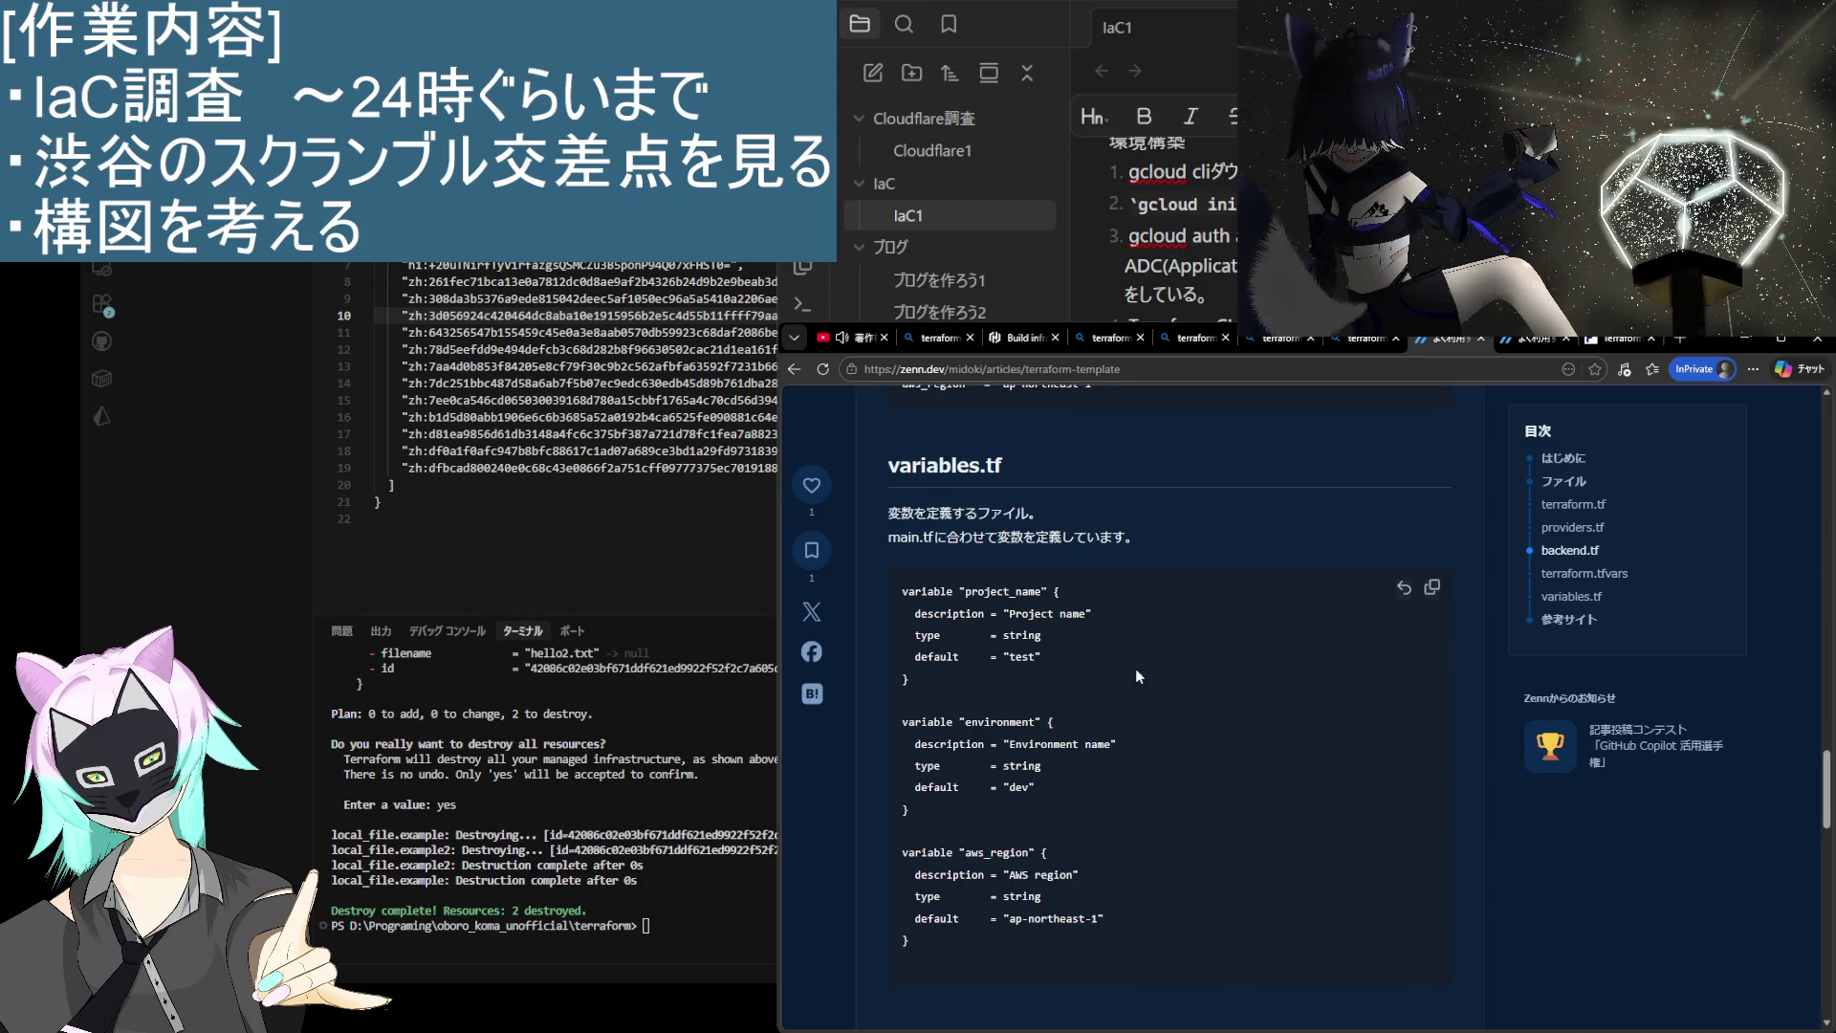
scroll(1125, 671, down, 1)
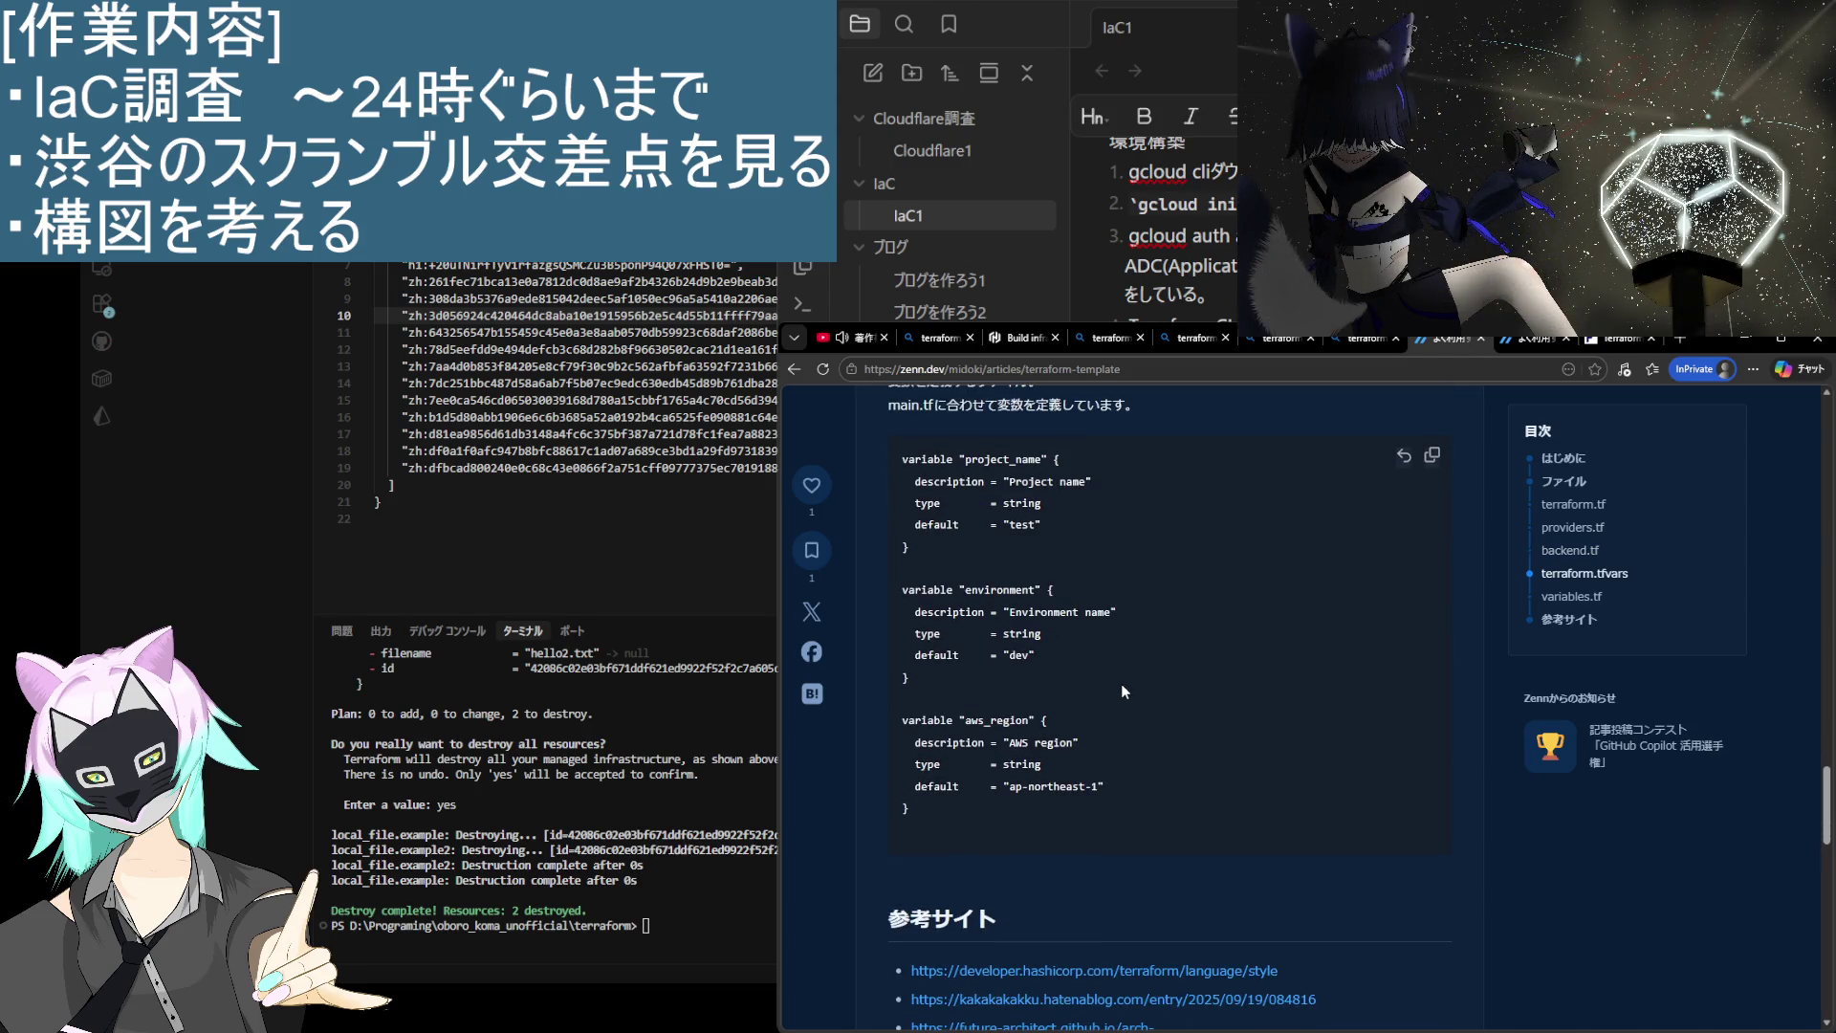
scroll(1121, 685, up, 1)
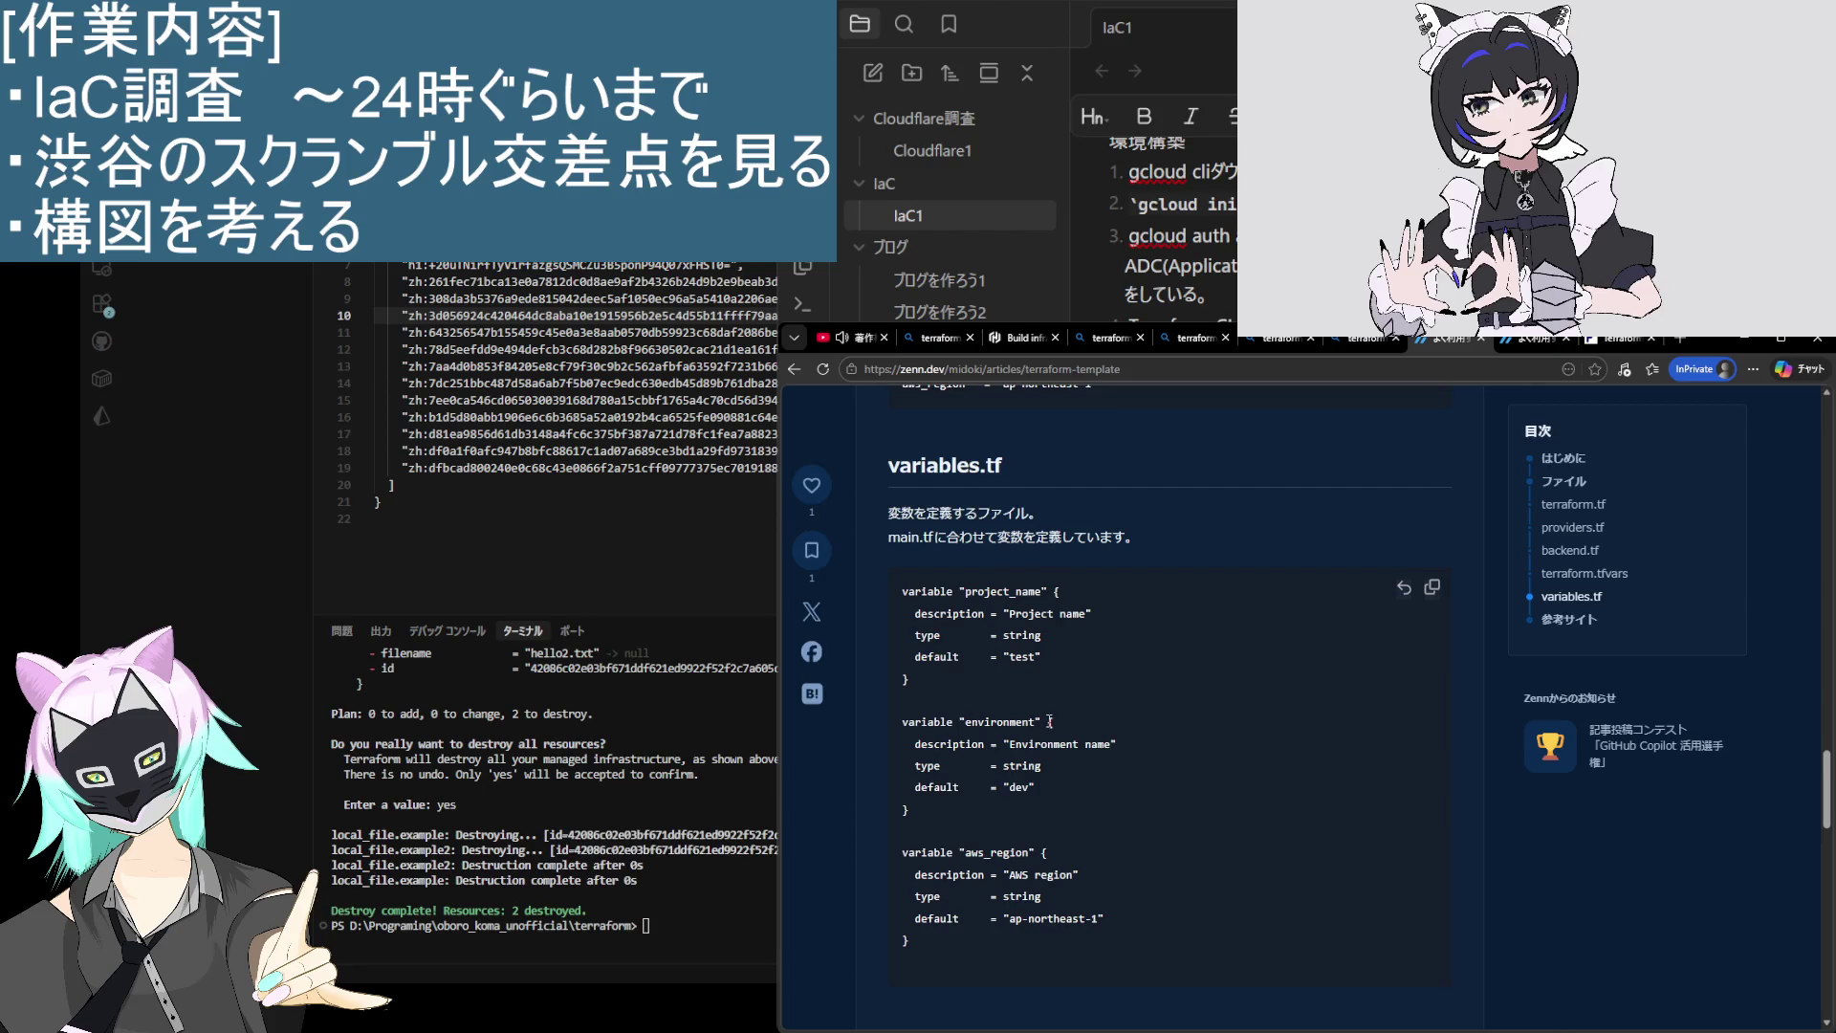
key(ctrl+w)
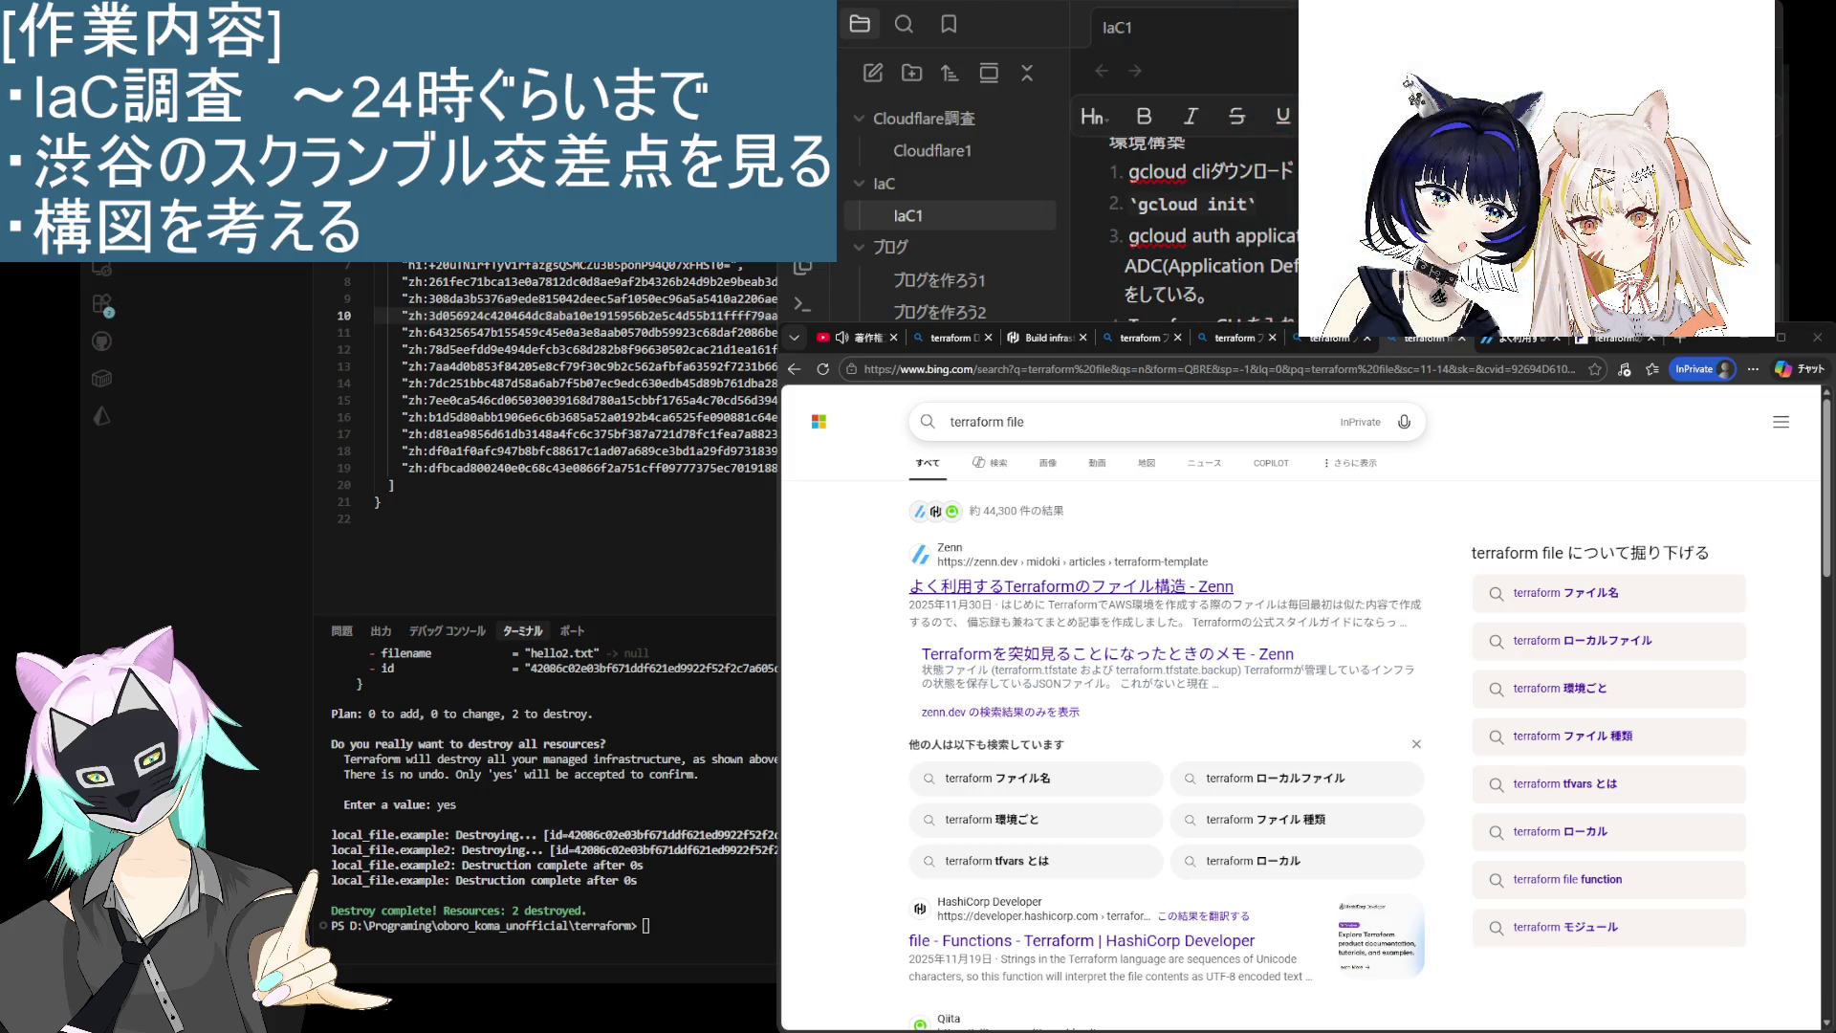
Step: Scroll Bing's results and open the Qiita article 'terraformの書き方入門（ファイル構成と構文）'
scroll(1165, 703, down, 3)
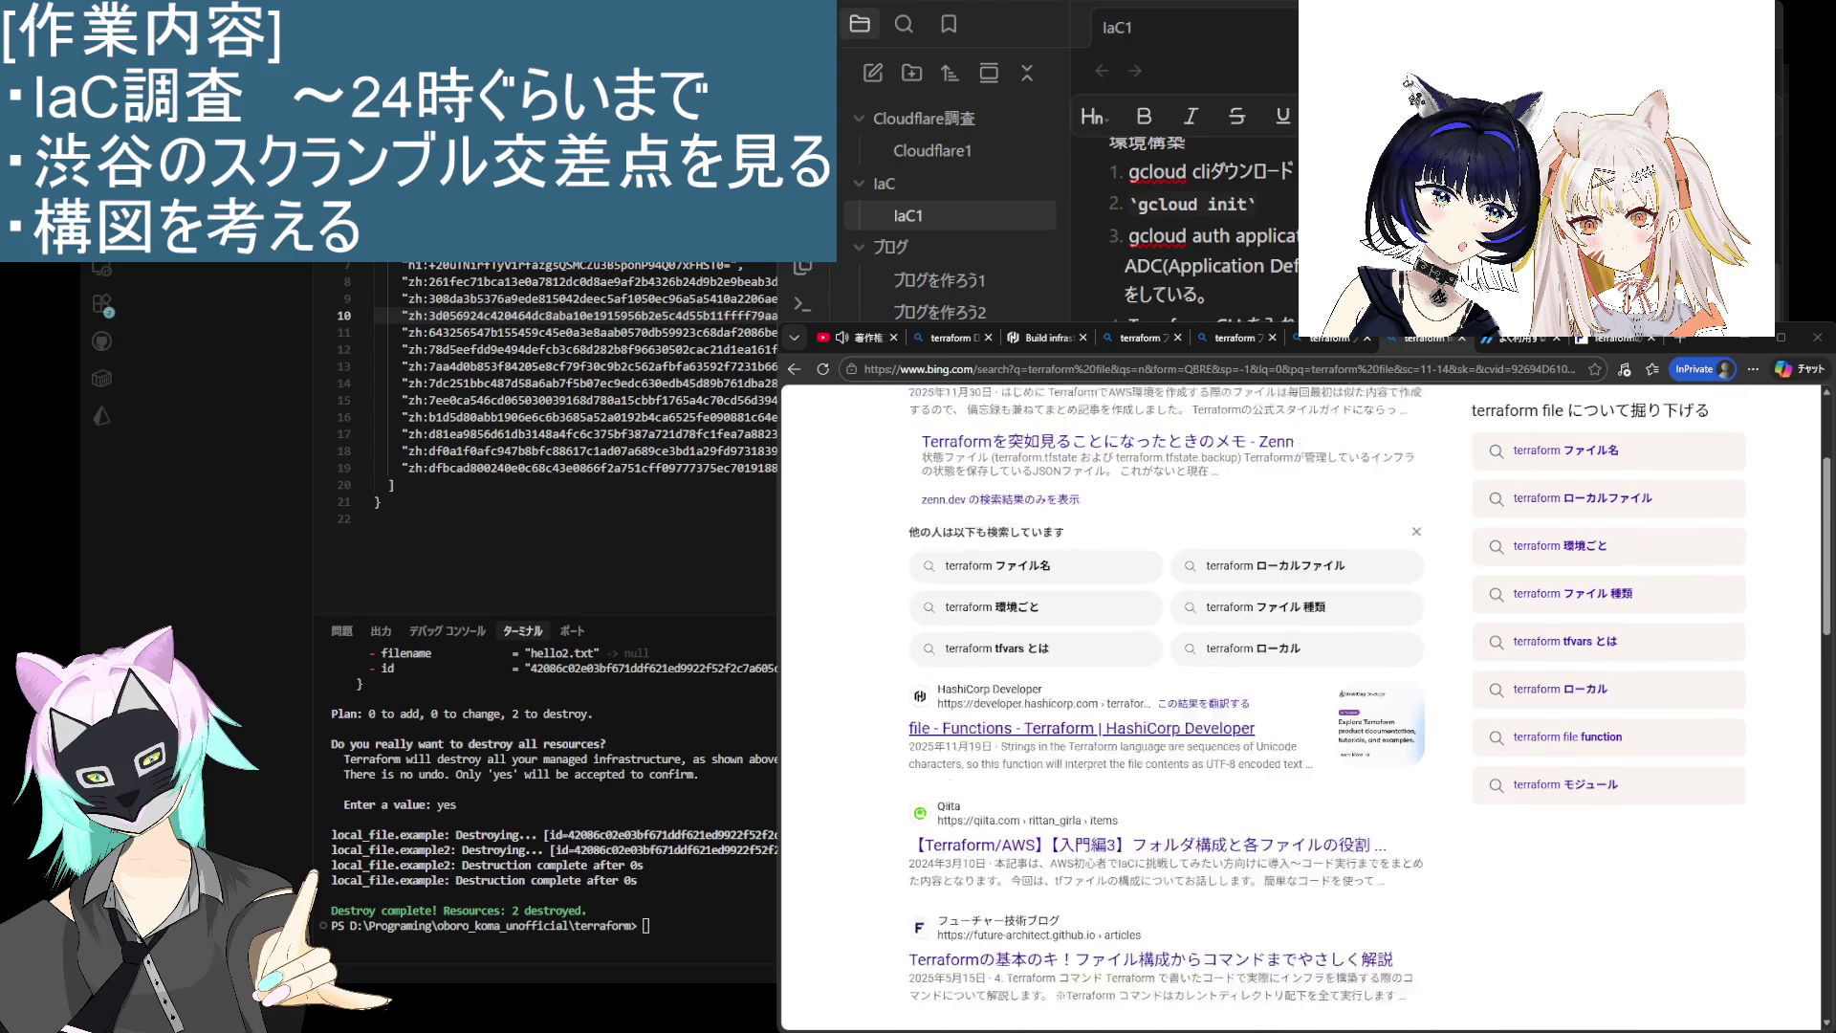
scroll(1165, 703, down, 4)
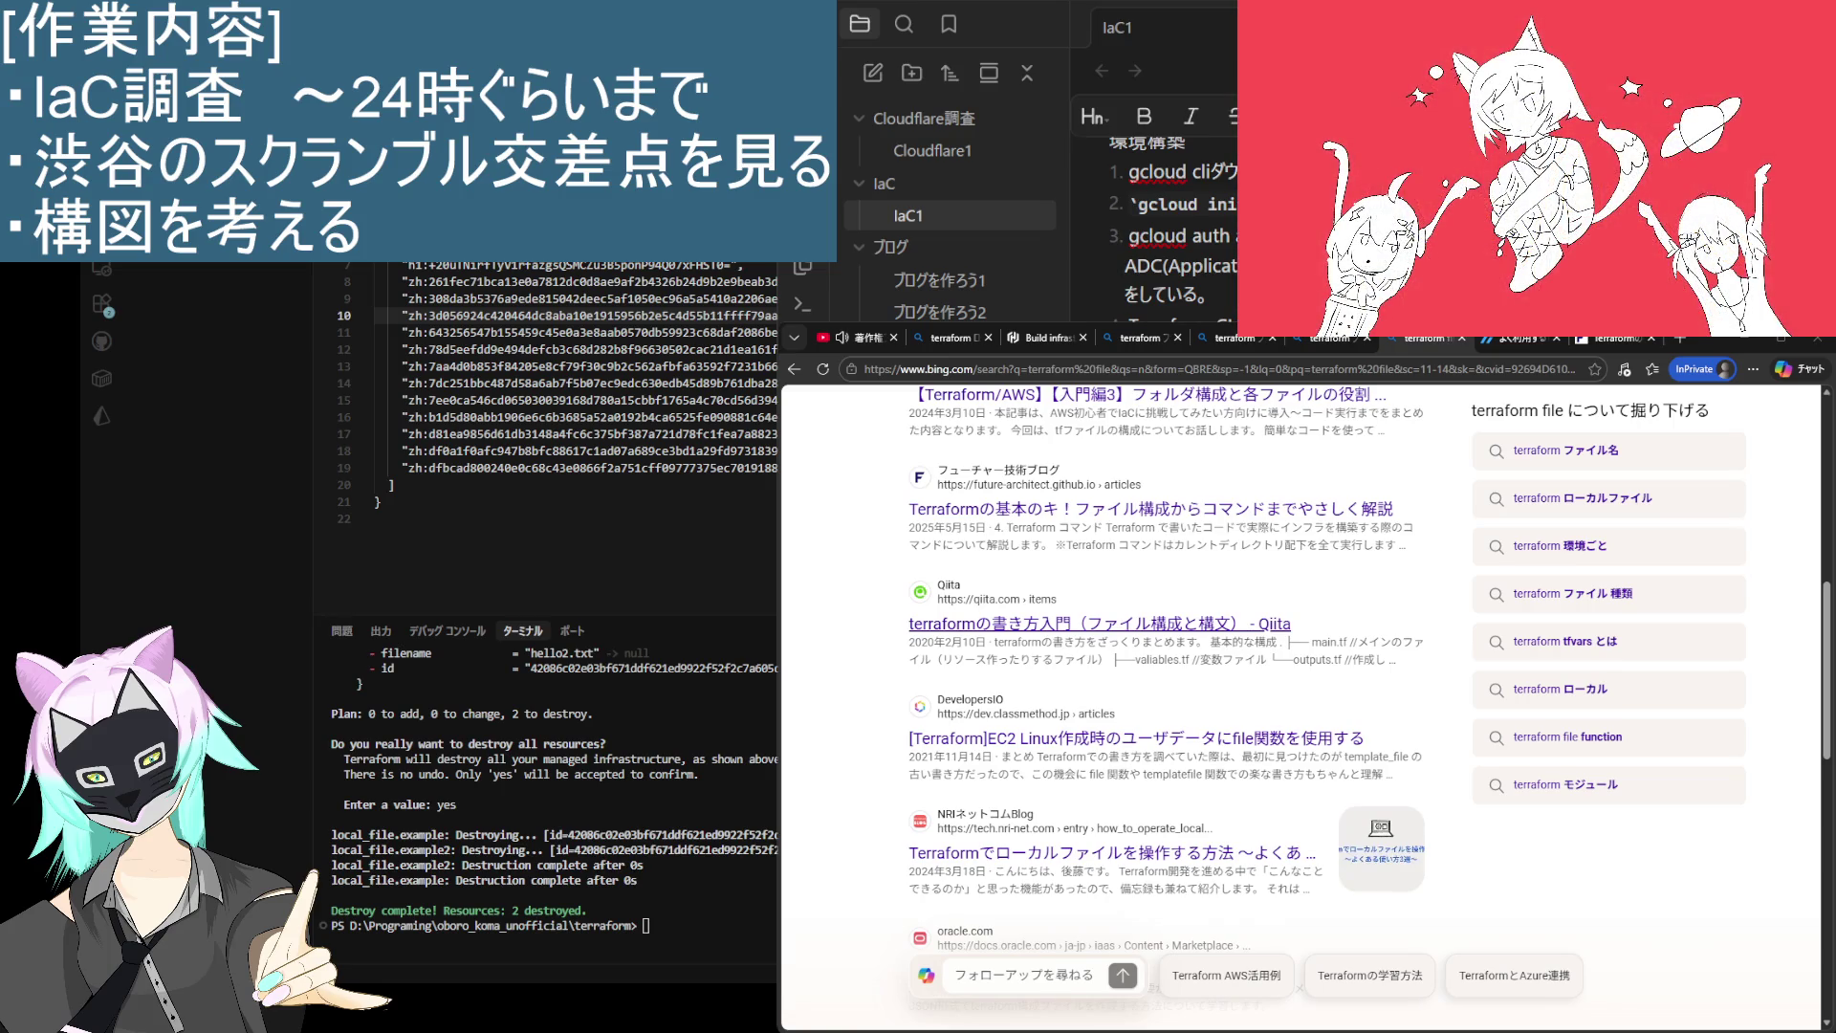
click(1066, 623)
Step: Read the Qiita article through main.tf, variables.tf and outputs.tf down to its 参照 section
scroll(934, 745, down, 5)
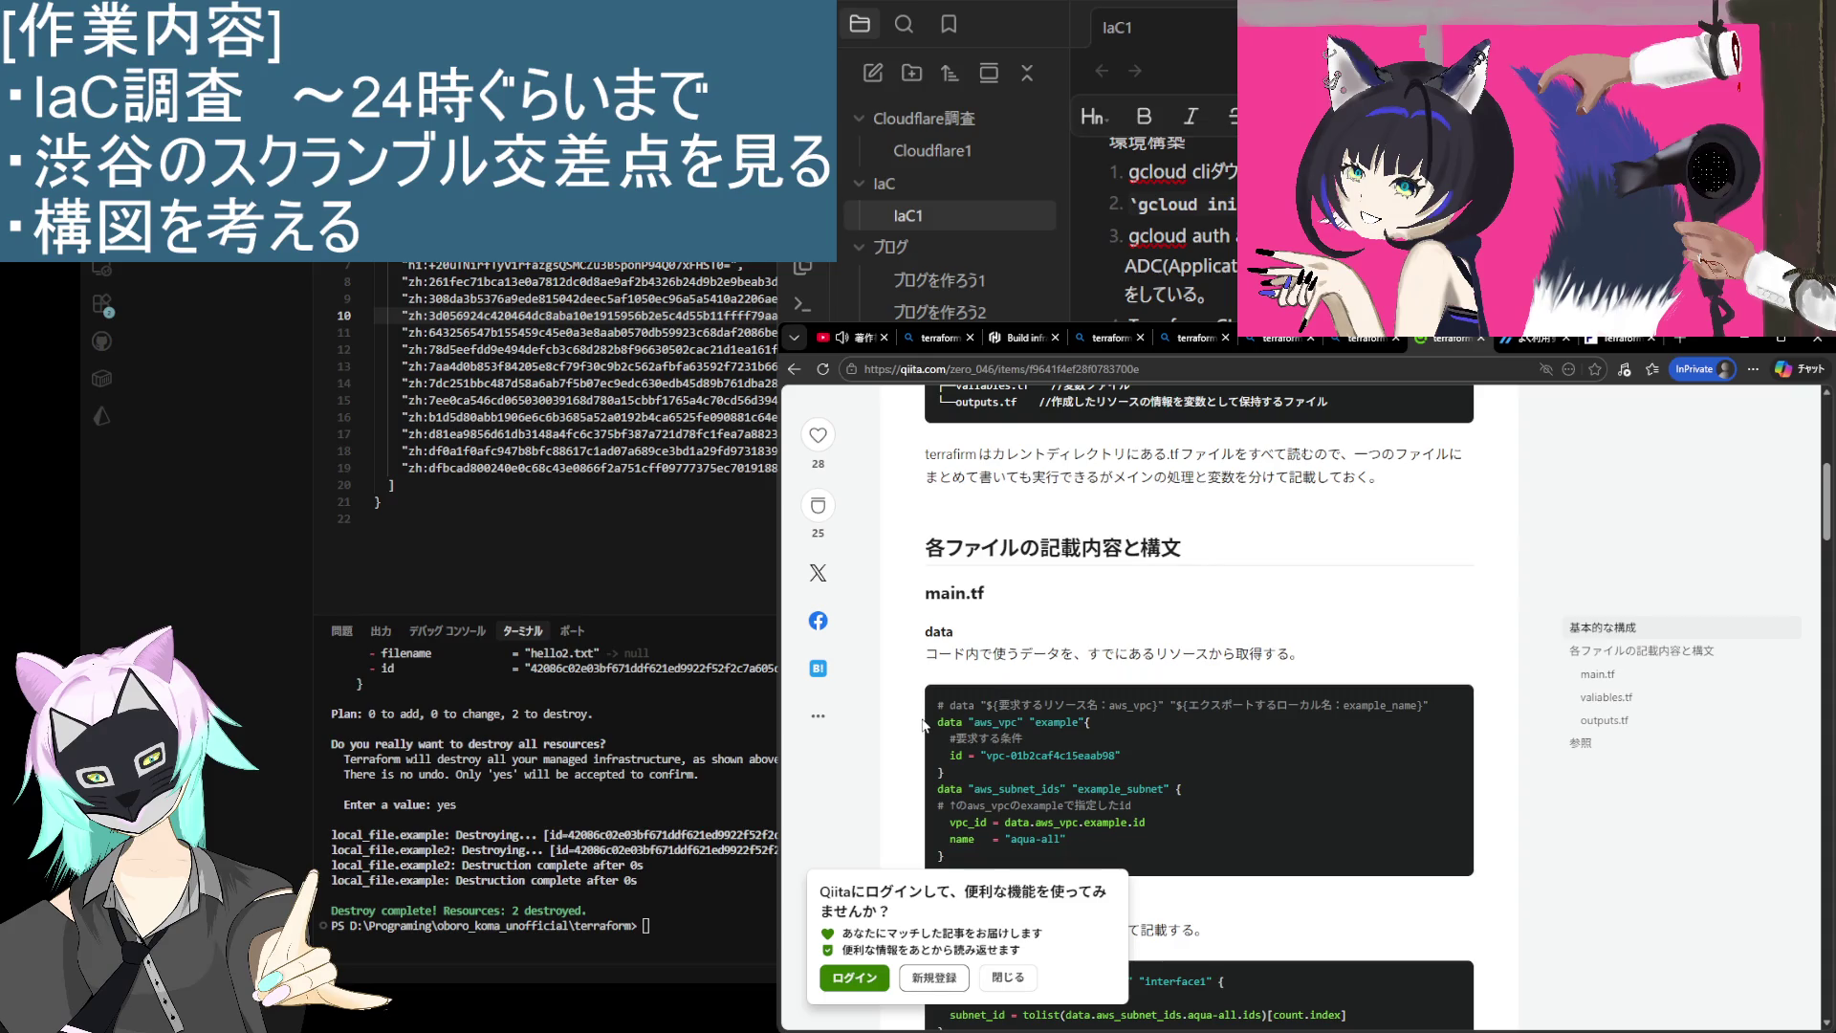
scroll(923, 725, down, 2)
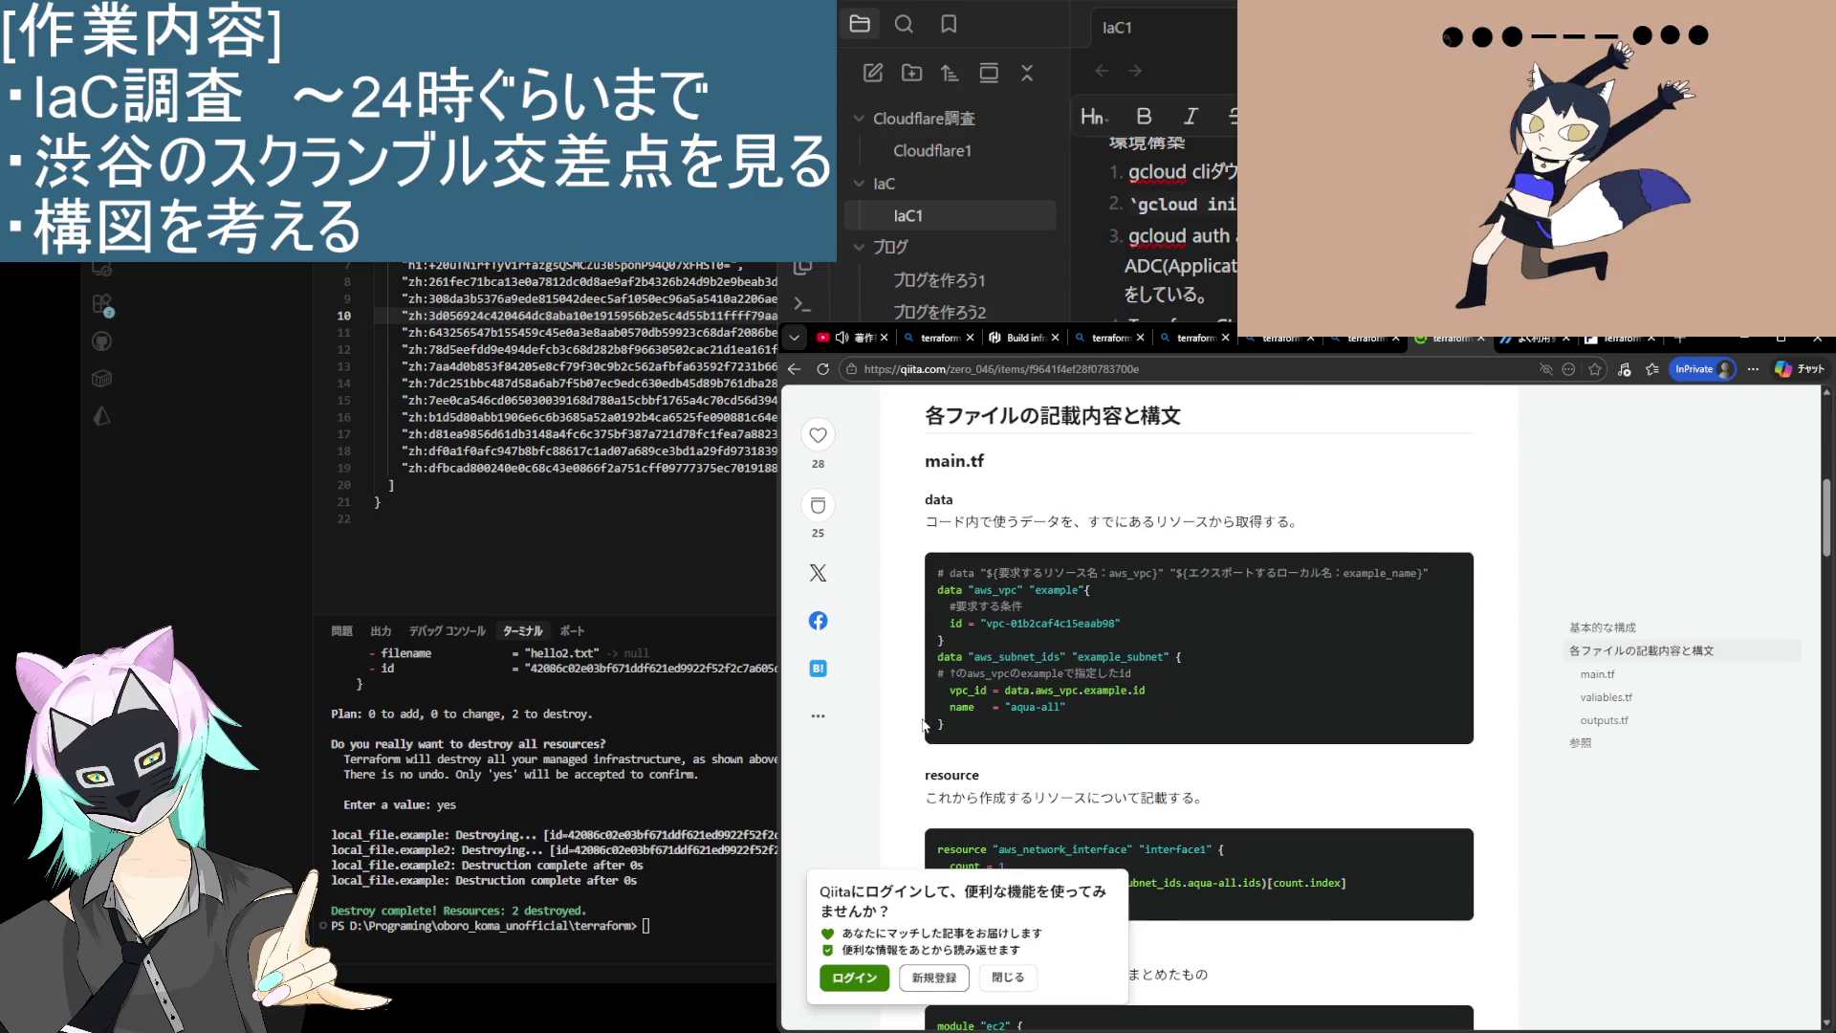
scroll(923, 725, down, 4)
scroll(923, 724, down, 1)
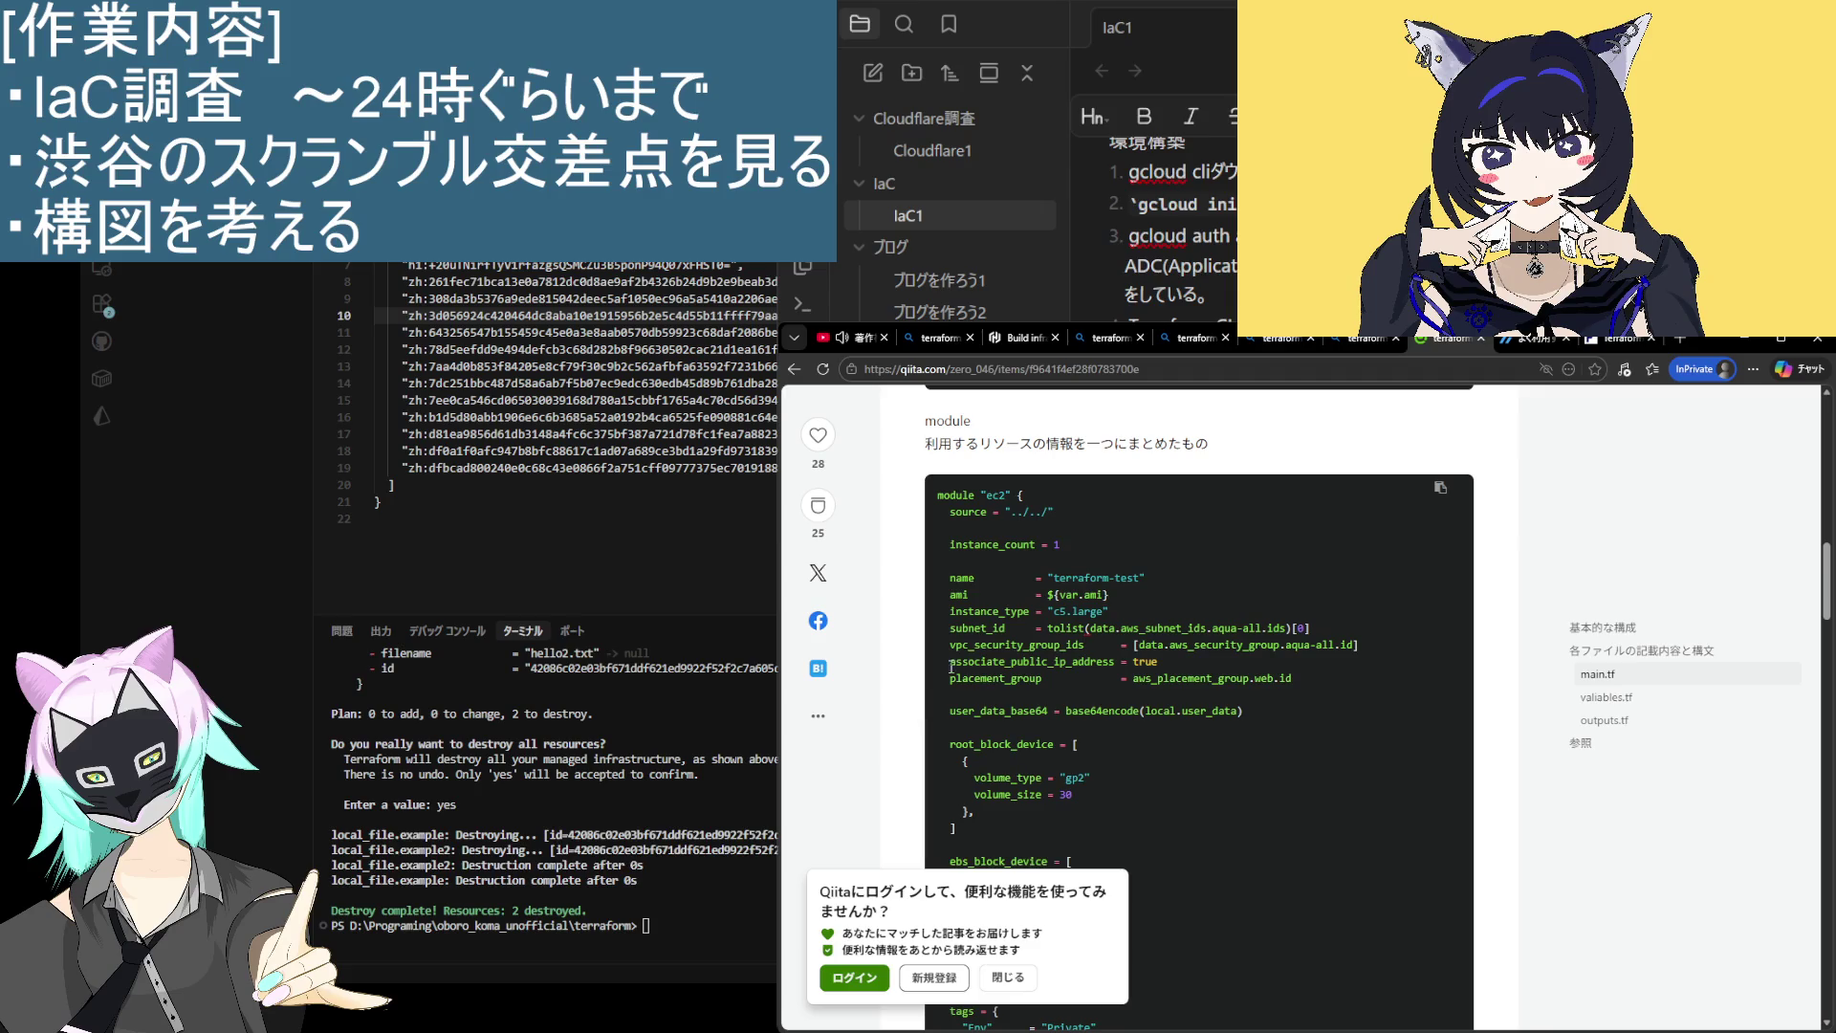
scroll(969, 631, down, 4)
scroll(970, 631, down, 2)
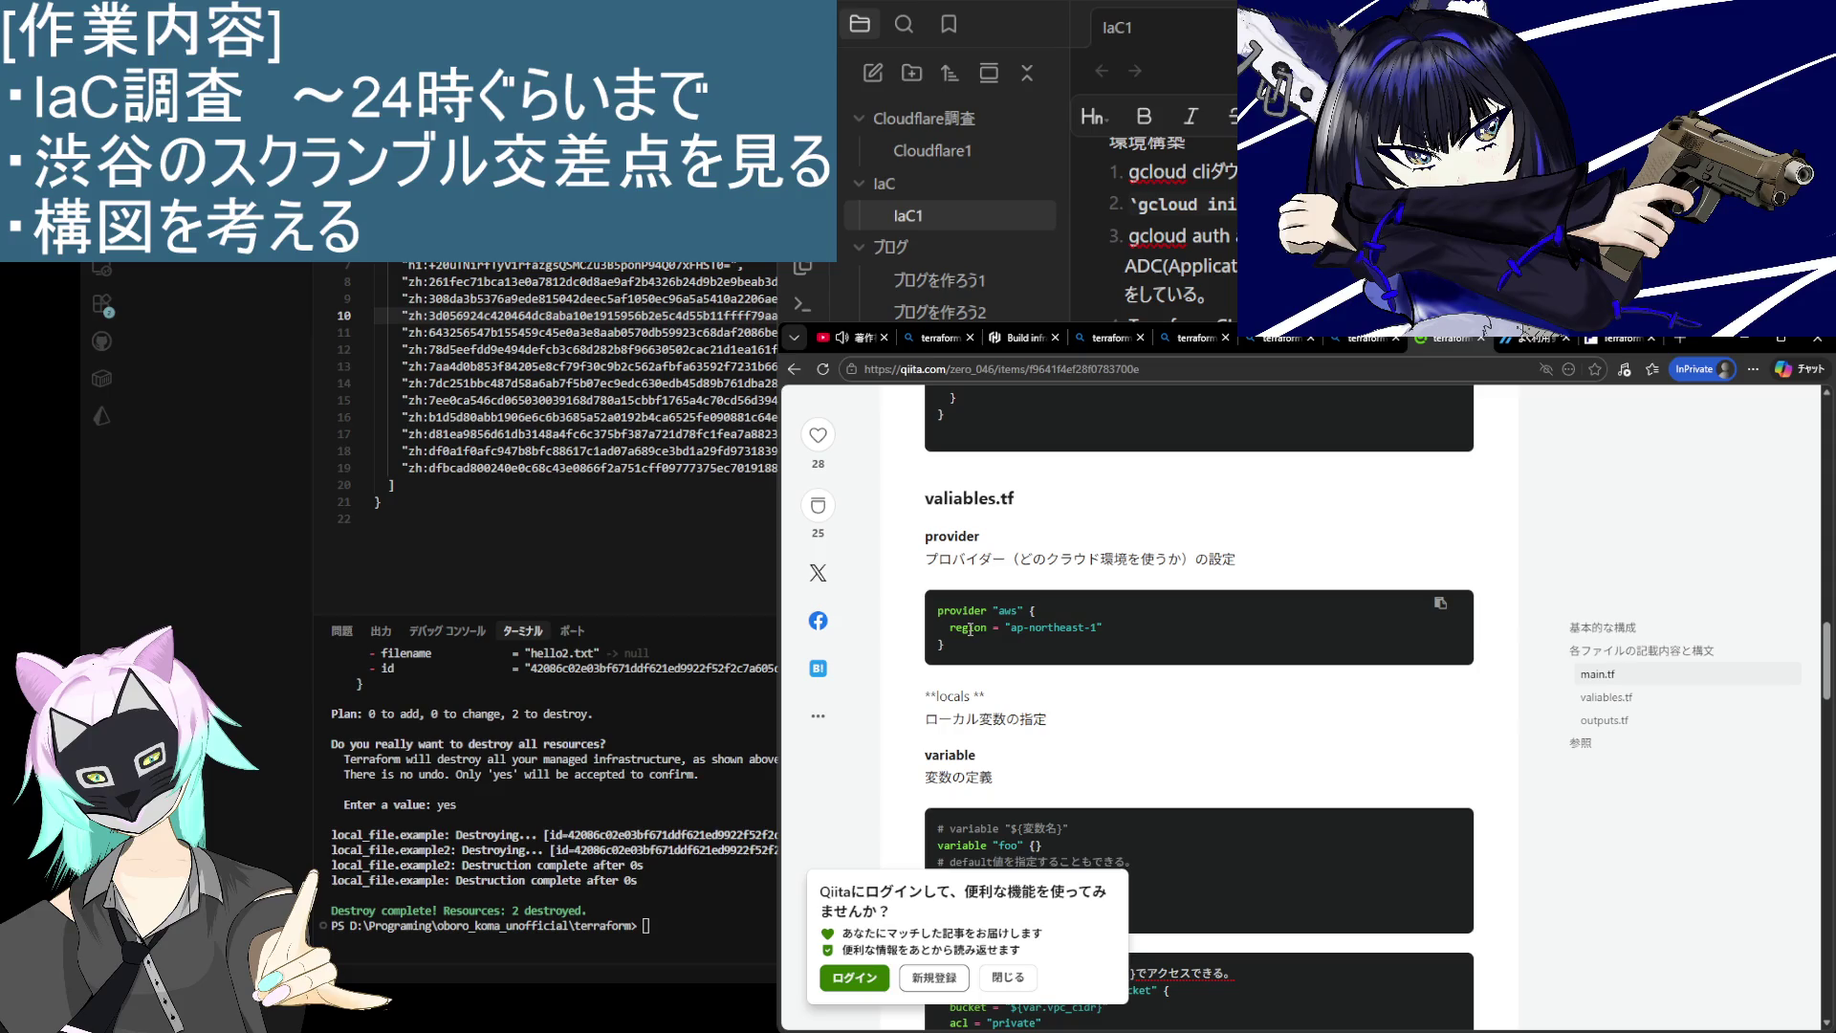
scroll(970, 629, down, 3)
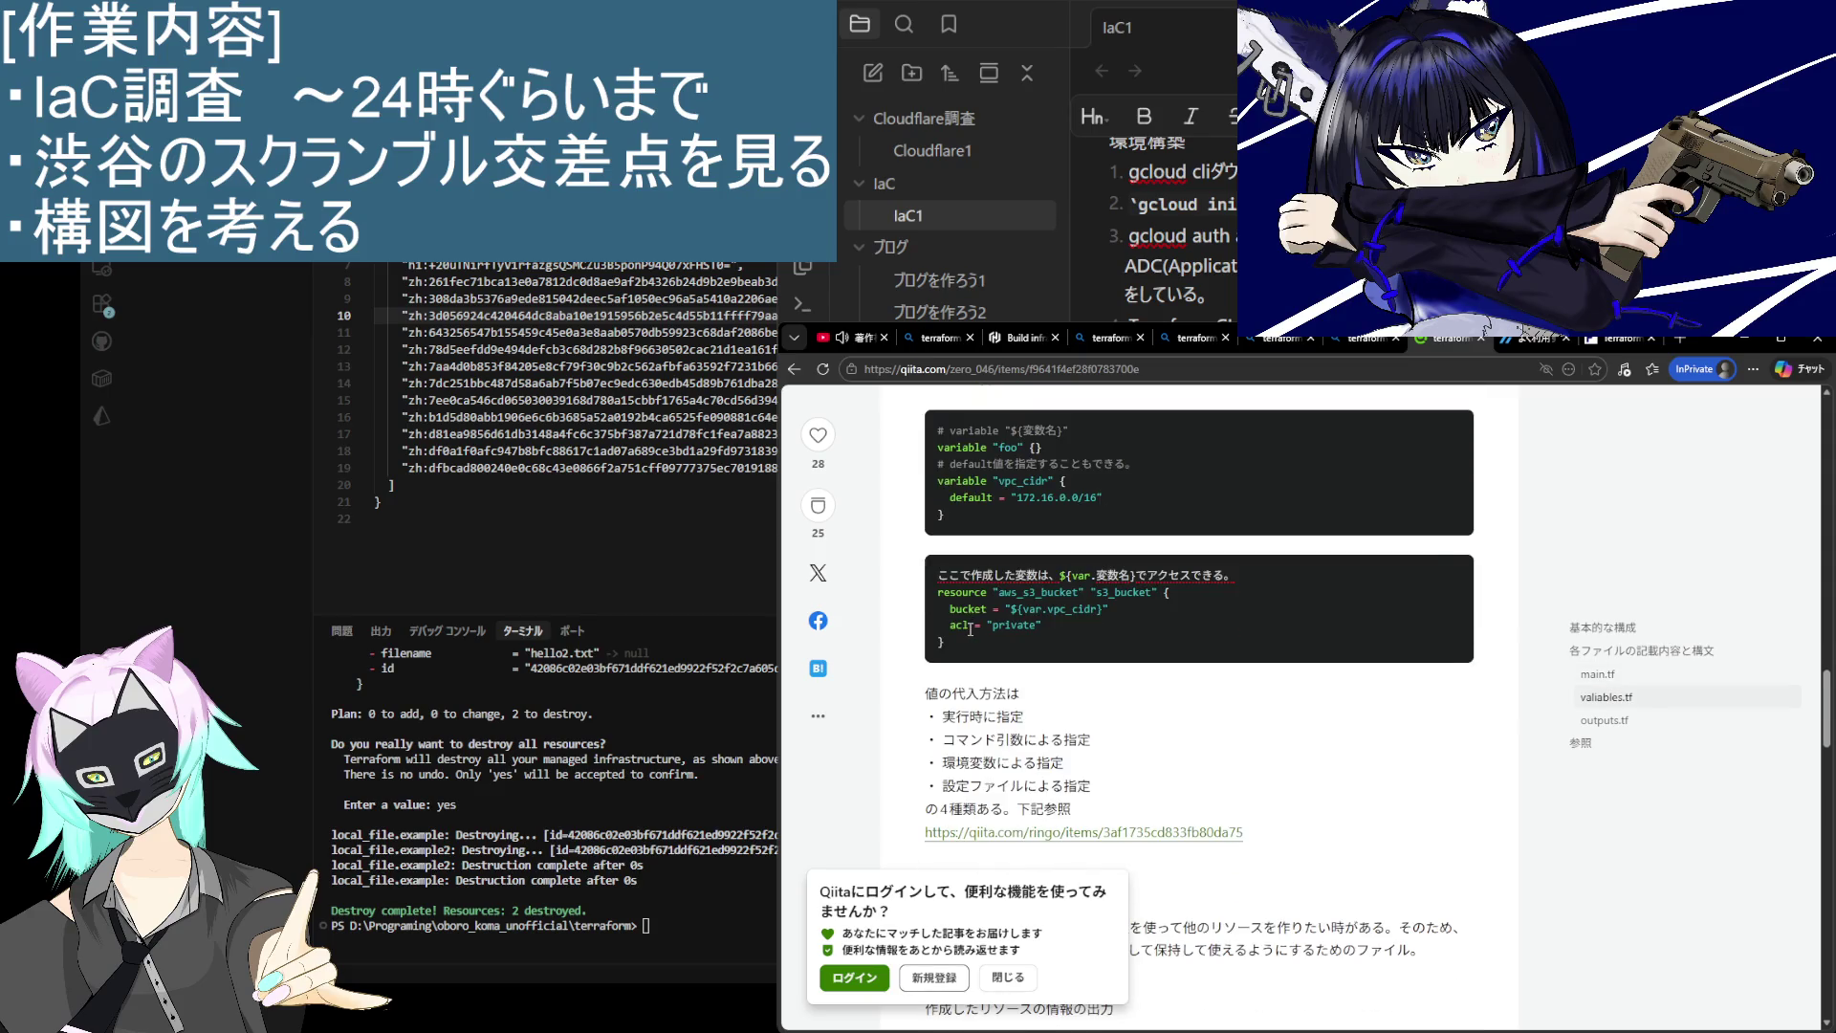
scroll(970, 630, down, 3)
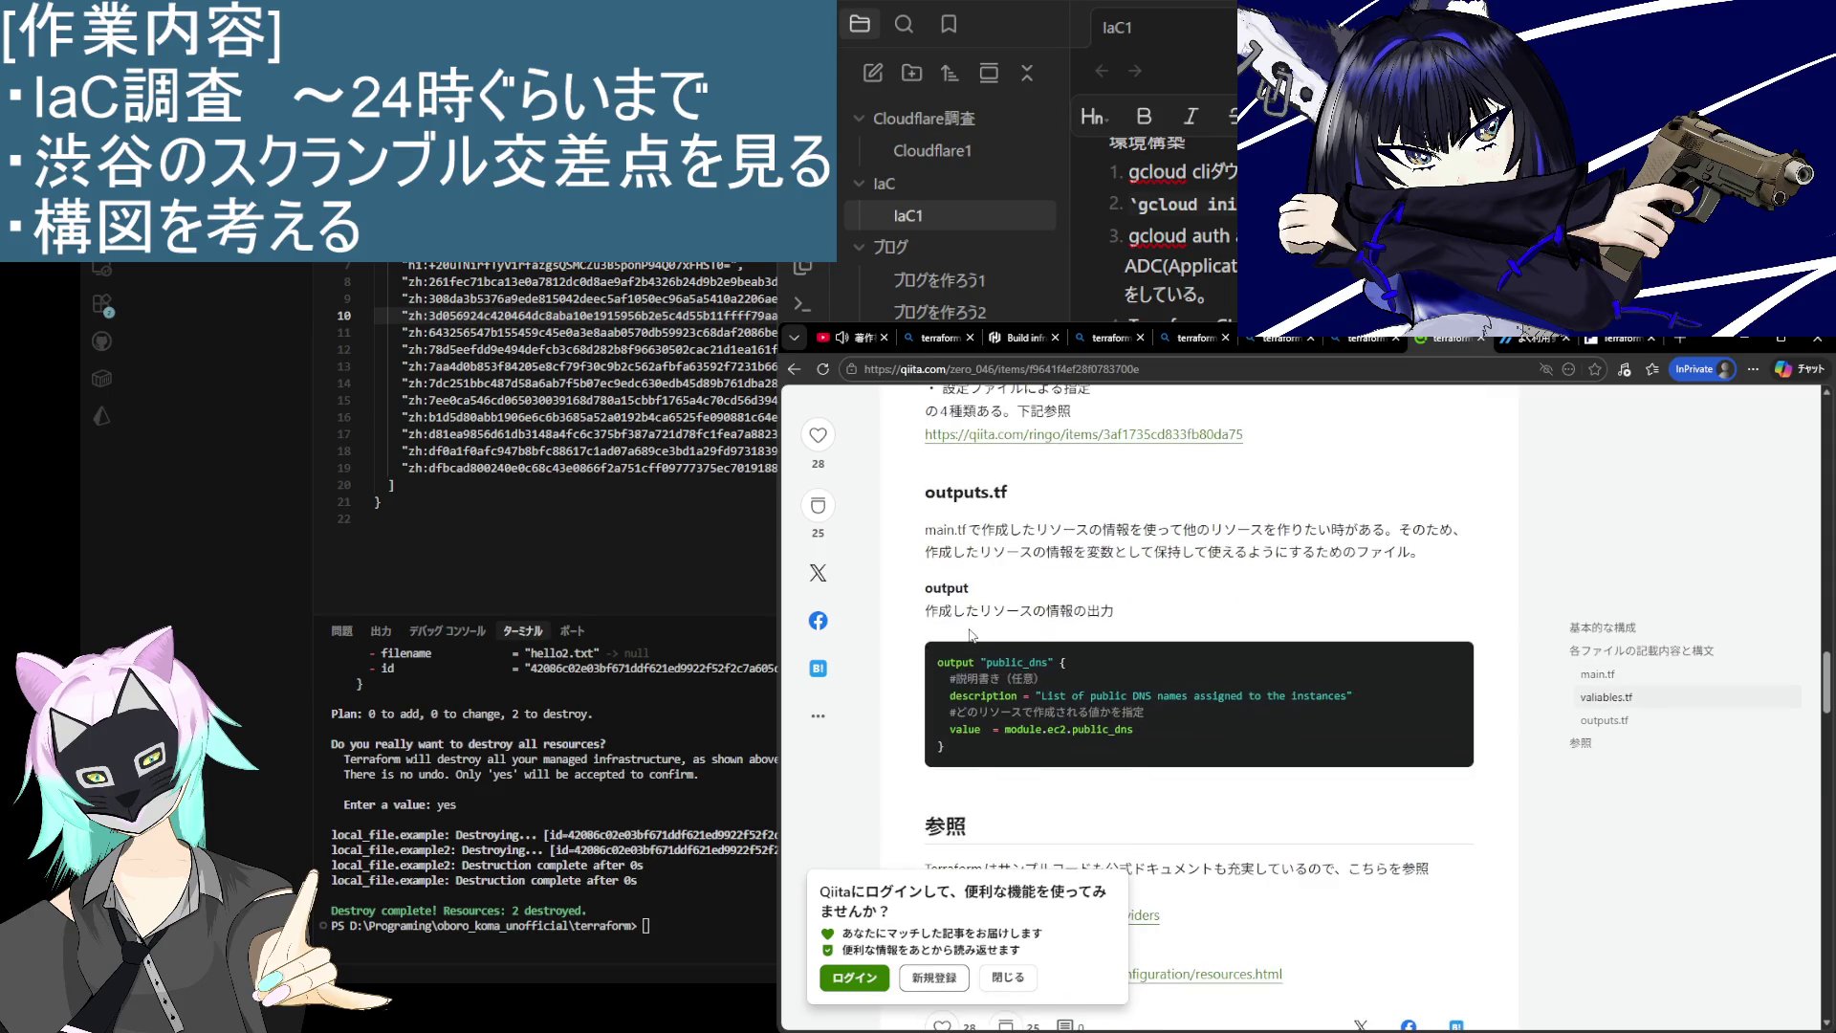
scroll(969, 636, down, 4)
scroll(916, 695, up, 2)
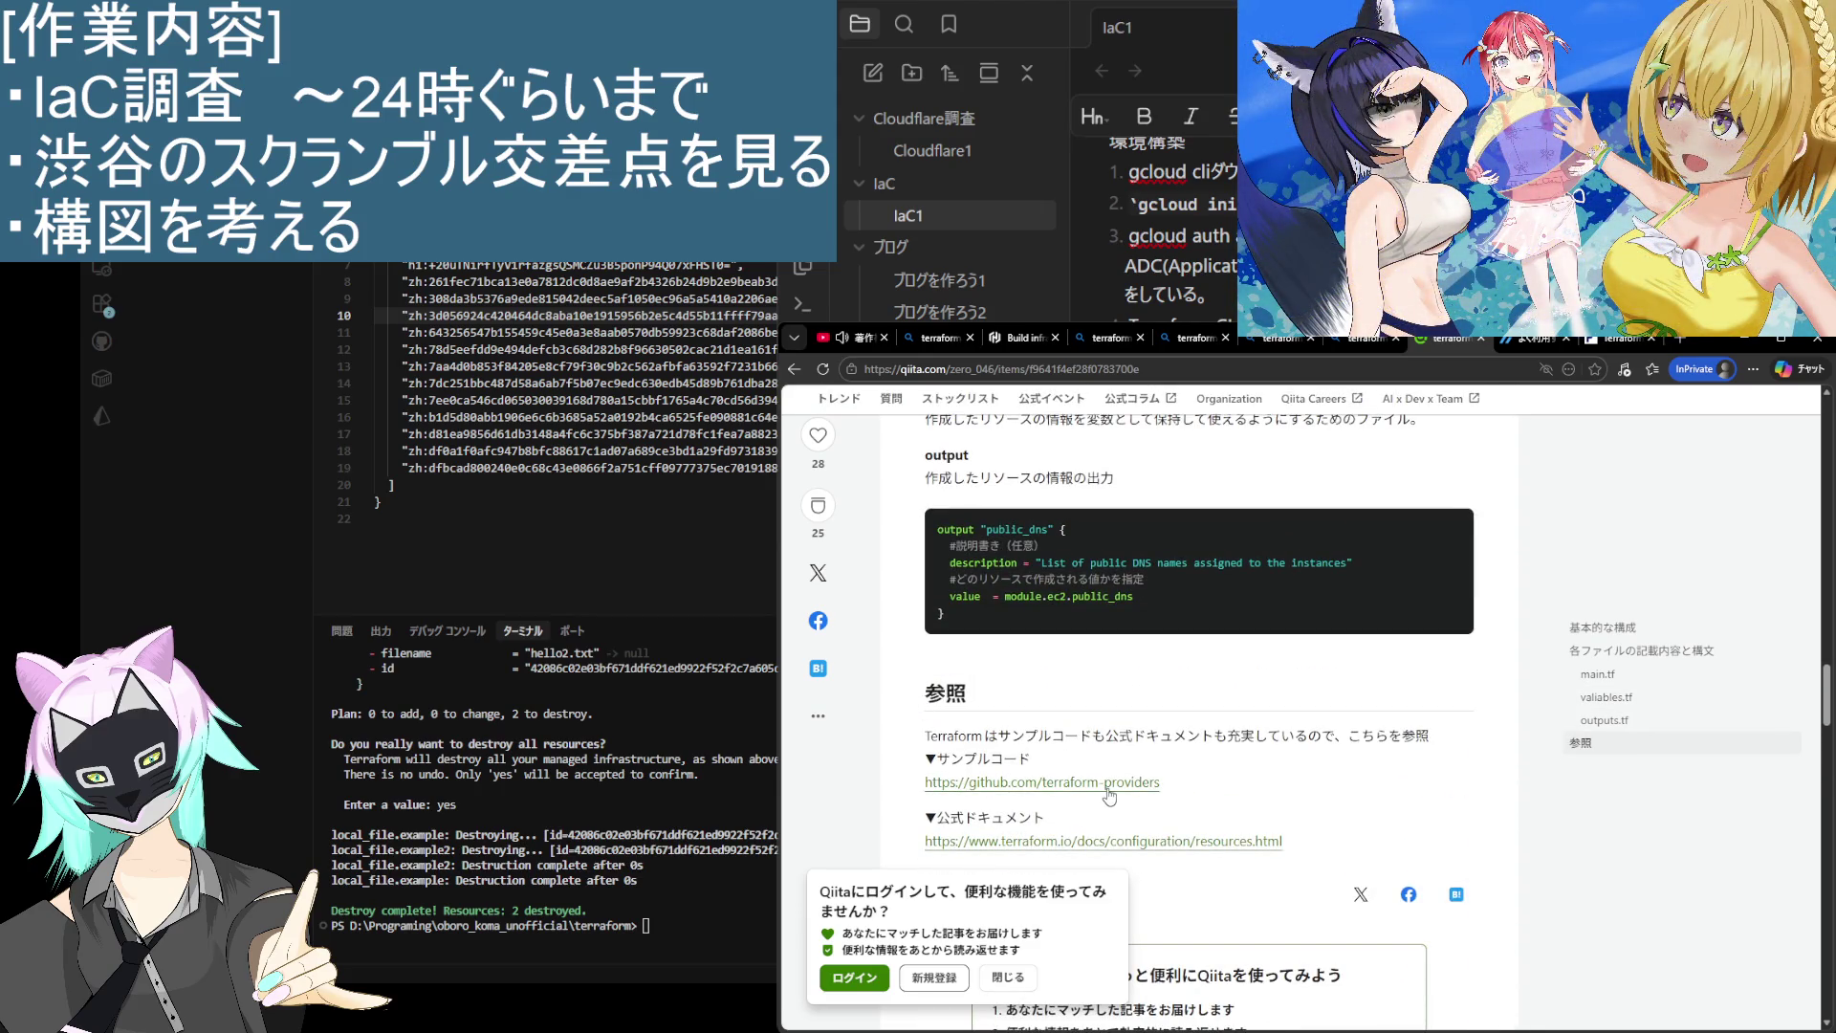
Step: Glance at the linked terraform-providers GitHub page, then skim HashiCorp's resources documentation tab
click(1057, 782)
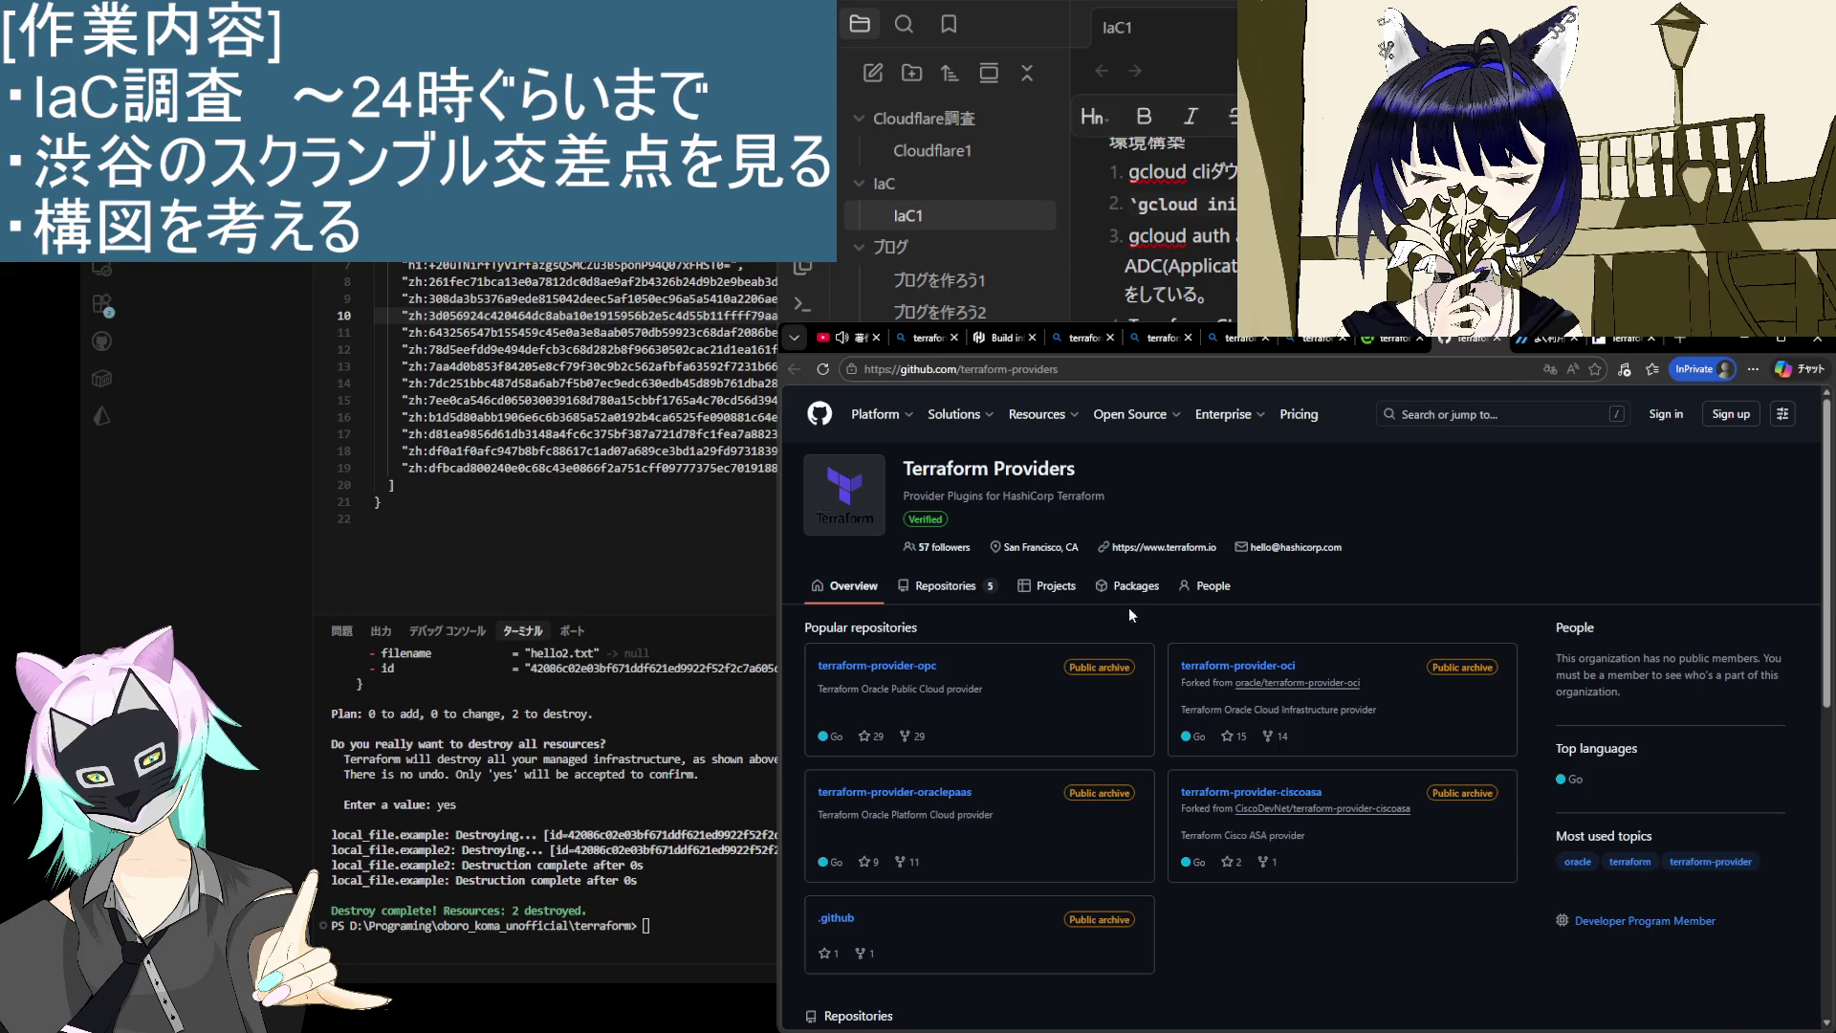
click(1498, 338)
scroll(1106, 778, down, 1)
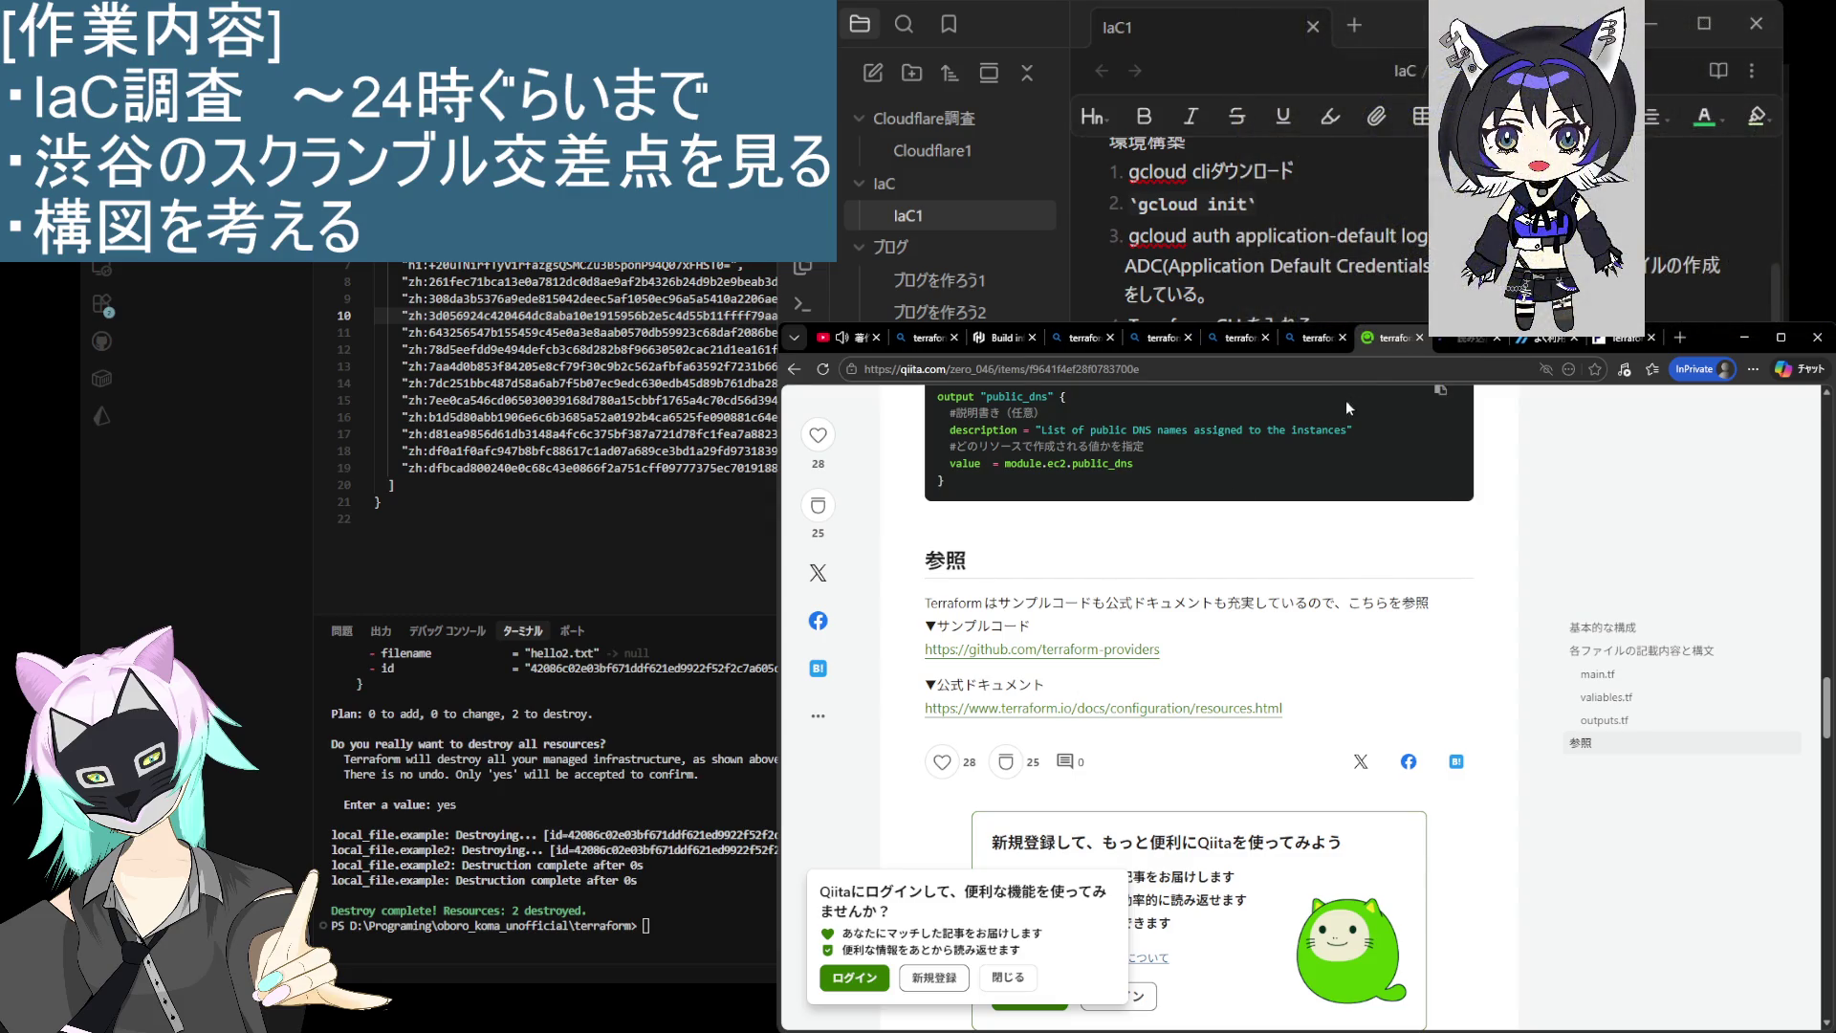
click(1430, 342)
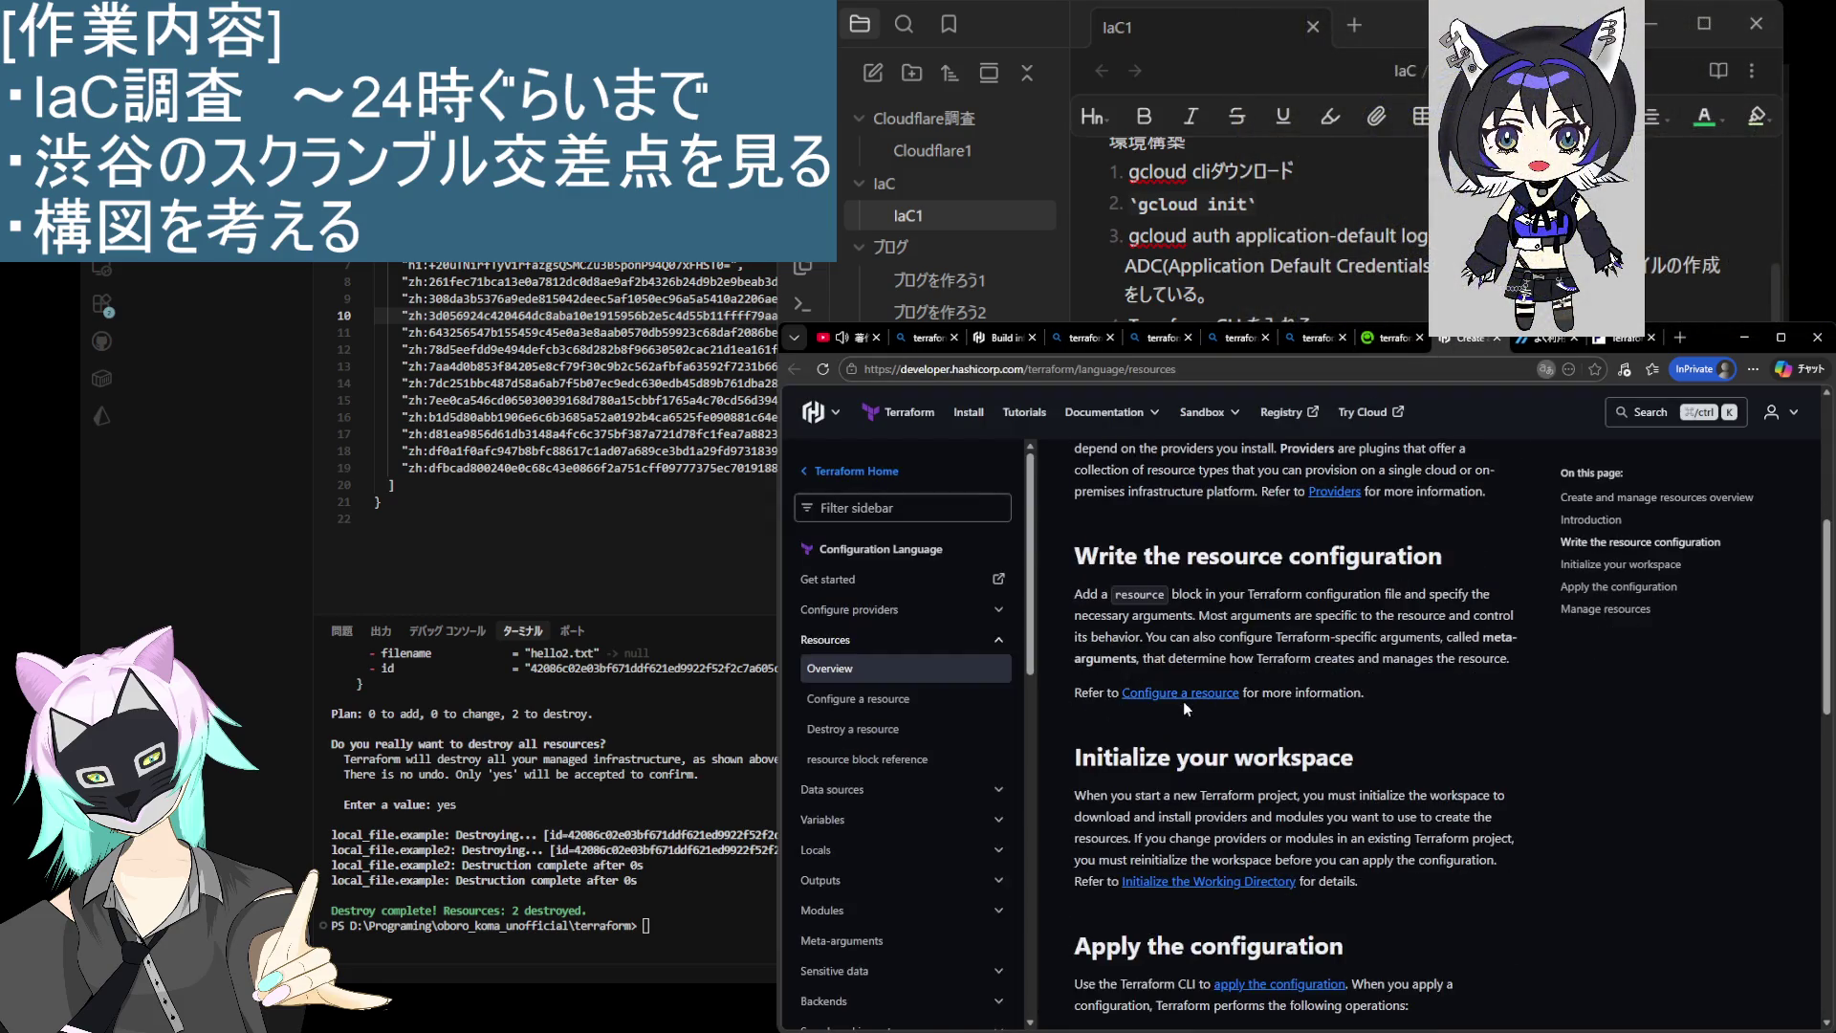
scroll(1181, 703, down, 10)
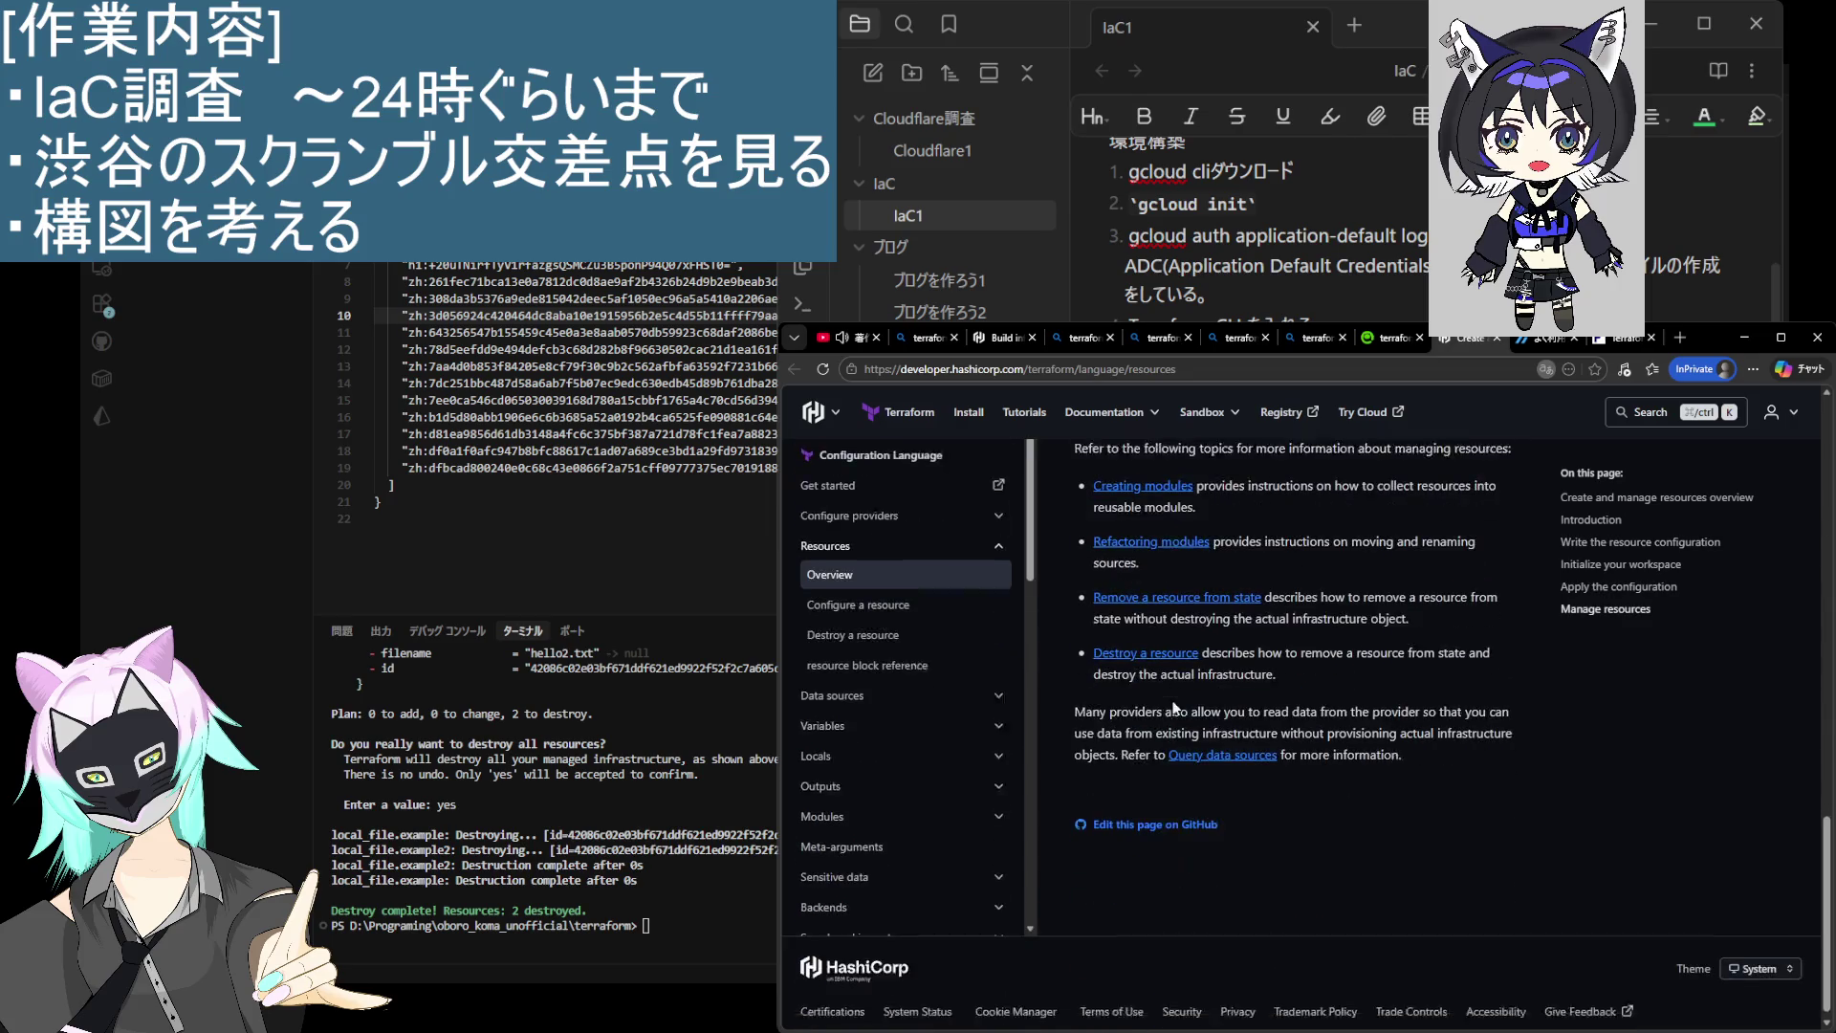
scroll(1465, 495, up, 3)
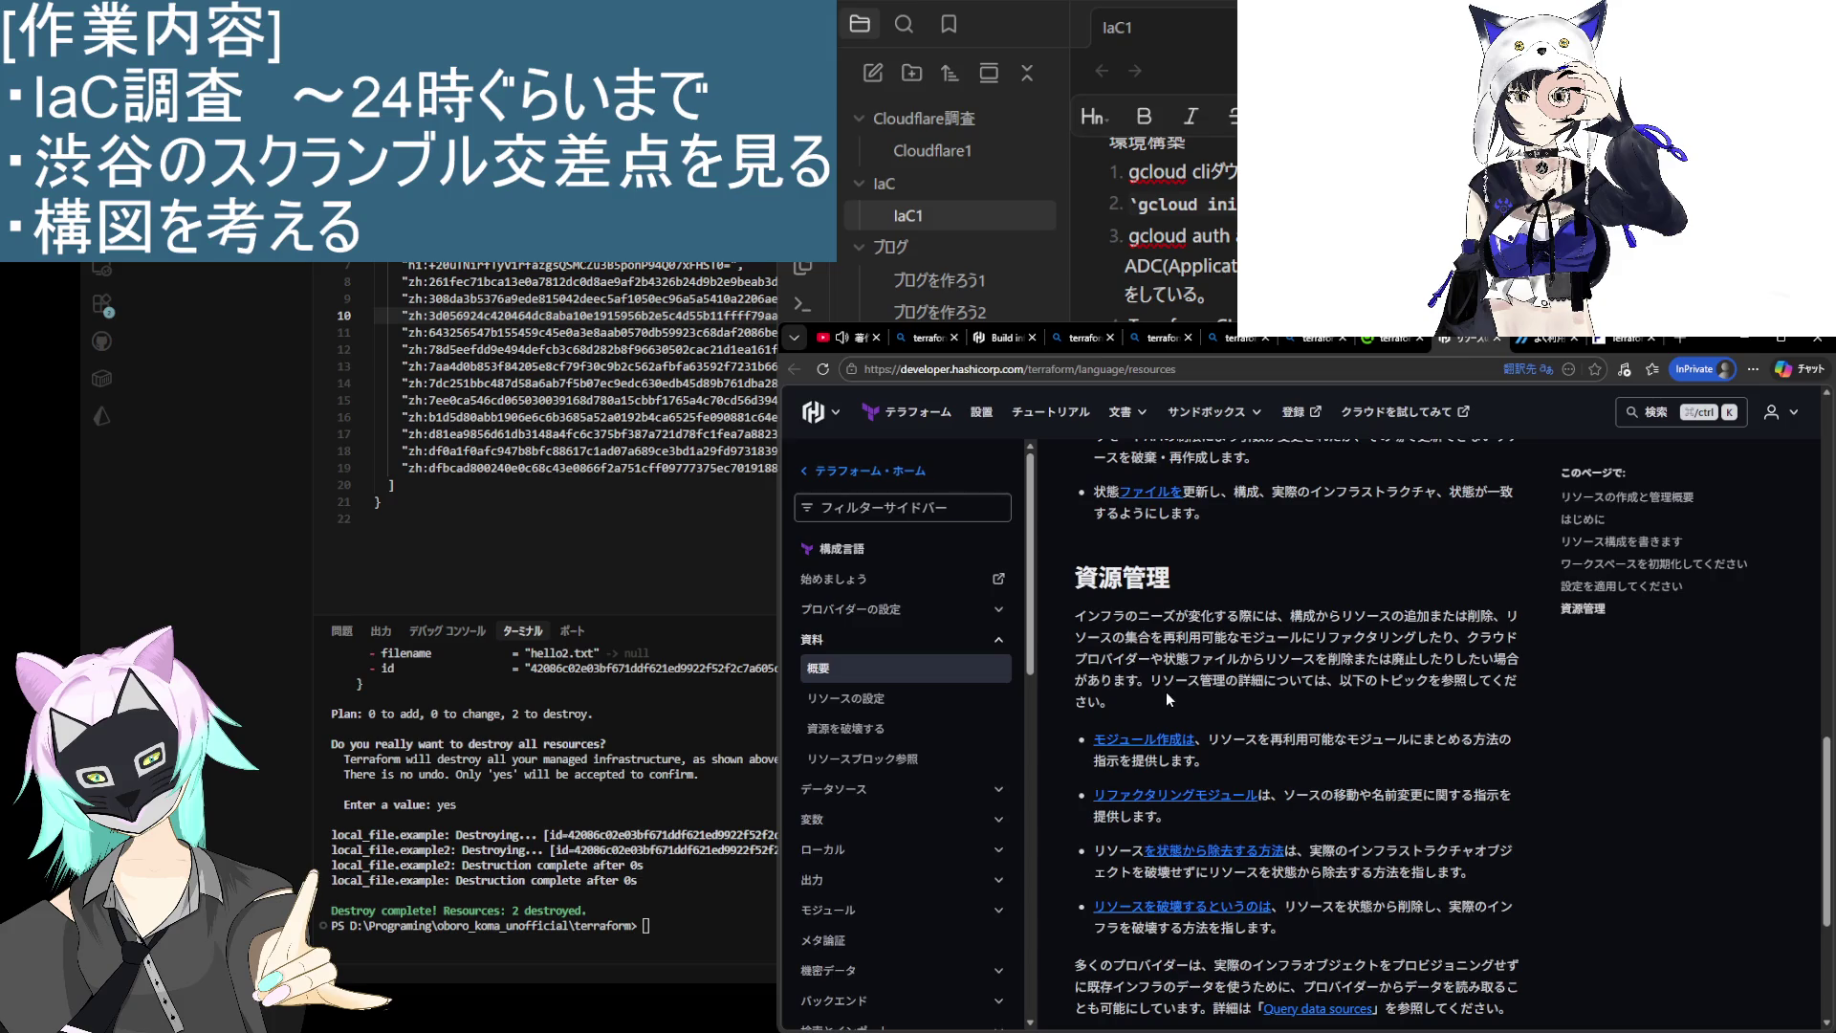
scroll(1167, 691, down, 3)
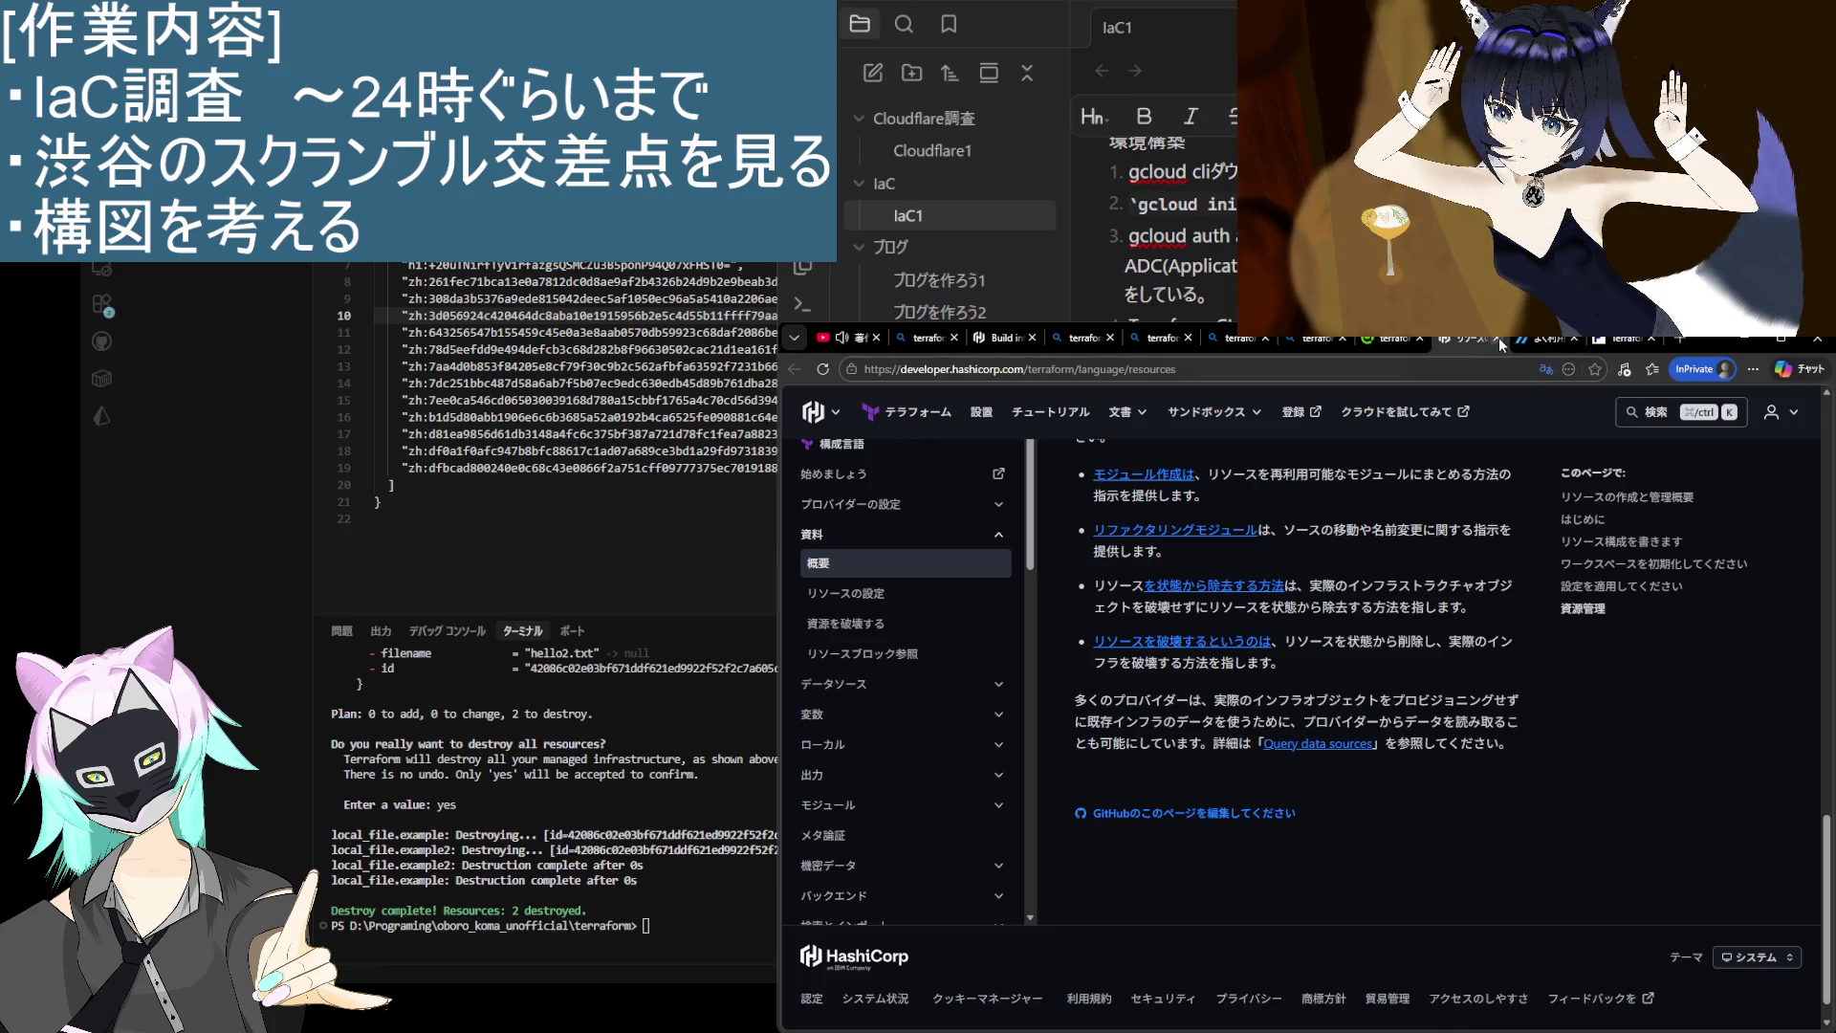
Step: Return to the Qiita article, then go back to Bing's 'terraform file' results
click(1499, 337)
scroll(984, 523, down, 5)
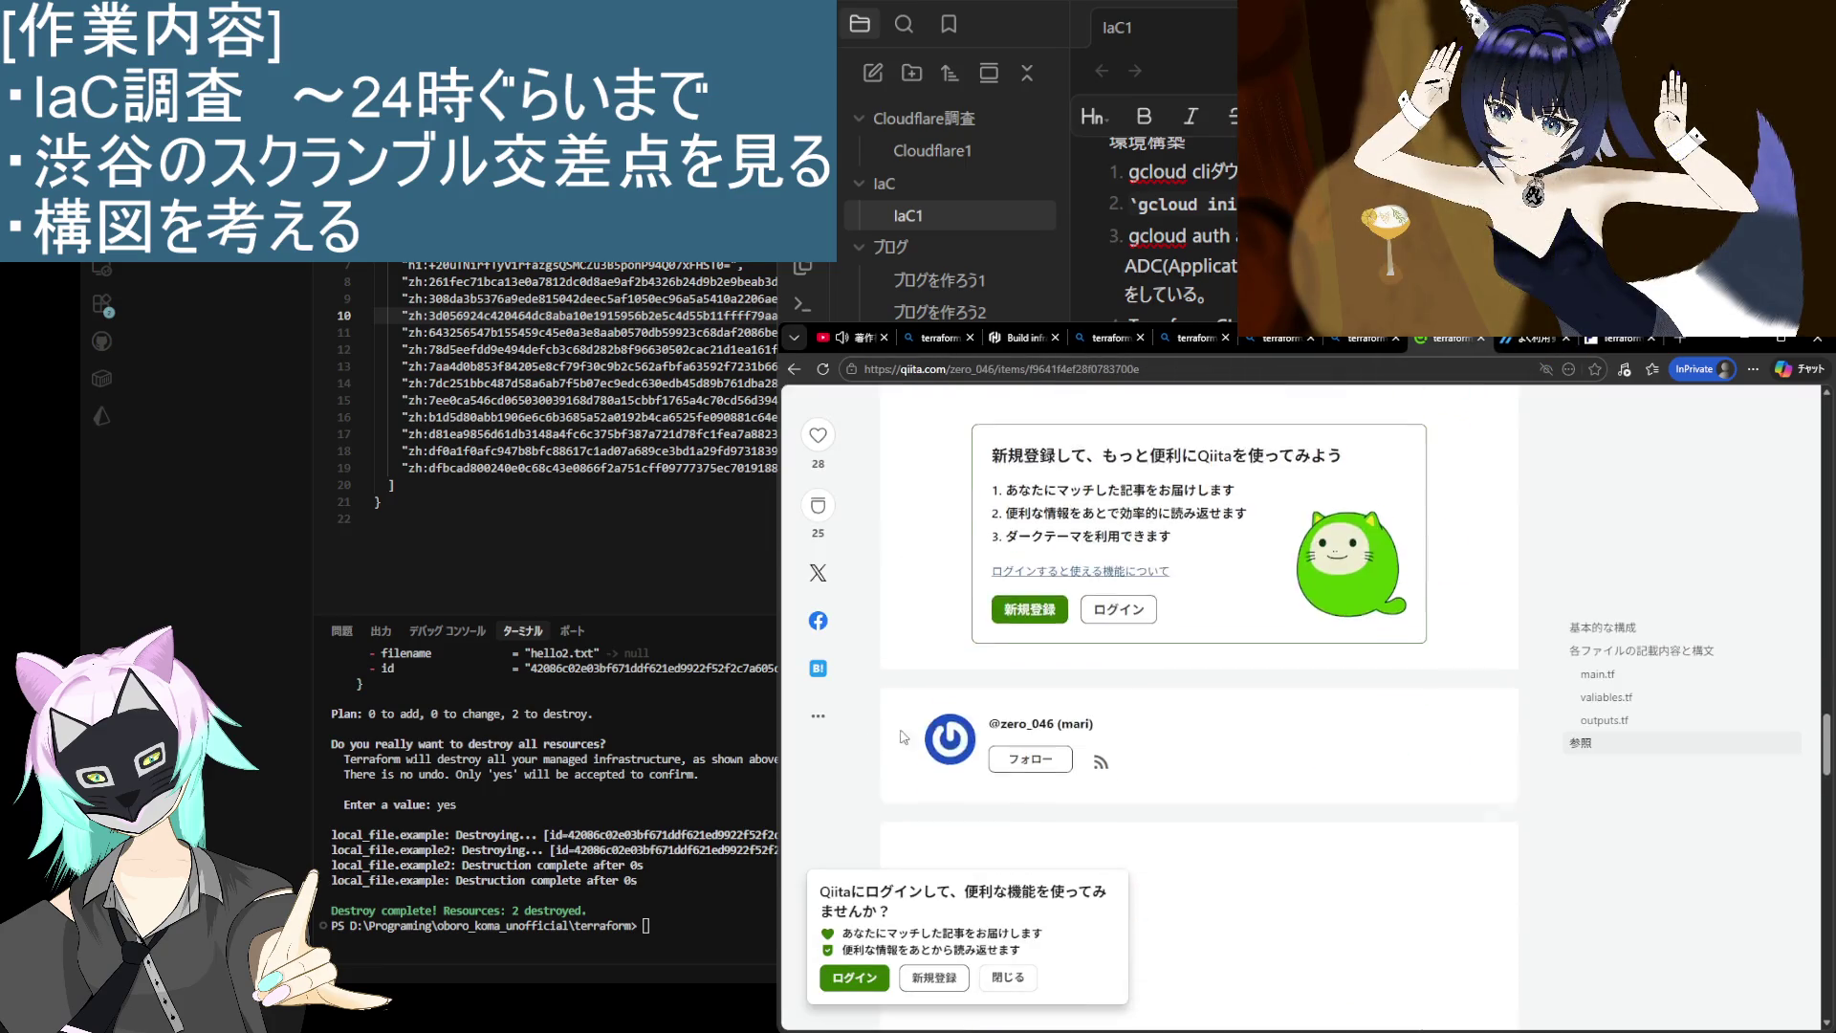
scroll(925, 499, up, 10)
scroll(925, 499, up, 10)
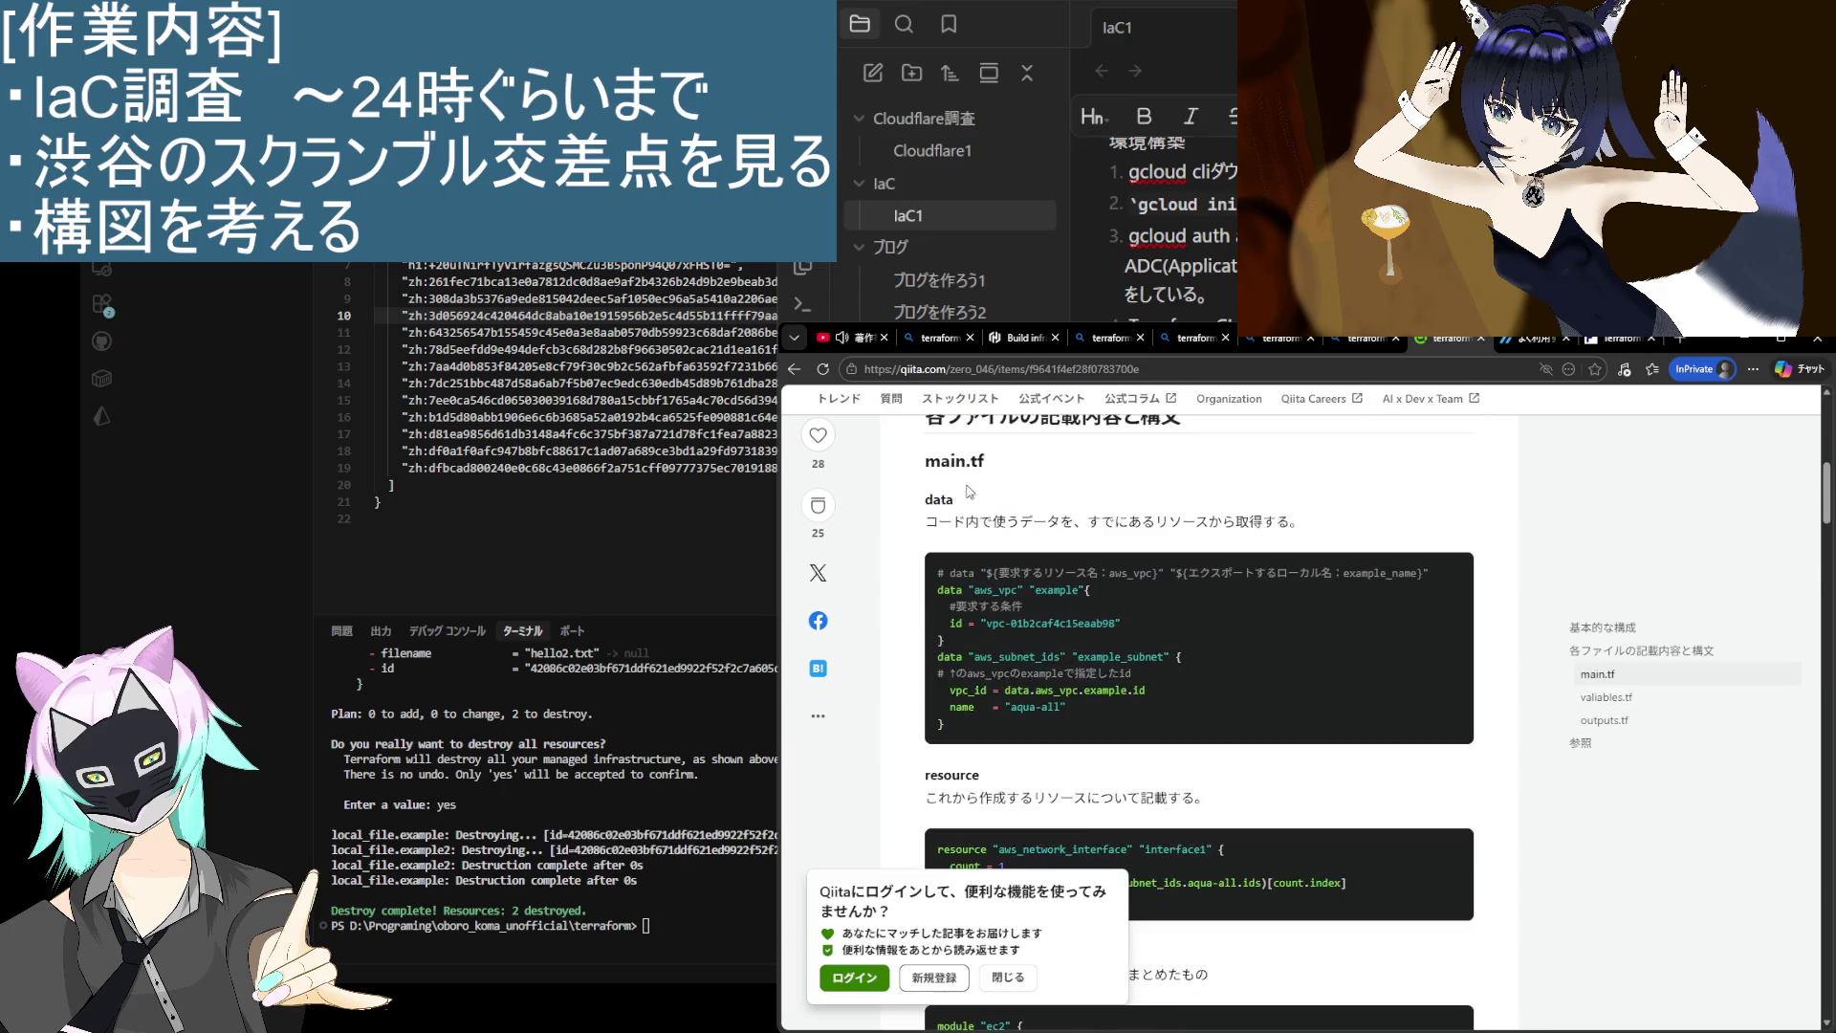
scroll(966, 494, up, 2)
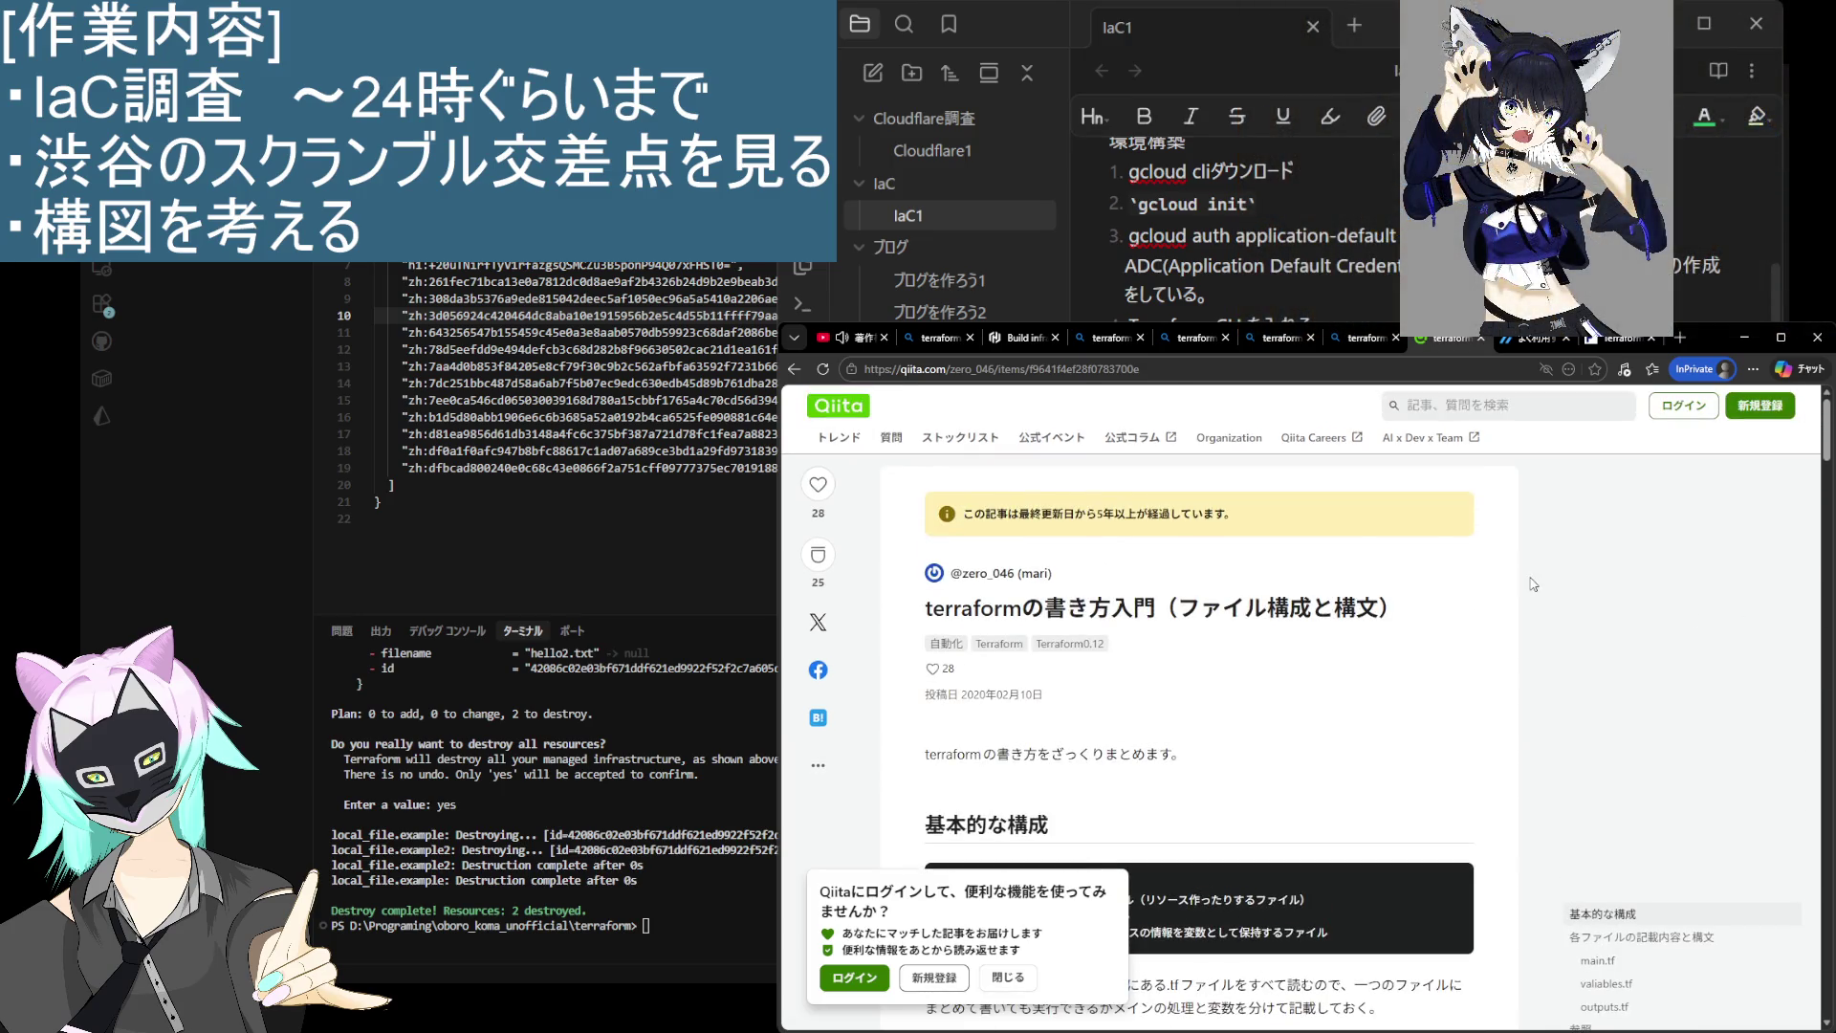
key(alt+Left)
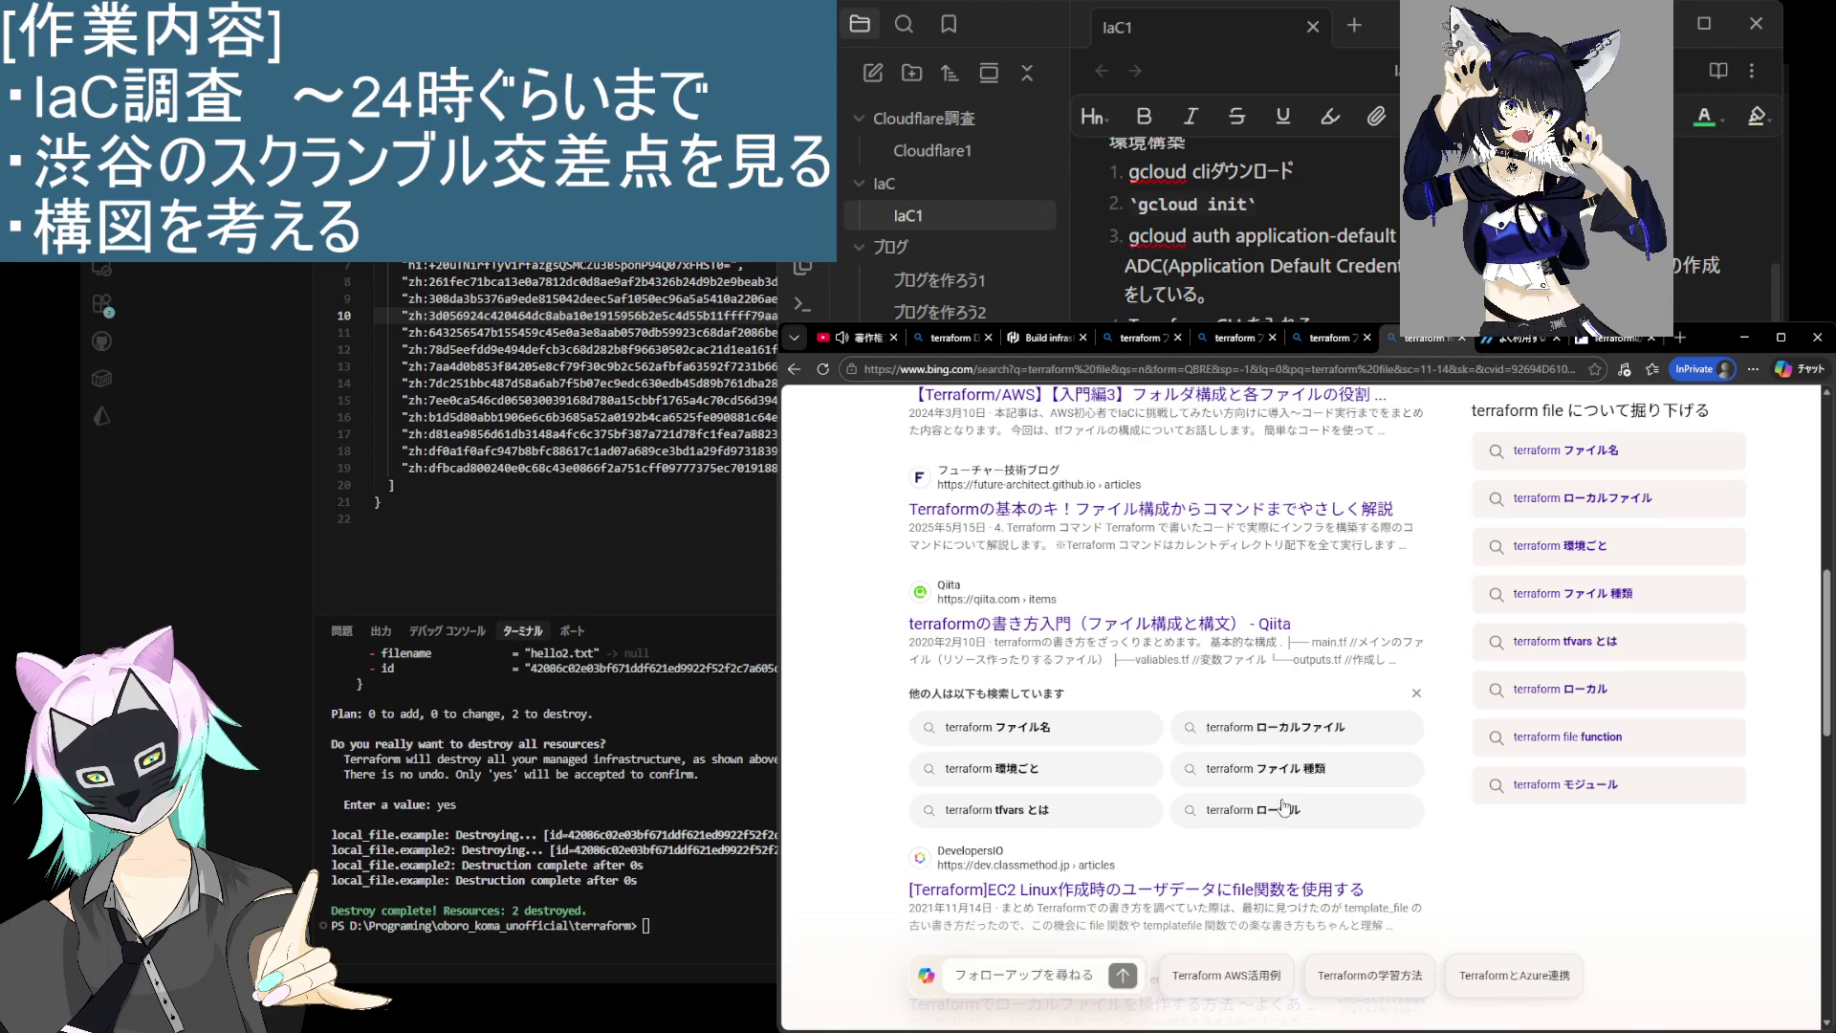
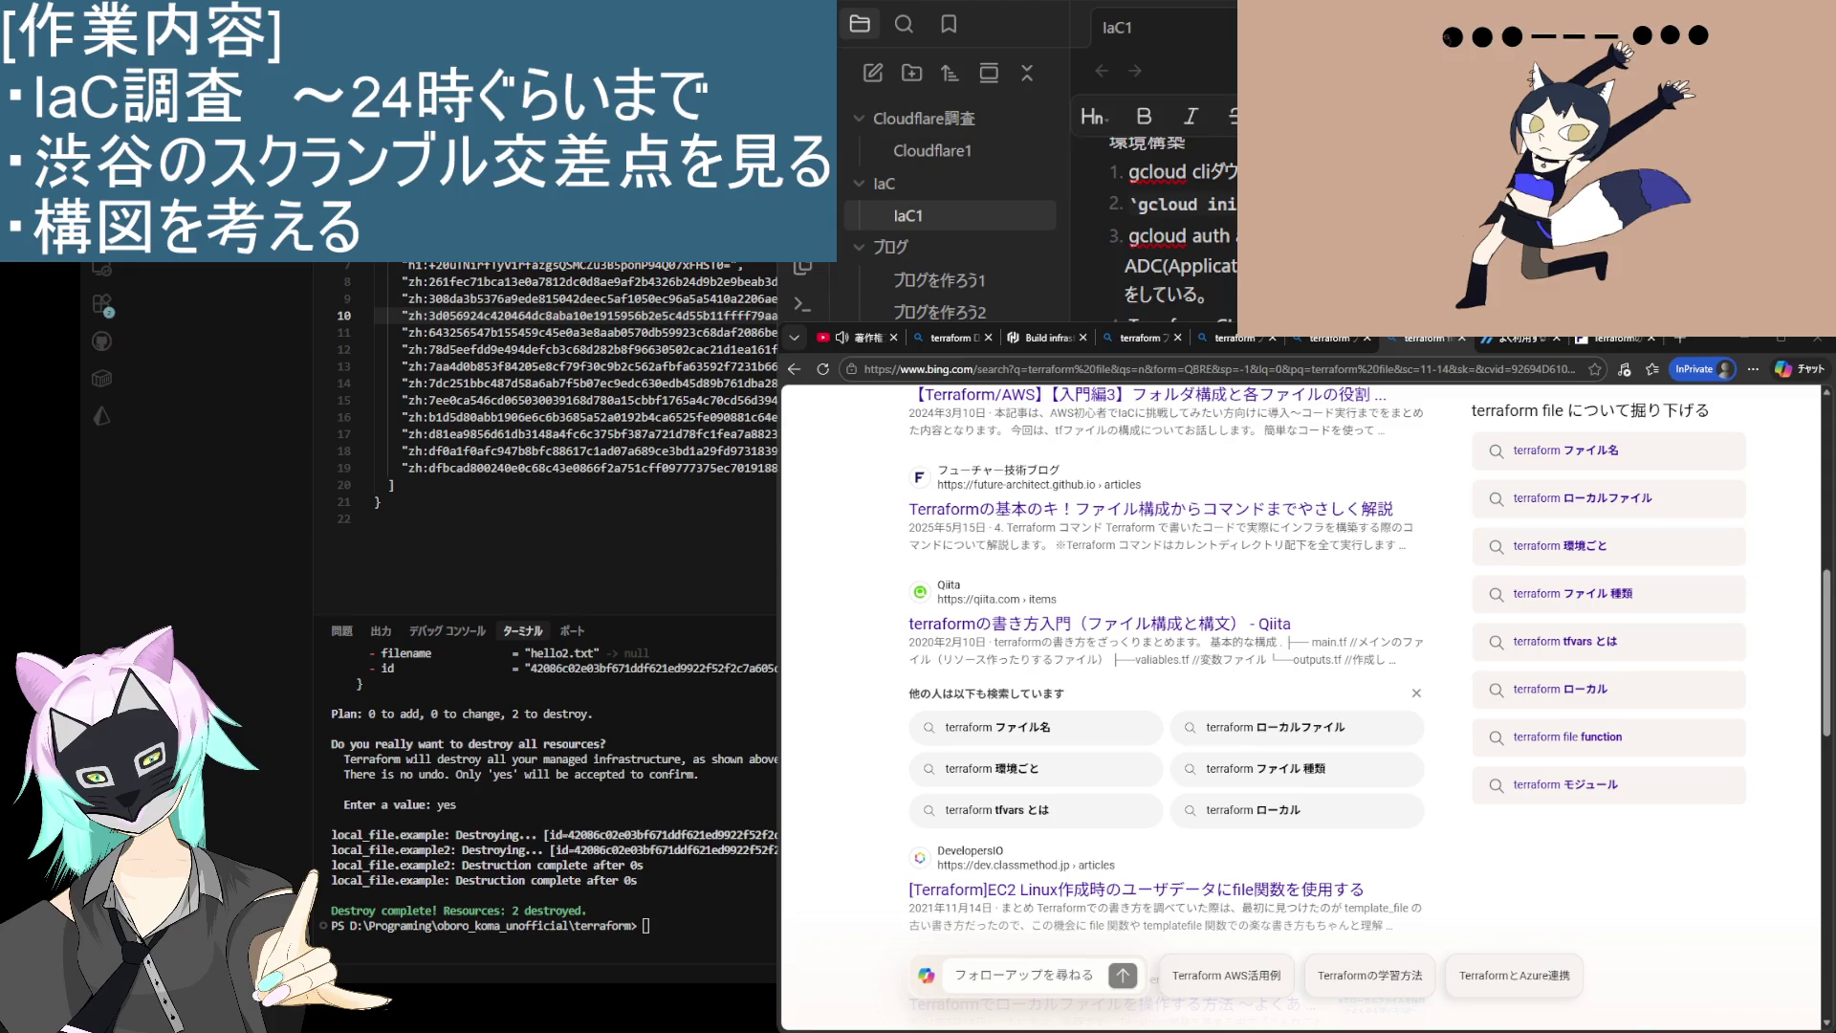
Step: Glance through the open Terraform article tabs, then return to the terraform file search results
click(1616, 339)
click(1420, 341)
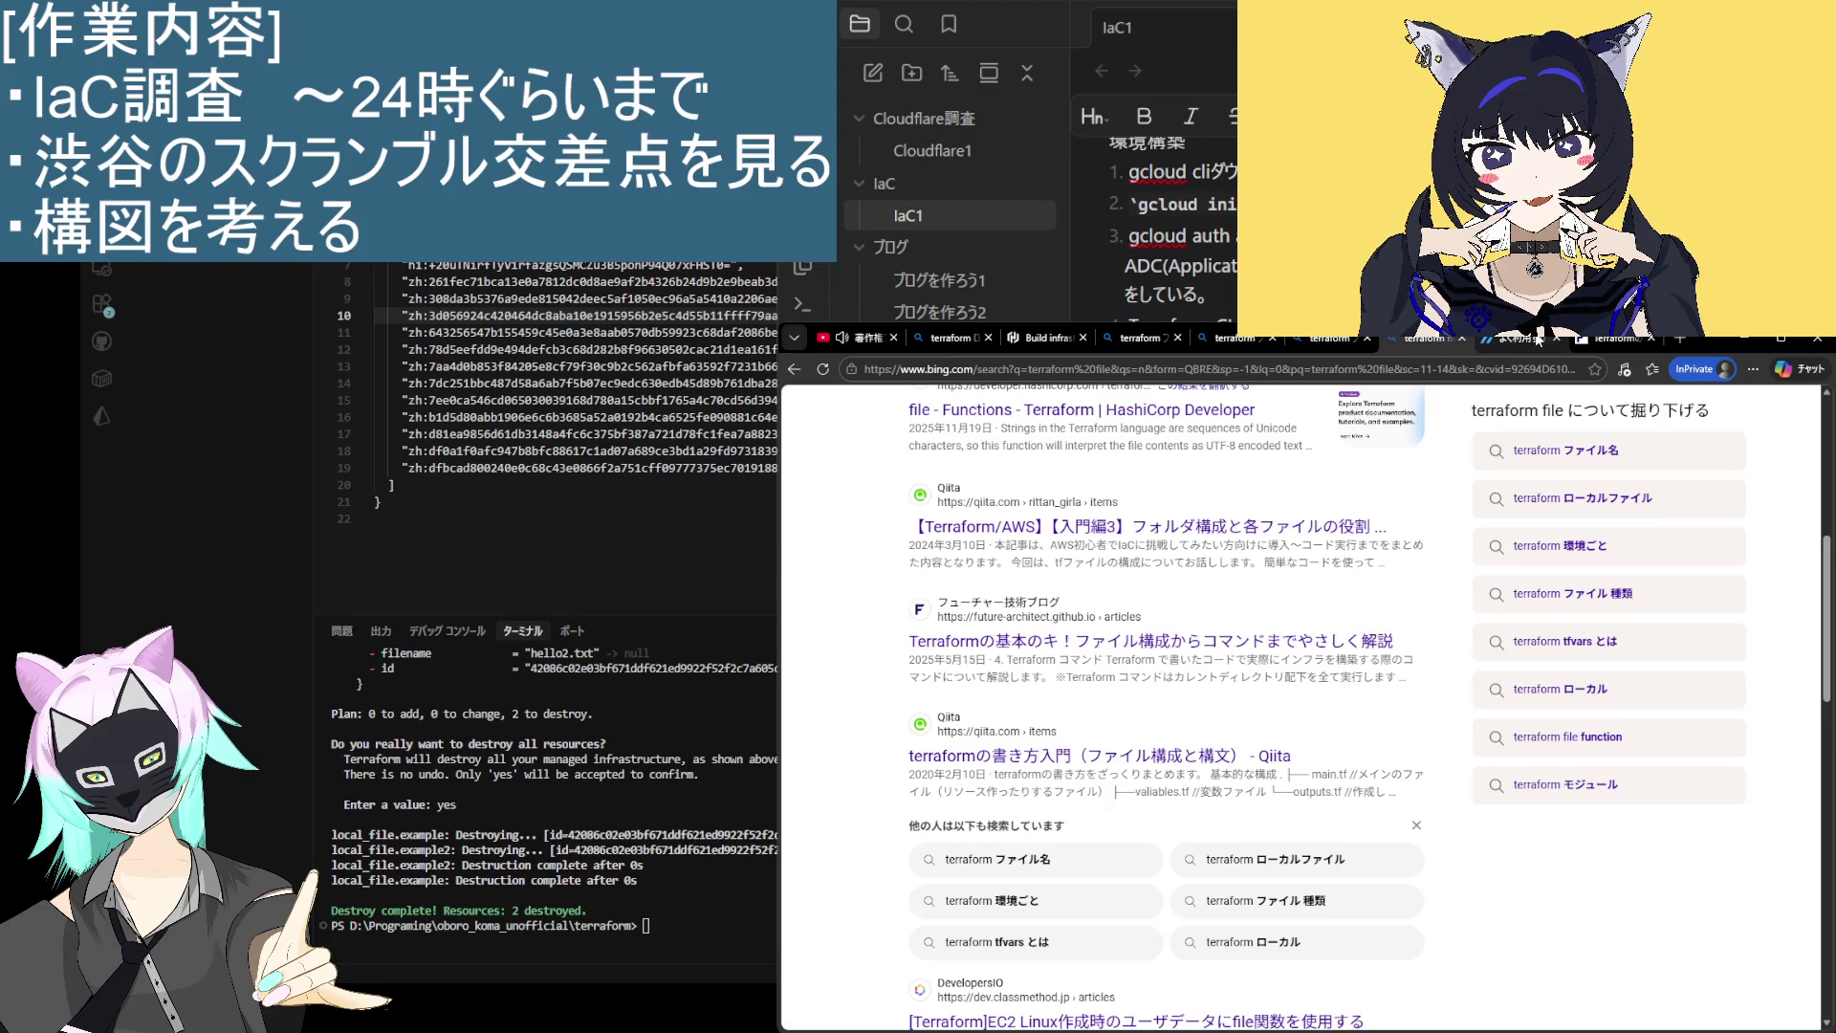
click(1616, 338)
click(1520, 339)
click(1625, 339)
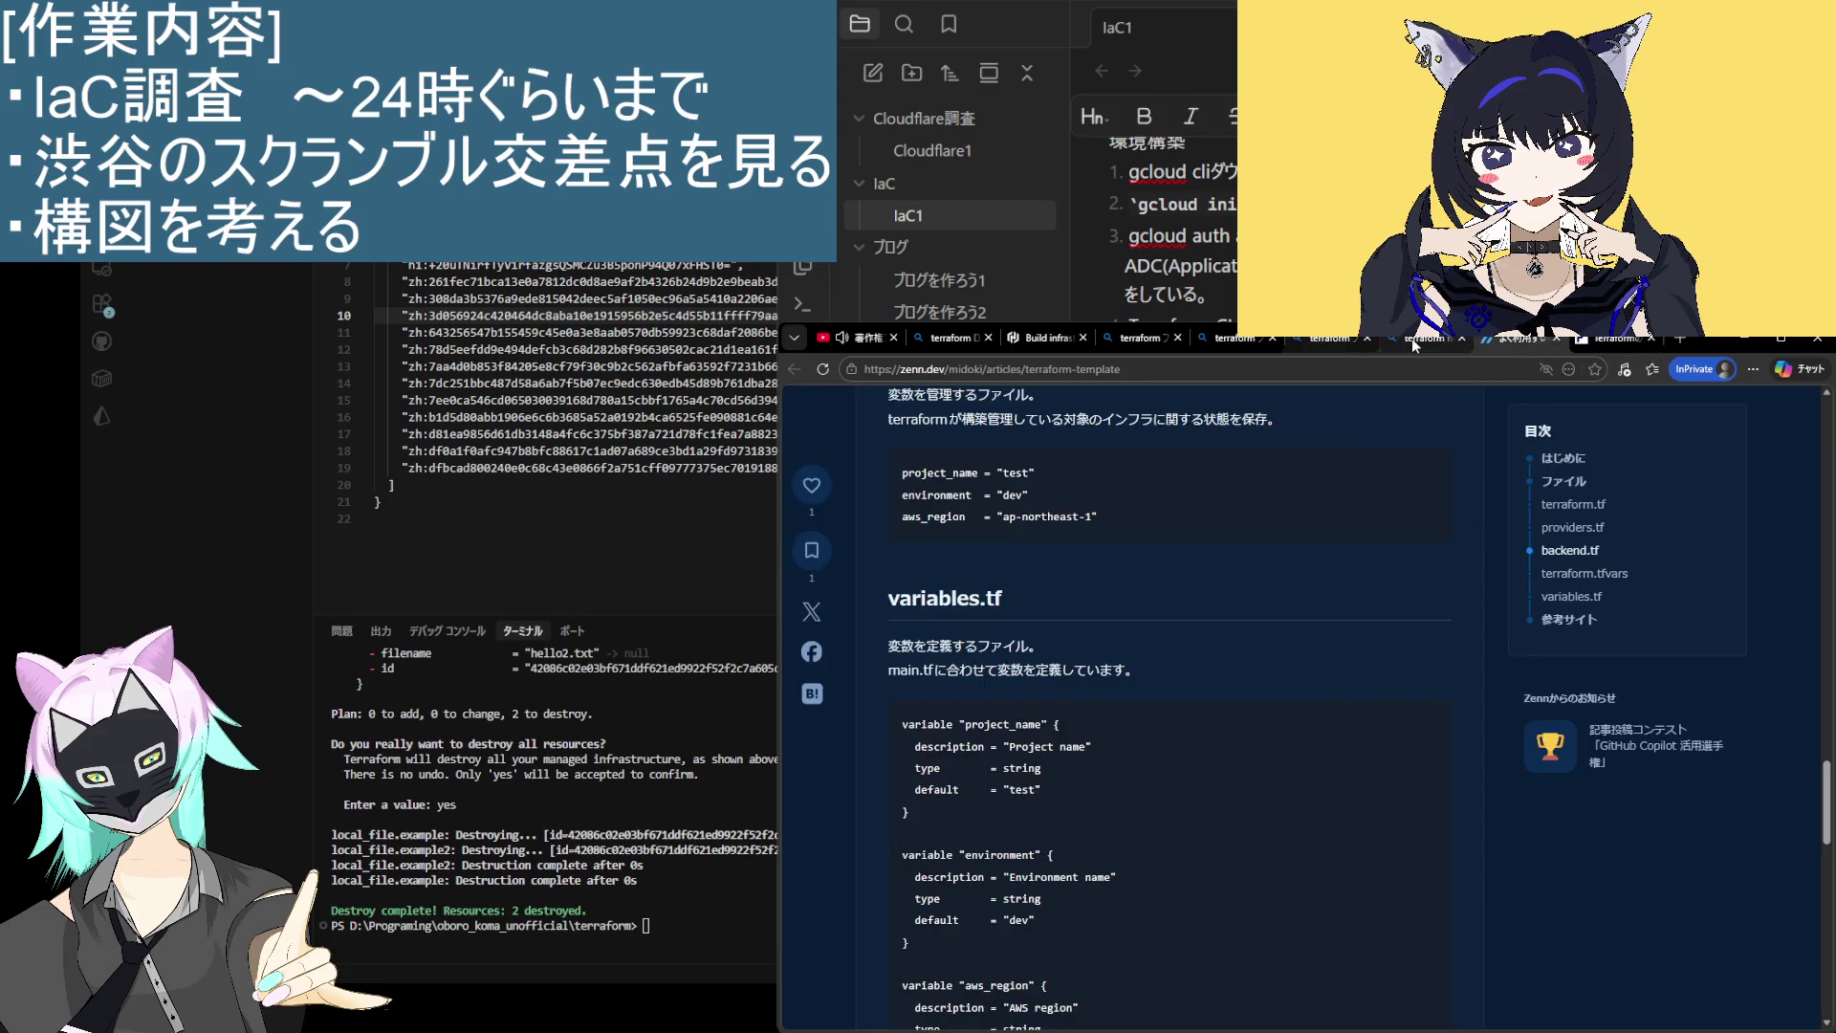
click(1407, 341)
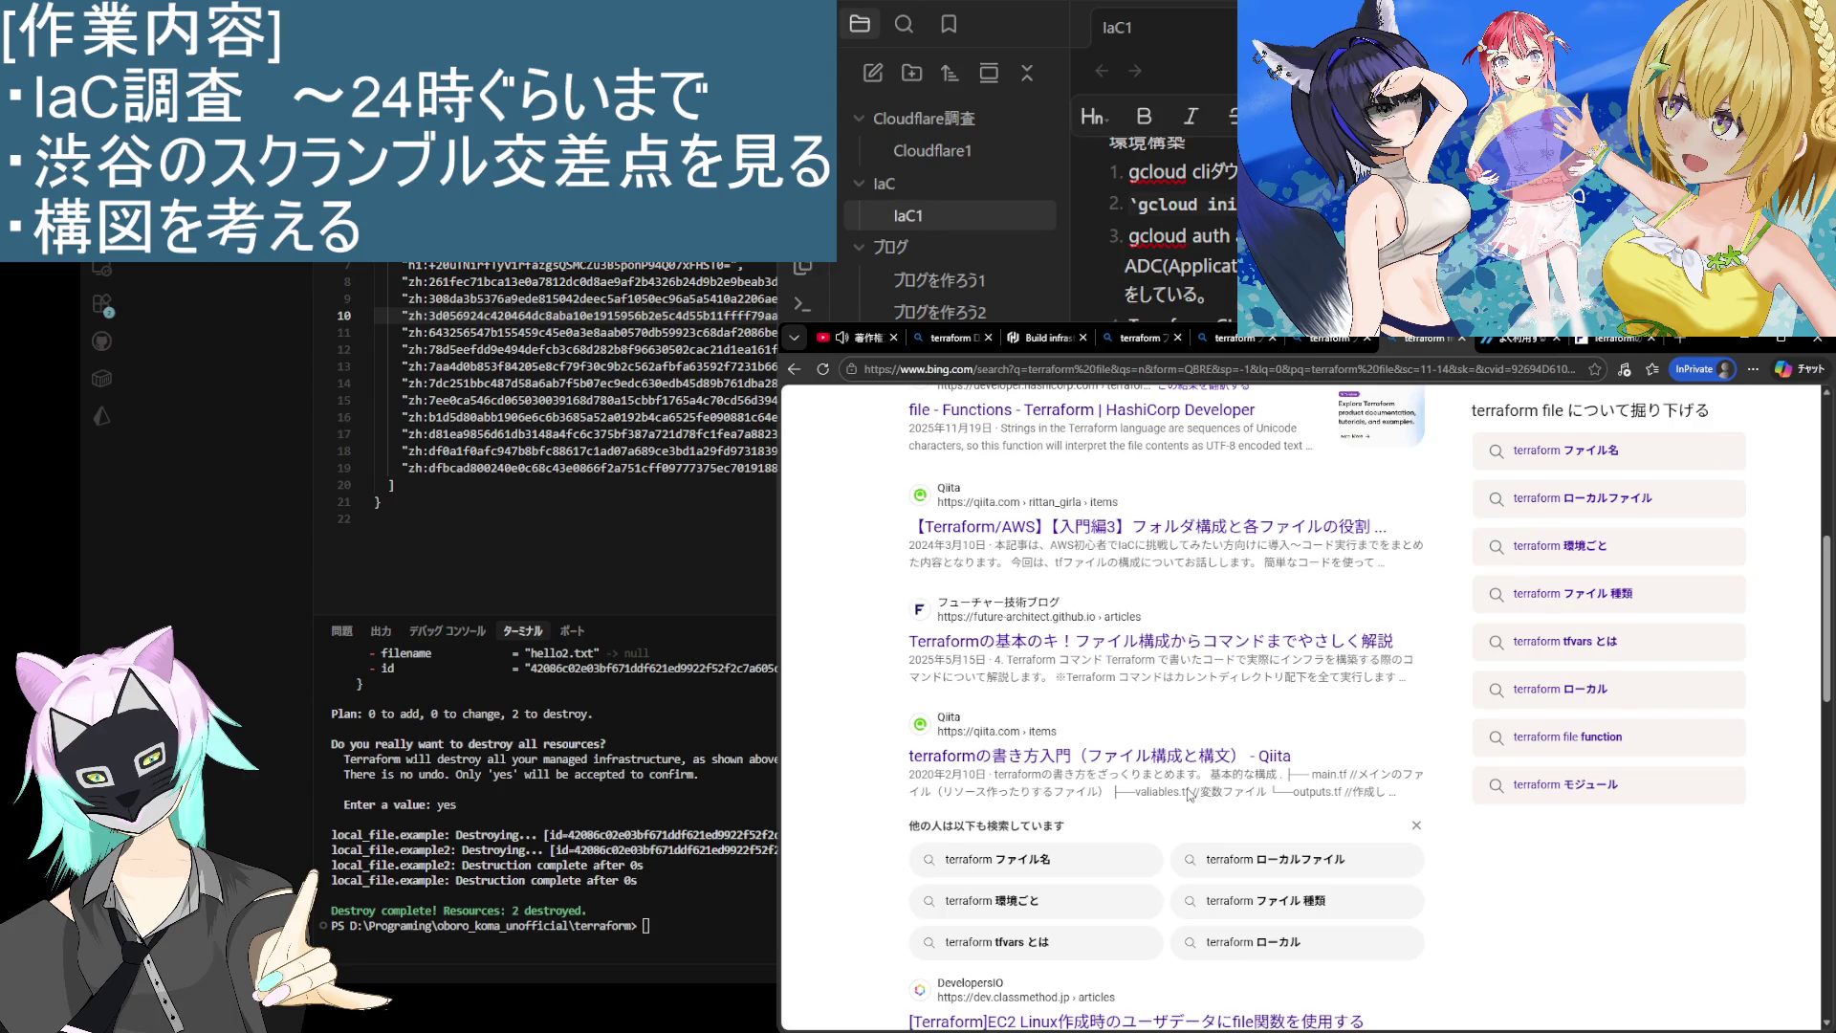
Step: Open the HashiCorp 'file - Functions - Terraform' result in a background tab and switch to it
scroll(913, 591, up, 1)
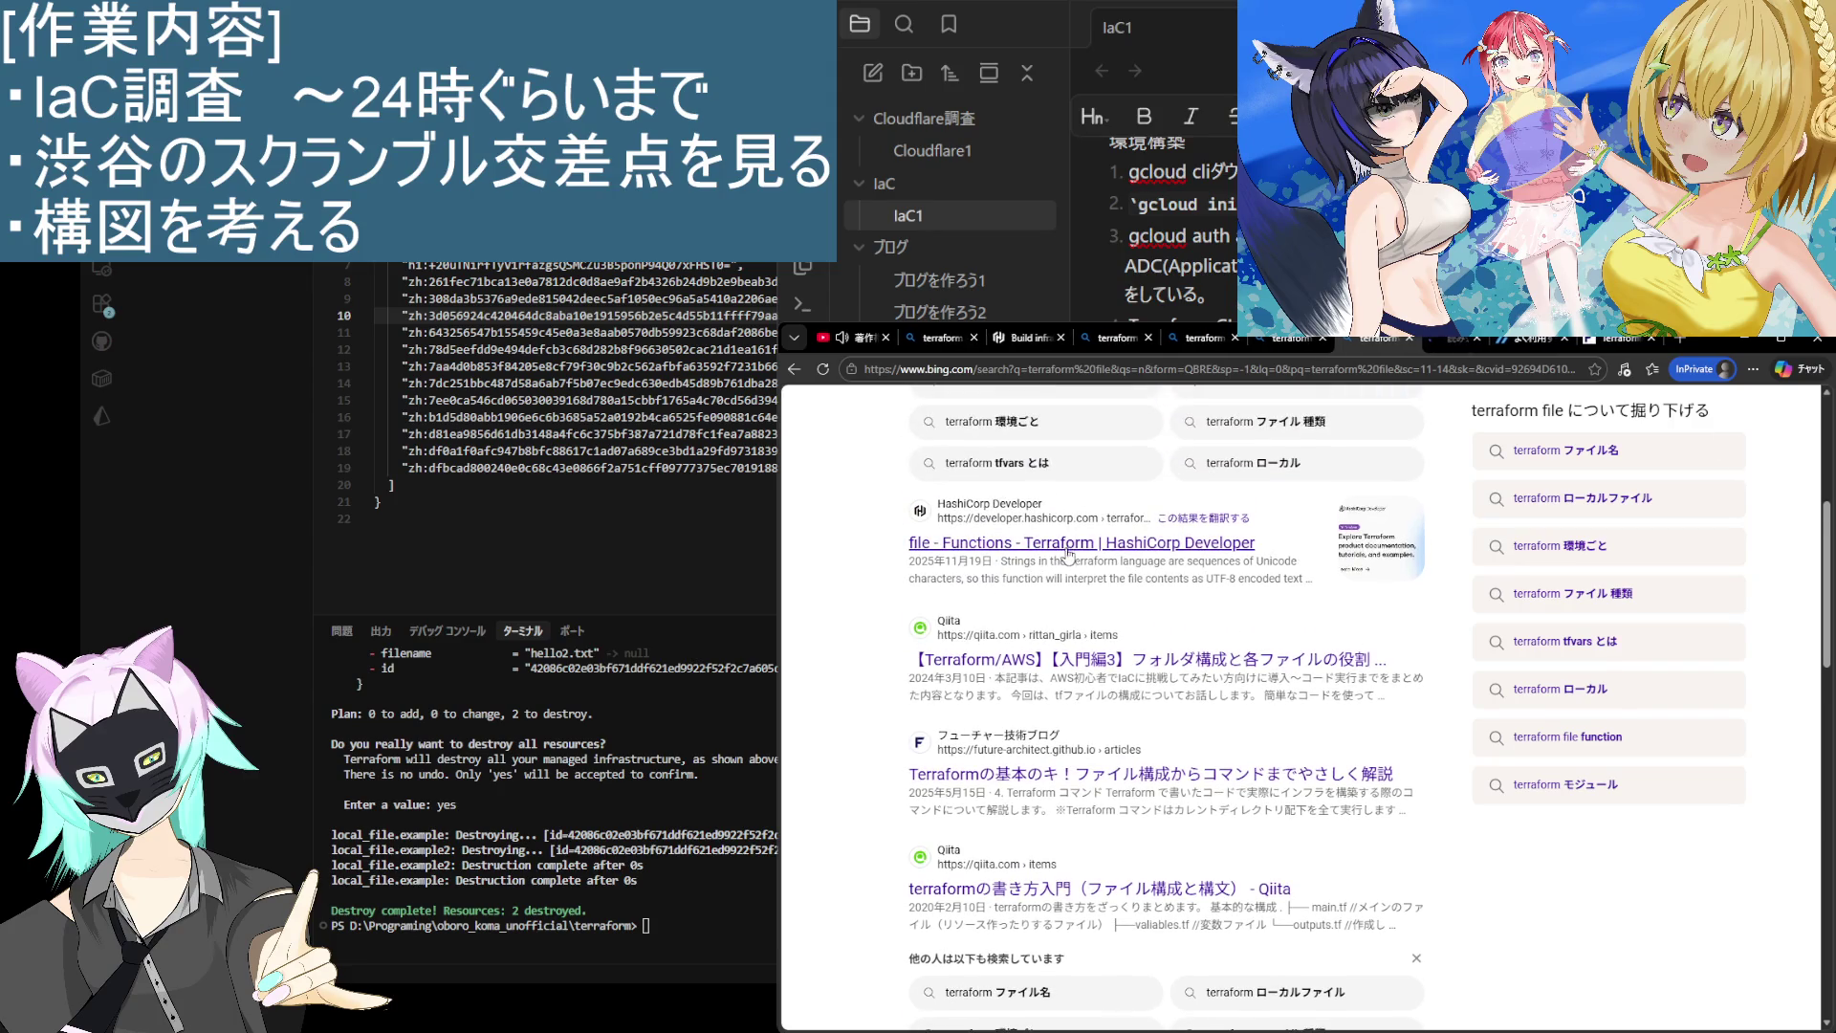
middle_click(1099, 541)
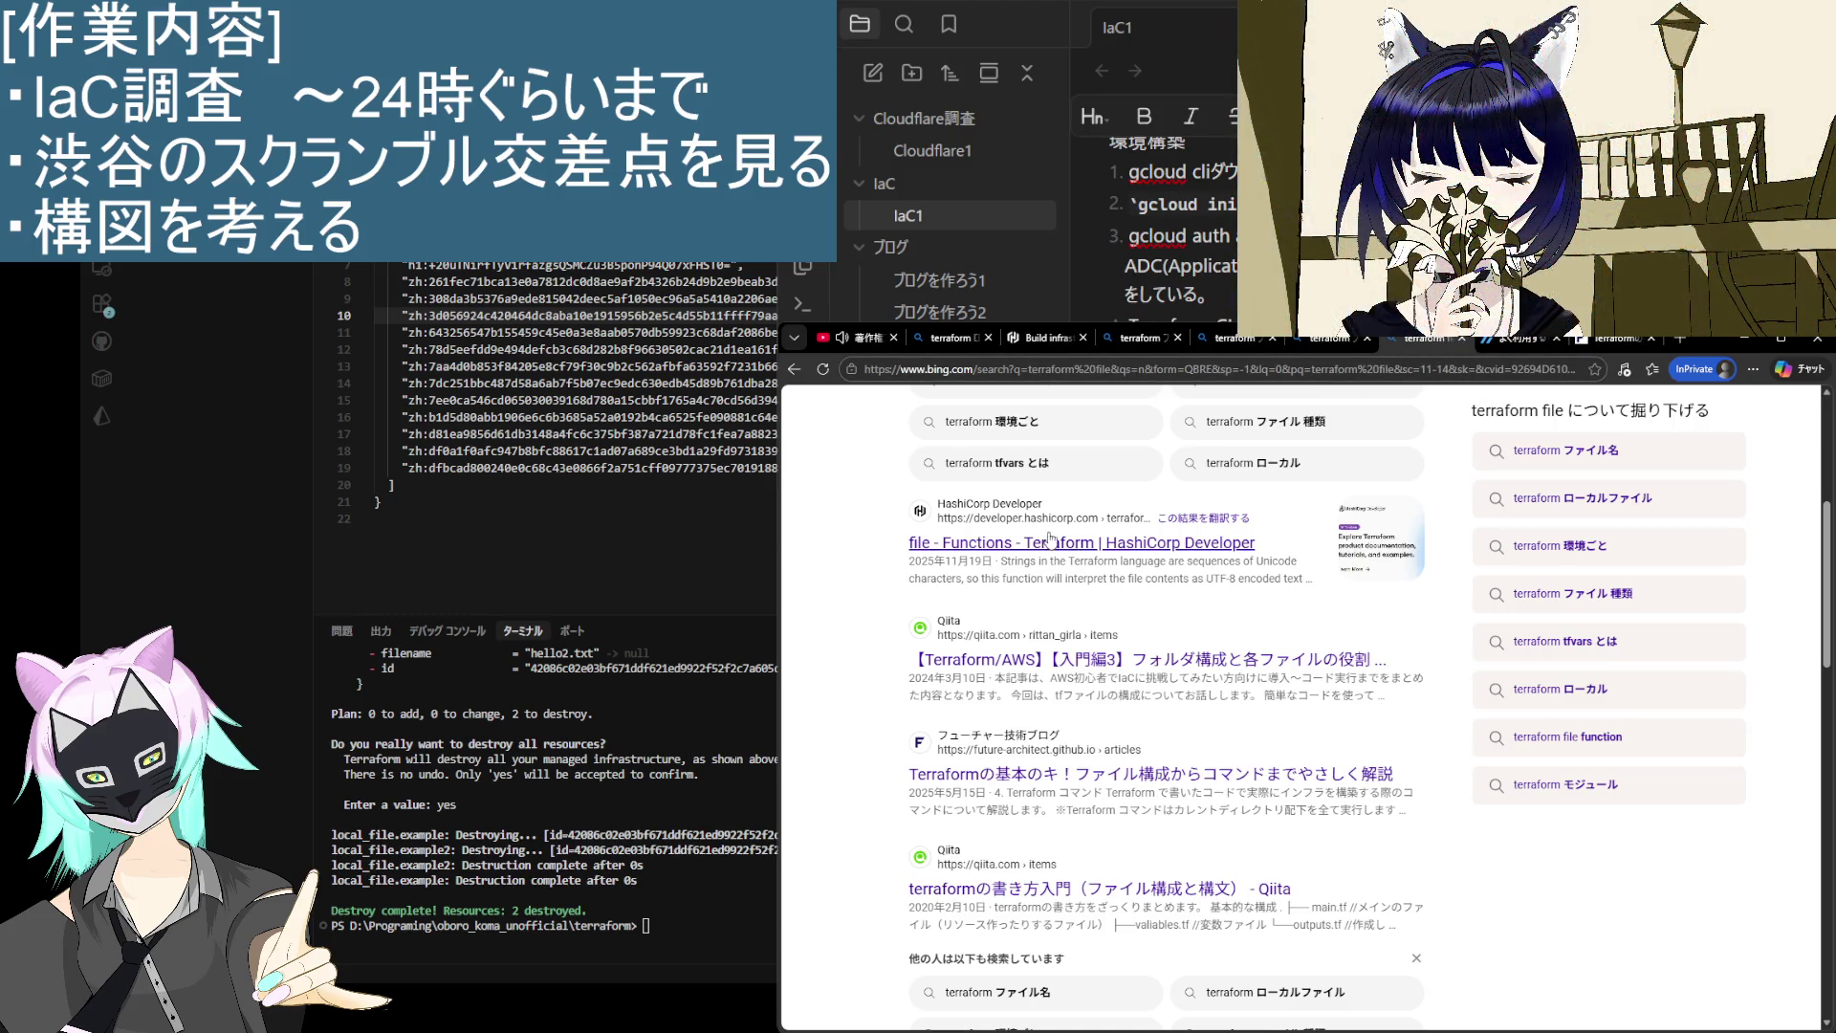
click(1461, 344)
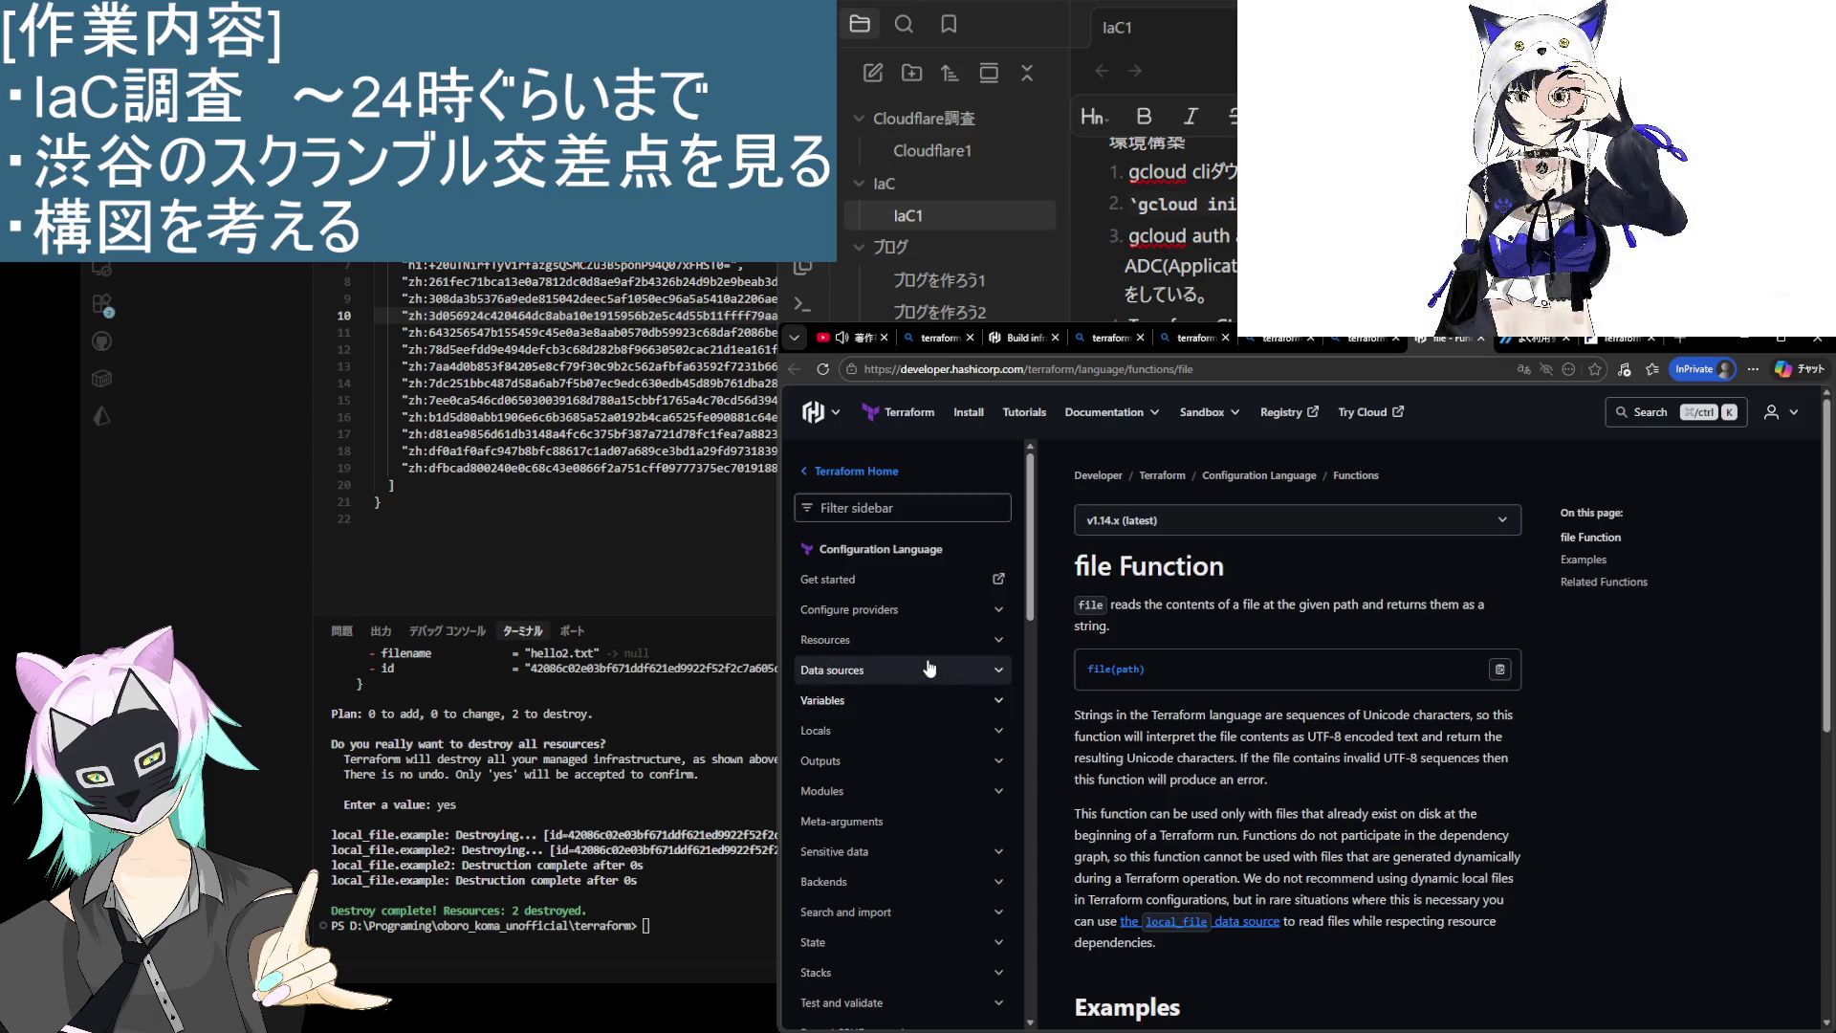
Step: Expand the Backends section in the Terraform docs sidebar
scroll(920, 717, down, 2)
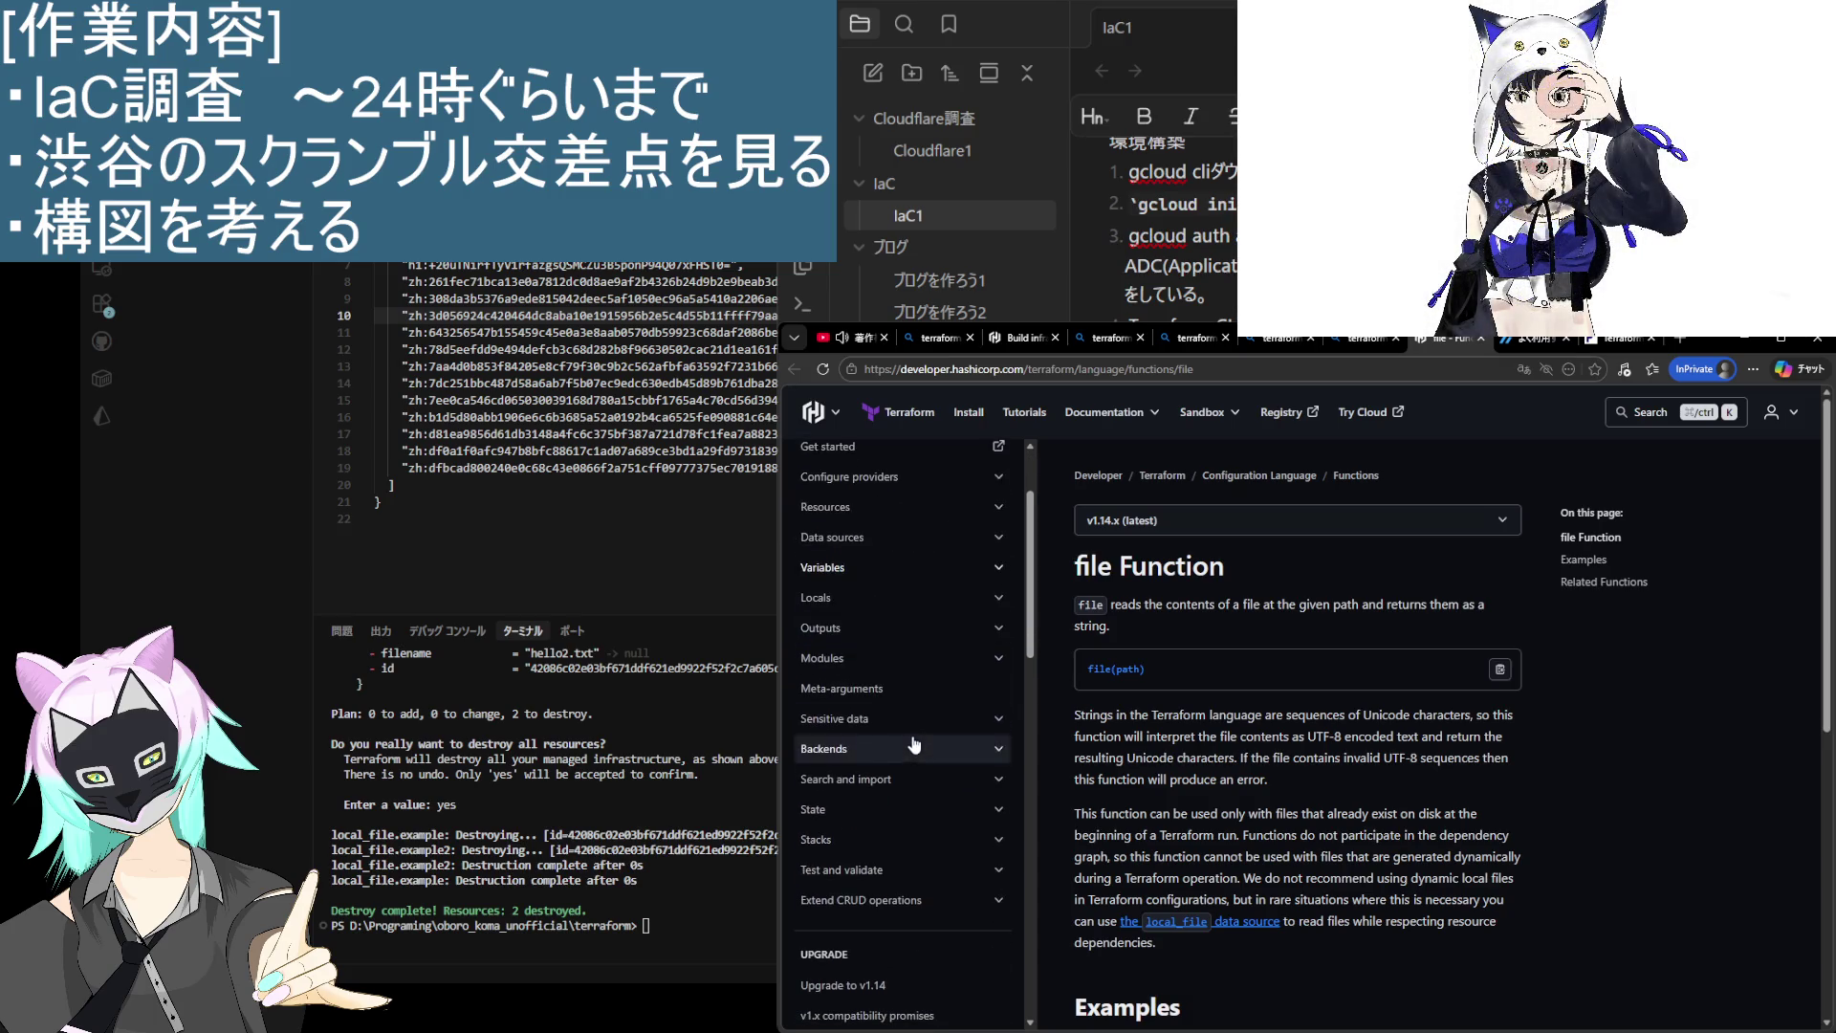
click(921, 750)
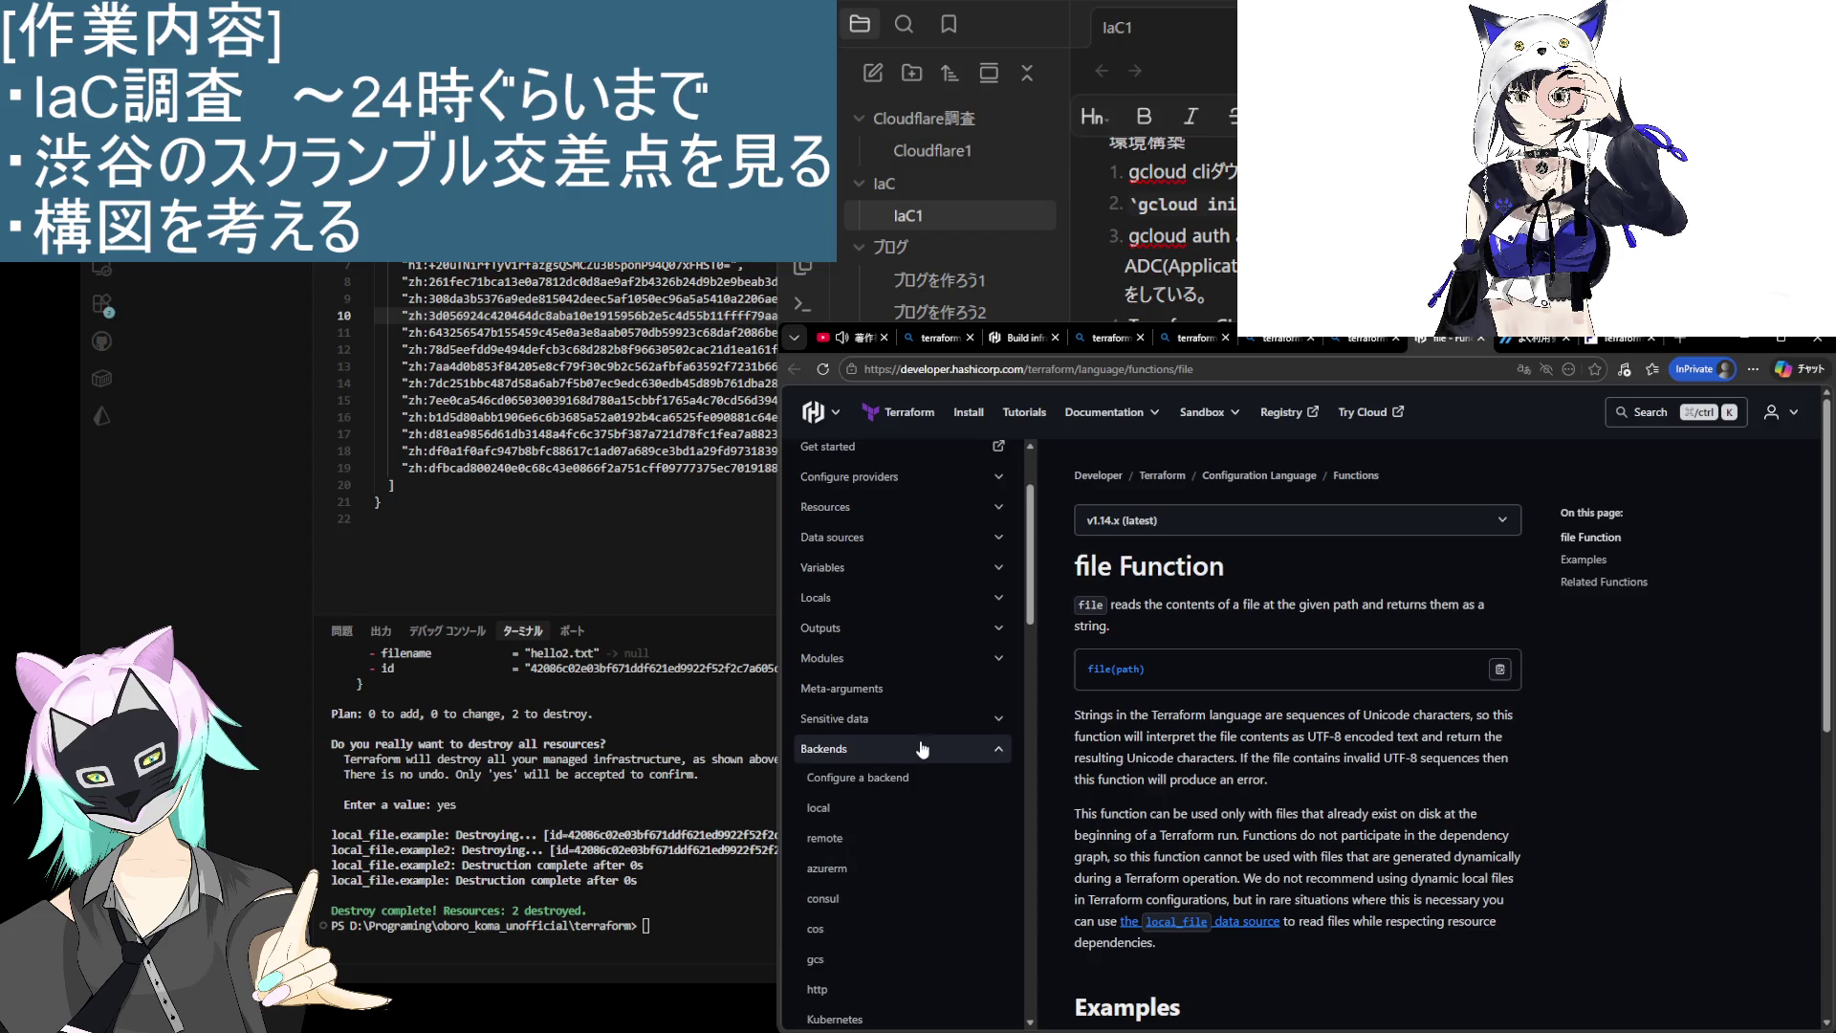
scroll(920, 749, down, 4)
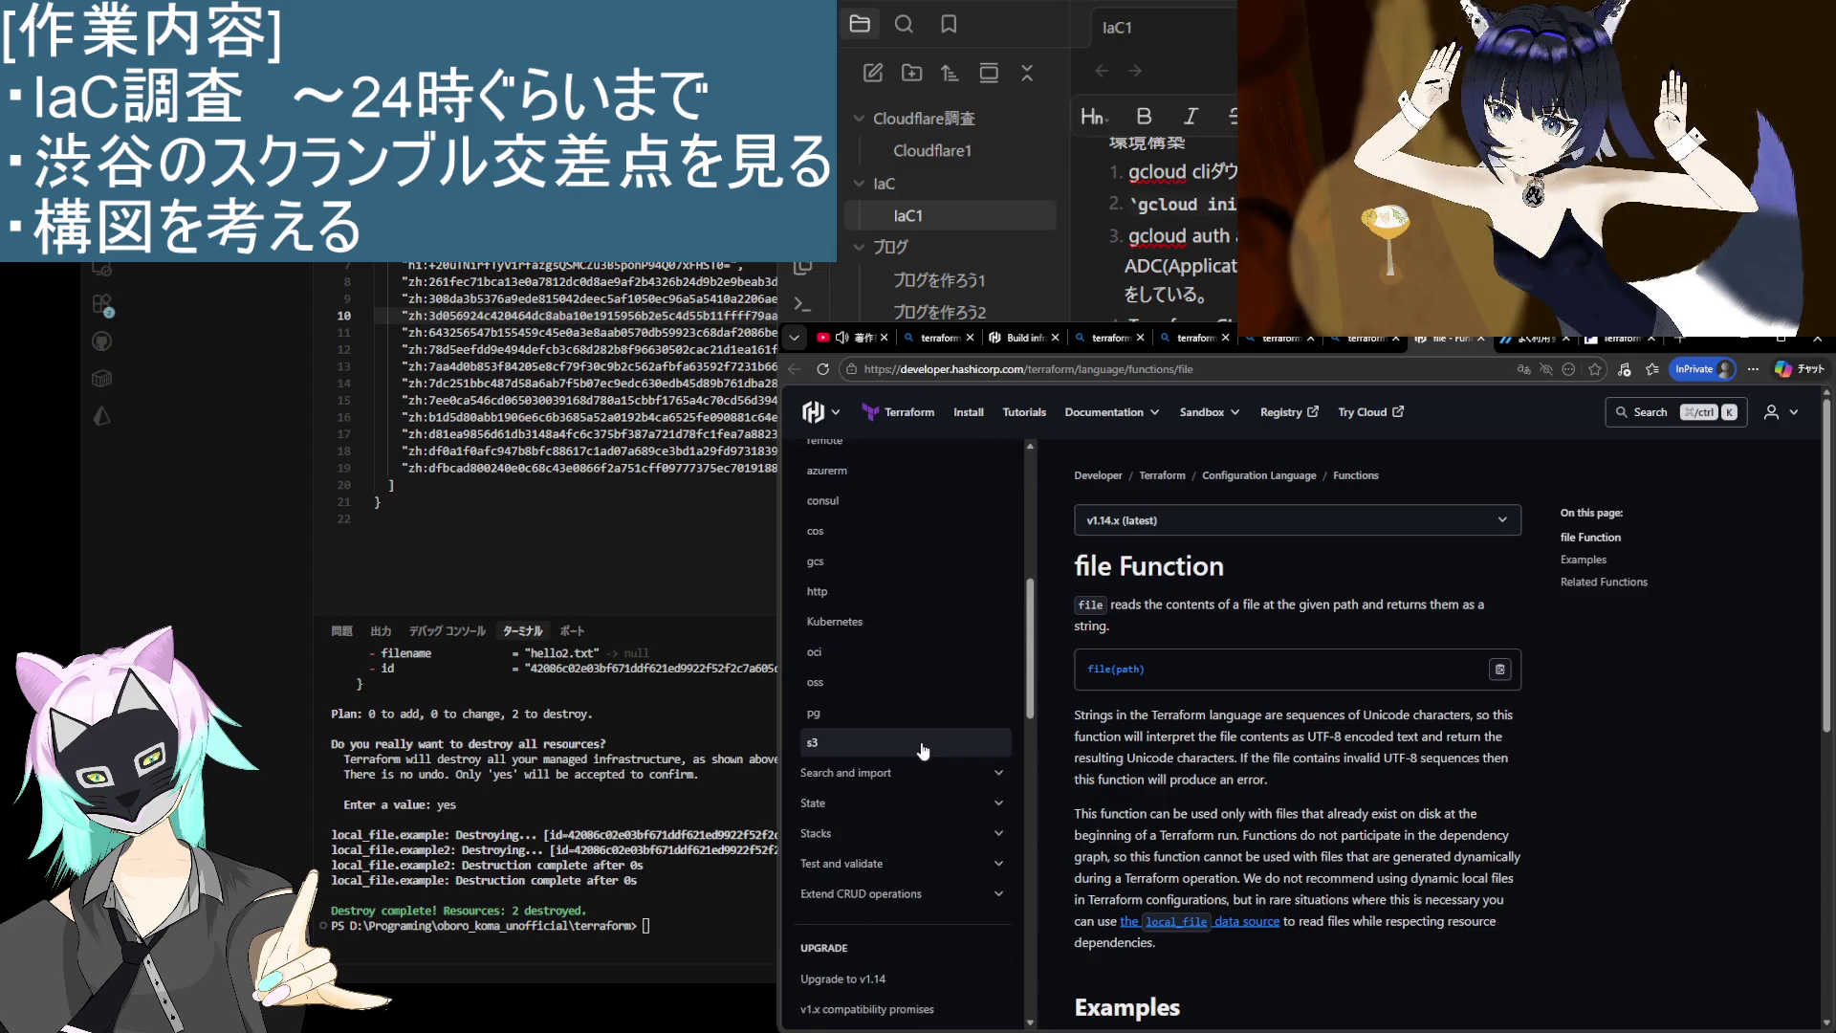
scroll(923, 750, down, 3)
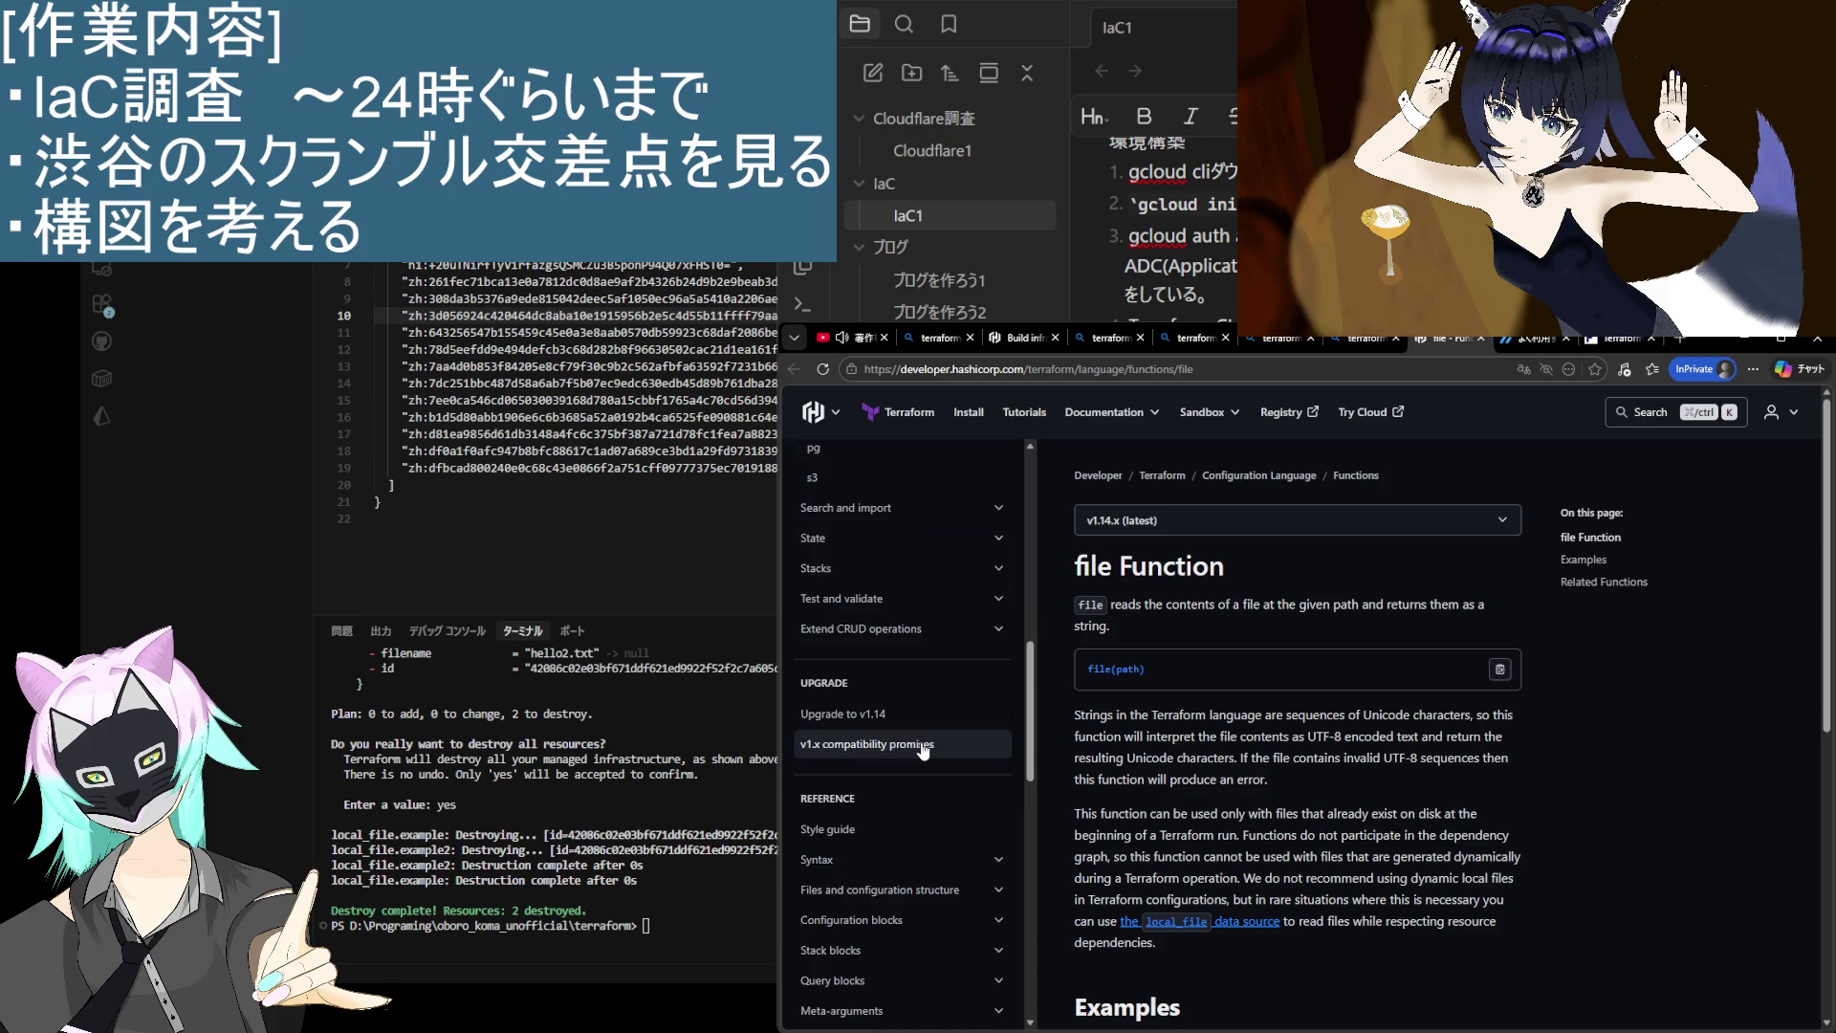
scroll(923, 750, down, 5)
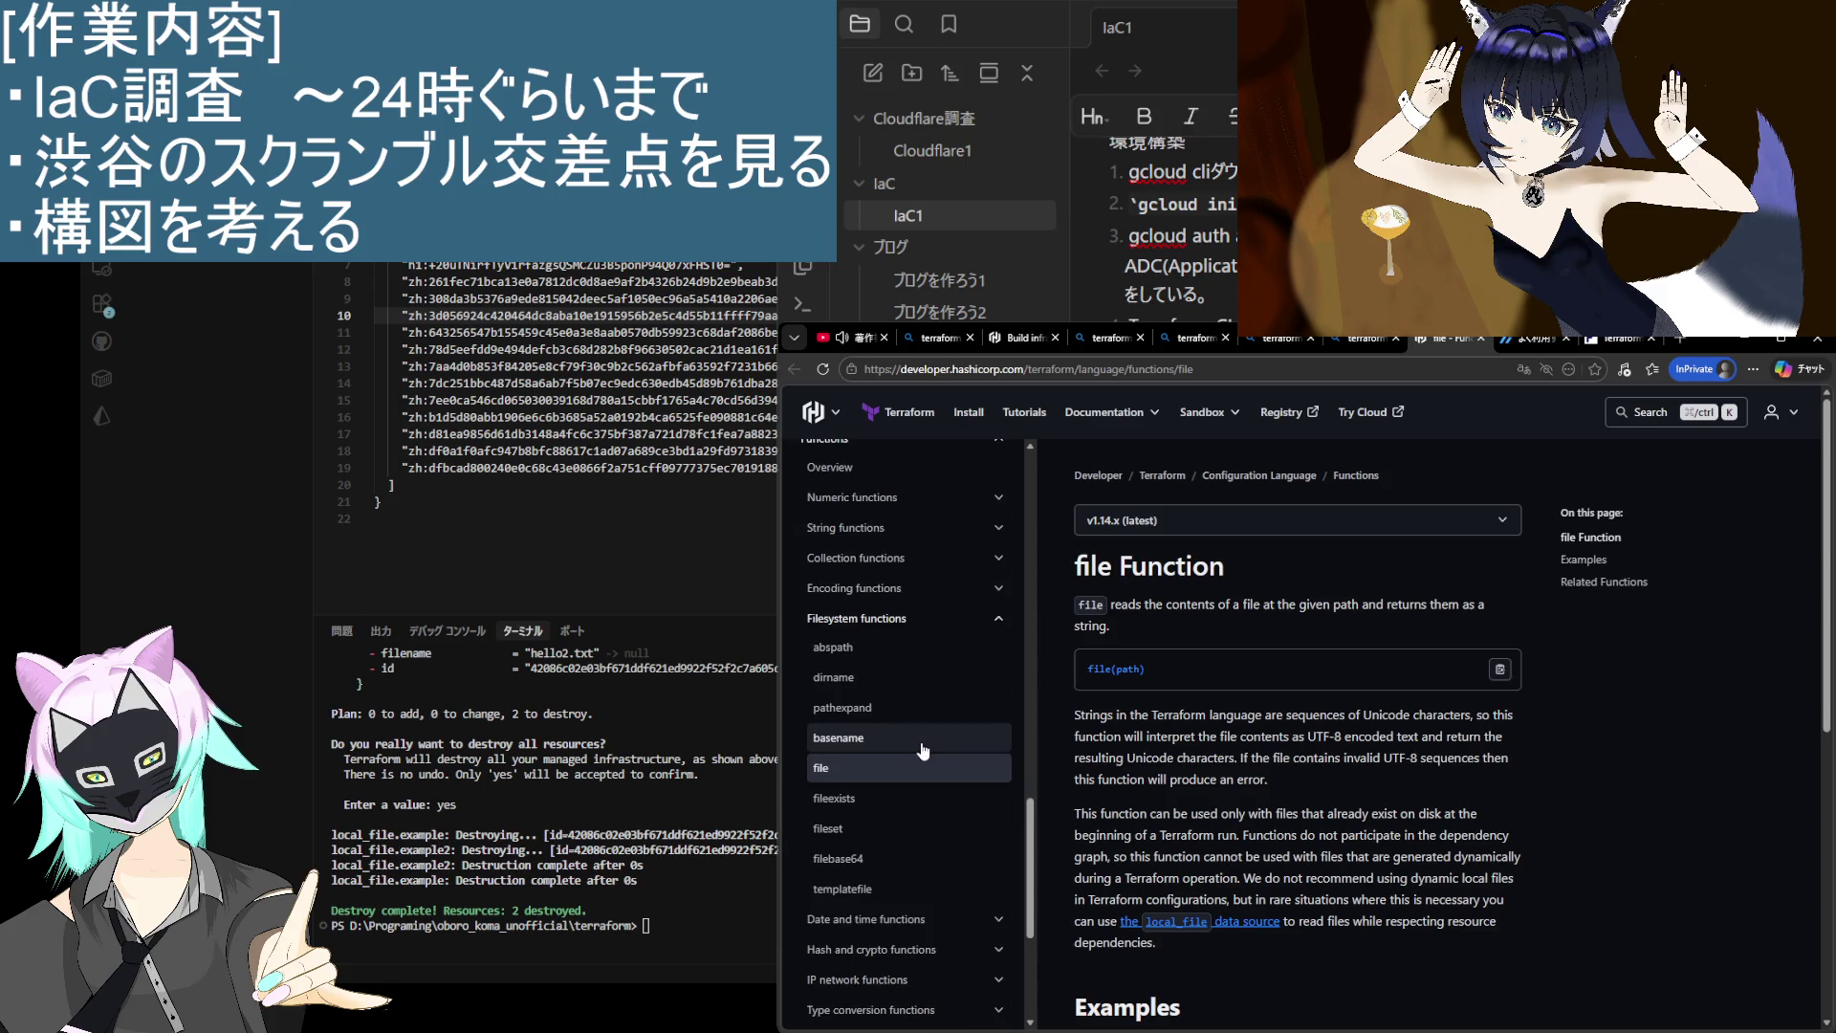
scroll(923, 750, up, 6)
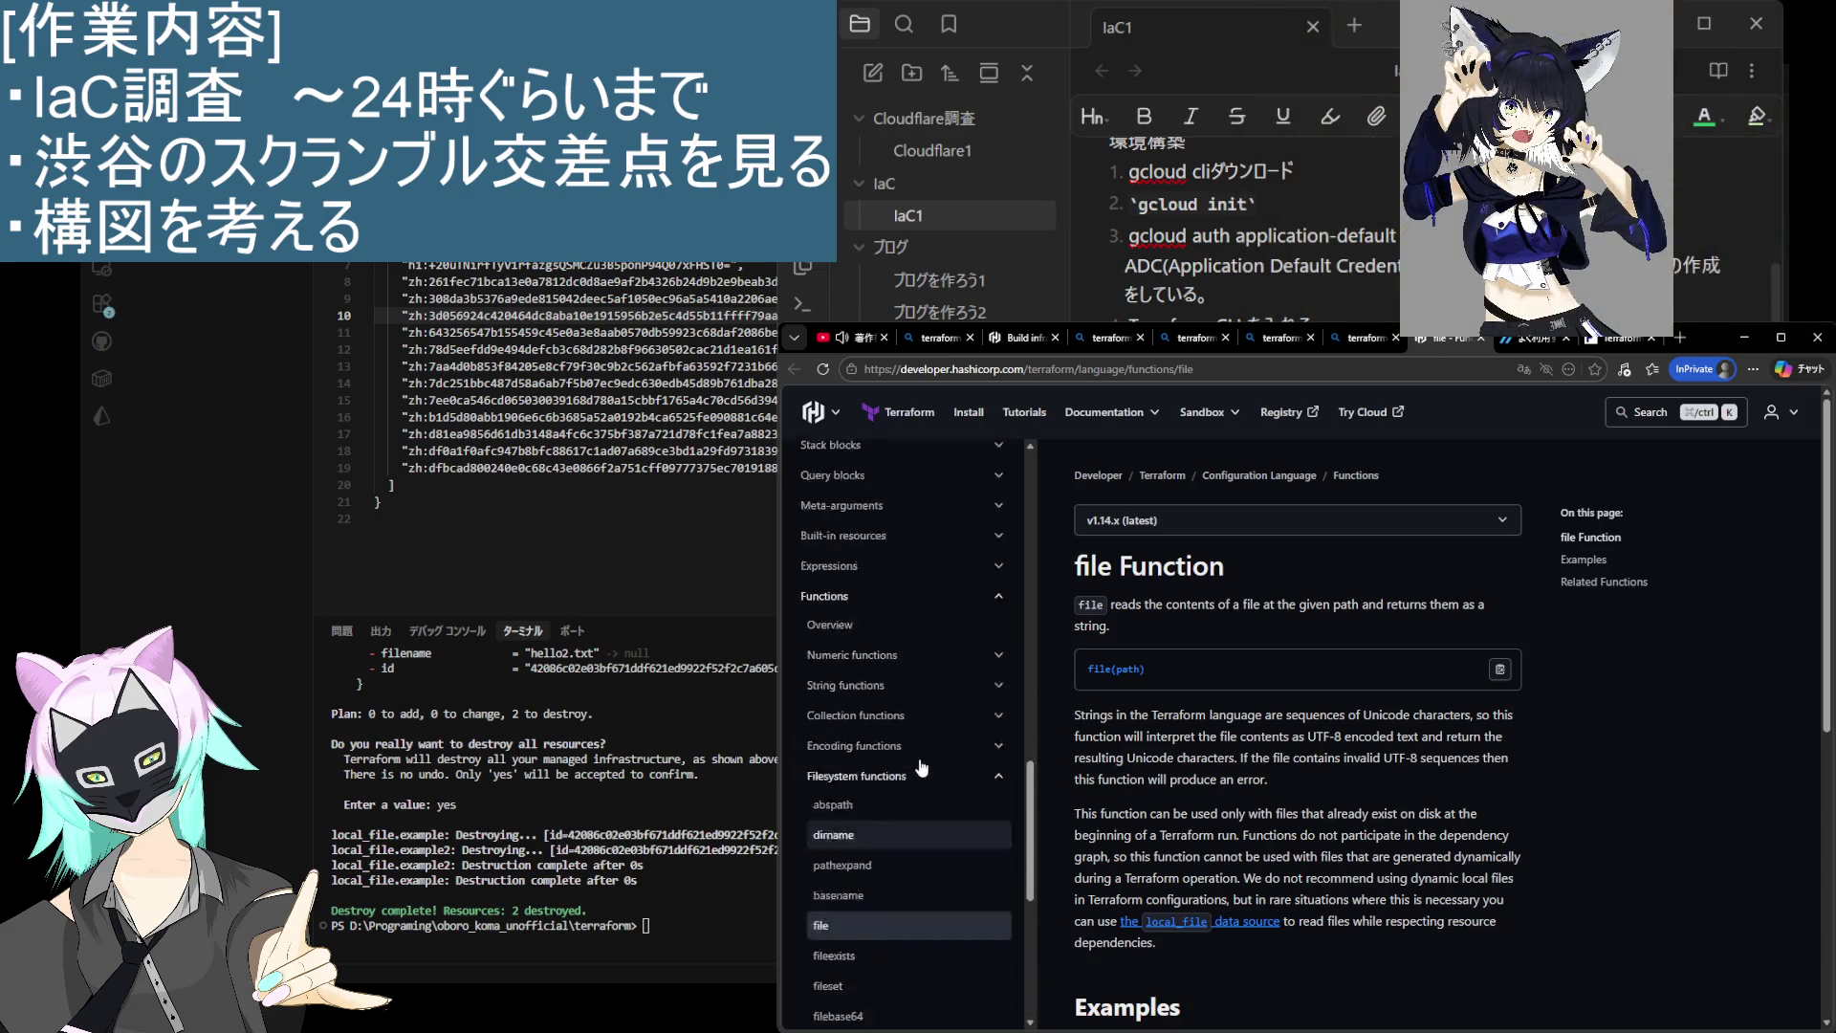
scroll(926, 800, up, 5)
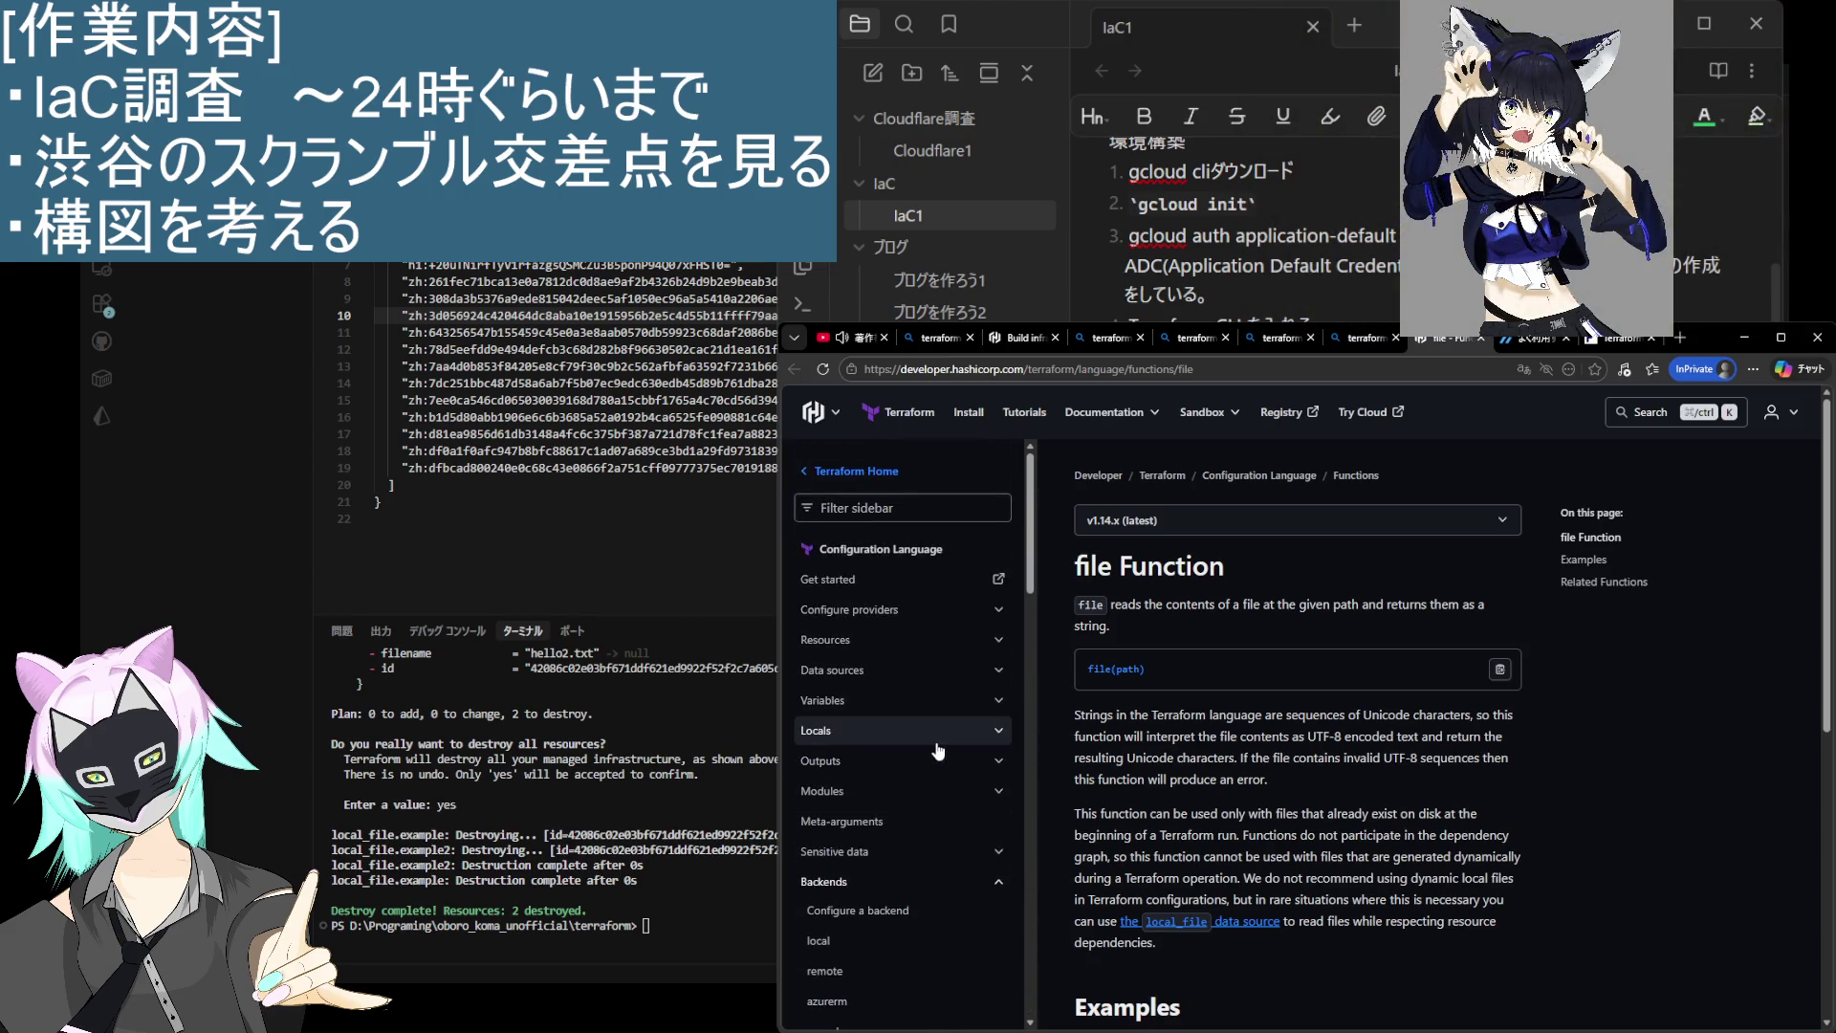
Step: Toggle Resources open and closed, then expand Modules and open its overview page
click(899, 649)
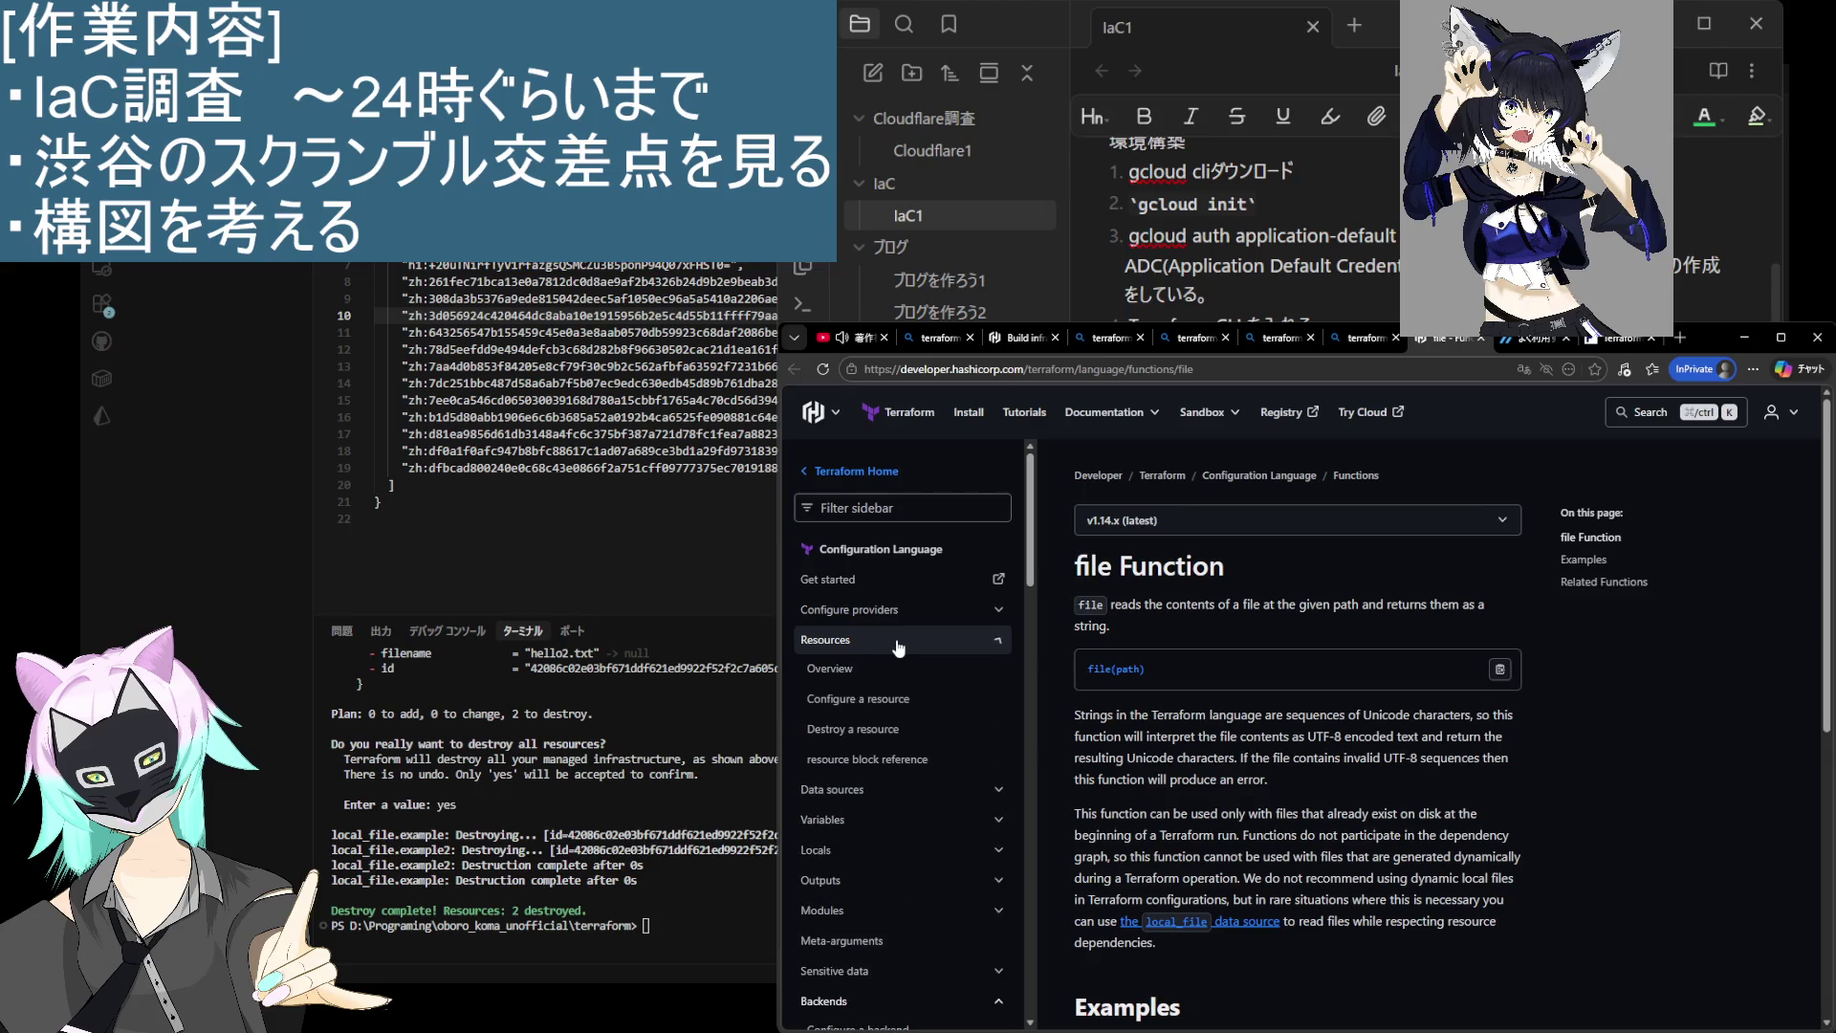
click(899, 648)
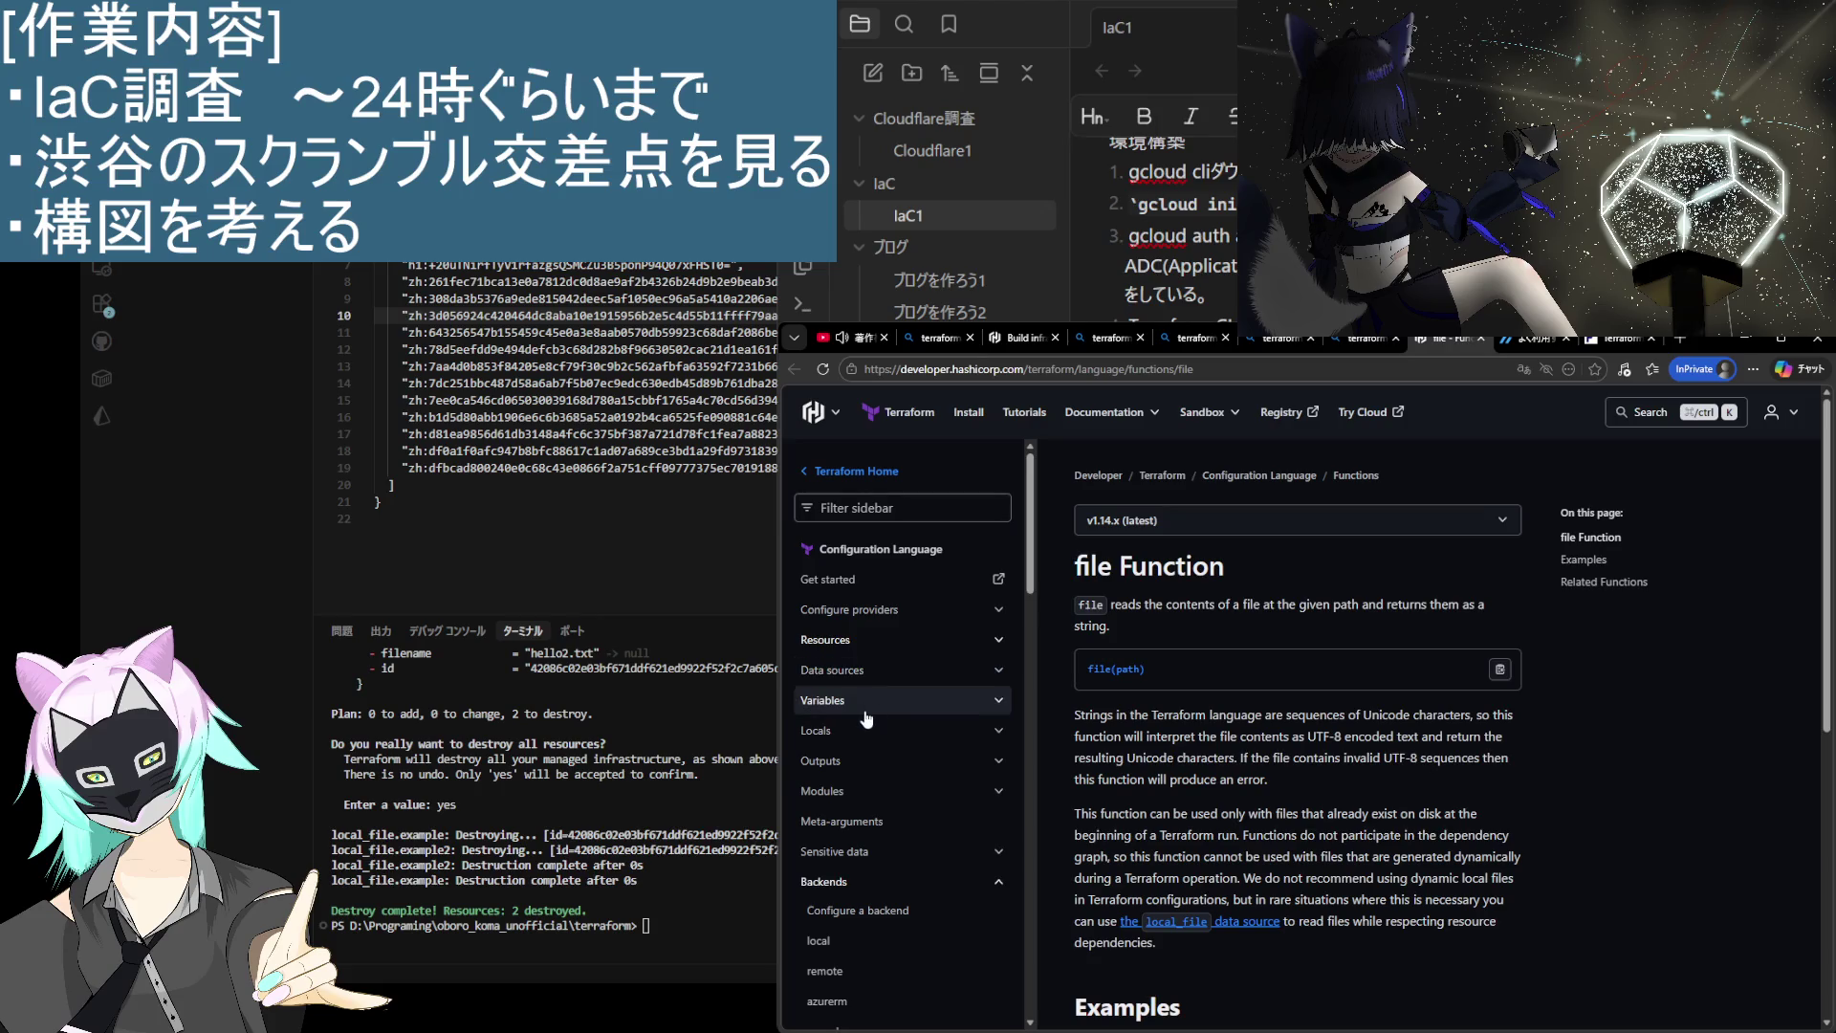
click(867, 800)
click(872, 815)
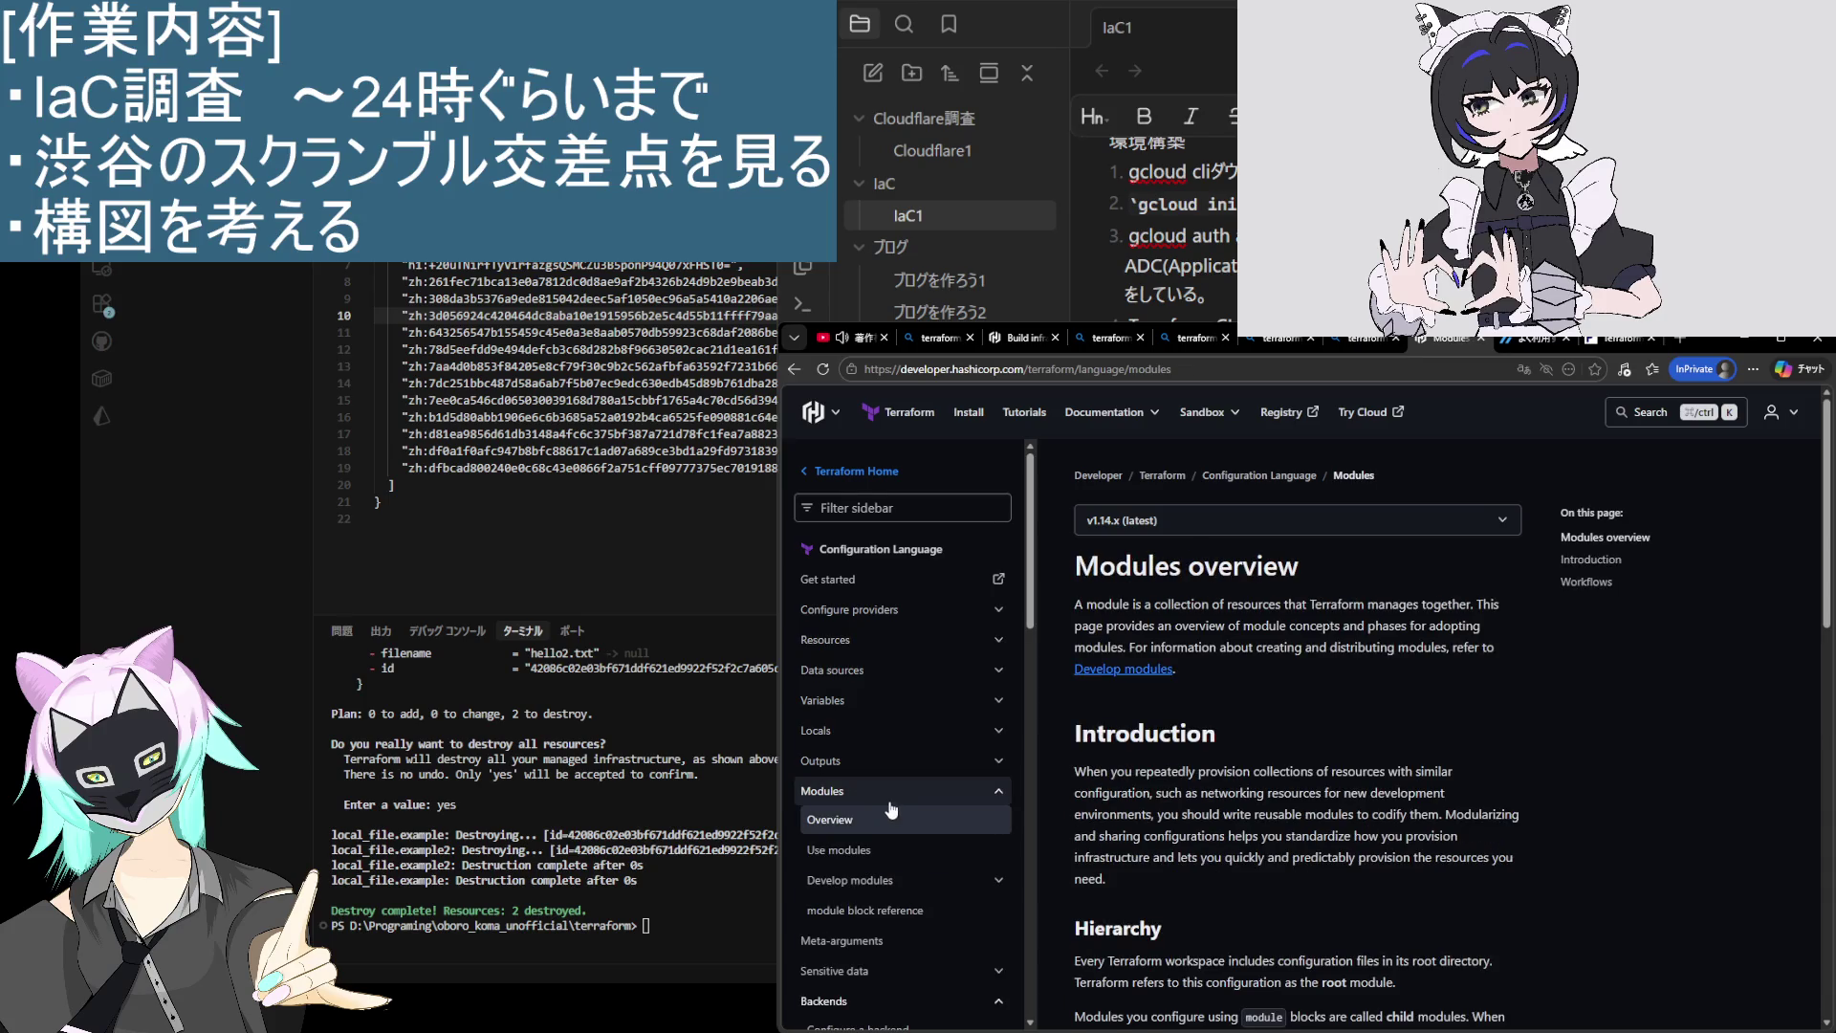
Step: Open the Use modules guide and read through it
scroll(1374, 775, down, 3)
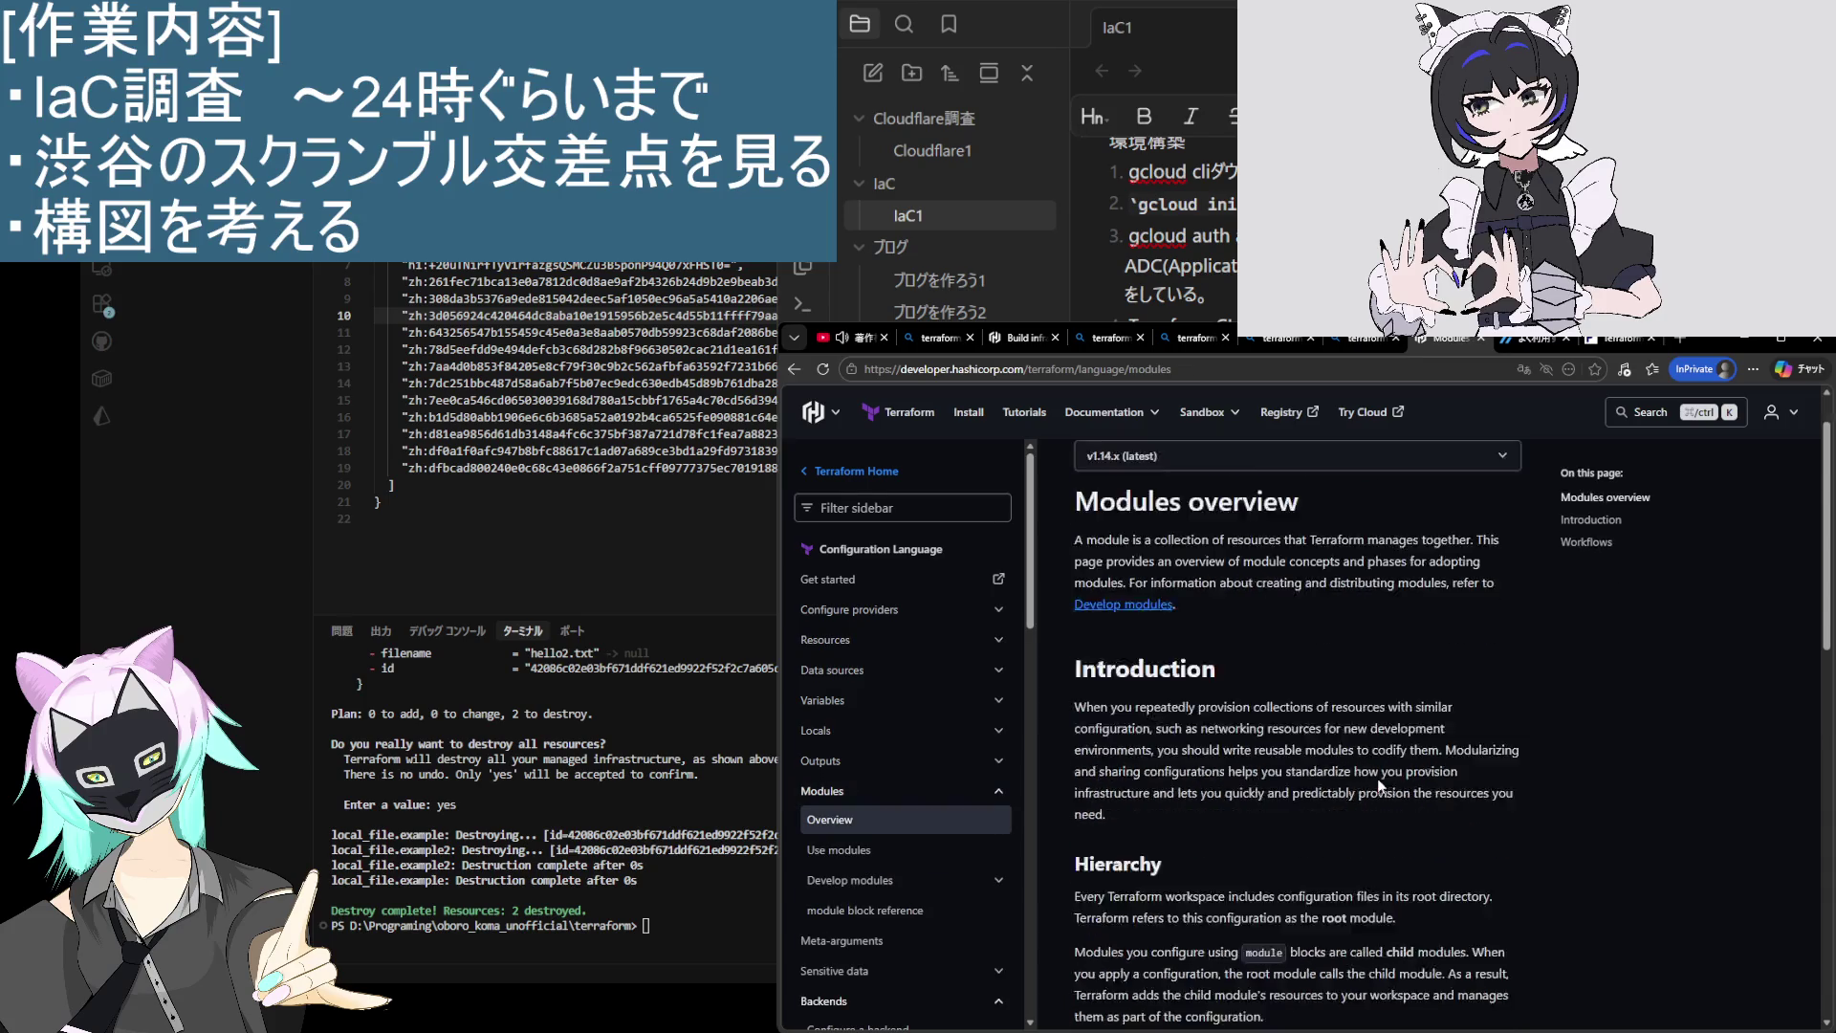
scroll(1374, 774, down, 10)
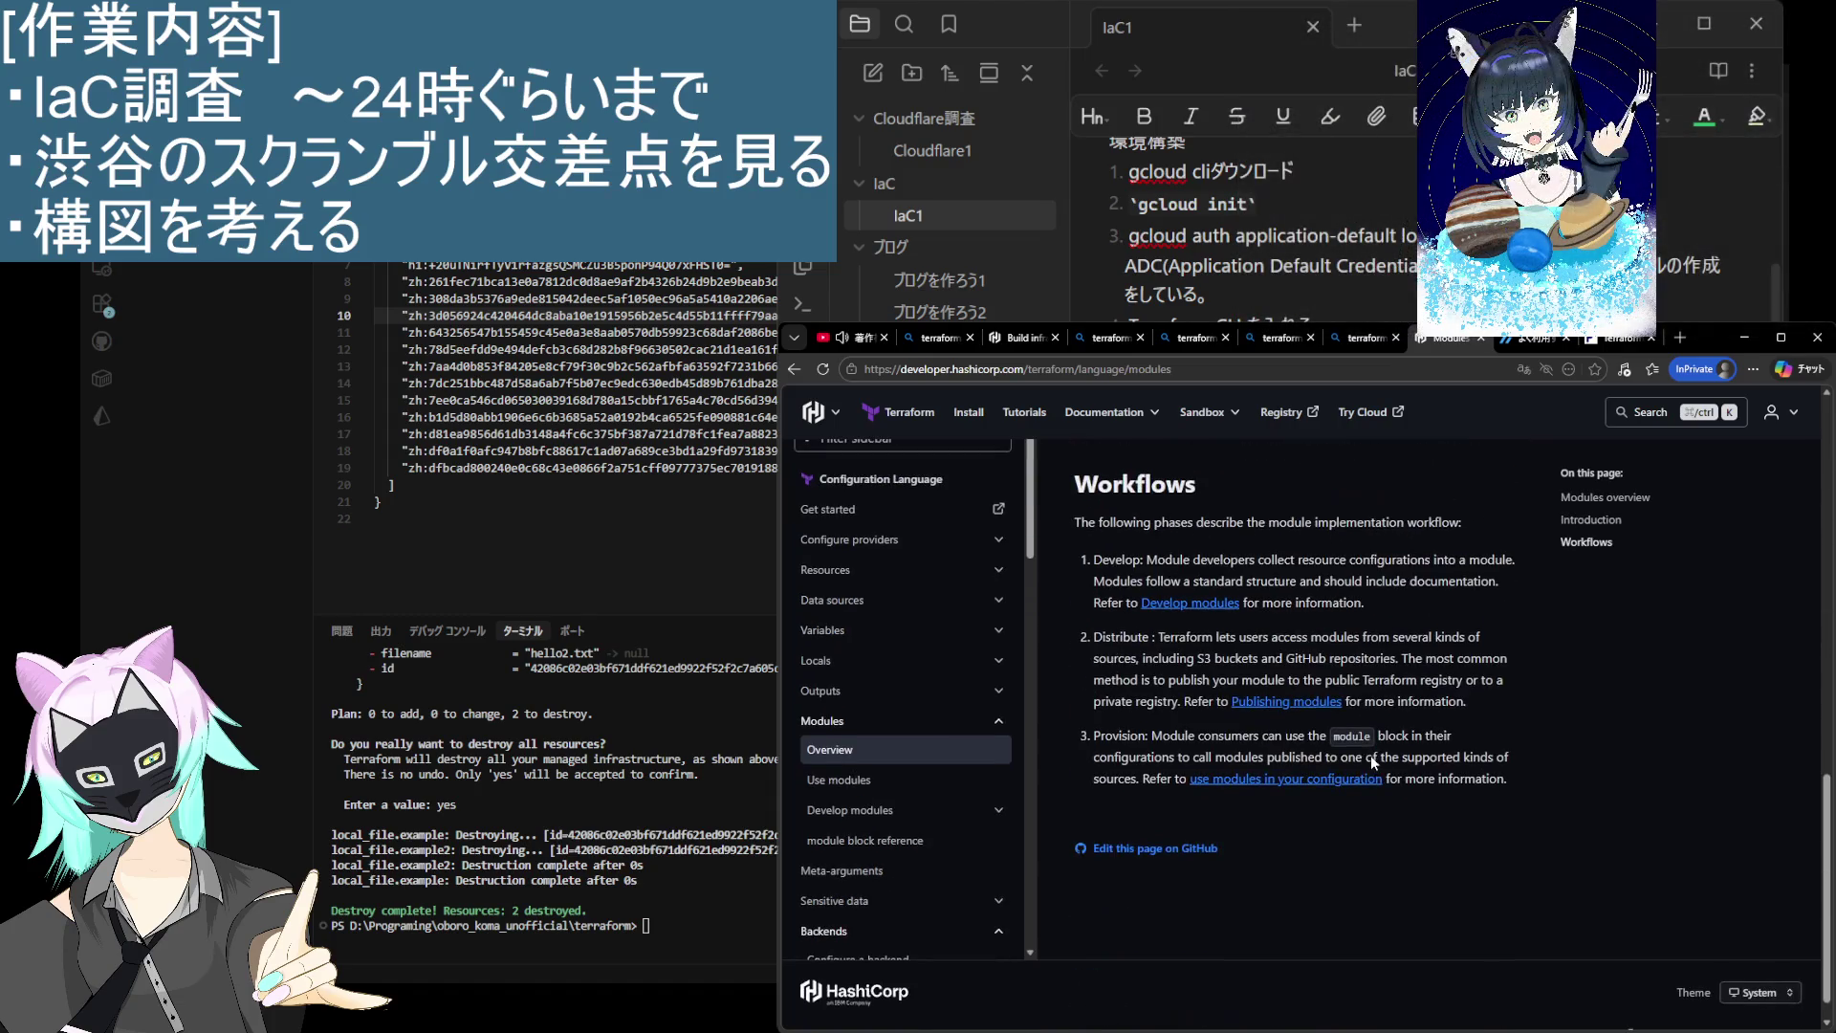
click(872, 782)
scroll(1291, 782, down, 10)
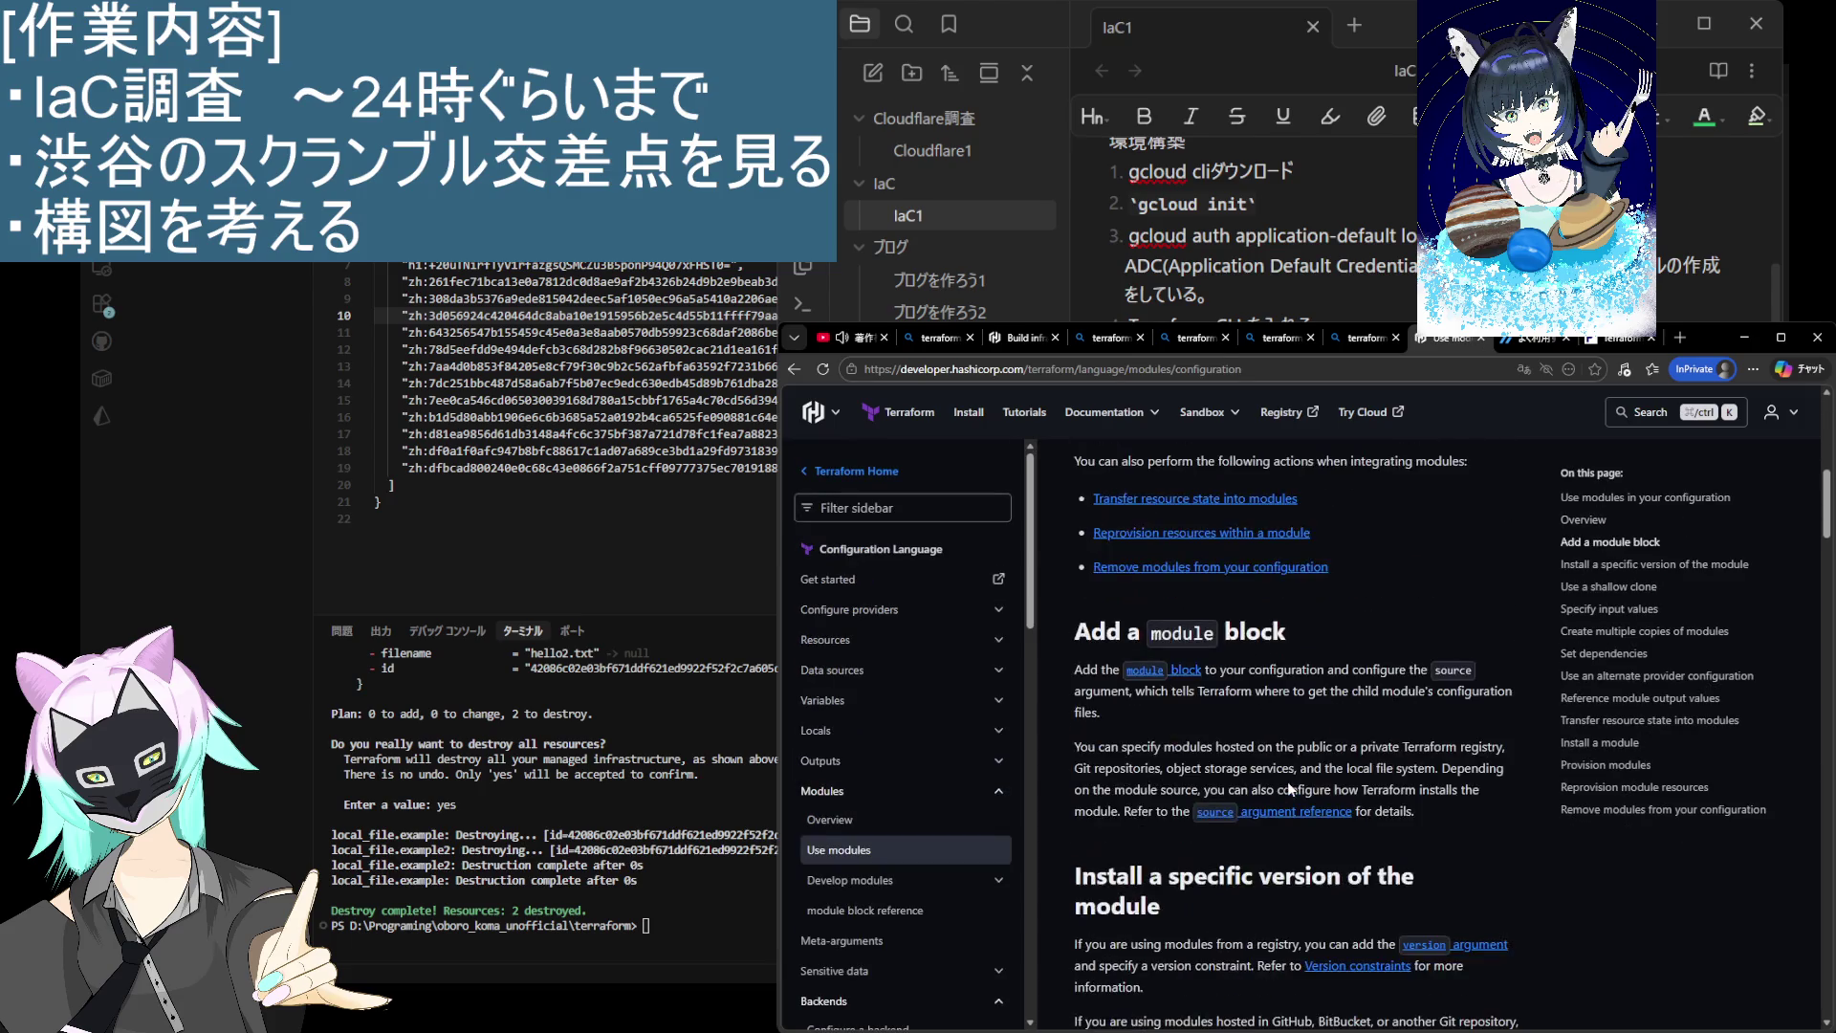
scroll(1287, 783, down, 3)
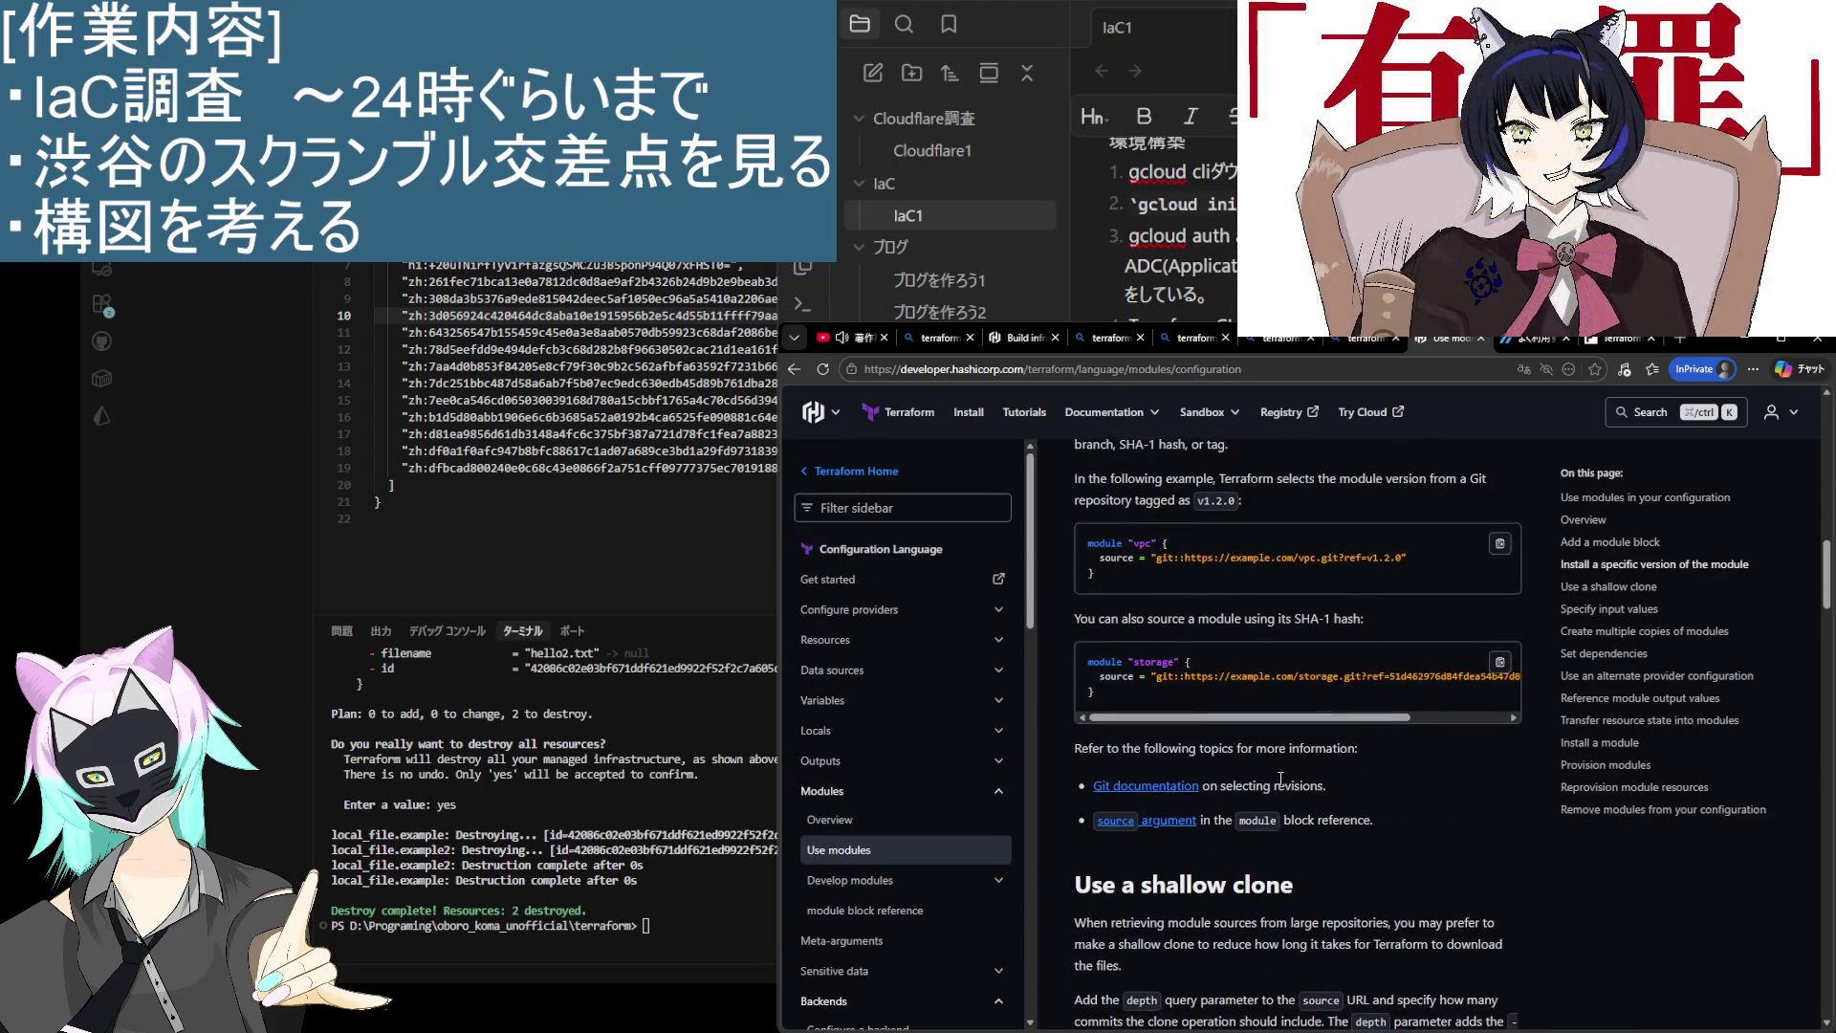
scroll(1277, 778, down, 8)
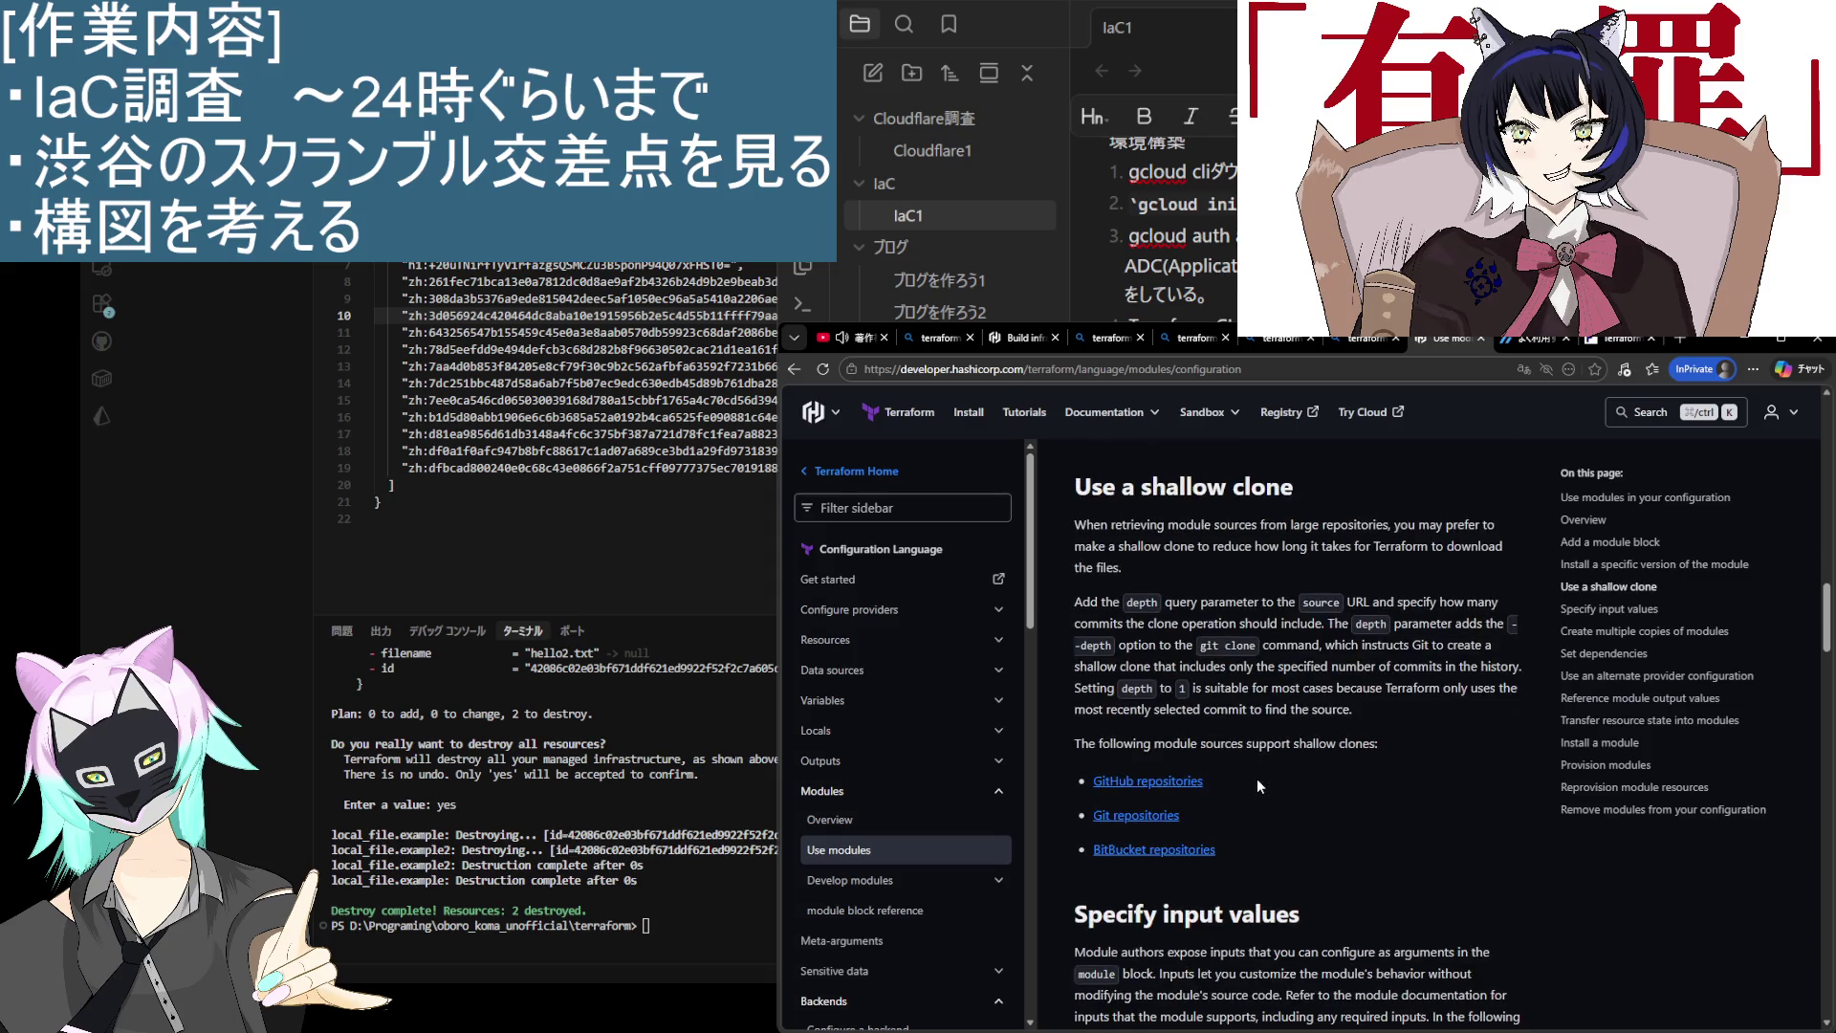
scroll(1249, 781, down, 12)
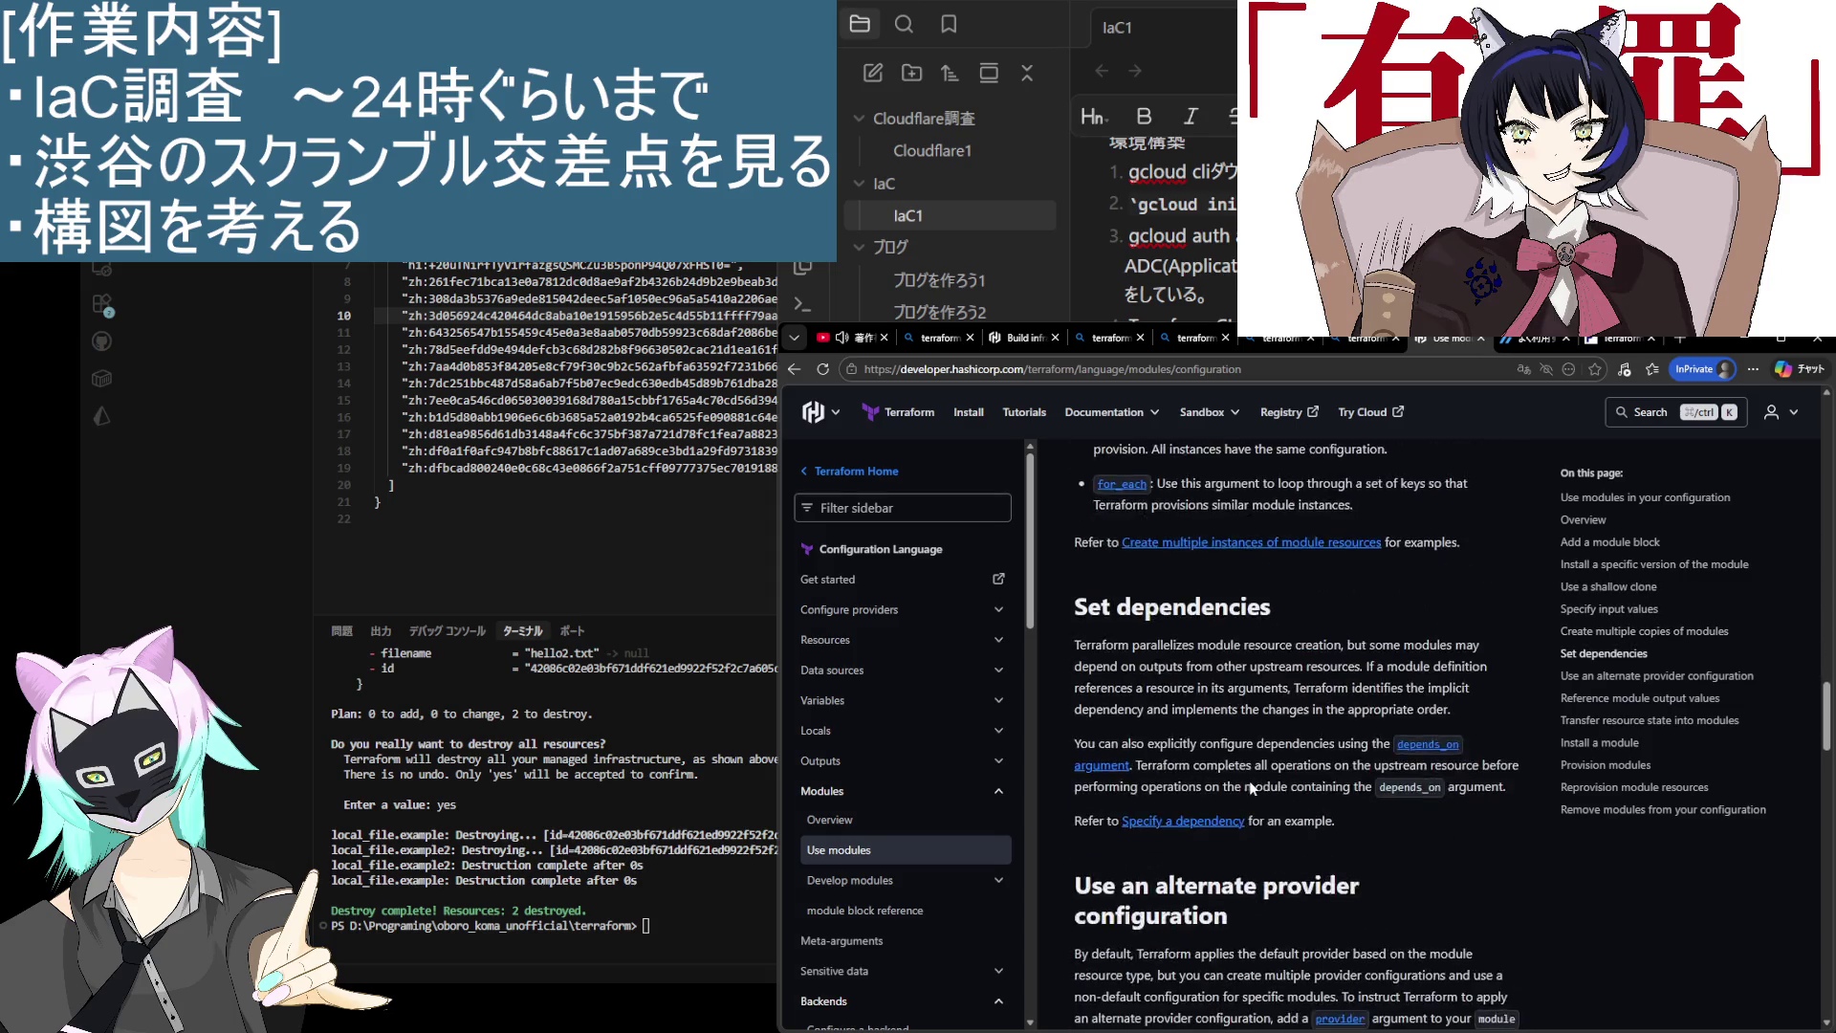
scroll(1249, 780, down, 4)
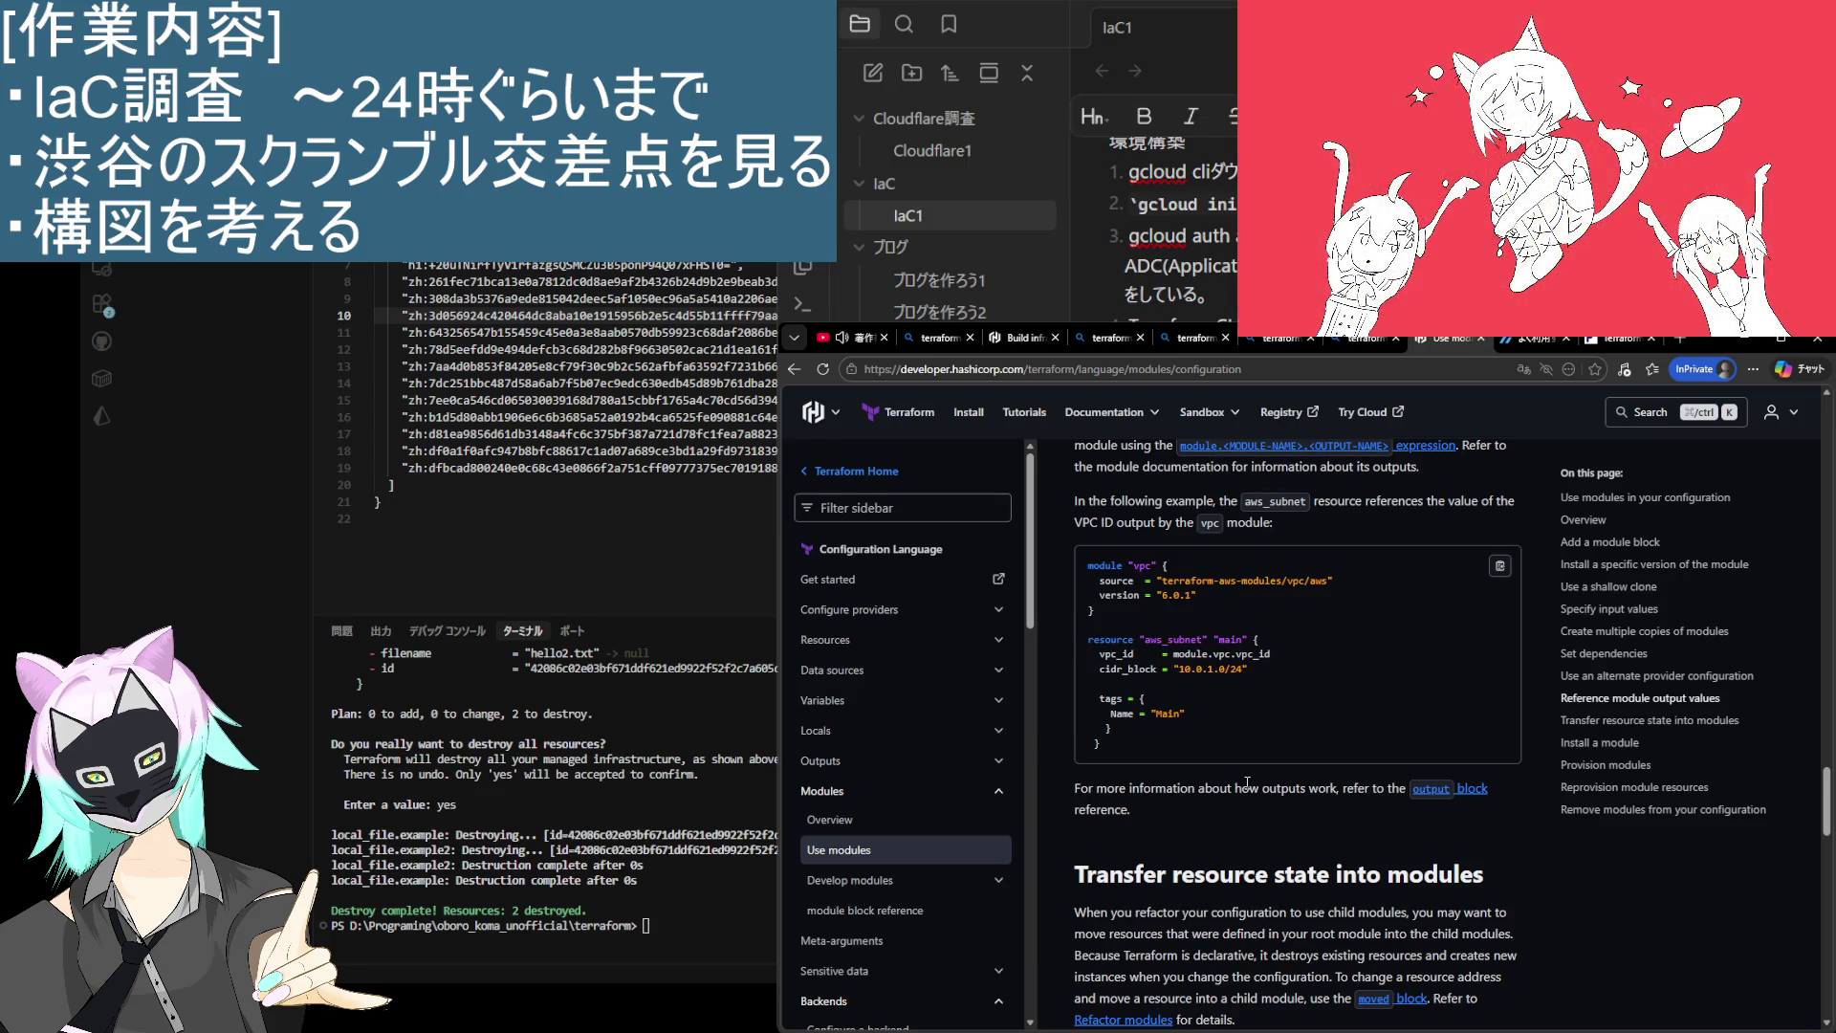
scroll(1247, 782, down, 3)
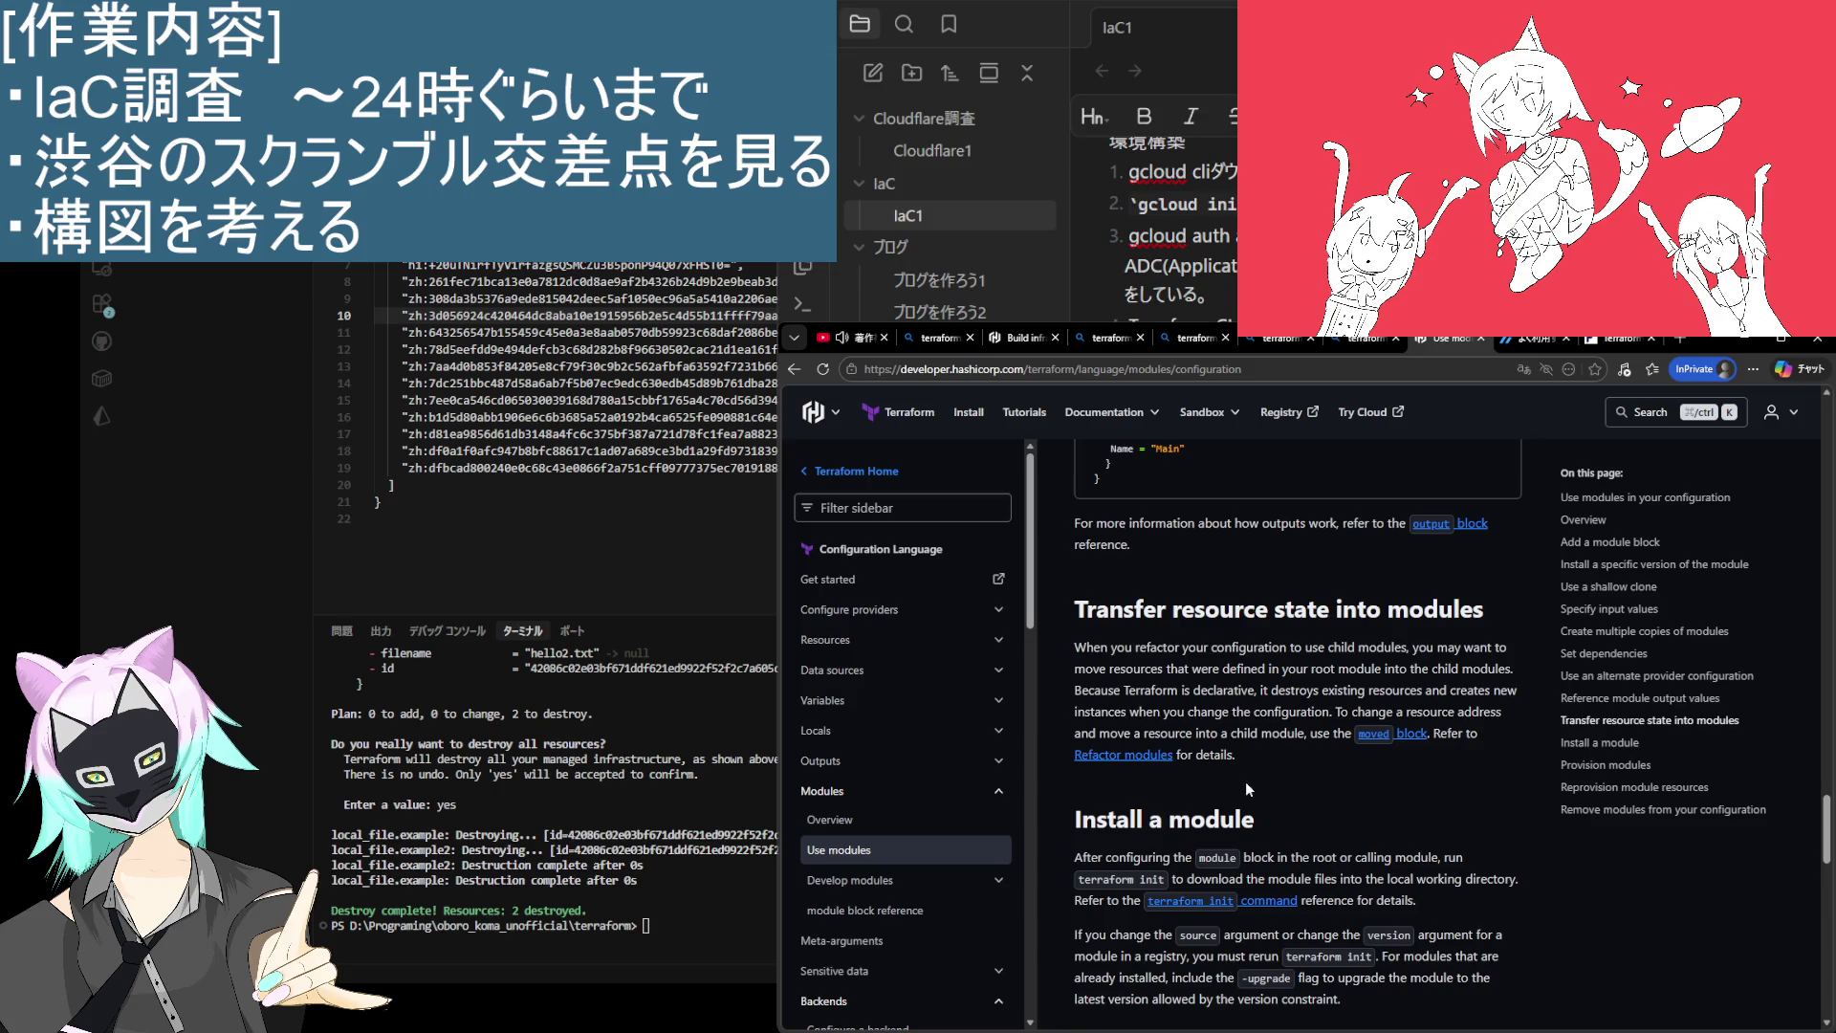
scroll(1245, 783, down, 5)
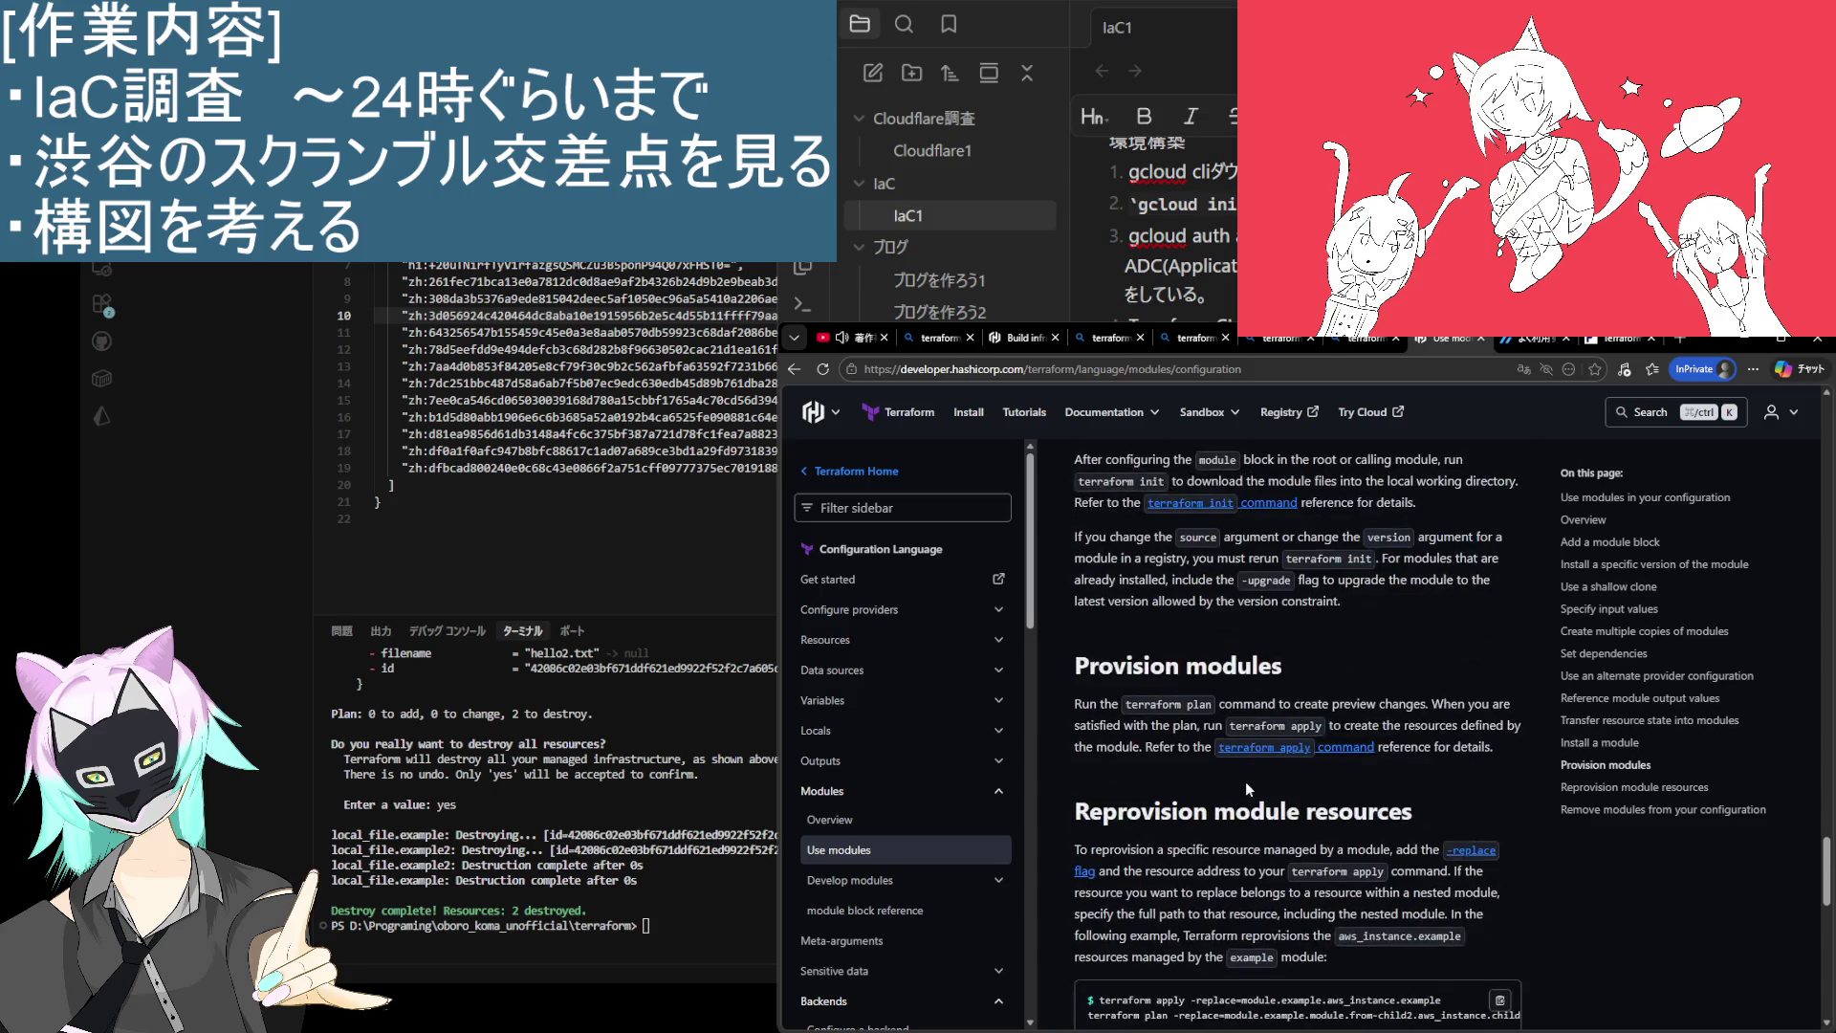
scroll(1245, 782, down, 5)
scroll(1247, 782, down, 4)
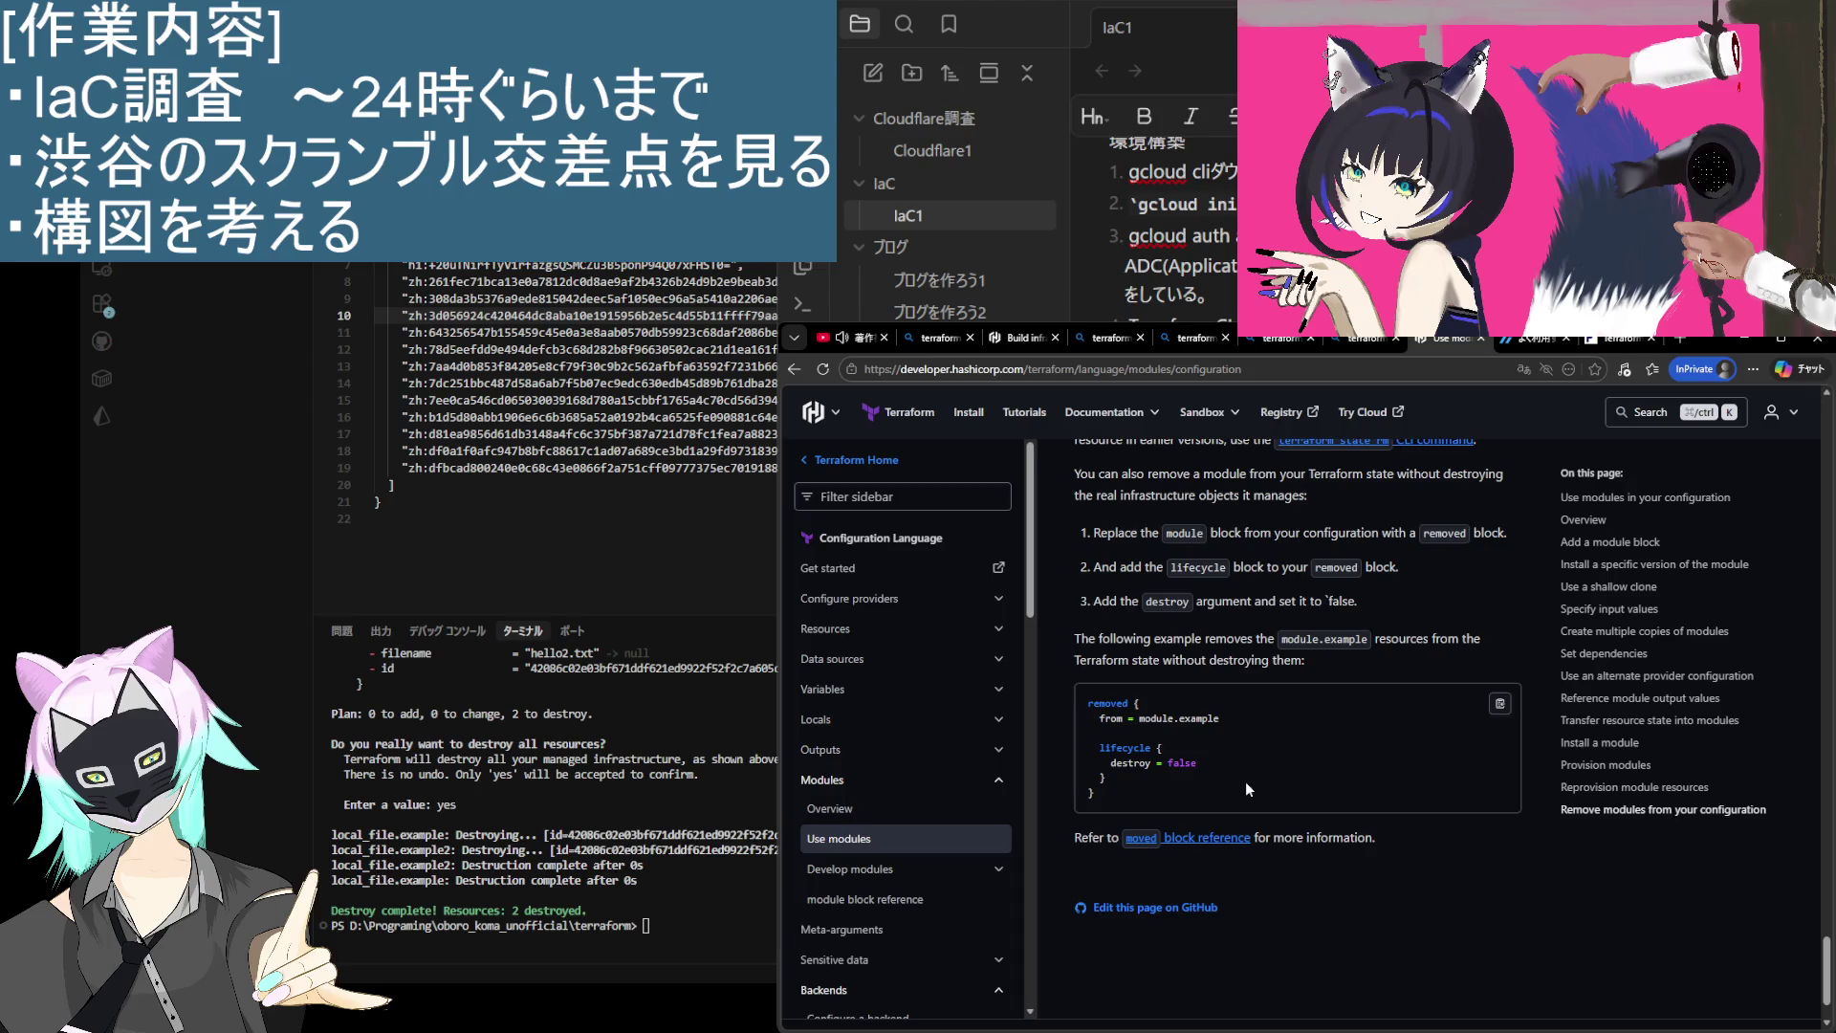
scroll(1245, 782, down, 1)
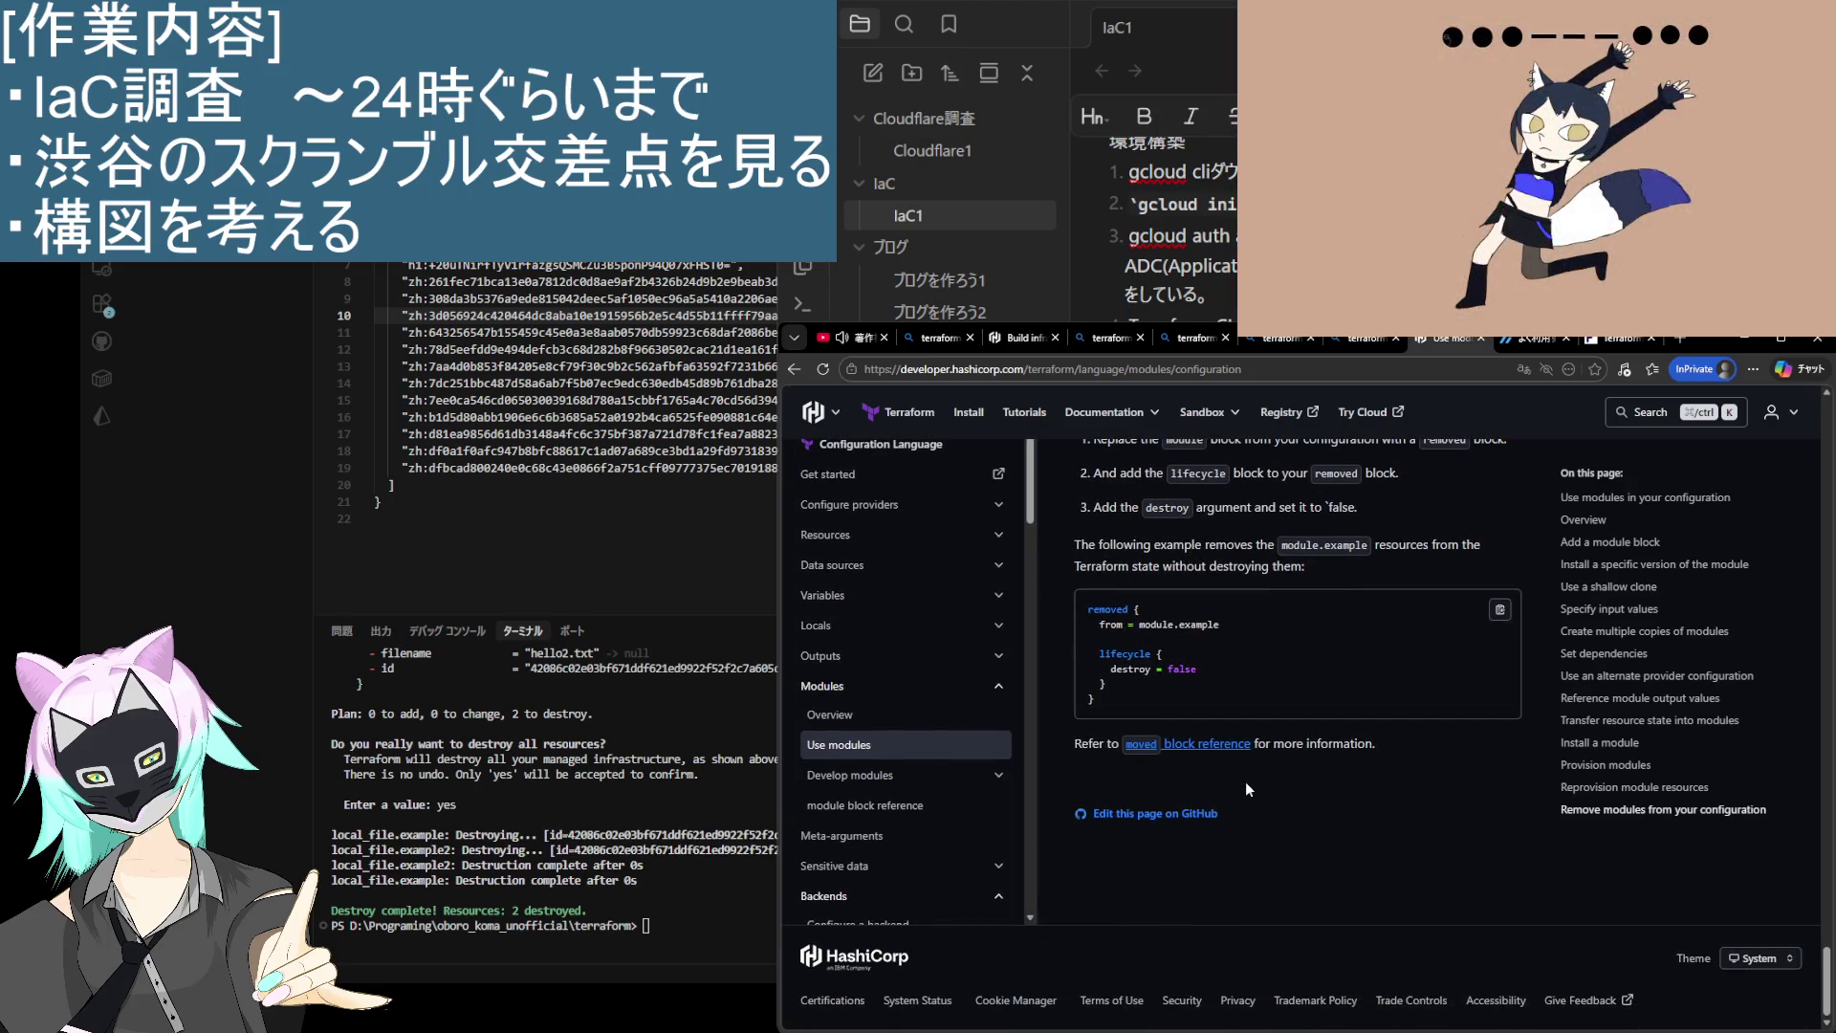
scroll(1243, 782, up, 4)
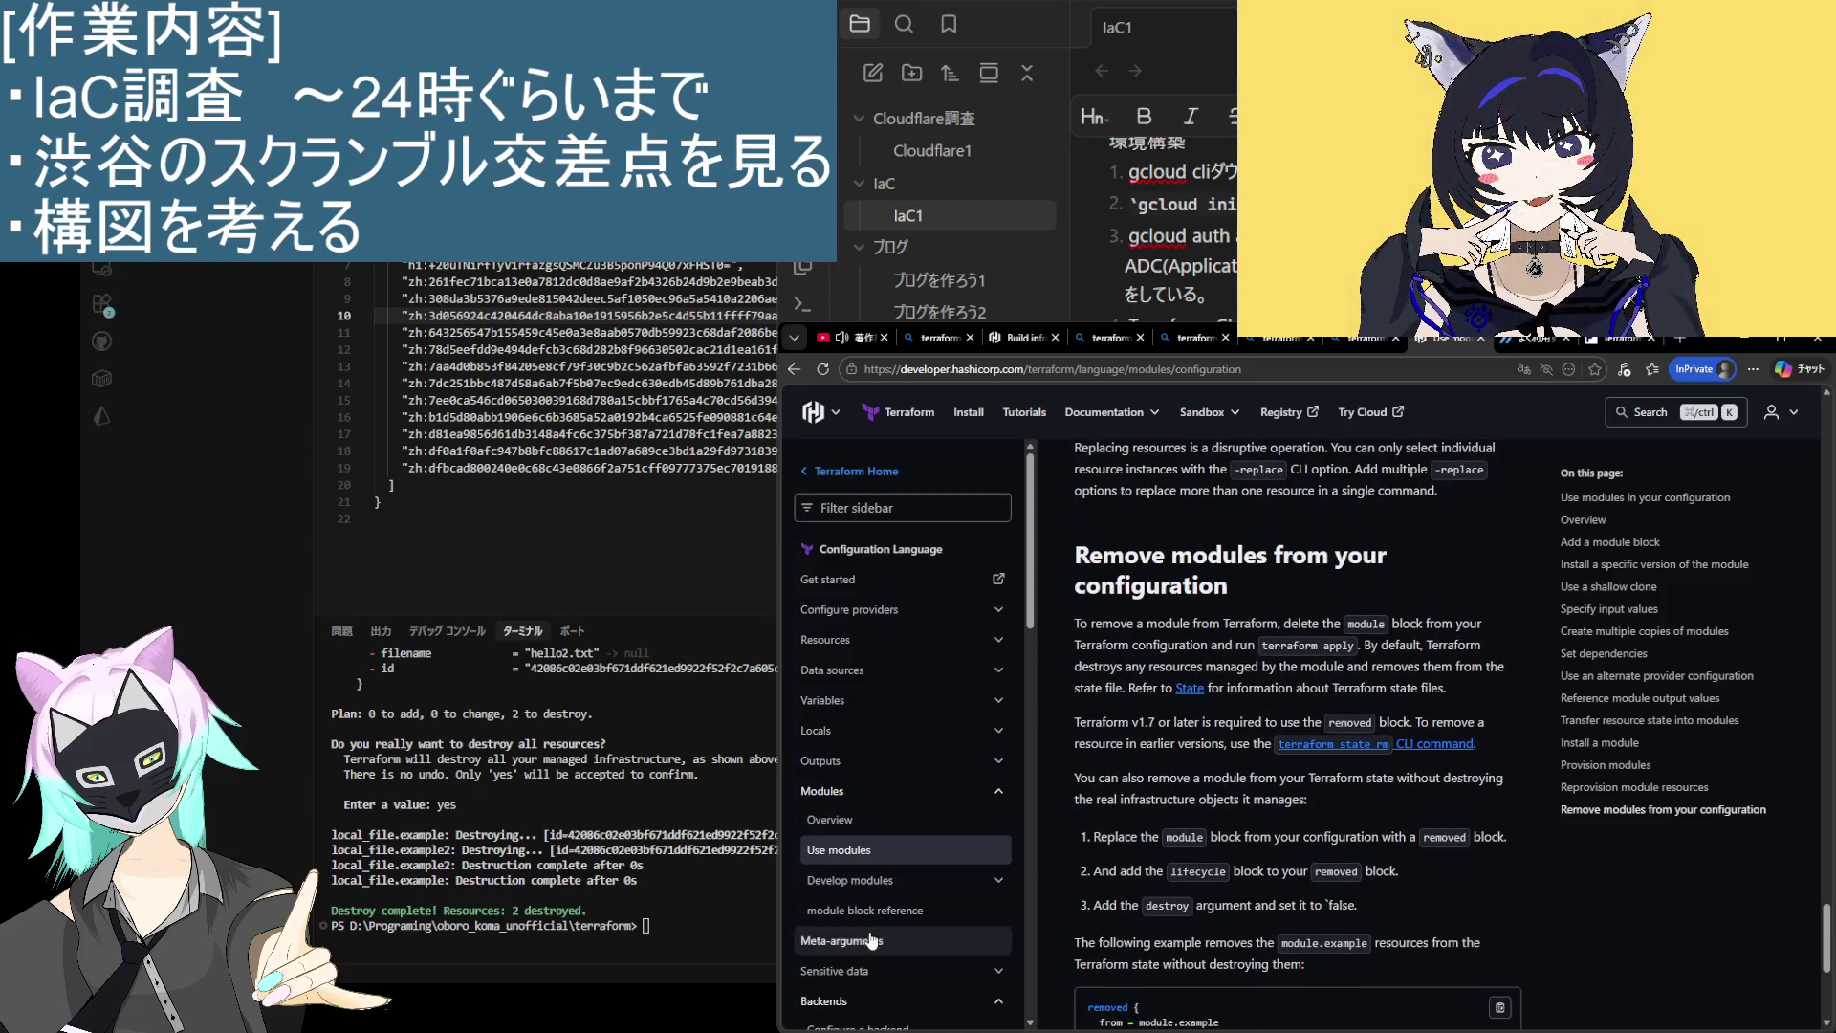
scroll(880, 884, down, 1)
Step: Open the Develop modules overview, then go back to the Bing terraform file results
click(875, 748)
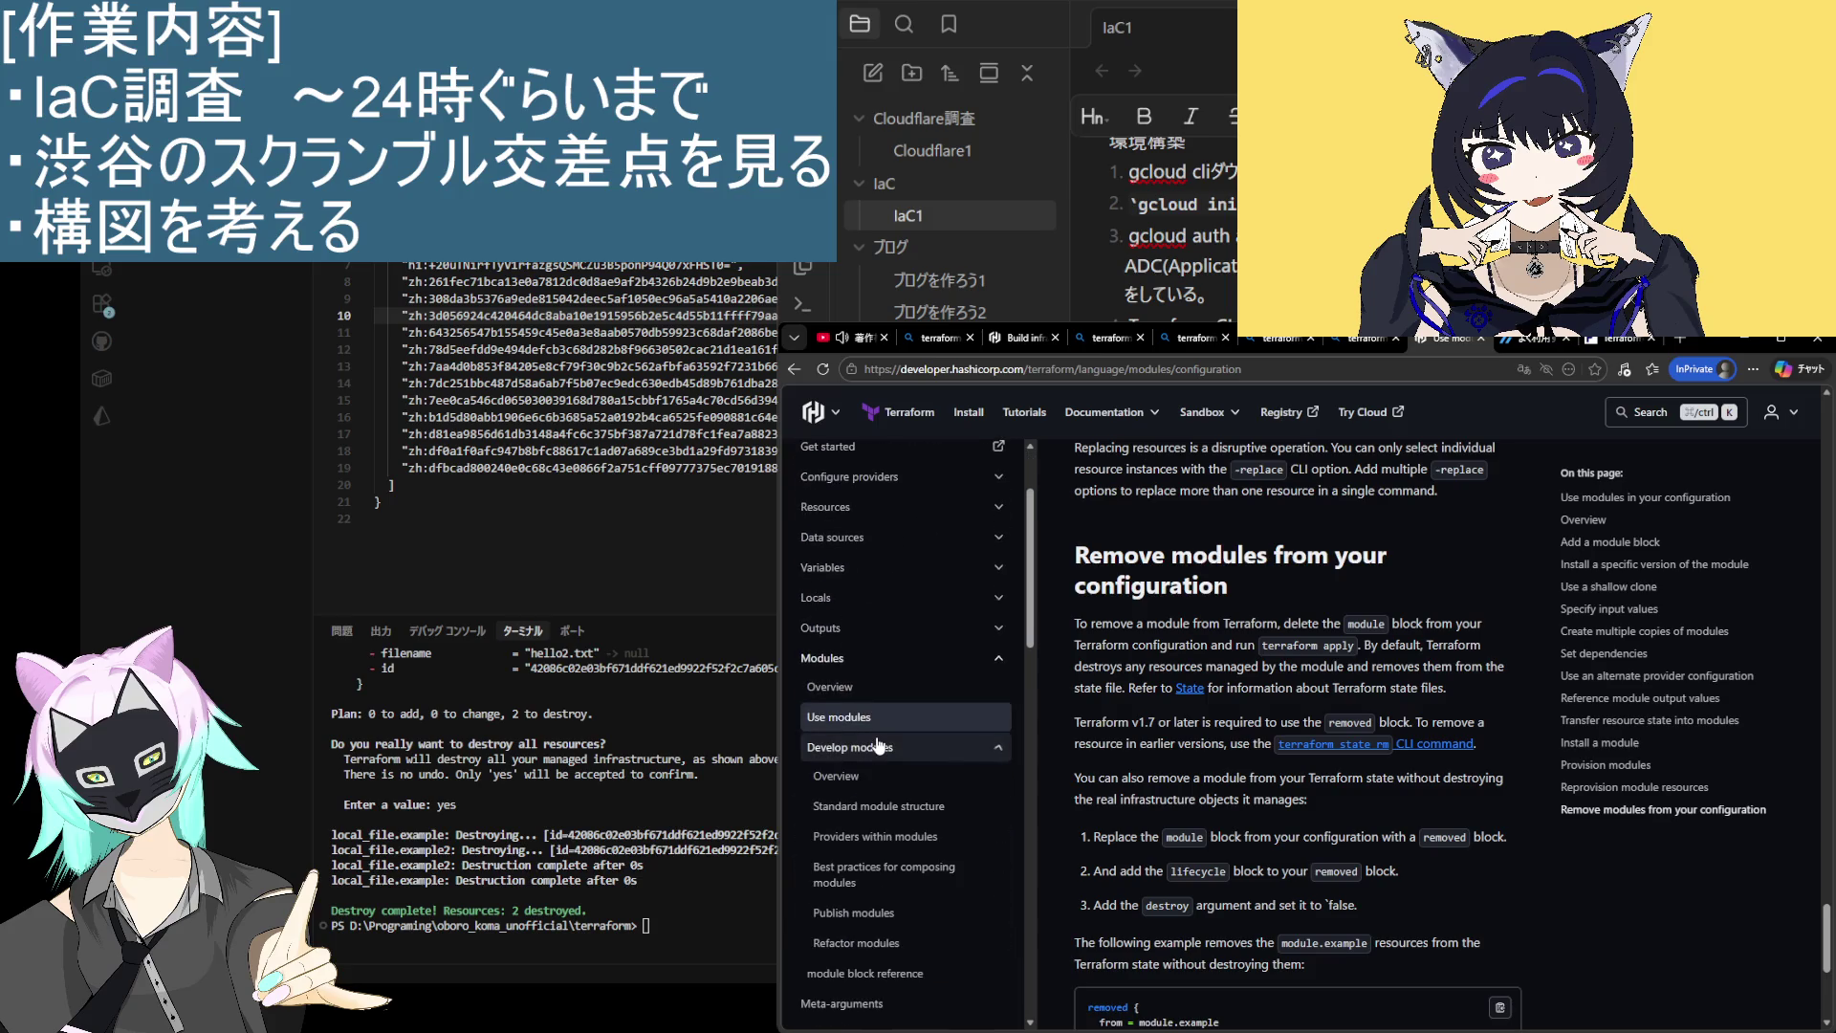
click(859, 794)
scroll(1132, 878, down, 10)
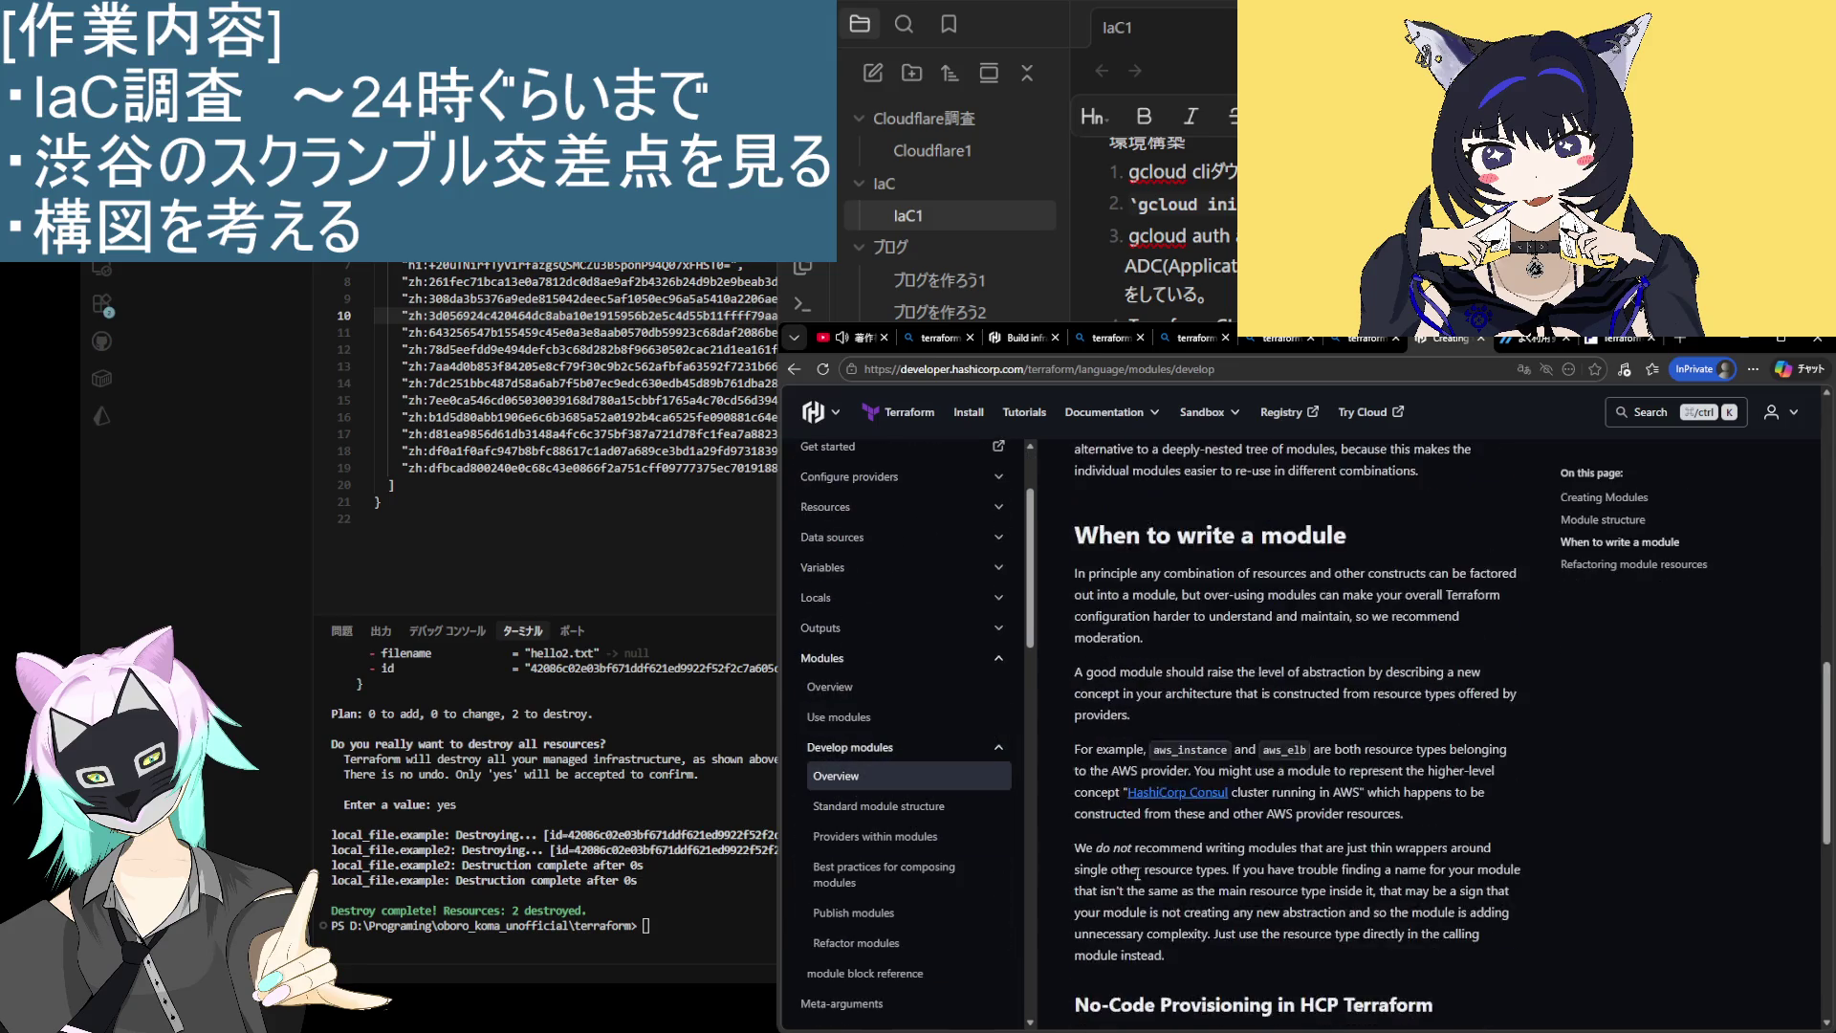
scroll(1131, 878, up, 15)
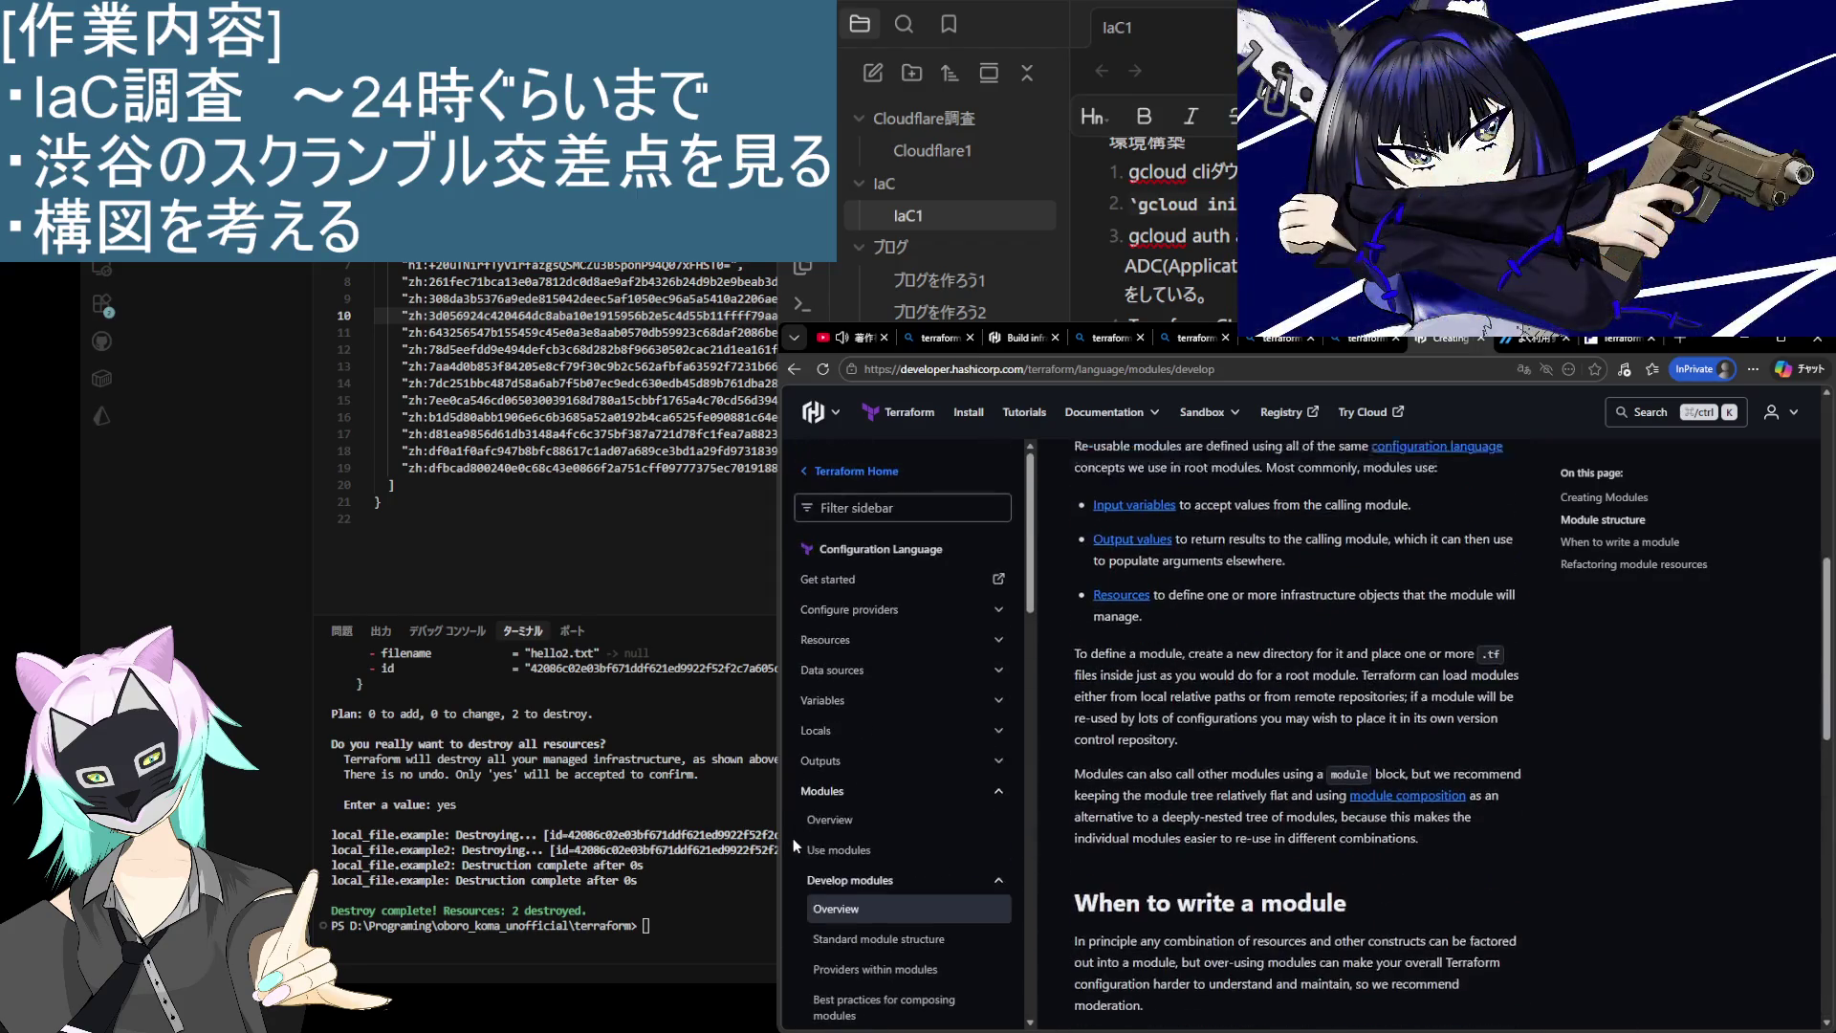
key(alt+Left)
key(alt+Left)
key(alt+Left)
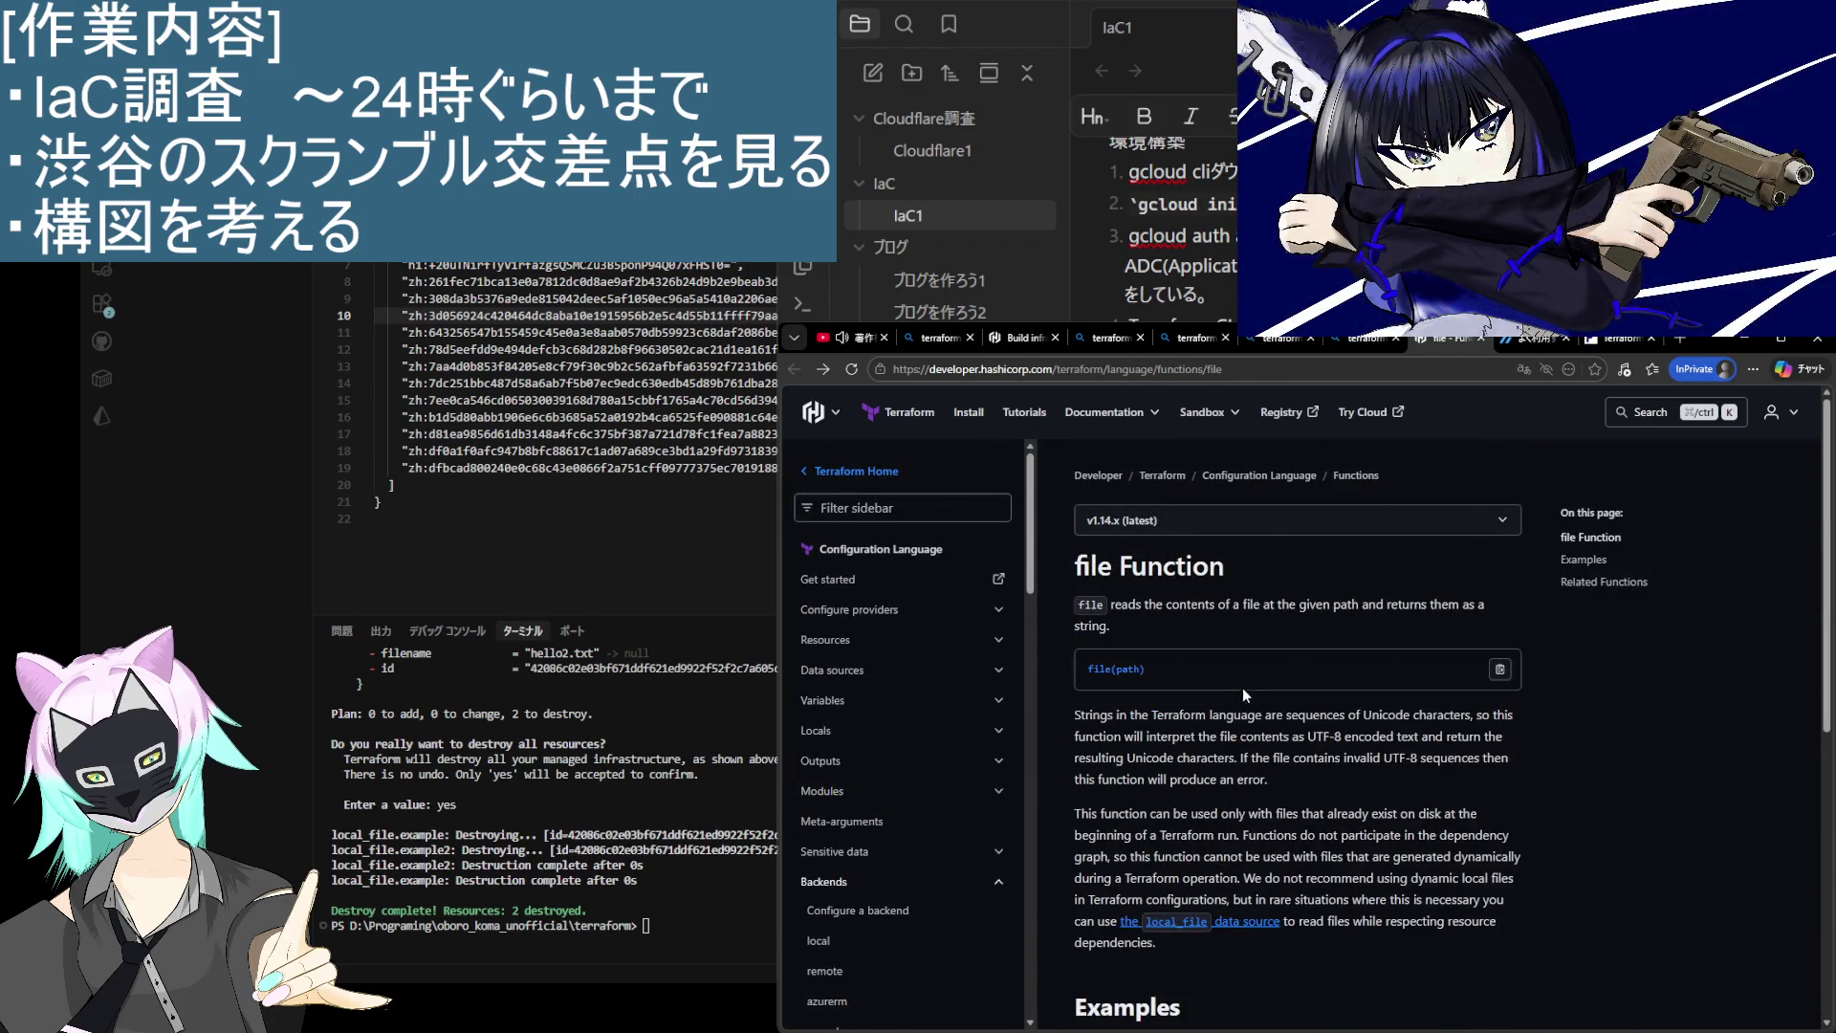
key(alt+Left)
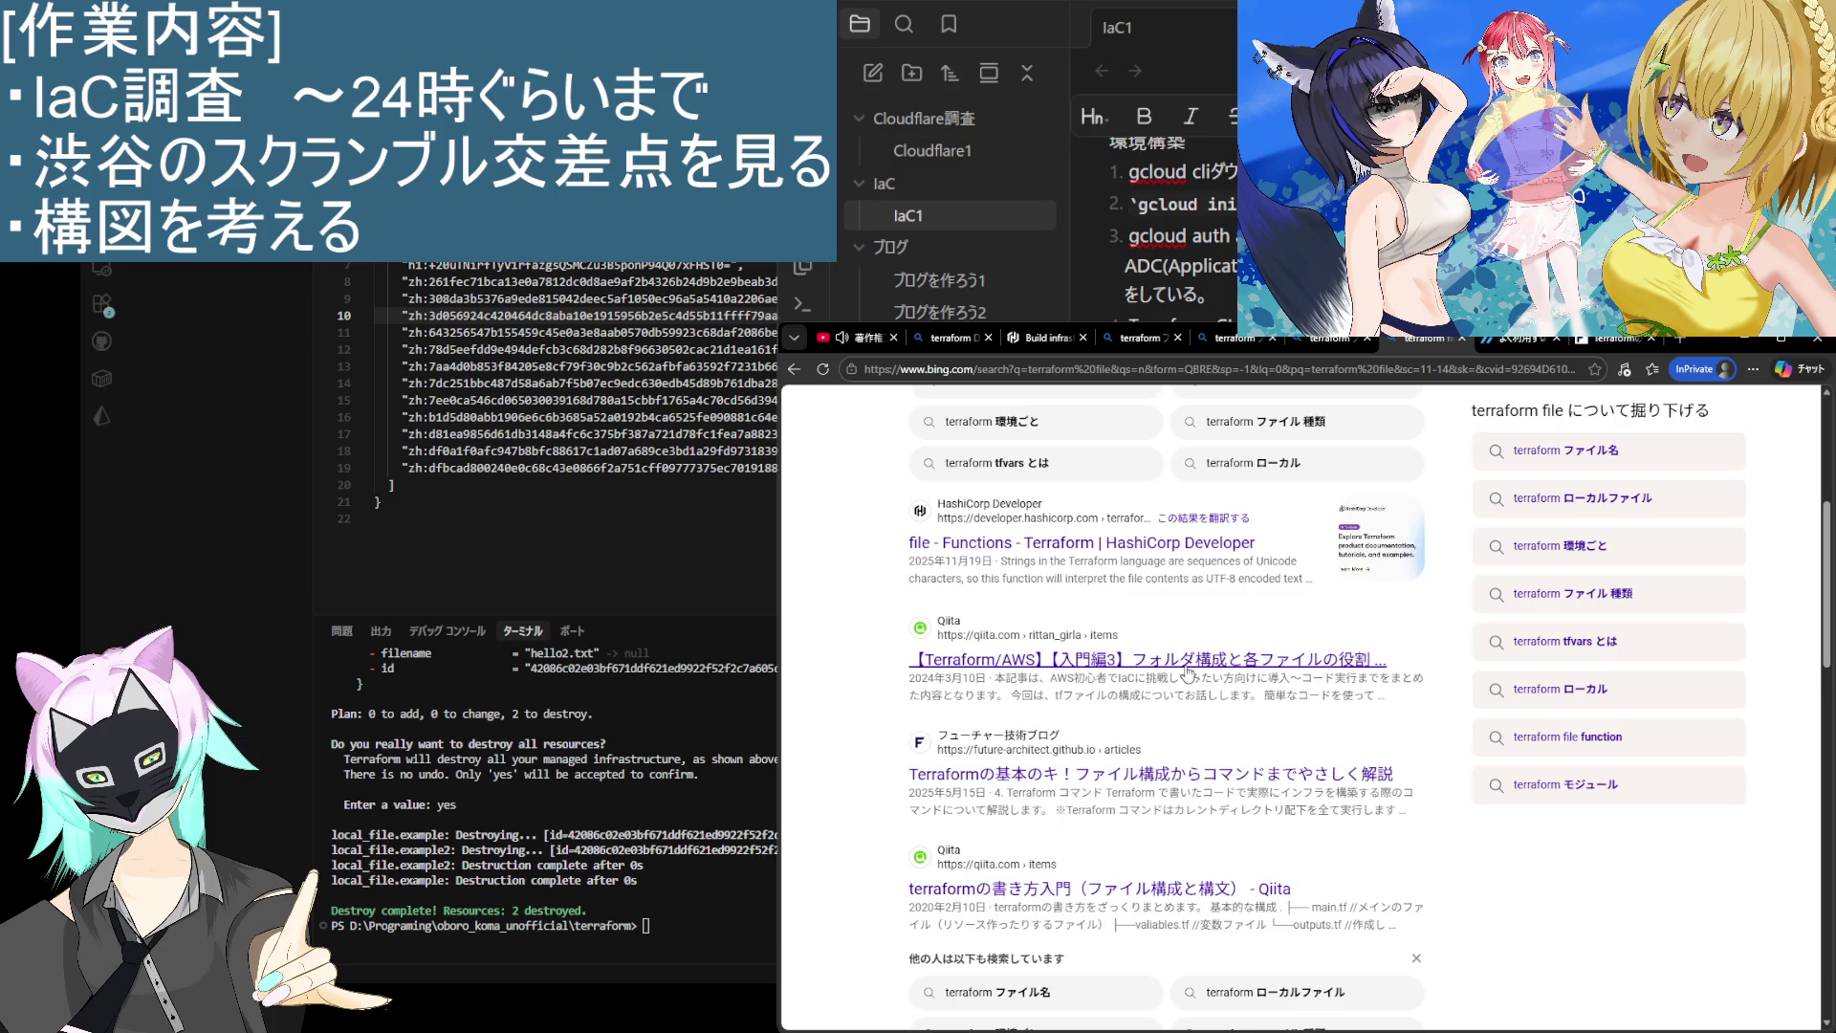
Step: Open the Qiita Terraform/AWS folder-structure article and read its first sections
click(1186, 670)
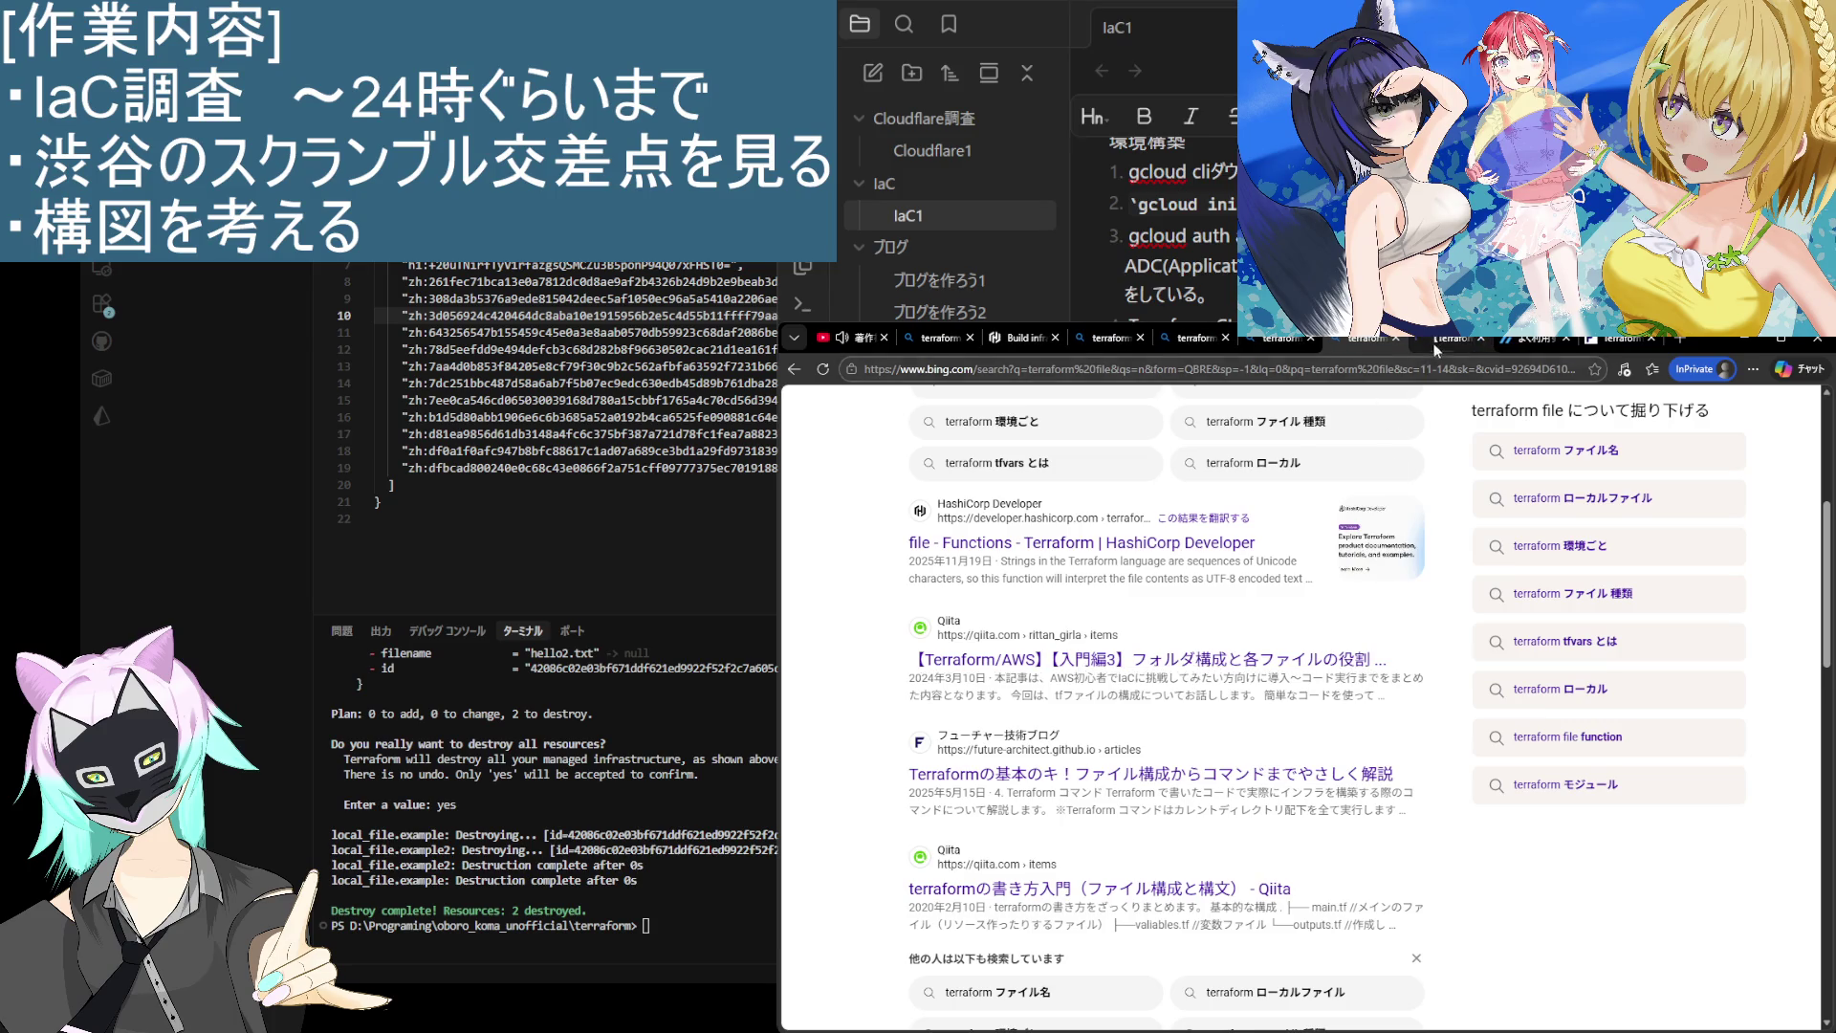
scroll(1096, 845, down, 10)
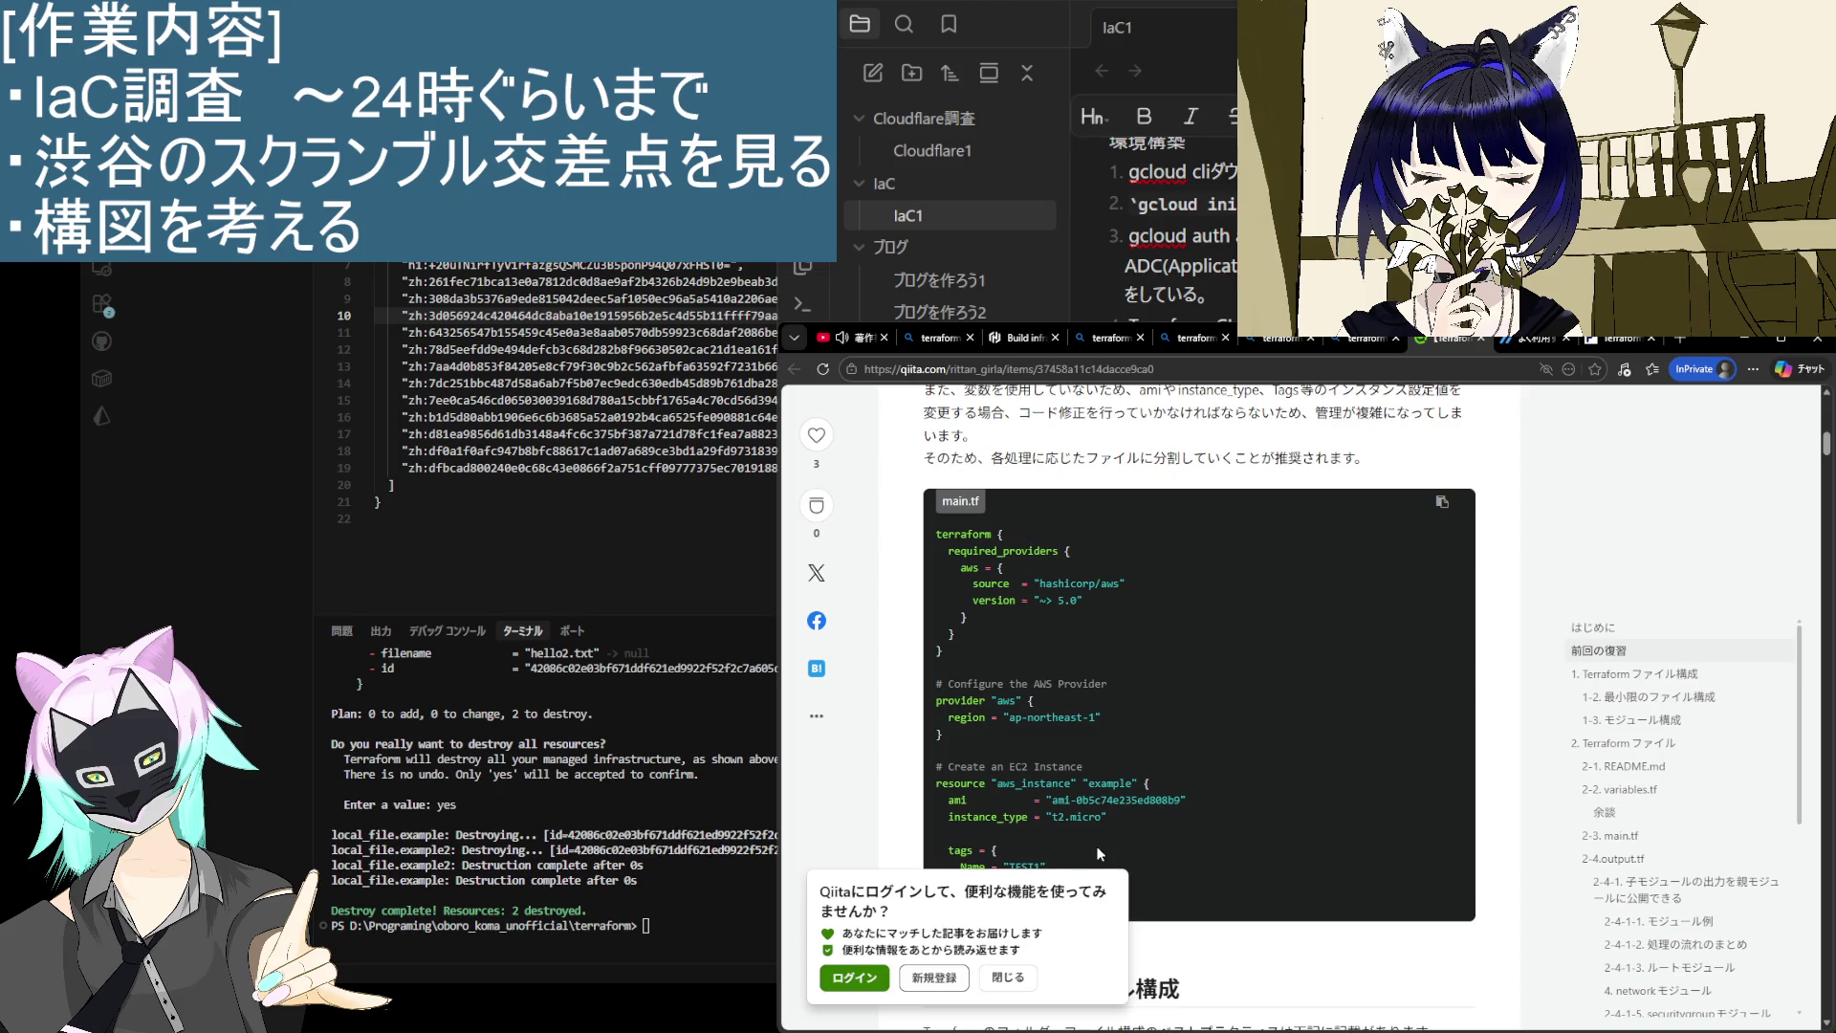
scroll(1098, 852, down, 5)
scroll(1100, 854, down, 3)
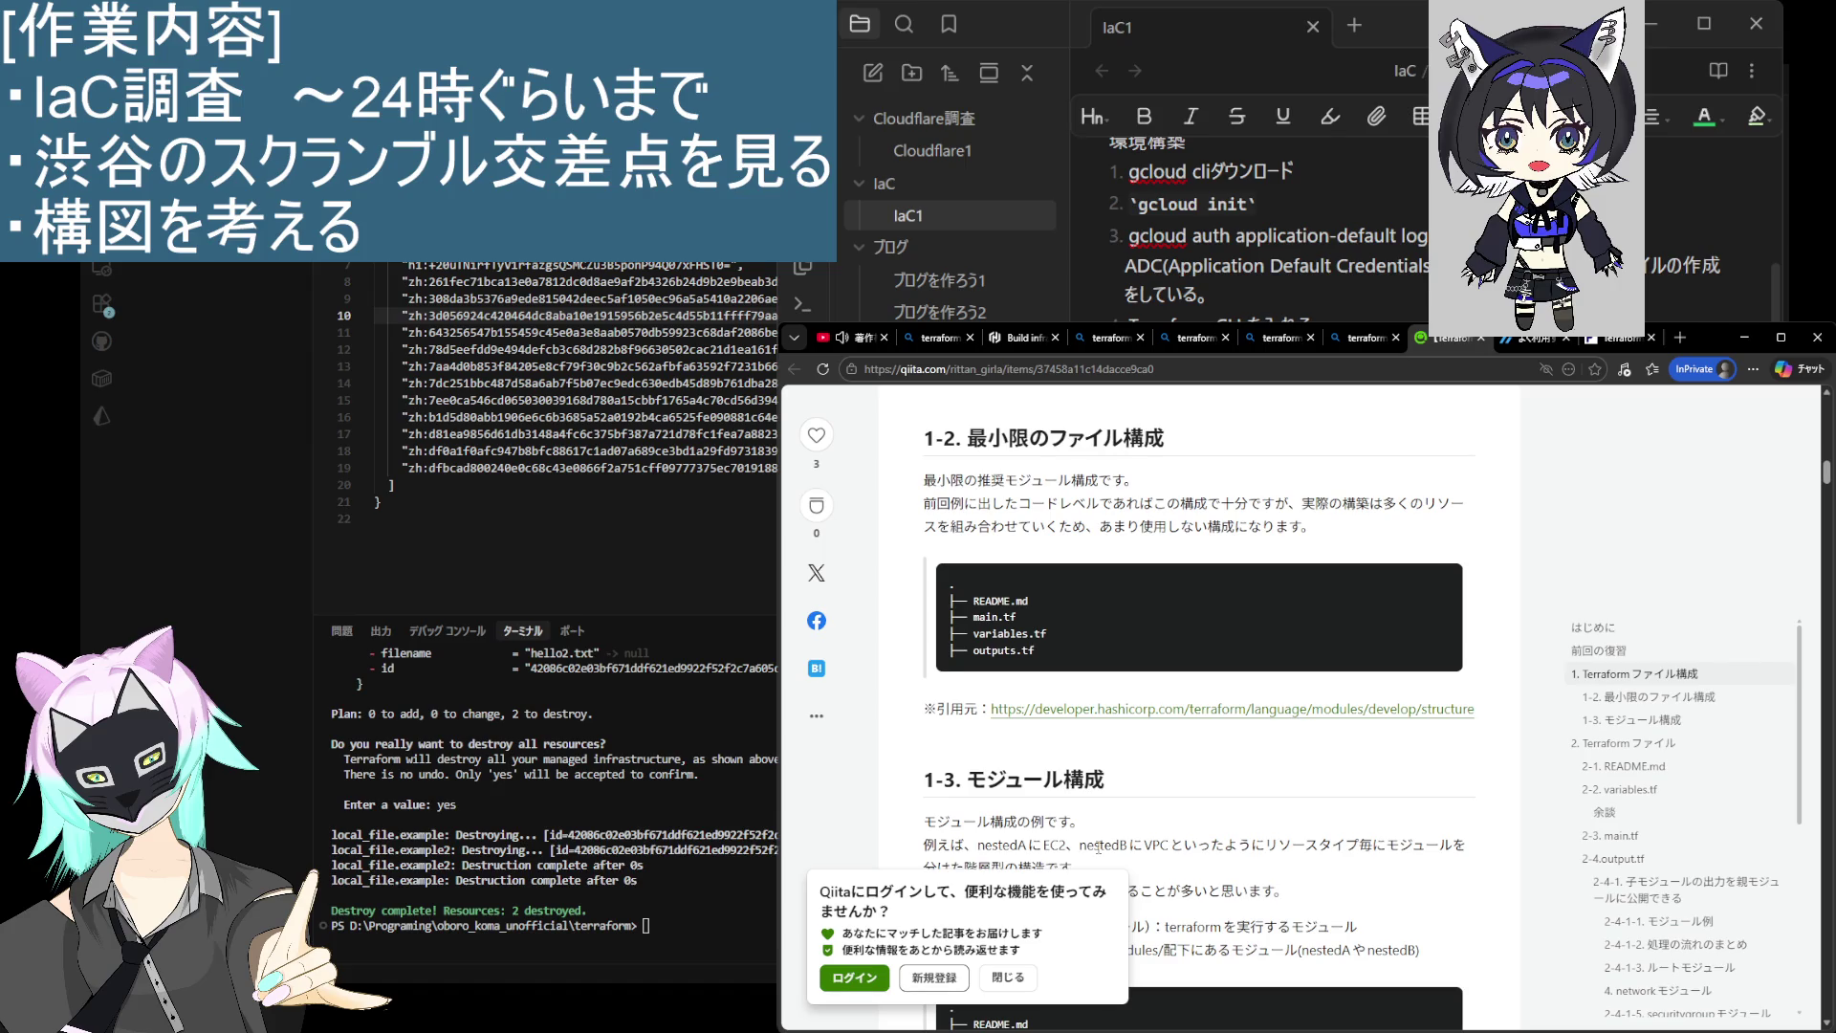
scroll(1097, 846, down, 2)
scroll(1100, 853, down, 2)
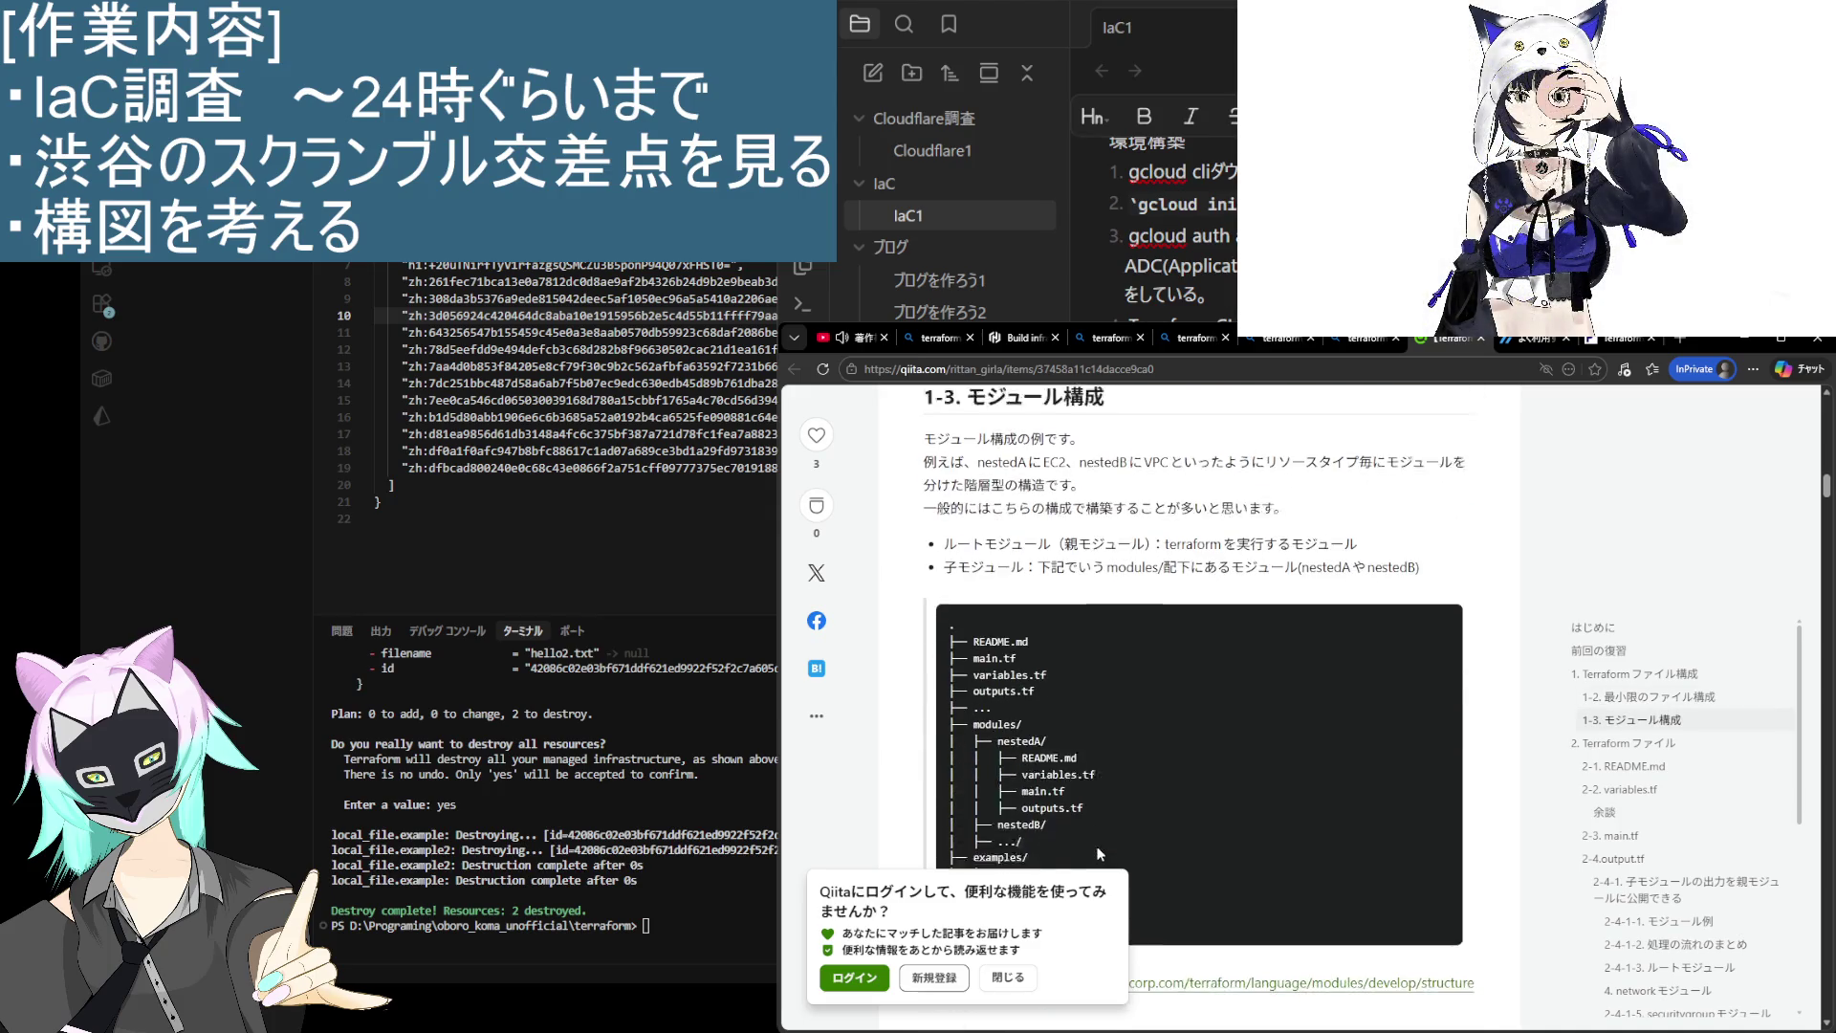
scroll(1100, 853, down, 1)
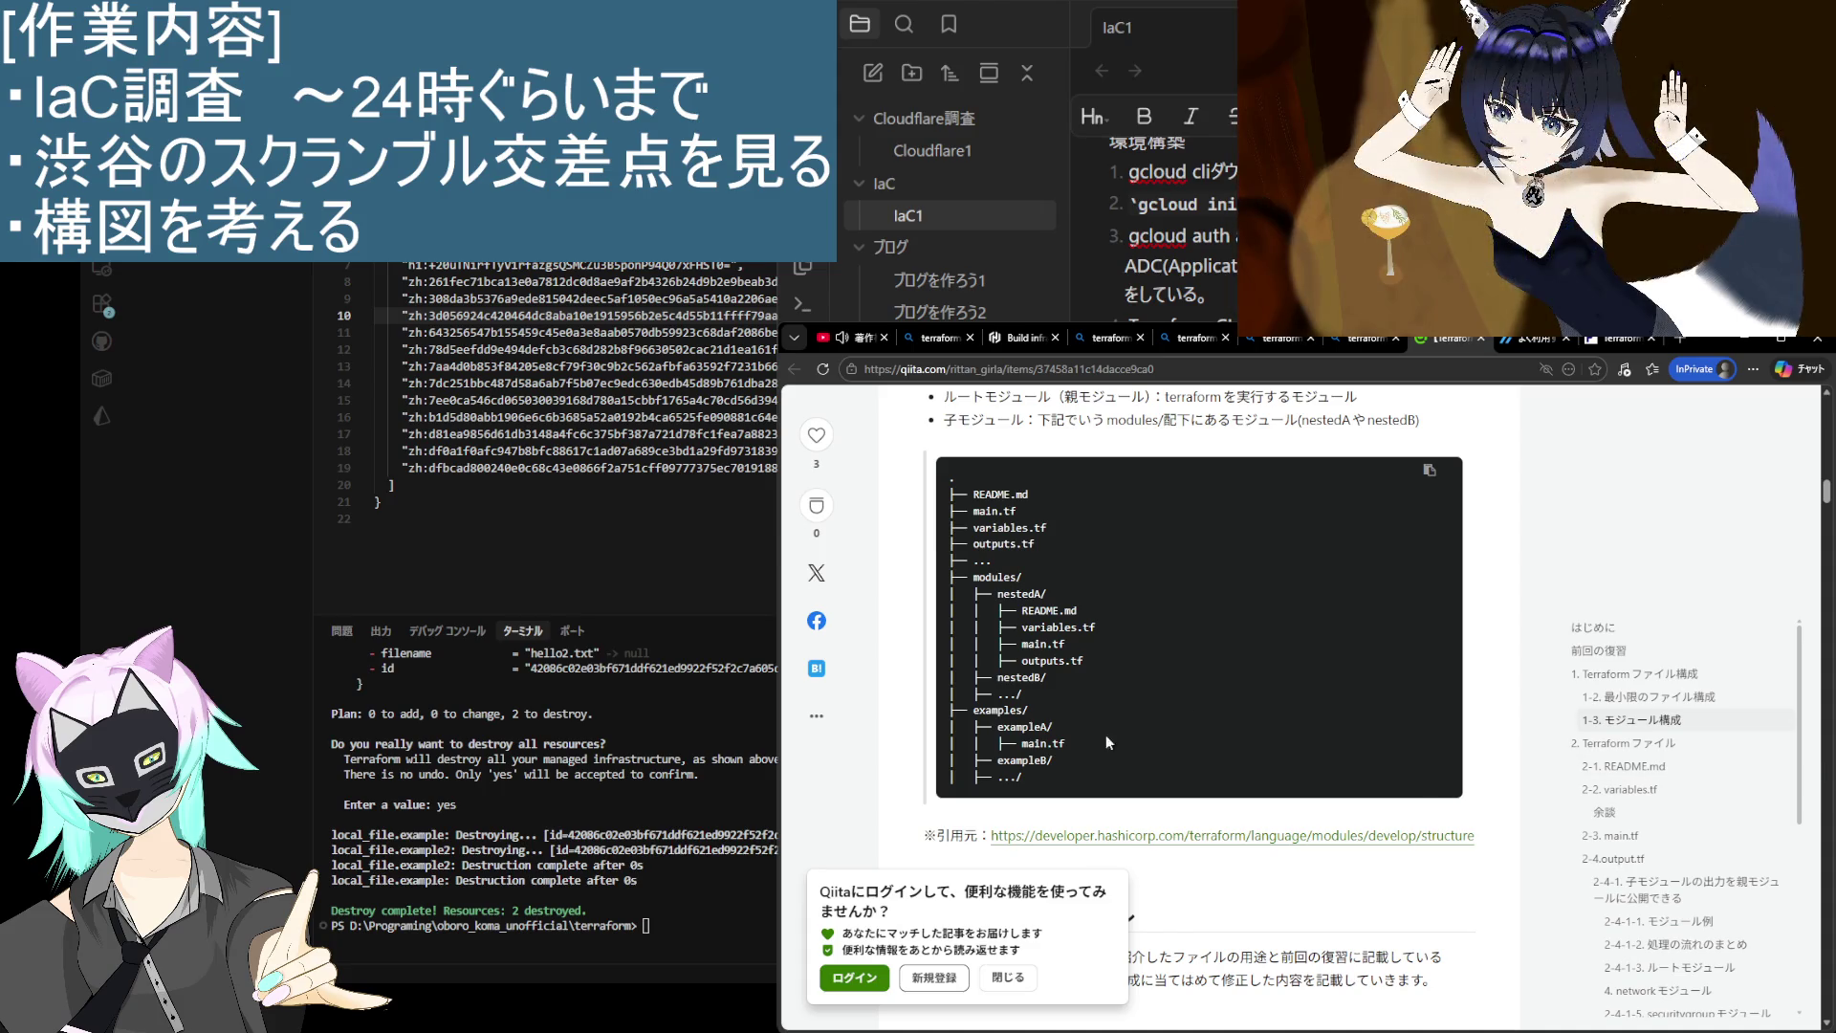
scroll(1105, 742, down, 3)
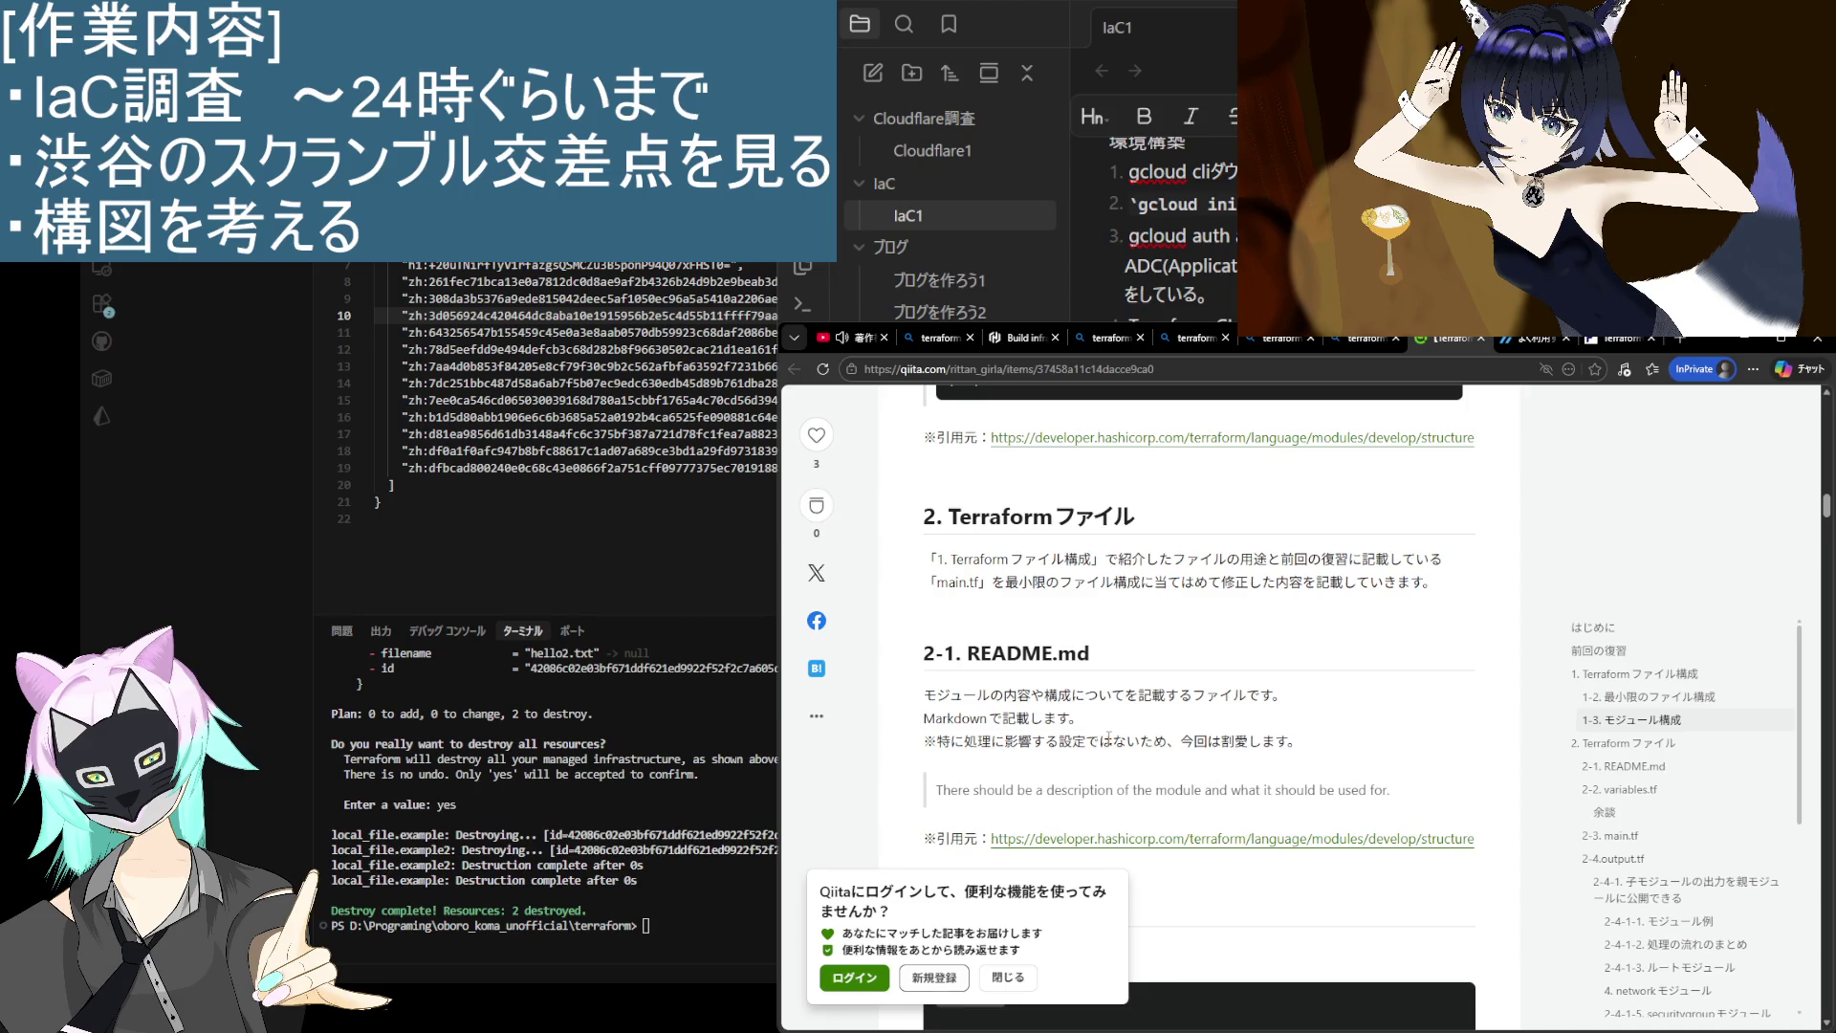
scroll(1108, 738, down, 3)
scroll(1109, 744, down, 1)
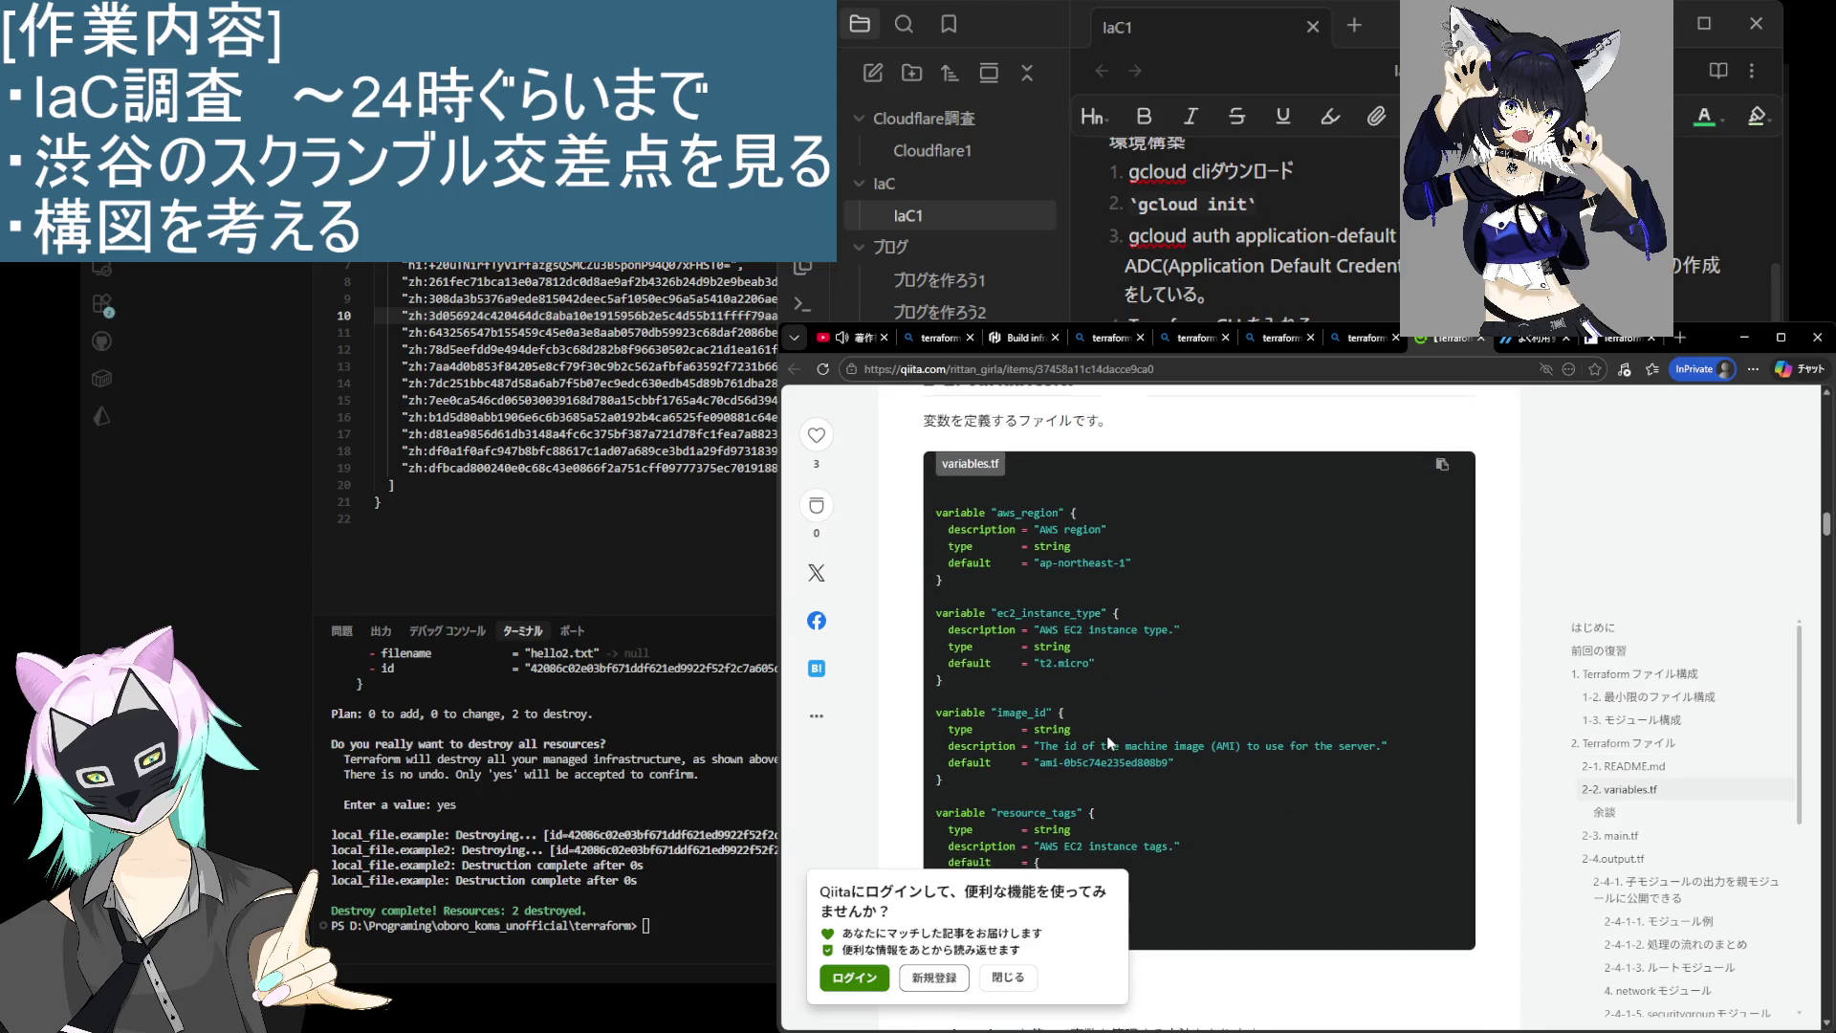
Step: Check the notes window, then read on to the network and securitygroup module examples
key(alt+Tab)
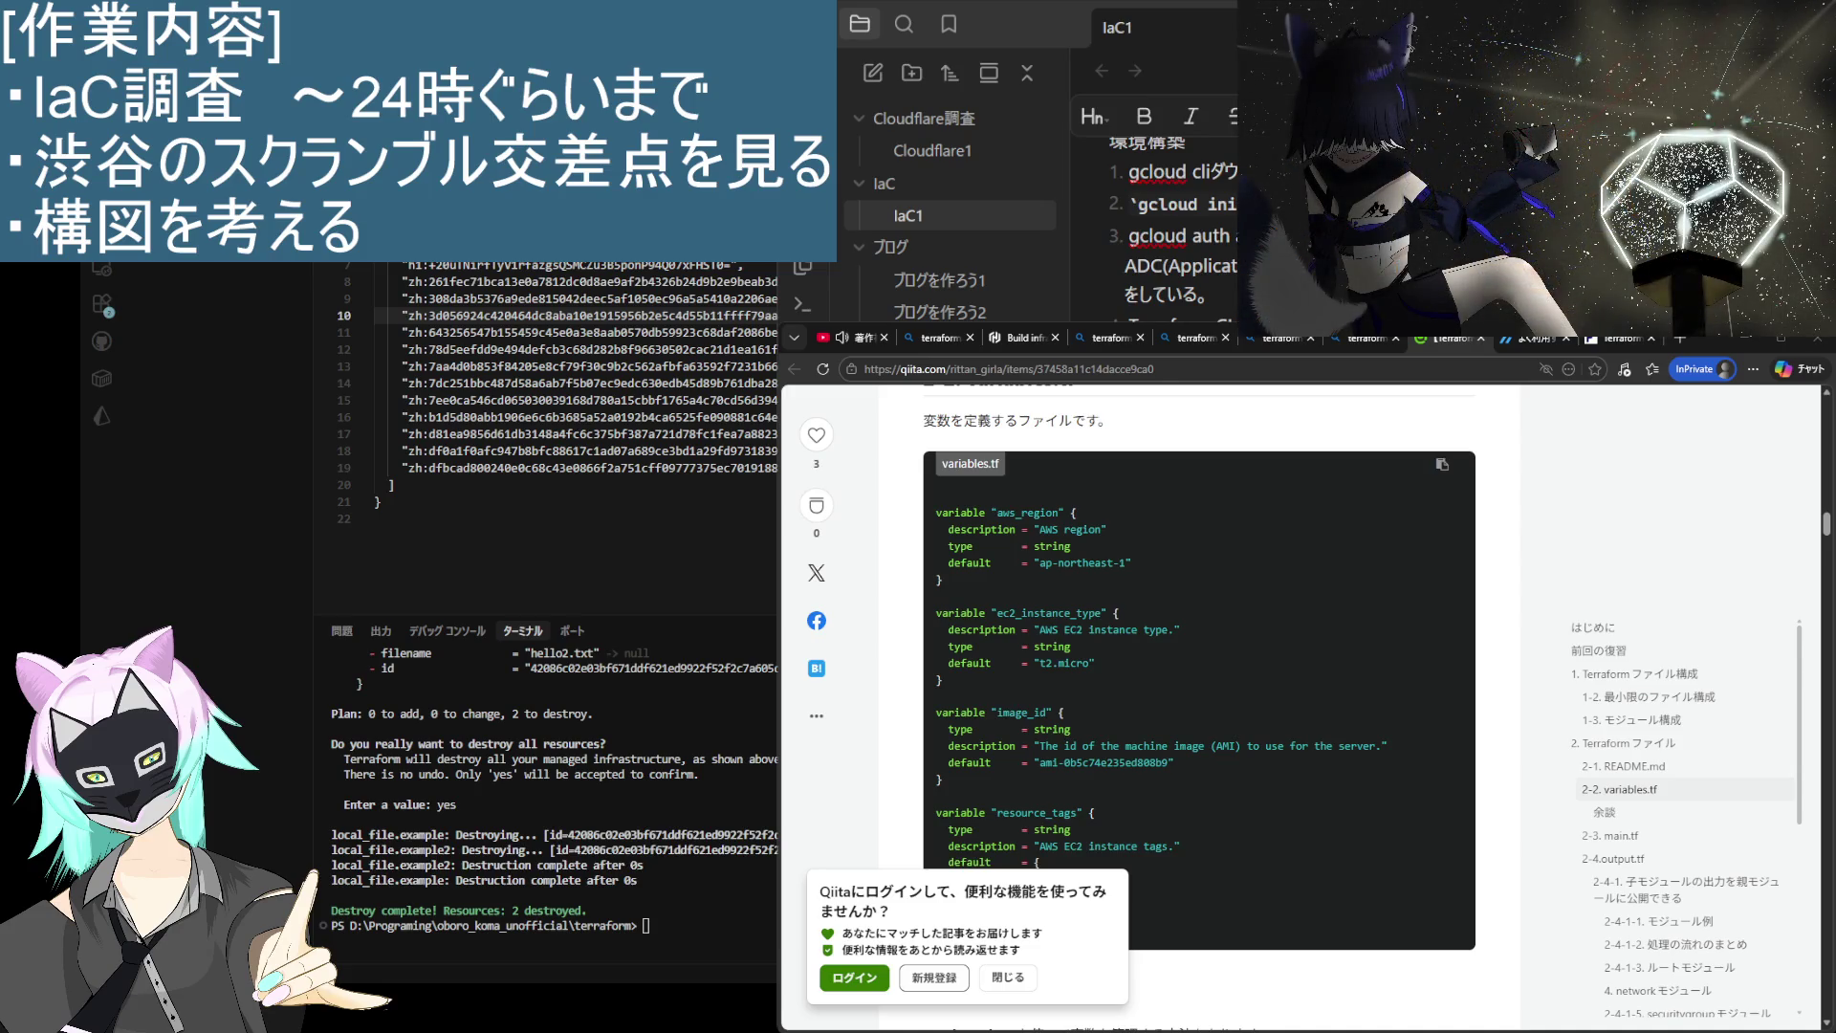
key(alt+Tab)
scroll(1234, 754, down, 3)
scroll(1235, 755, down, 1)
scroll(1234, 752, down, 10)
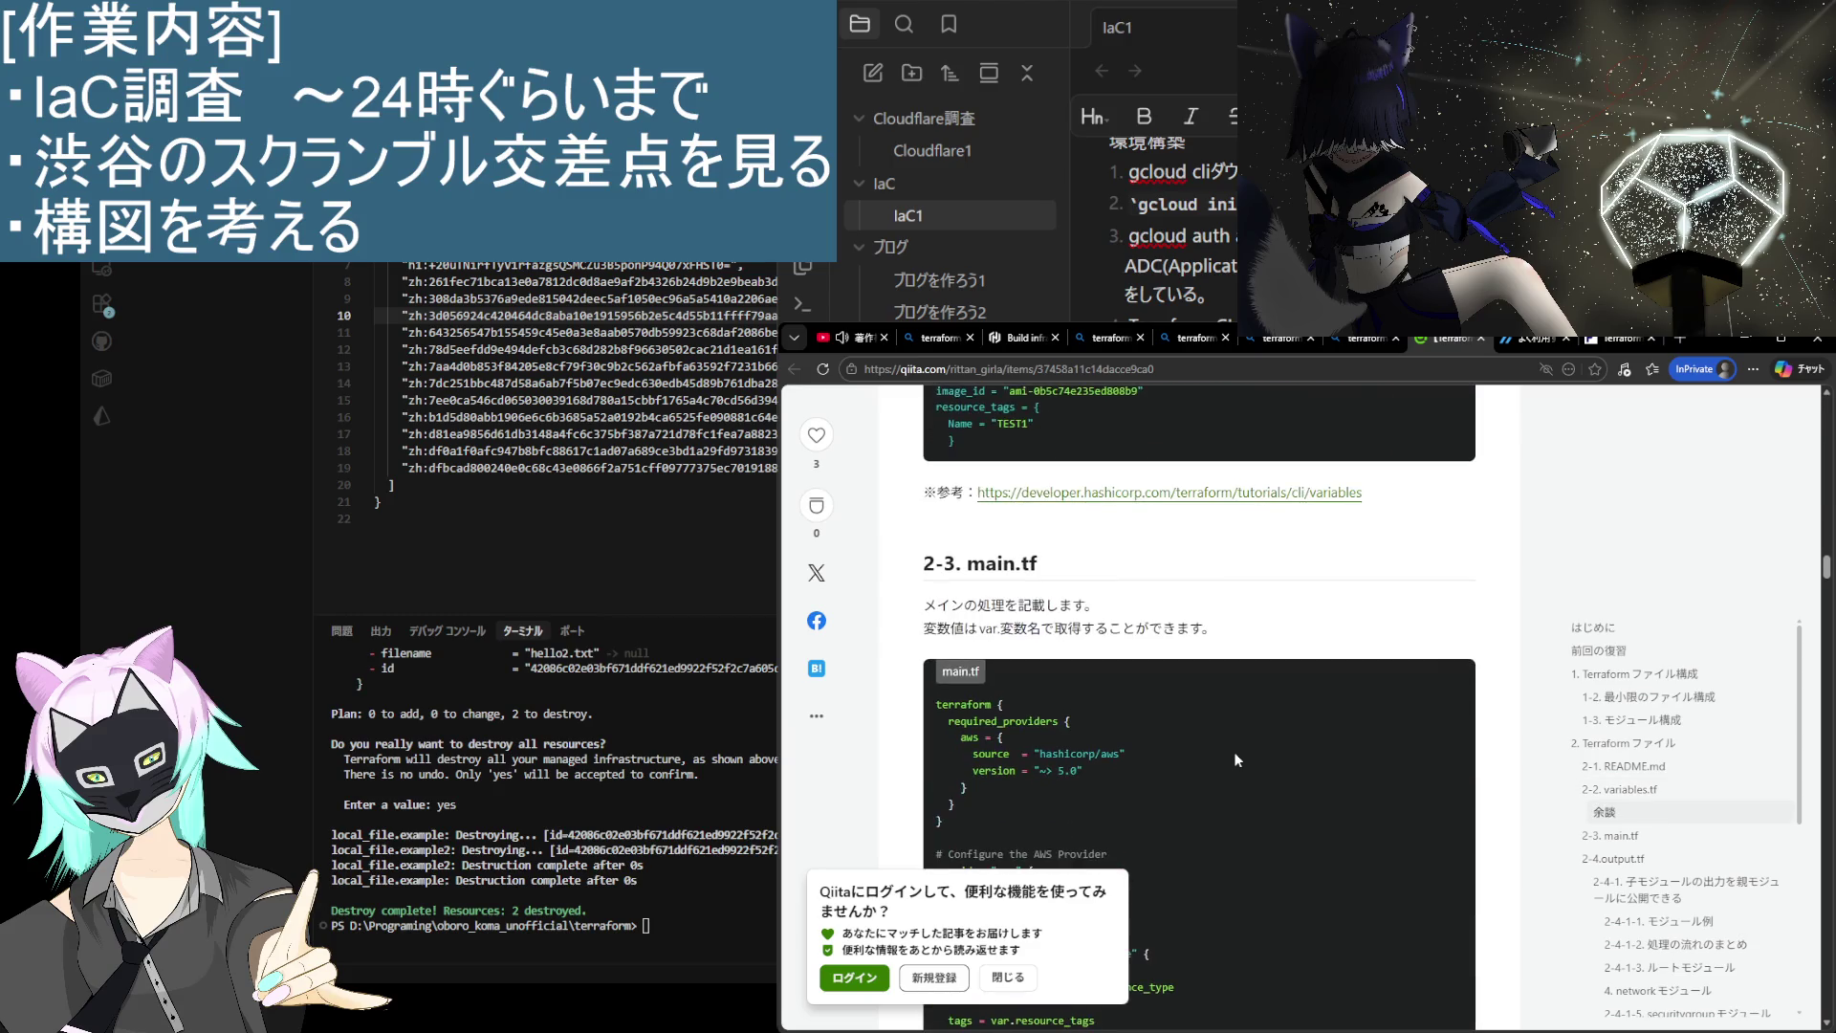
scroll(1233, 752, up, 2)
scroll(1234, 752, down, 8)
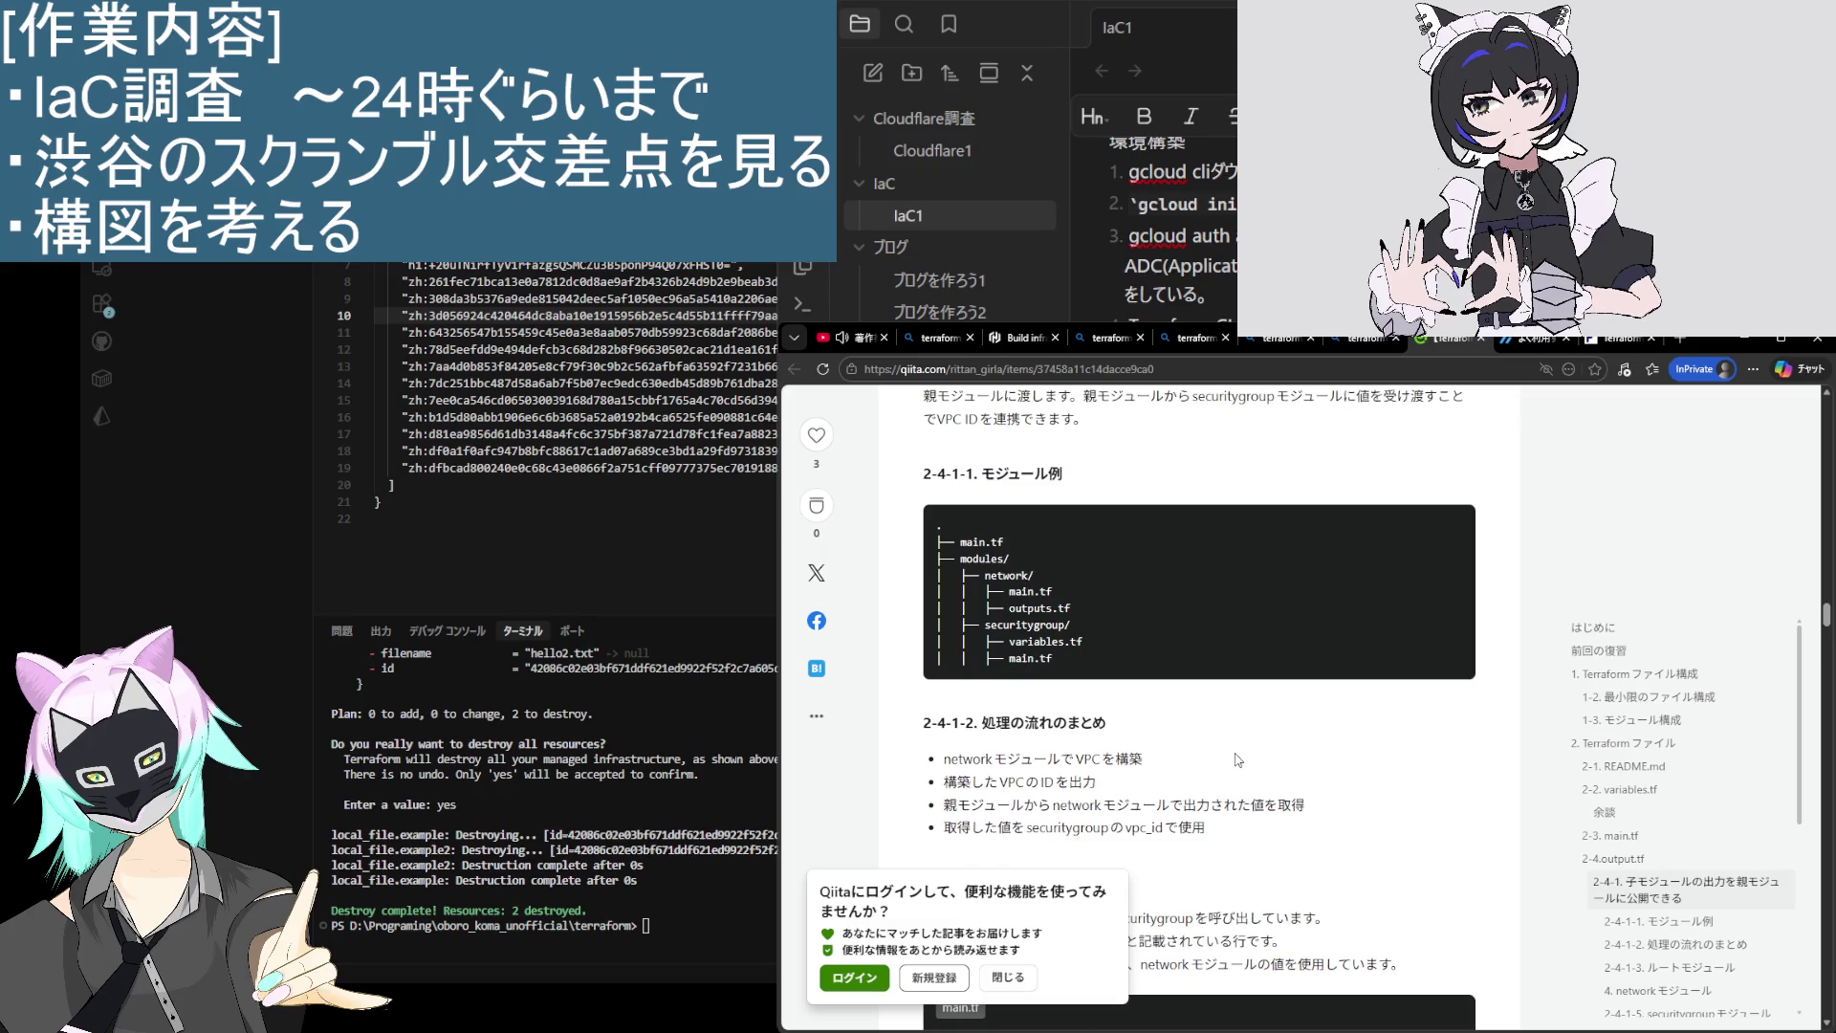
scroll(1234, 759, down, 4)
scroll(1234, 758, down, 3)
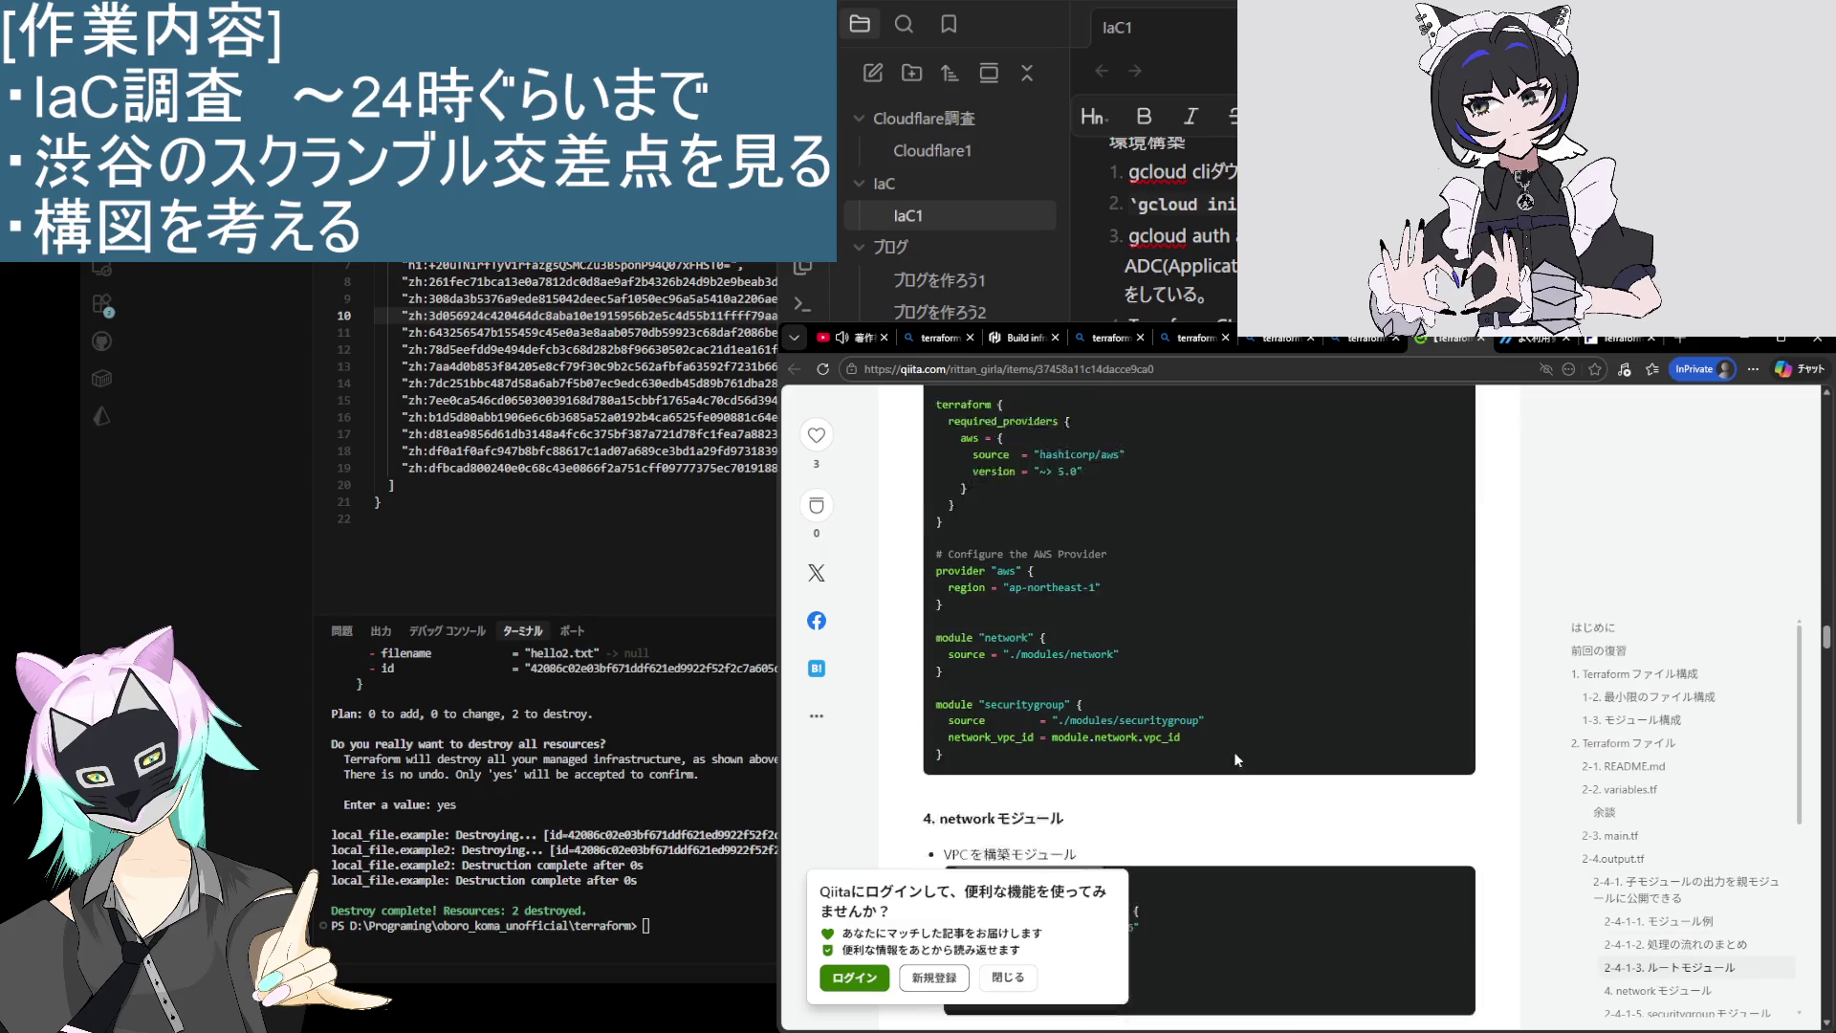
scroll(1234, 760, down, 10)
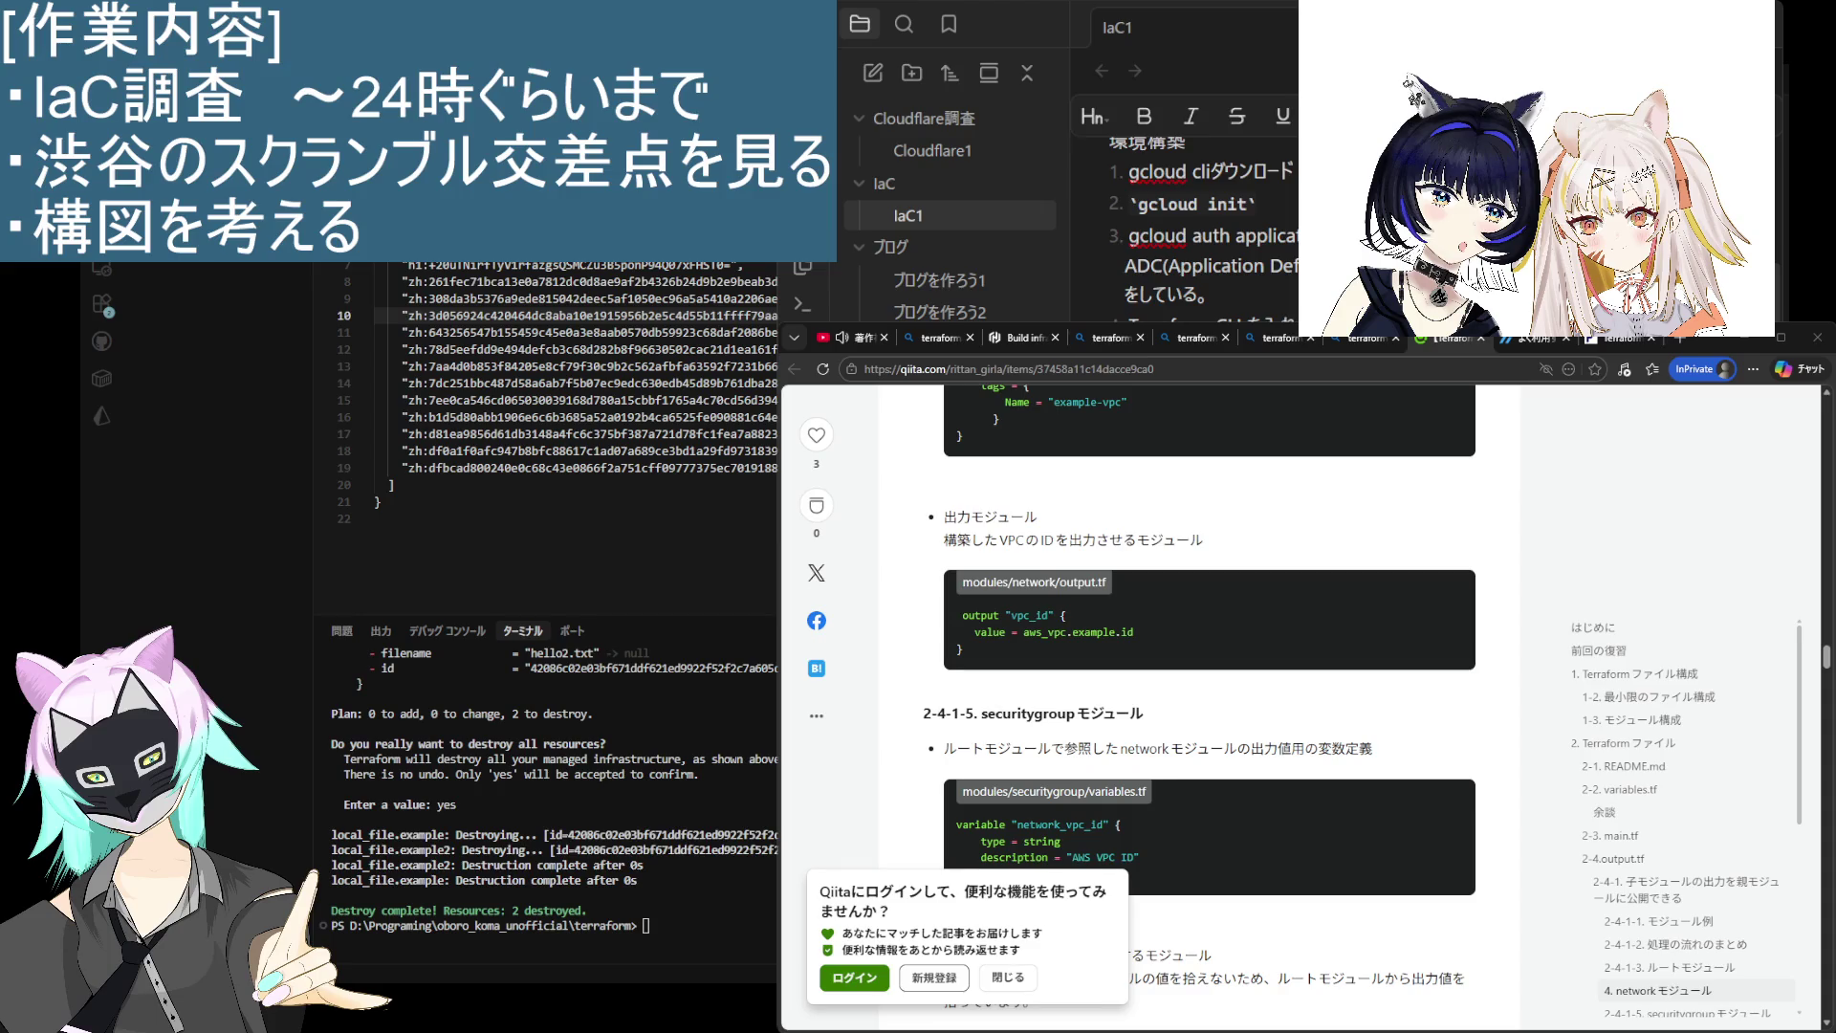
scroll(1205, 574, down, 1)
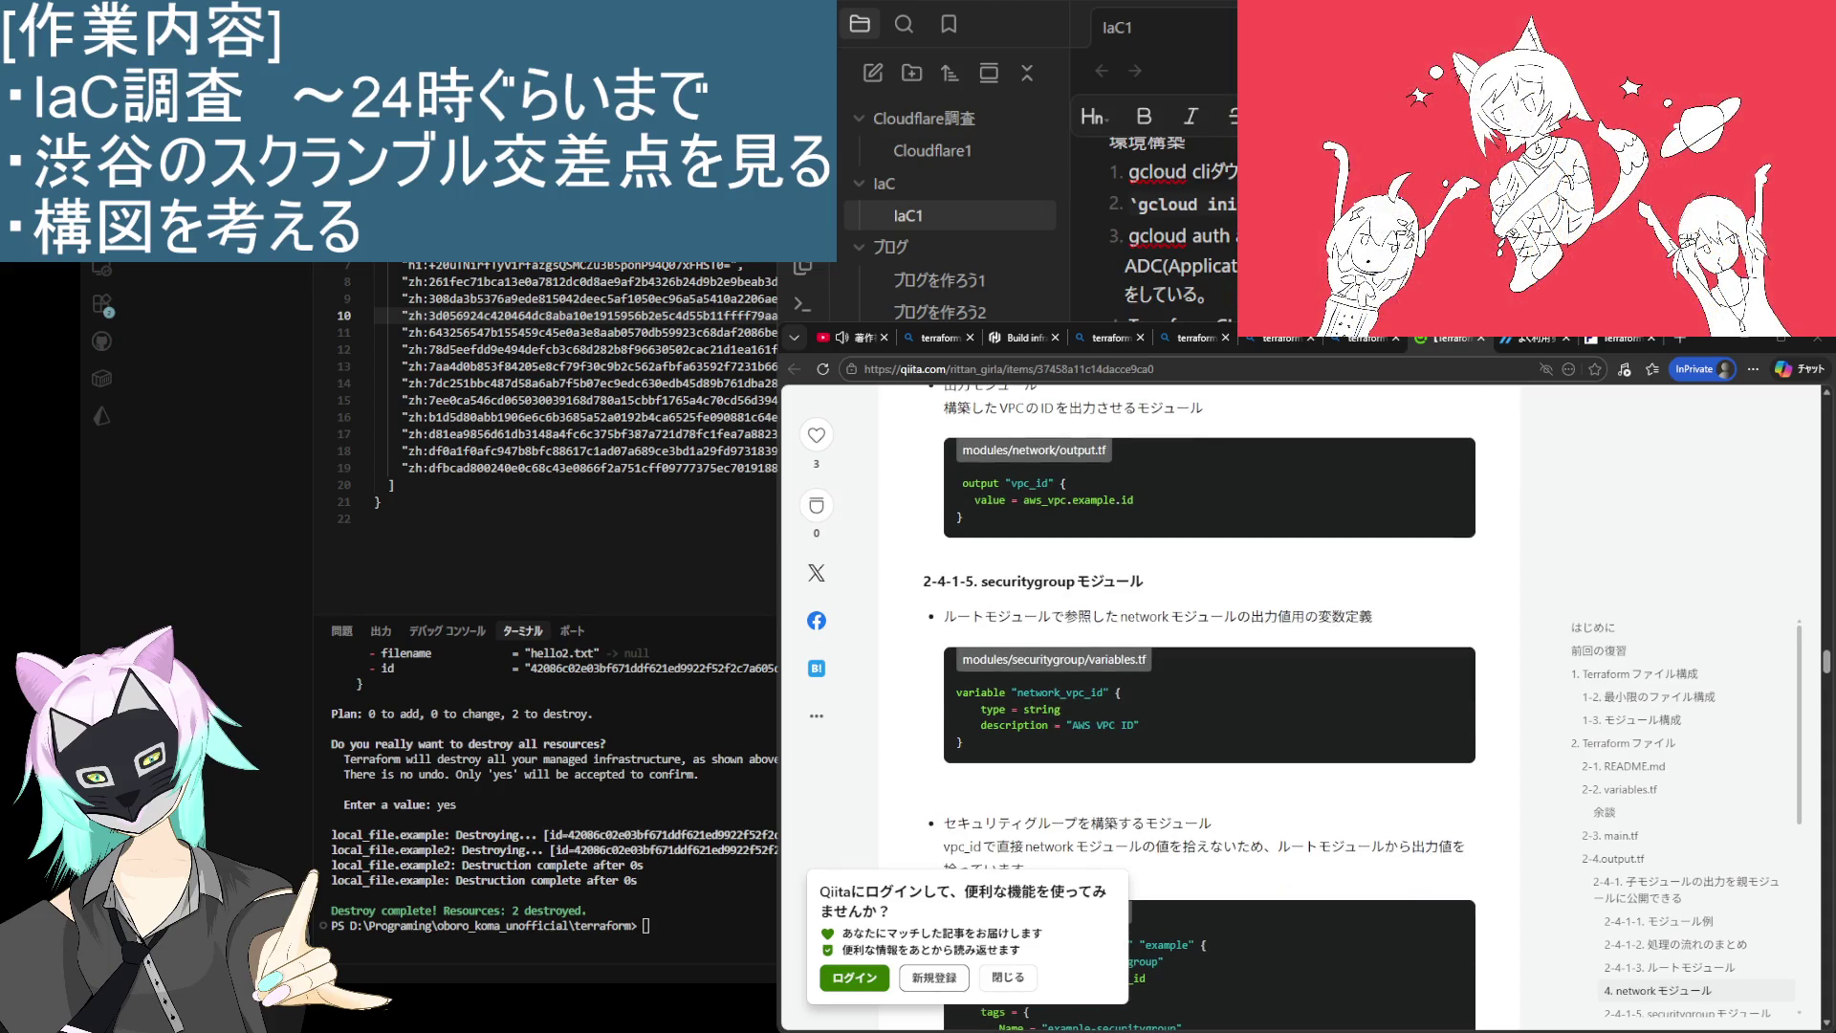
scroll(1204, 573, up, 1)
drag(944, 540, 1226, 548)
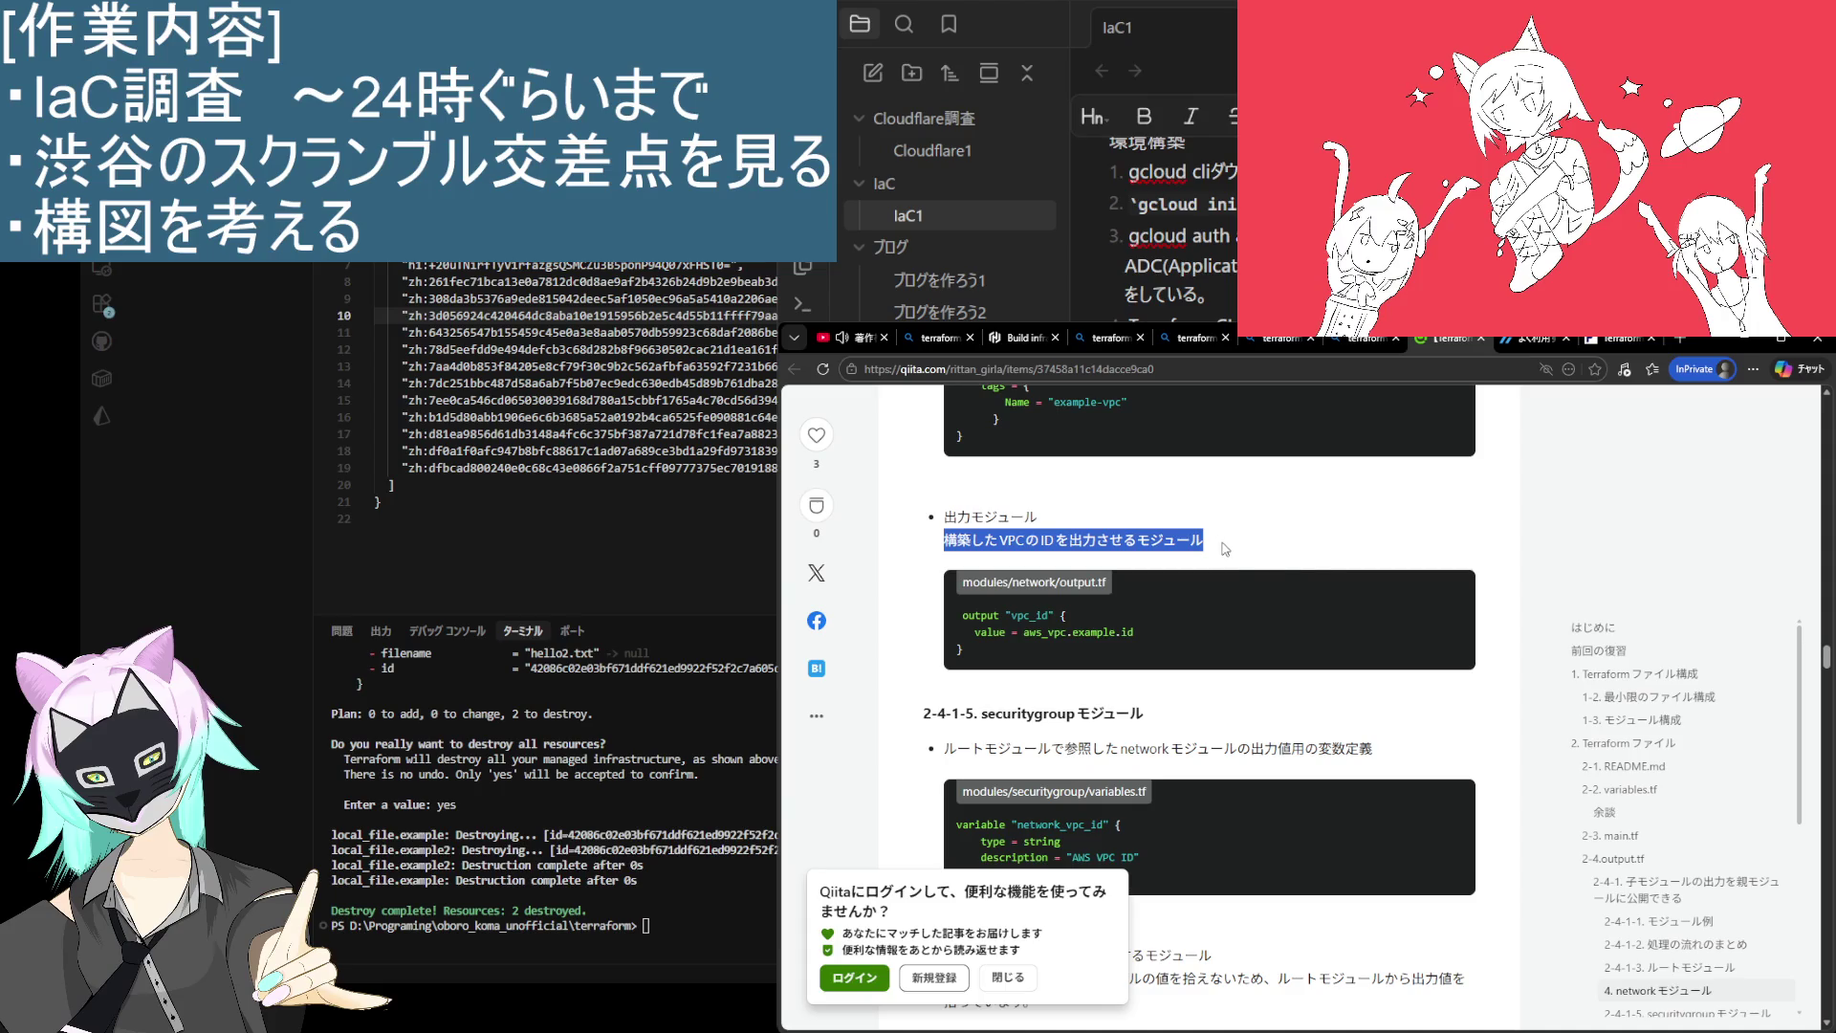
click(1348, 554)
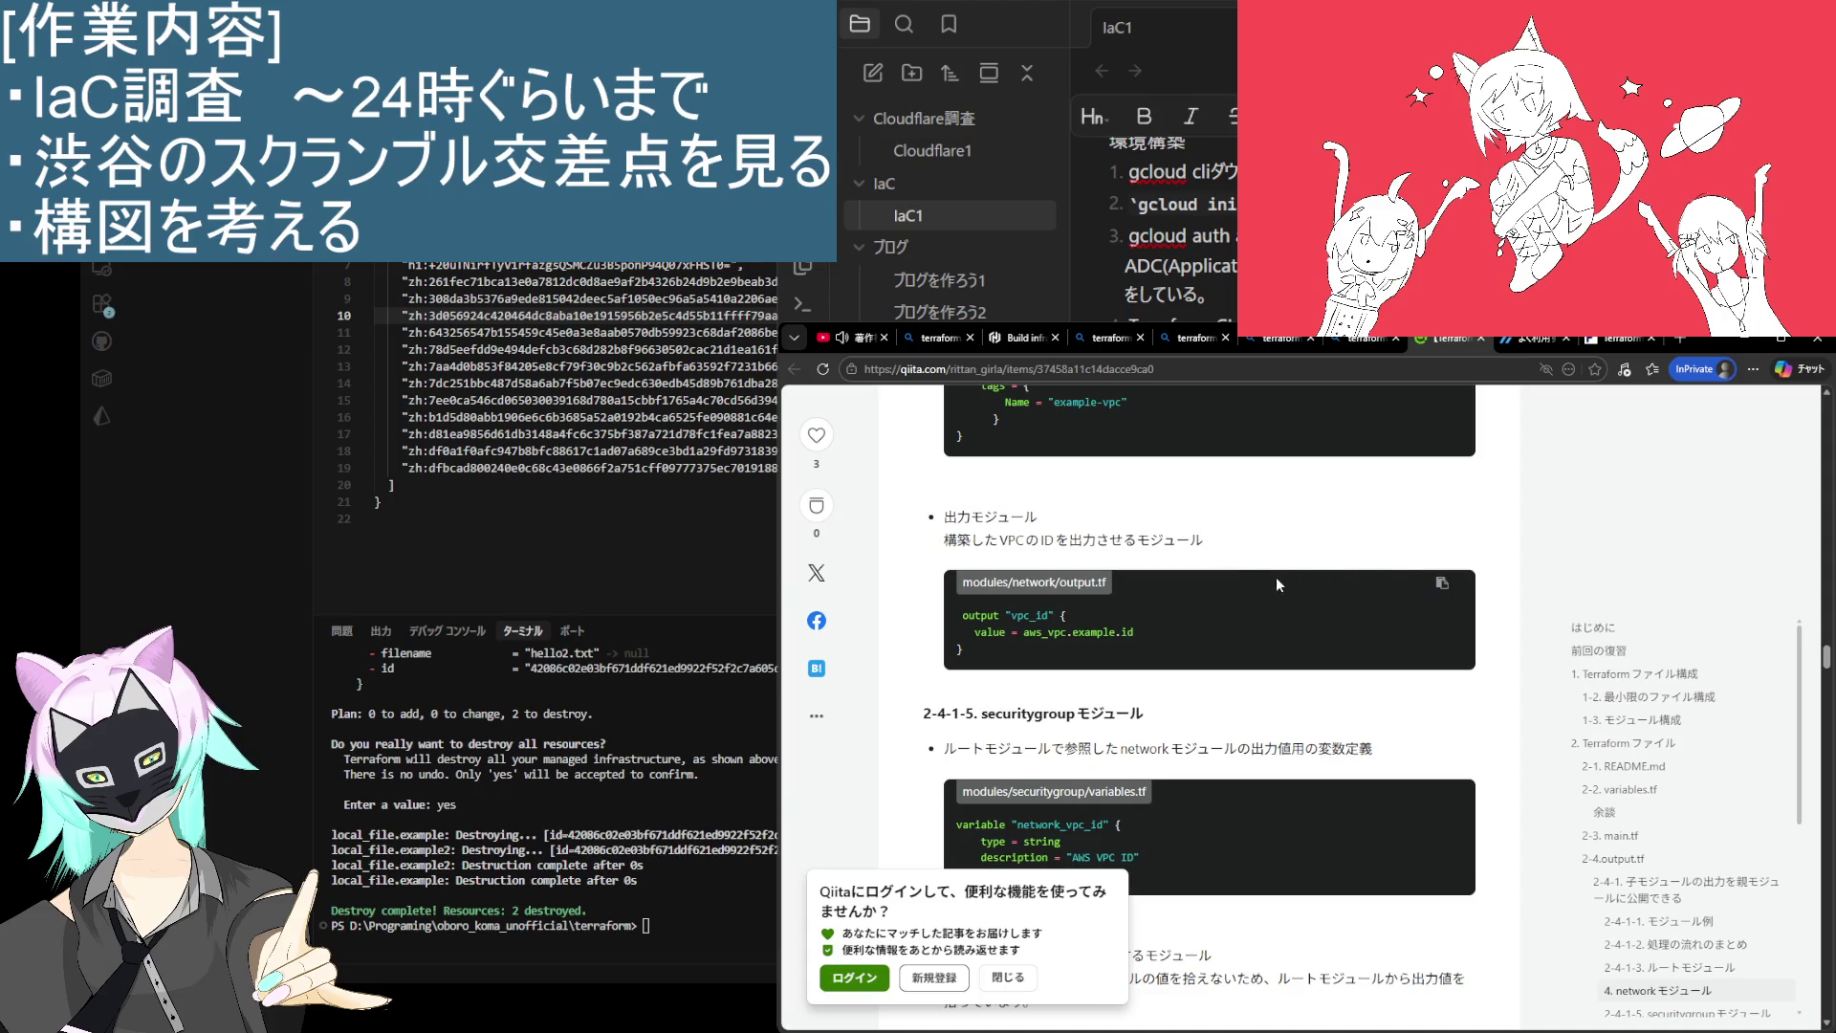
scroll(1272, 576, down, 2)
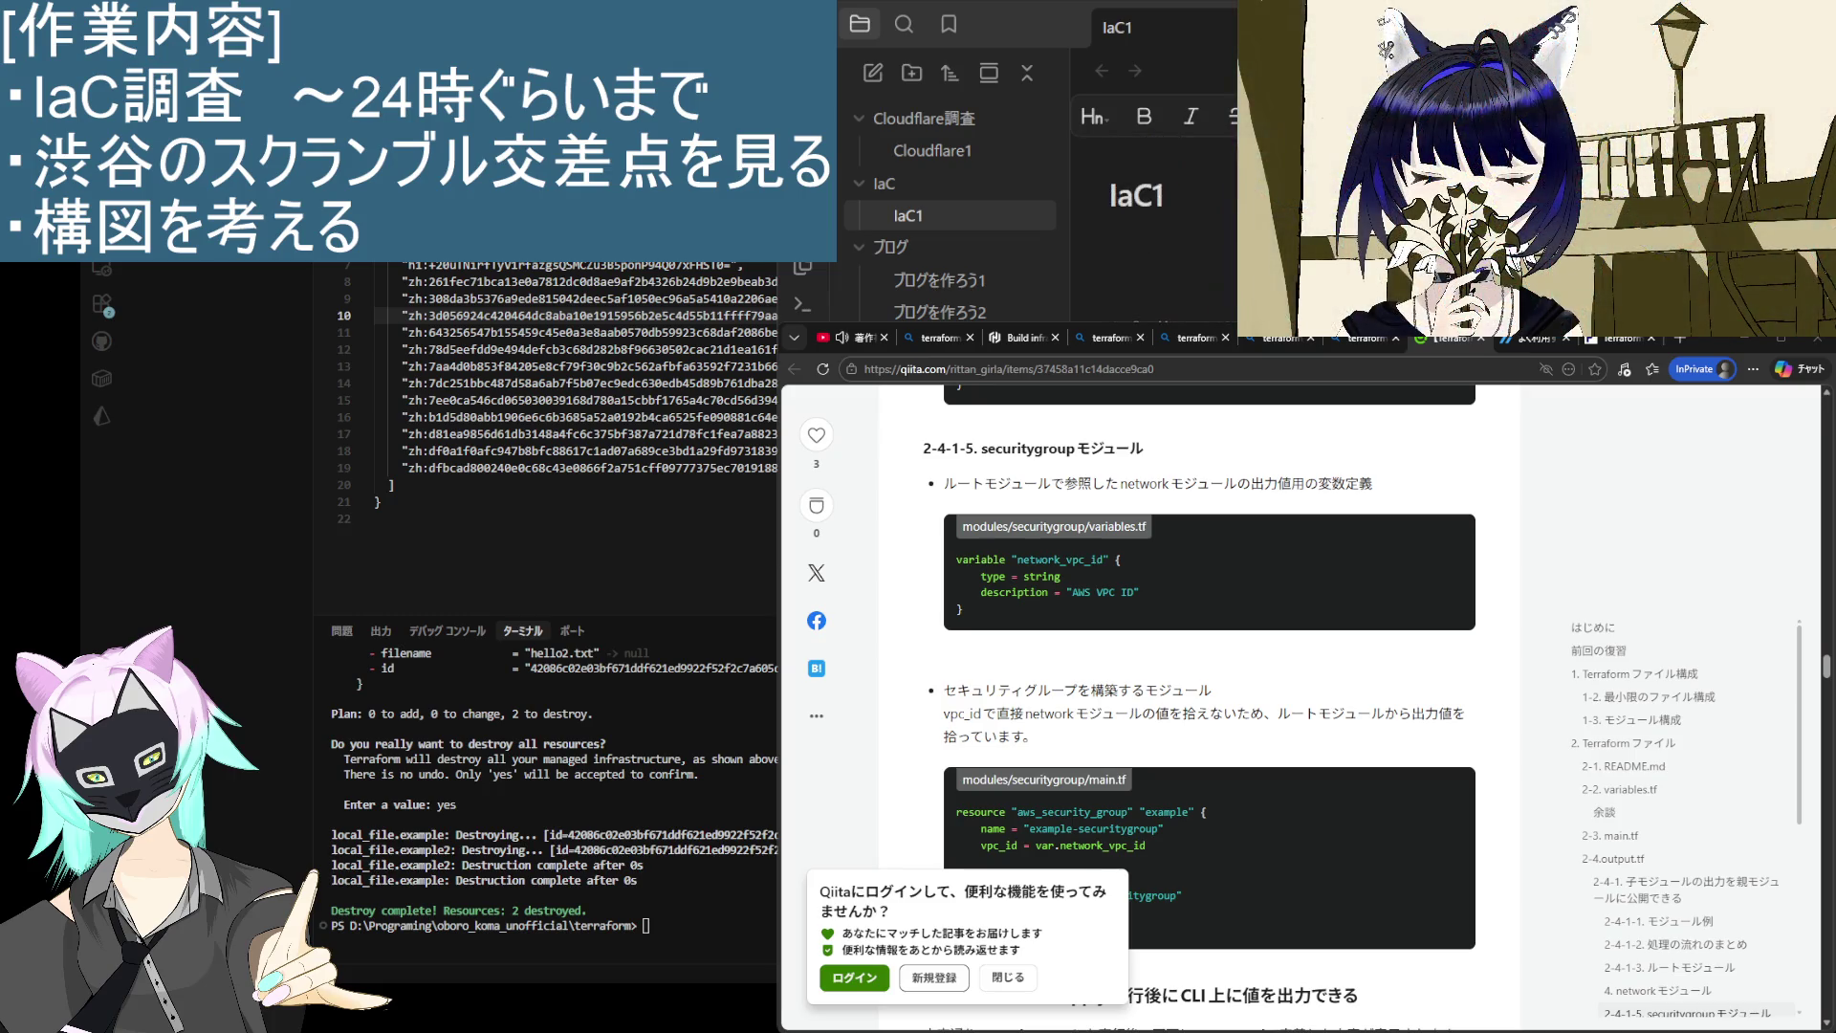
scroll(1152, 220, down, 3)
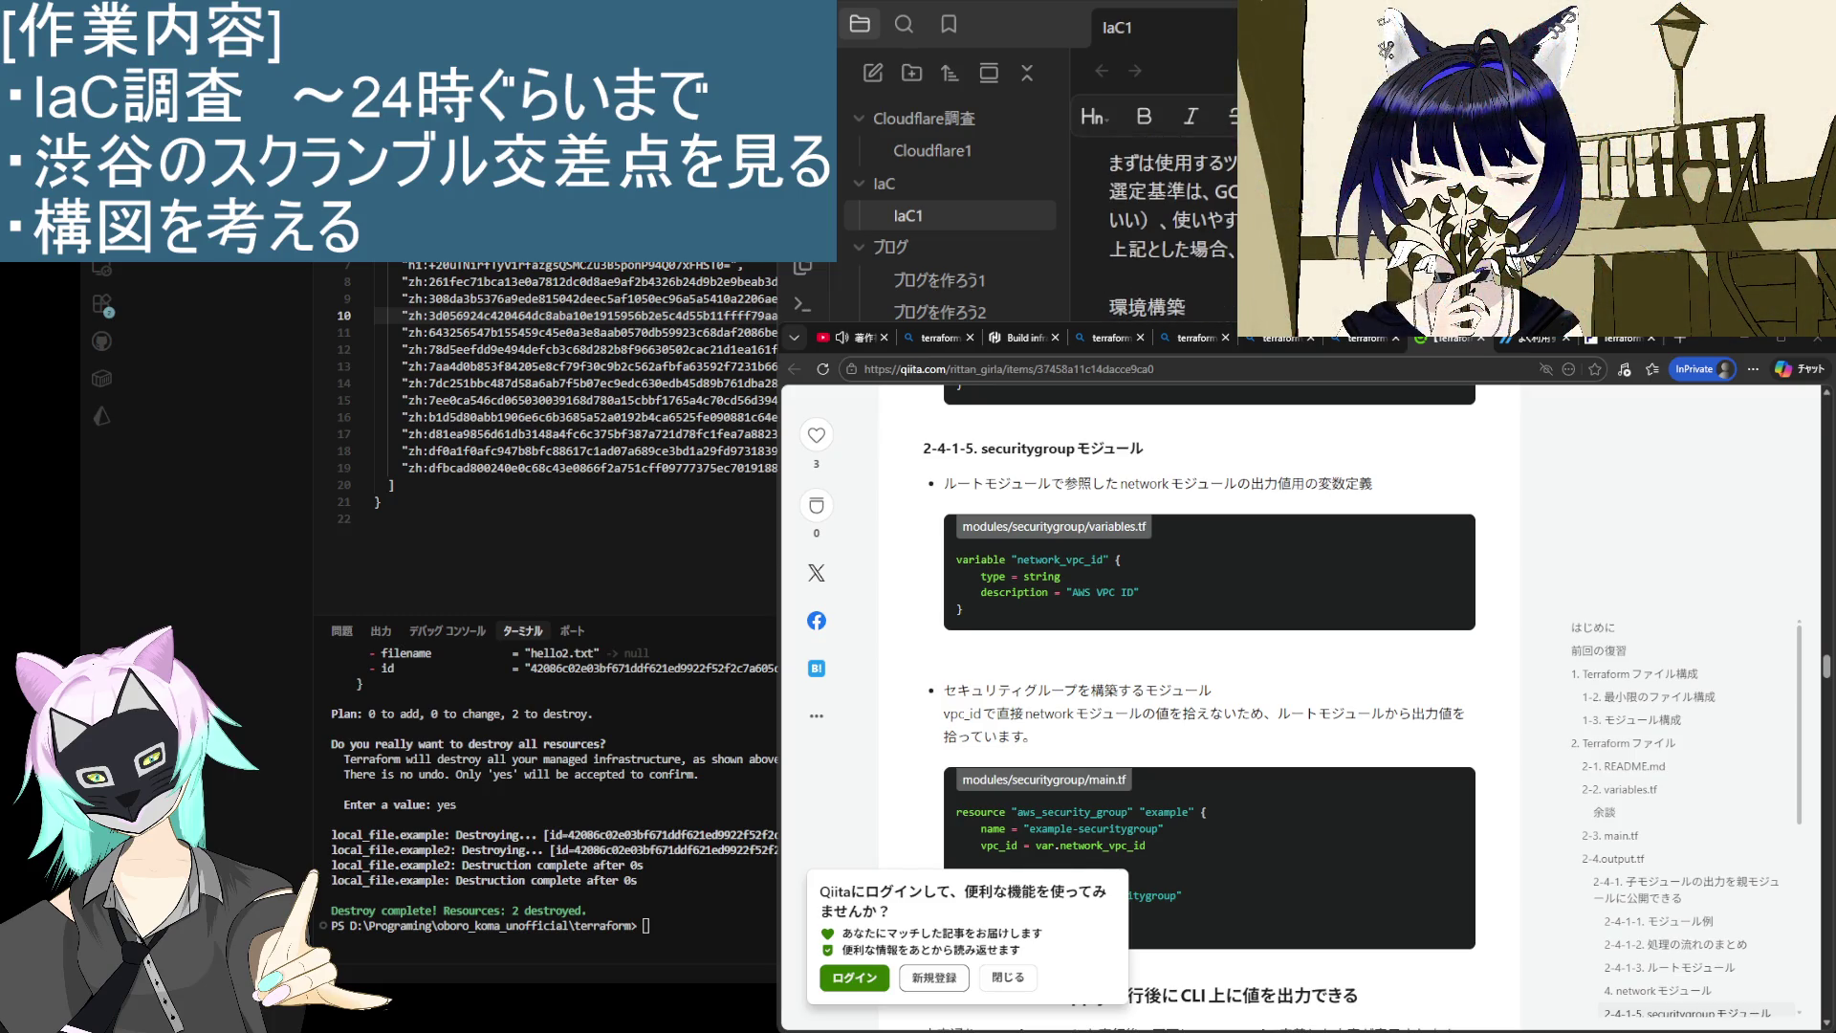
scroll(1152, 220, down, 3)
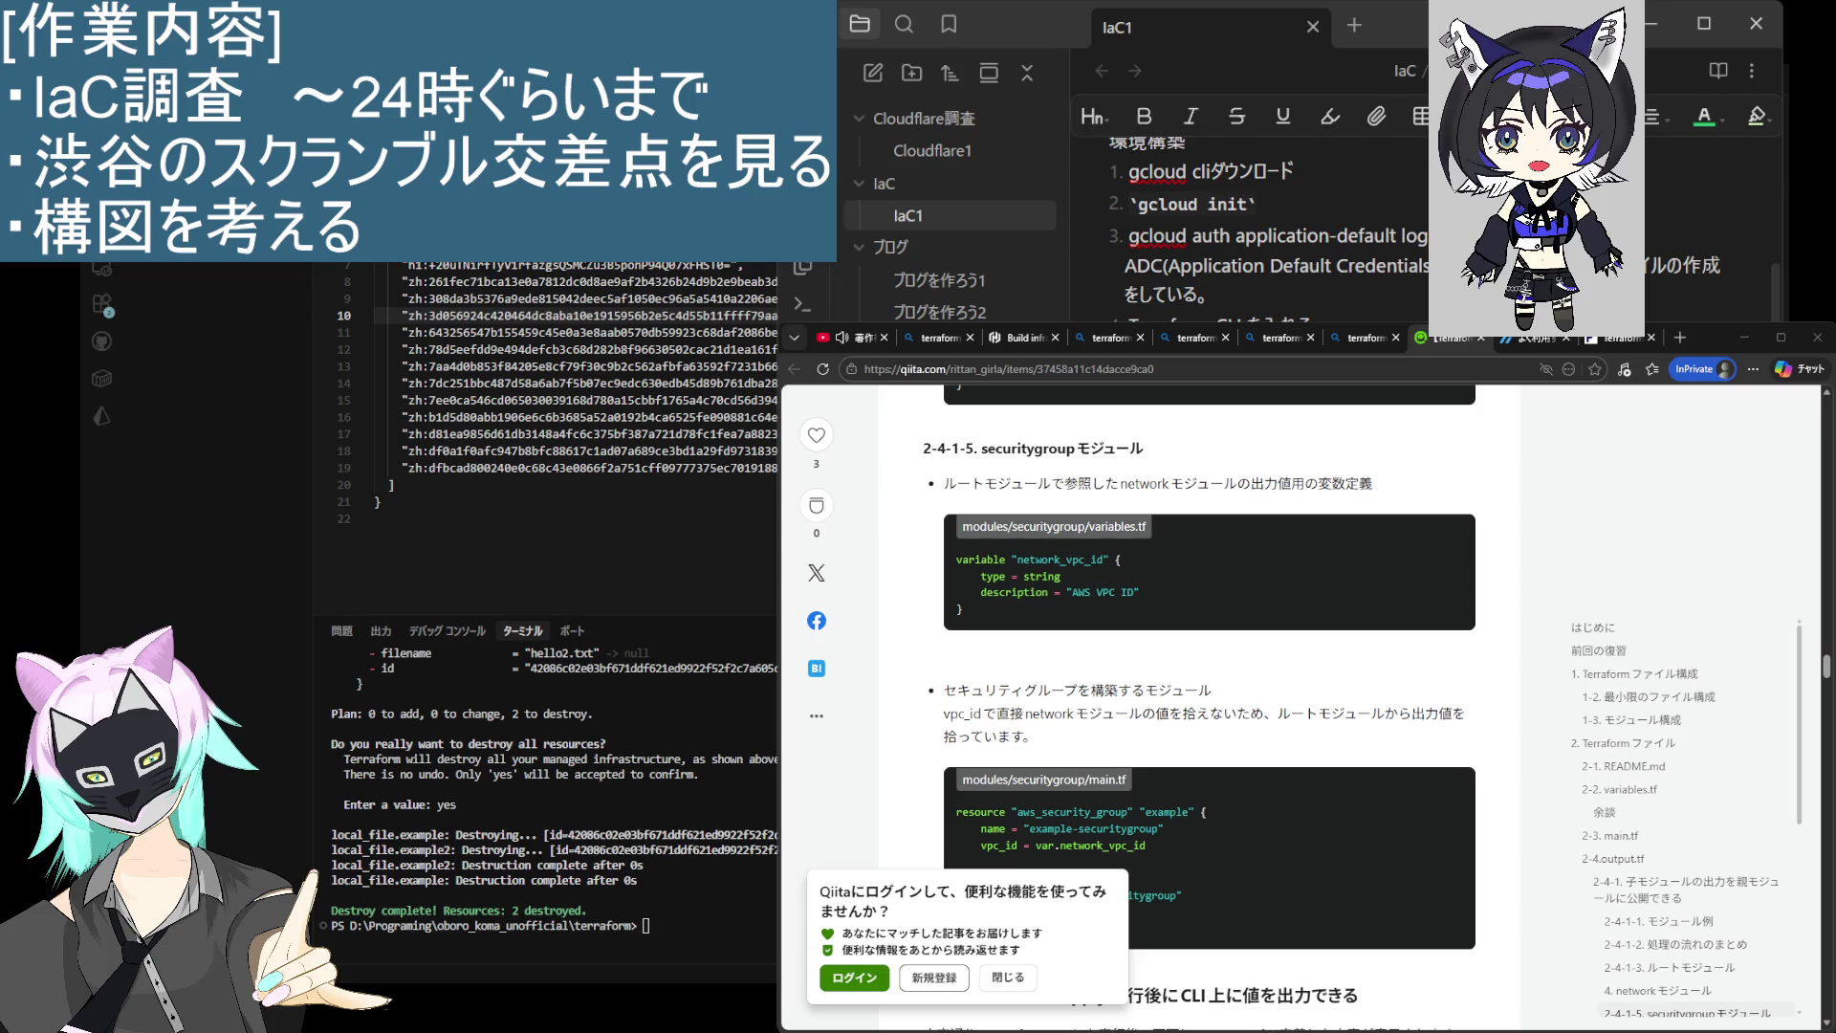
scroll(1152, 220, up, 5)
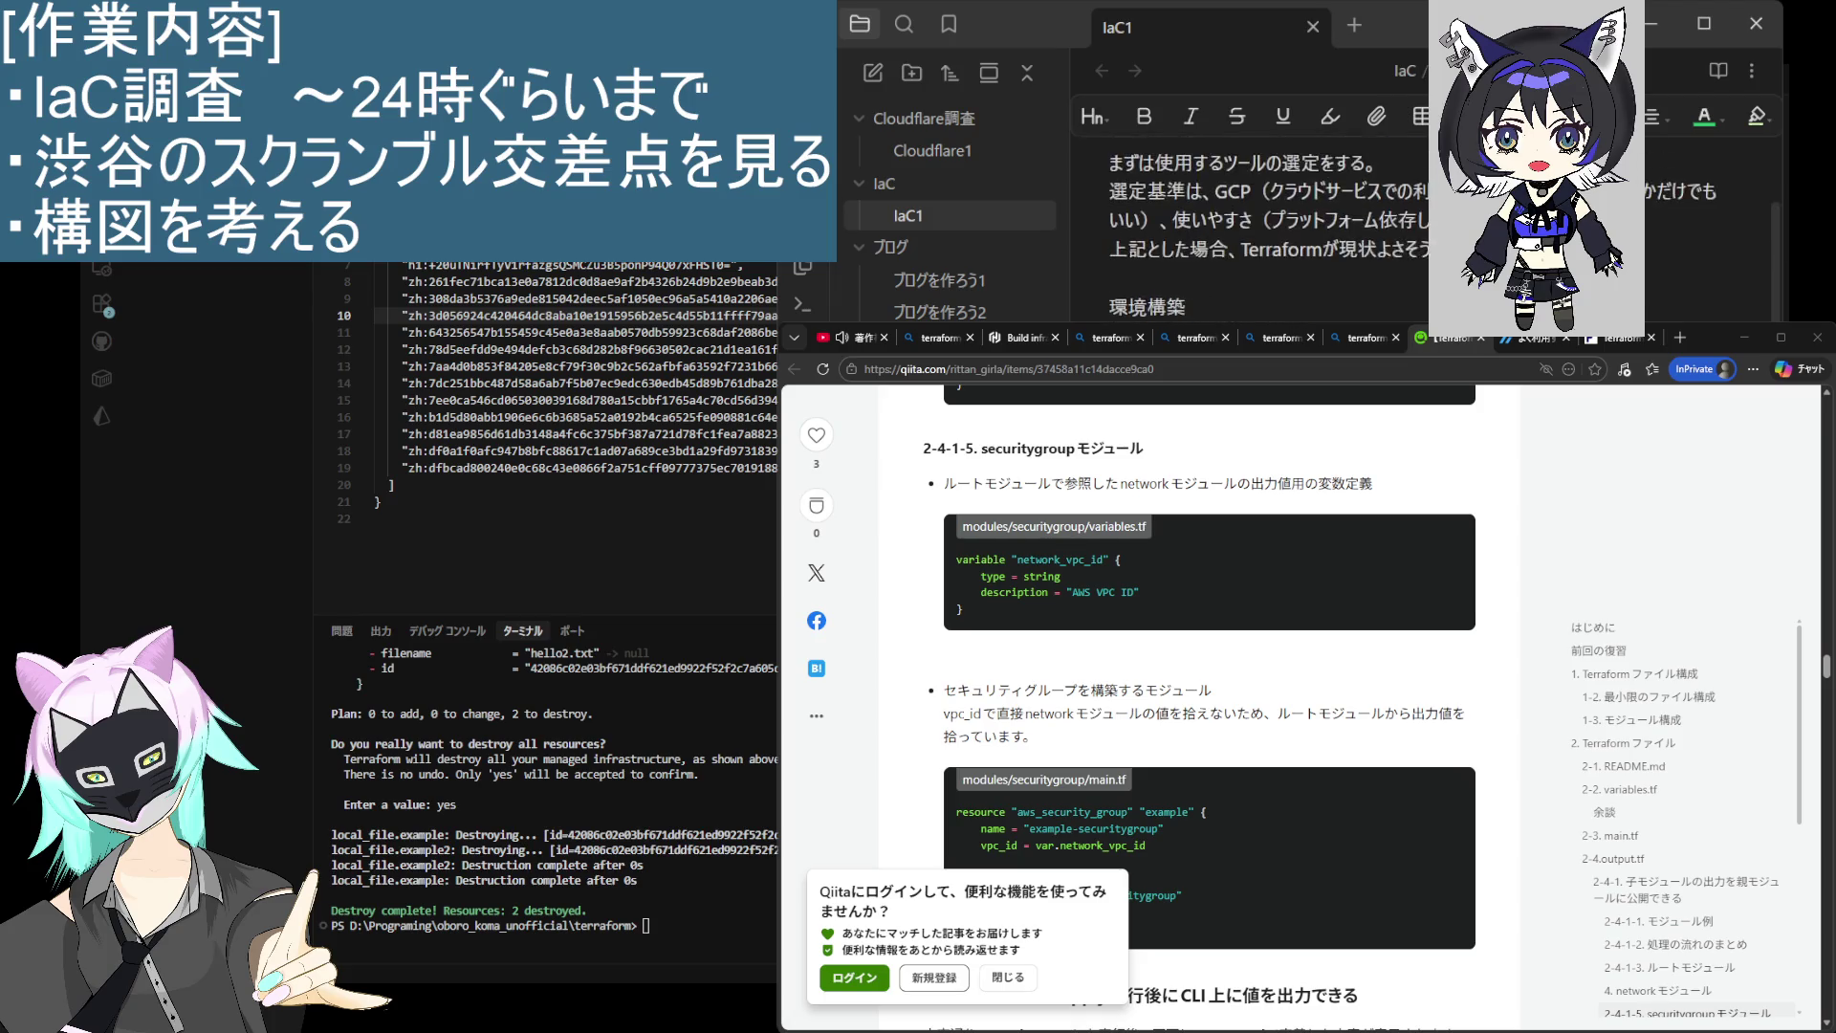
scroll(1152, 220, down, 5)
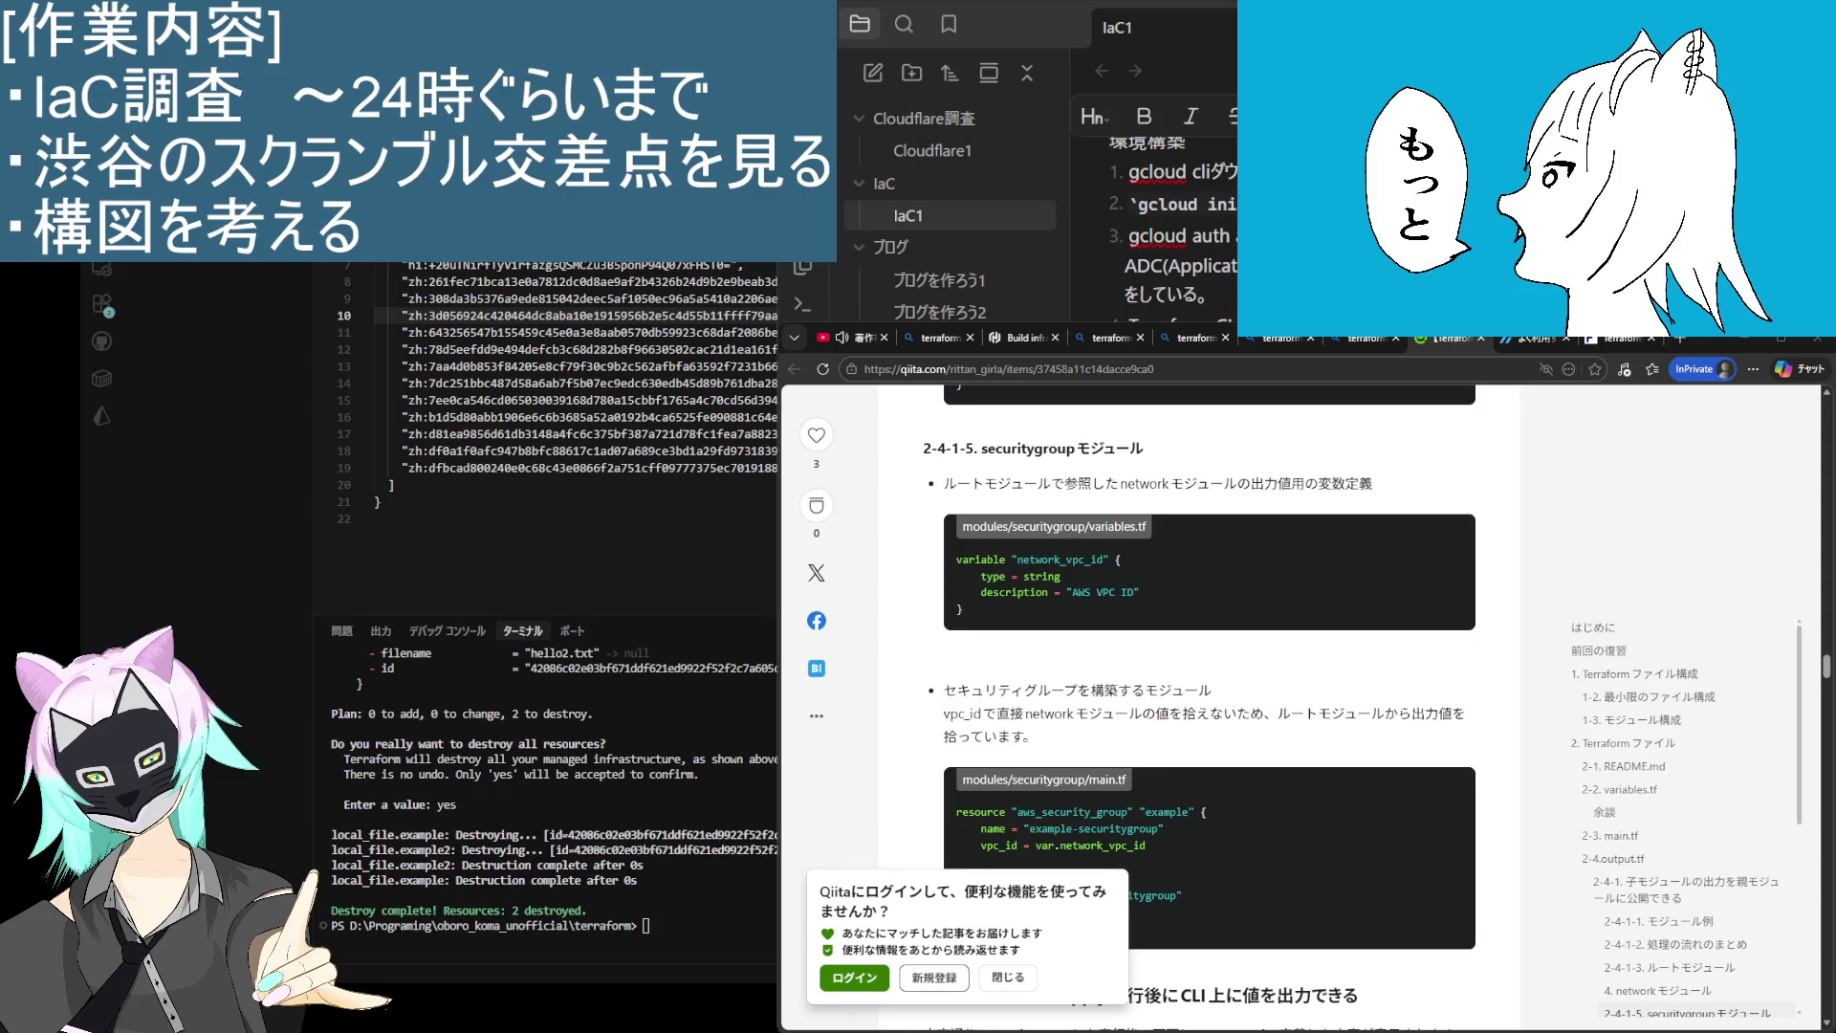
scroll(1186, 230, down, 5)
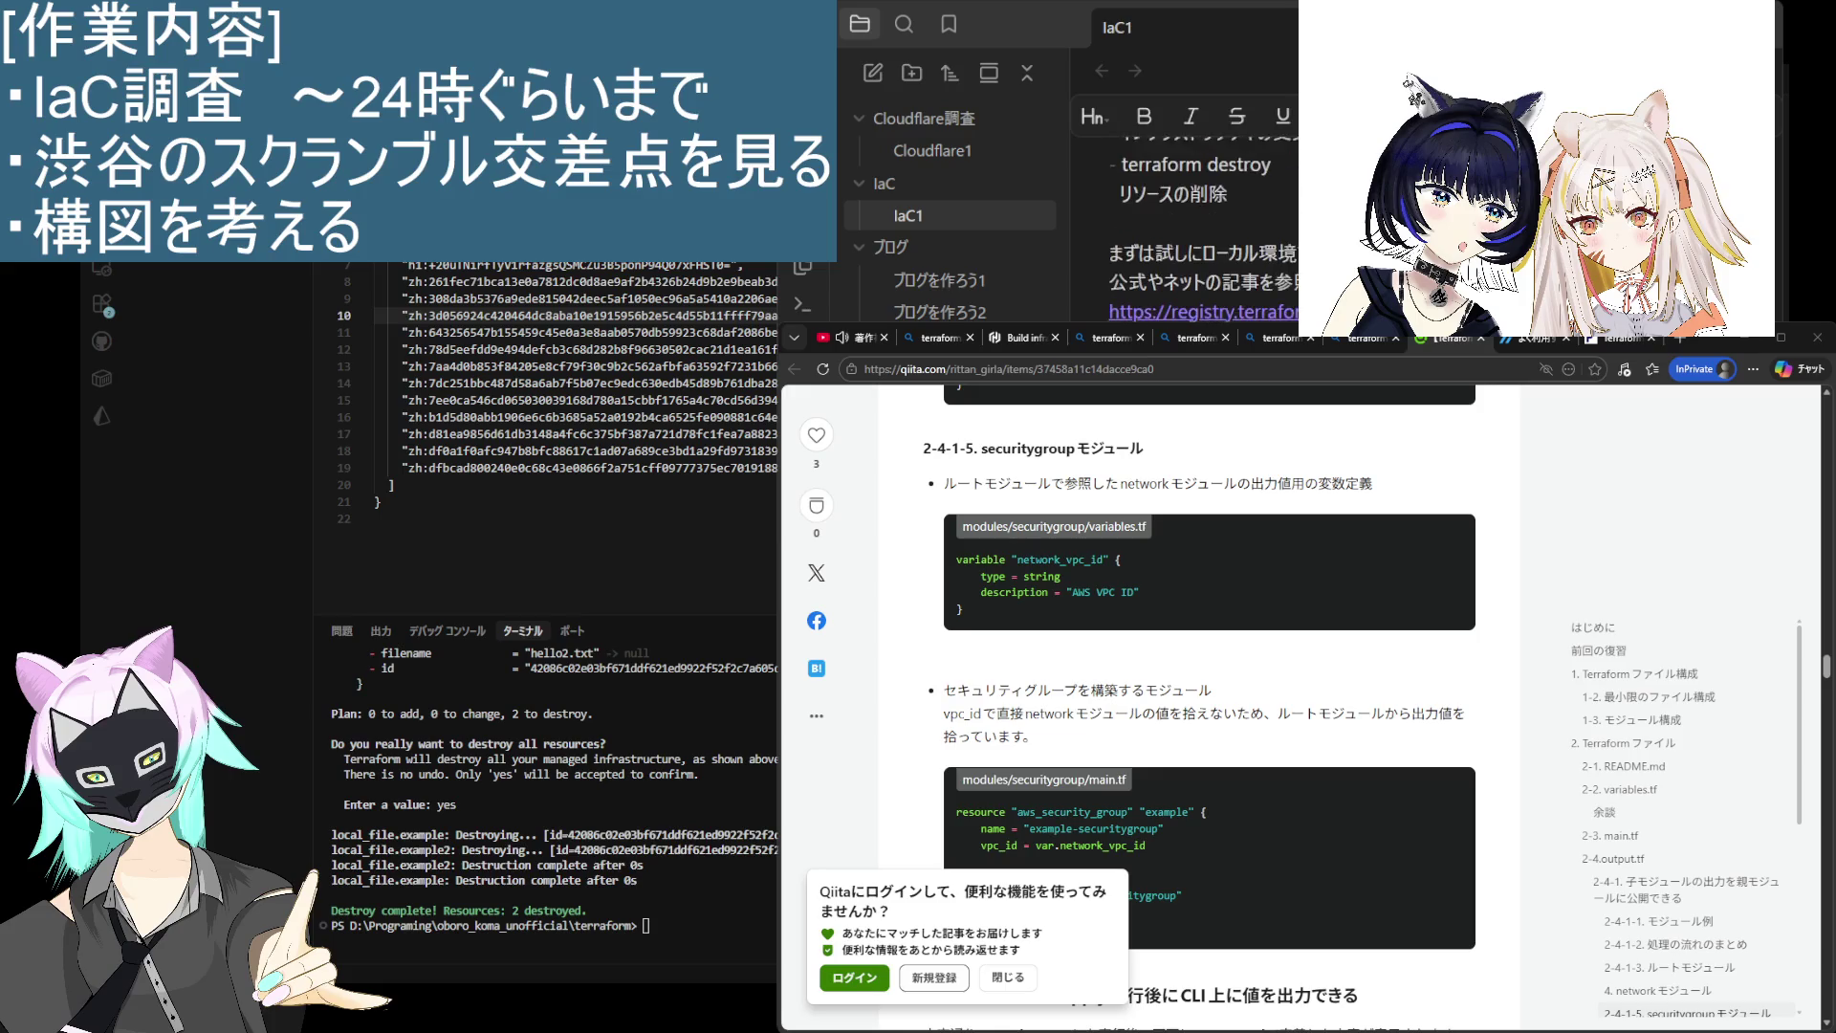
scroll(1186, 229, up, 10)
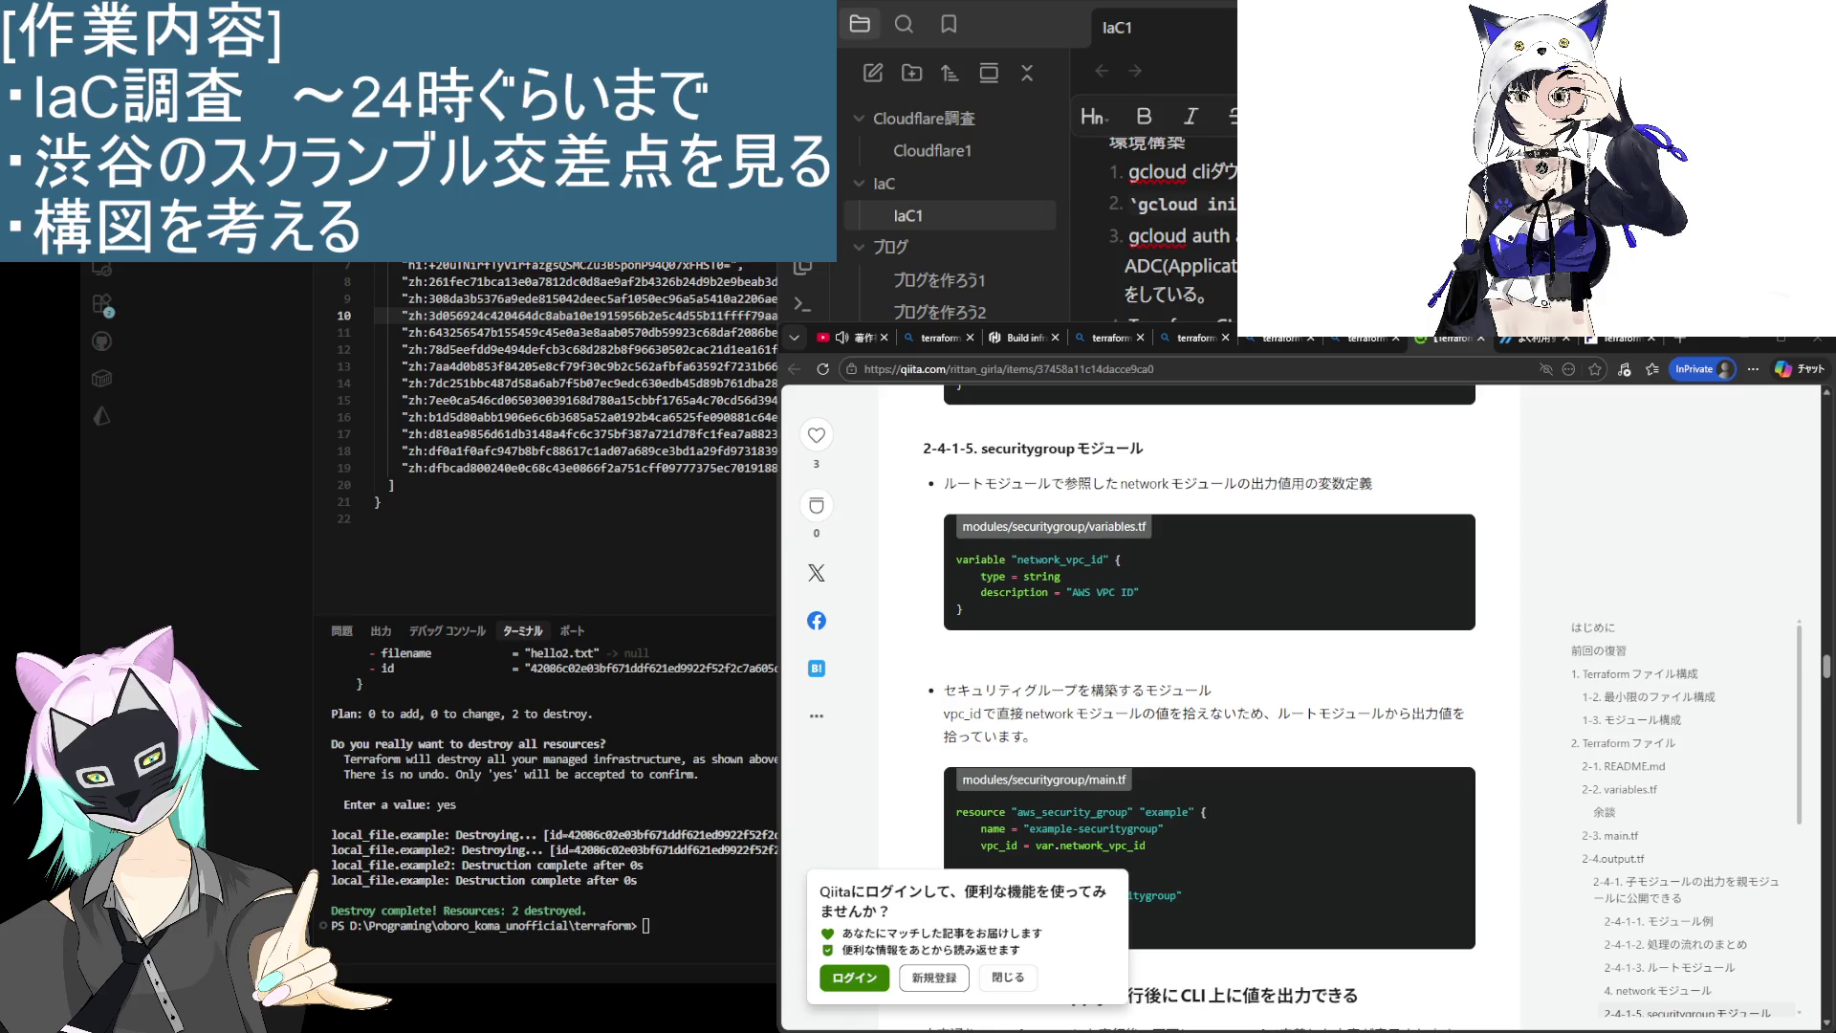
scroll(1158, 220, down, 5)
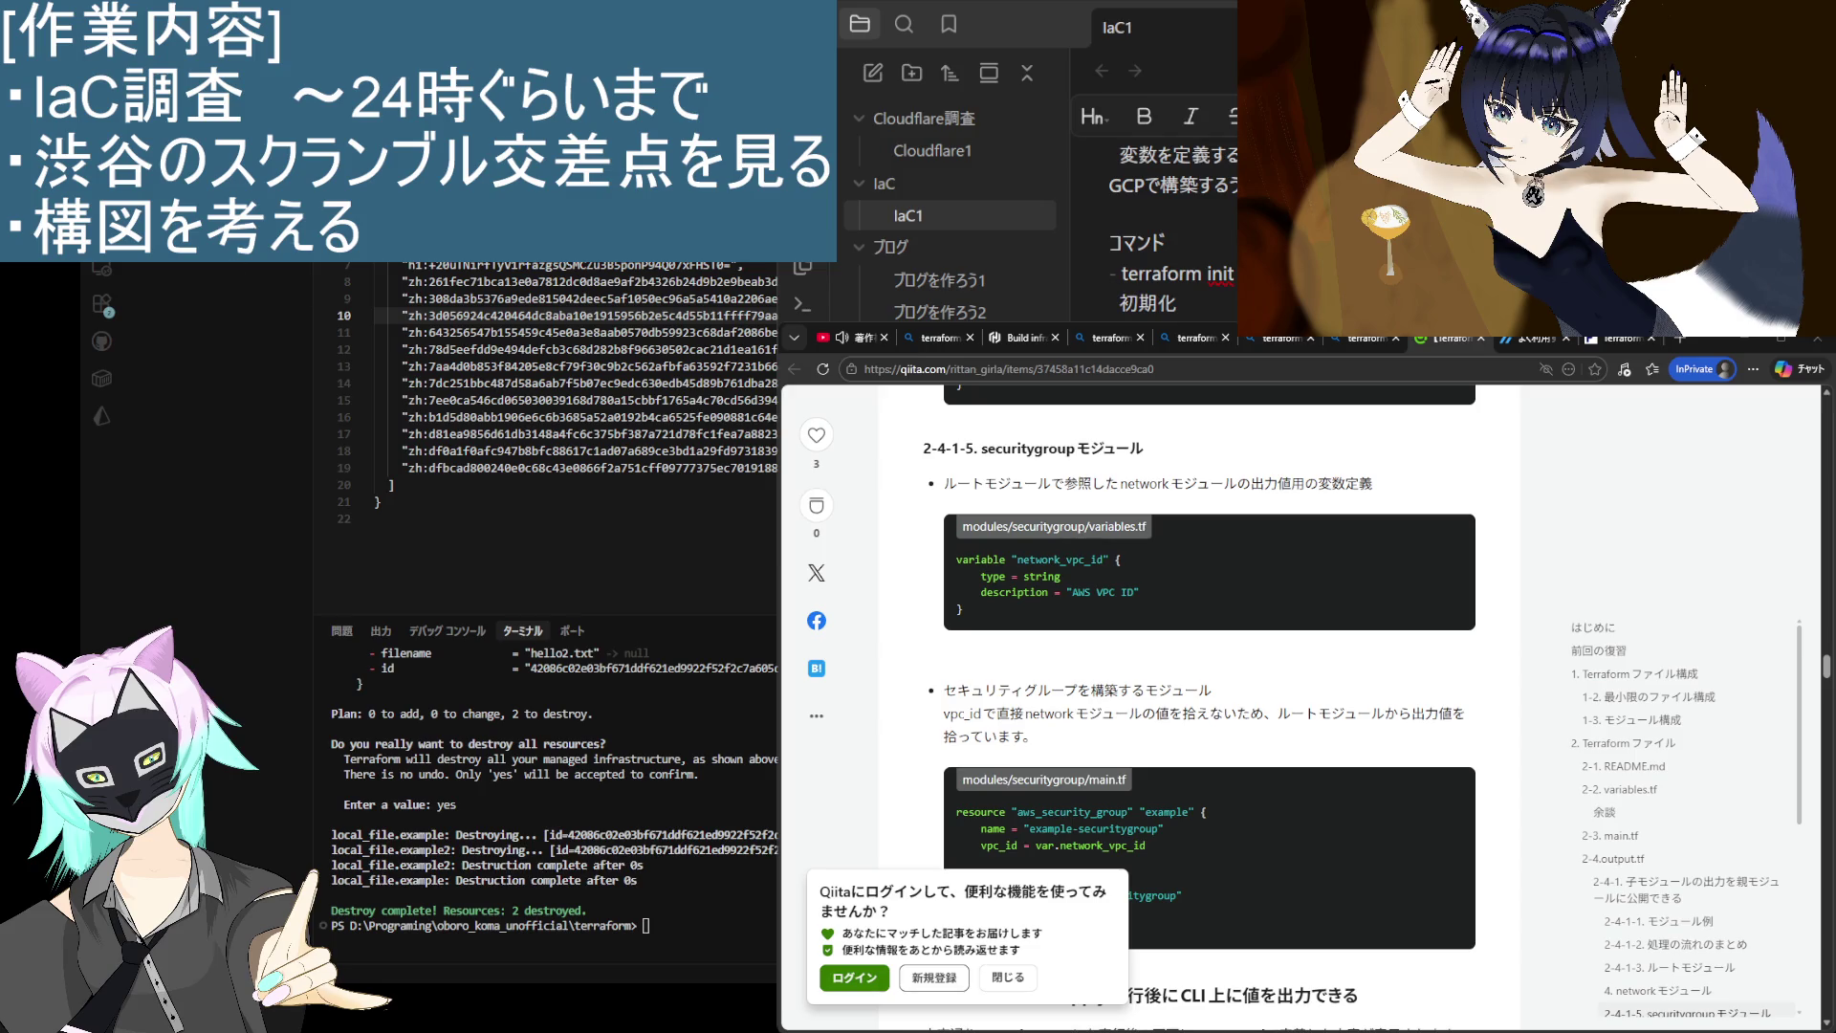
scroll(416, 382, down, 5)
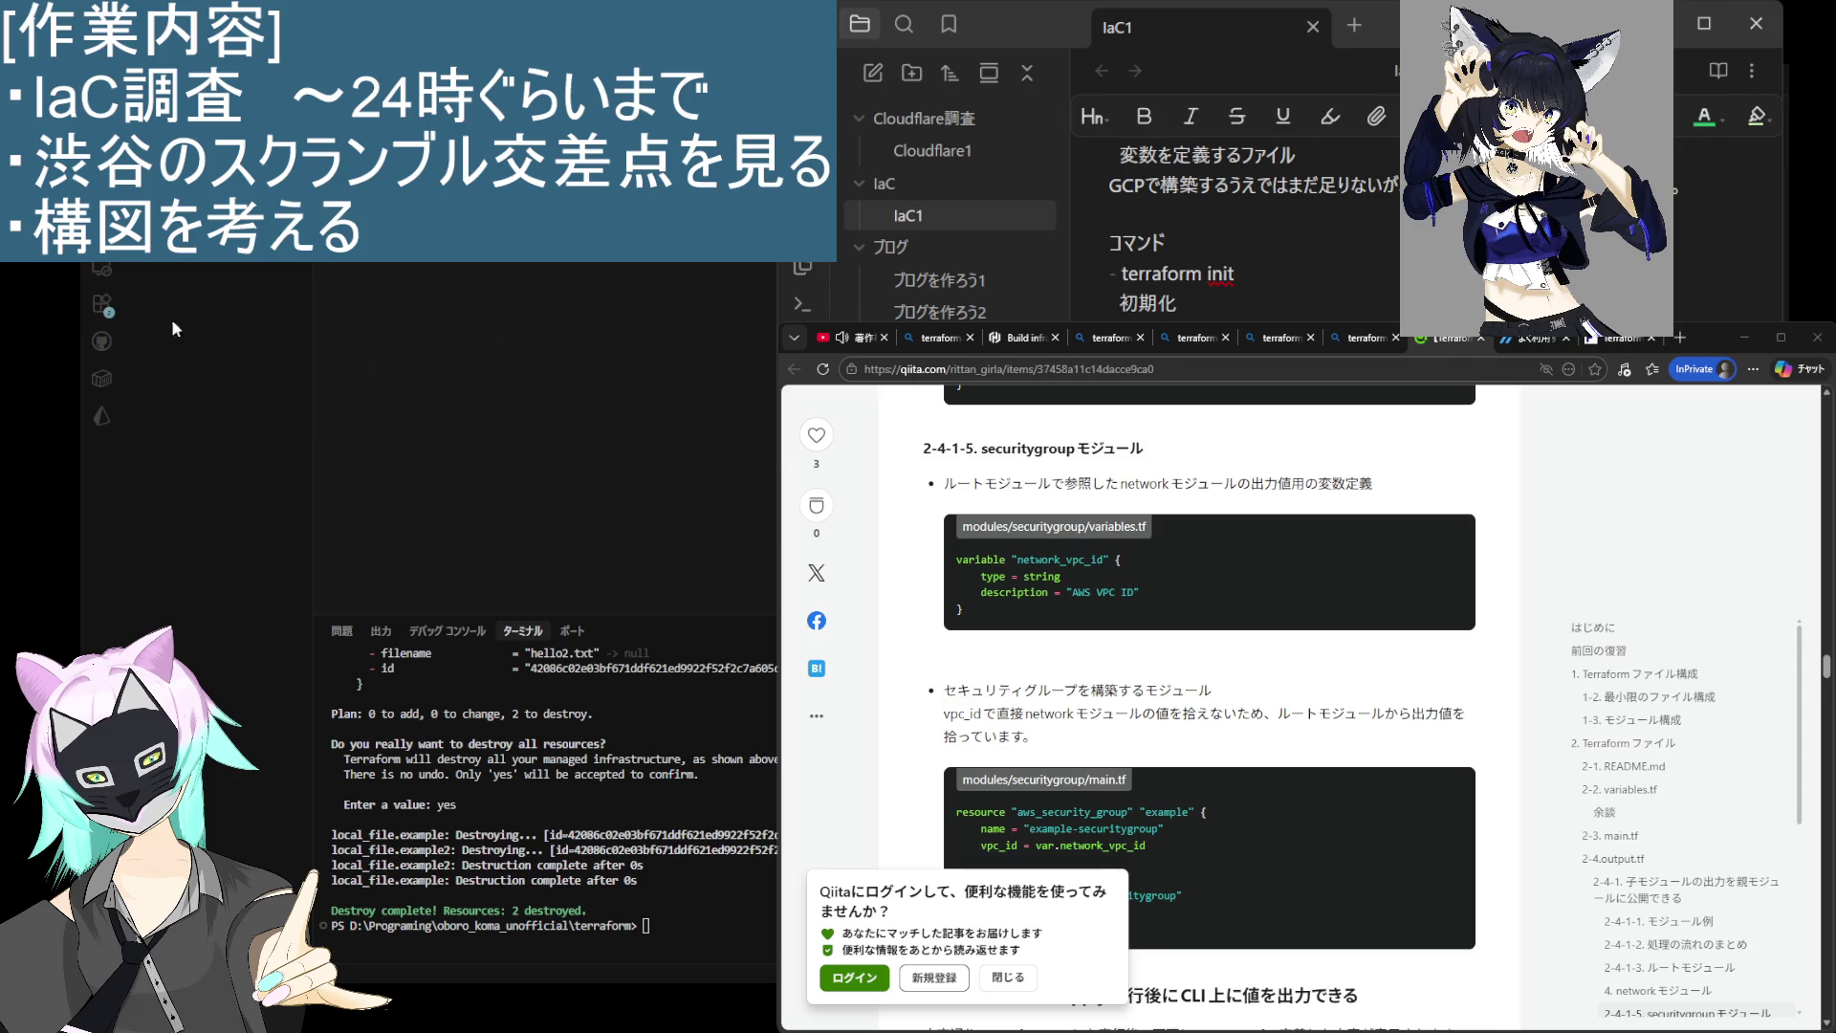
right_click(206, 273)
key(Escape)
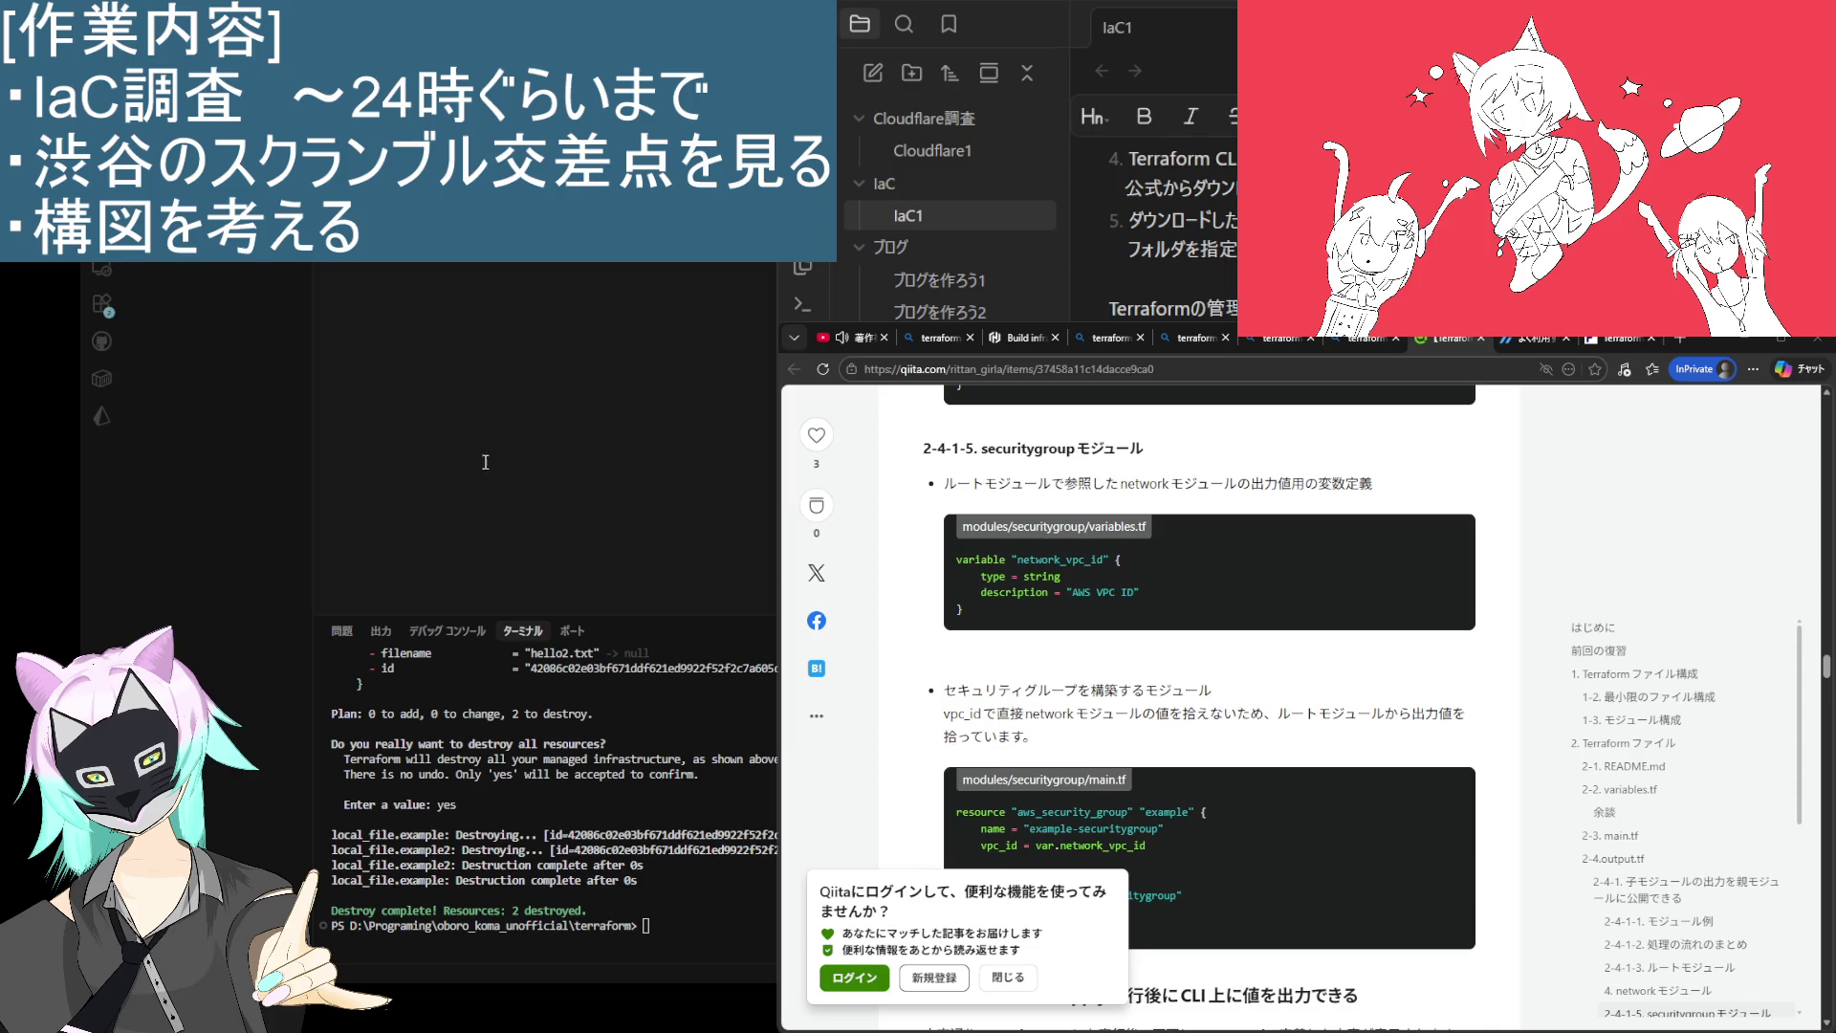
Step: Run terraform plan, previewing 1 to add for local_file.example (hello.txt)
key(Up)
key(Up)
key(Up)
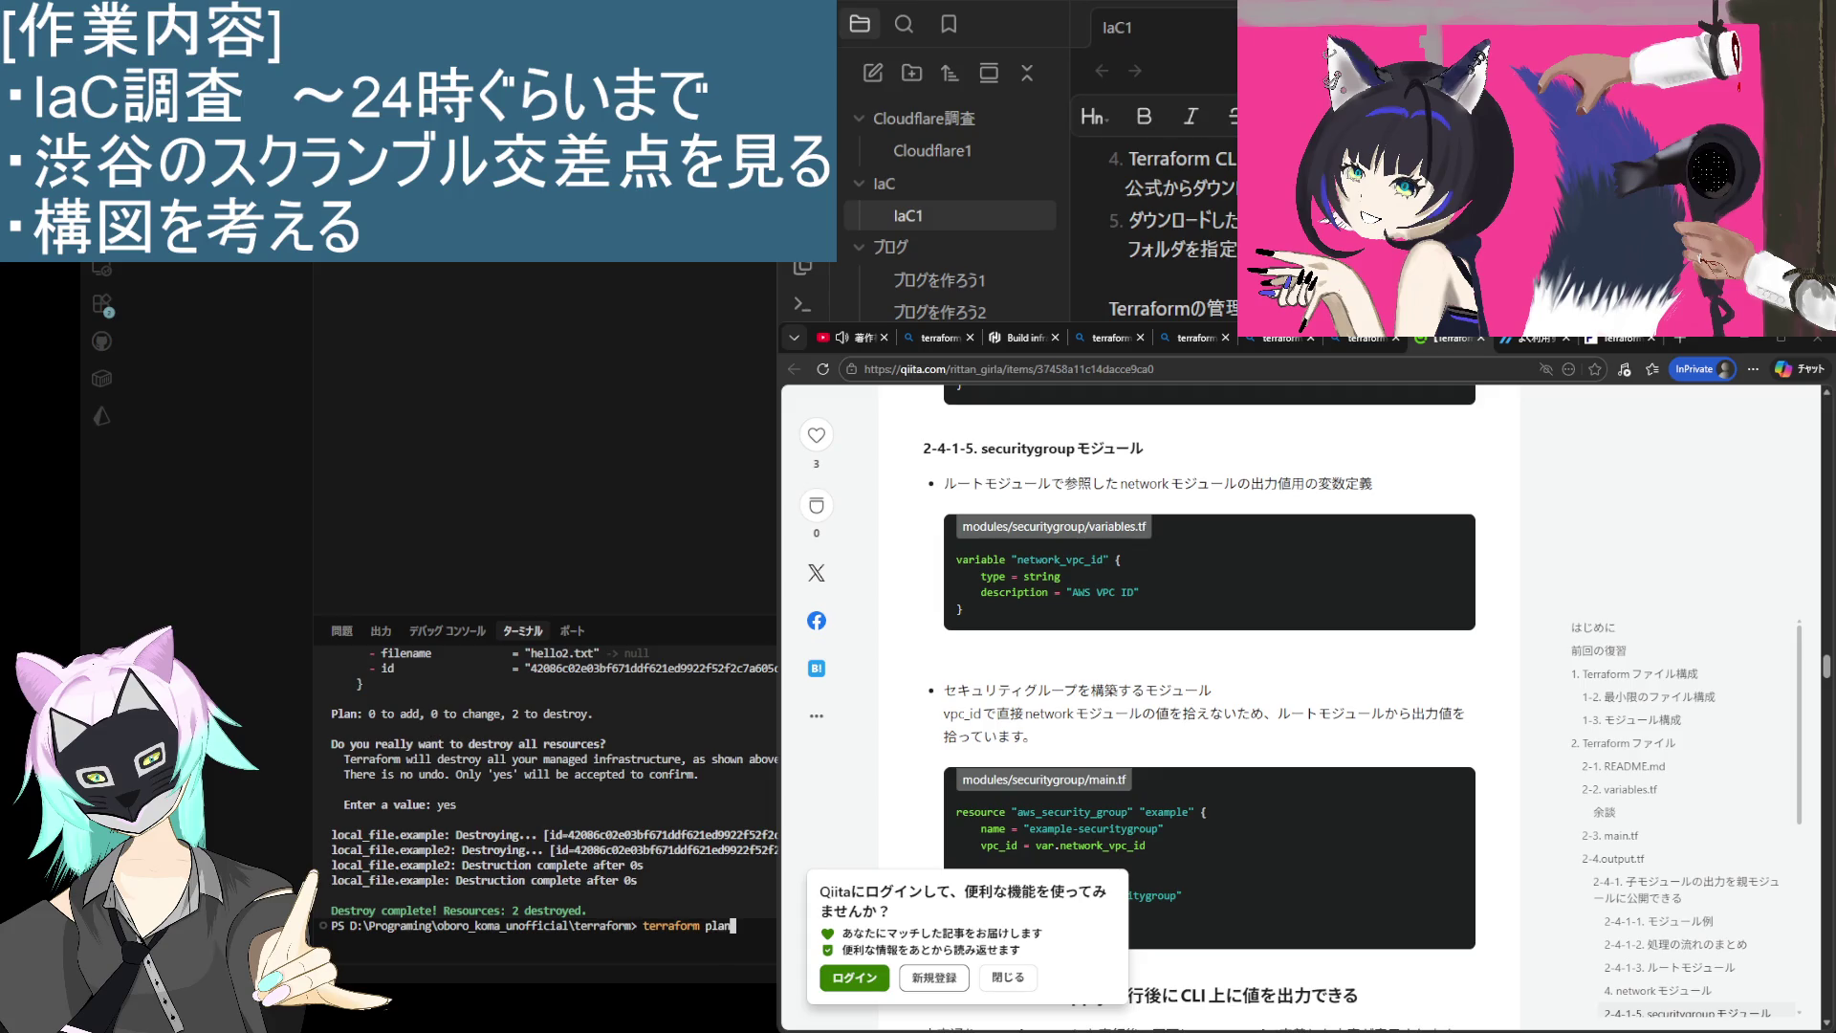
key(Return)
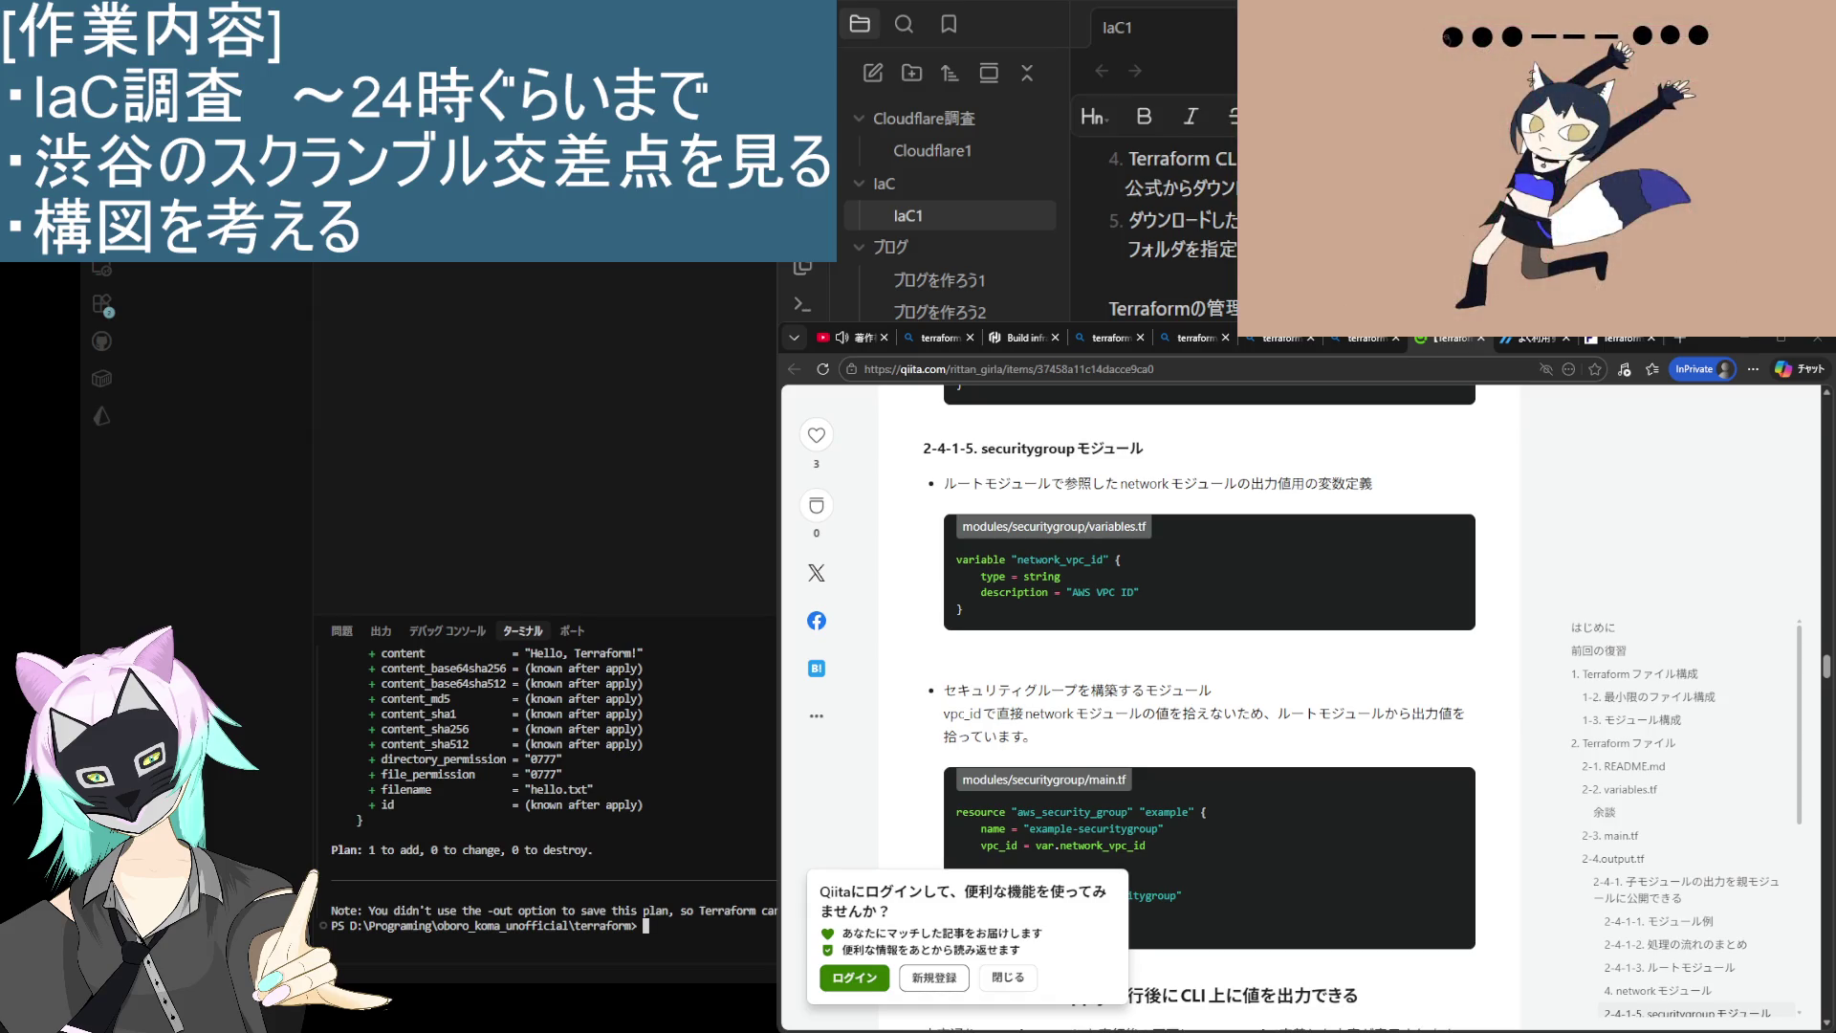
scroll(555, 793, up, 2)
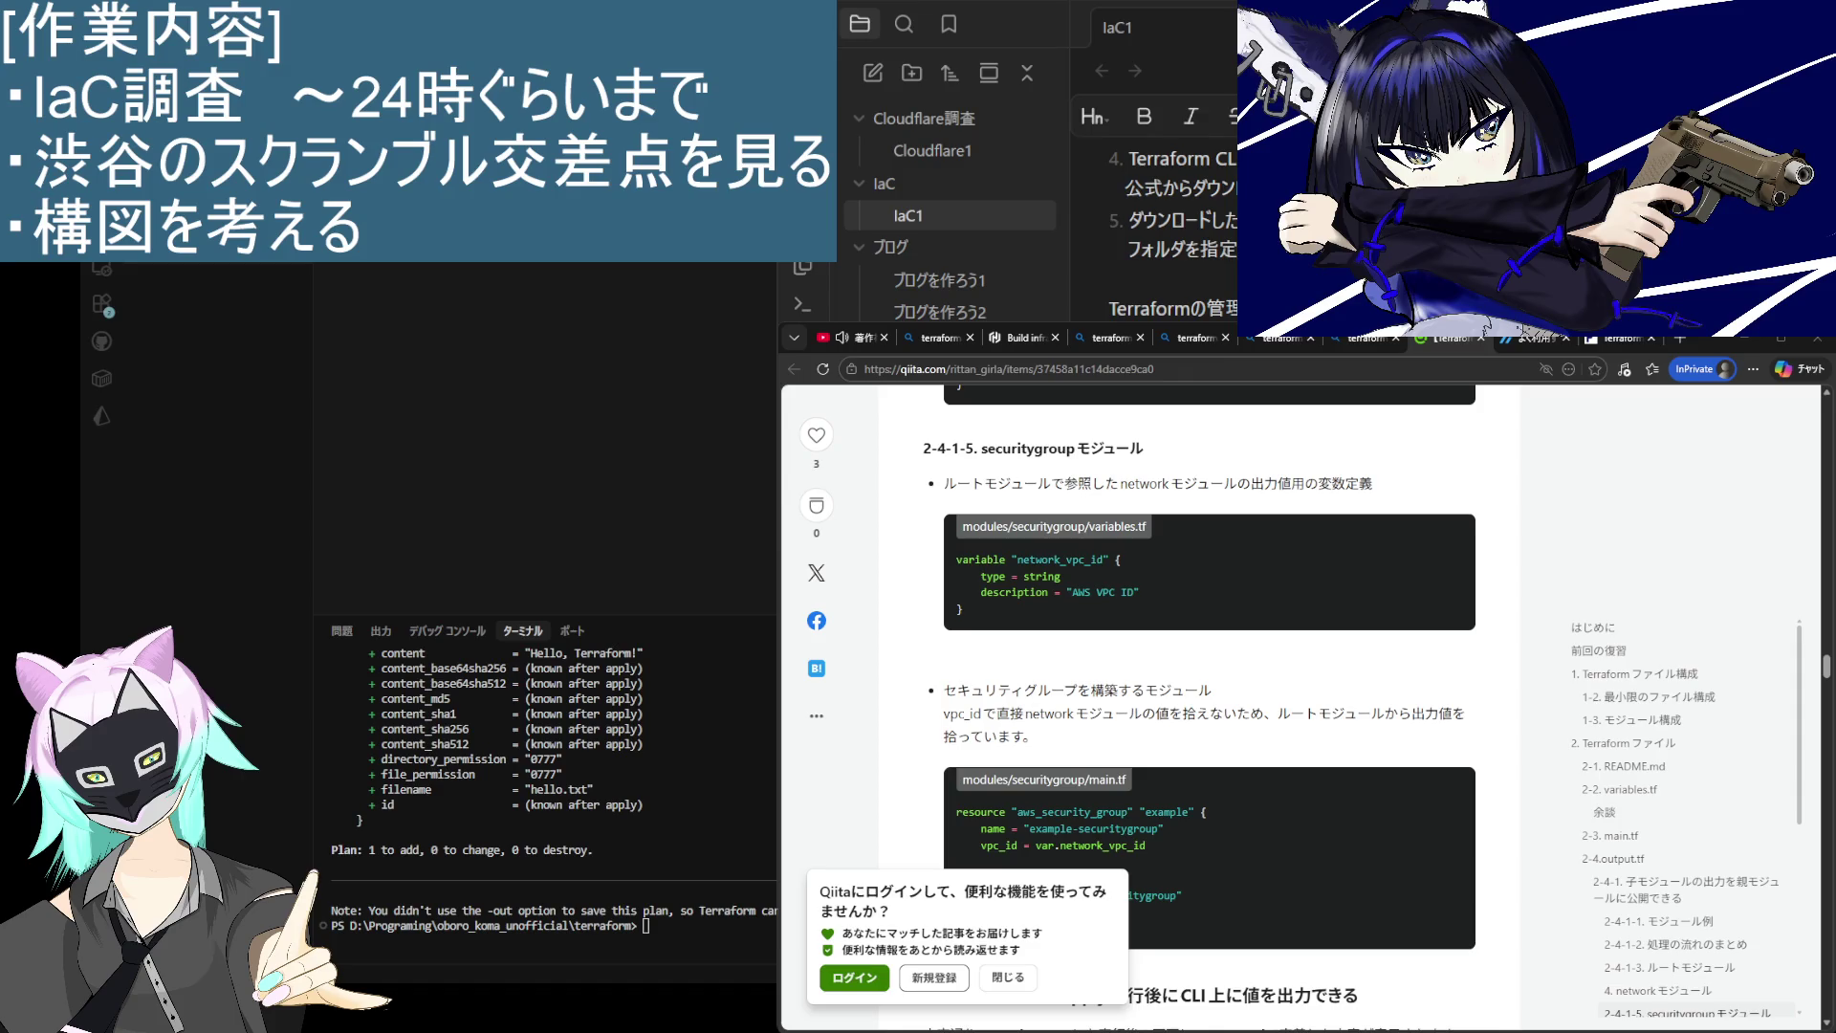
key(Up)
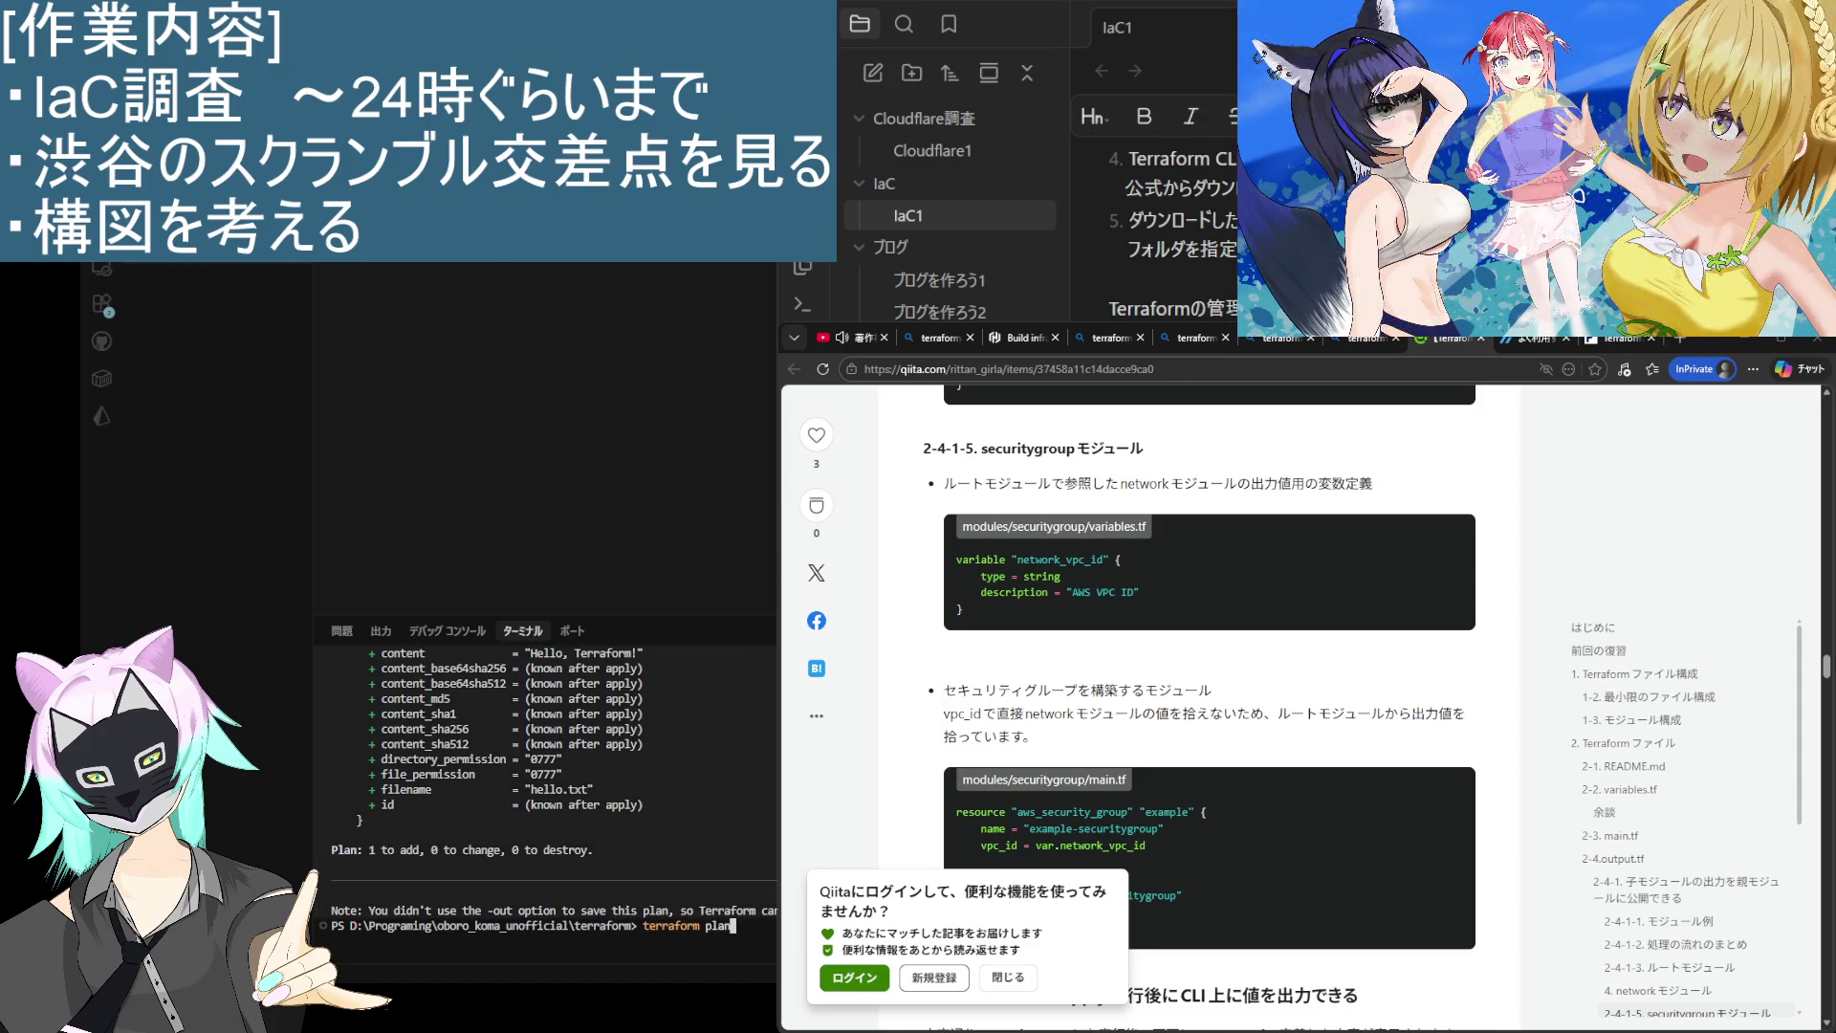
key(Return)
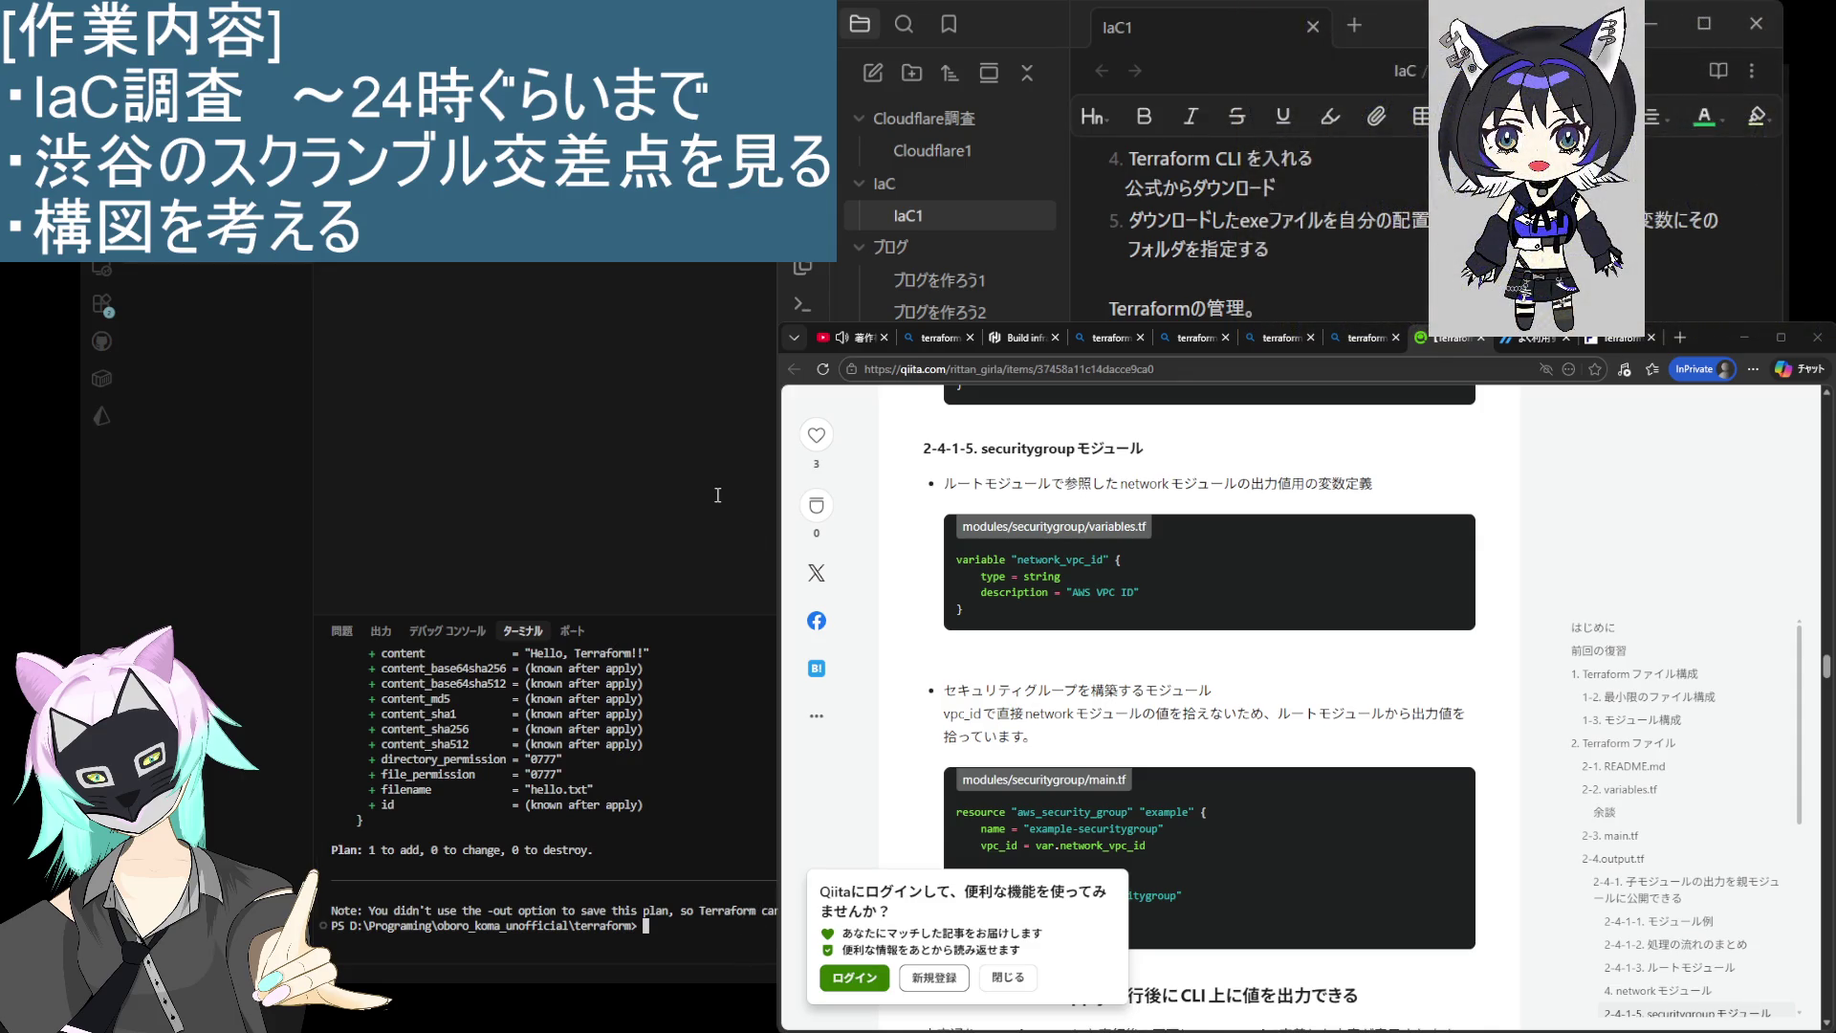
Step: Run terraform apply and answer yes to create hello.txt
text(terraform apply)
key(Return)
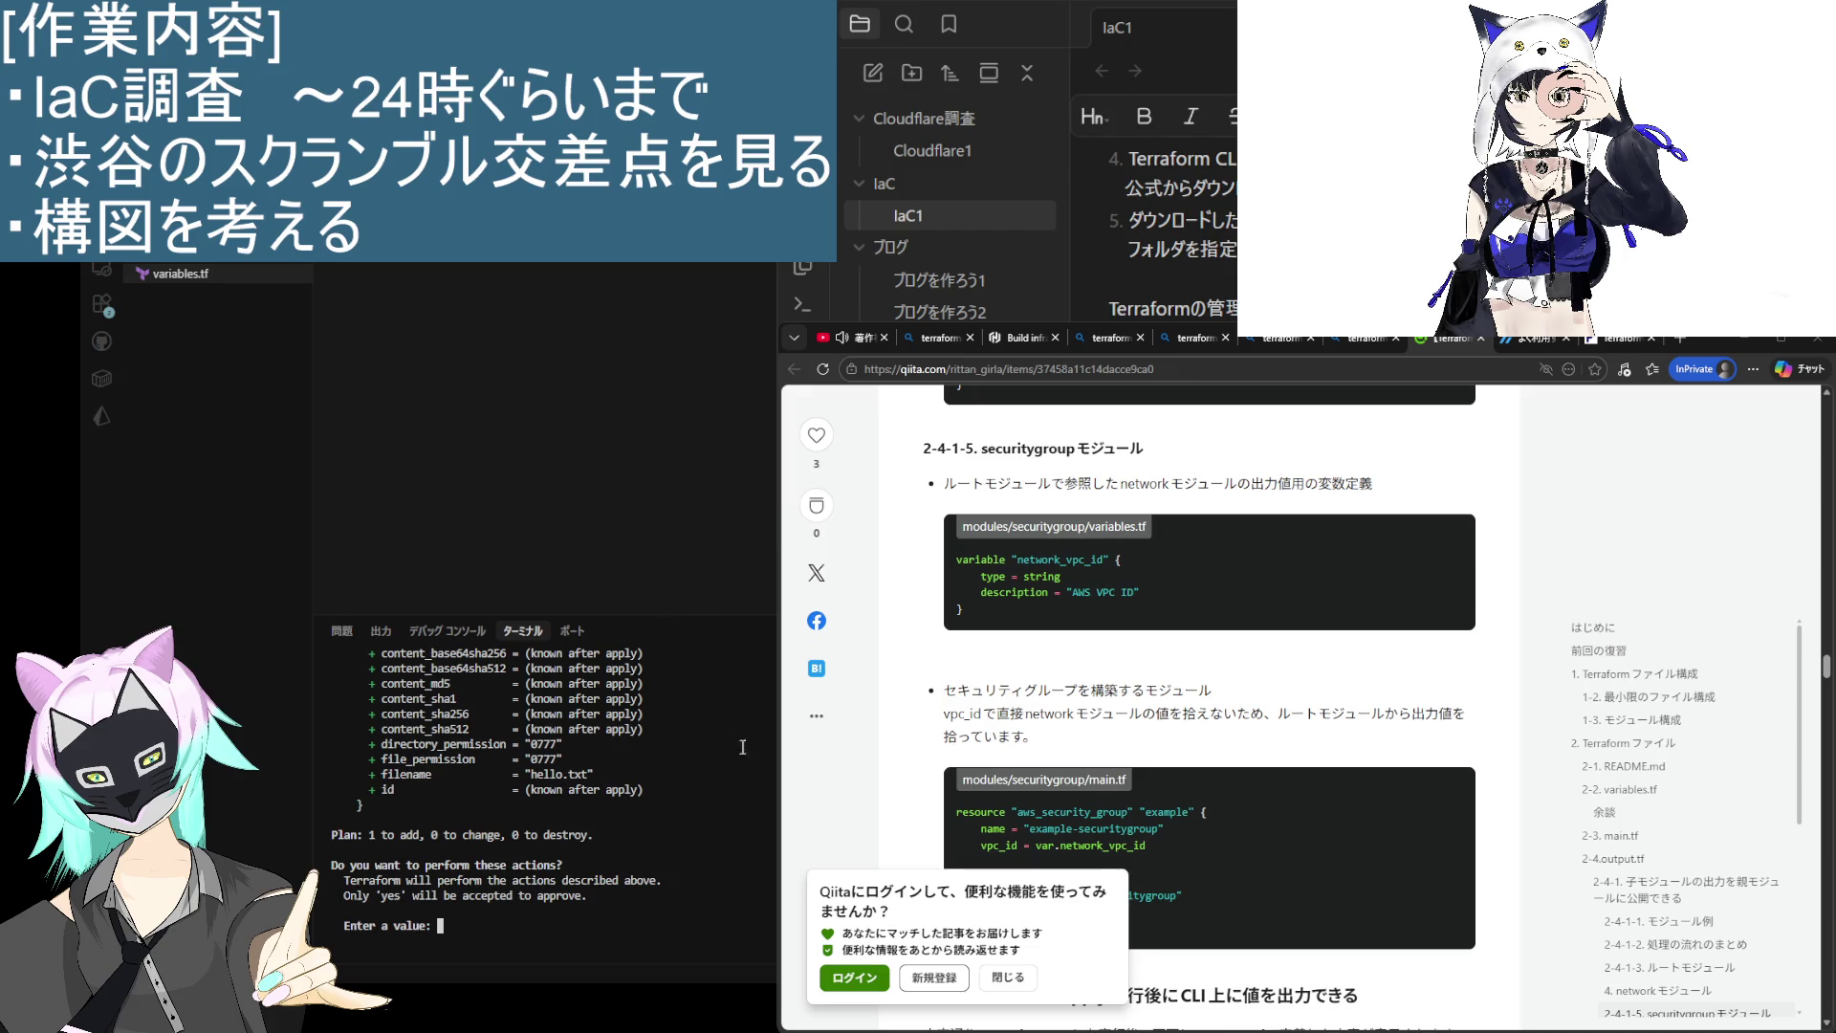
text(yes)
key(Return)
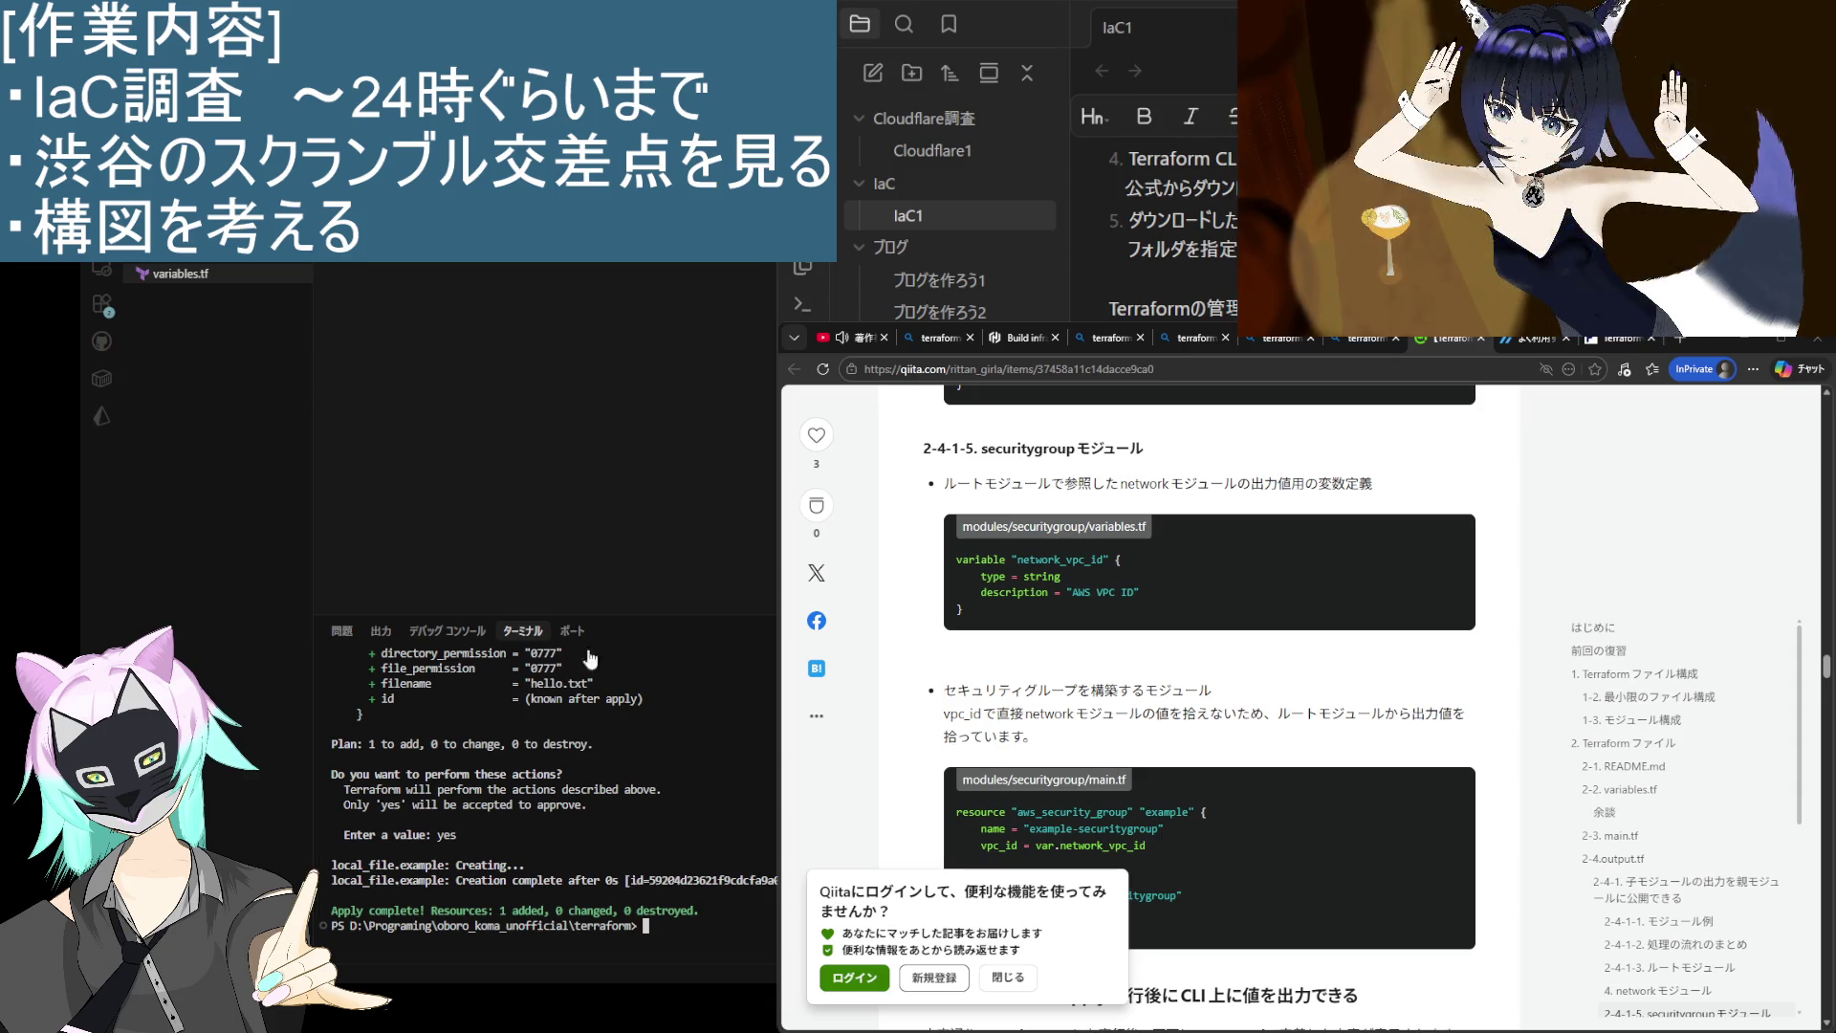
scroll(649, 797, up, 3)
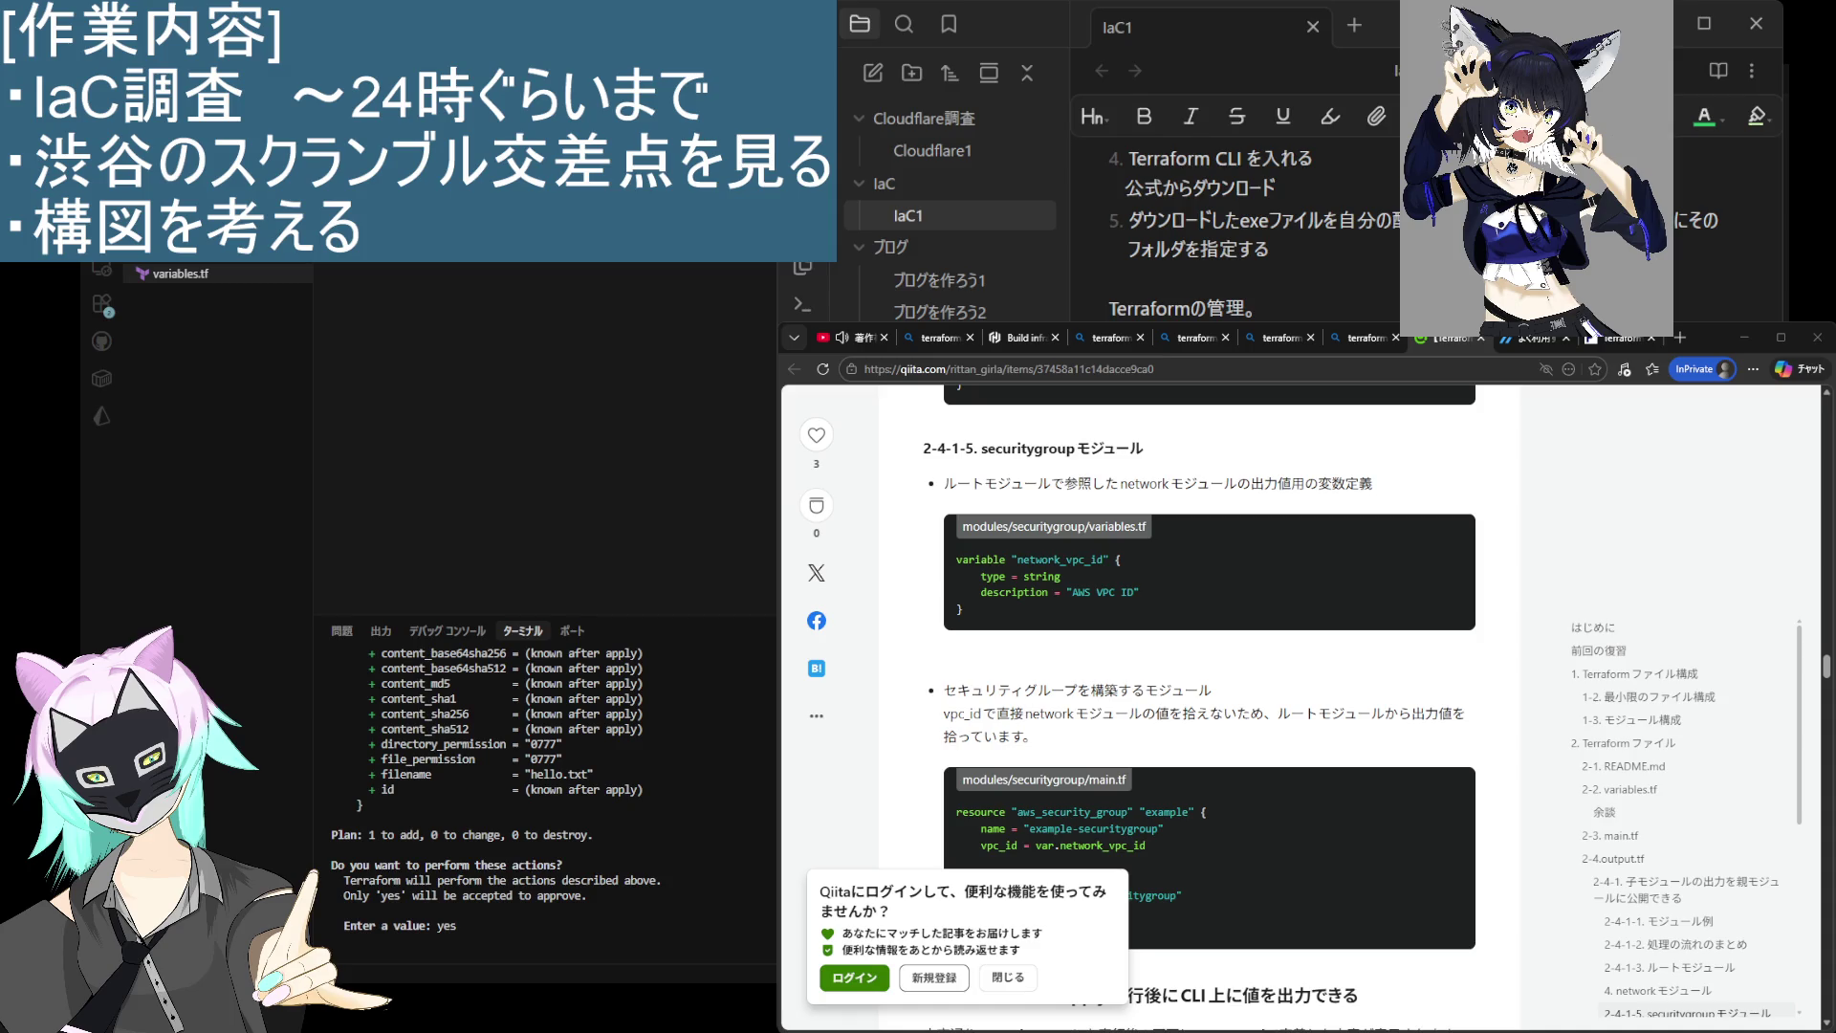
scroll(1243, 229, down, 3)
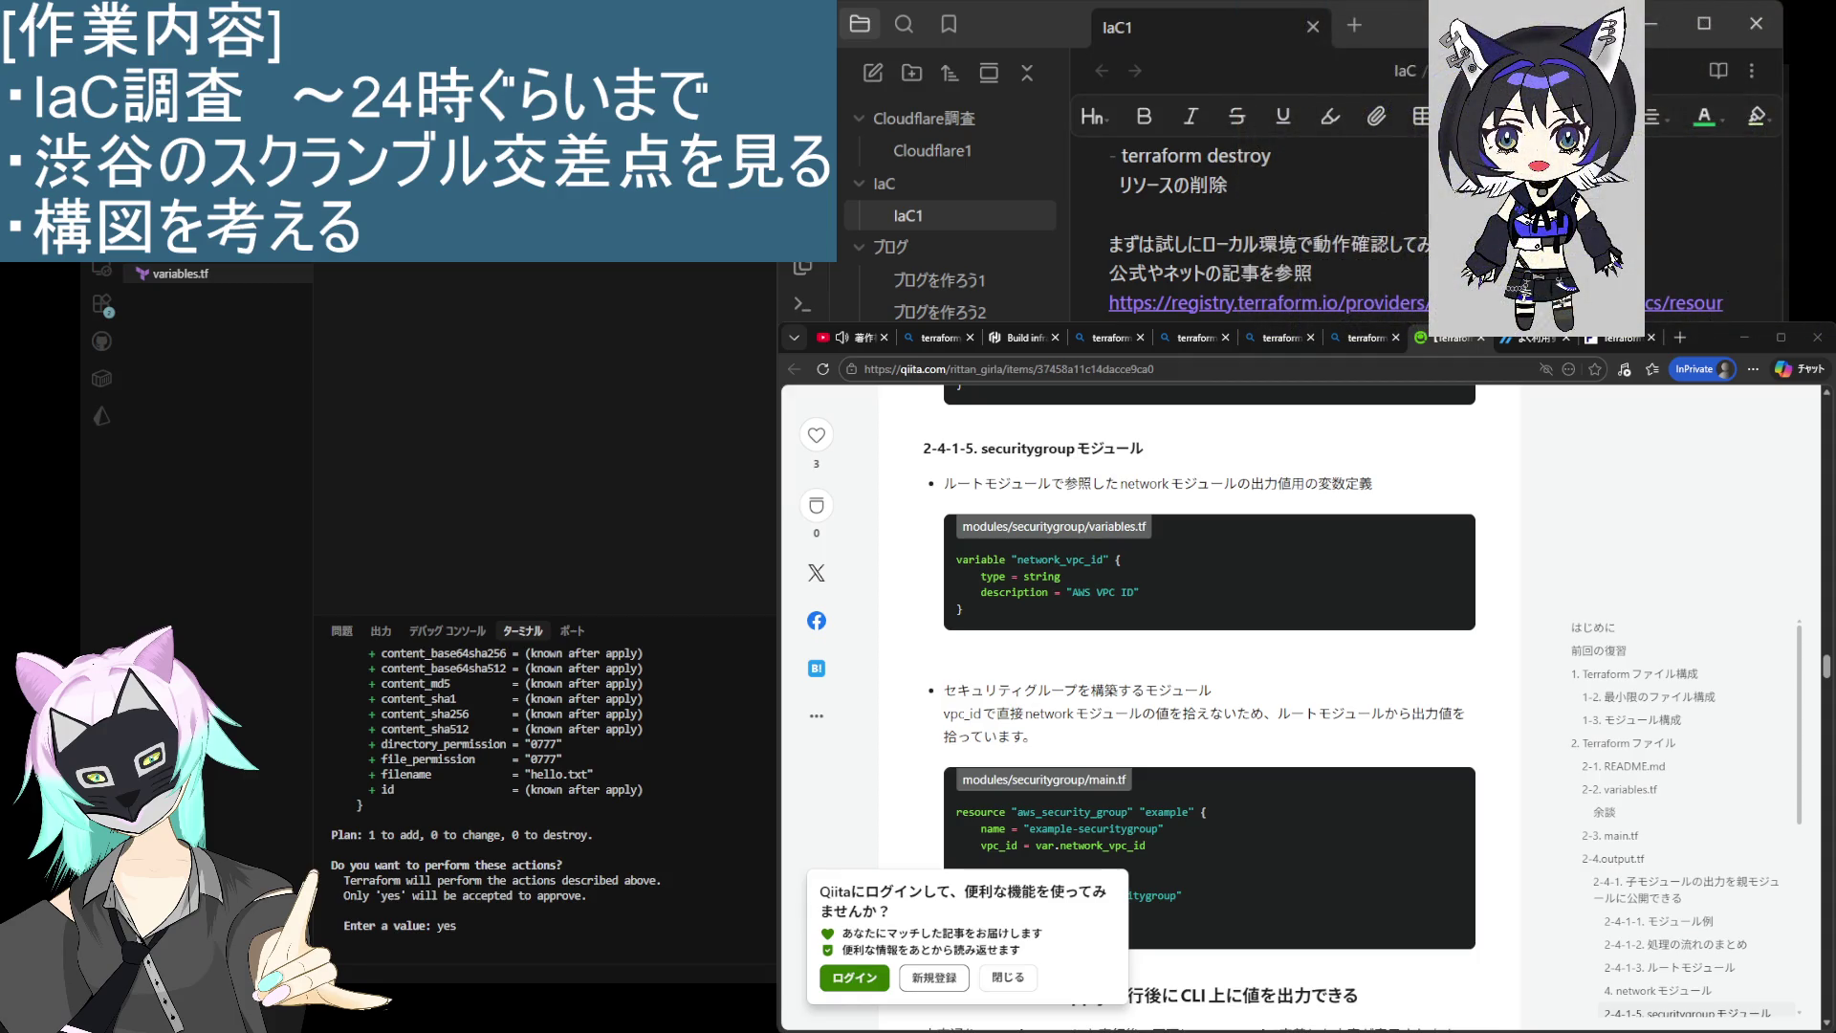
scroll(1244, 230, up, 5)
scroll(1243, 230, up, 5)
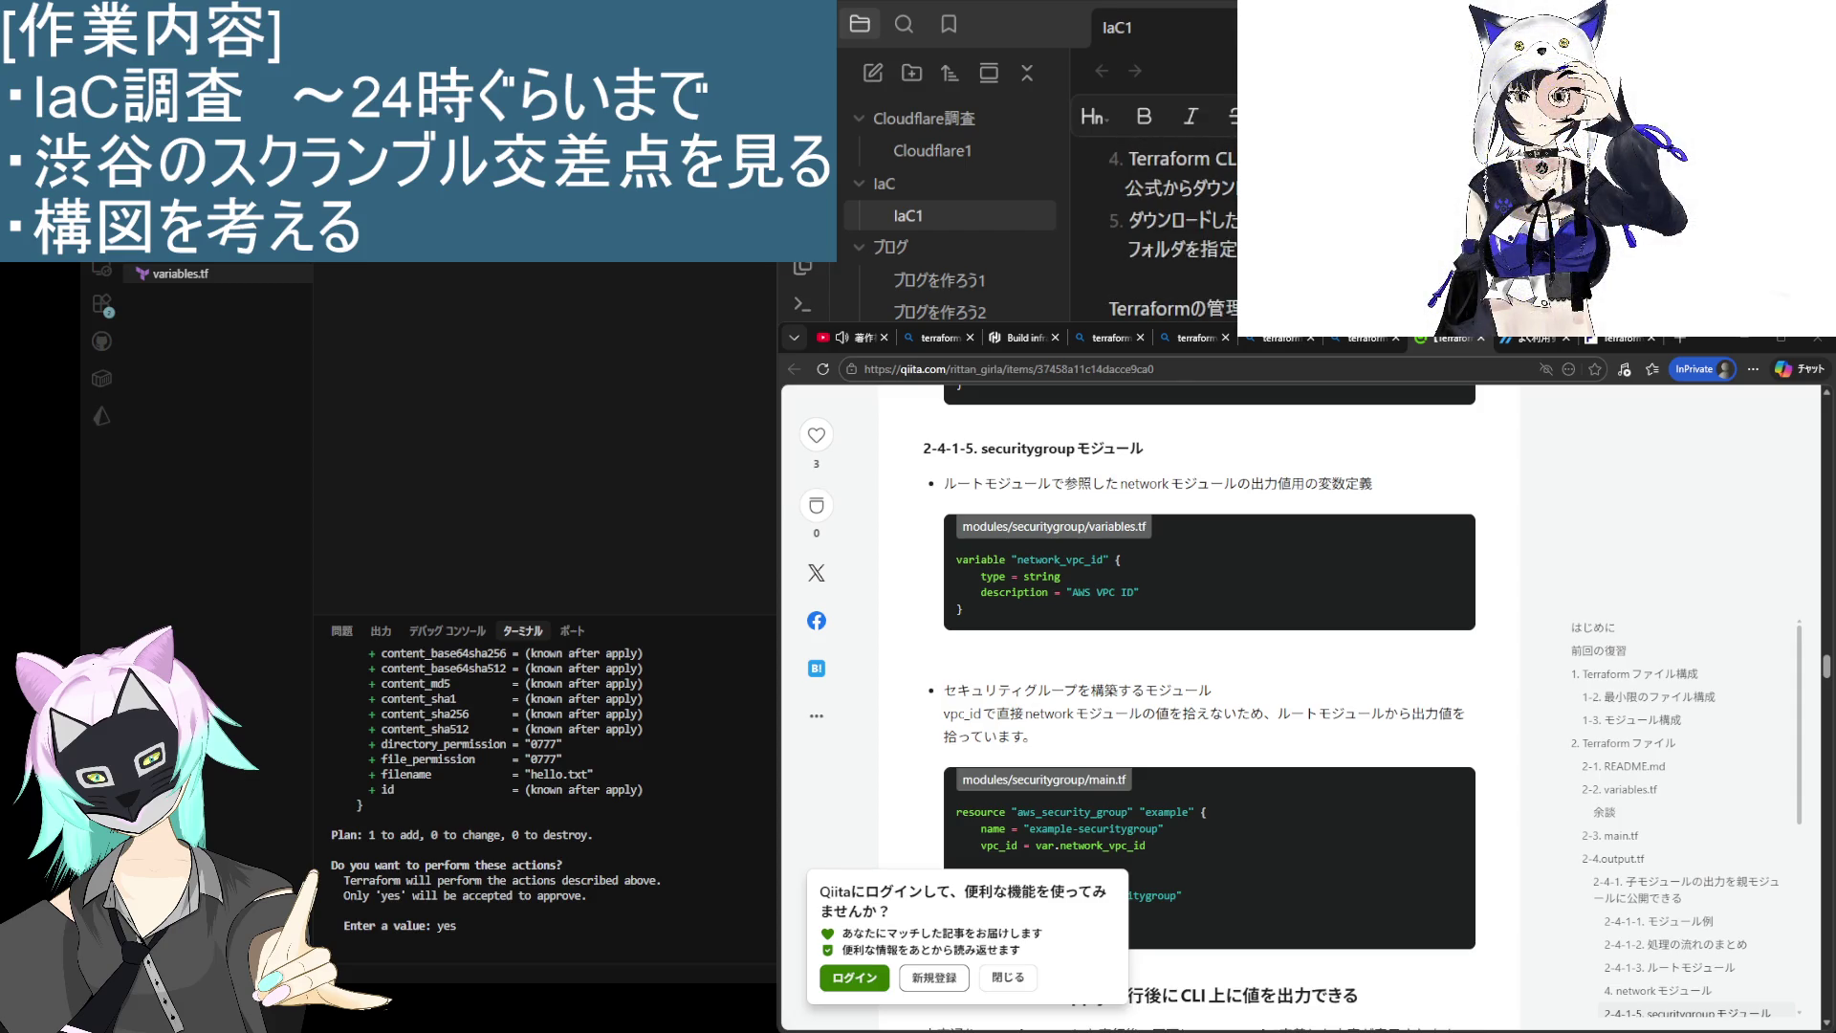
scroll(1157, 229, down, 5)
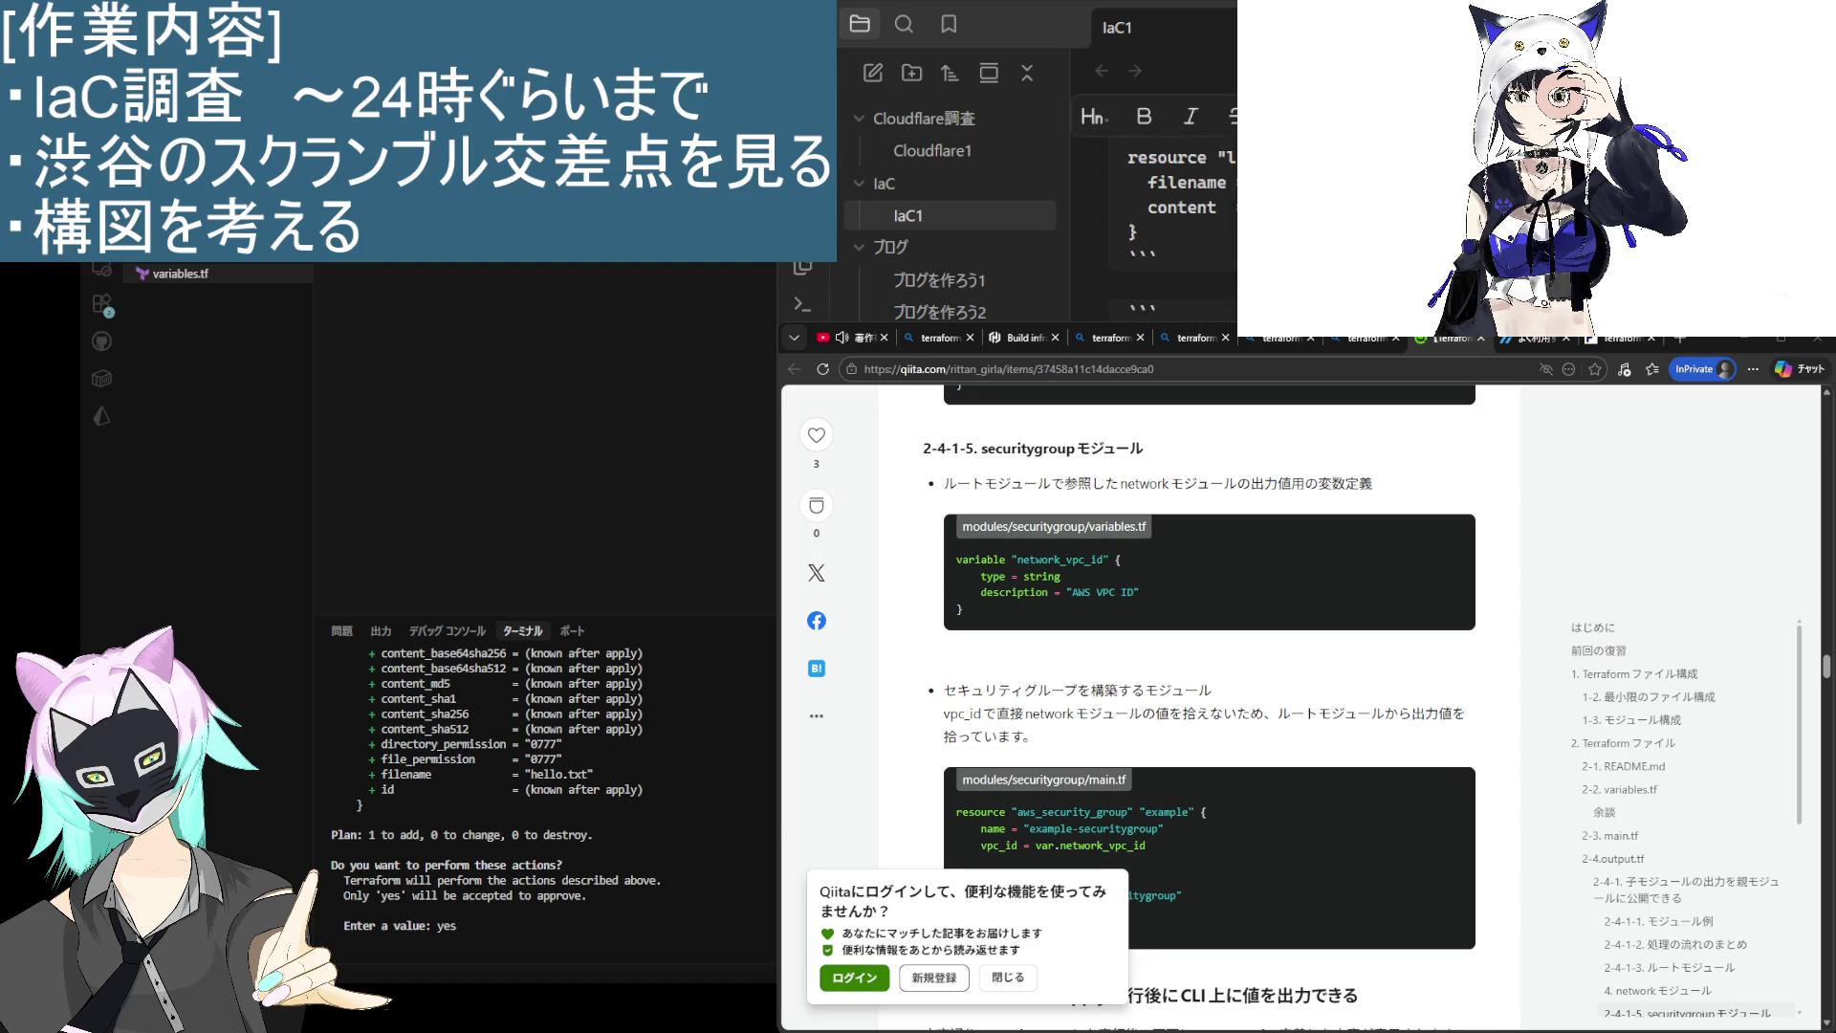
scroll(1158, 230, down, 5)
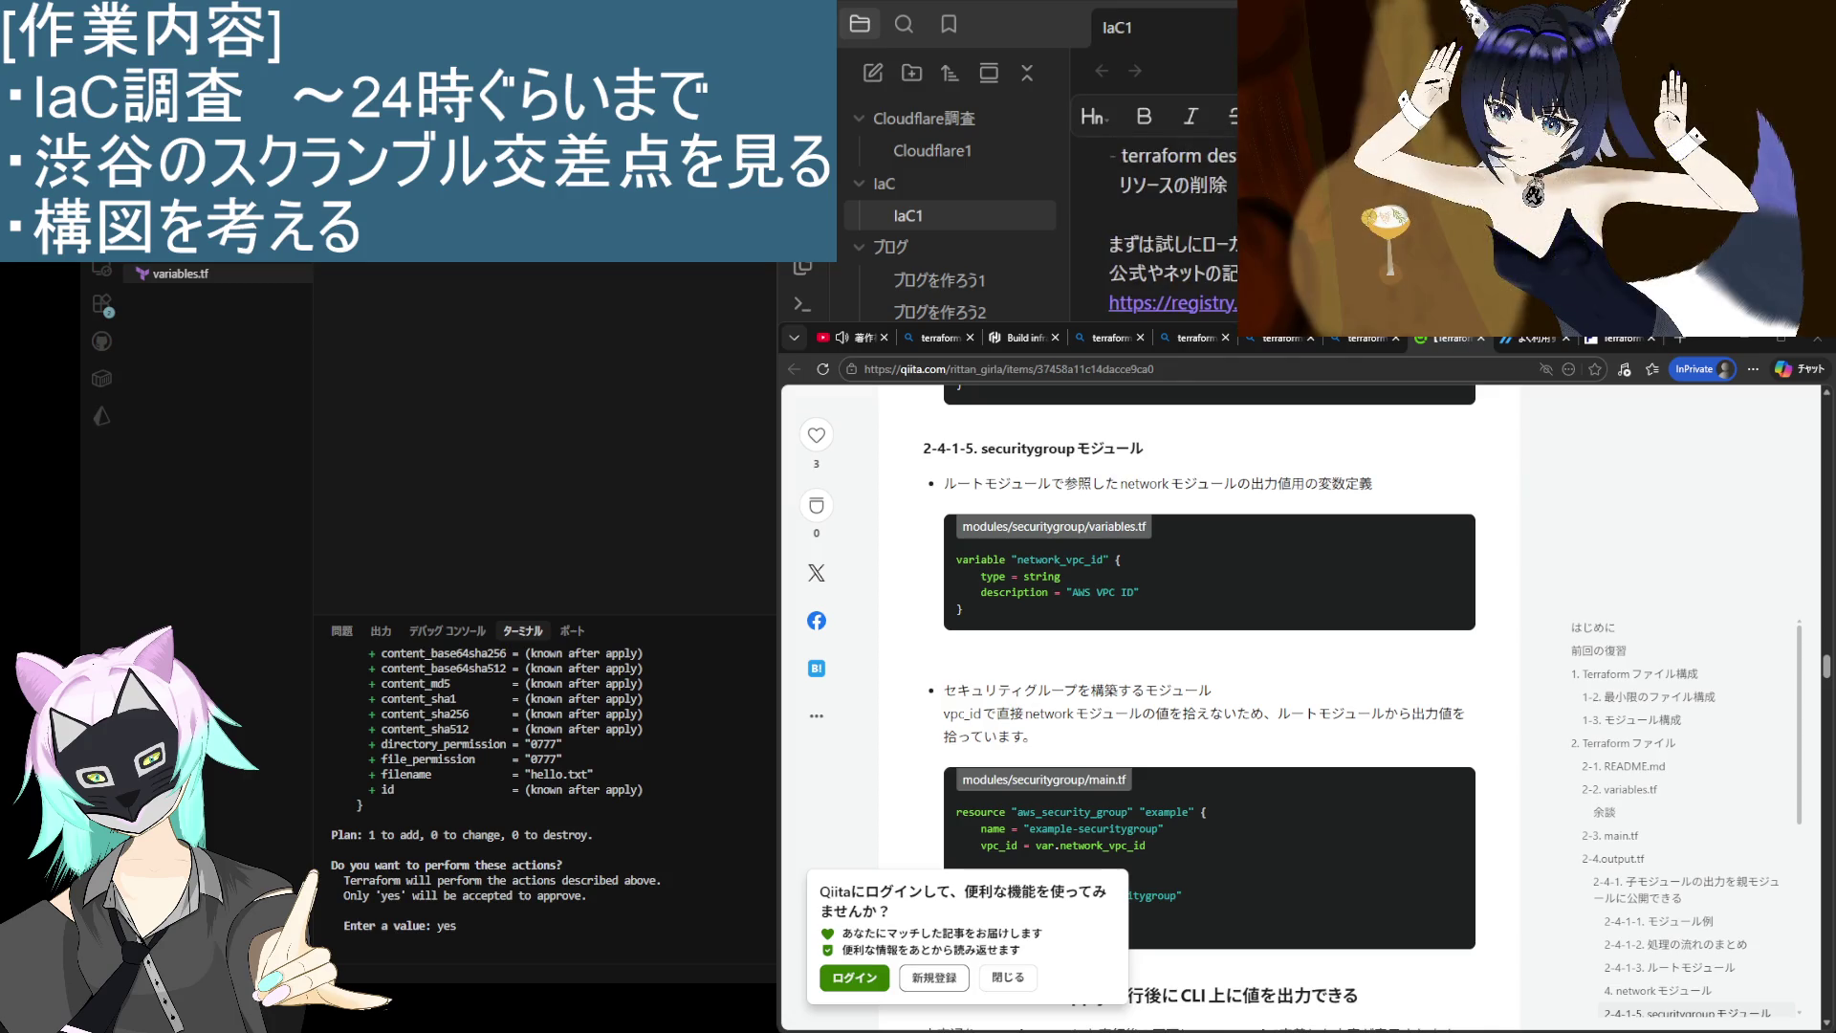
scroll(1157, 230, up, 3)
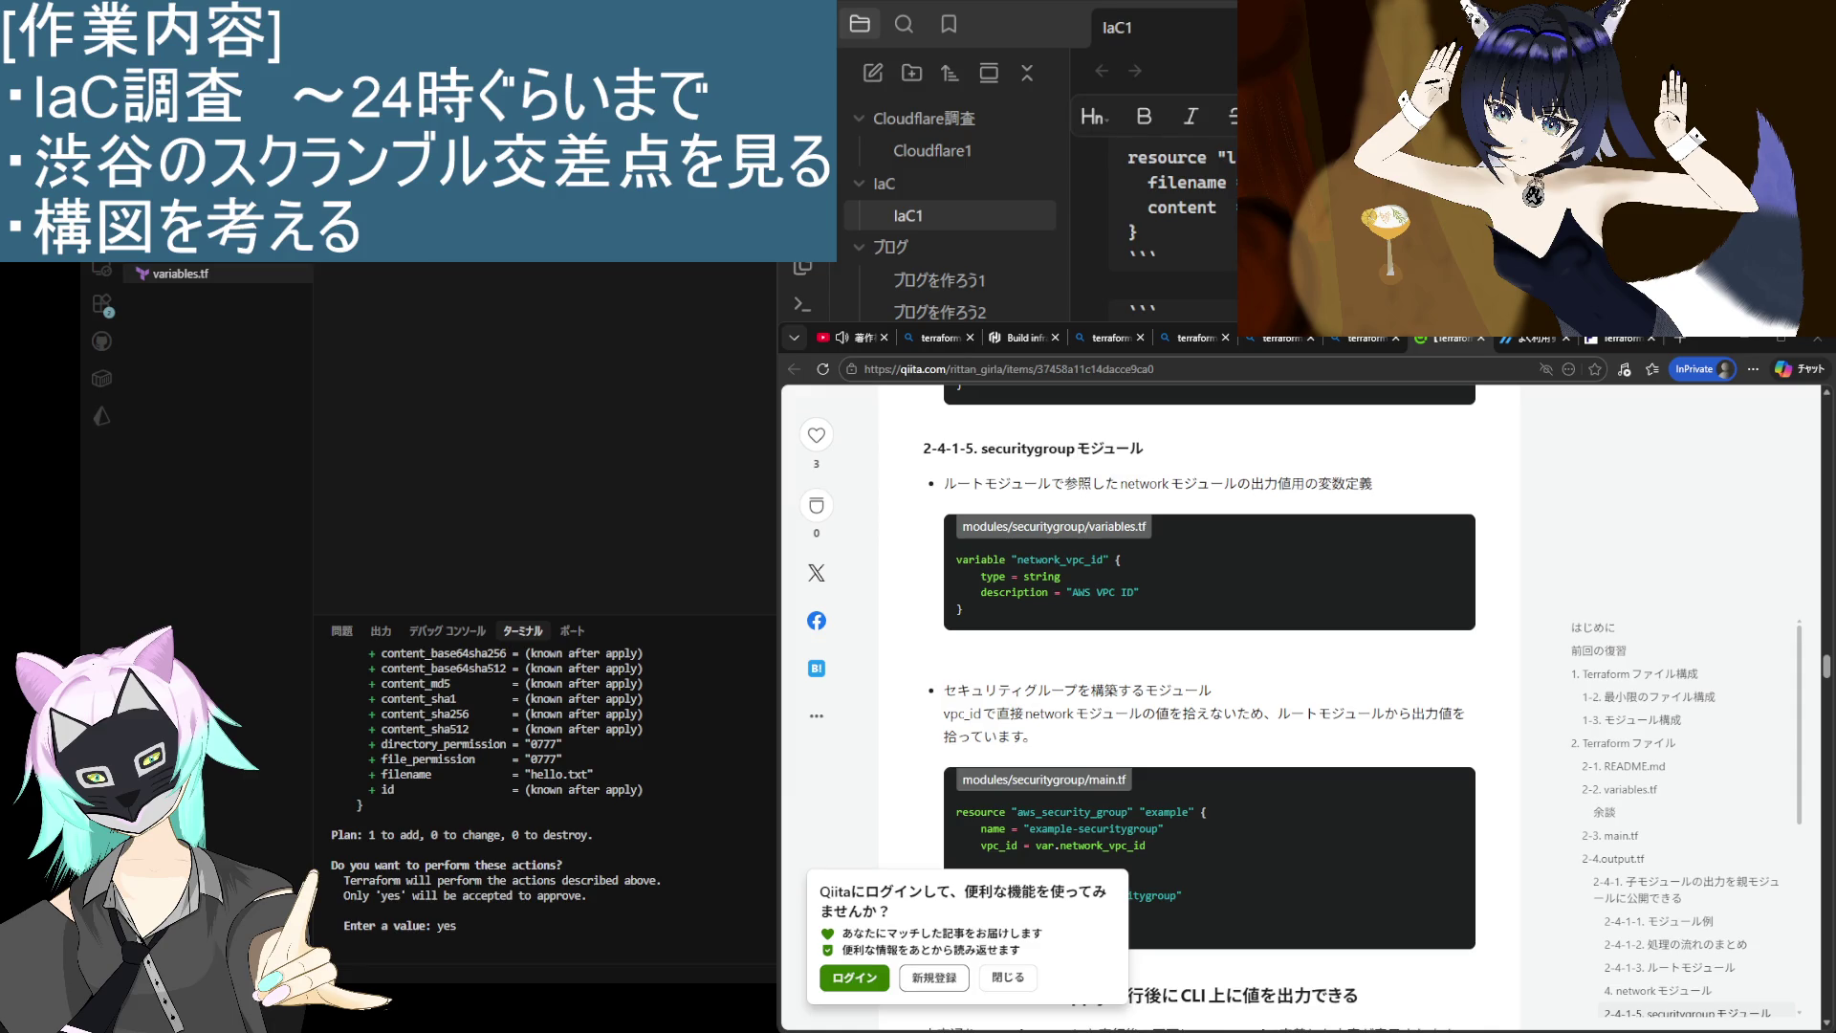
scroll(1157, 229, up, 10)
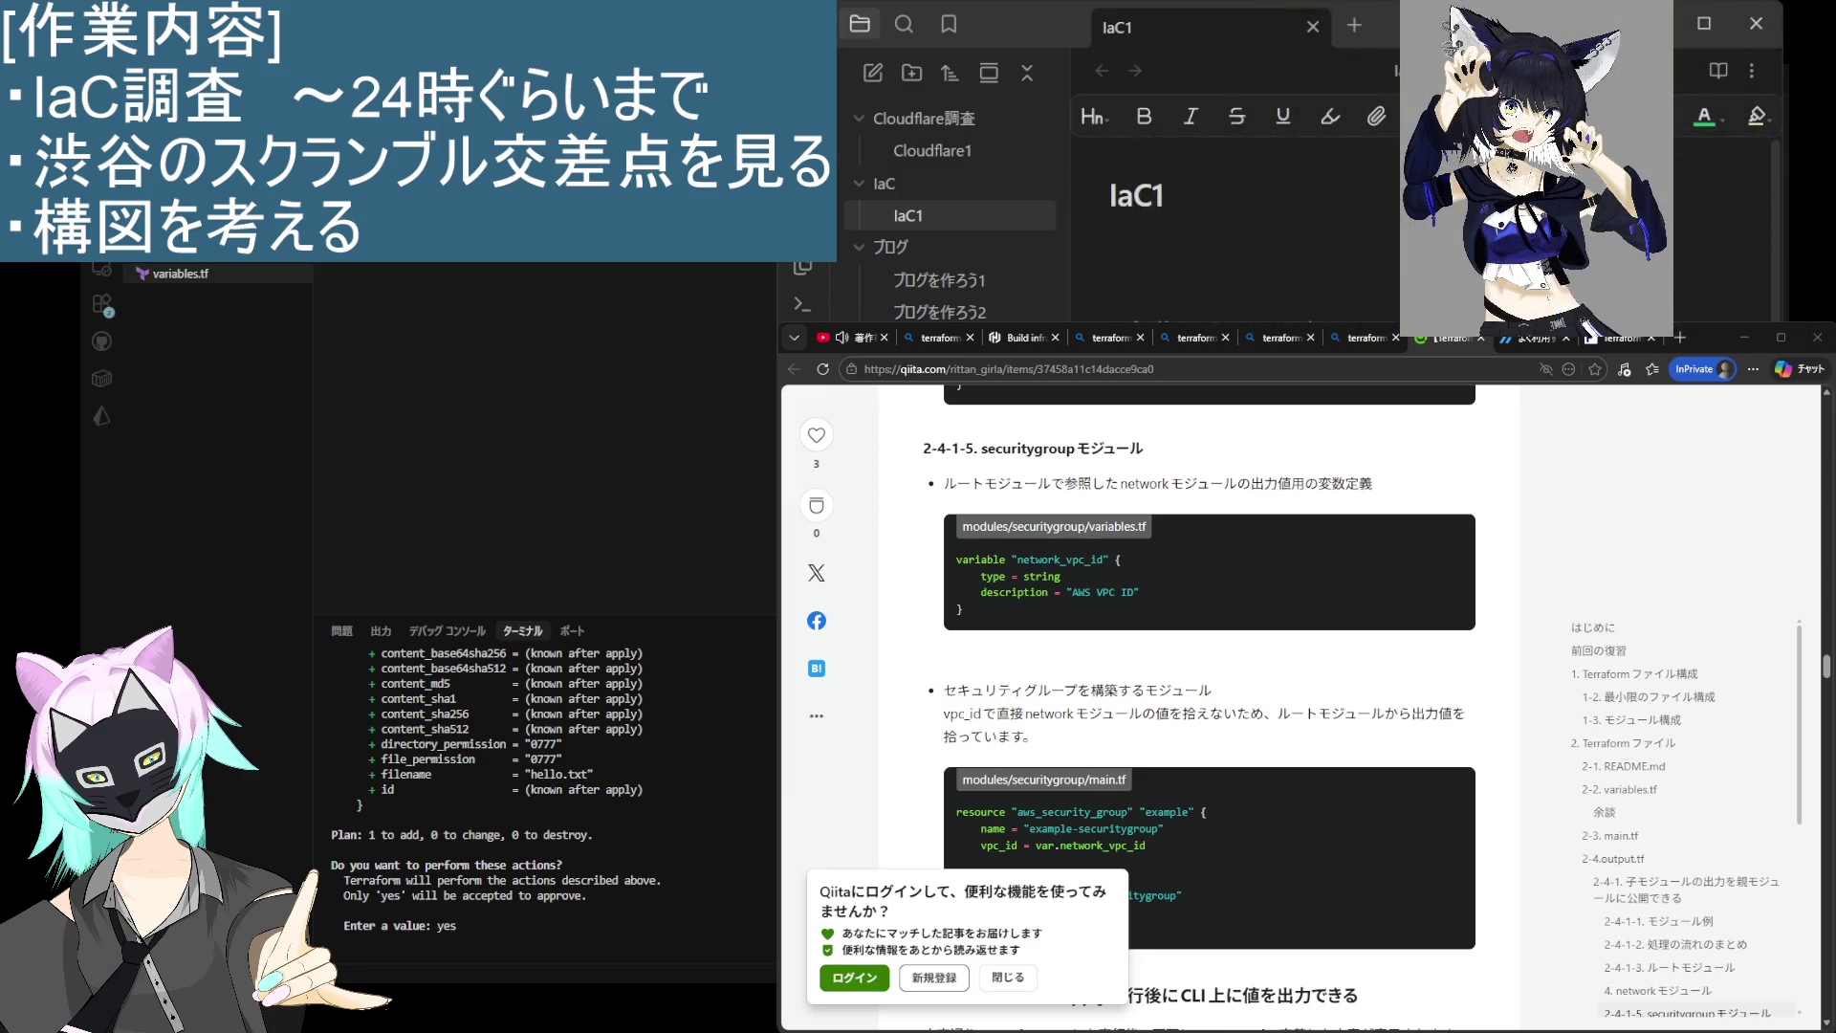
scroll(1157, 229, down, 5)
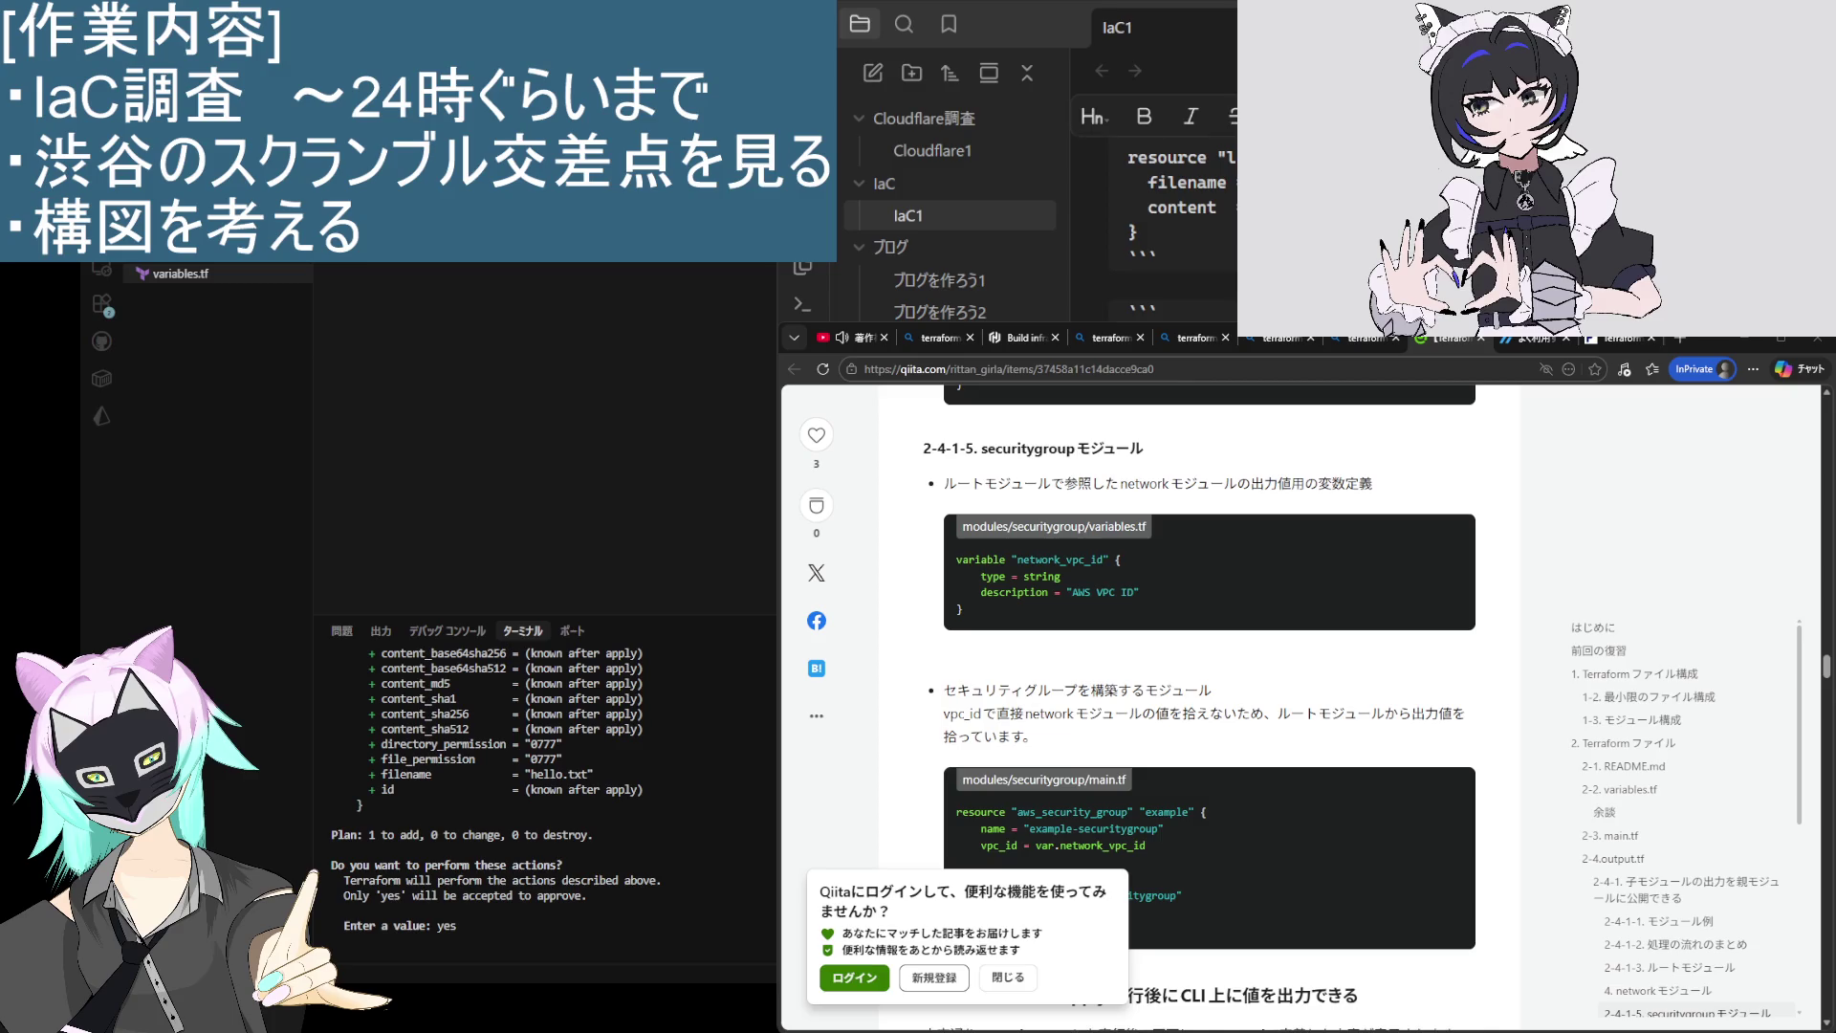
scroll(1243, 230, up, 5)
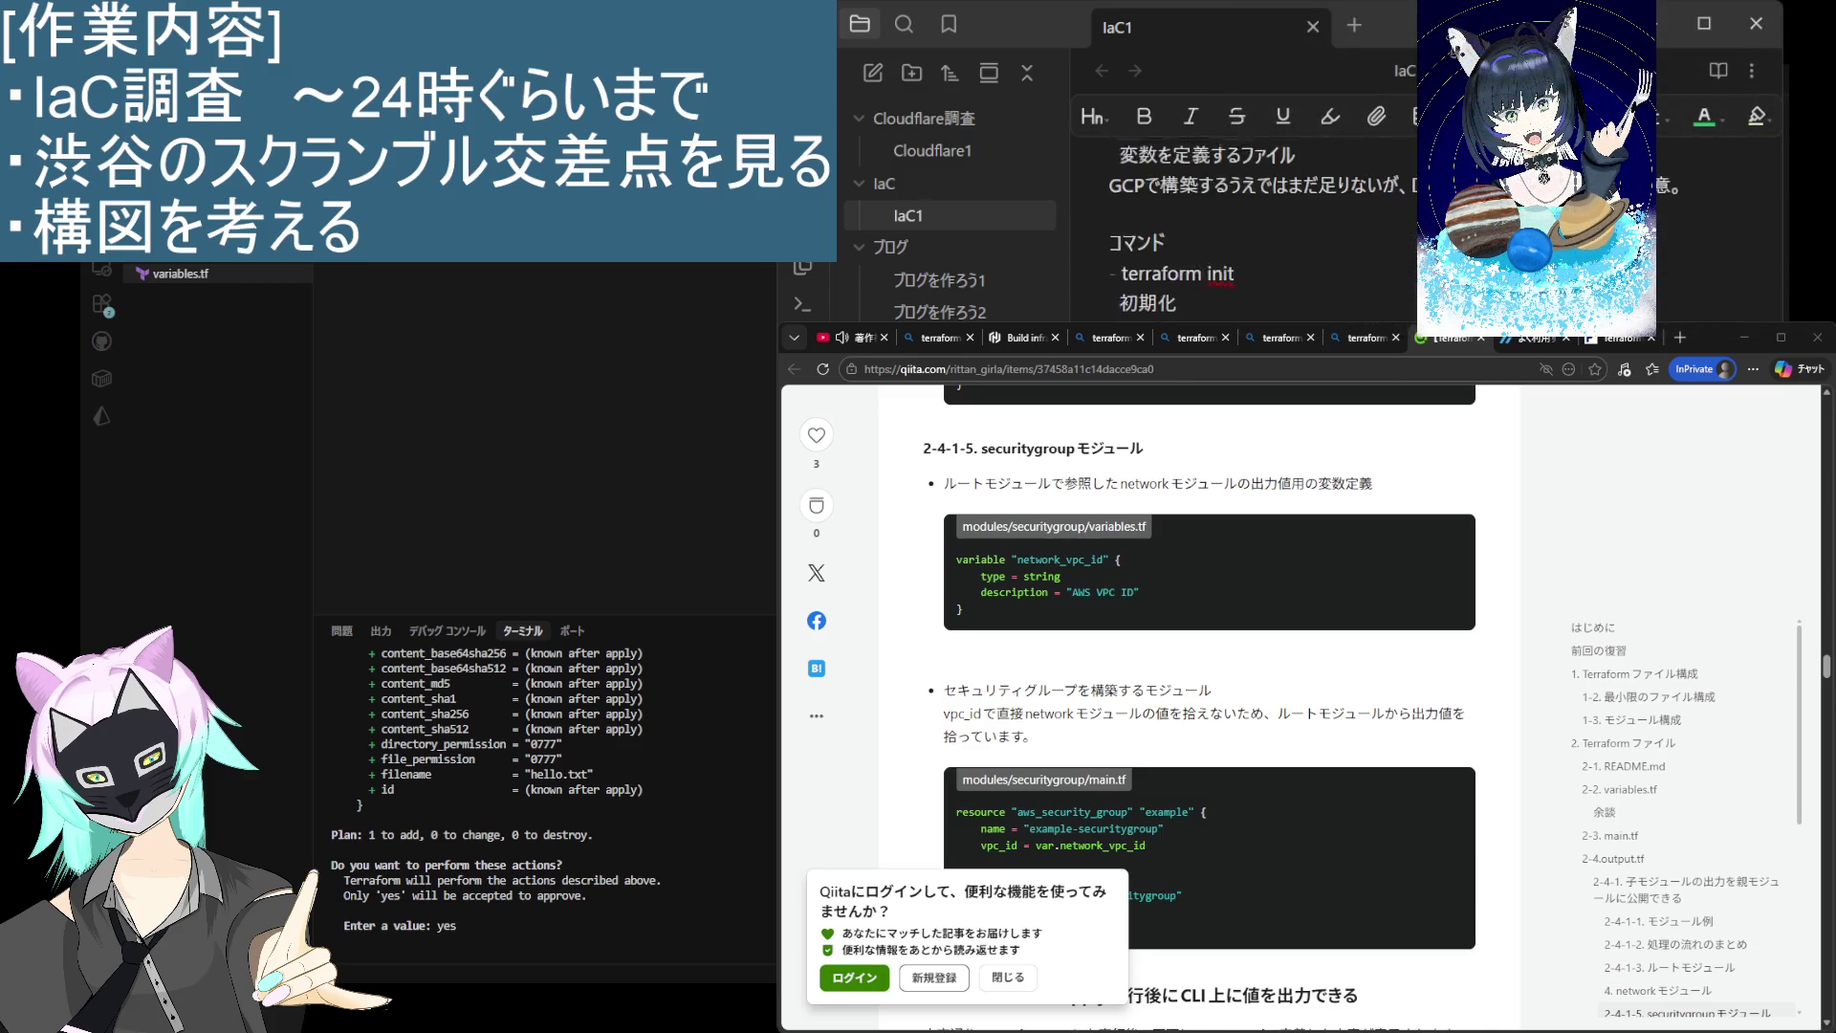
scroll(1243, 230, down, 3)
scroll(1243, 230, up, 3)
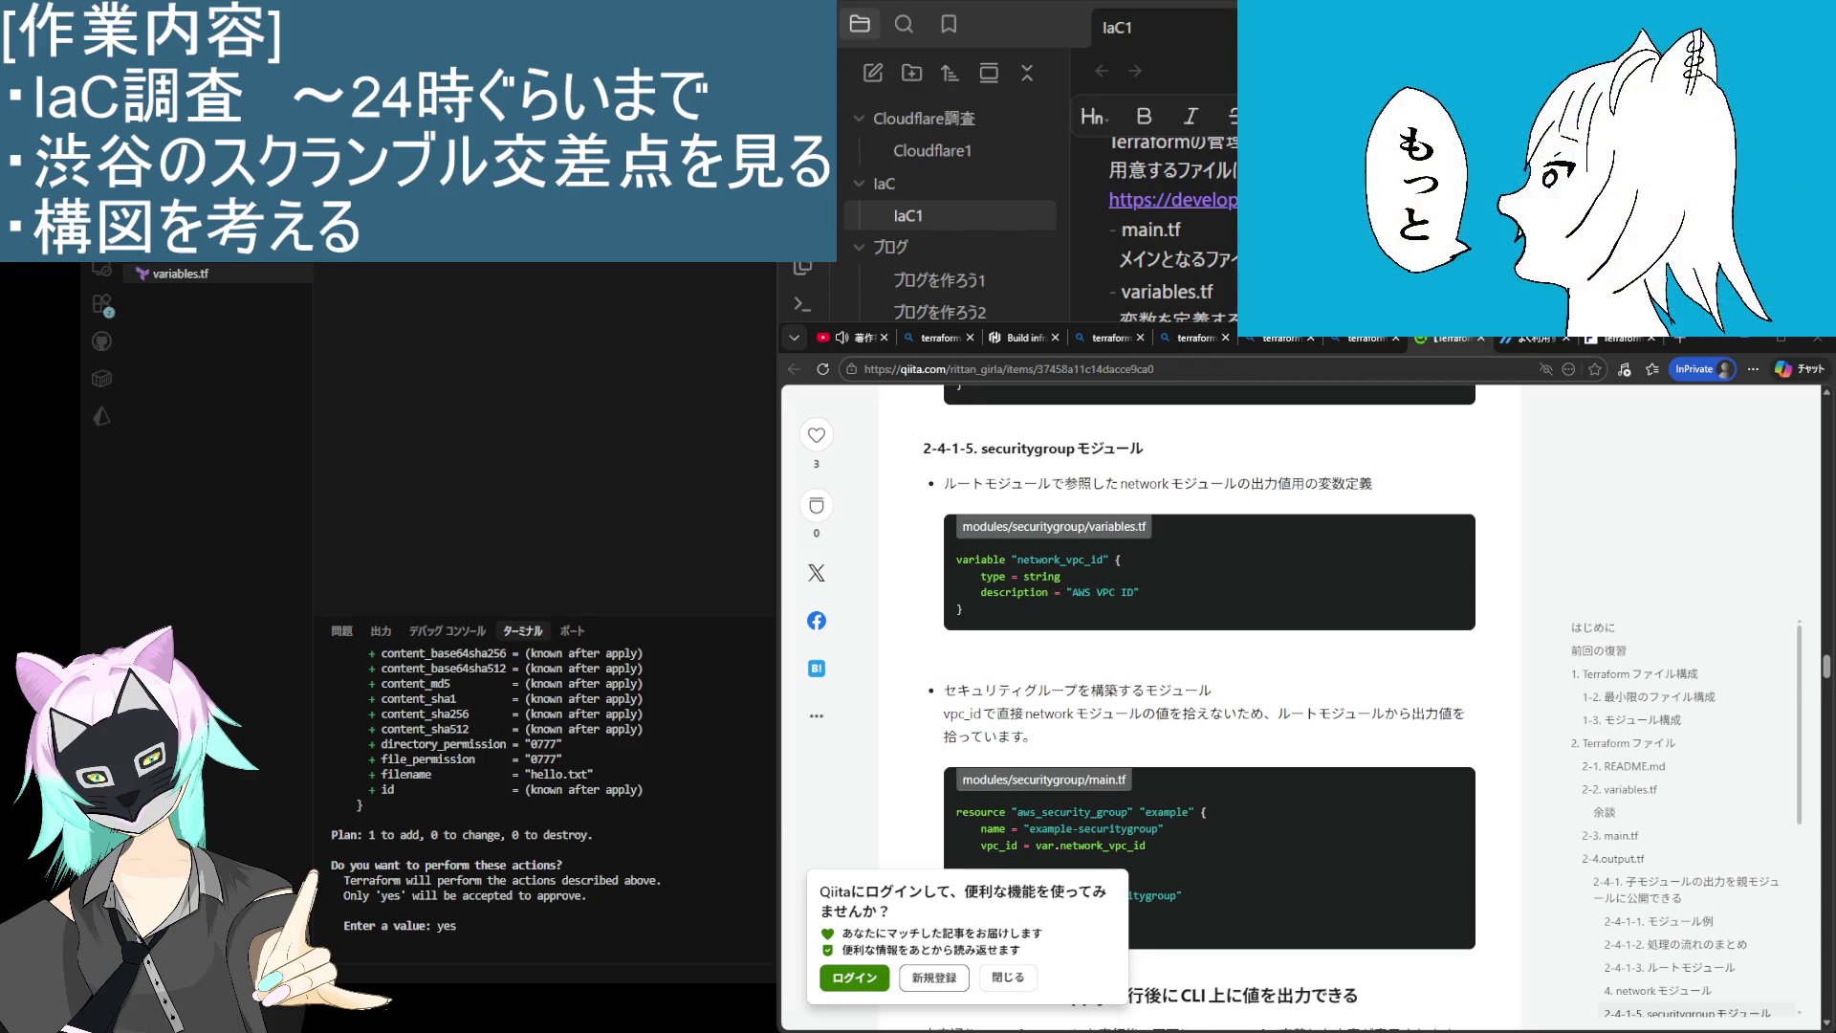
scroll(1155, 229, down, 5)
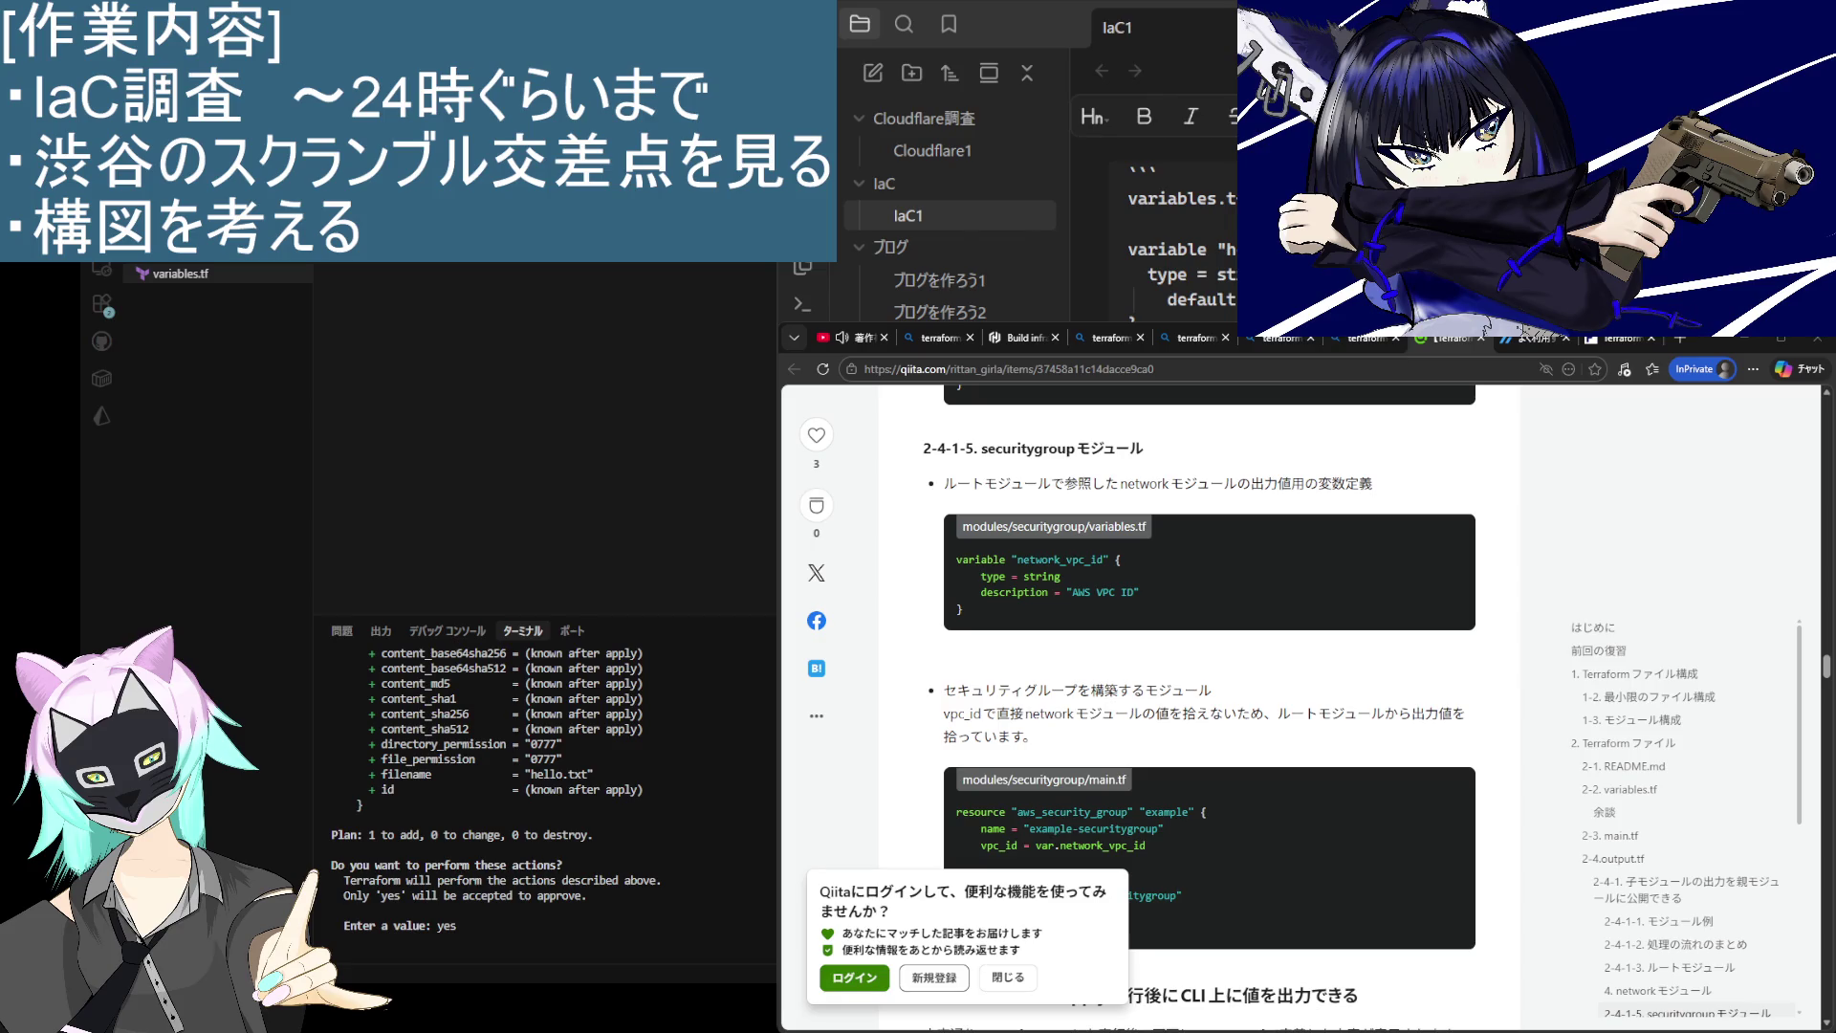
scroll(1153, 239, up, 10)
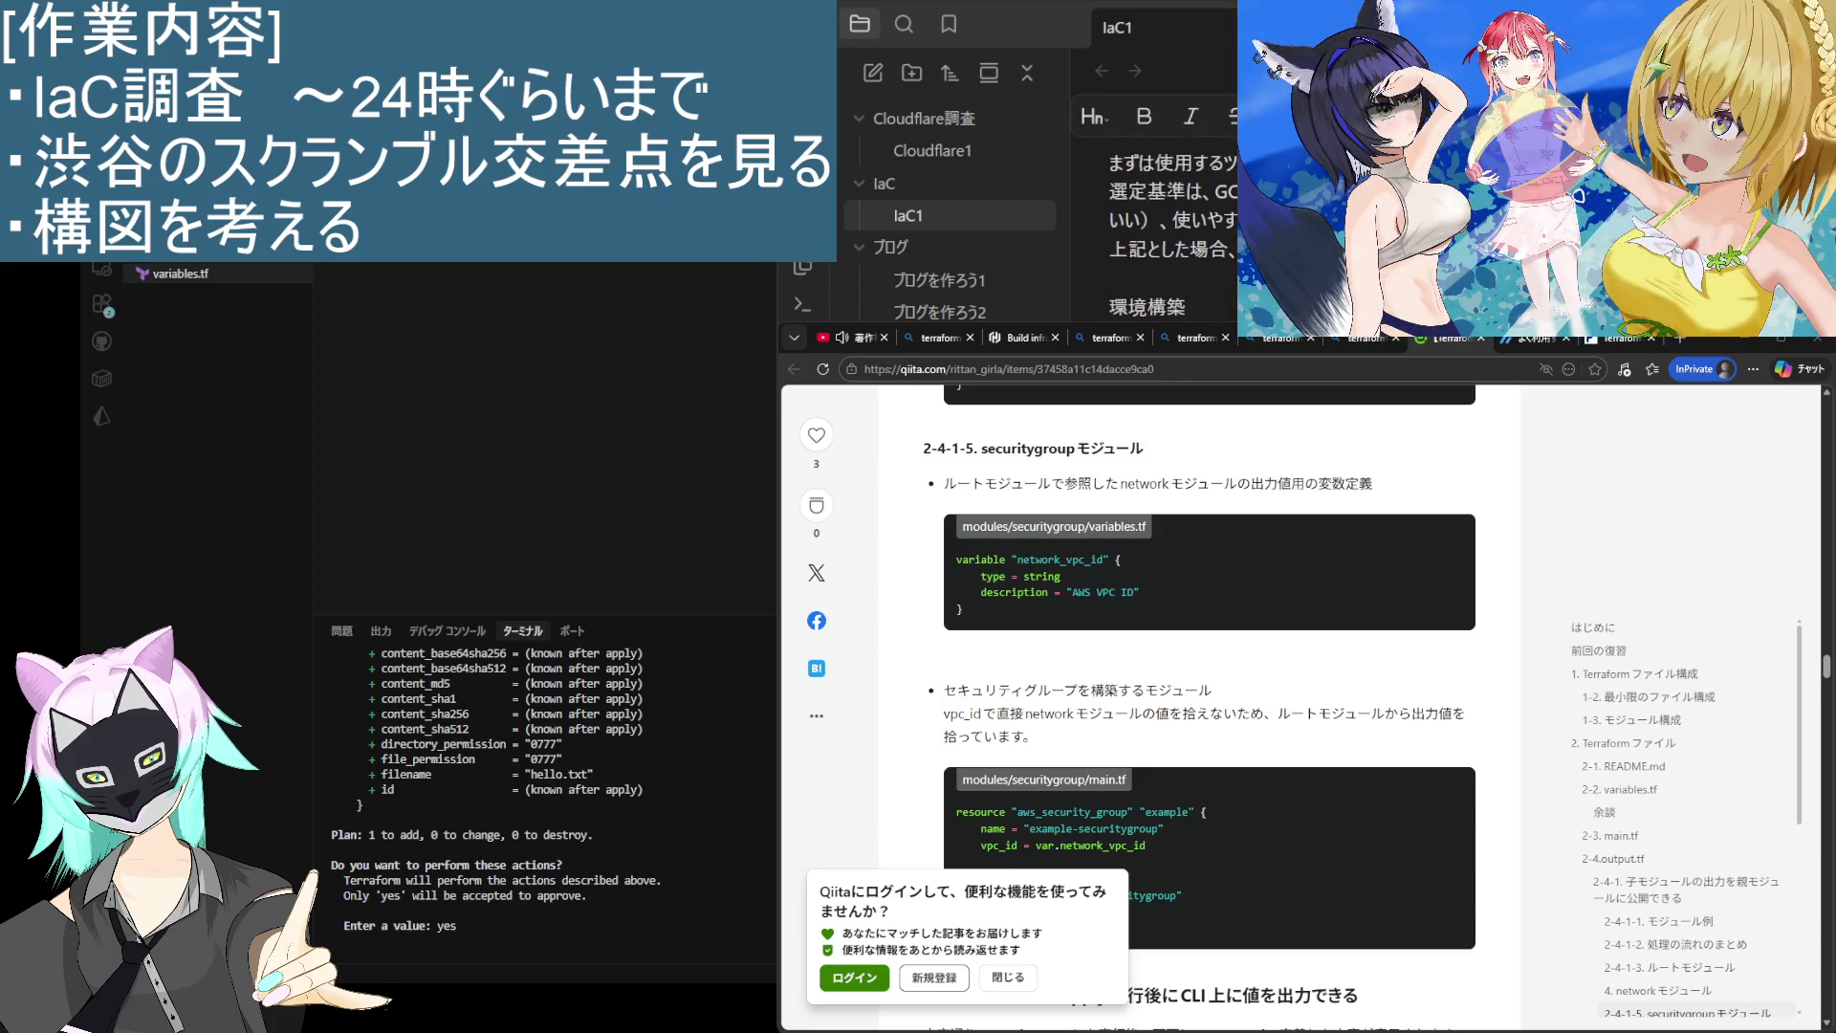
scroll(1153, 220, up, 2)
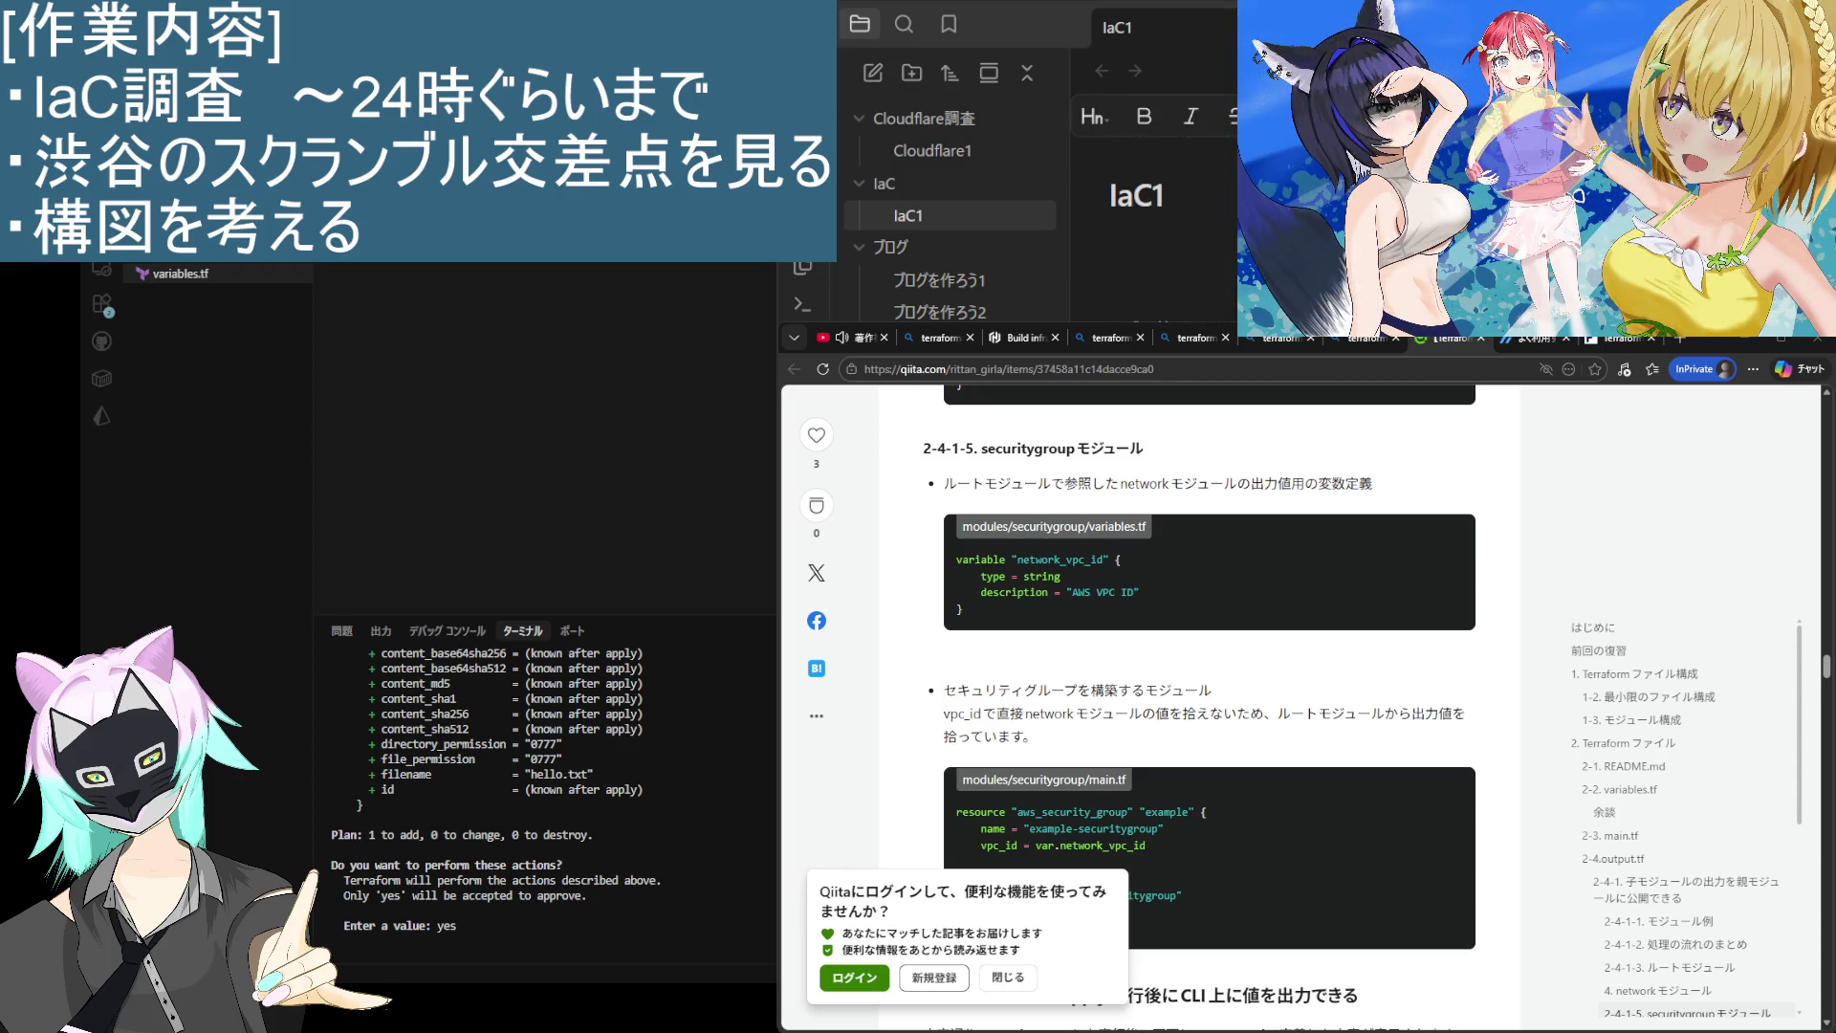
scroll(1152, 239, down, 10)
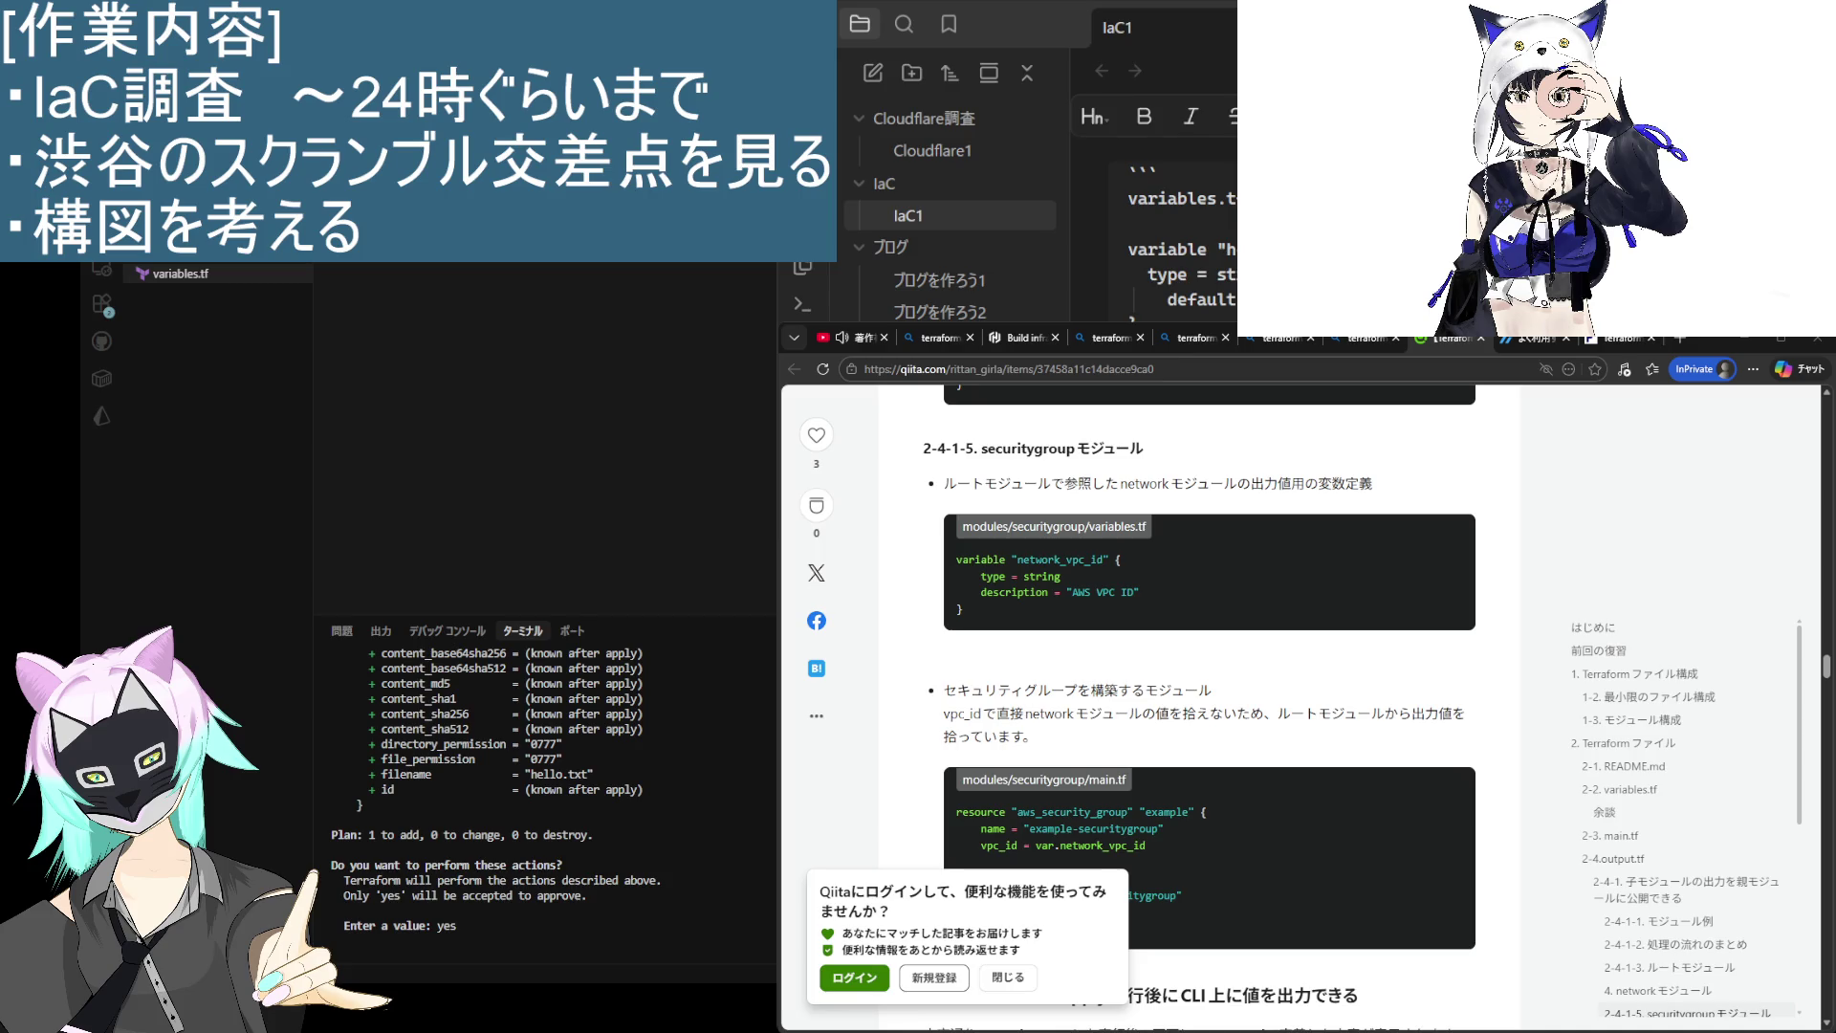
scroll(1157, 210, up, 10)
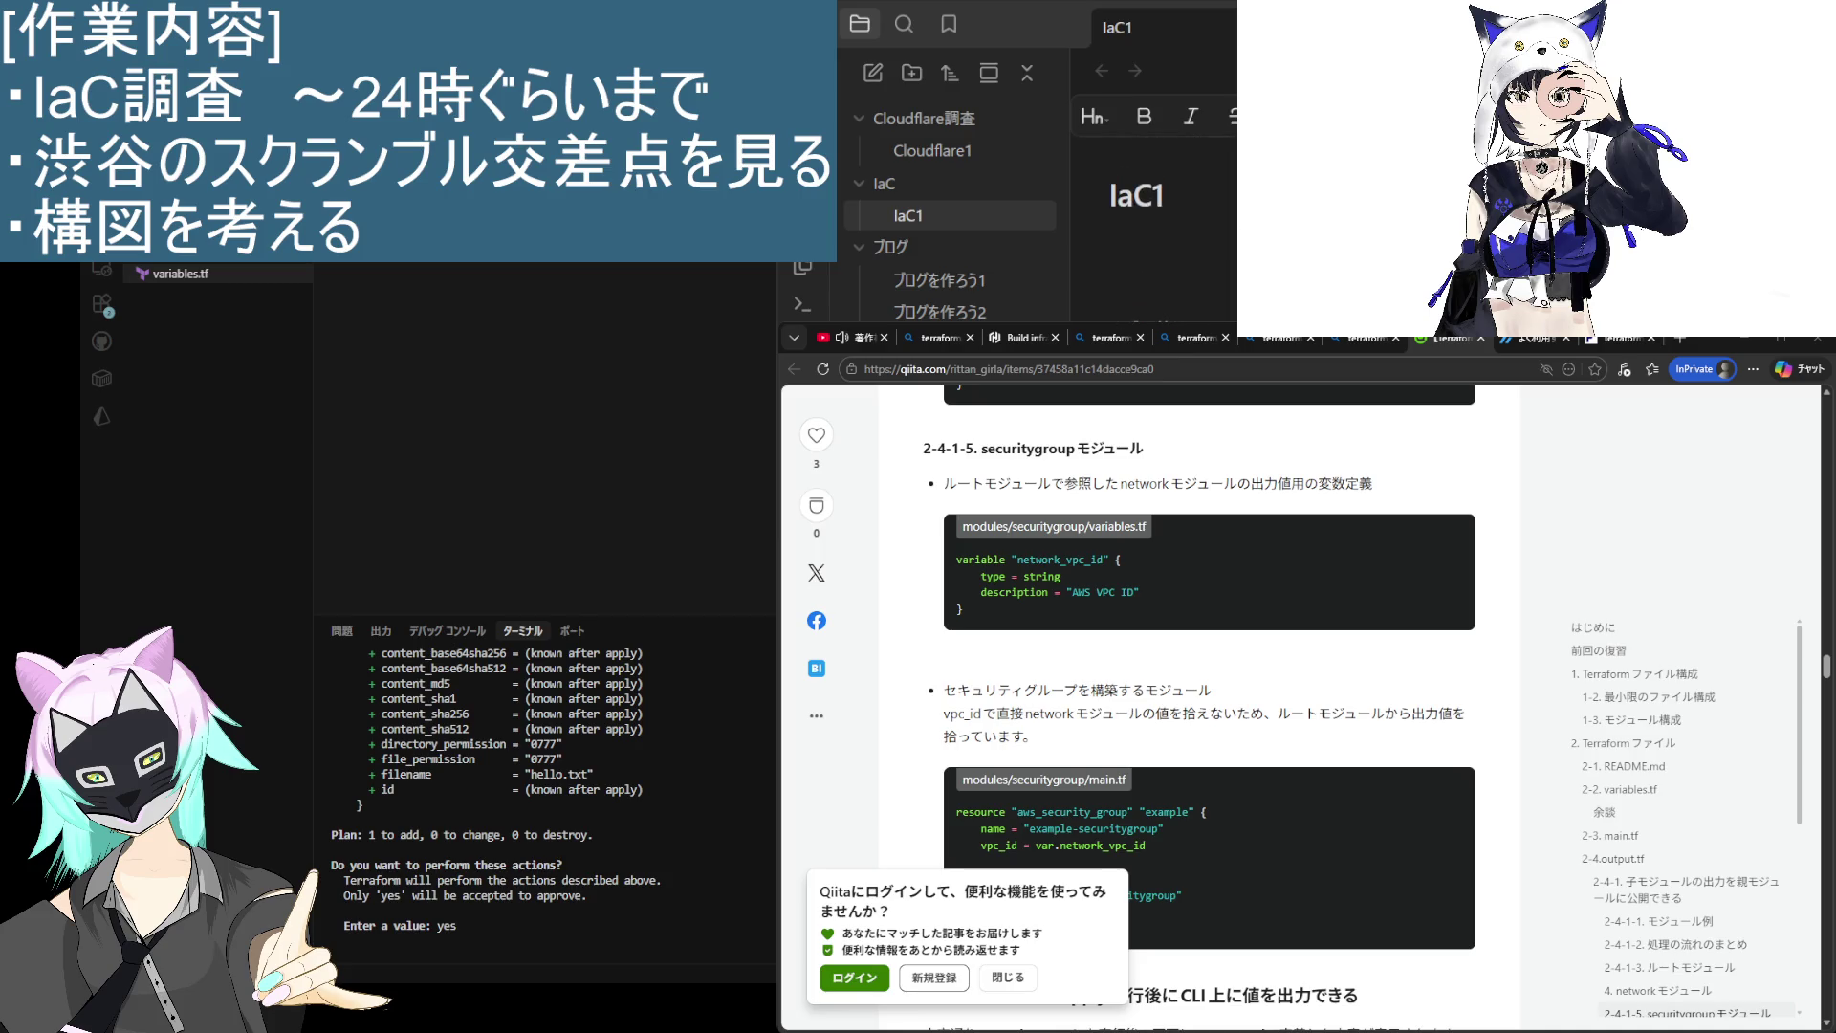
scroll(1157, 210, down, 10)
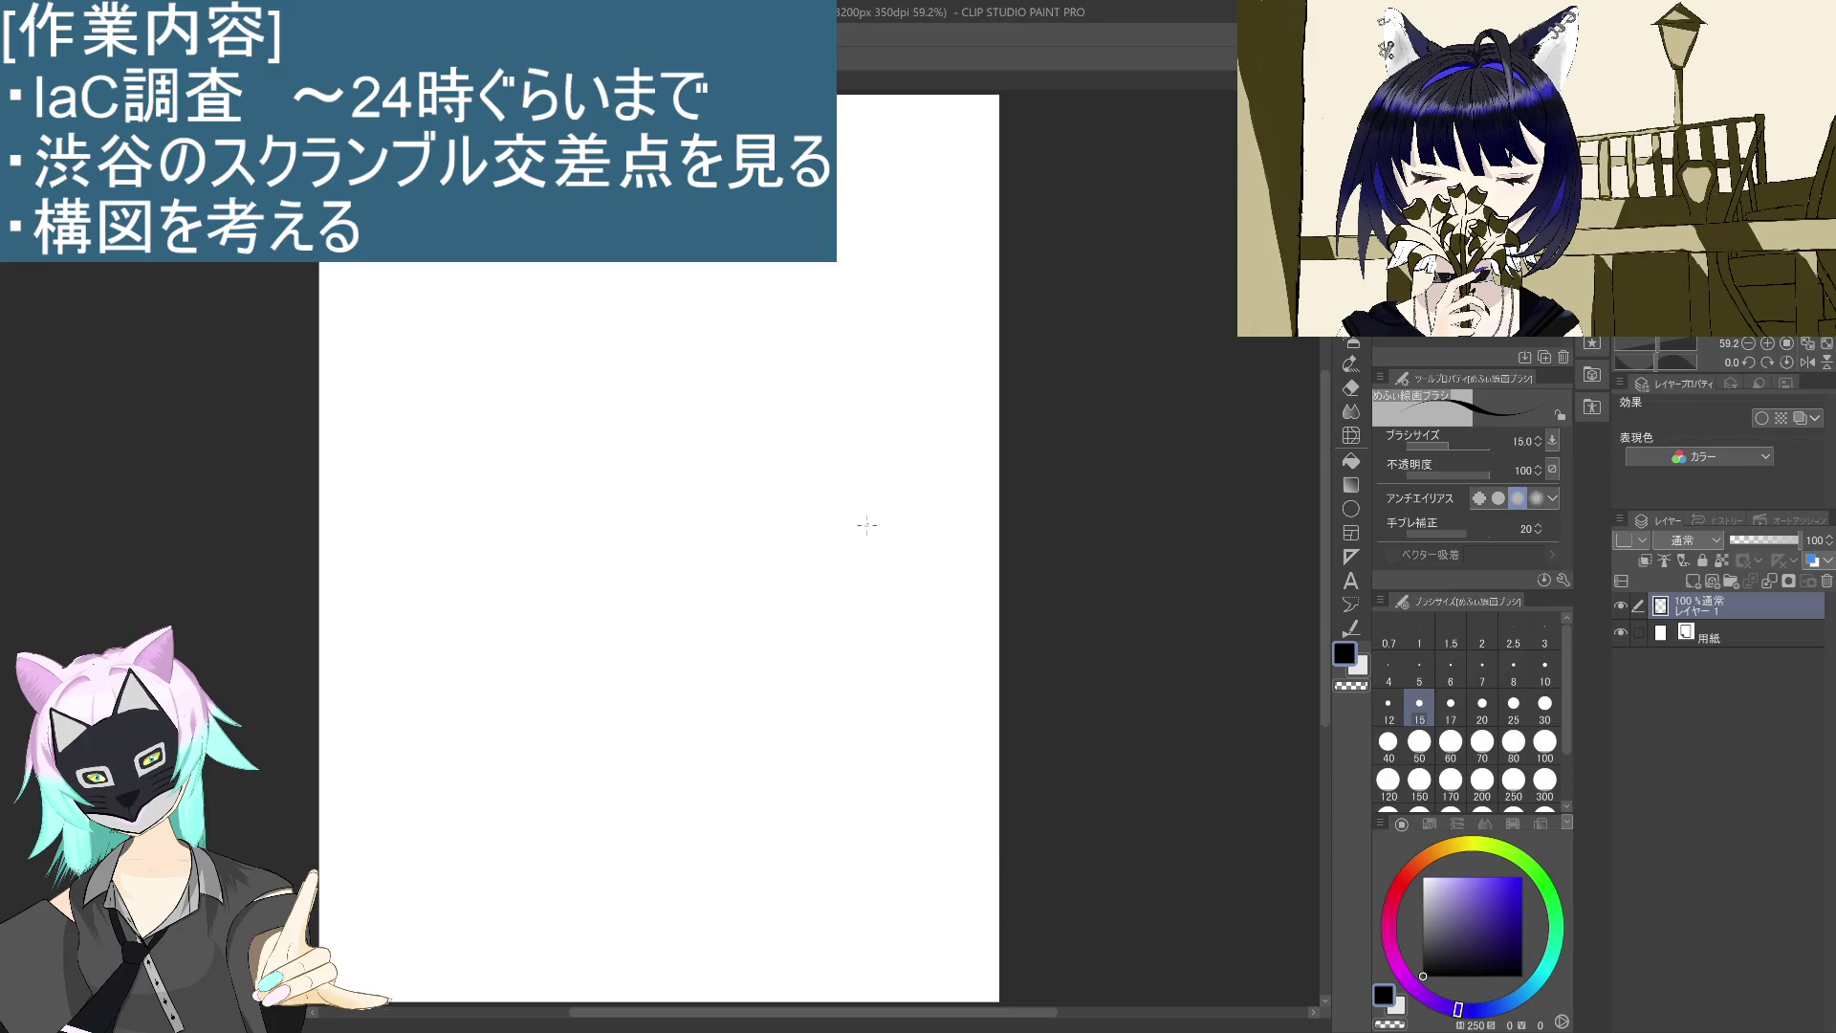
Step: Handwrite the kana て, い and れ across the canvas with the size 15 pen
mouse_move(412, 631)
mouse_down()
mouse_move(465, 668)
mouse_move(550, 622)
mouse_move(578, 656)
mouse_up()
mouse_move(691, 580)
mouse_down()
mouse_move(688, 669)
mouse_move(792, 677)
mouse_up()
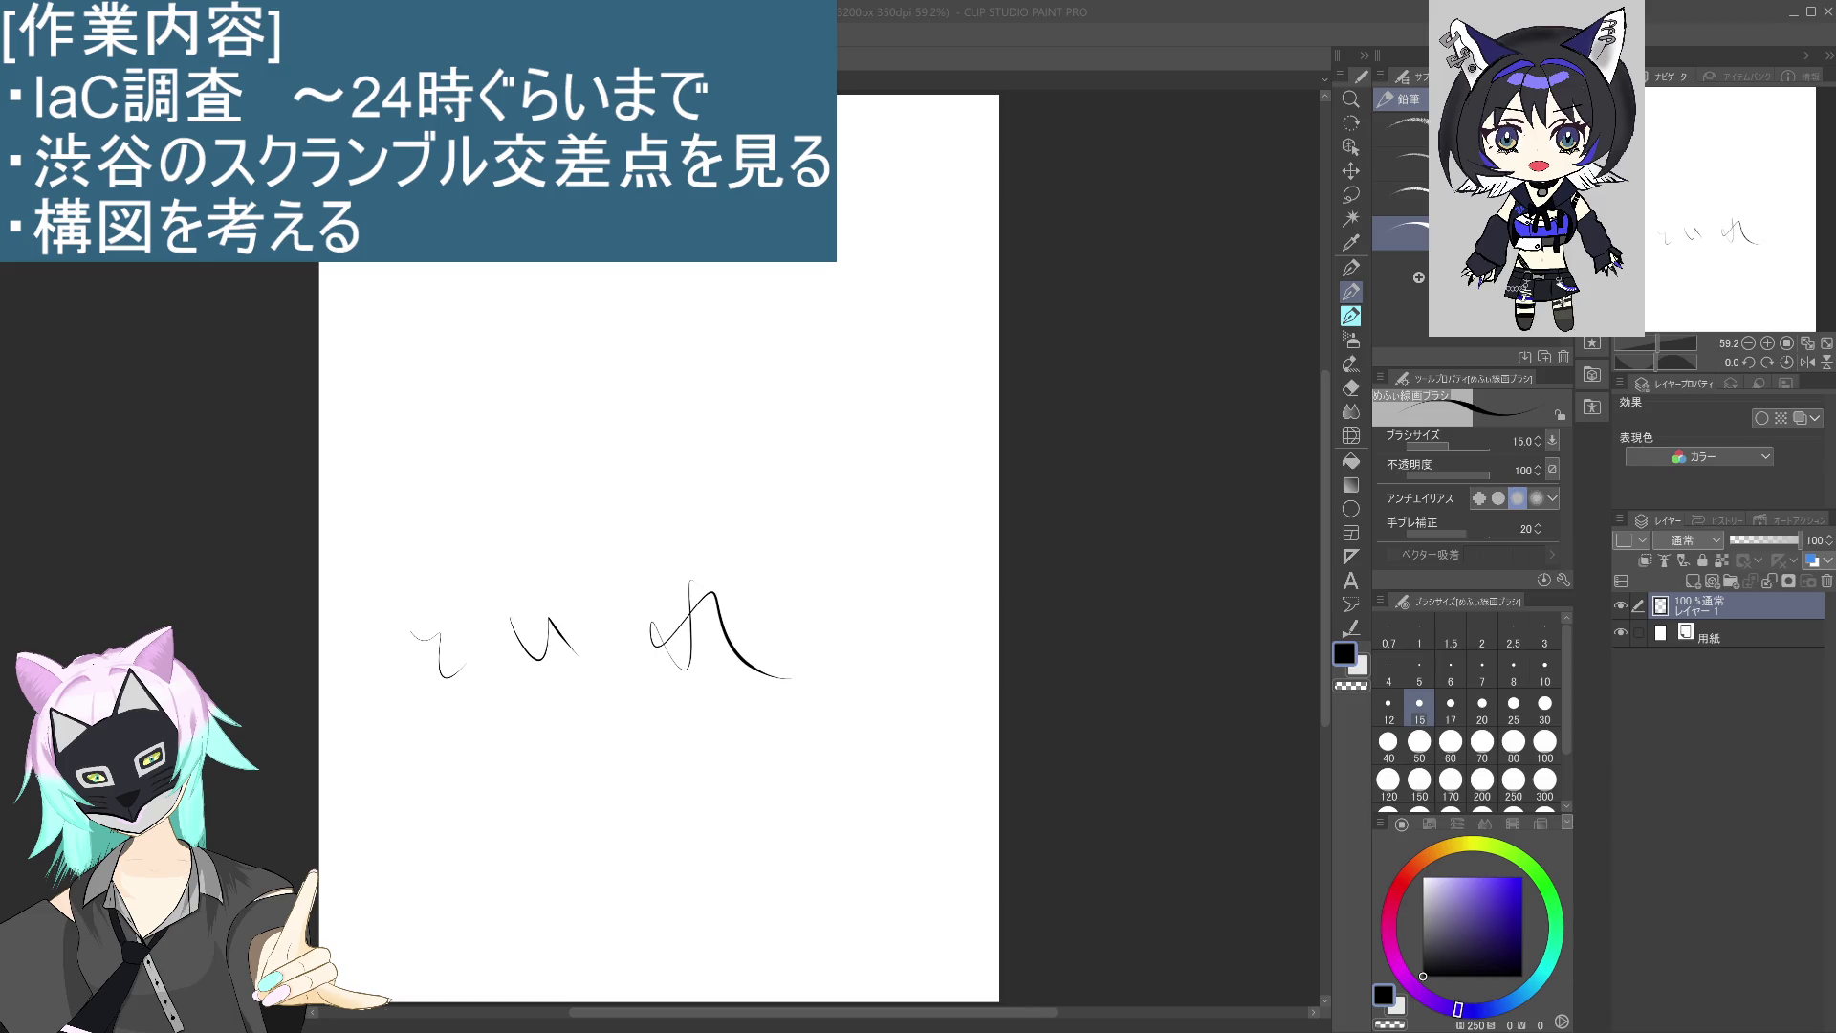
Step: Draw two test lines to the right of れ
drag(909, 653, 1010, 642)
drag(876, 709, 1015, 719)
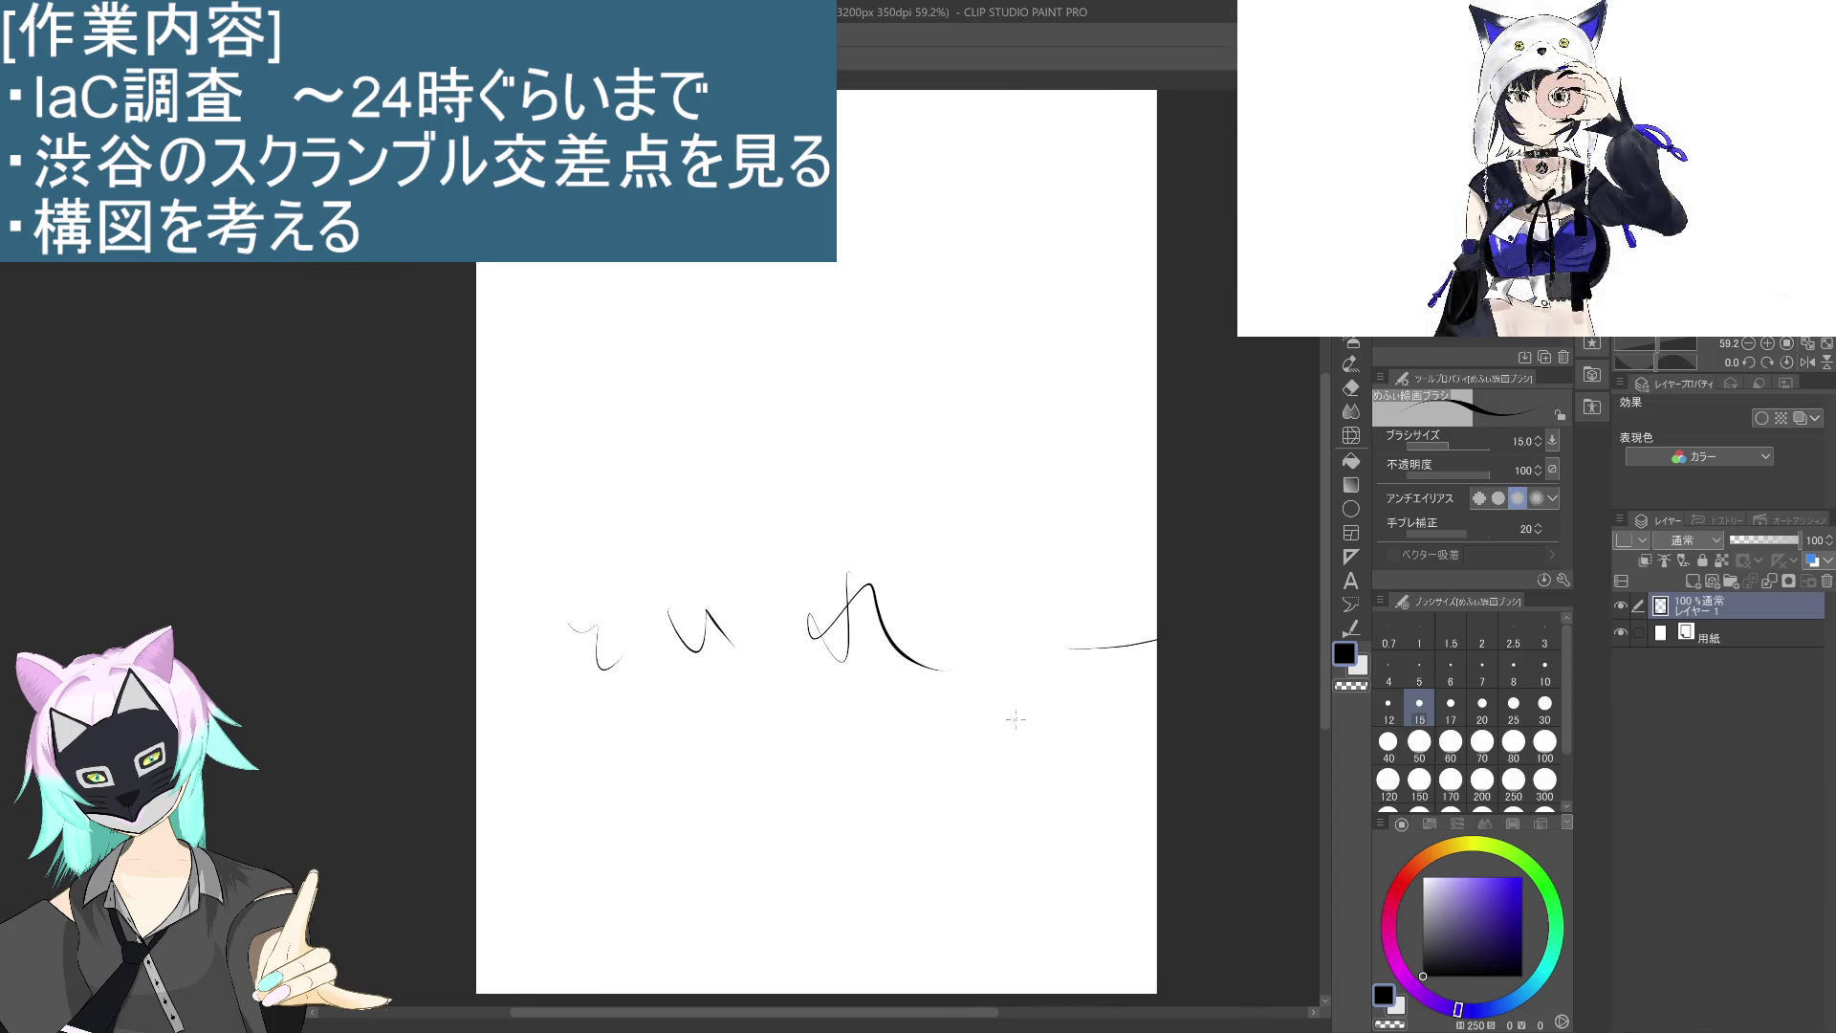
scroll(1016, 719, down, 4)
scroll(1053, 660, up, 1)
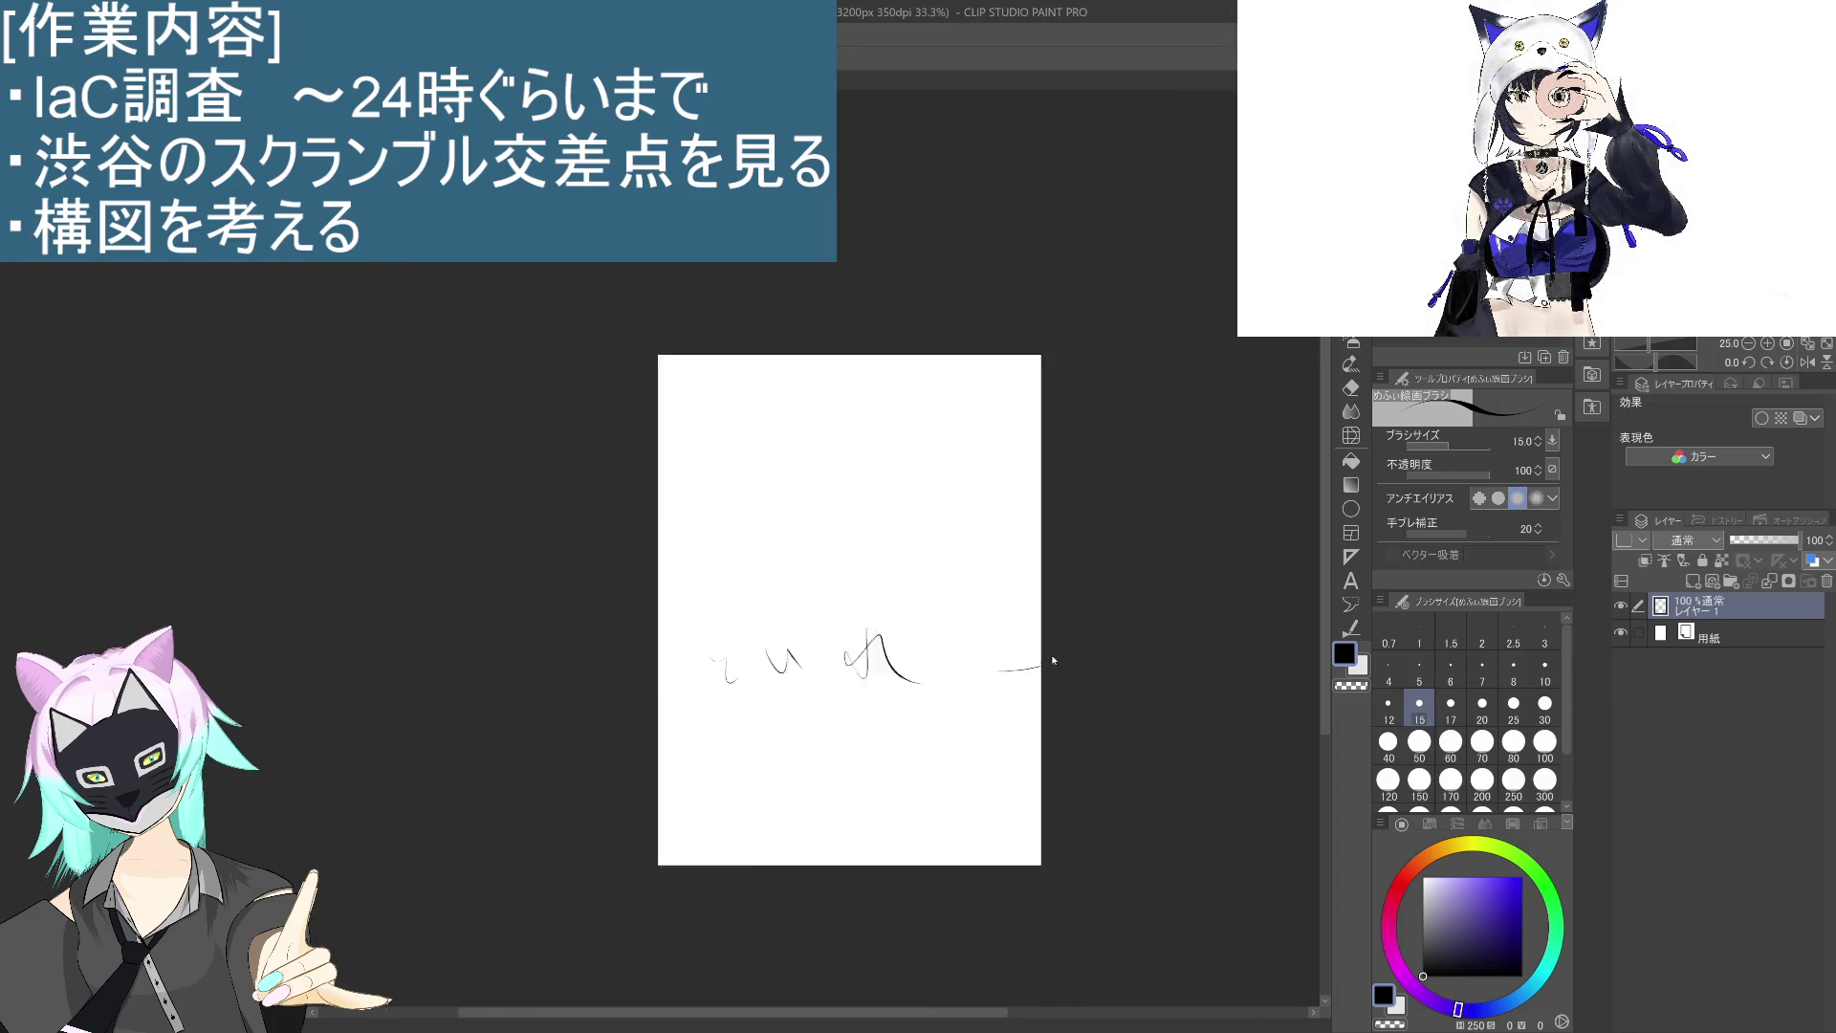
scroll(1053, 660, up, 1)
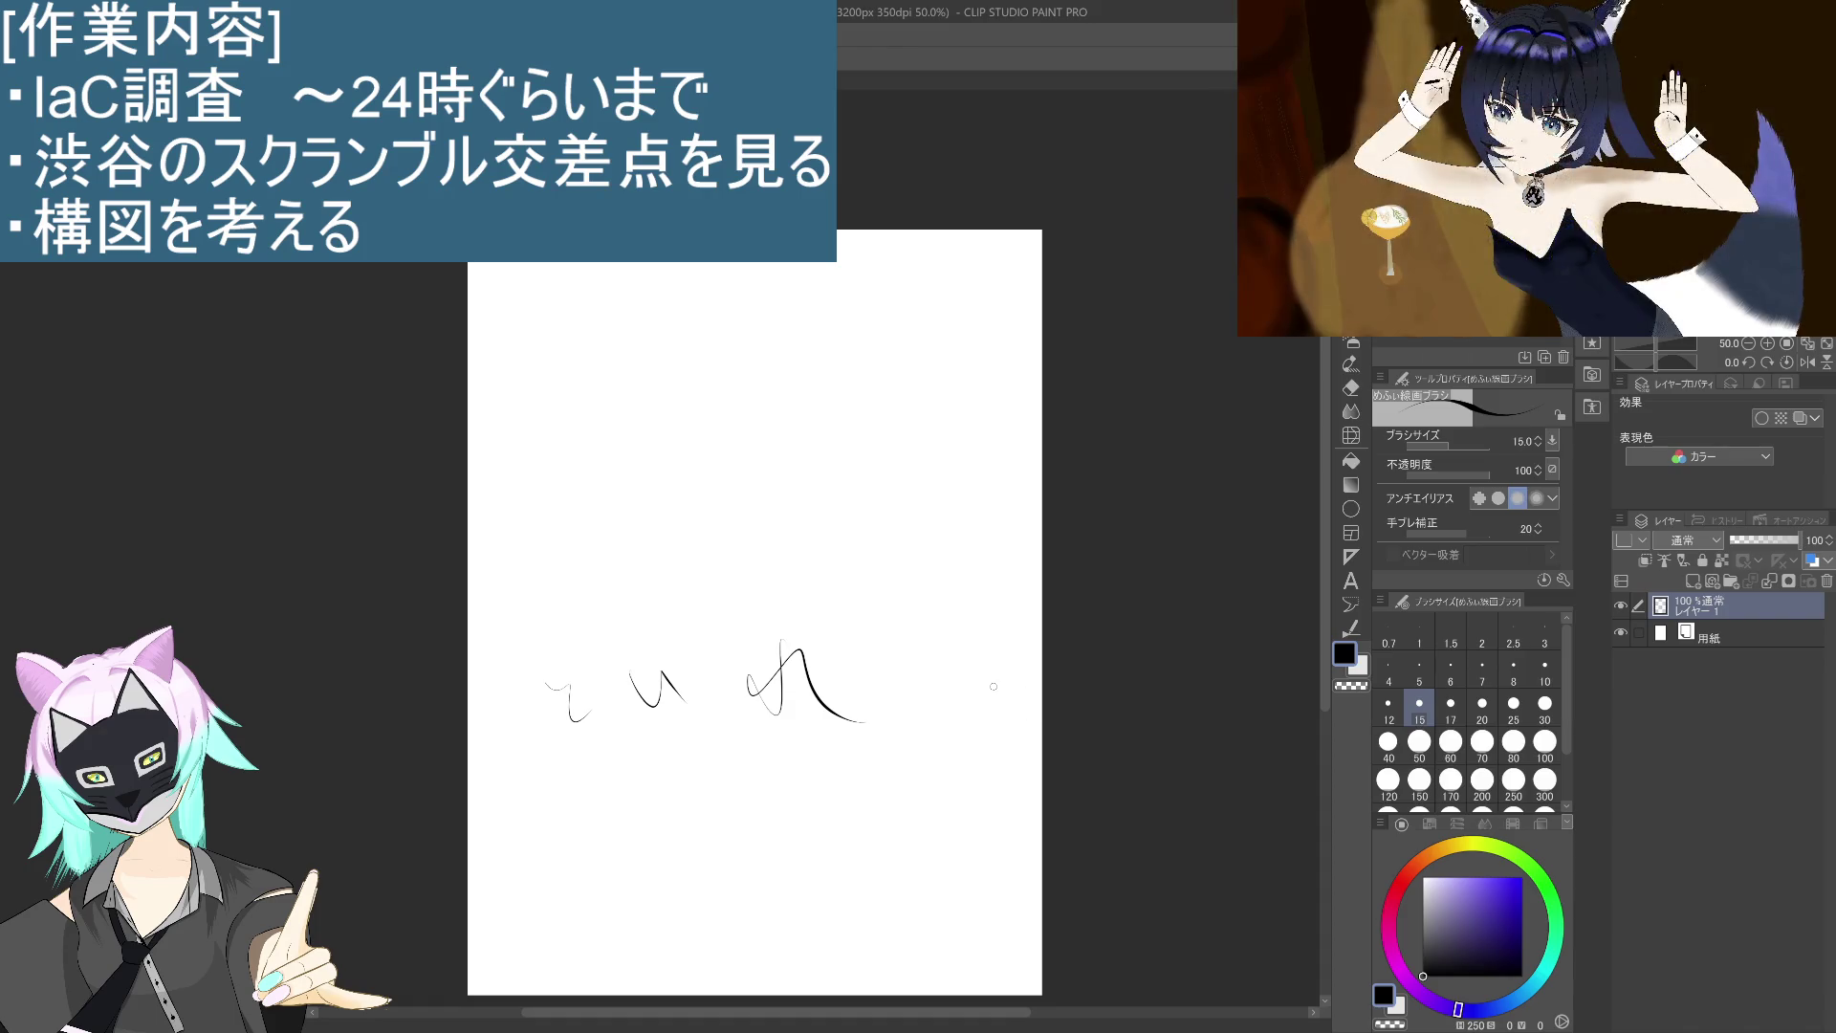
Step: Undo the last line and erase all scribbles with a size 100 eraser, back to the pen
key(ctrl+z)
key(e)
click(1545, 742)
mouse_move(866, 723)
mouse_down()
mouse_move(825, 715)
mouse_move(808, 669)
mouse_move(765, 703)
mouse_move(774, 675)
mouse_move(667, 715)
mouse_move(644, 676)
mouse_move(574, 718)
mouse_up()
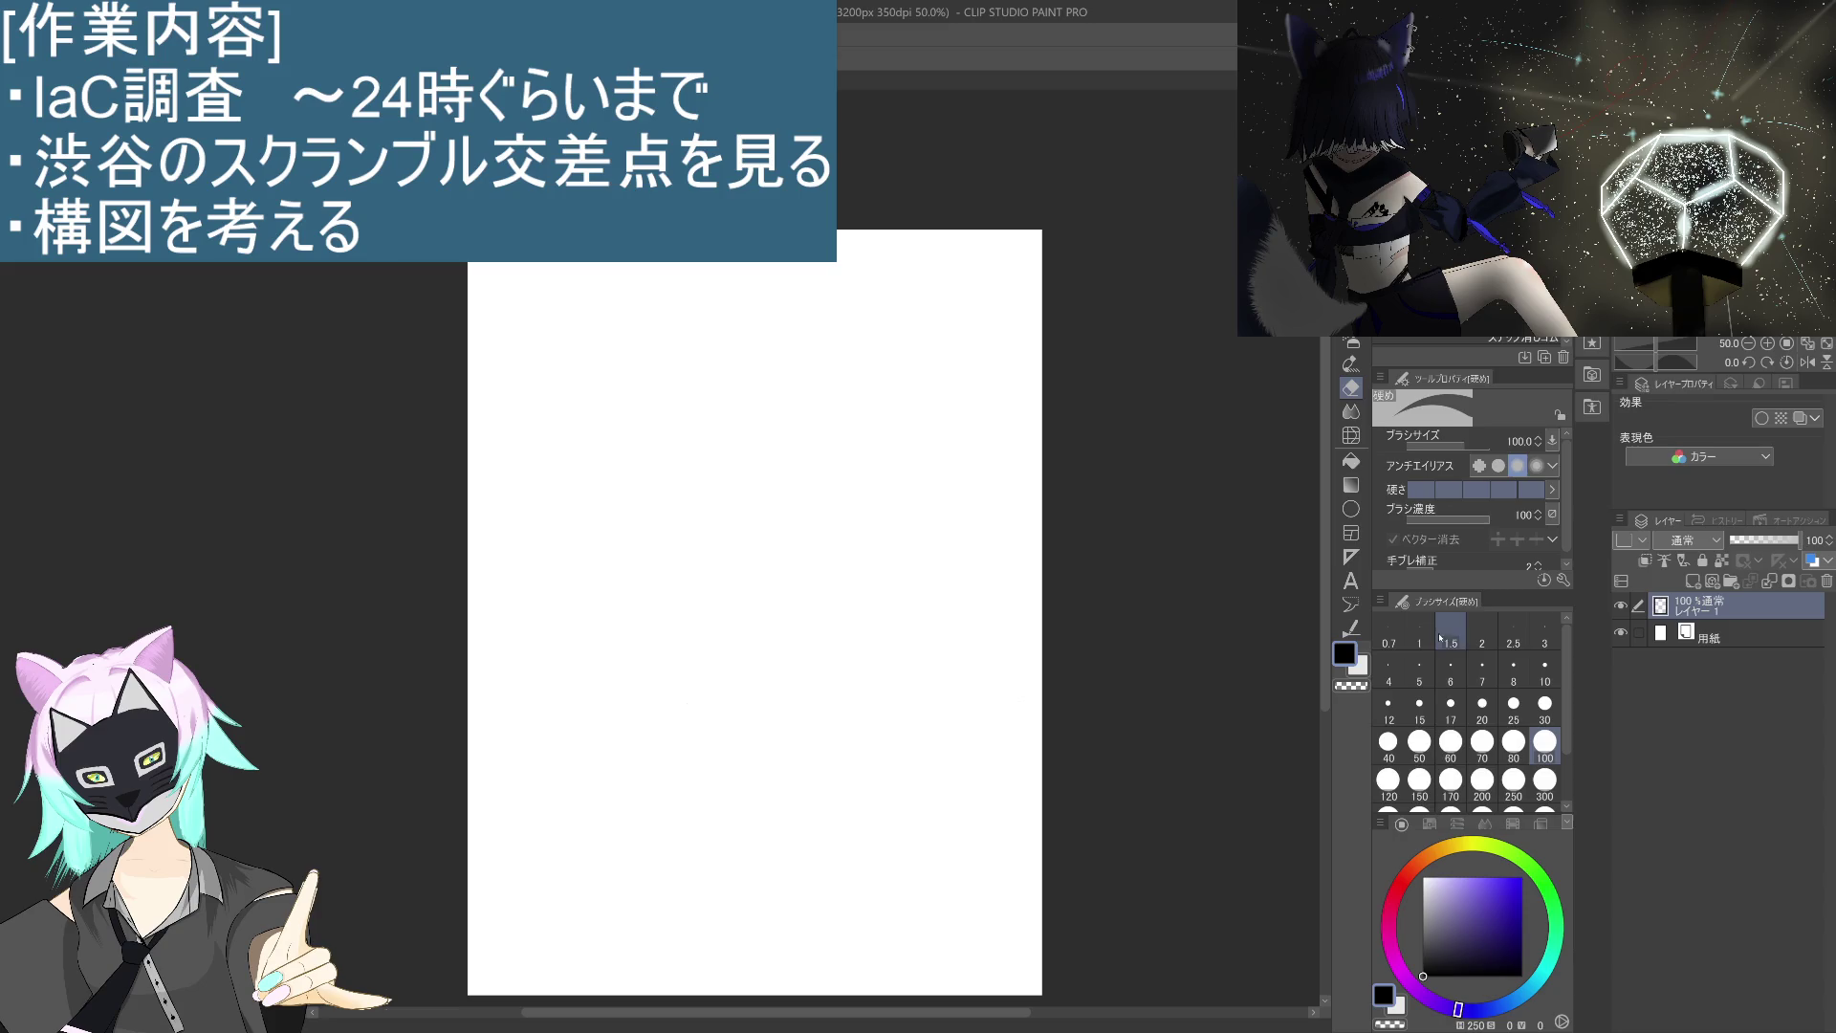
key(p)
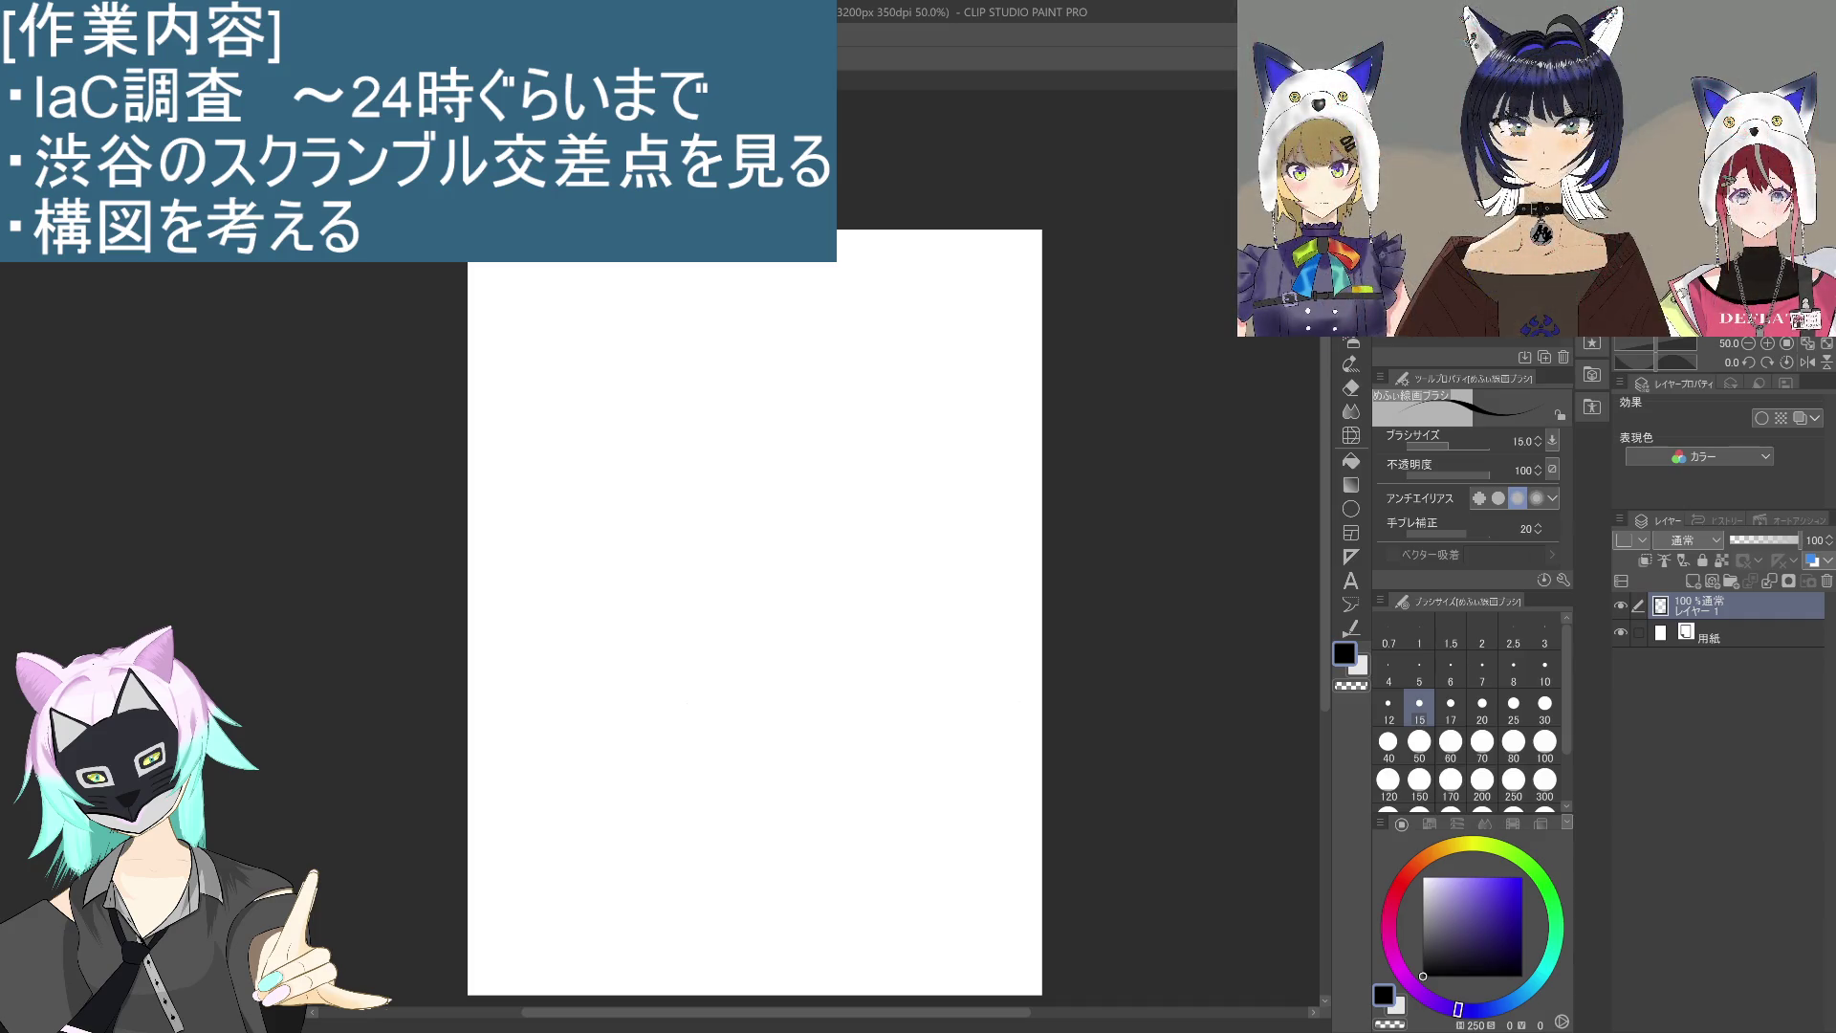
Step: Set the pen to size 30 and handwrite スクランブル, undoing a stray stroke
click(1545, 704)
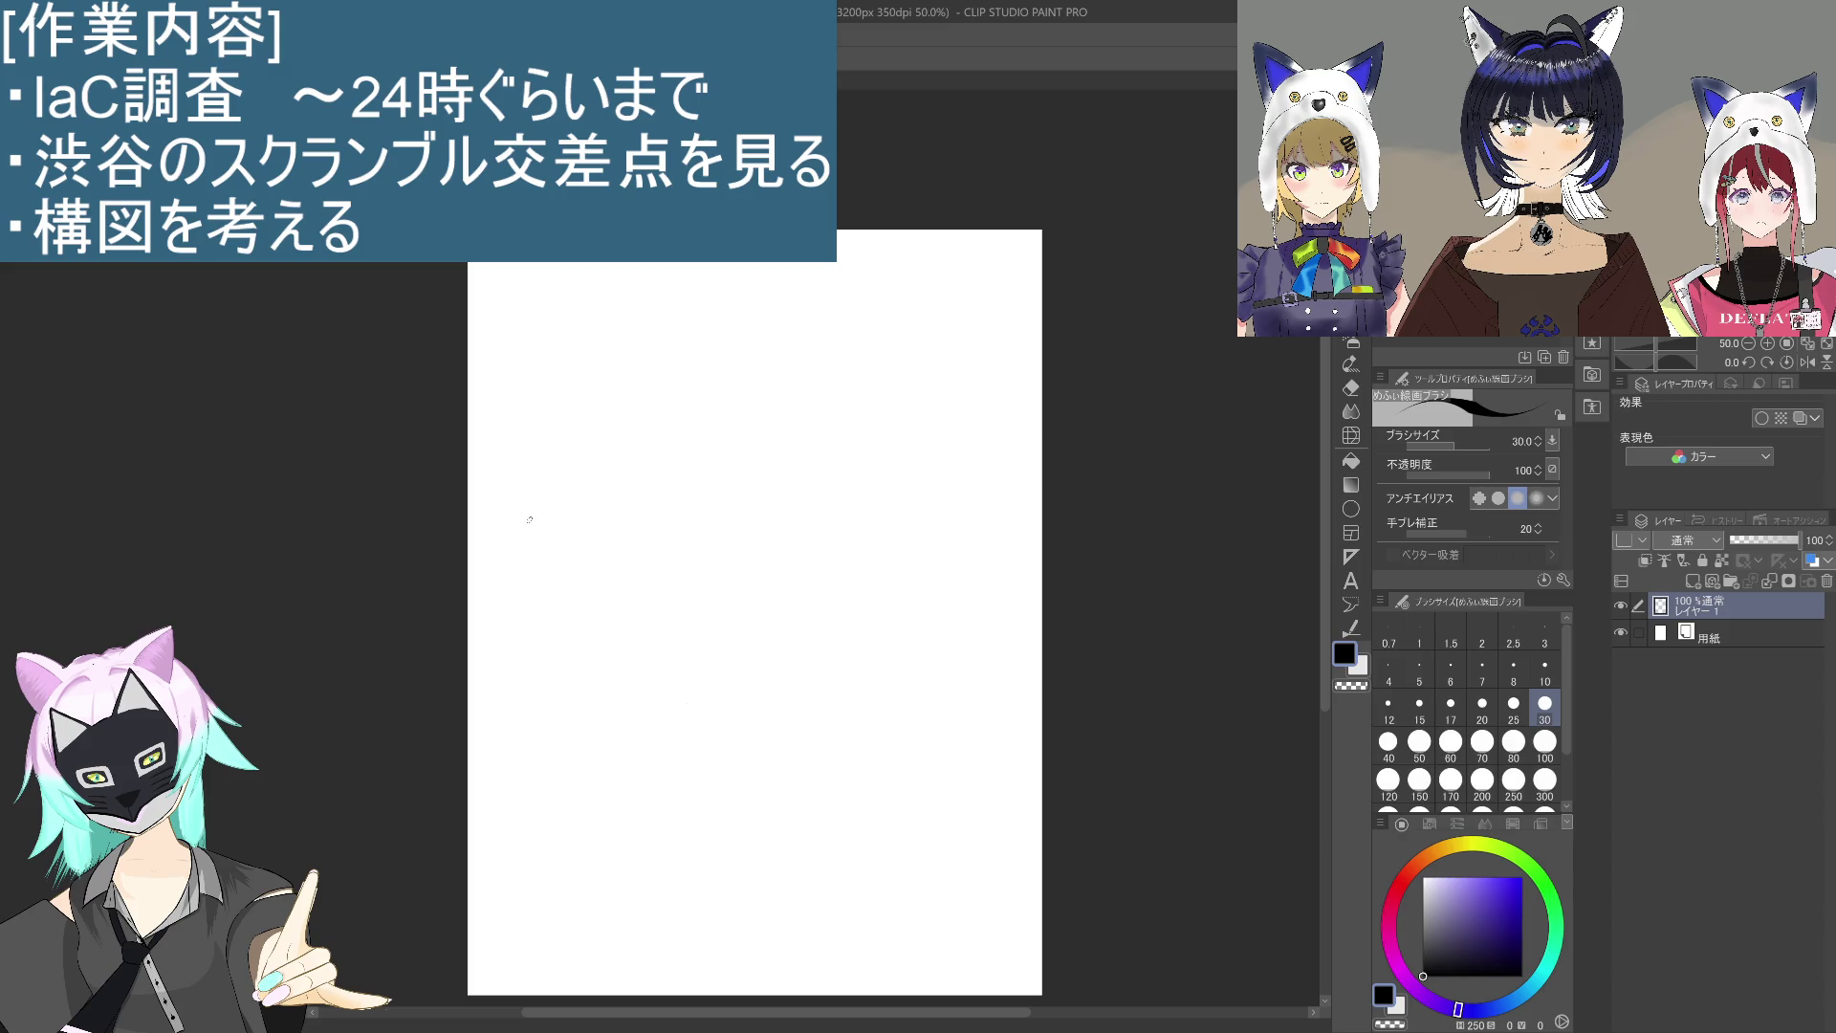
mouse_move(513, 530)
mouse_down()
mouse_move(528, 535)
mouse_move(510, 565)
mouse_up()
mouse_move(521, 546)
mouse_down()
mouse_move(548, 567)
mouse_move(662, 559)
mouse_up()
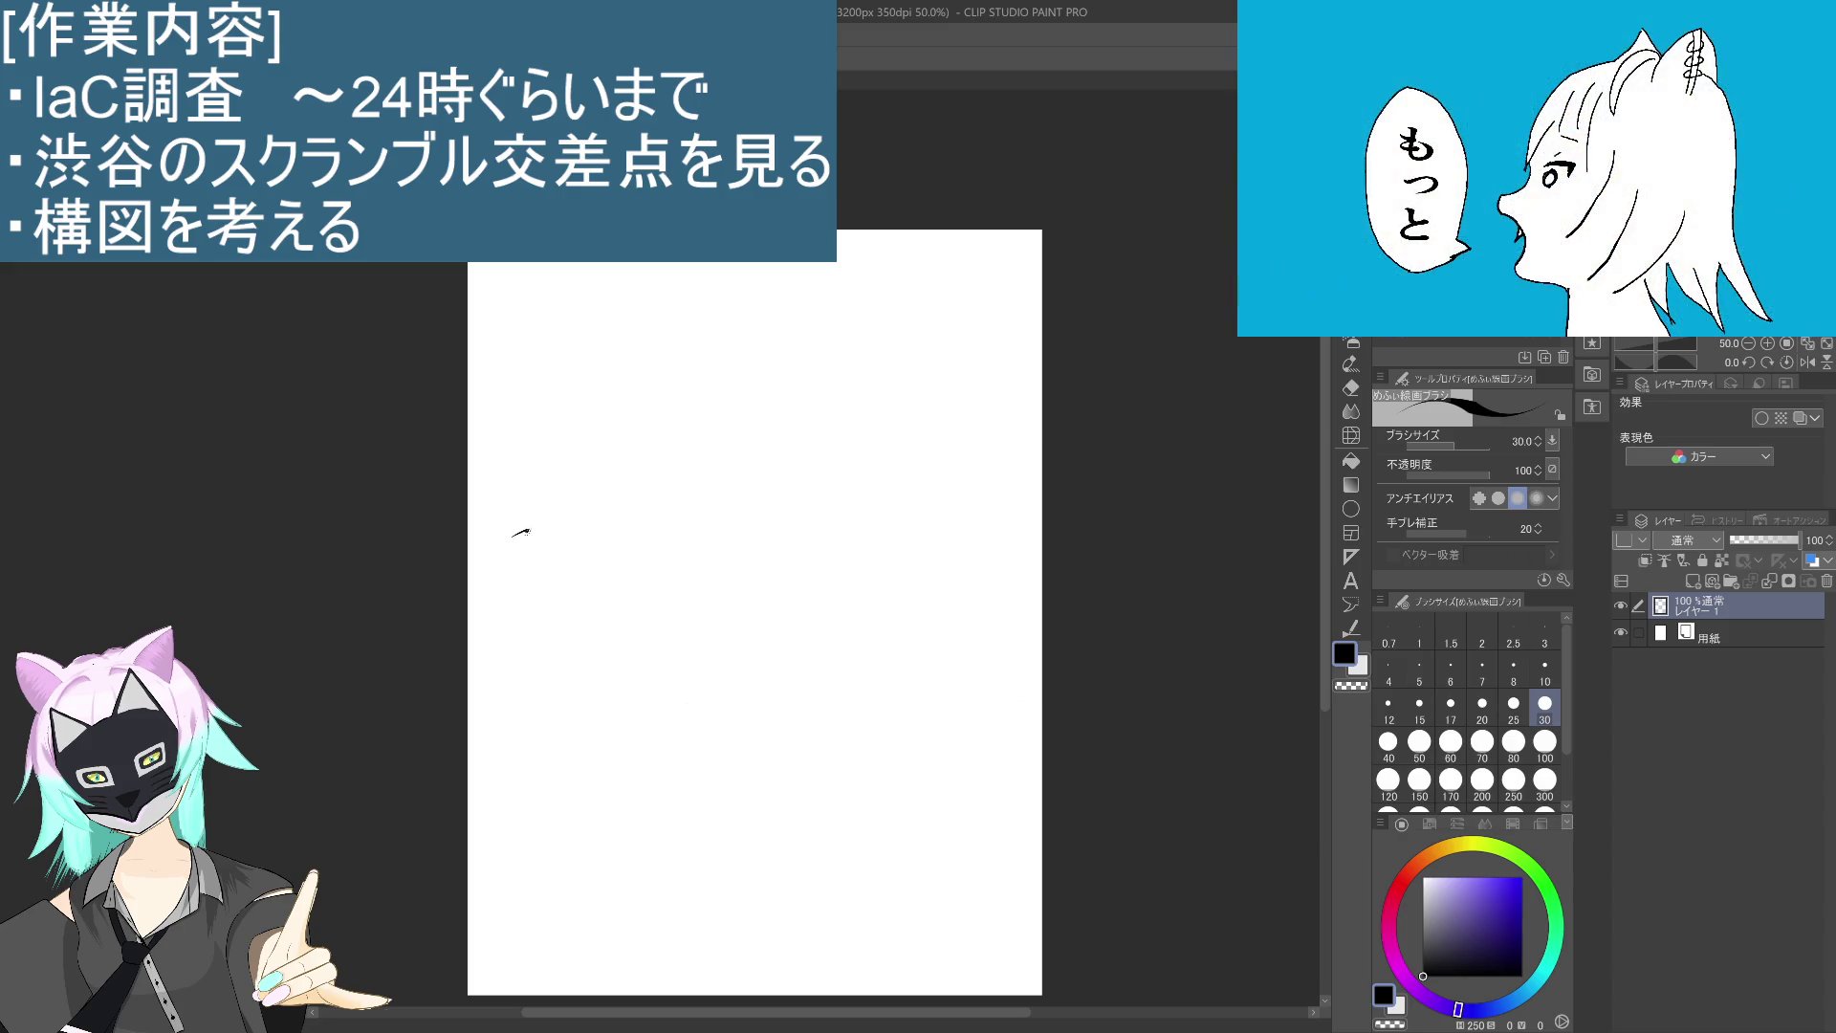
drag(679, 523, 733, 547)
drag(752, 484, 754, 523)
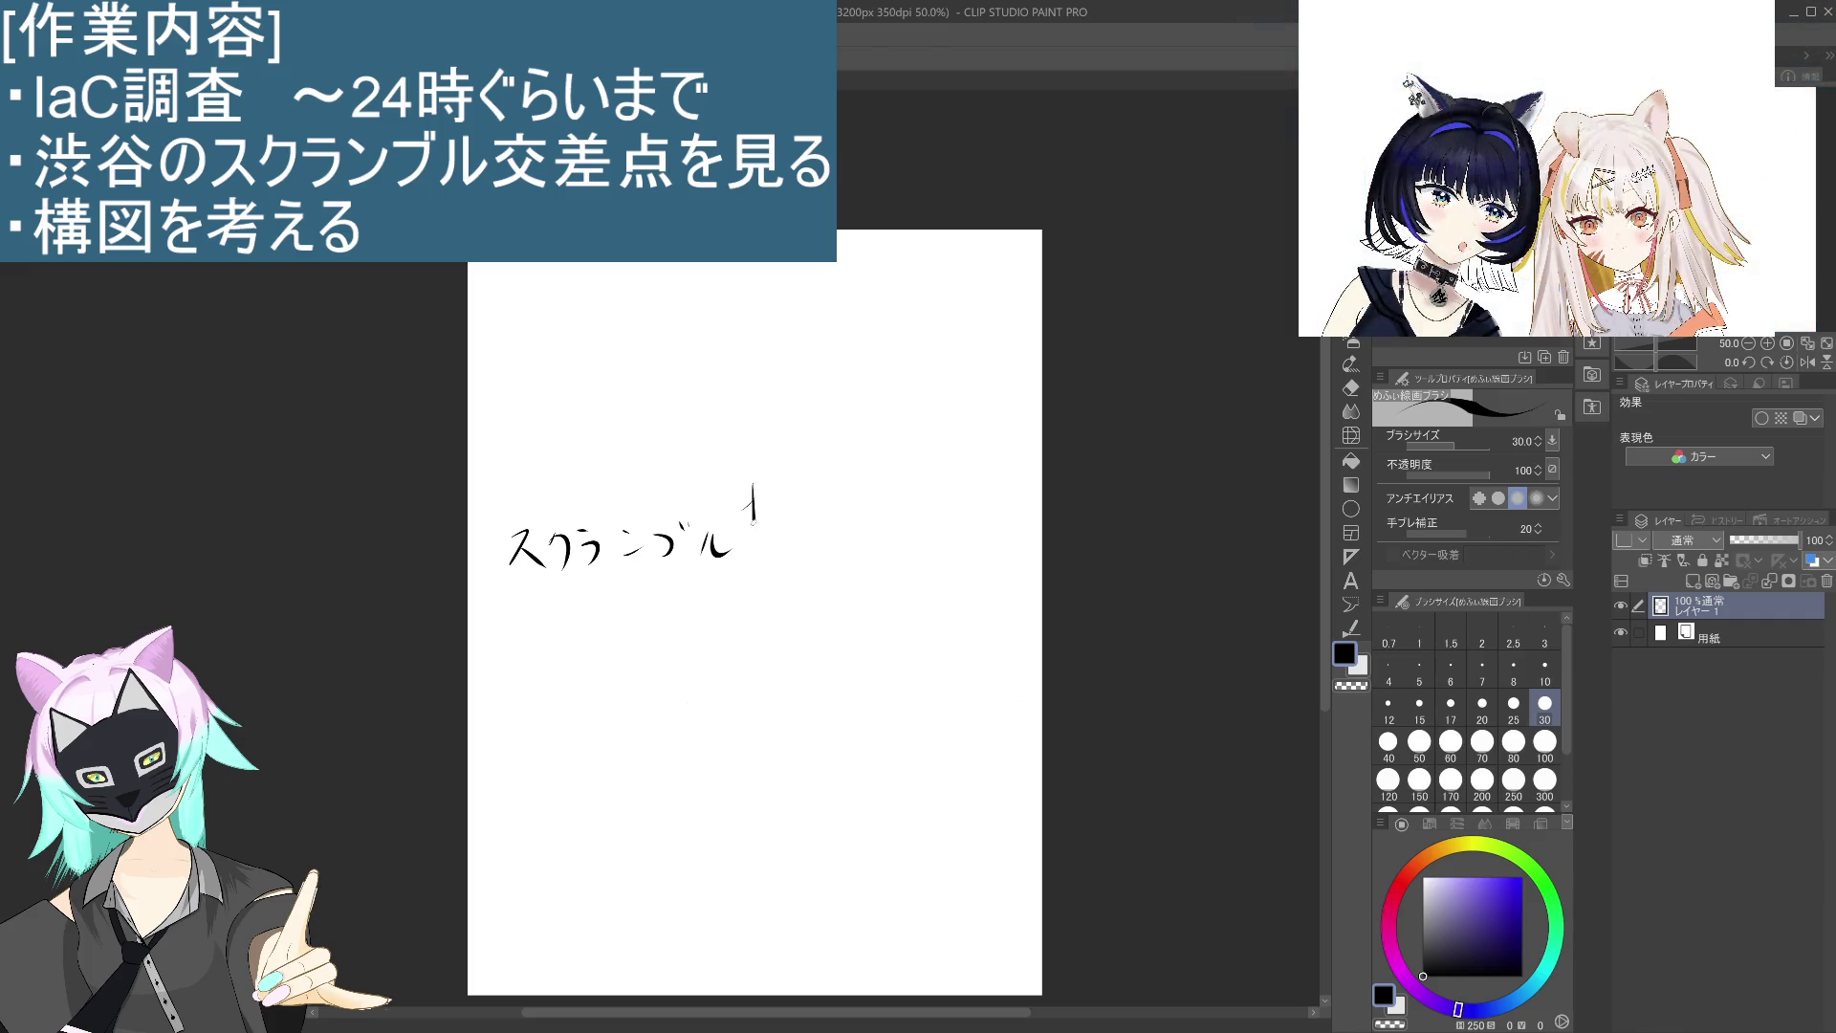
key(ctrl+z)
Step: Handwrite 交差点の調査 with an underline, then switch to the Edge window
mouse_move(804, 501)
mouse_down()
mouse_move(827, 507)
mouse_move(810, 532)
mouse_move(852, 542)
mouse_up()
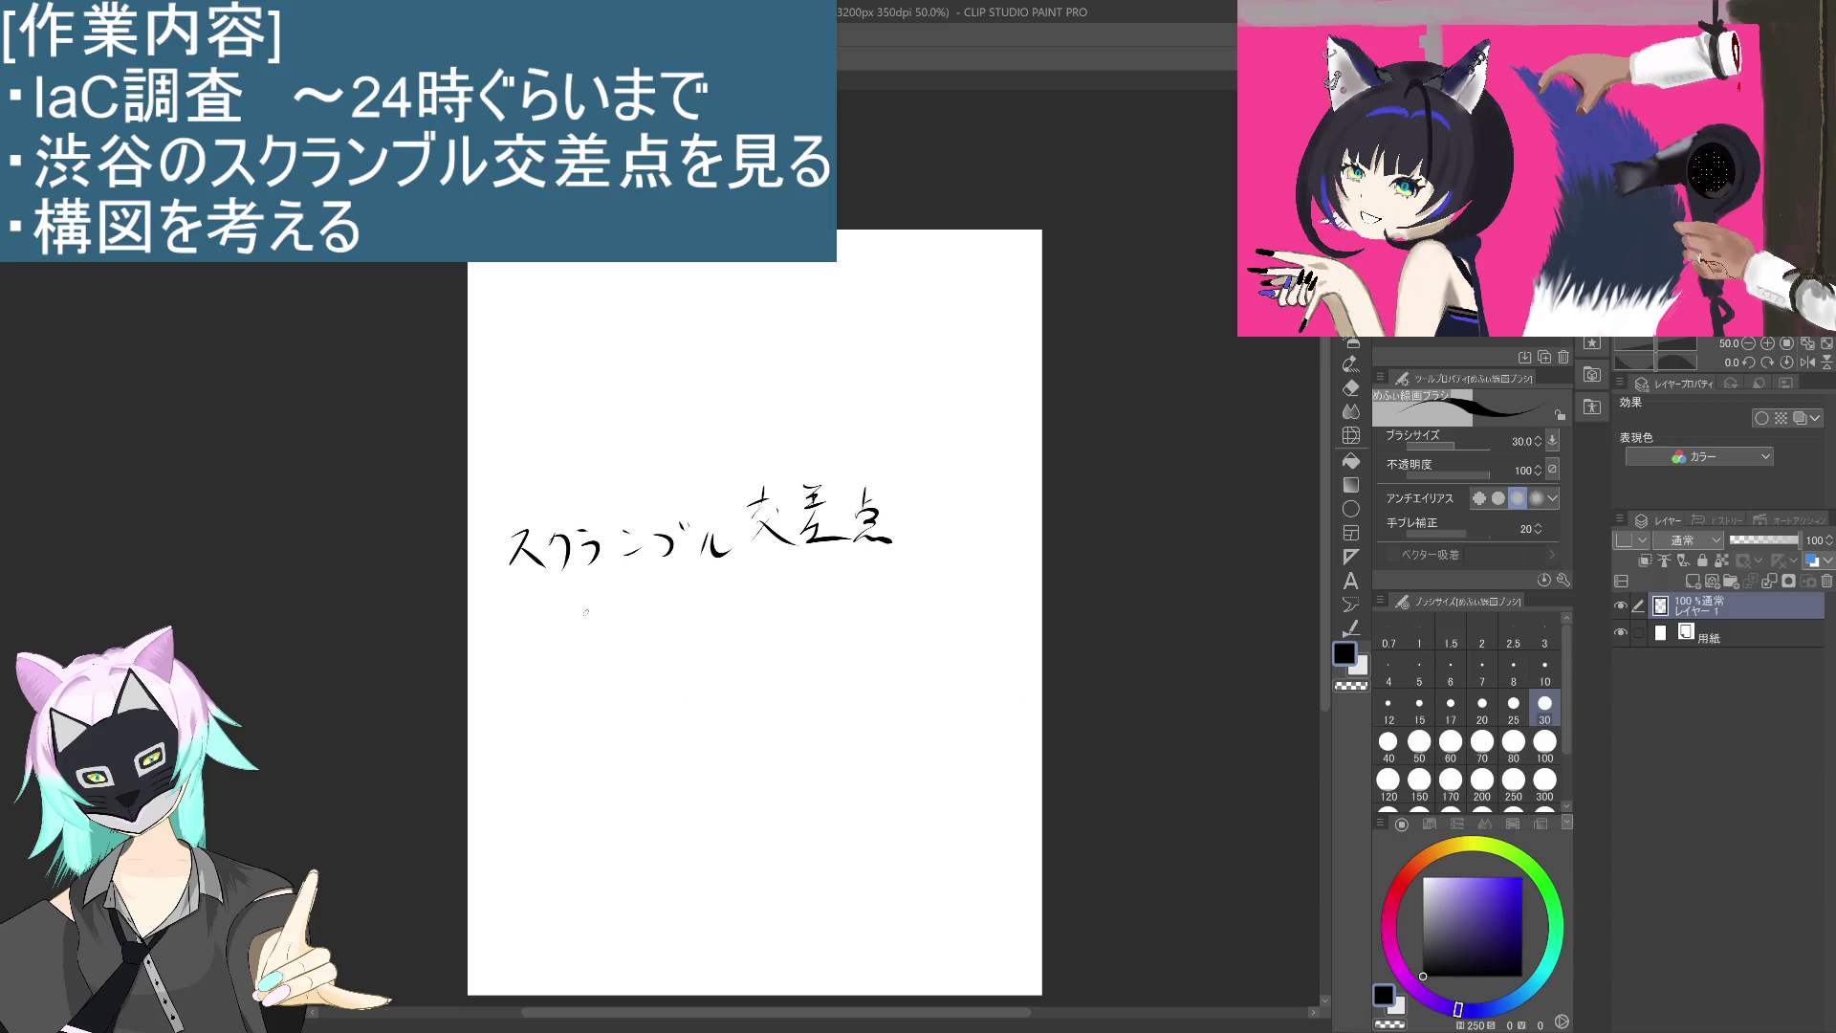
mouse_move(581, 610)
mouse_down()
mouse_move(701, 642)
mouse_move(746, 620)
mouse_move(724, 626)
mouse_up()
drag(720, 624, 798, 623)
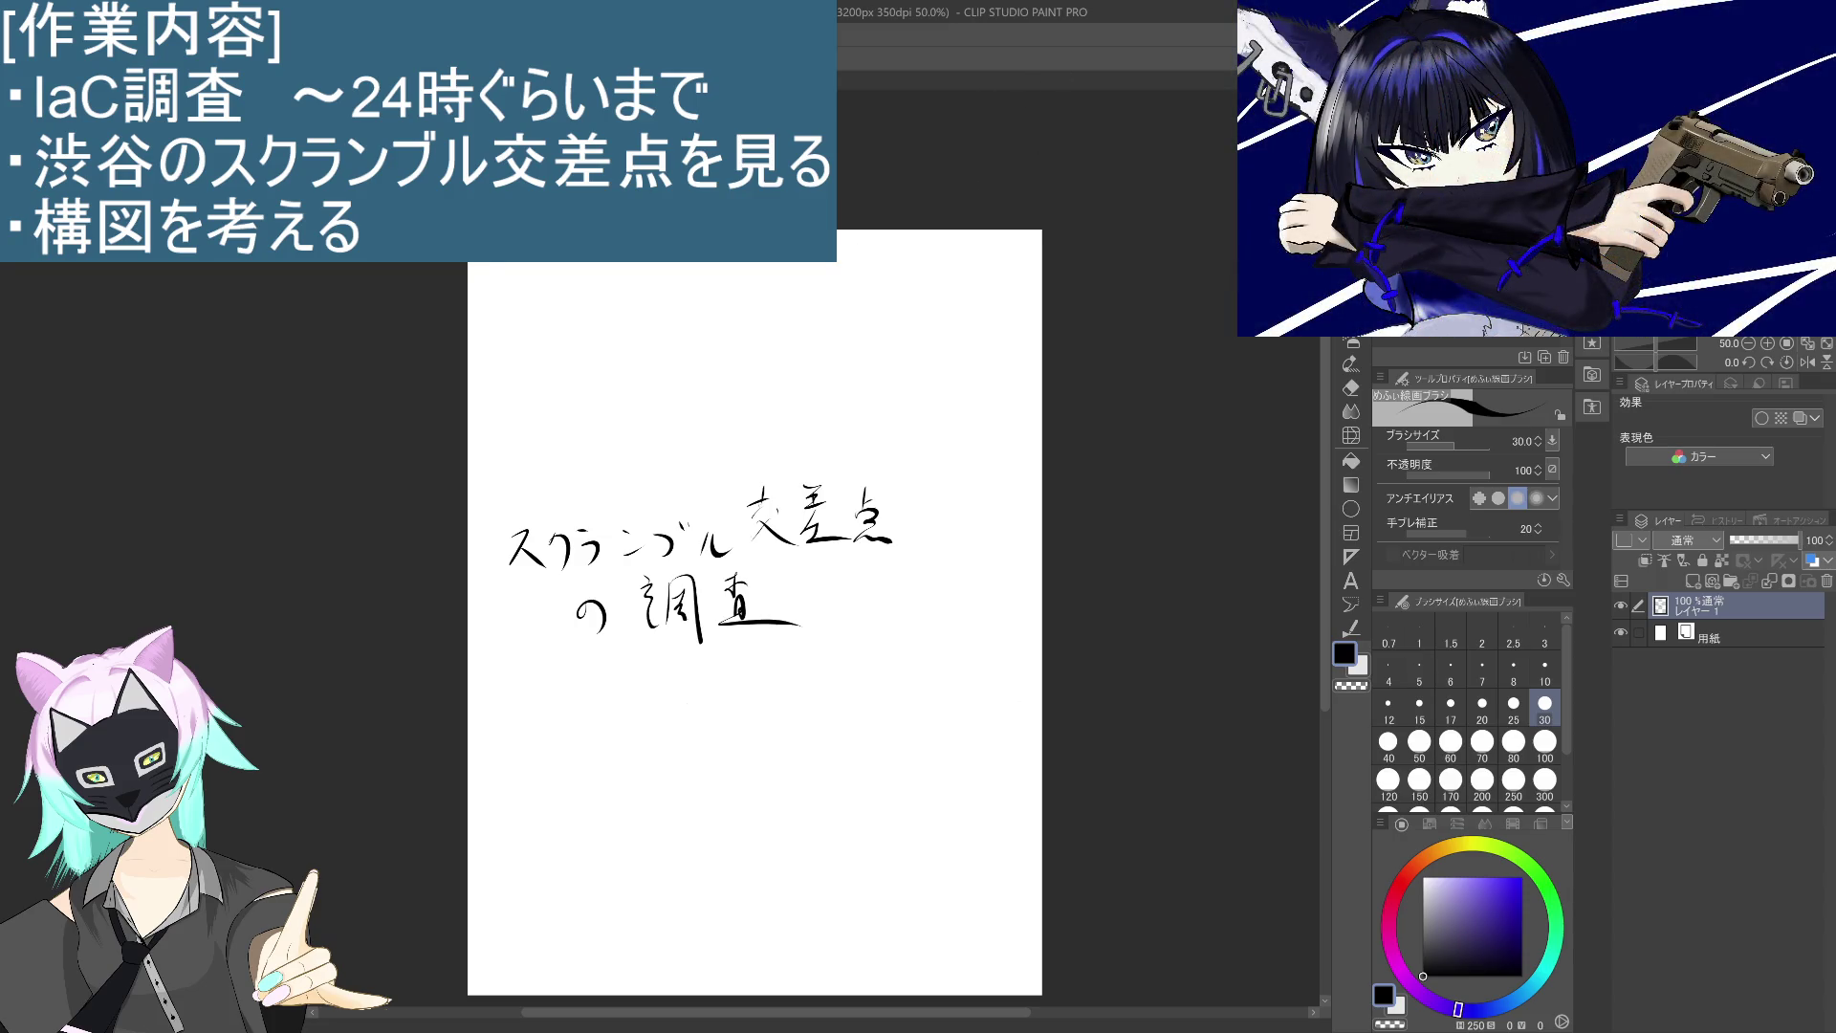
key(alt+Tab)
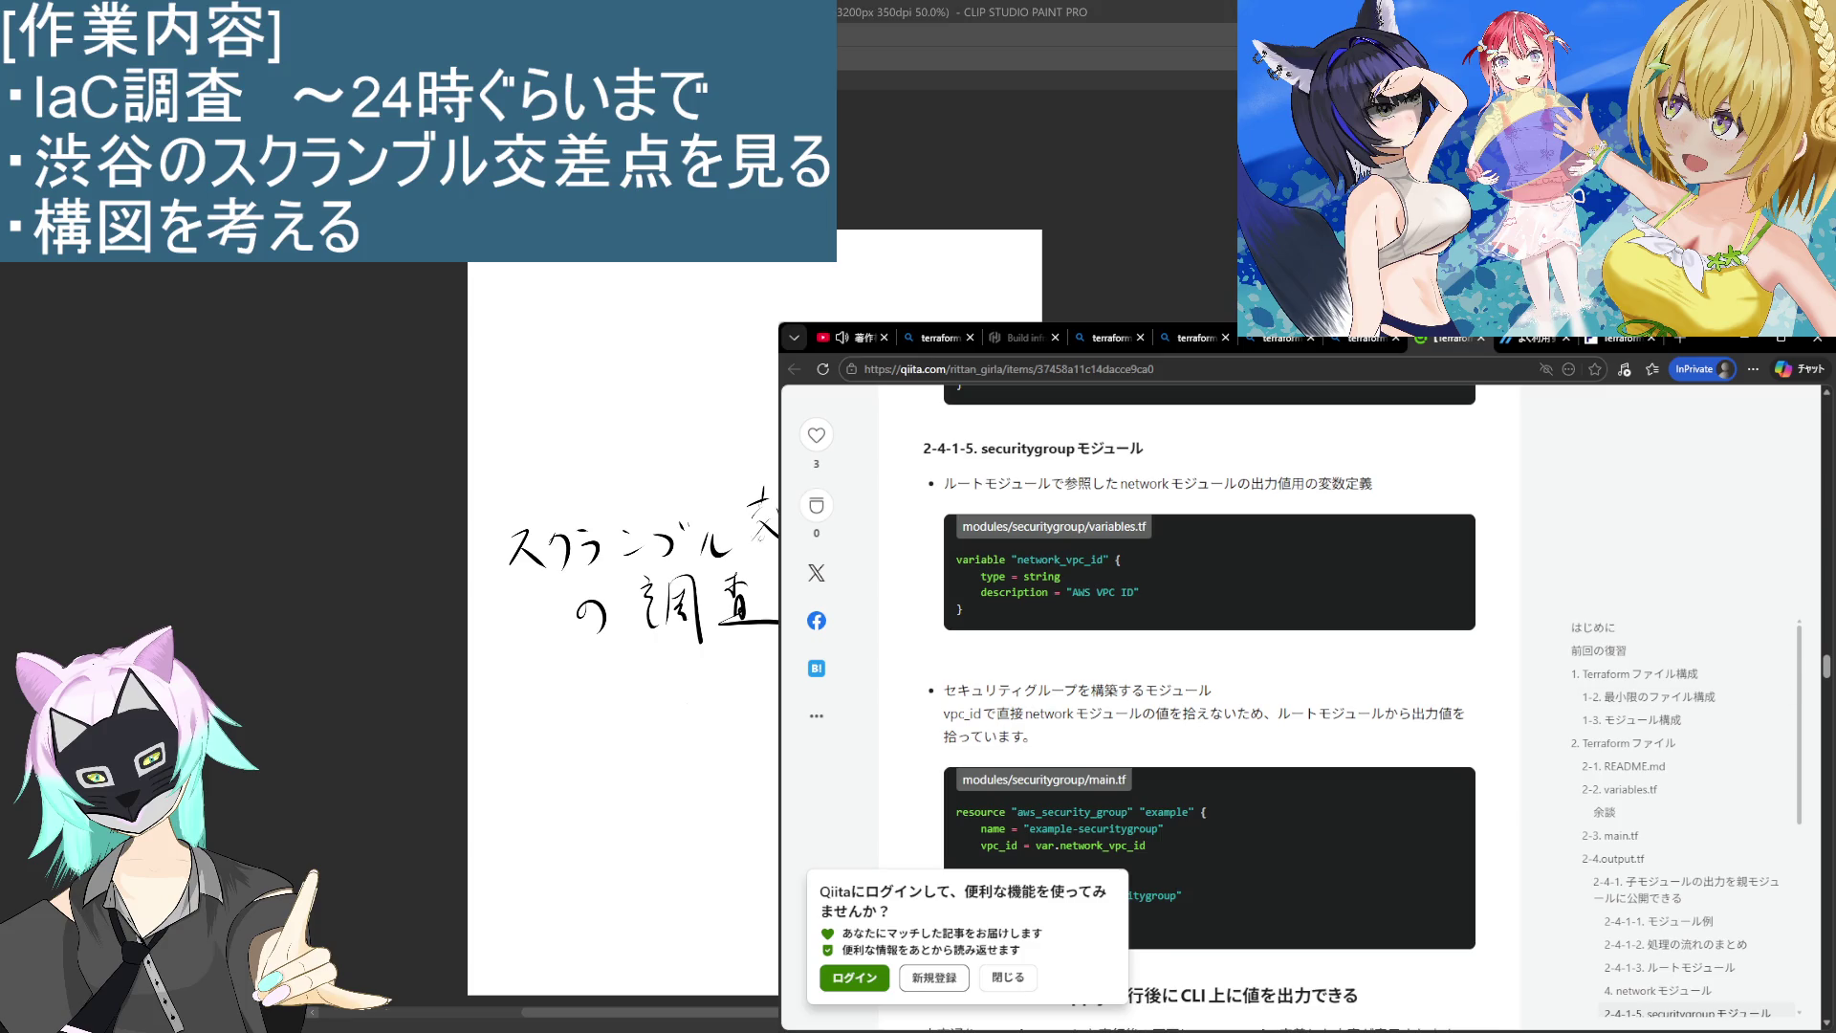
Step: Close the future-architect, HashiCorp and other Terraform tabs, leaving the Bing terraform ローカル環境 results
scroll(859, 555, down, 5)
mouse_move(874, 767)
mouse_down()
mouse_move(511, 767)
mouse_move(501, 829)
mouse_move(467, 853)
mouse_move(433, 757)
mouse_up()
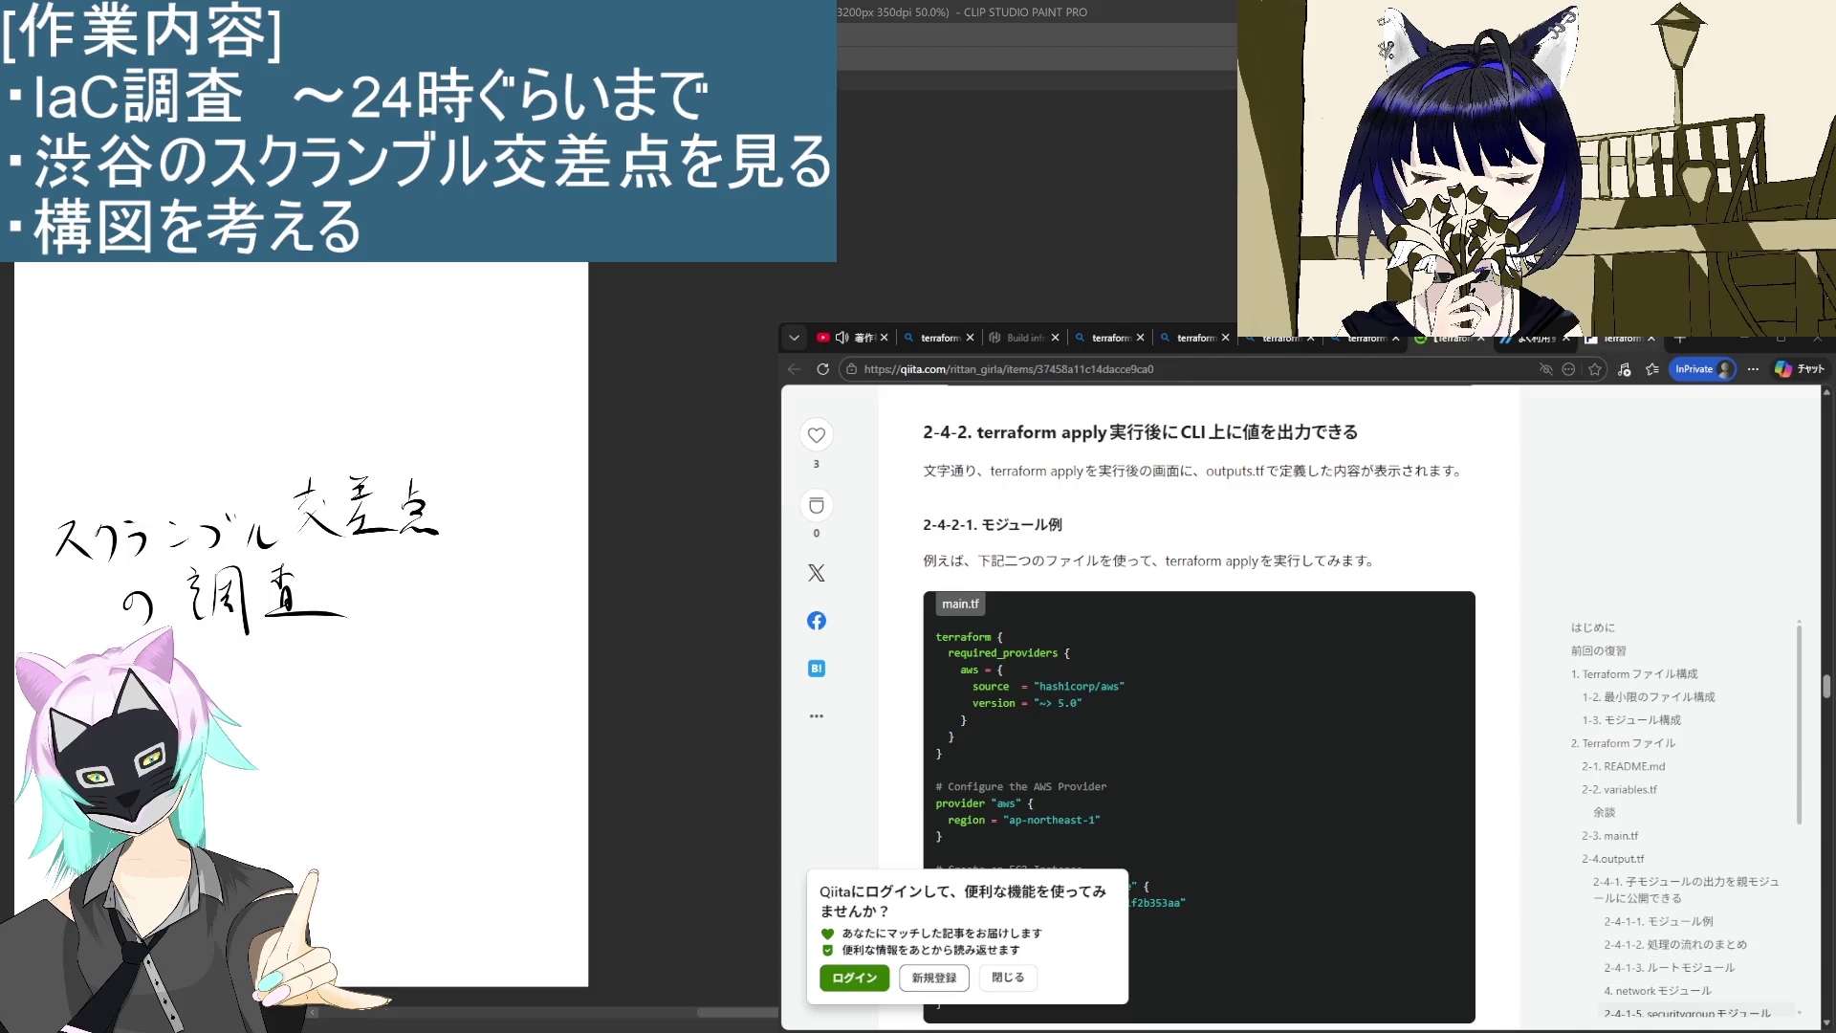
click(1631, 340)
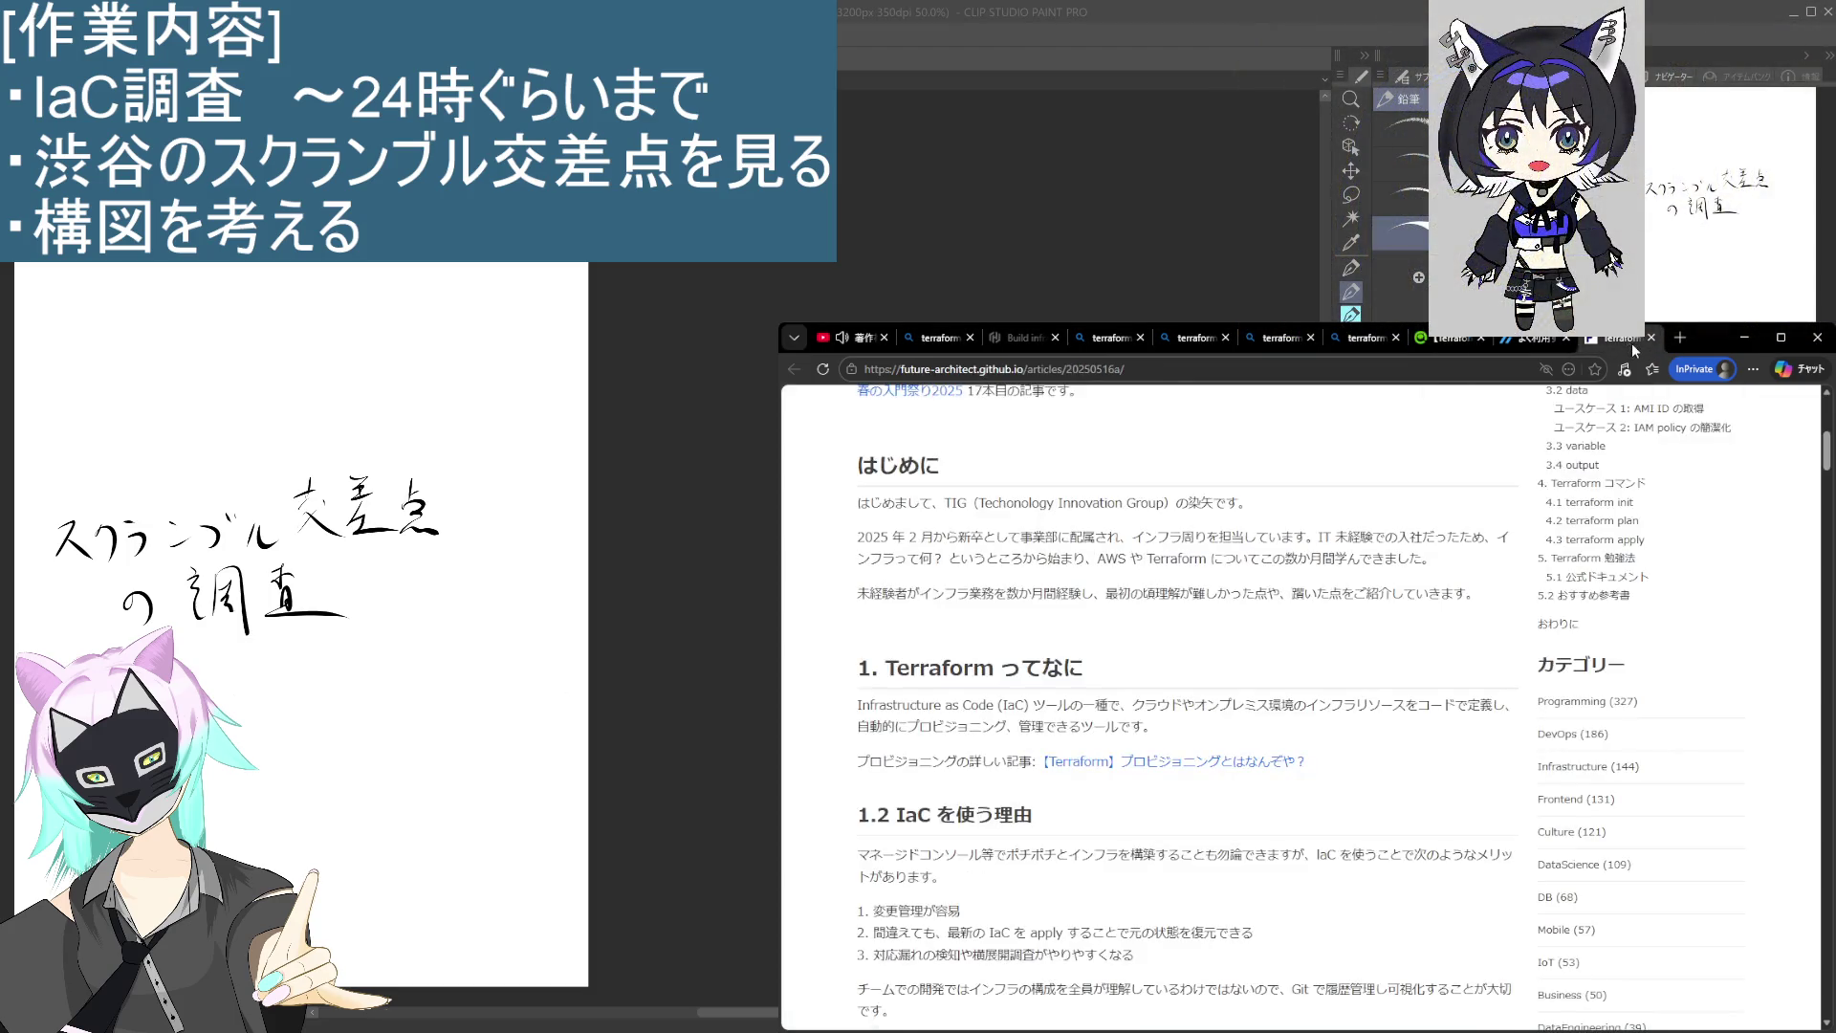
key(ctrl+w)
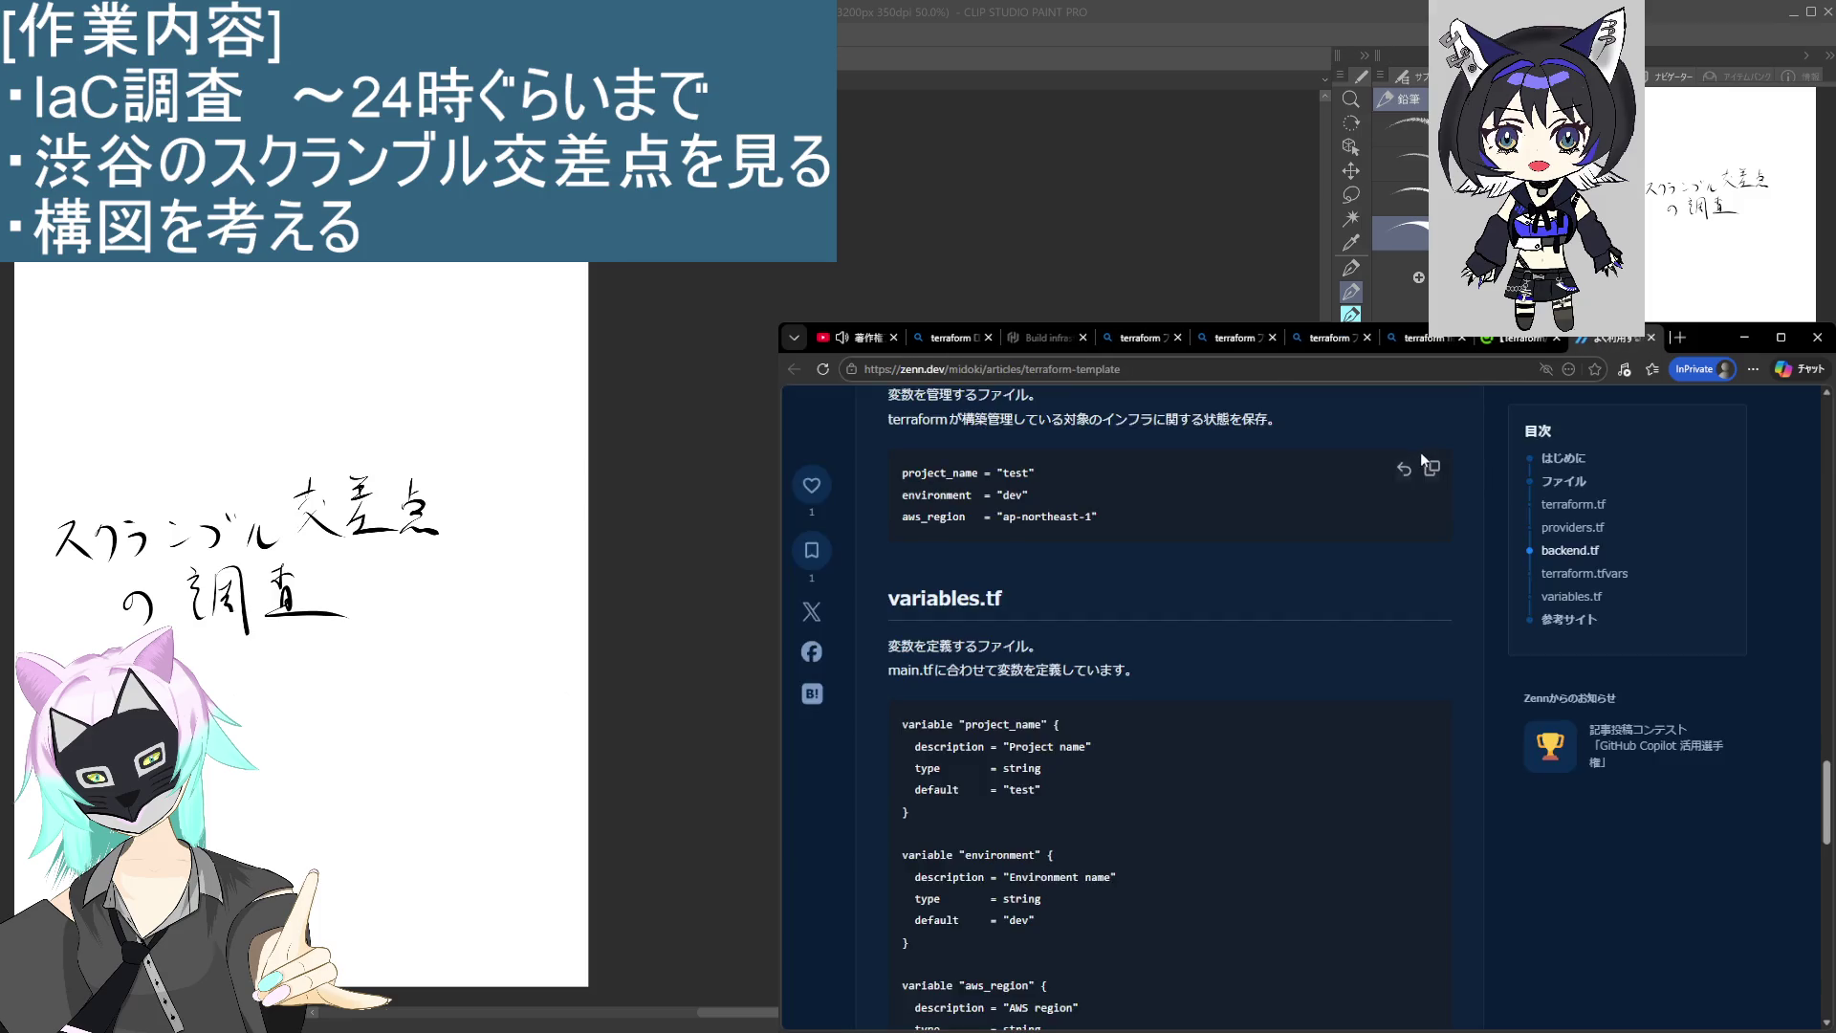
key(ctrl+w)
key(ctrl+w)
key(ctrl+w)
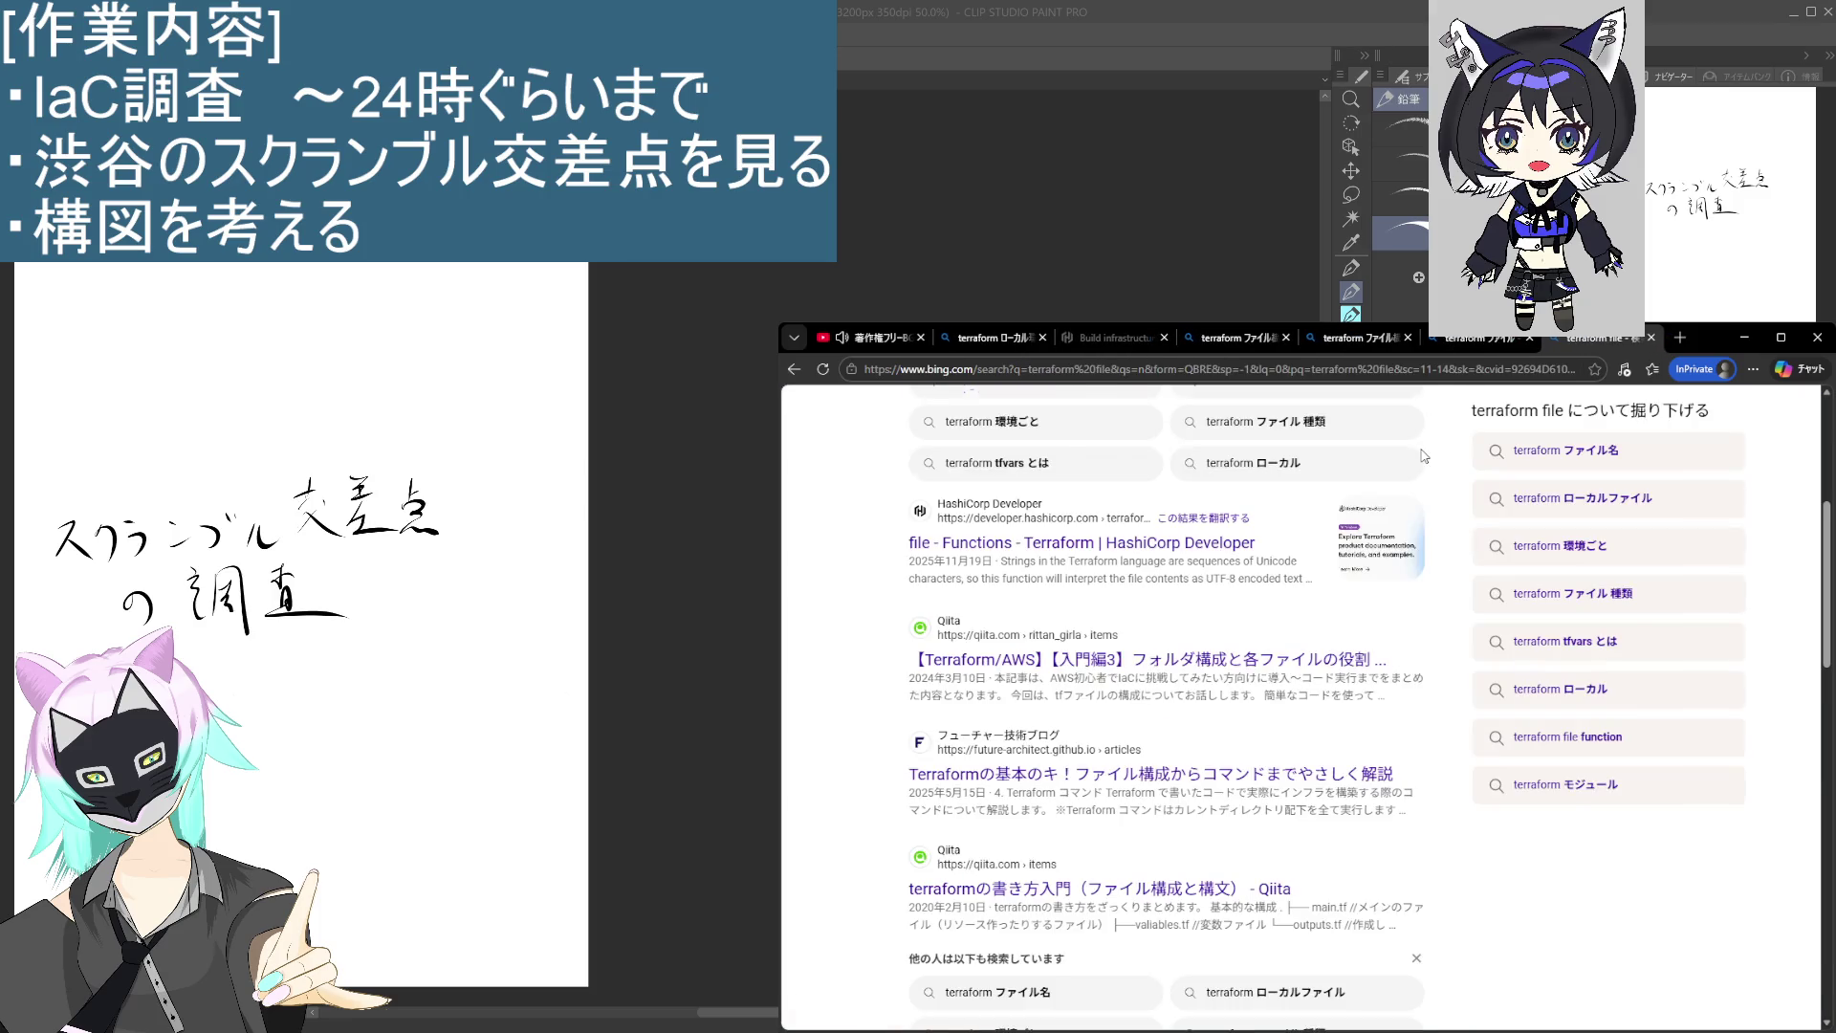
key(ctrl+w)
key(ctrl+w)
key(ctrl+w)
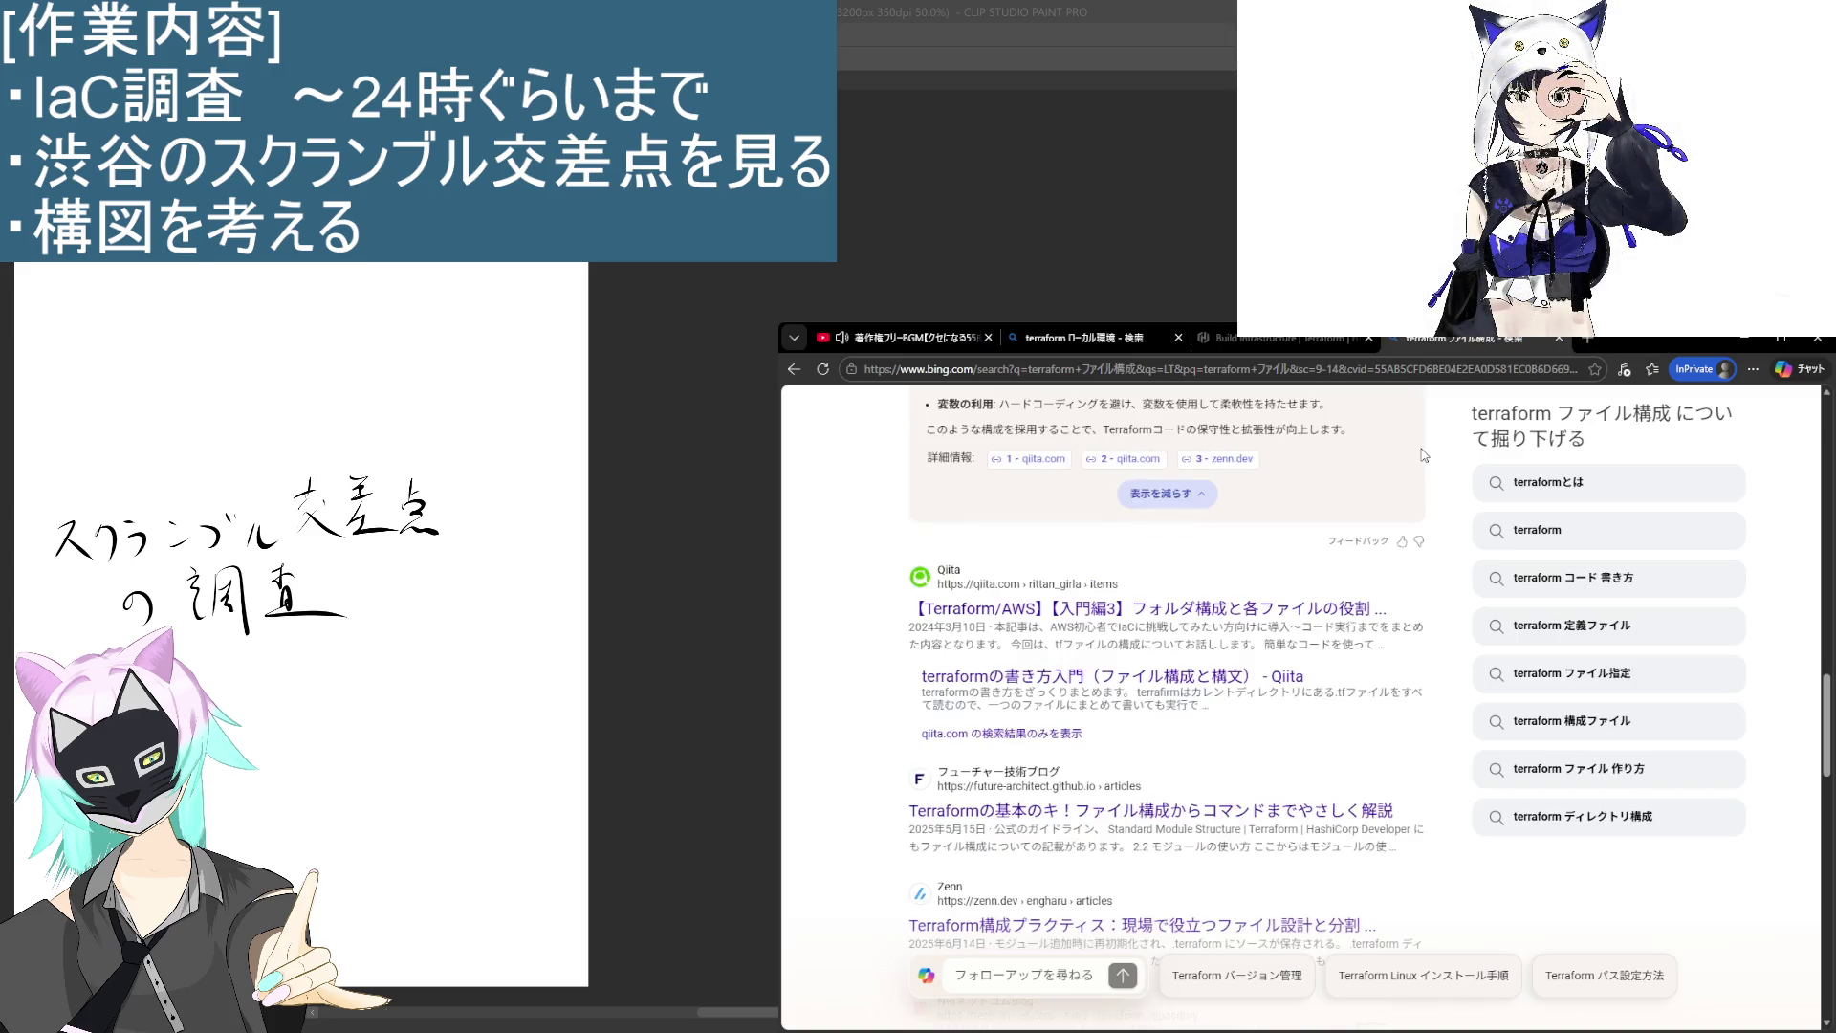
key(ctrl+w)
scroll(1084, 638, up, 5)
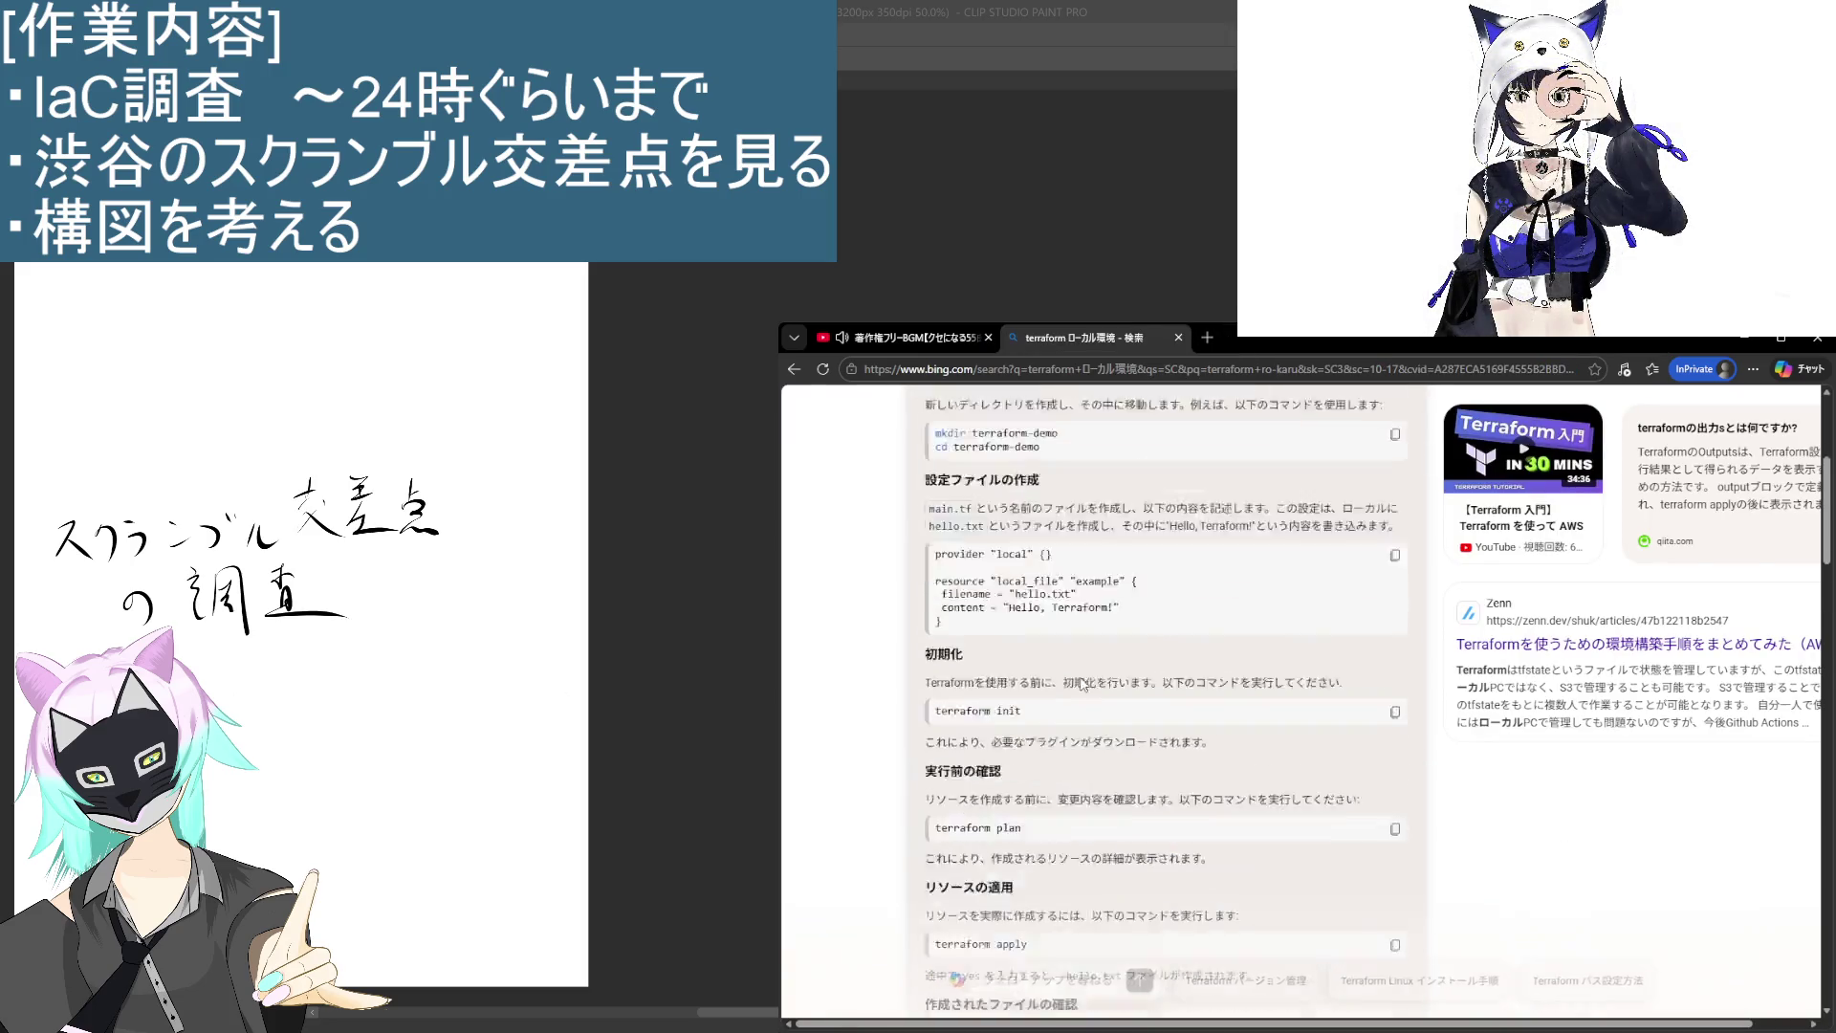
key(ctrl+a)
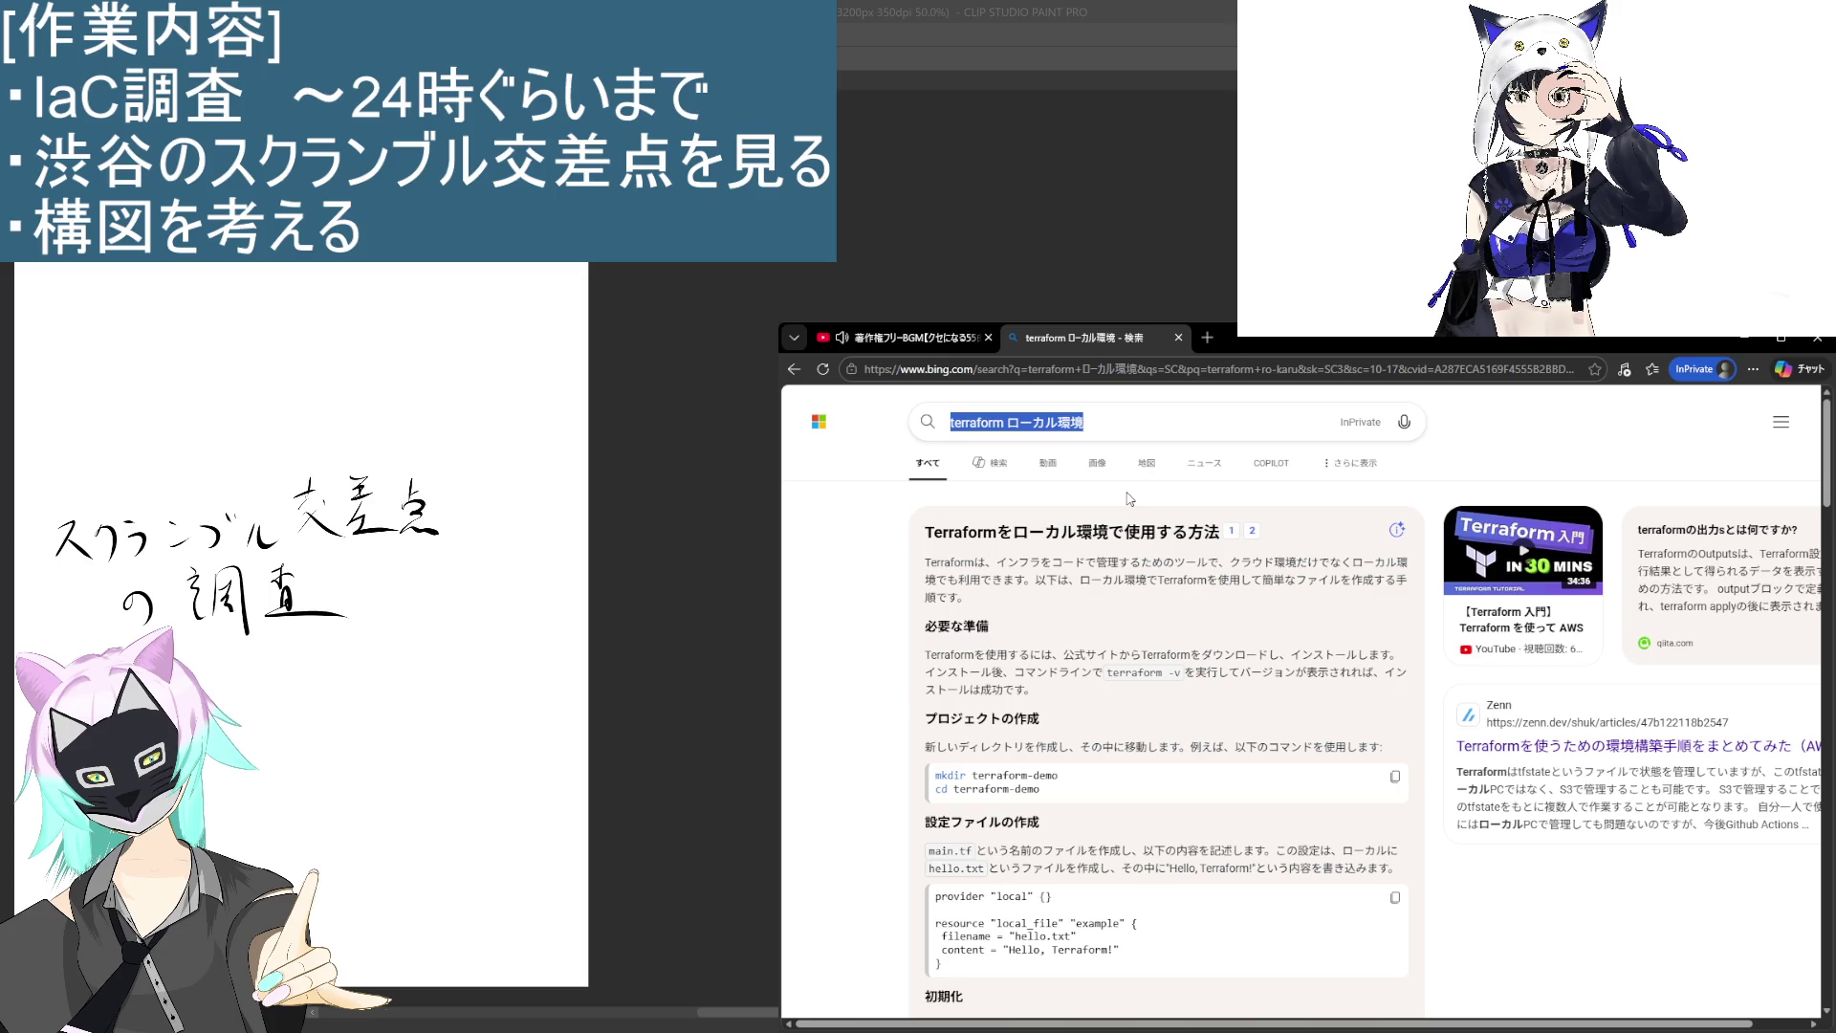
Step: Search Bing for 渋谷スクランブル交差点 and open the crossing's location on the map
text(sib)
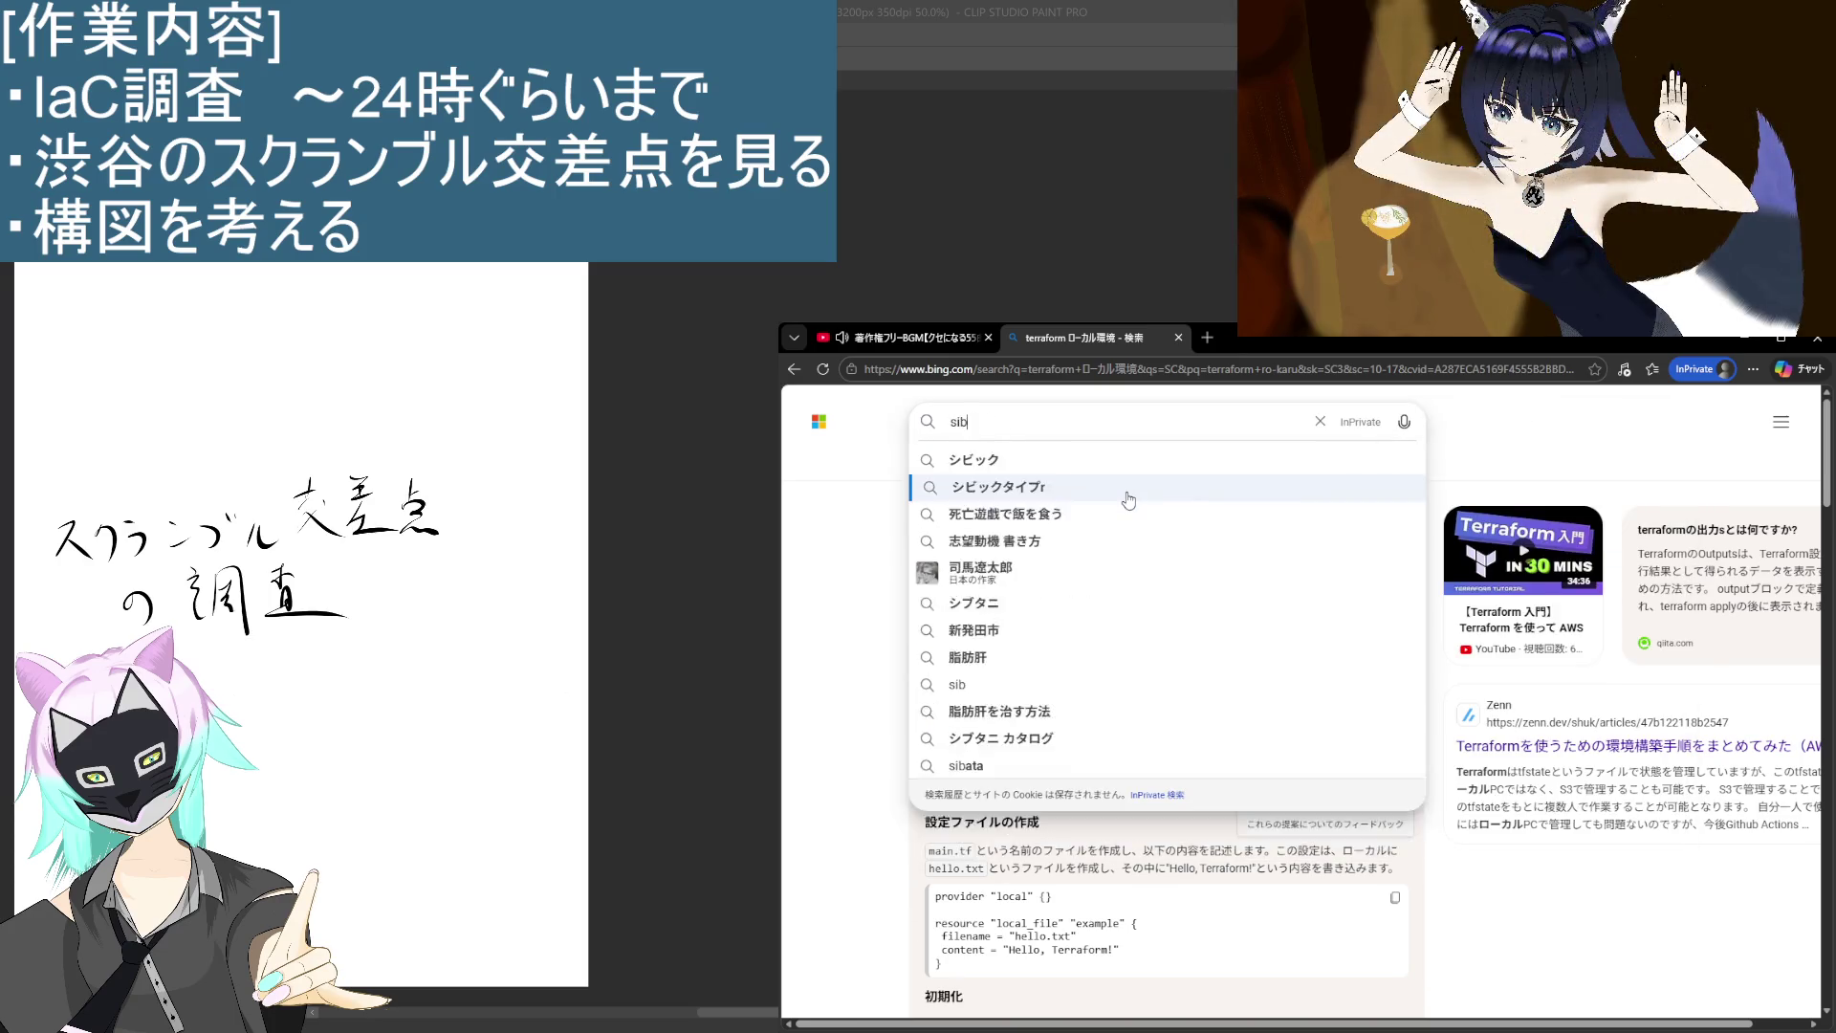
key(BackSpace)
key(BackSpace)
key(BackSpace)
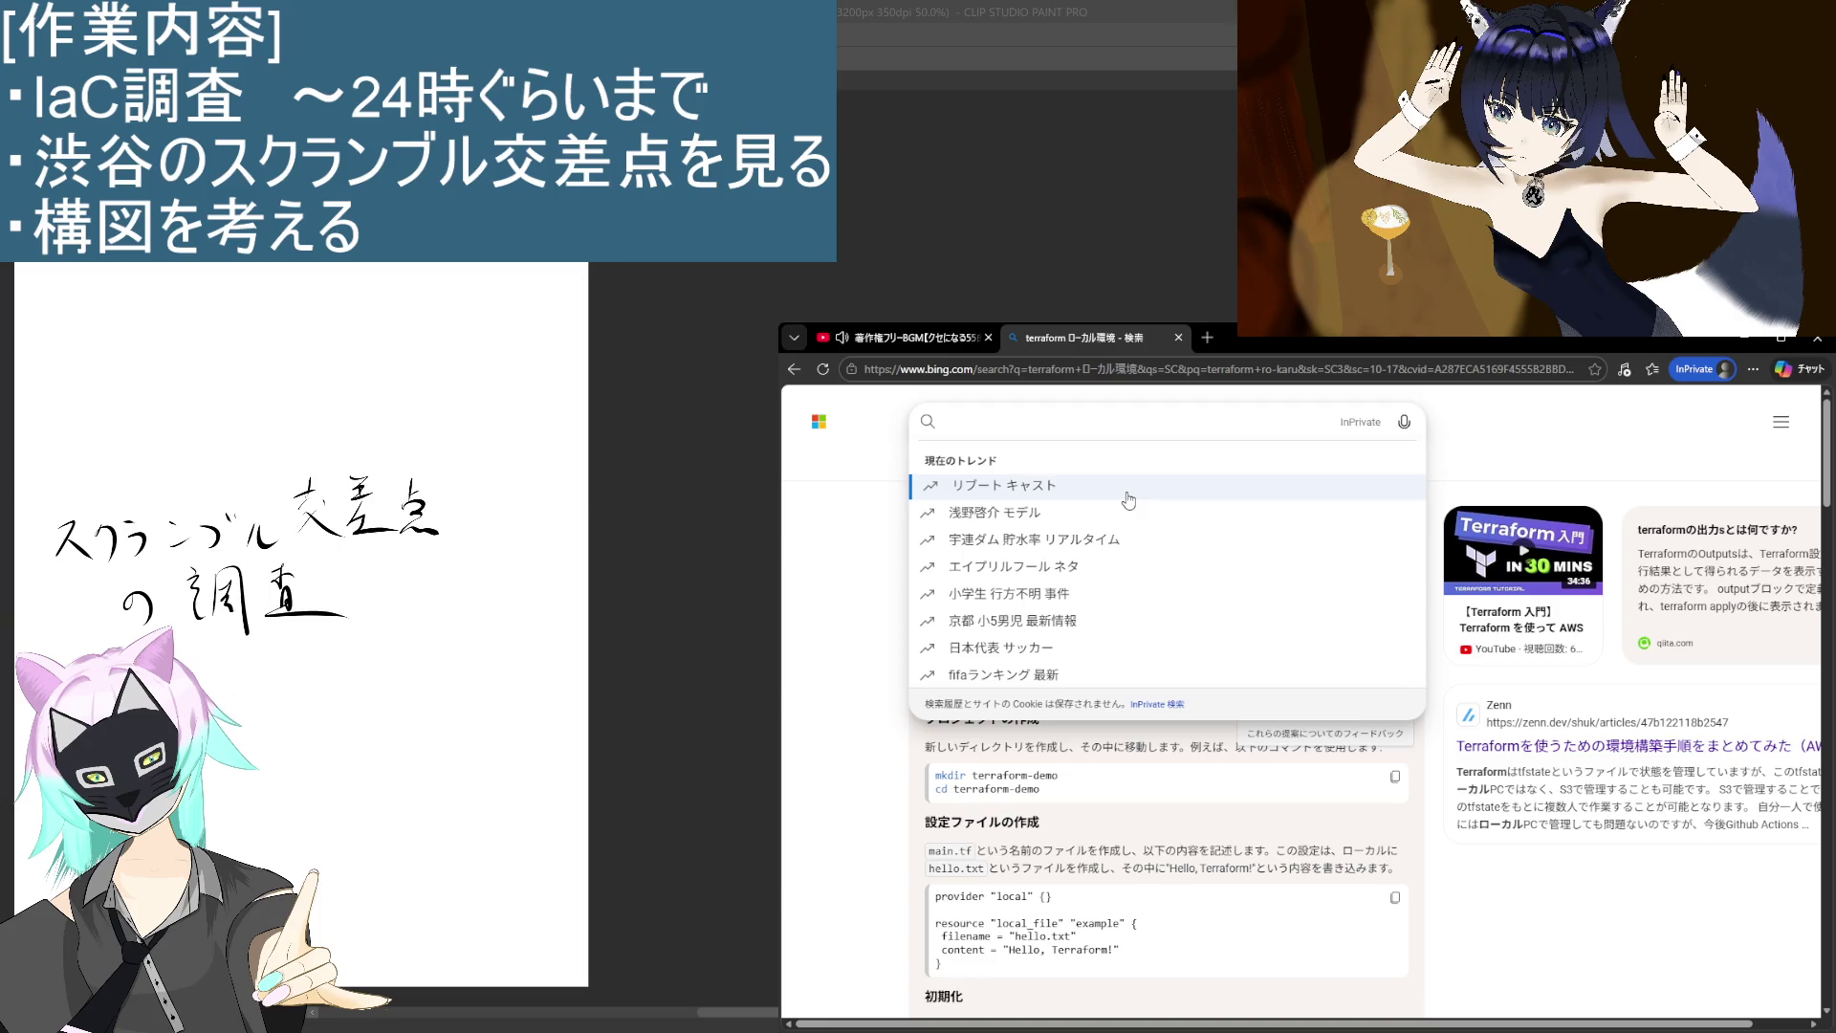
text(し)
text(渋谷)
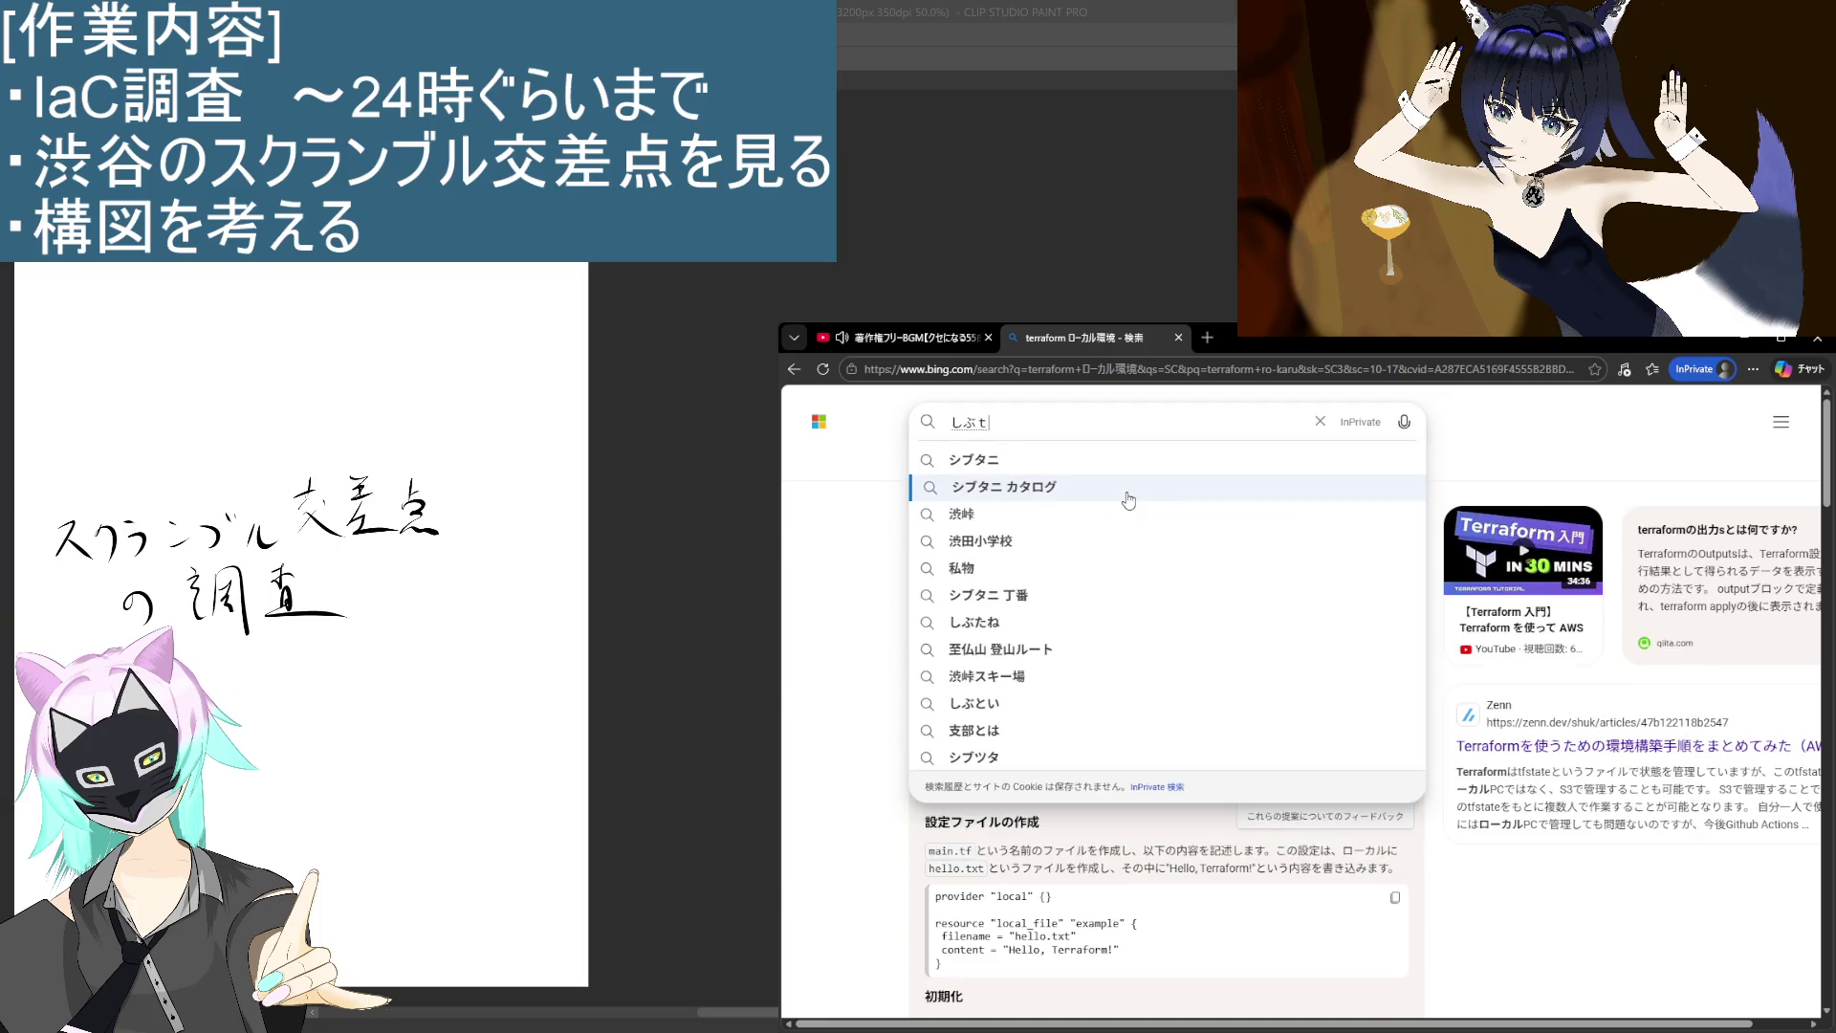
text(スクランブル交差点)
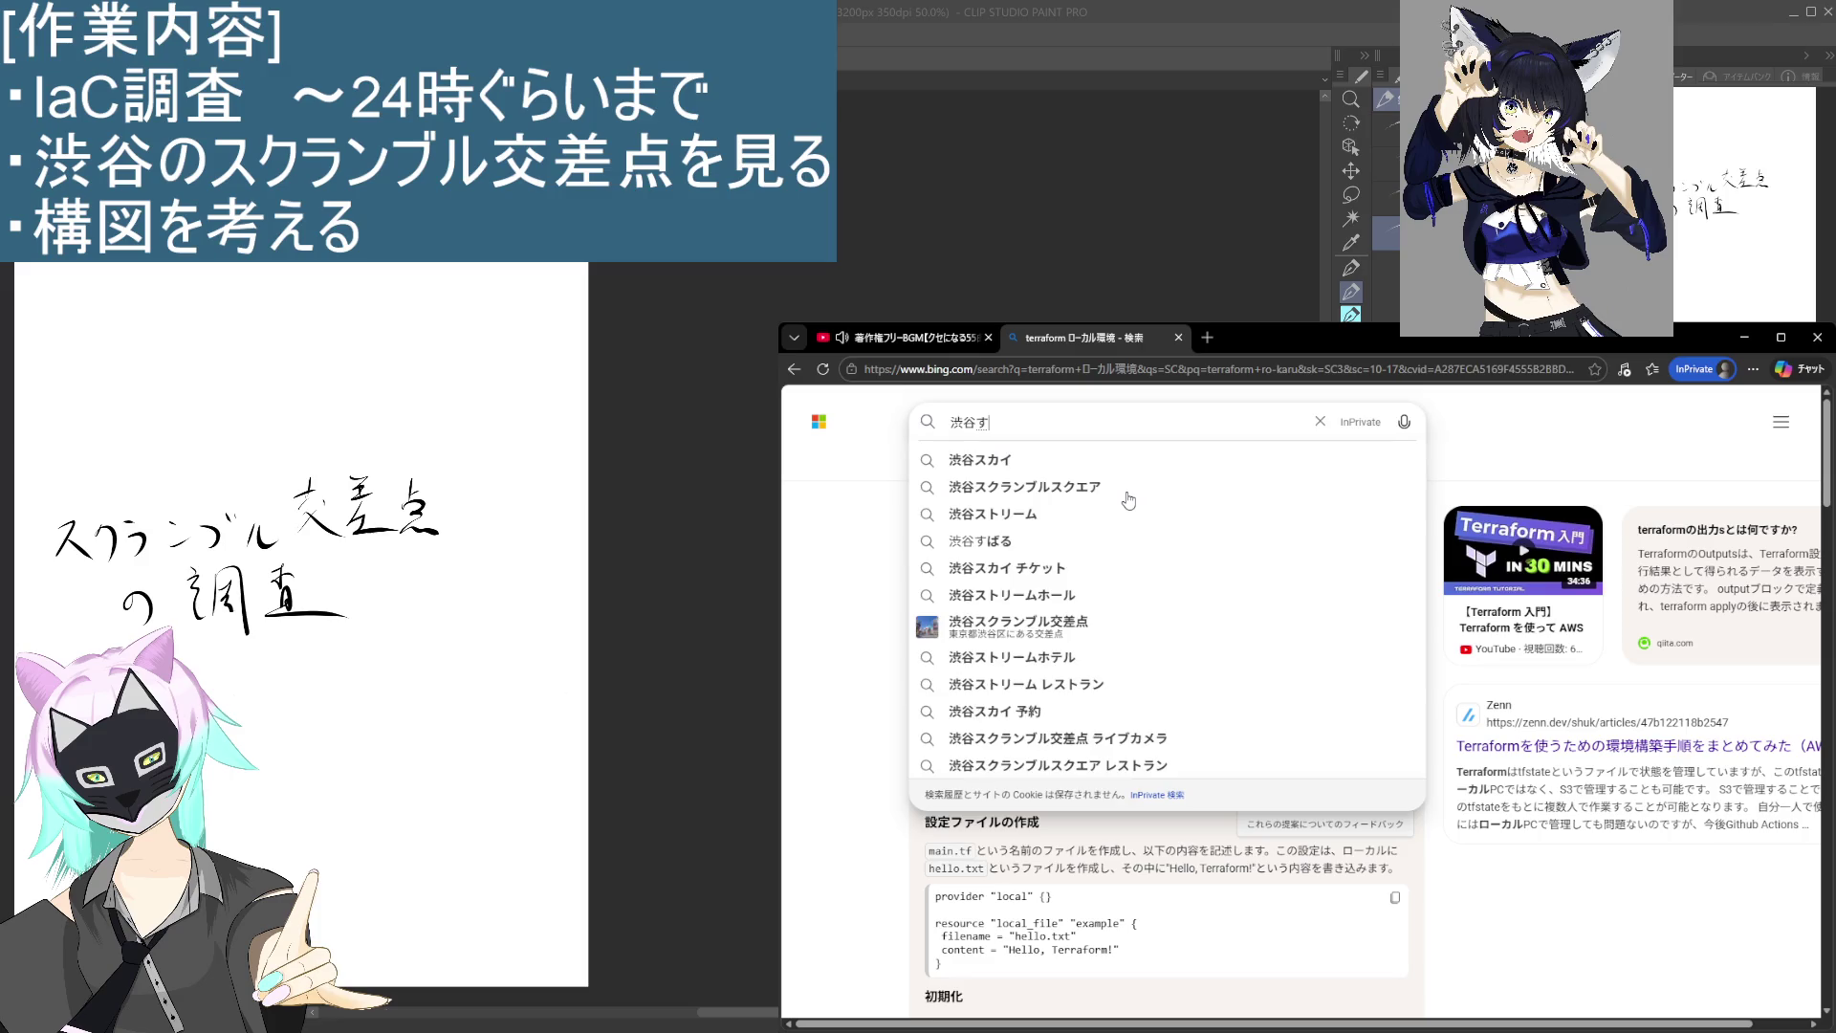
key(Return)
key(Return)
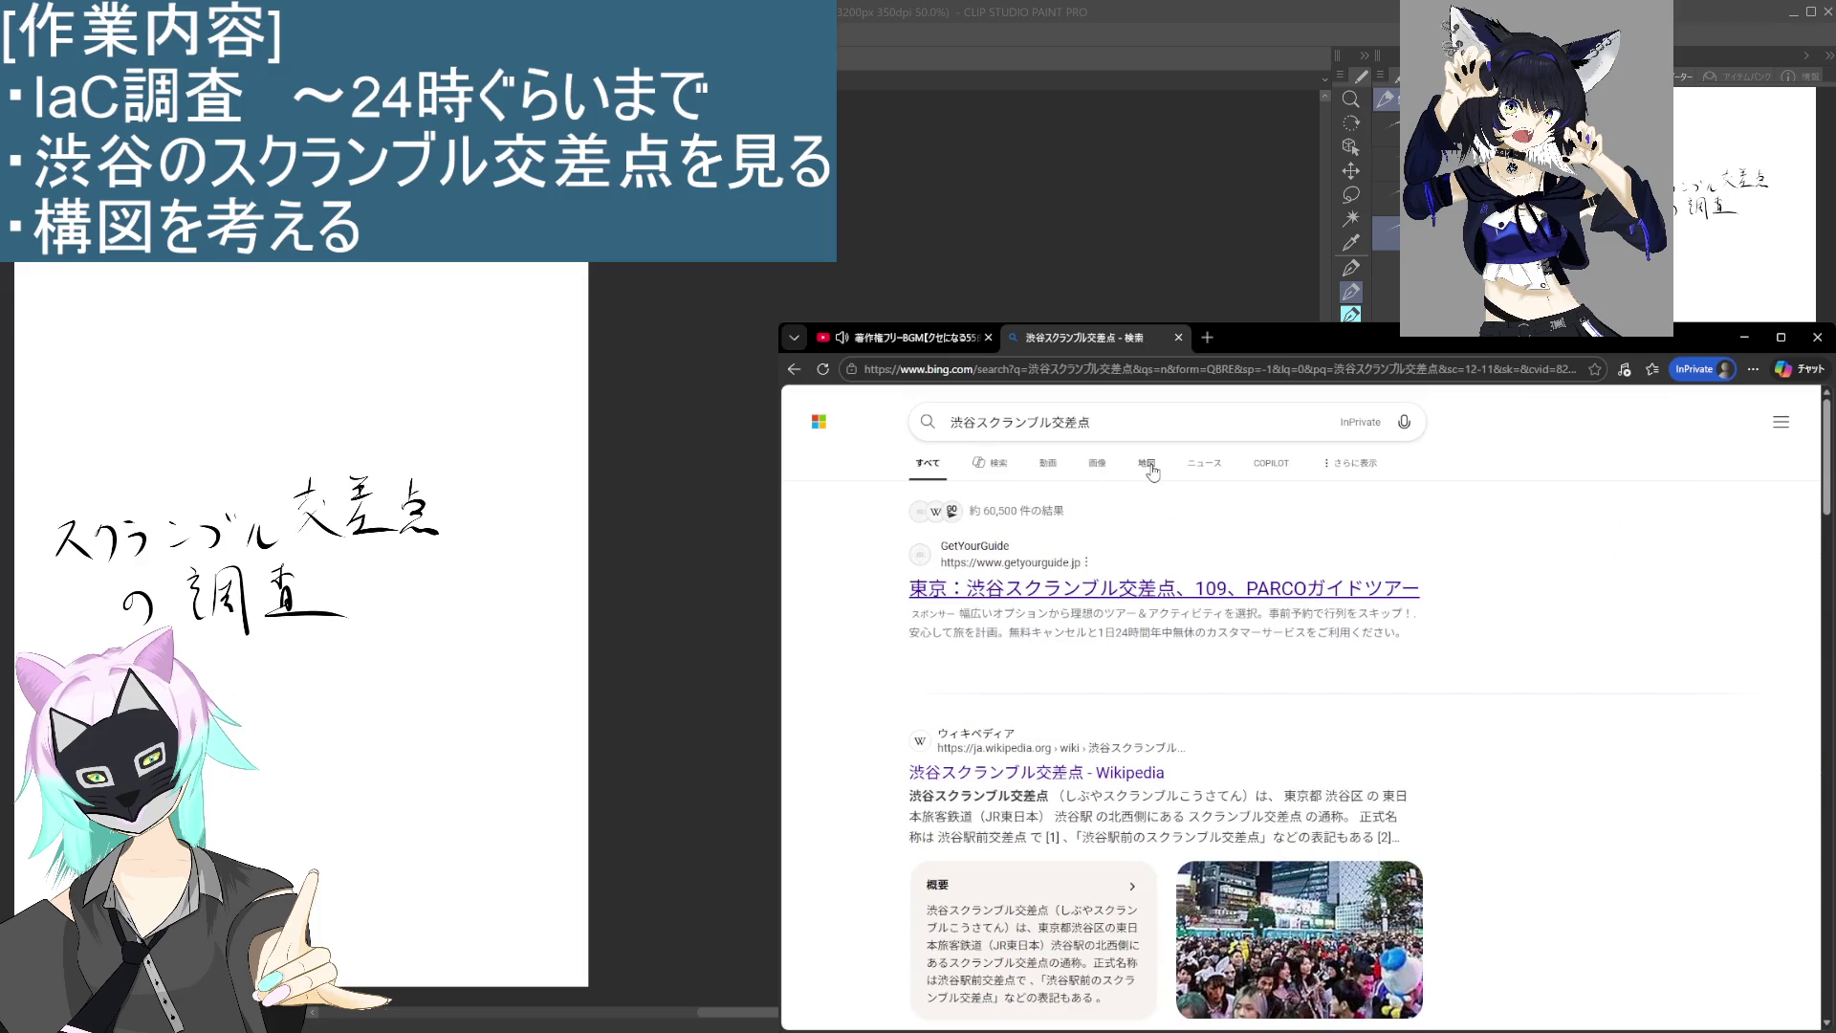
click(1146, 465)
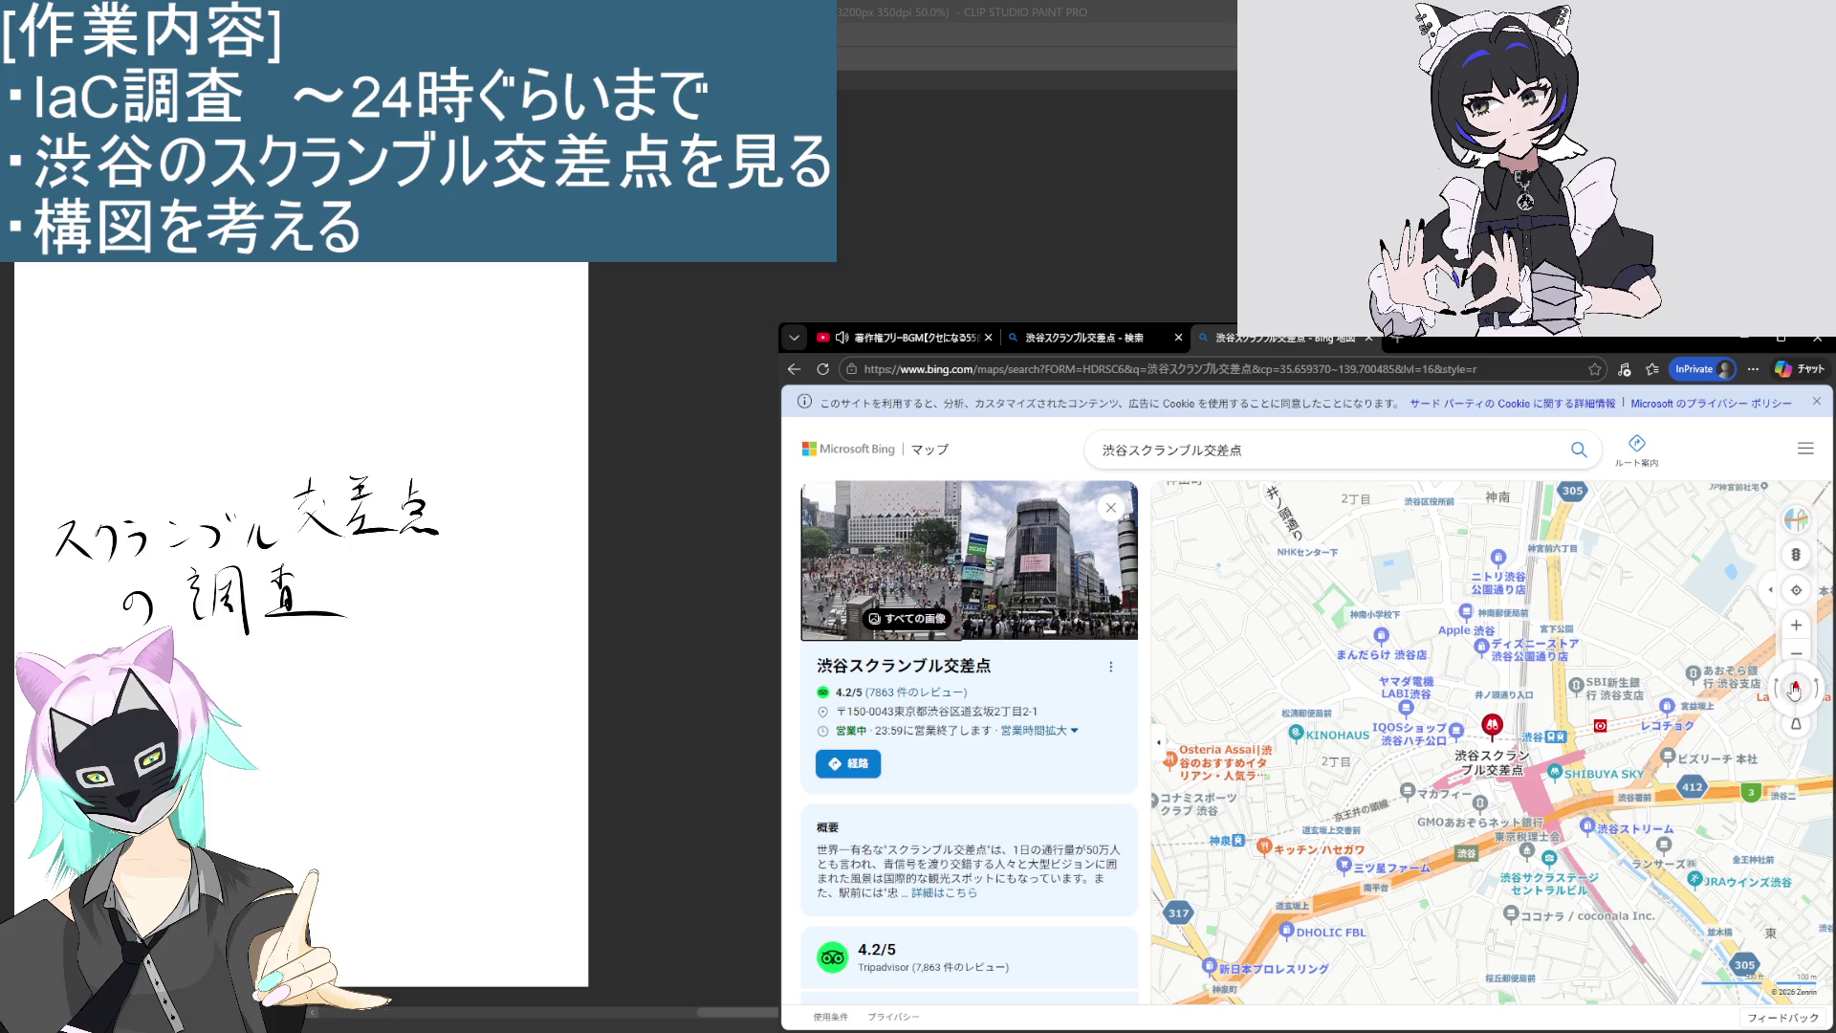
Step: Show the road, satellite and 3D map styles and zoom around the crossing and its south-east
click(1798, 519)
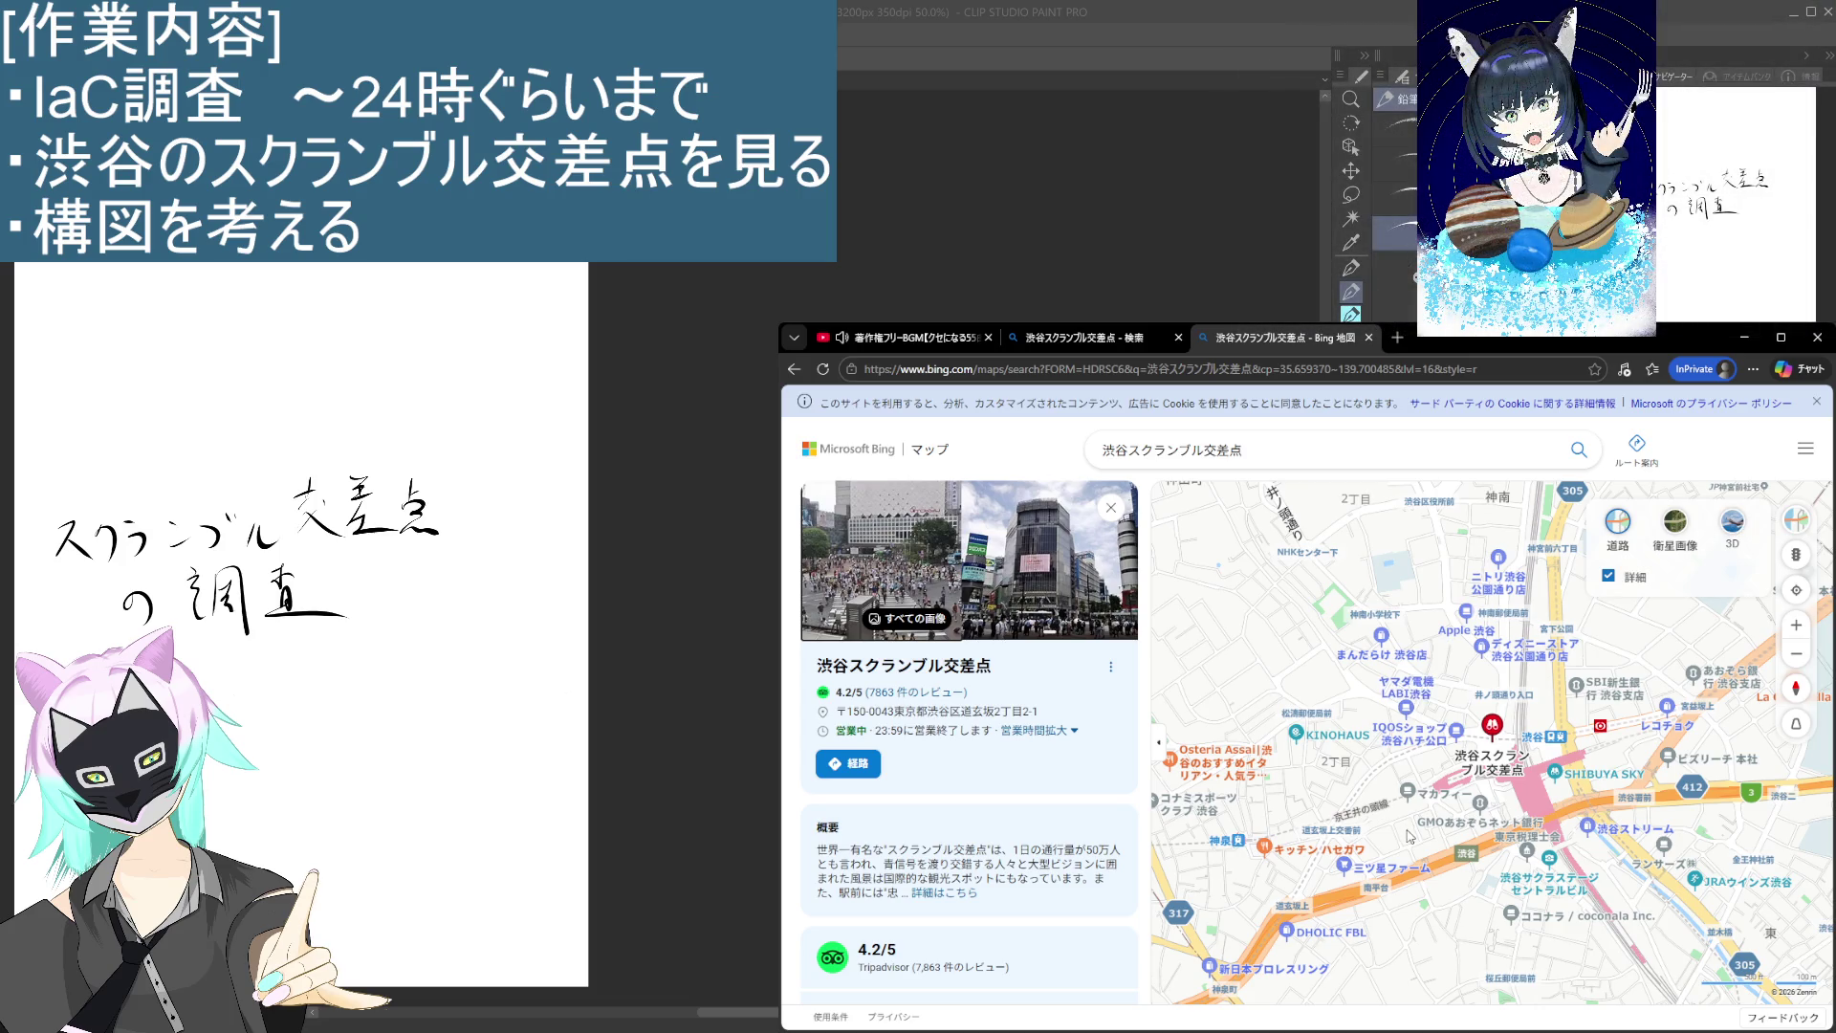
scroll(1430, 660, up, 3)
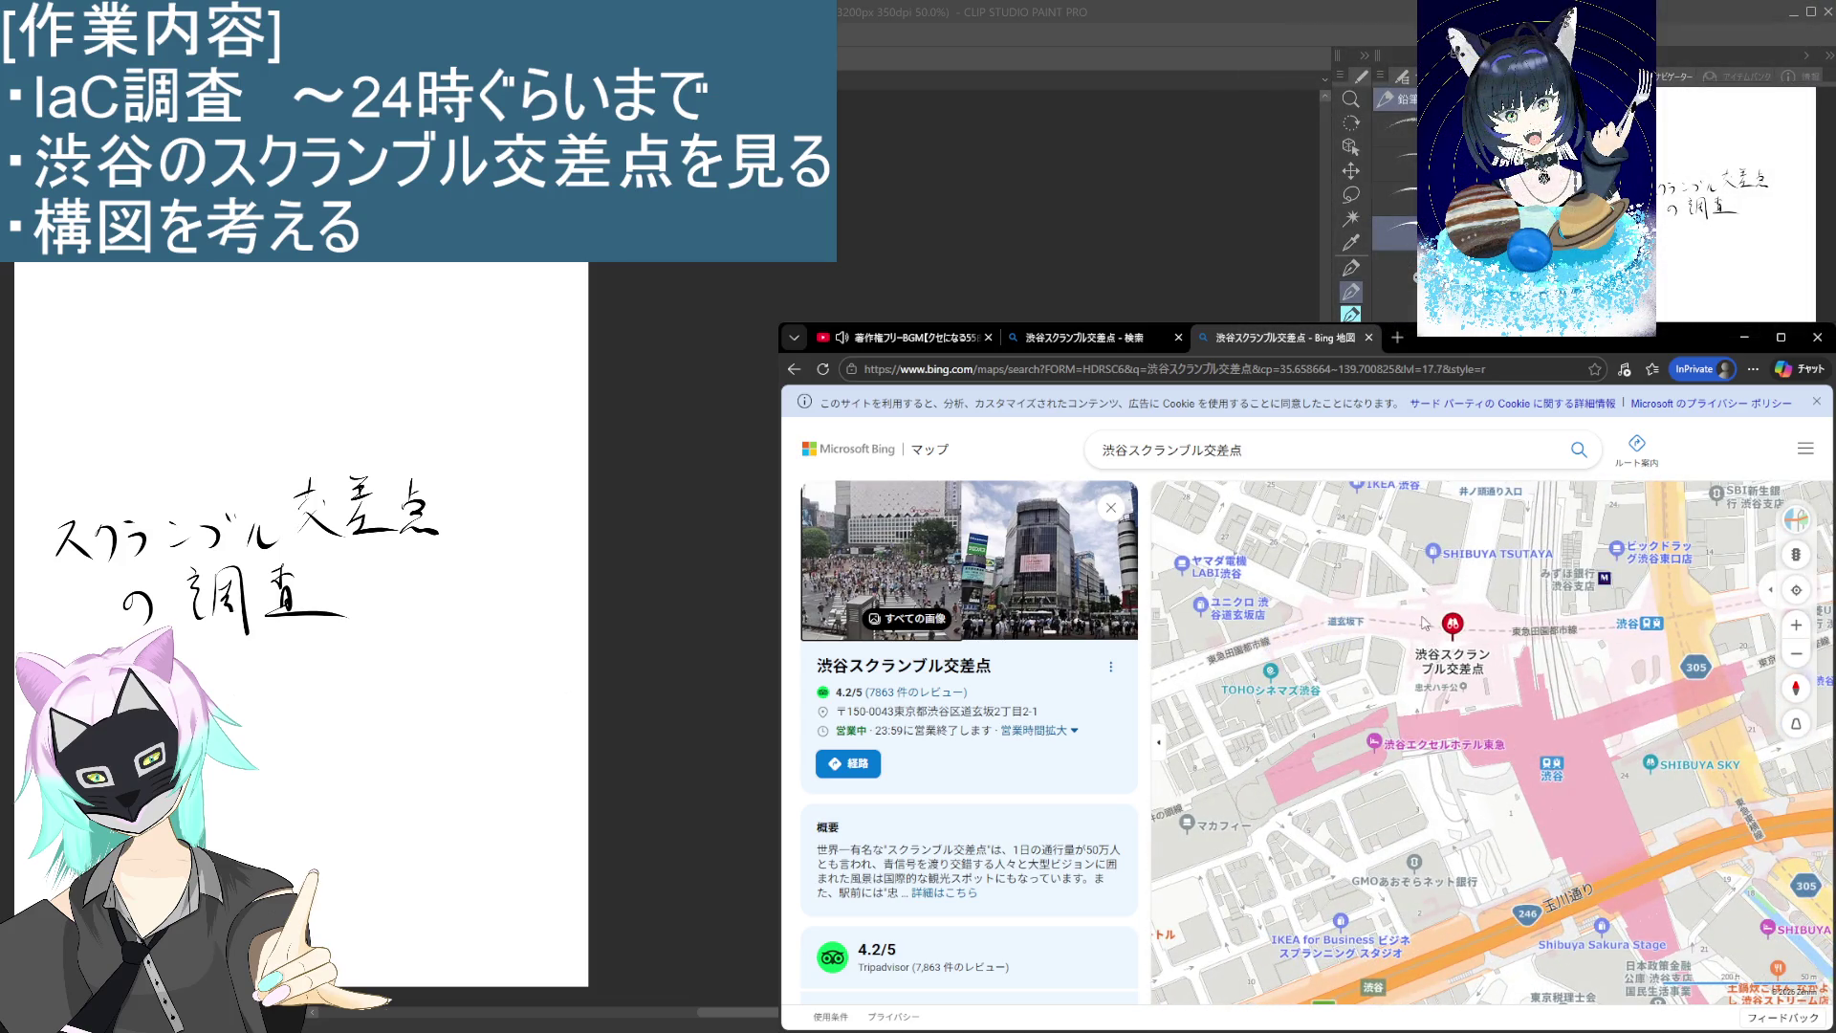
drag(1387, 674, 1404, 740)
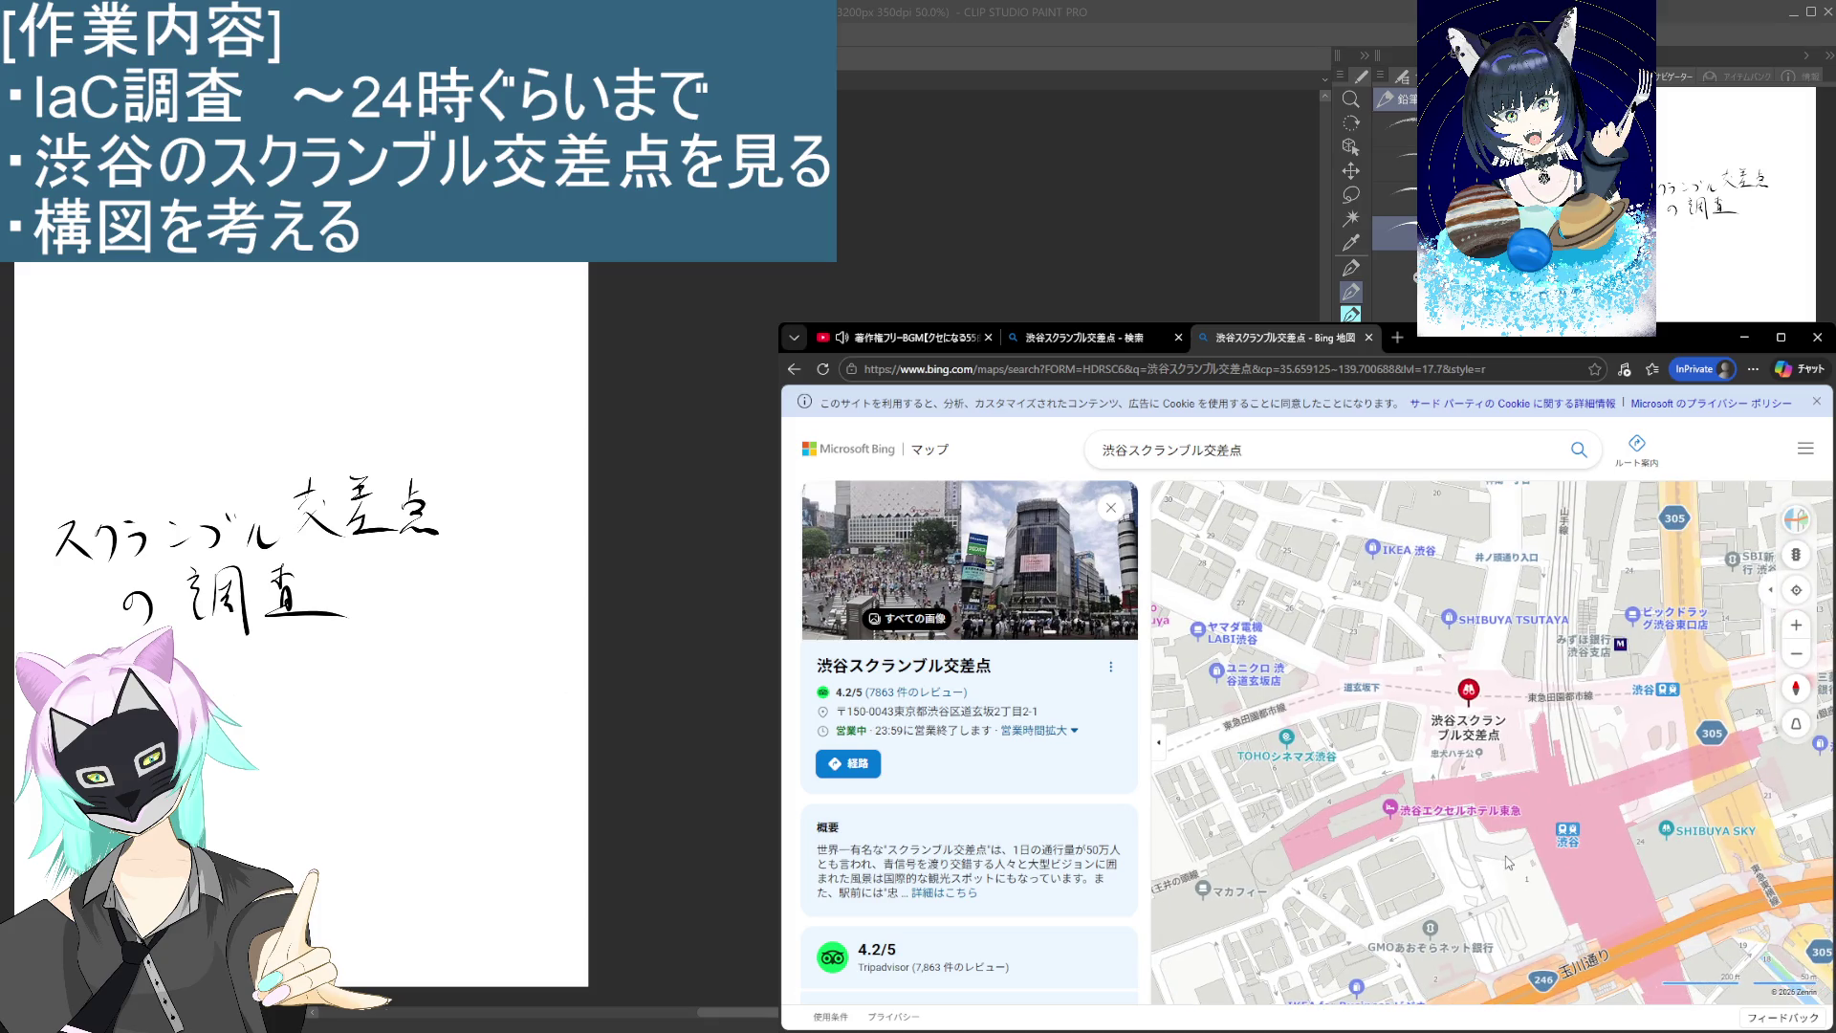
scroll(1282, 627, down, 1)
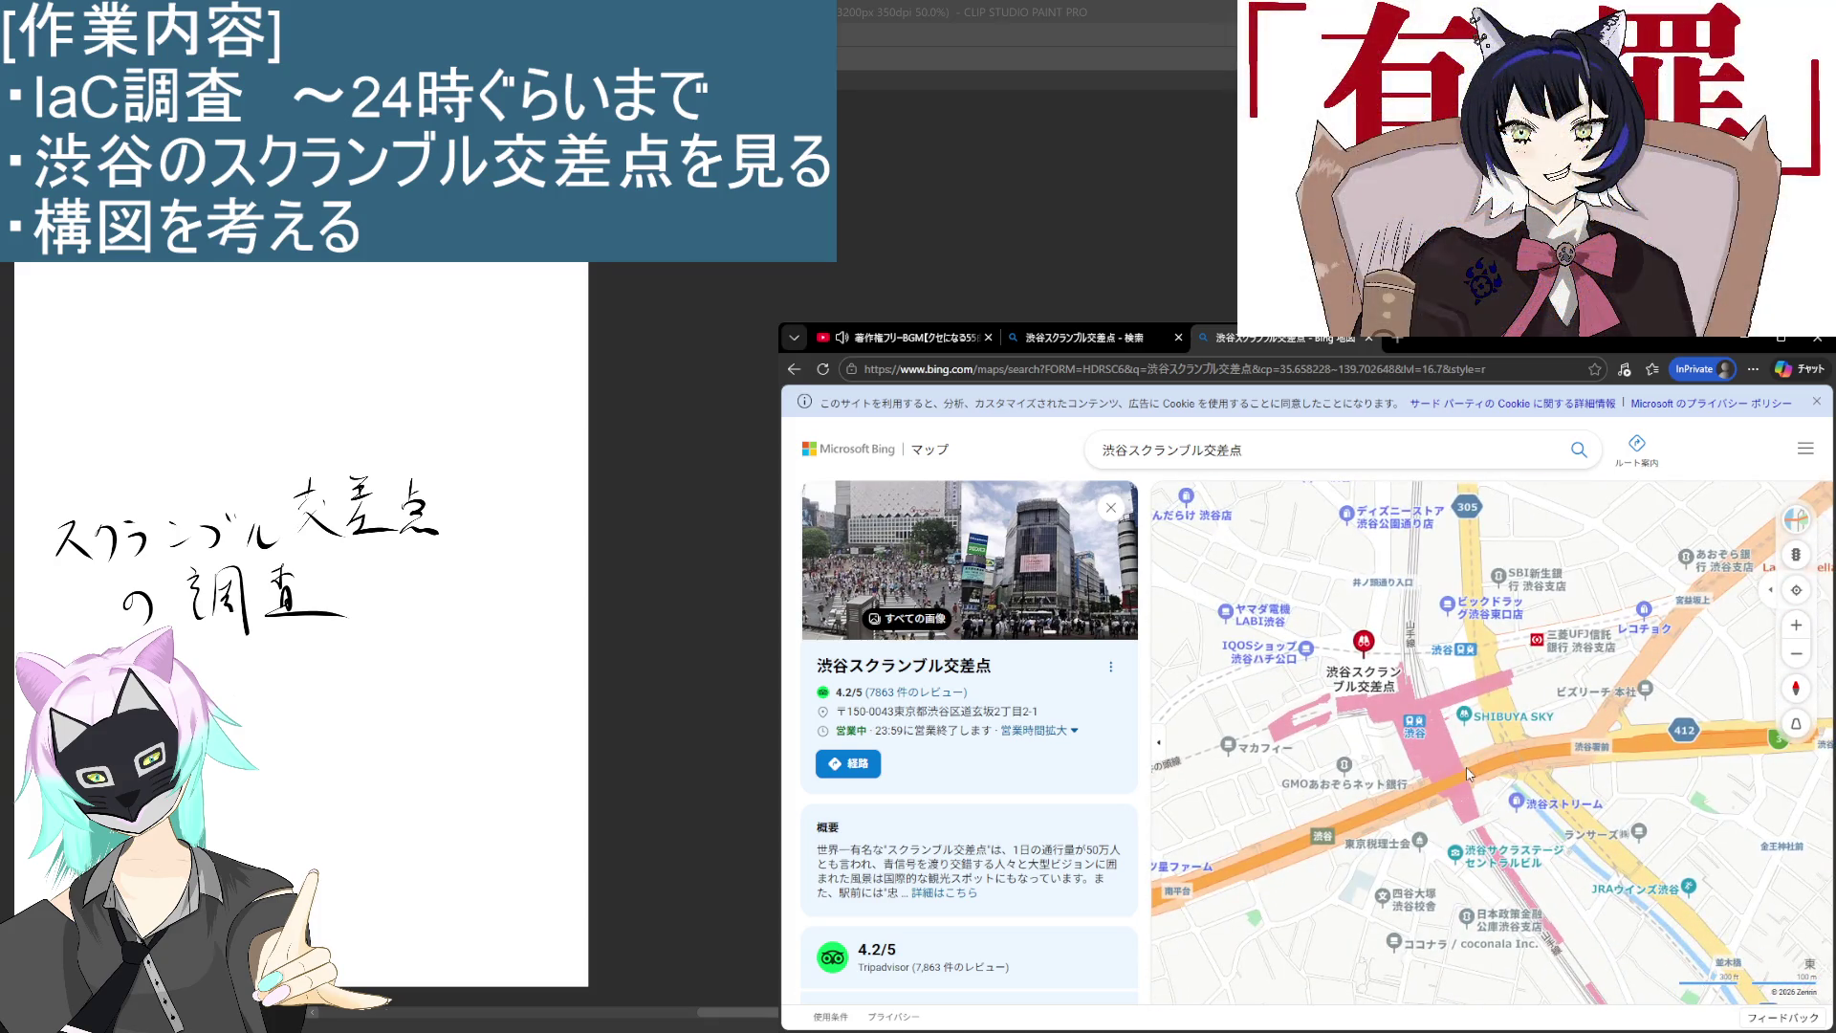
scroll(1468, 775, up, 1)
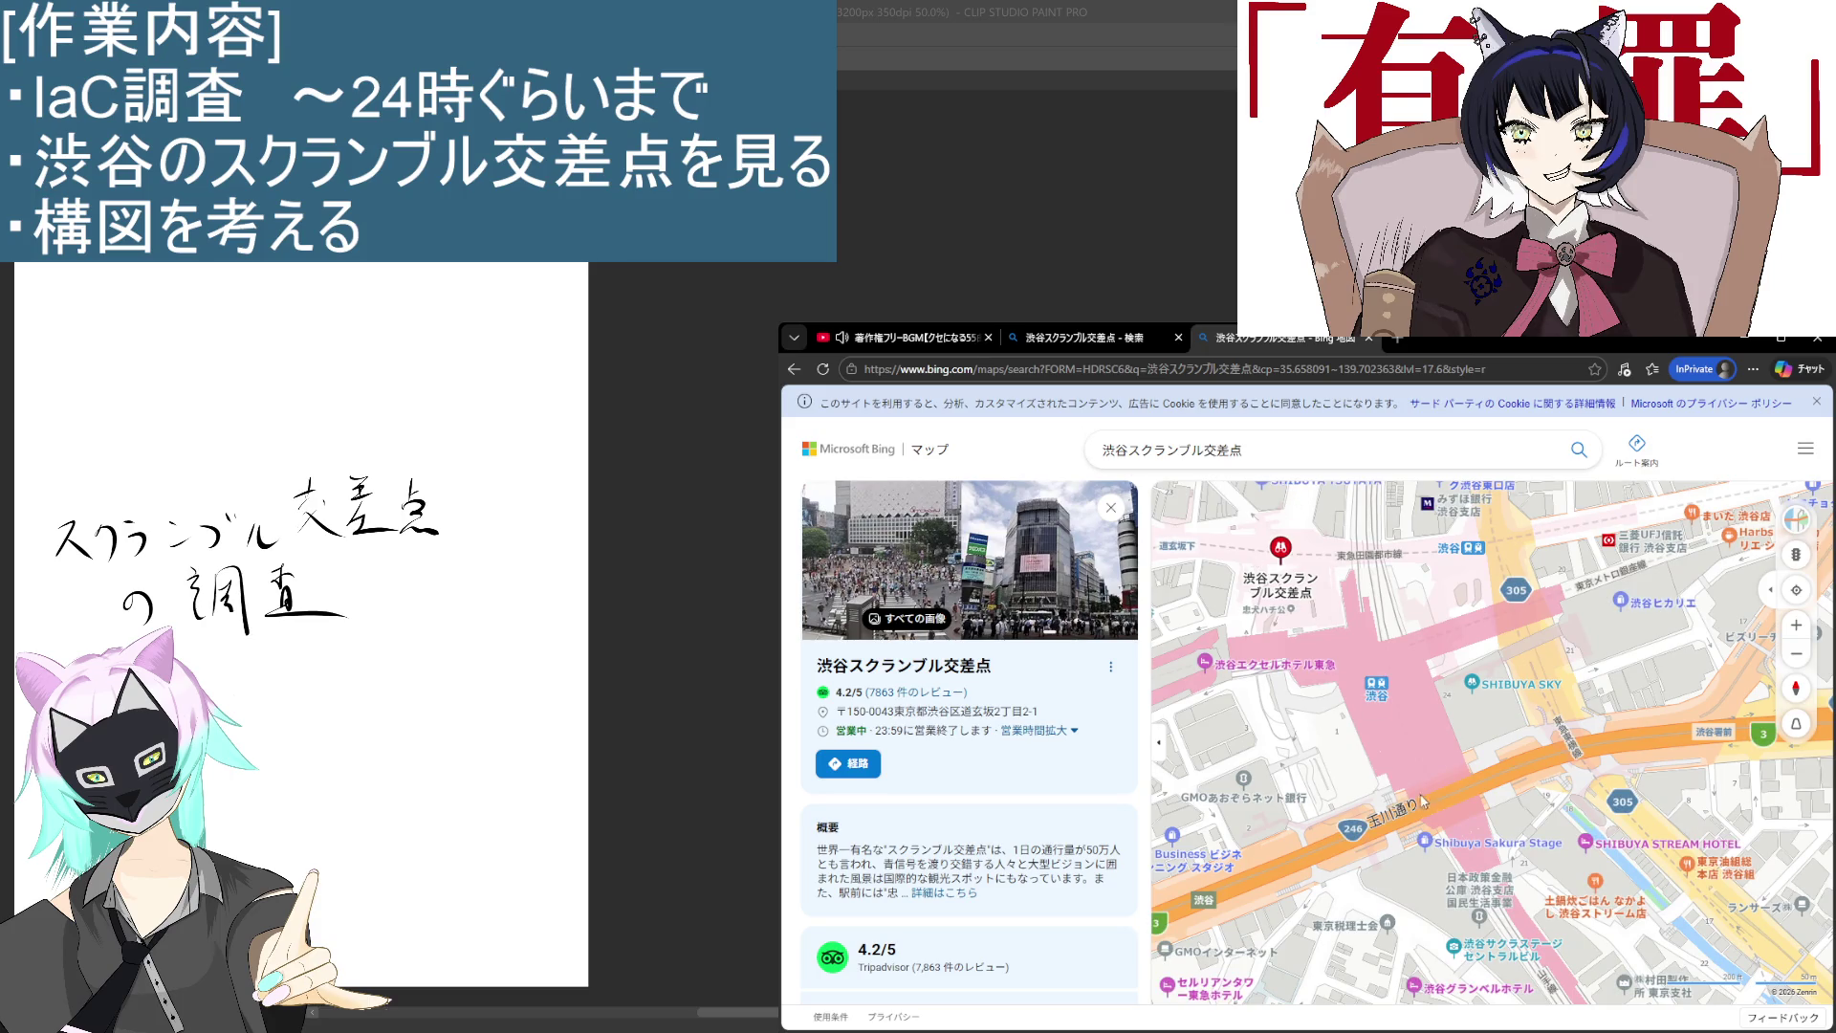
drag(1530, 775, 1441, 719)
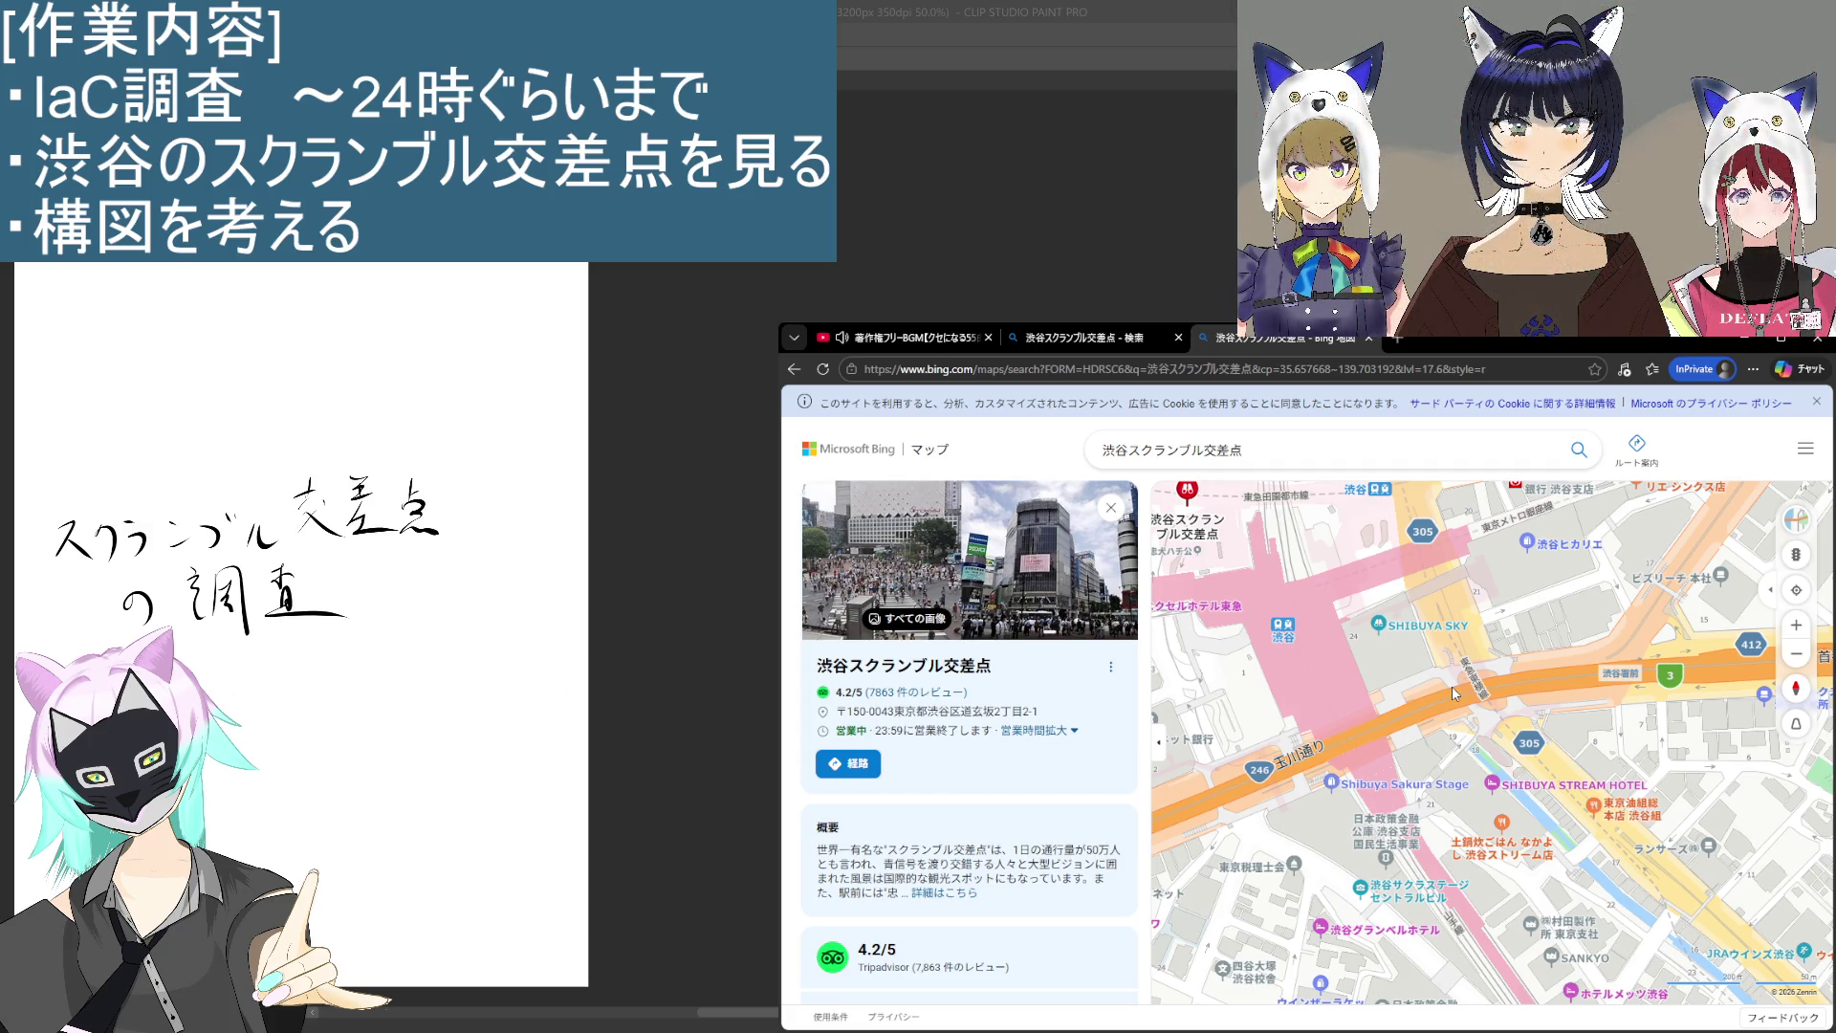
scroll(1368, 717, down, 3)
scroll(1346, 779, up, 1)
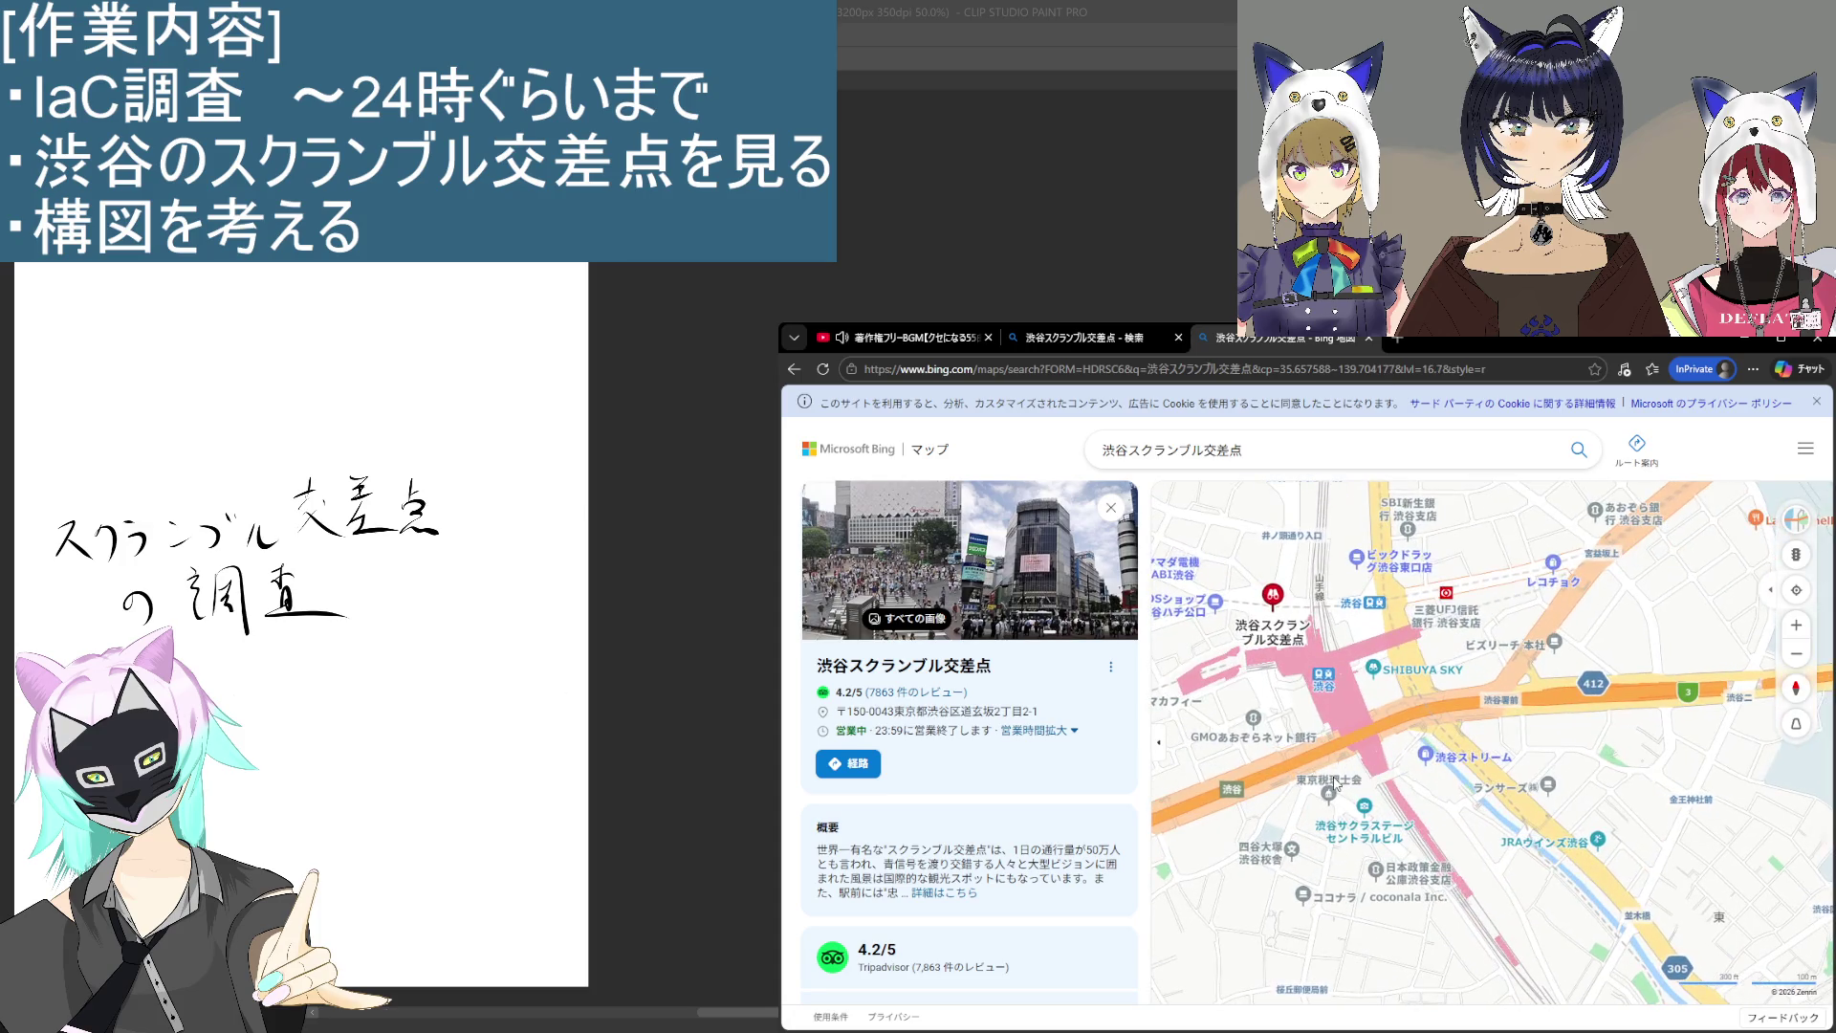
scroll(1335, 781, up, 4)
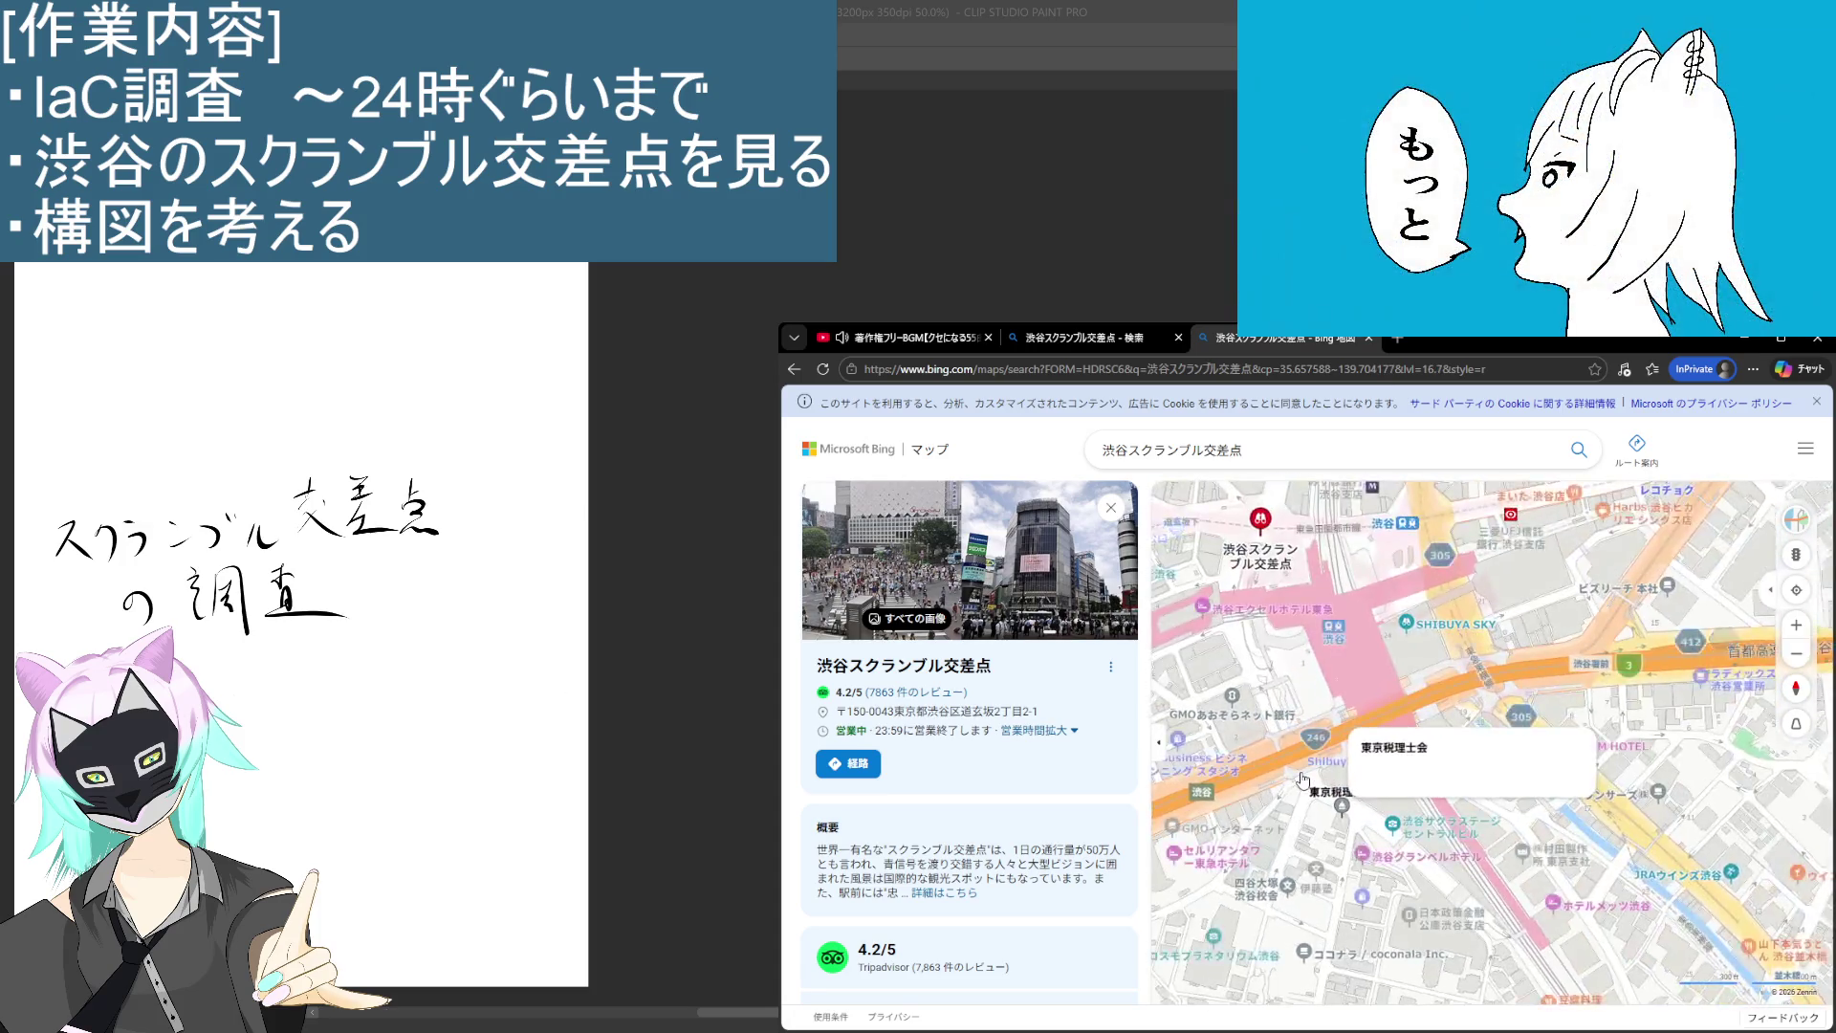
scroll(1356, 590, up, 2)
Step: Zoom closer on Shibuya station area, recentre on the crossing, then return to the place search
mouse_move(1356, 591)
mouse_down()
mouse_move(1442, 755)
mouse_move(1616, 820)
mouse_up()
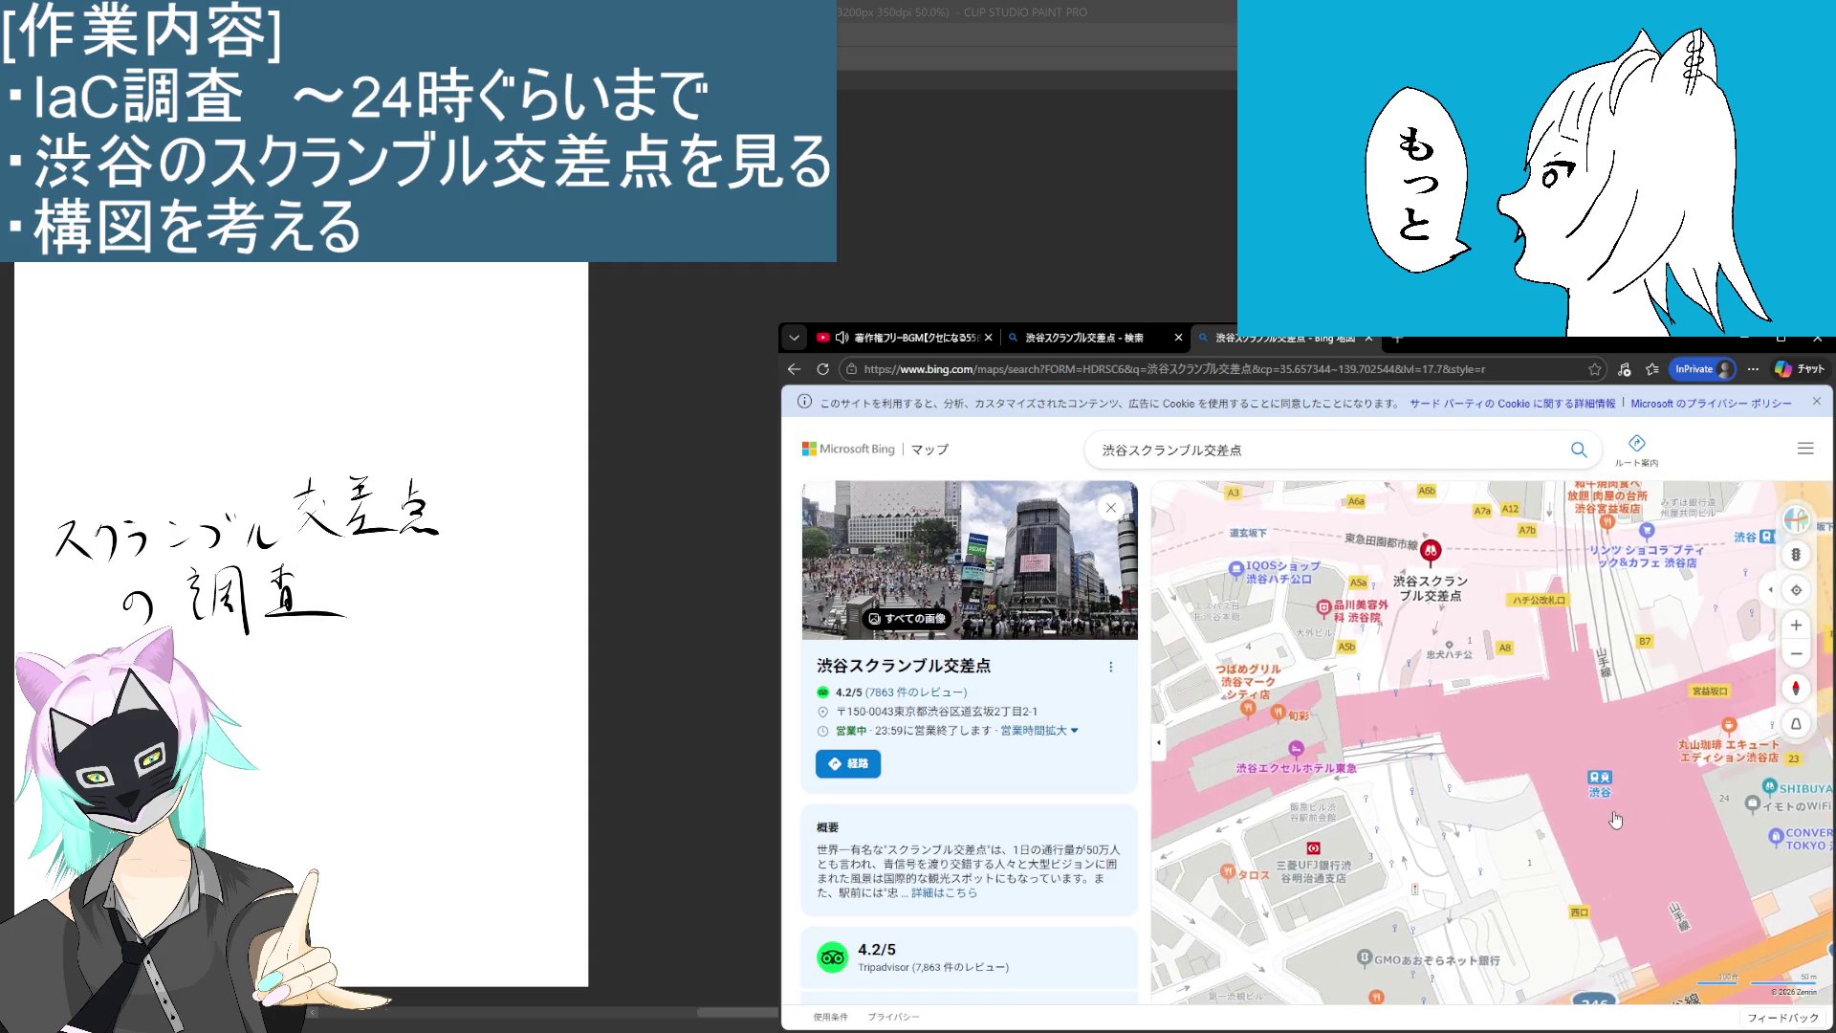
drag(1371, 794, 1332, 841)
scroll(1332, 841, down, 3)
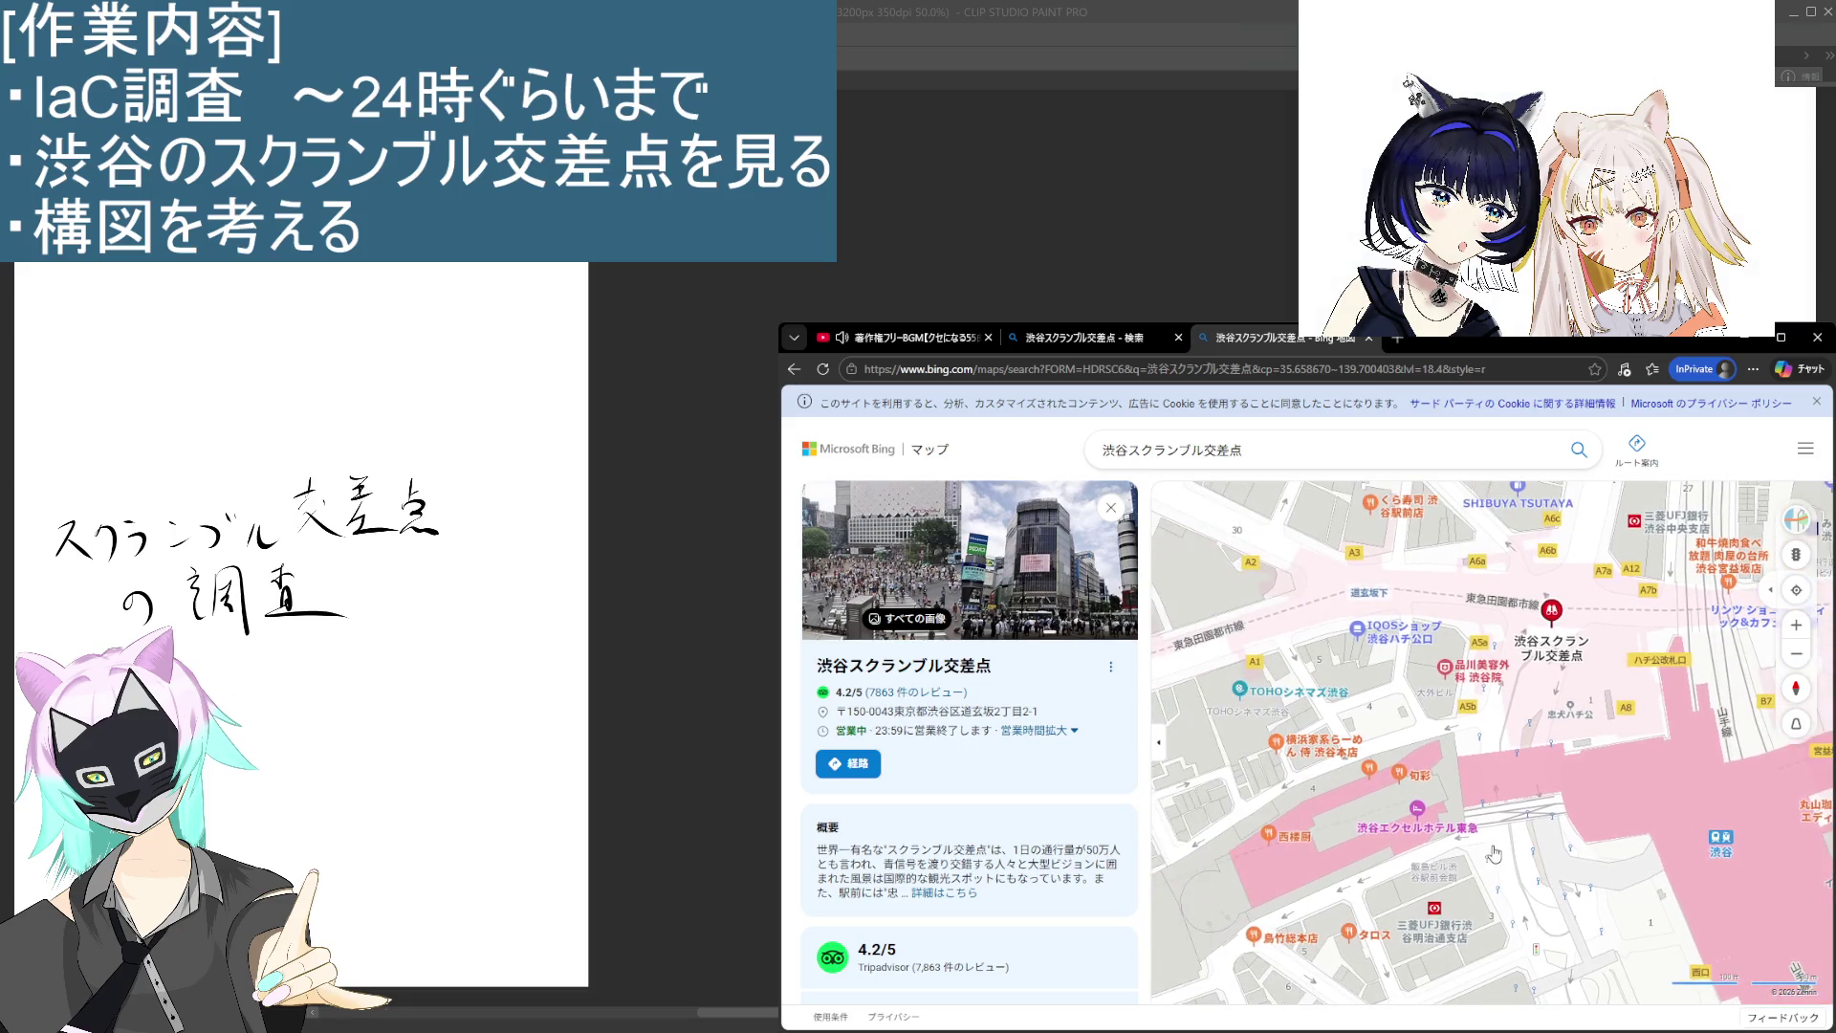
scroll(1487, 847, up, 3)
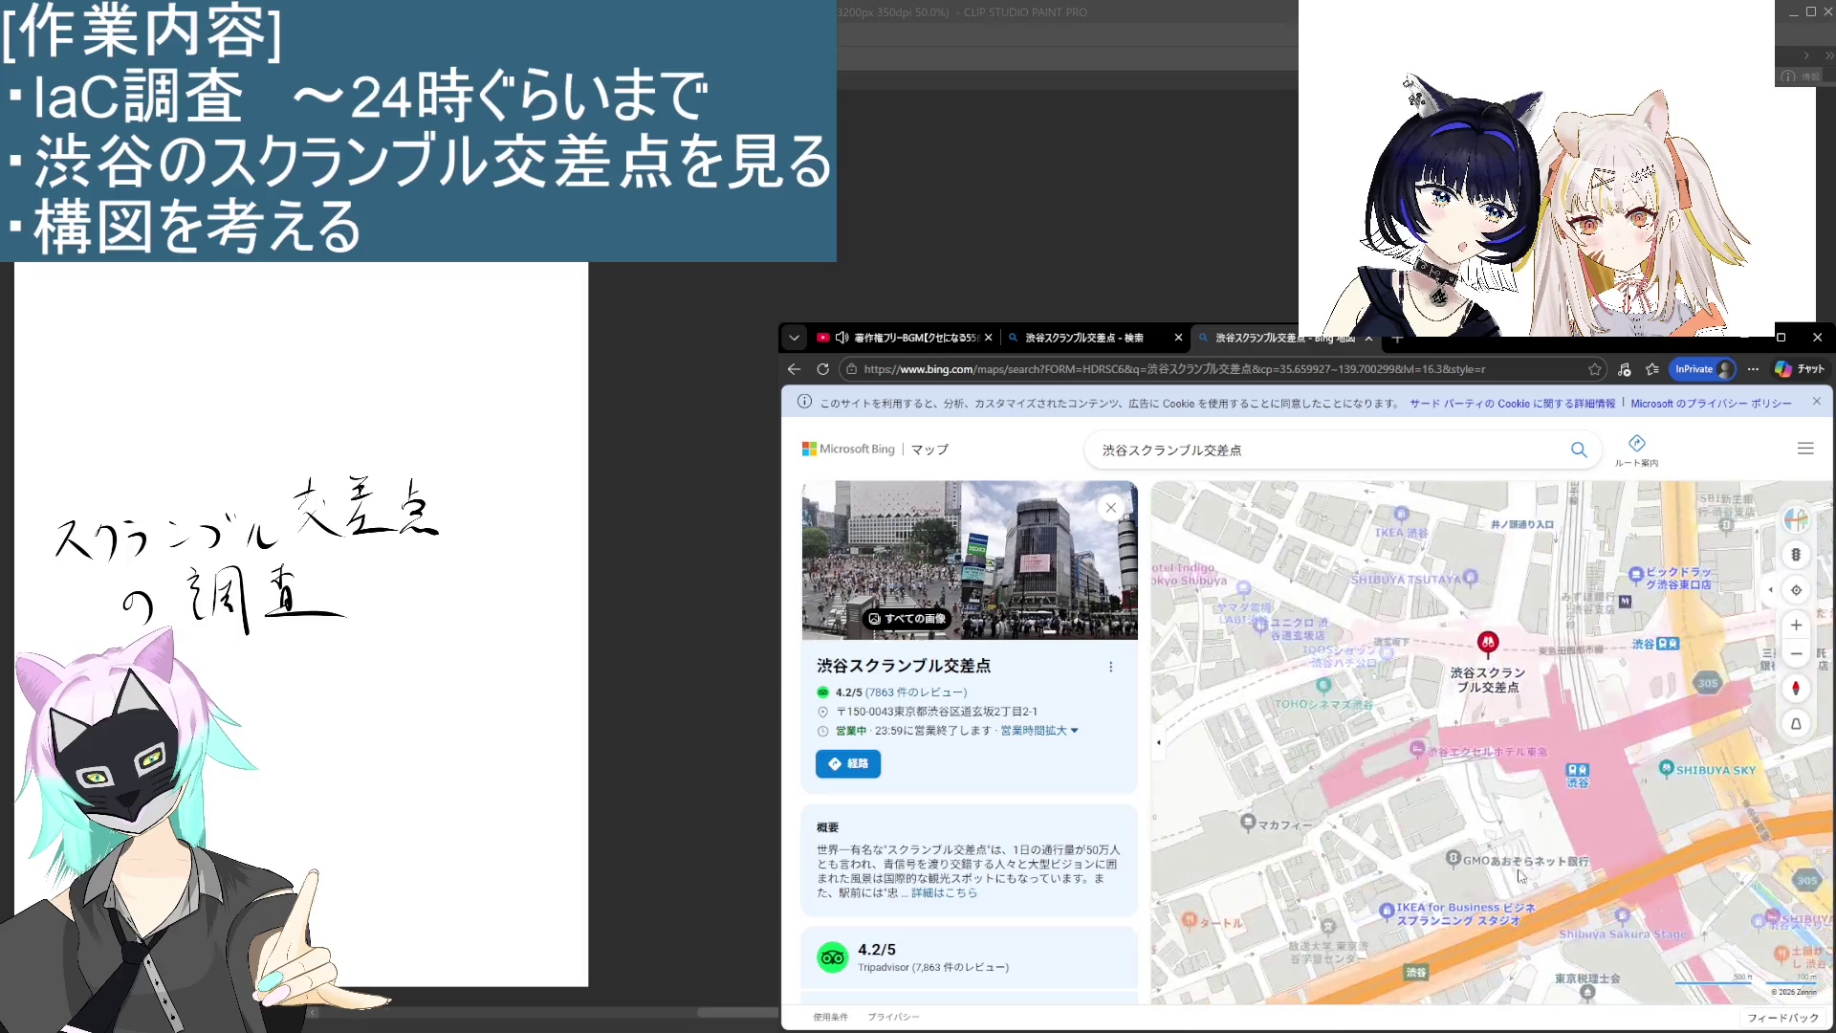
scroll(1461, 803, down, 3)
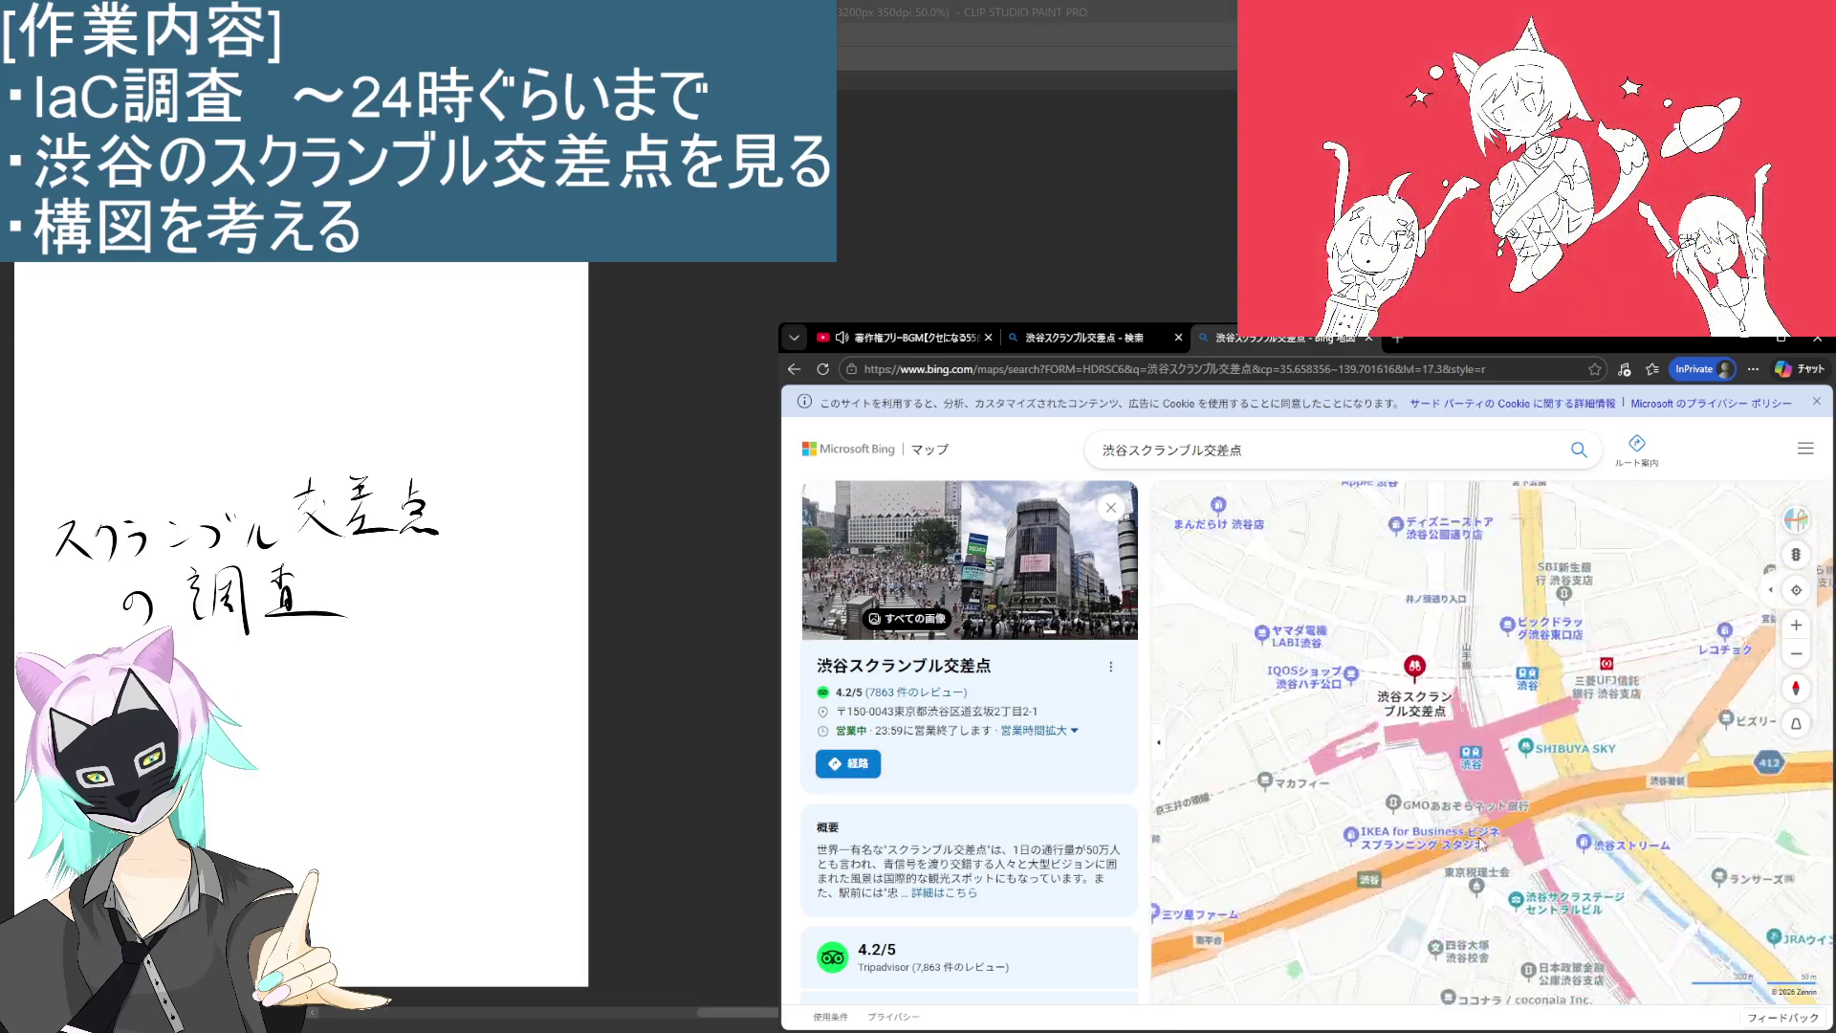
scroll(1460, 803, up, 3)
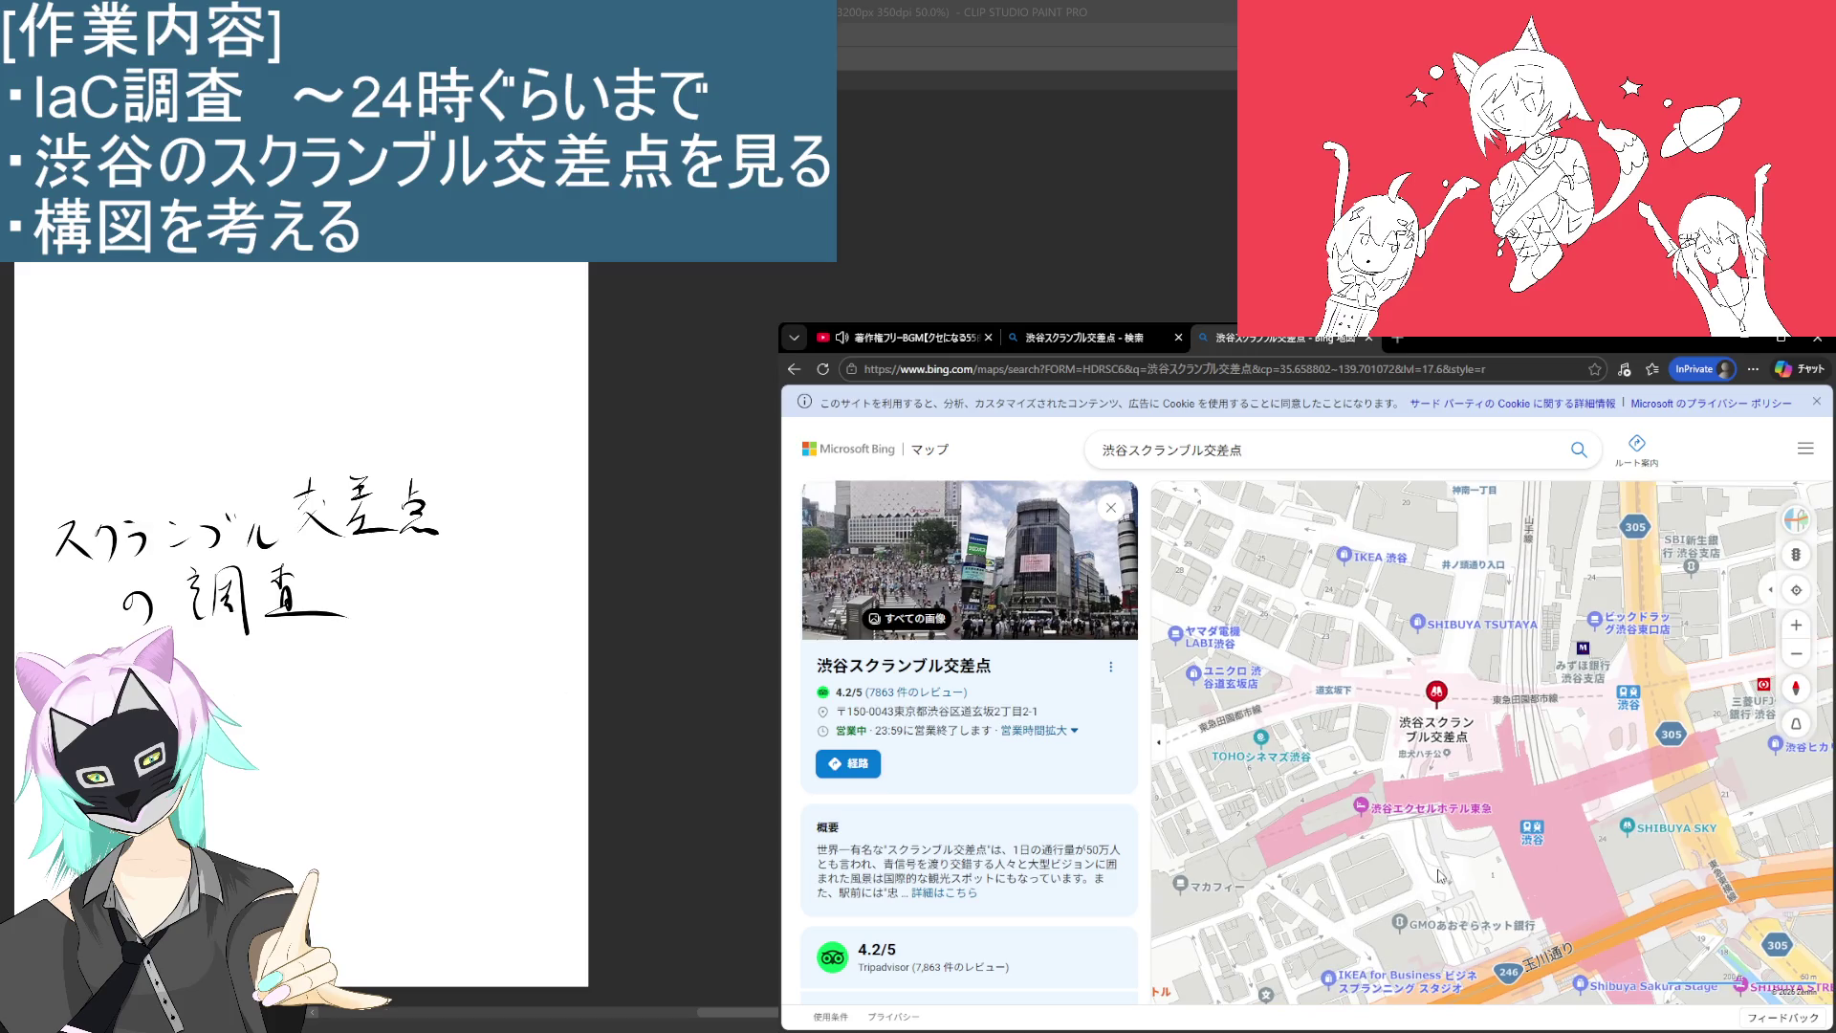
key(Down)
key(Left)
scroll(1458, 808, up, 1)
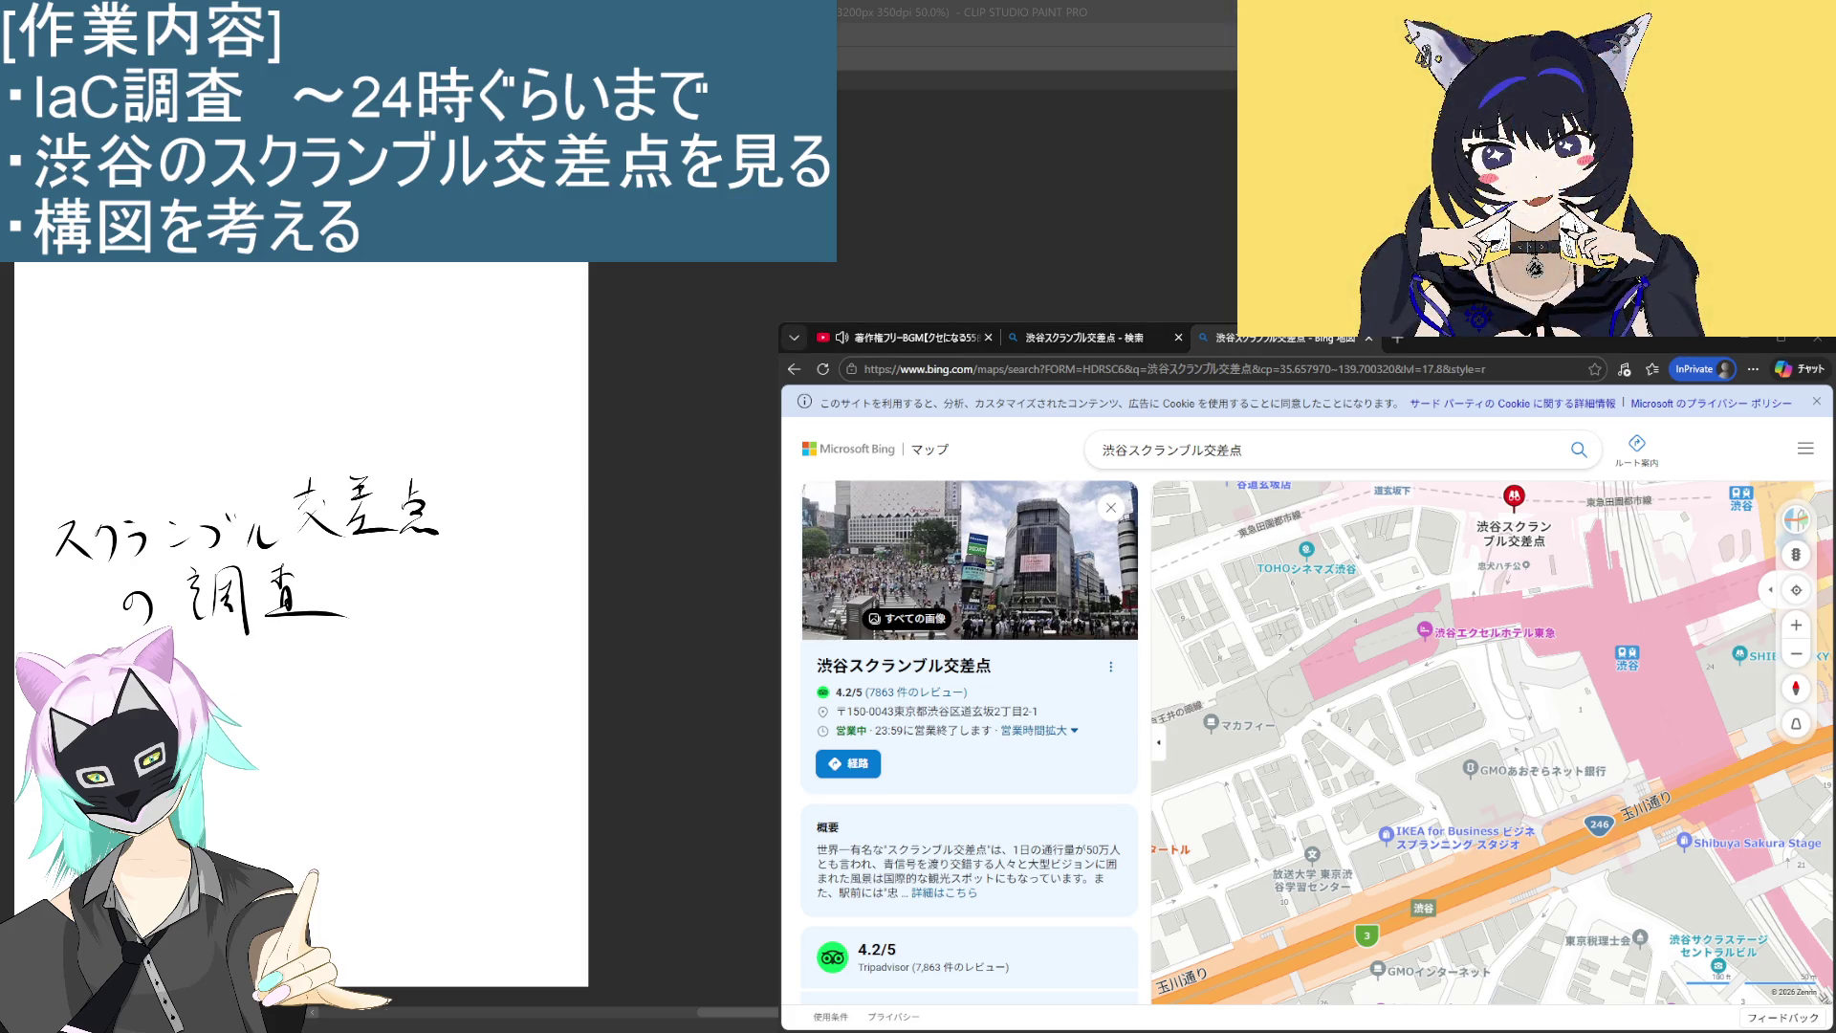
click(1258, 448)
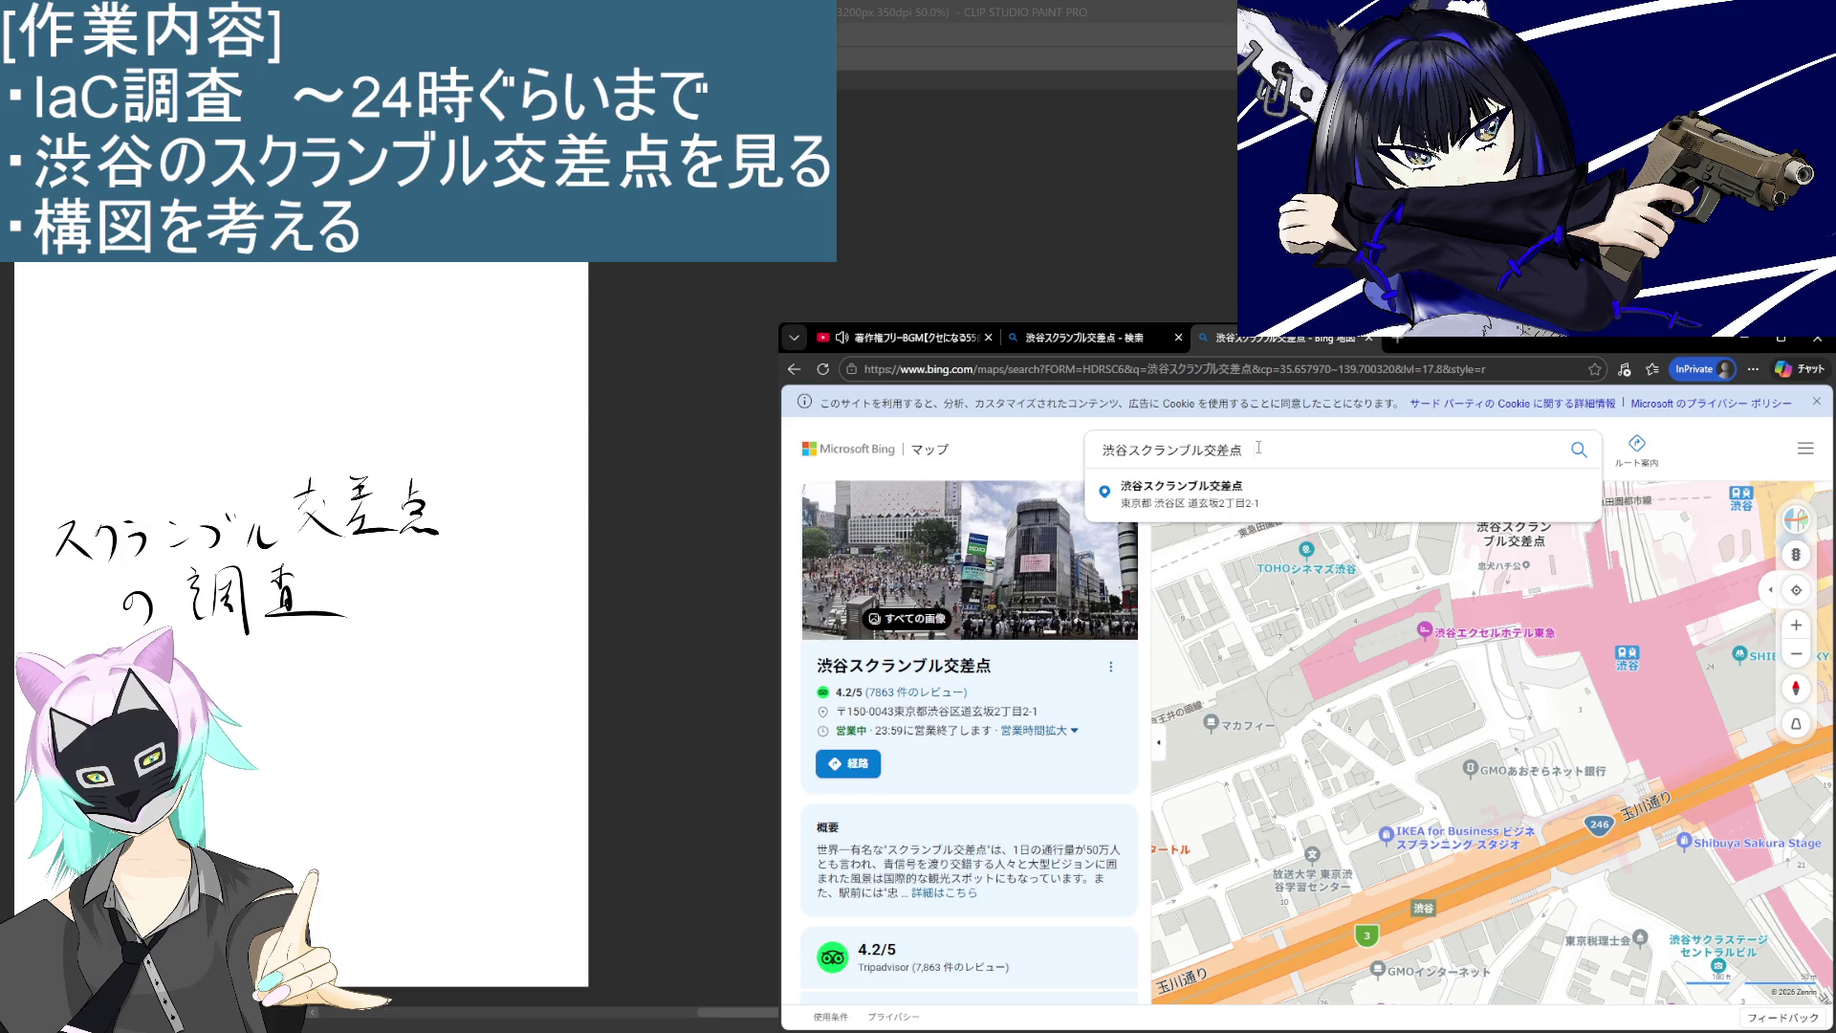
Step: In a new private tab, search Bing for 渋谷 電車 and open the related search 渋谷駅 電車路線
click(1398, 337)
text(渋谷 )
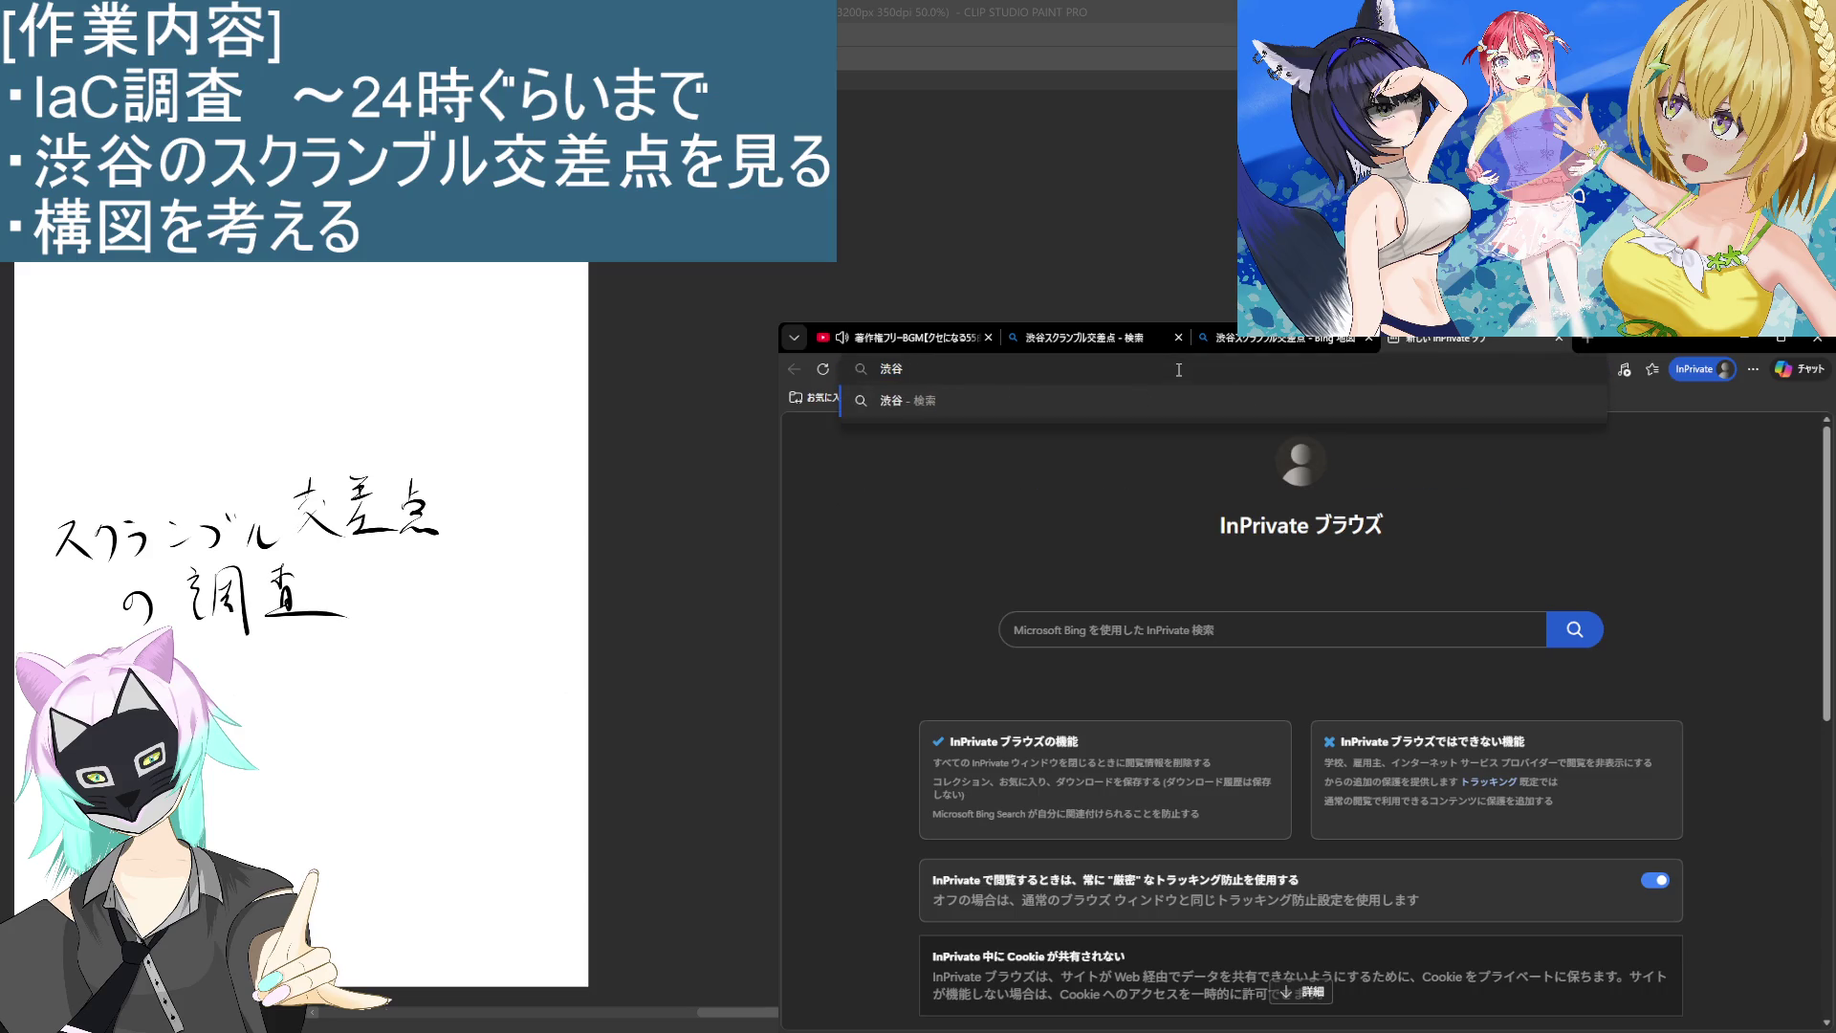
text(電車)
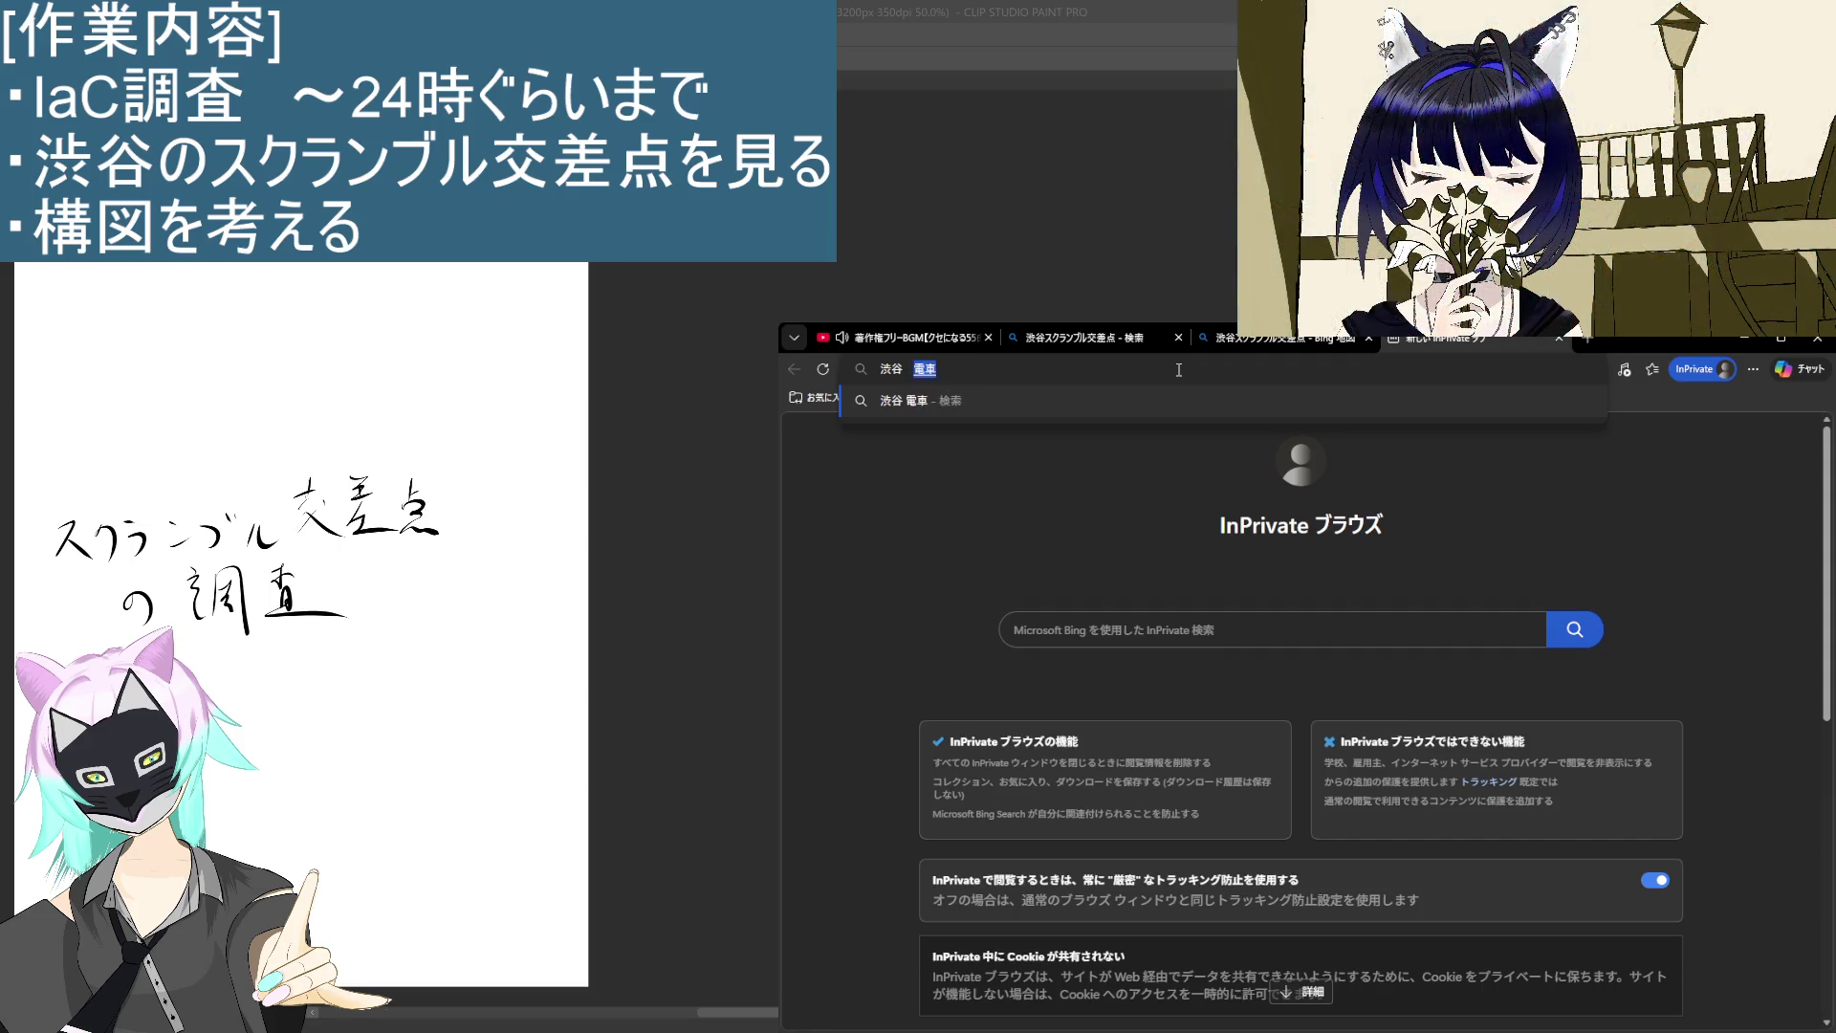
key(Return)
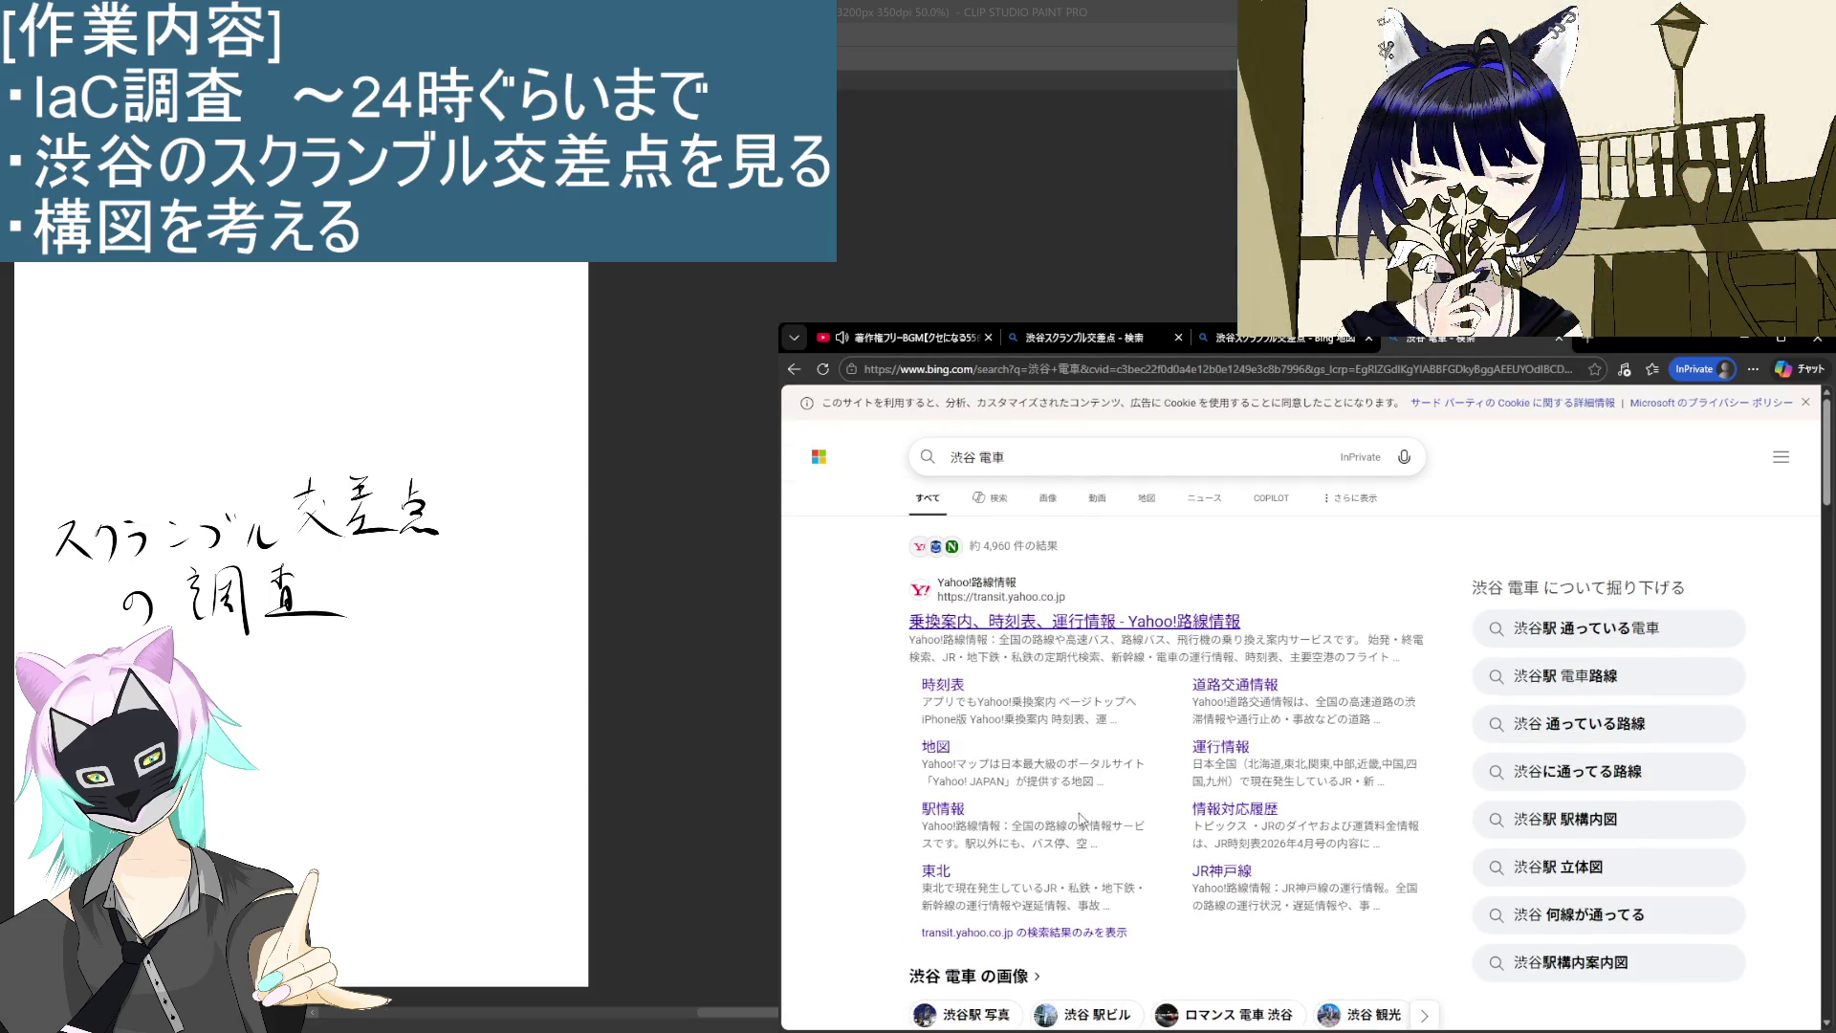
click(1565, 676)
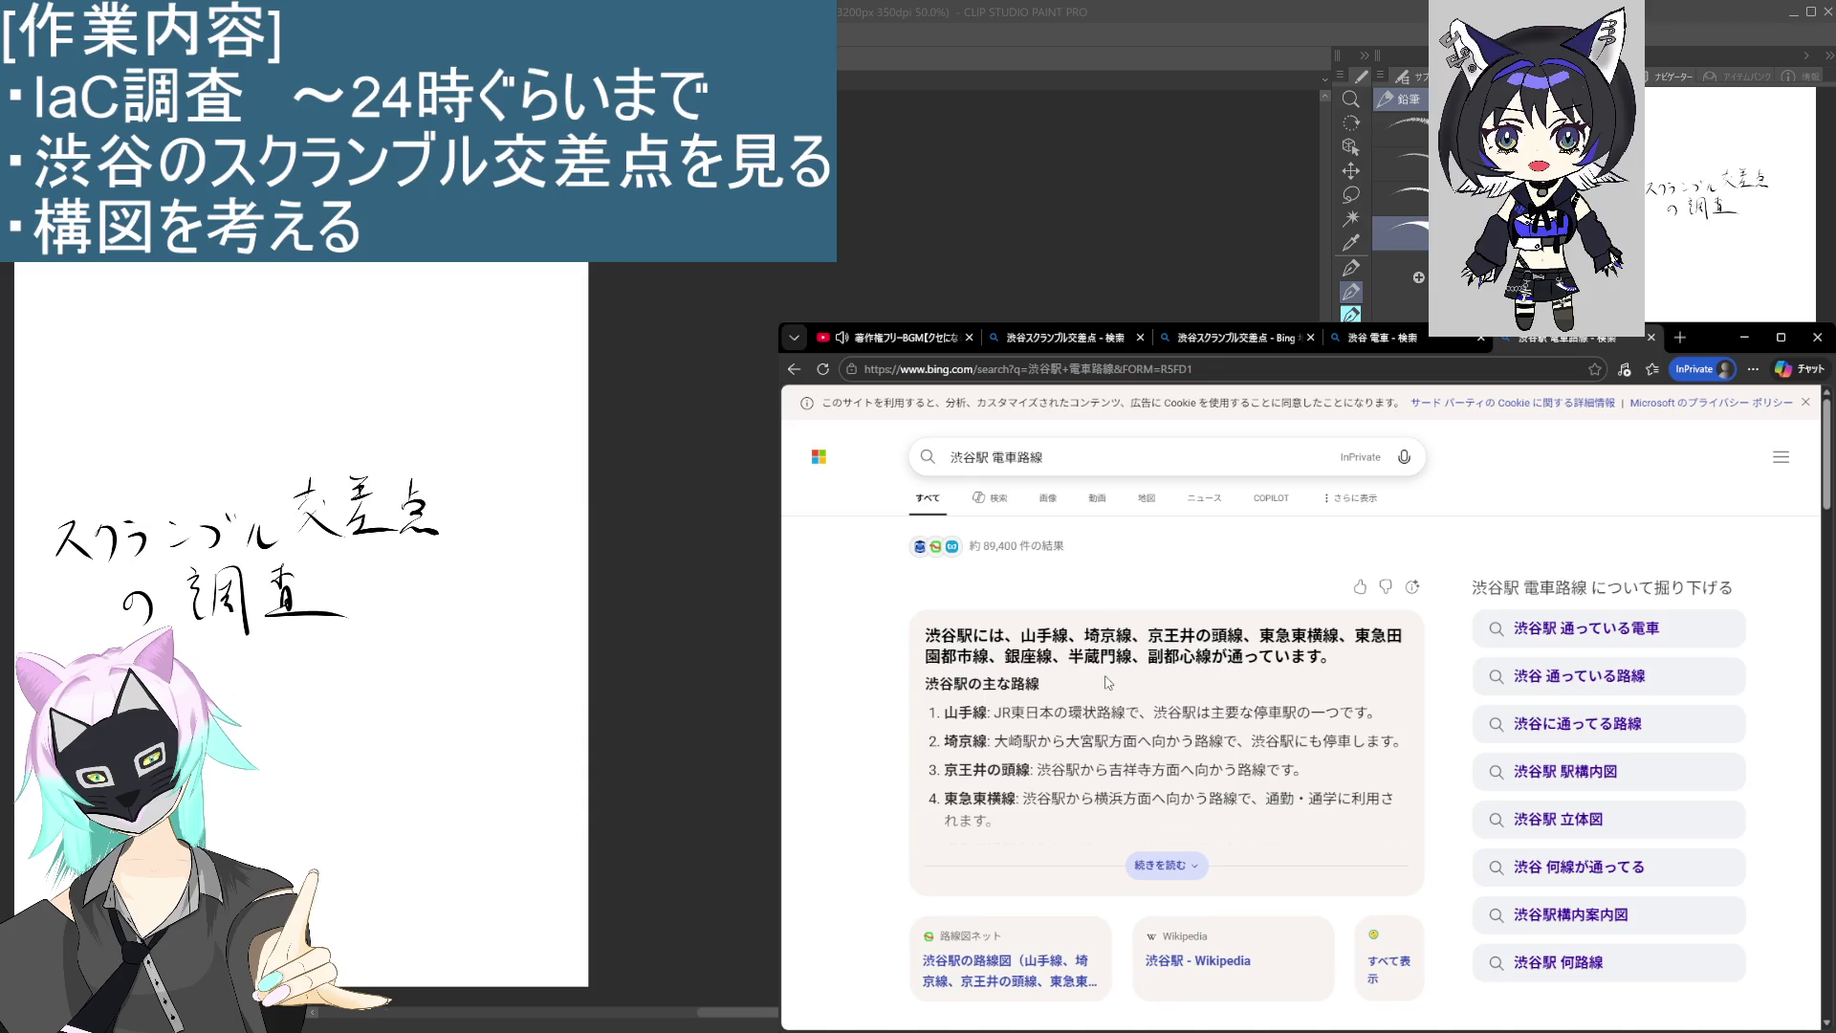
Step: Change the query to 渋谷駅 京王井の頭線, run it, and show the results on a map
drag(1148, 636, 1184, 641)
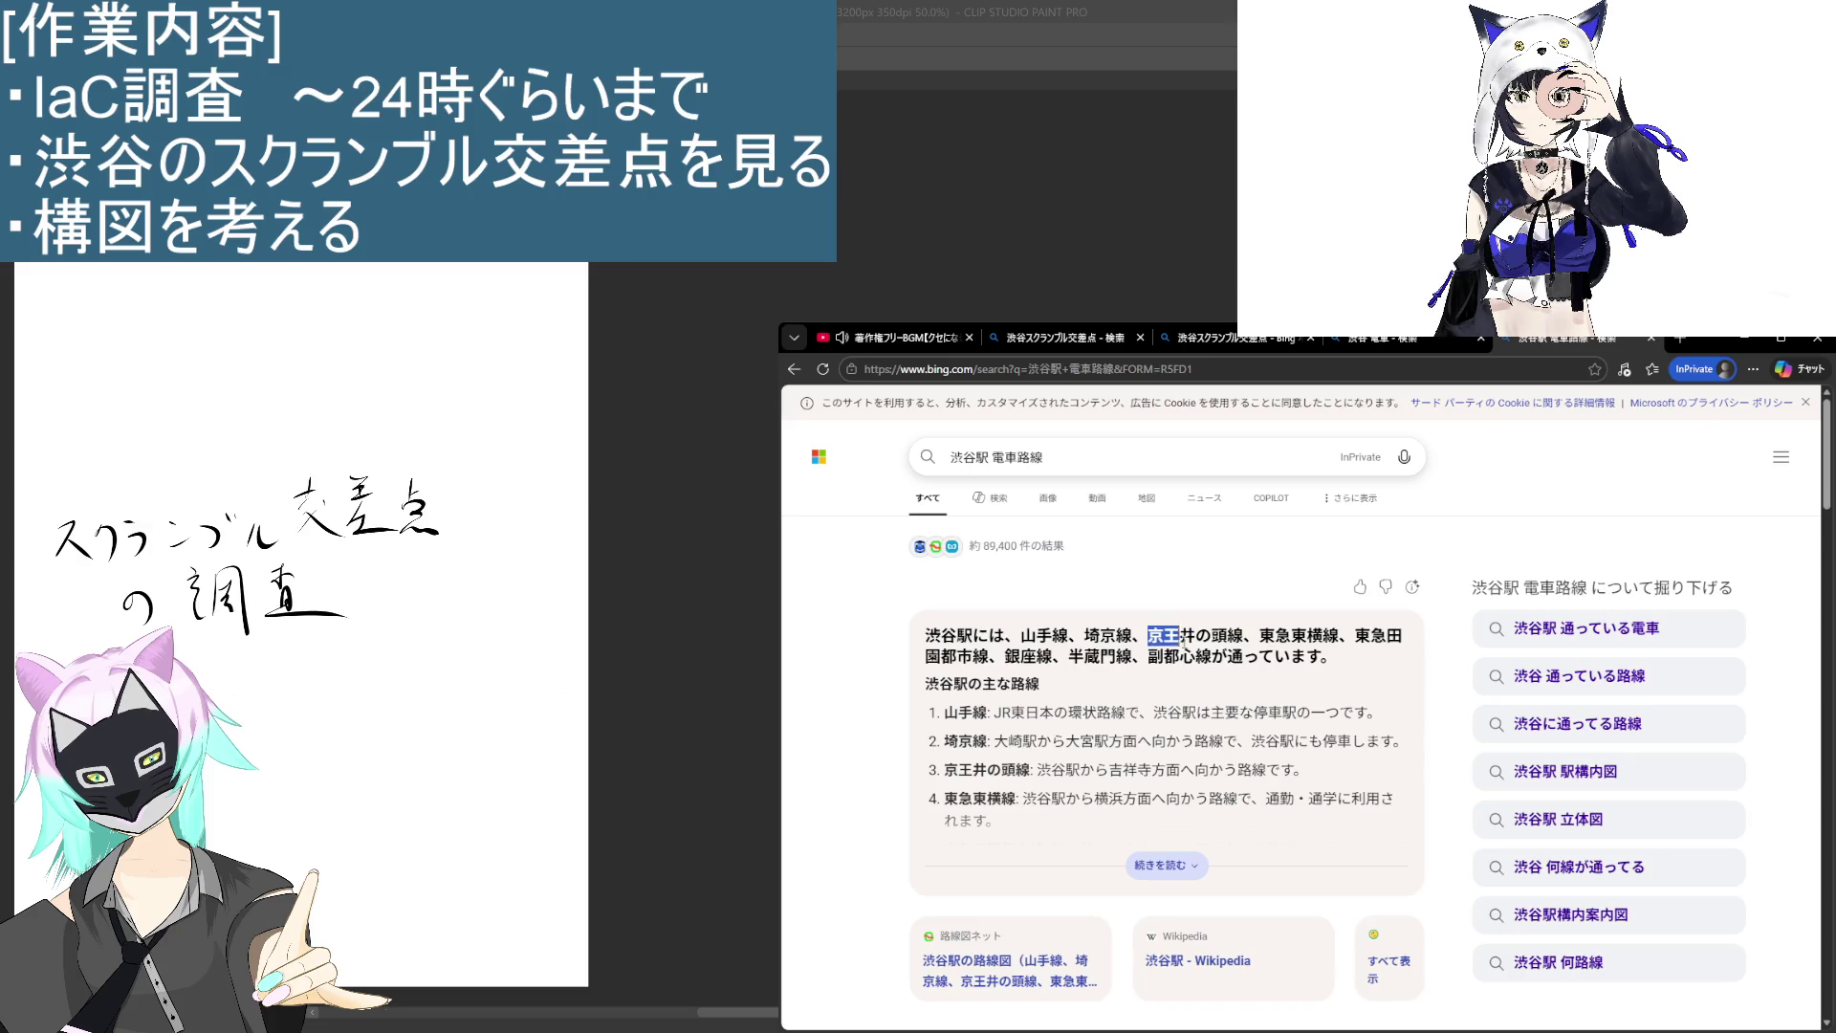
click(1055, 456)
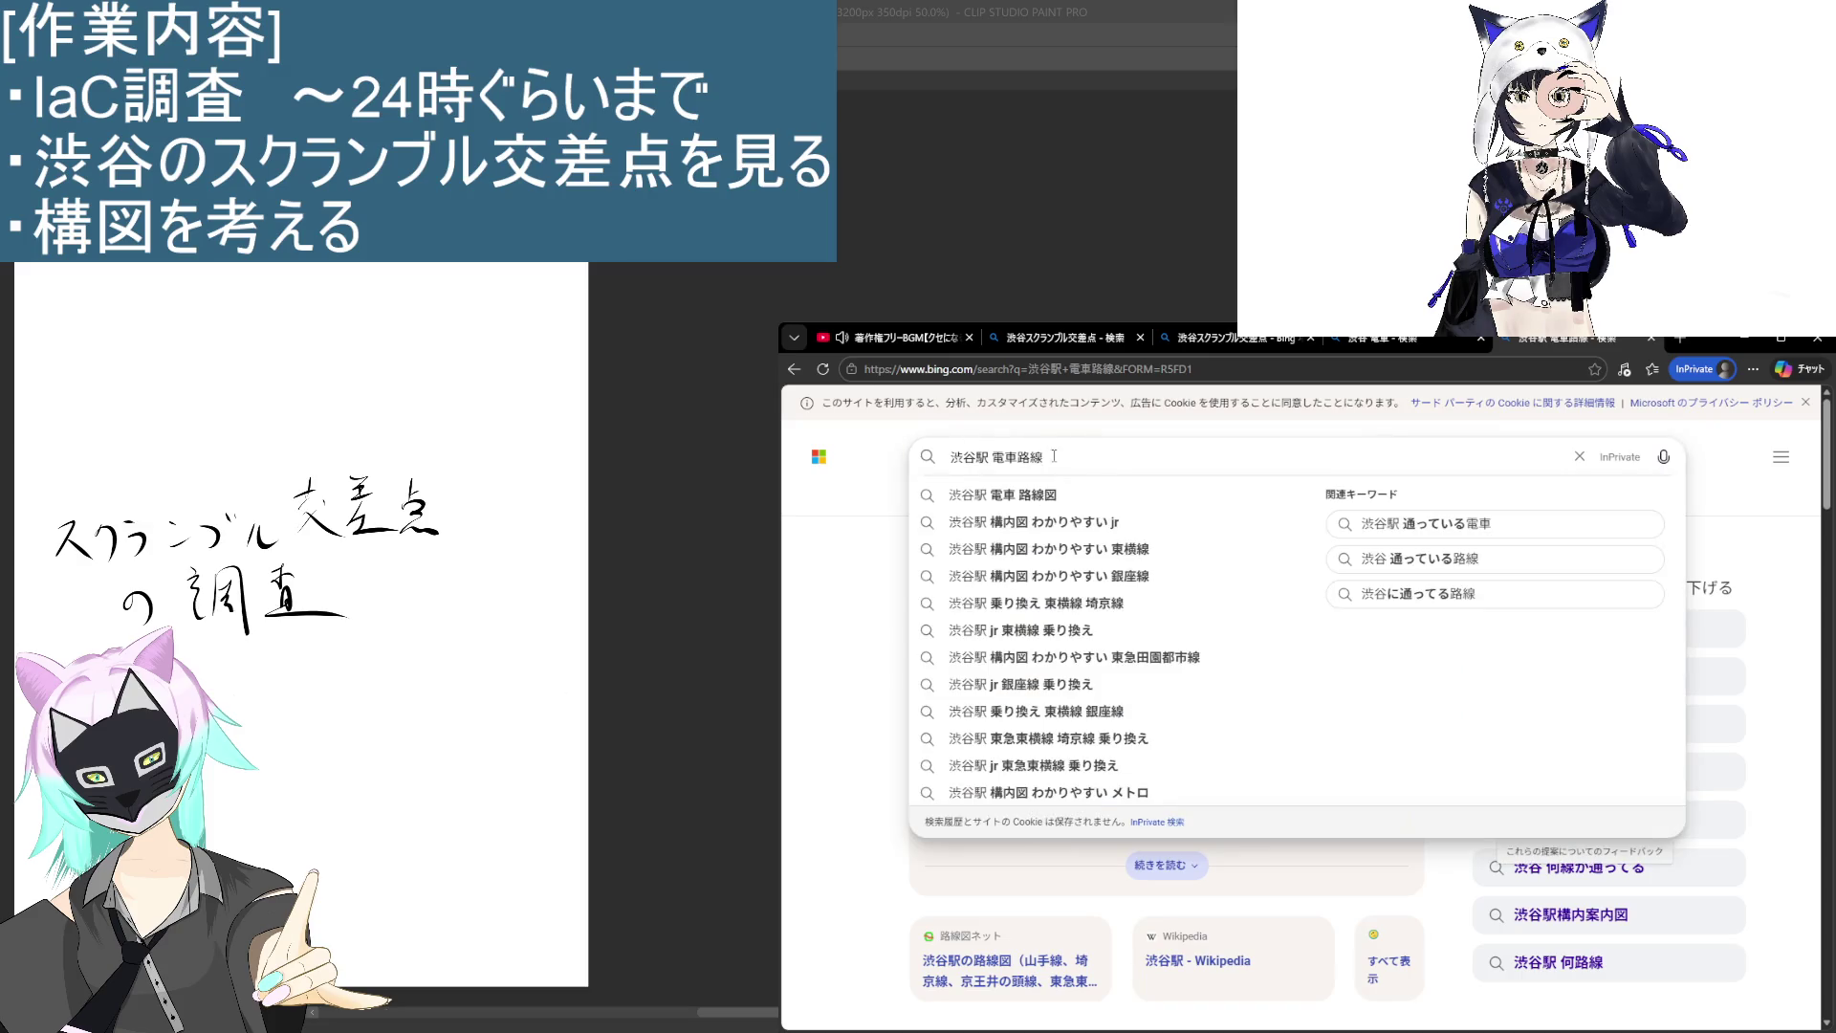
double_click(1002, 457)
text(京王井の頭線)
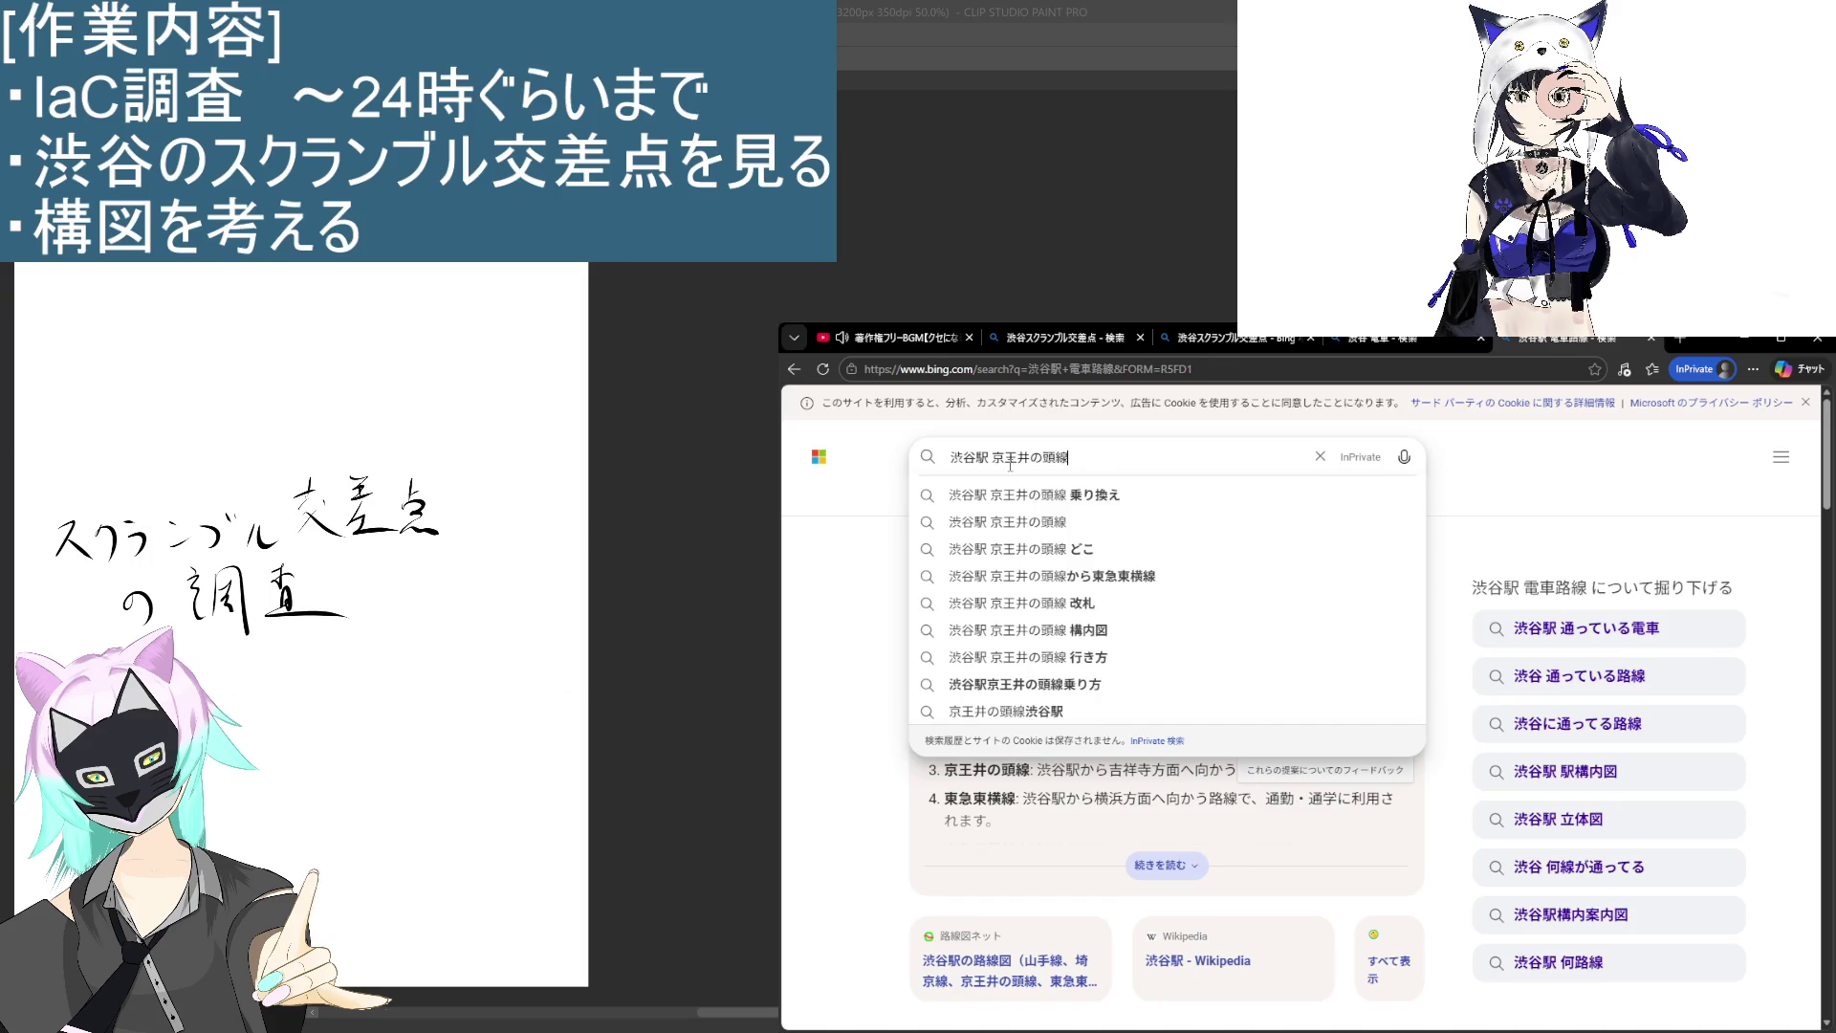
key(Return)
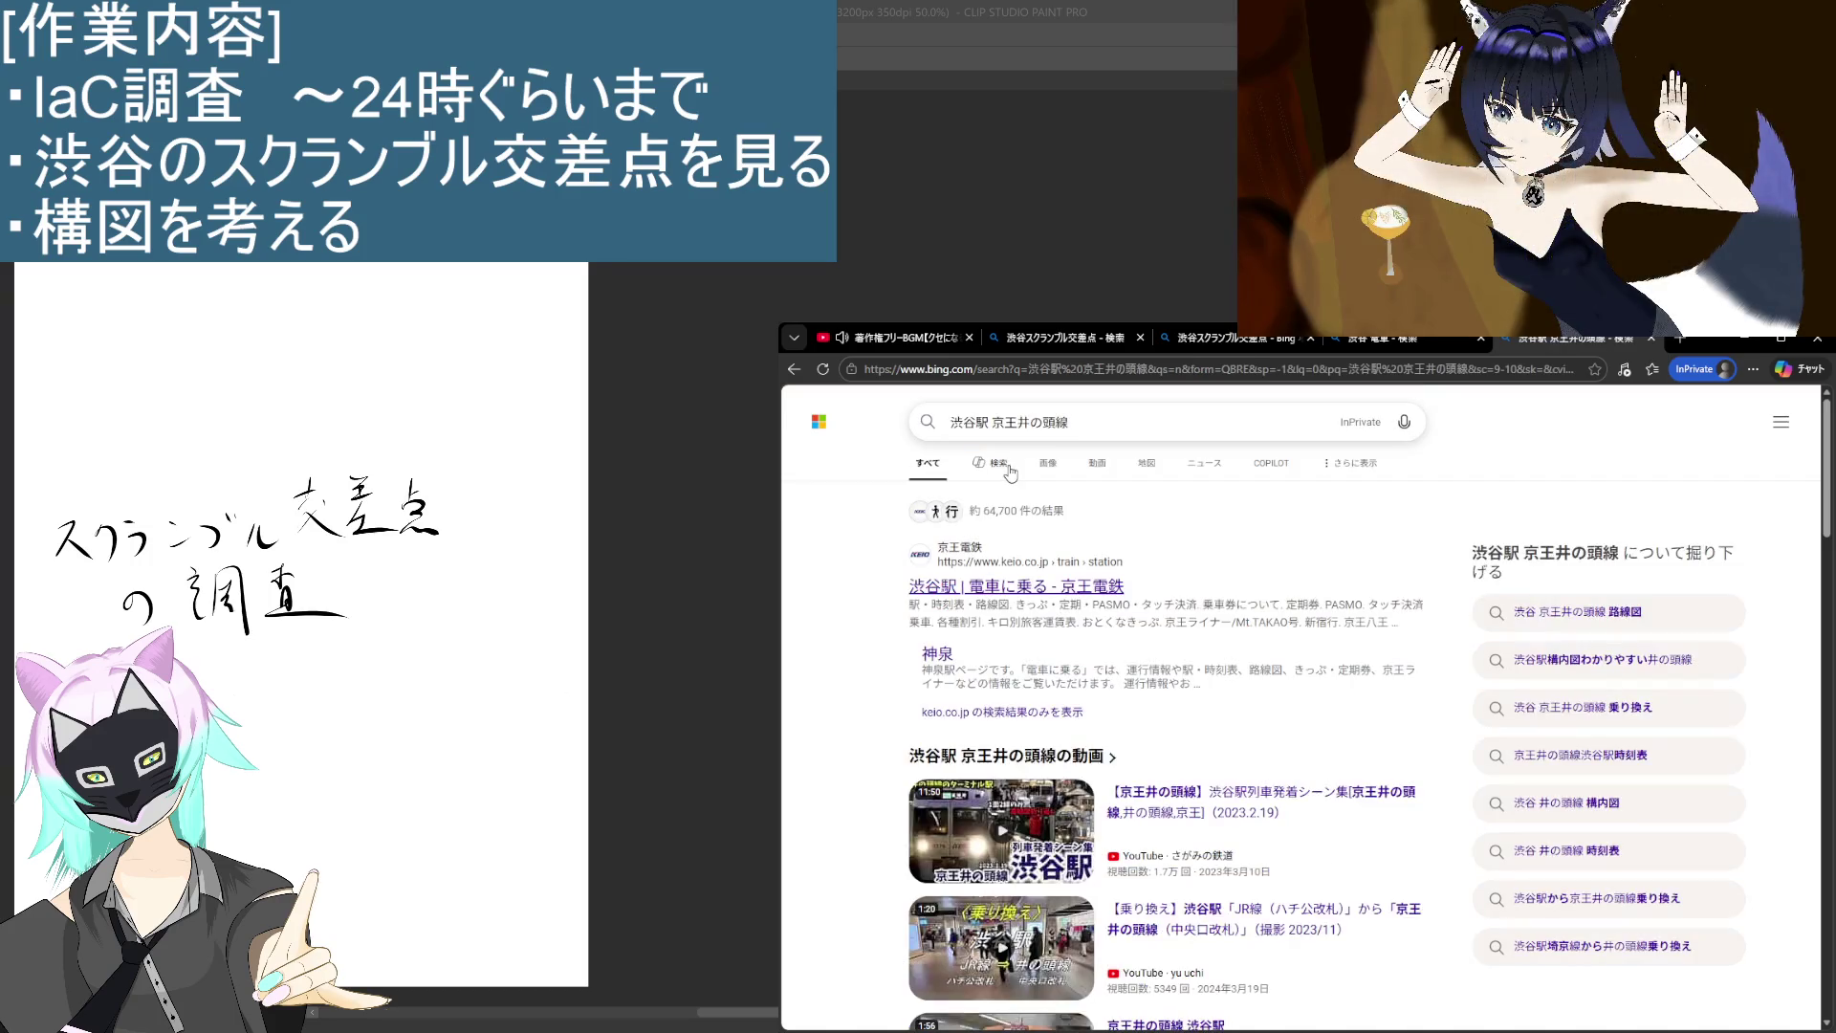
click(1148, 466)
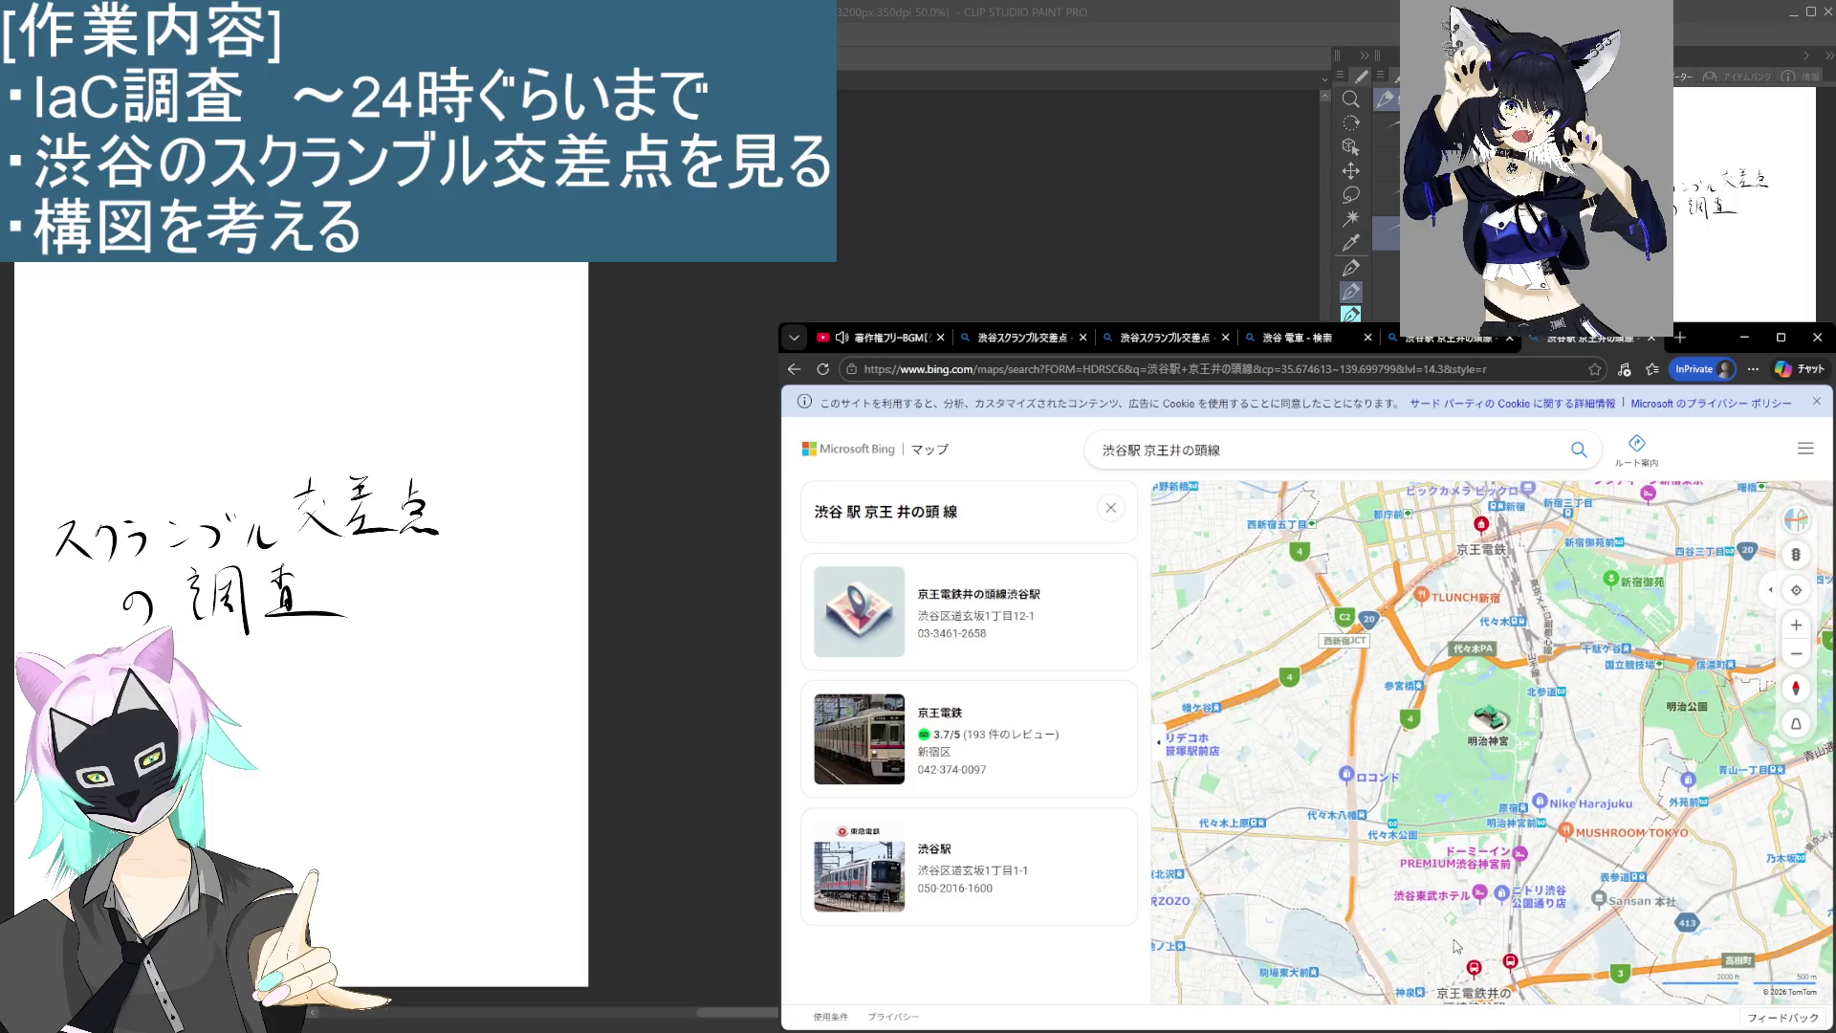
Step: Zoom and pan the Shibuya Station map, then close it and return to the 渋谷 電車 results
scroll(1460, 819, up, 2)
scroll(1463, 819, up, 5)
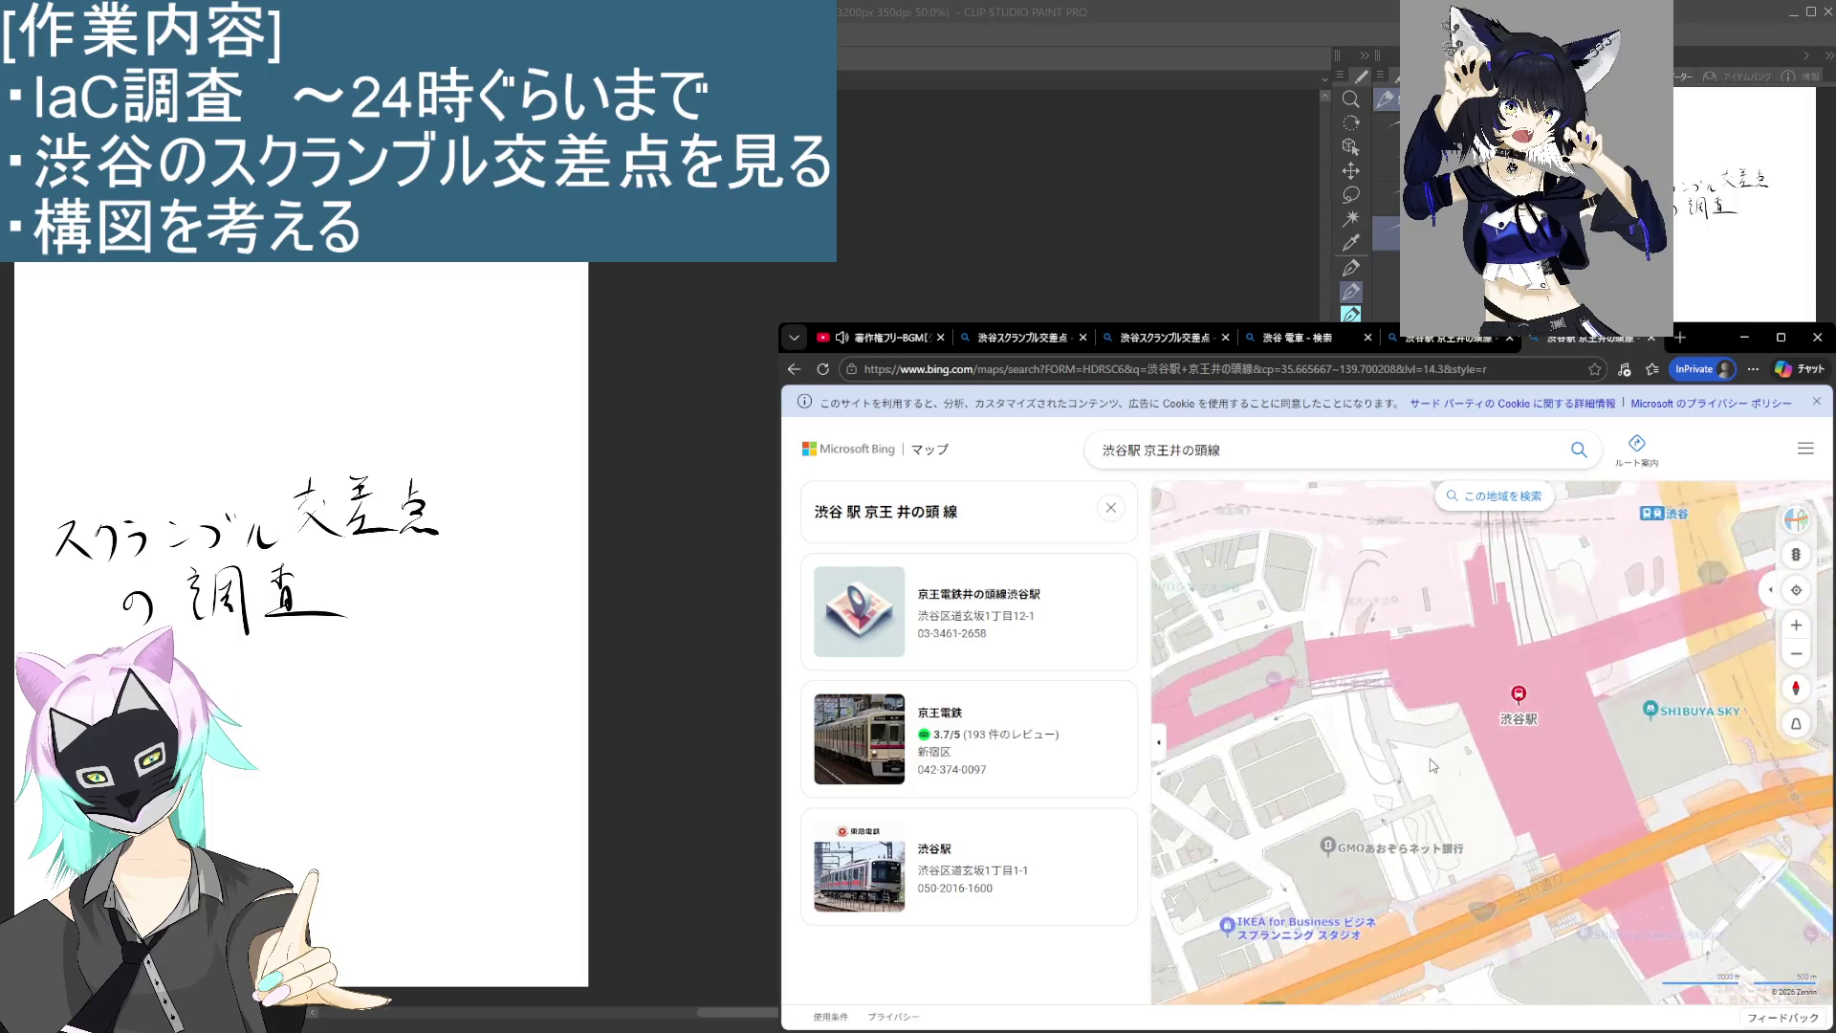
drag(1604, 821, 1632, 808)
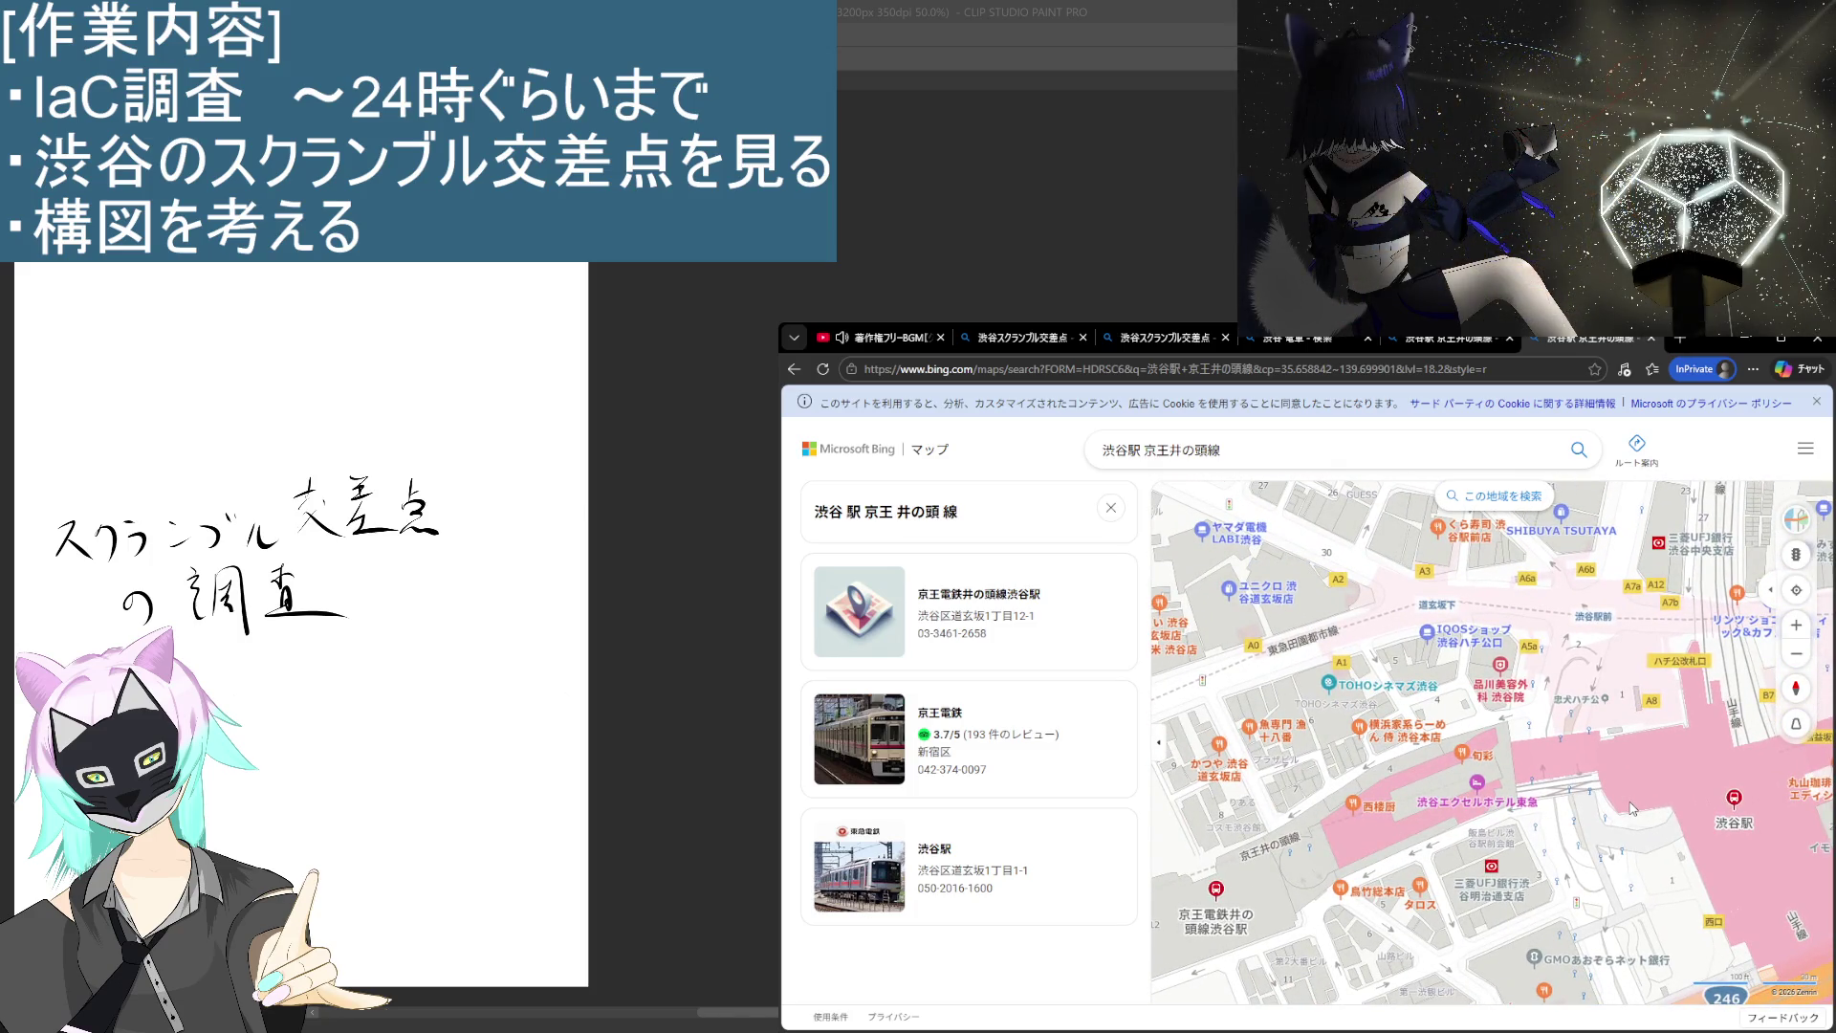
click(1647, 339)
click(1396, 338)
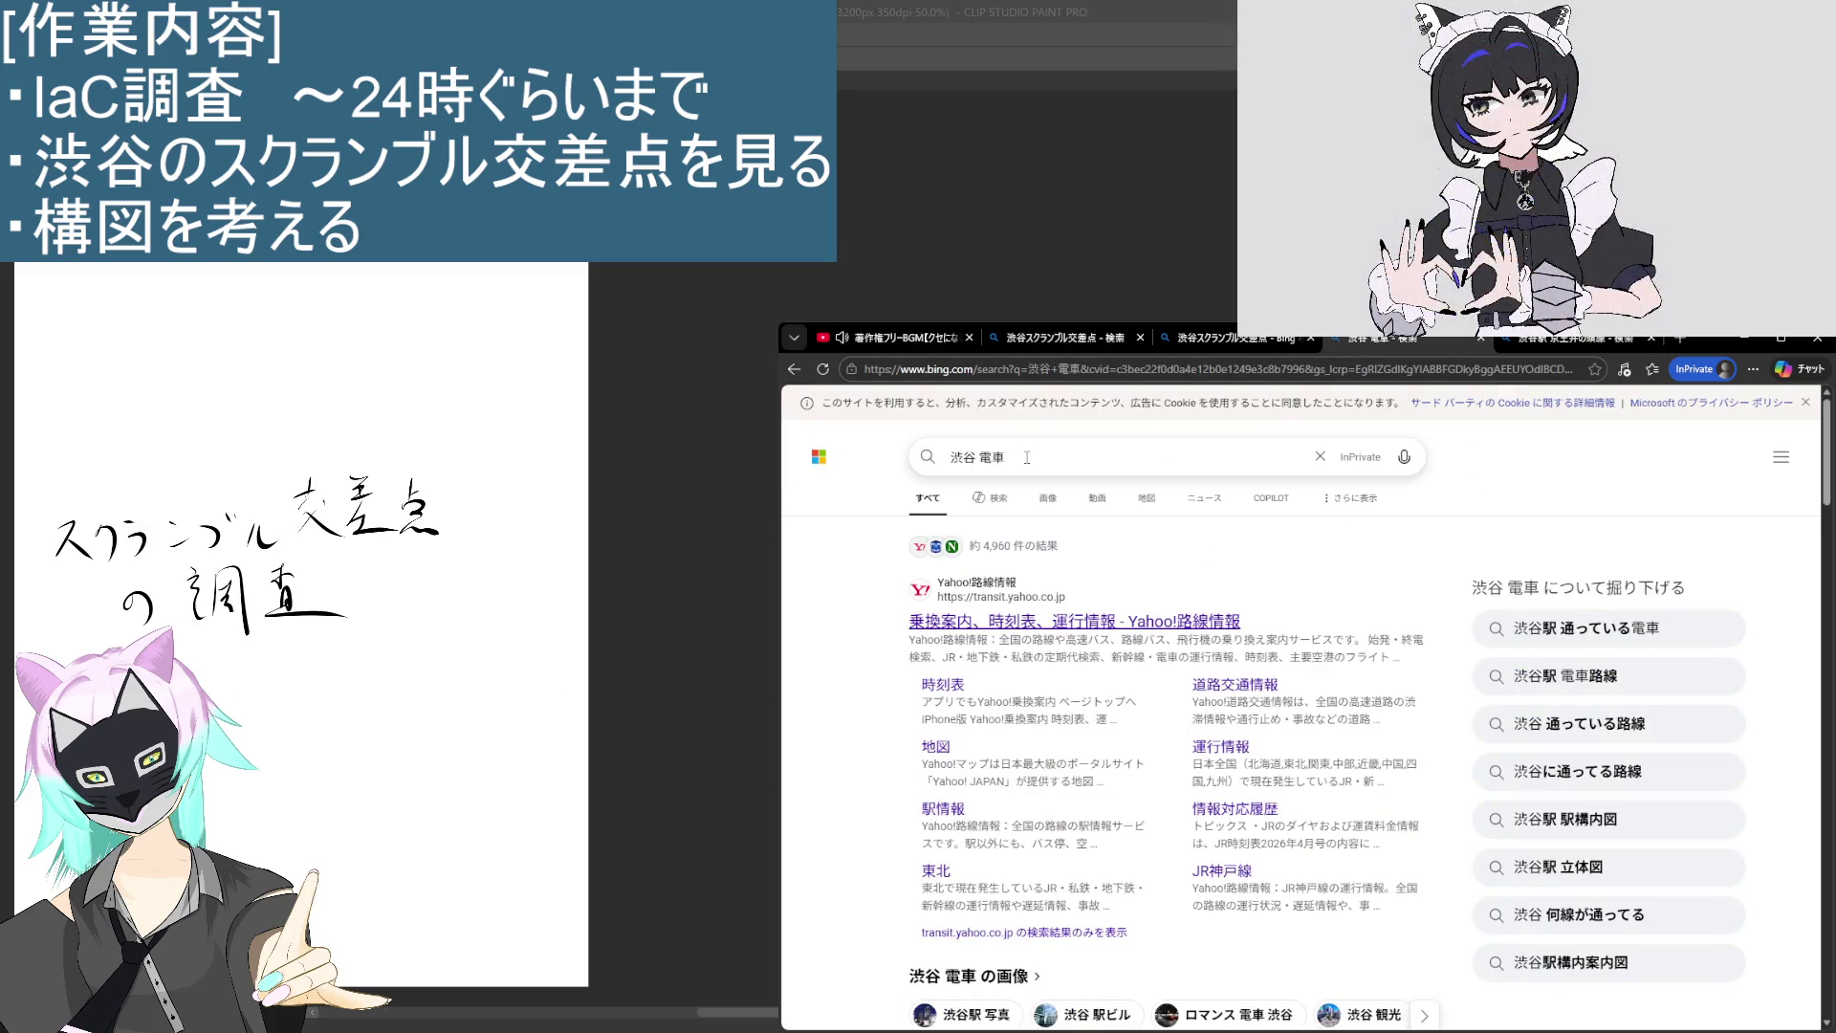
Step: Close the 渋谷 電車 search and reposition the Scramble Crossing map around the crossing
click(1481, 340)
click(1234, 344)
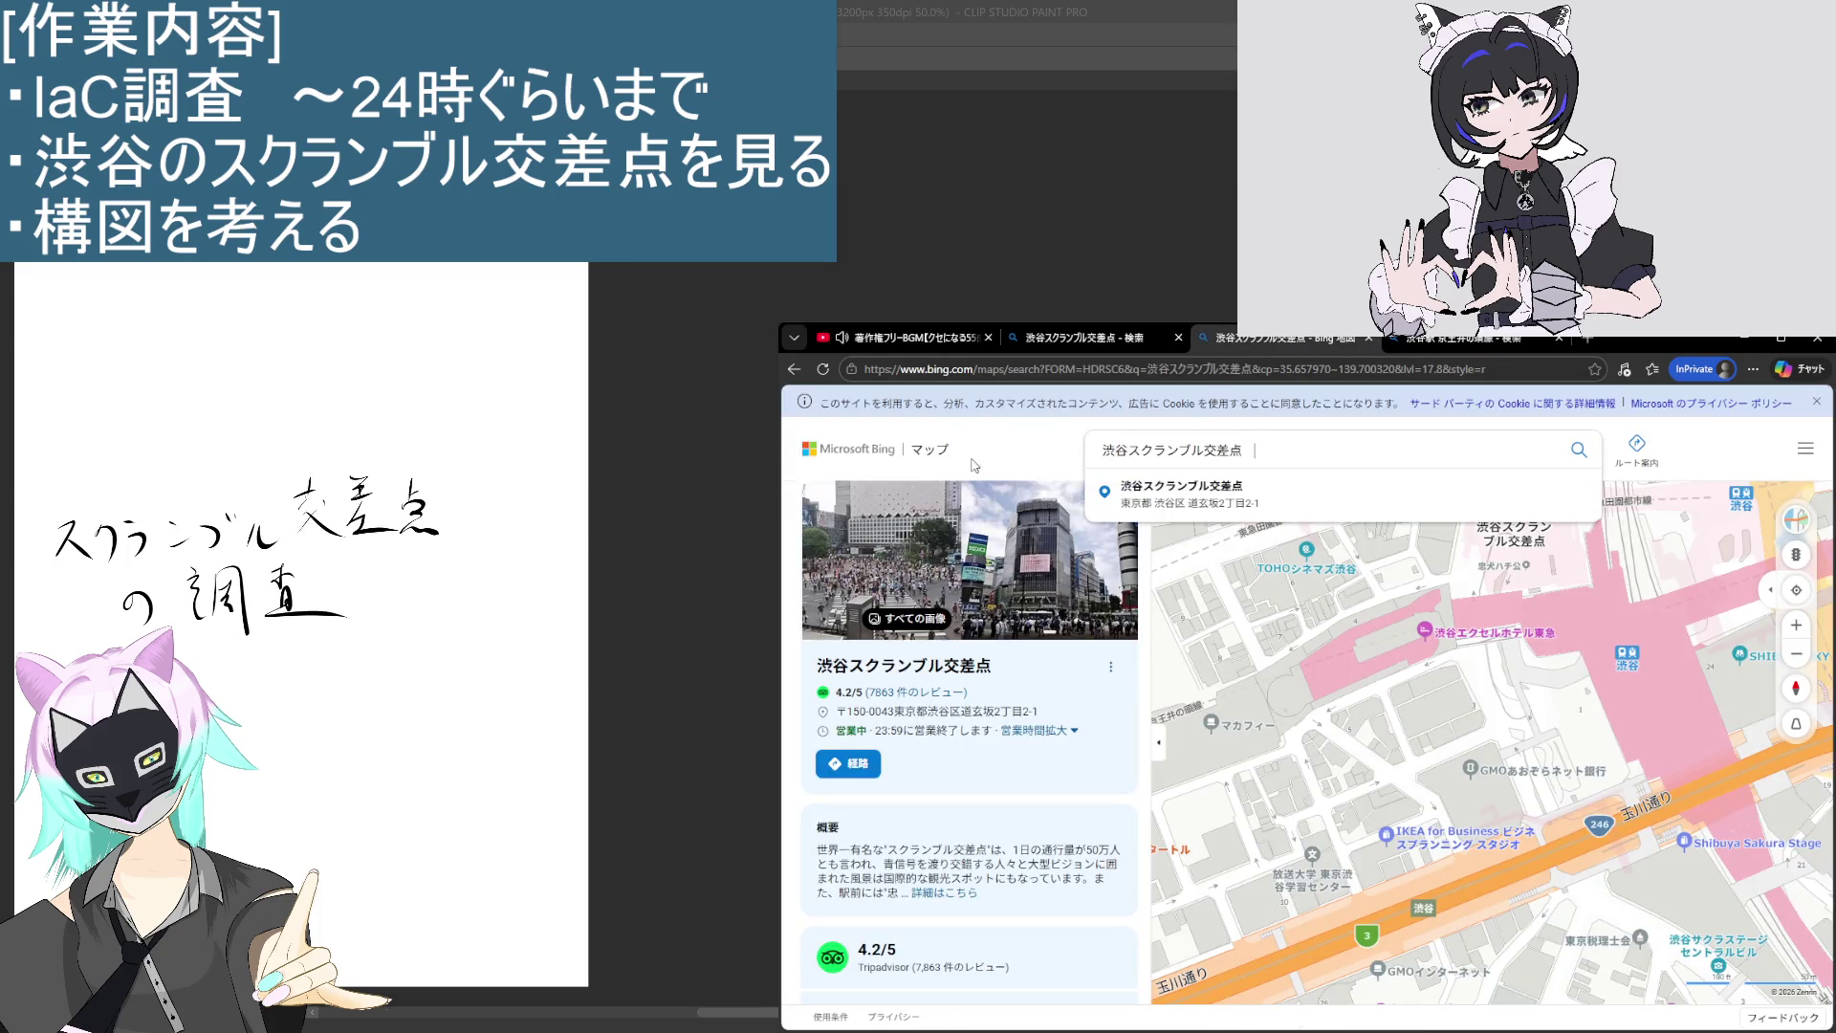
drag(1493, 670, 1407, 755)
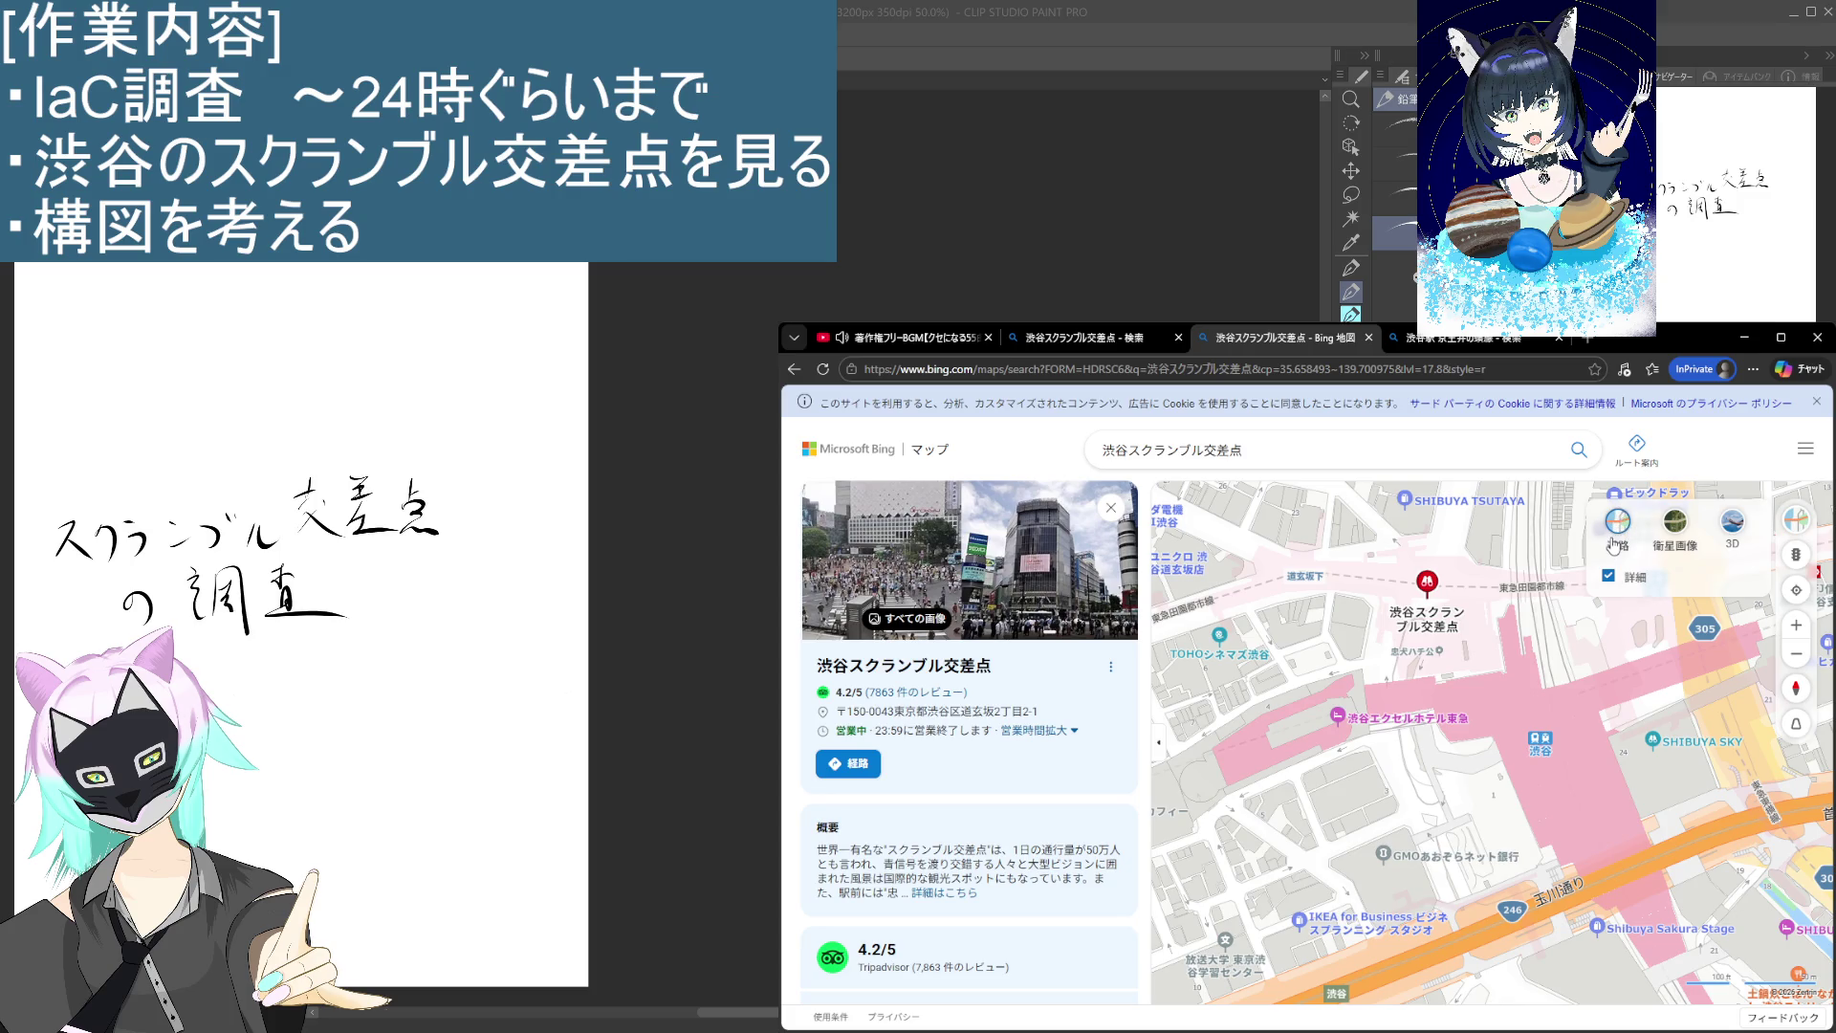
Step: Switch the map to 3D and zoom and rotate onto the crossing's crosswalks near TSUTAYA
click(1732, 521)
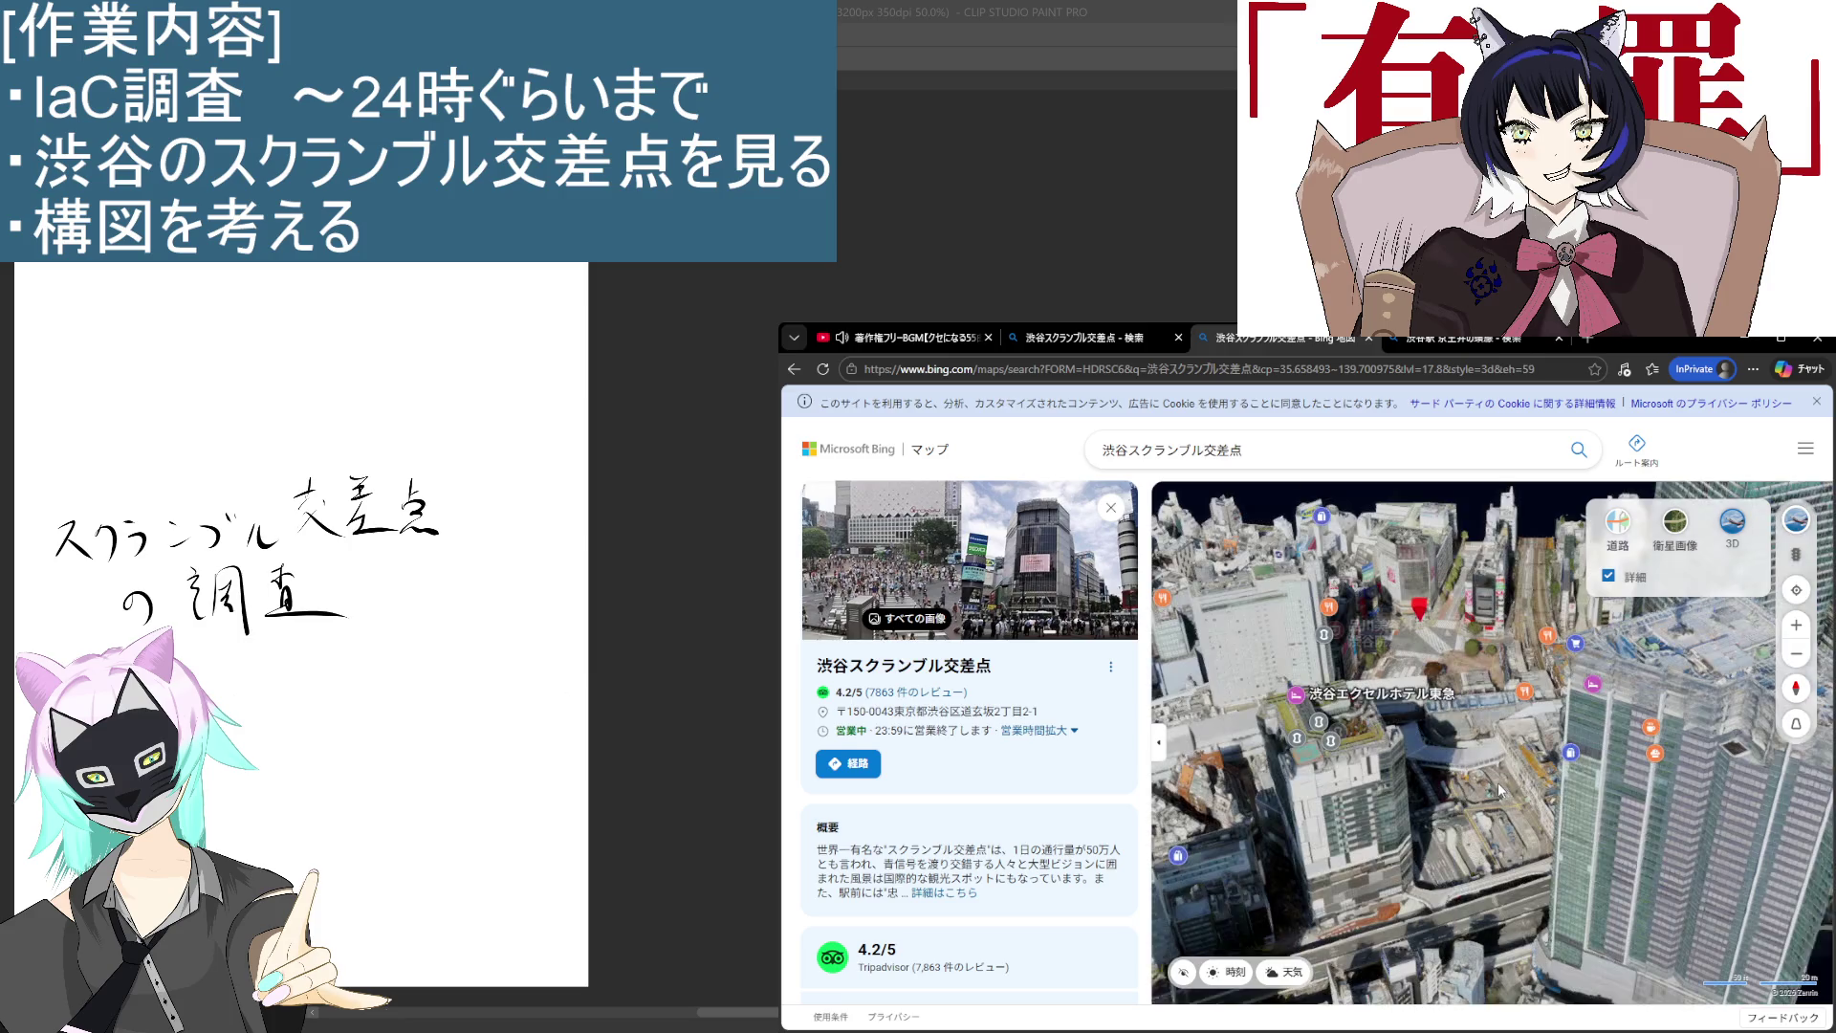
scroll(1391, 696, up, 5)
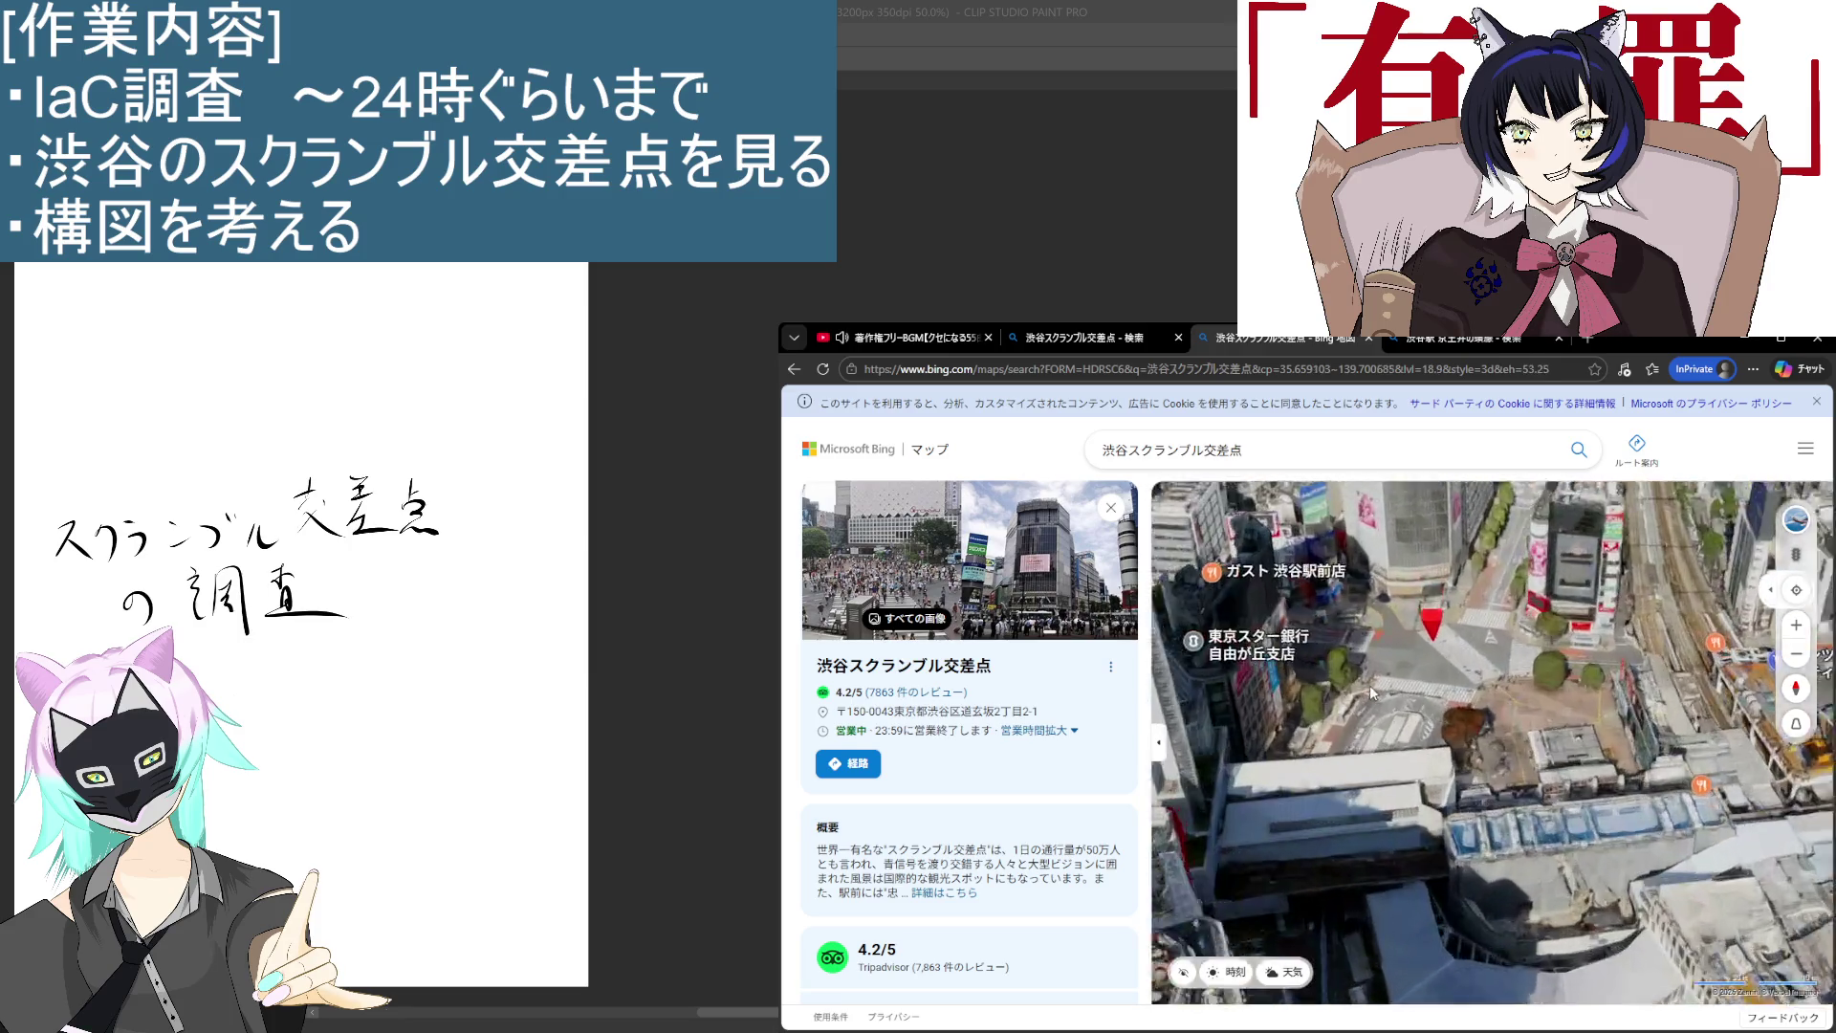
drag(1634, 701, 1427, 916)
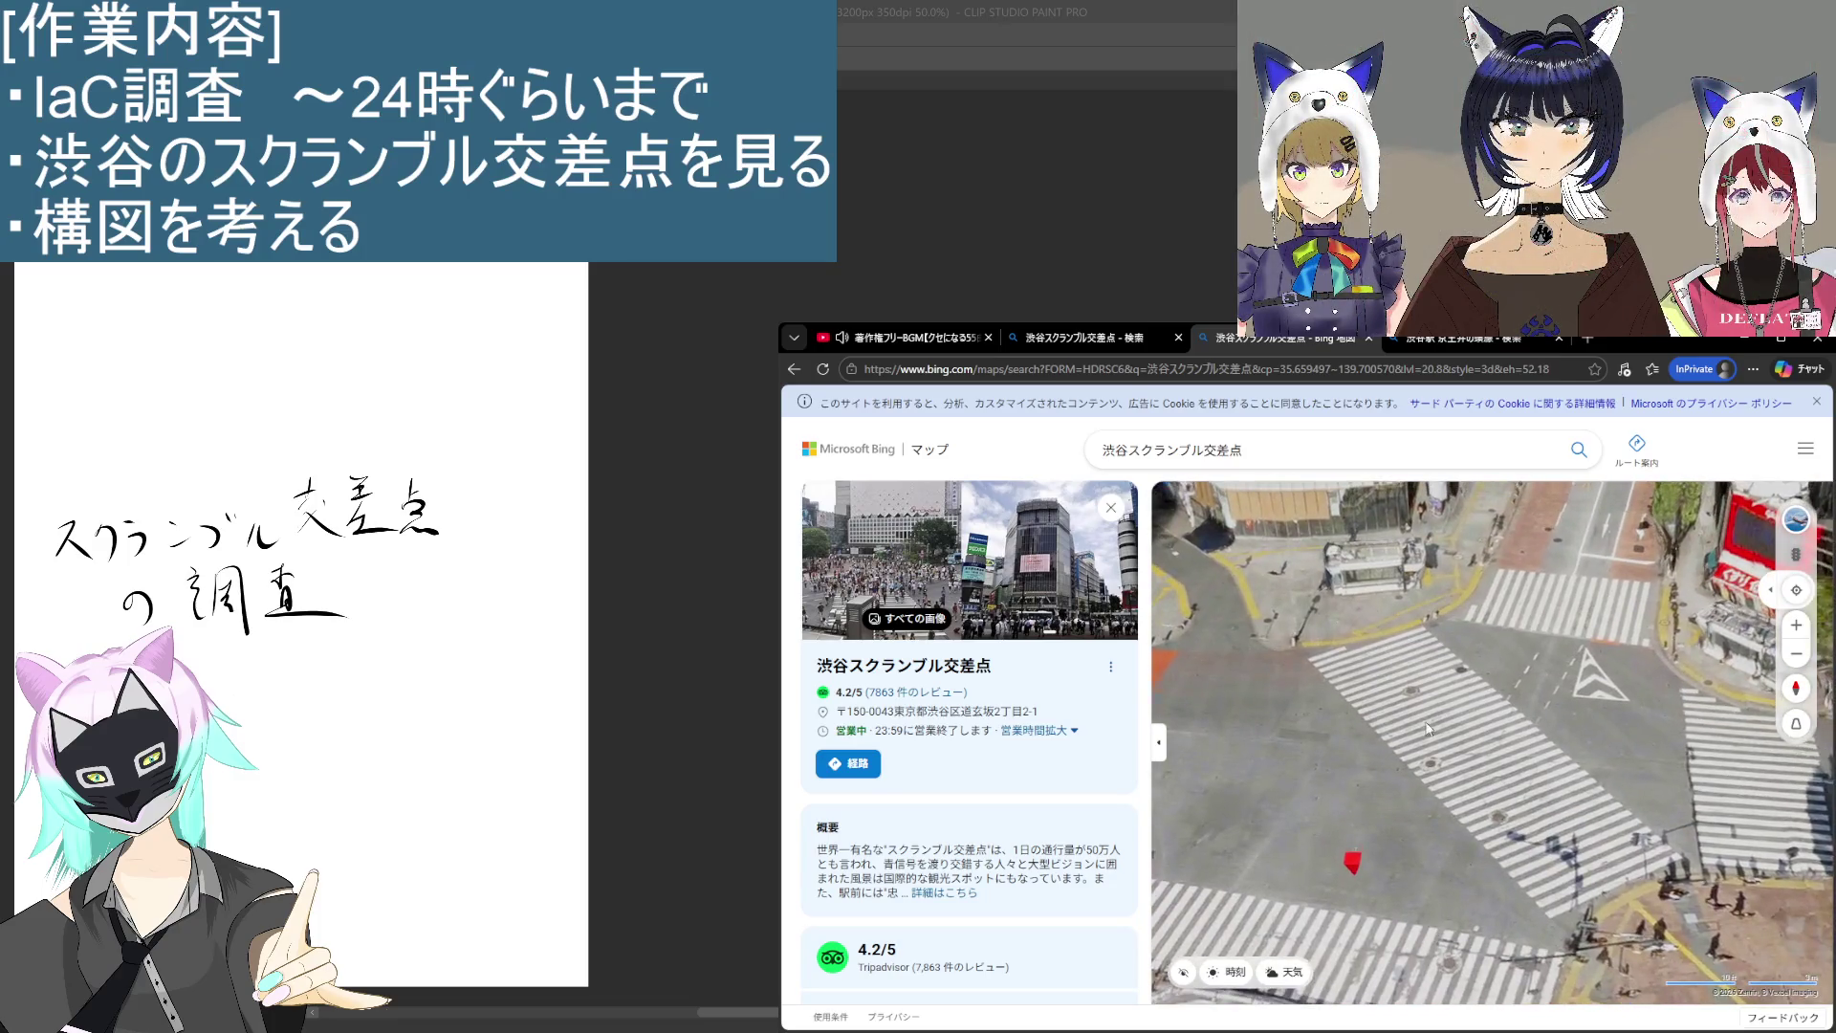
drag(1337, 727, 1393, 933)
scroll(1358, 800, up, 3)
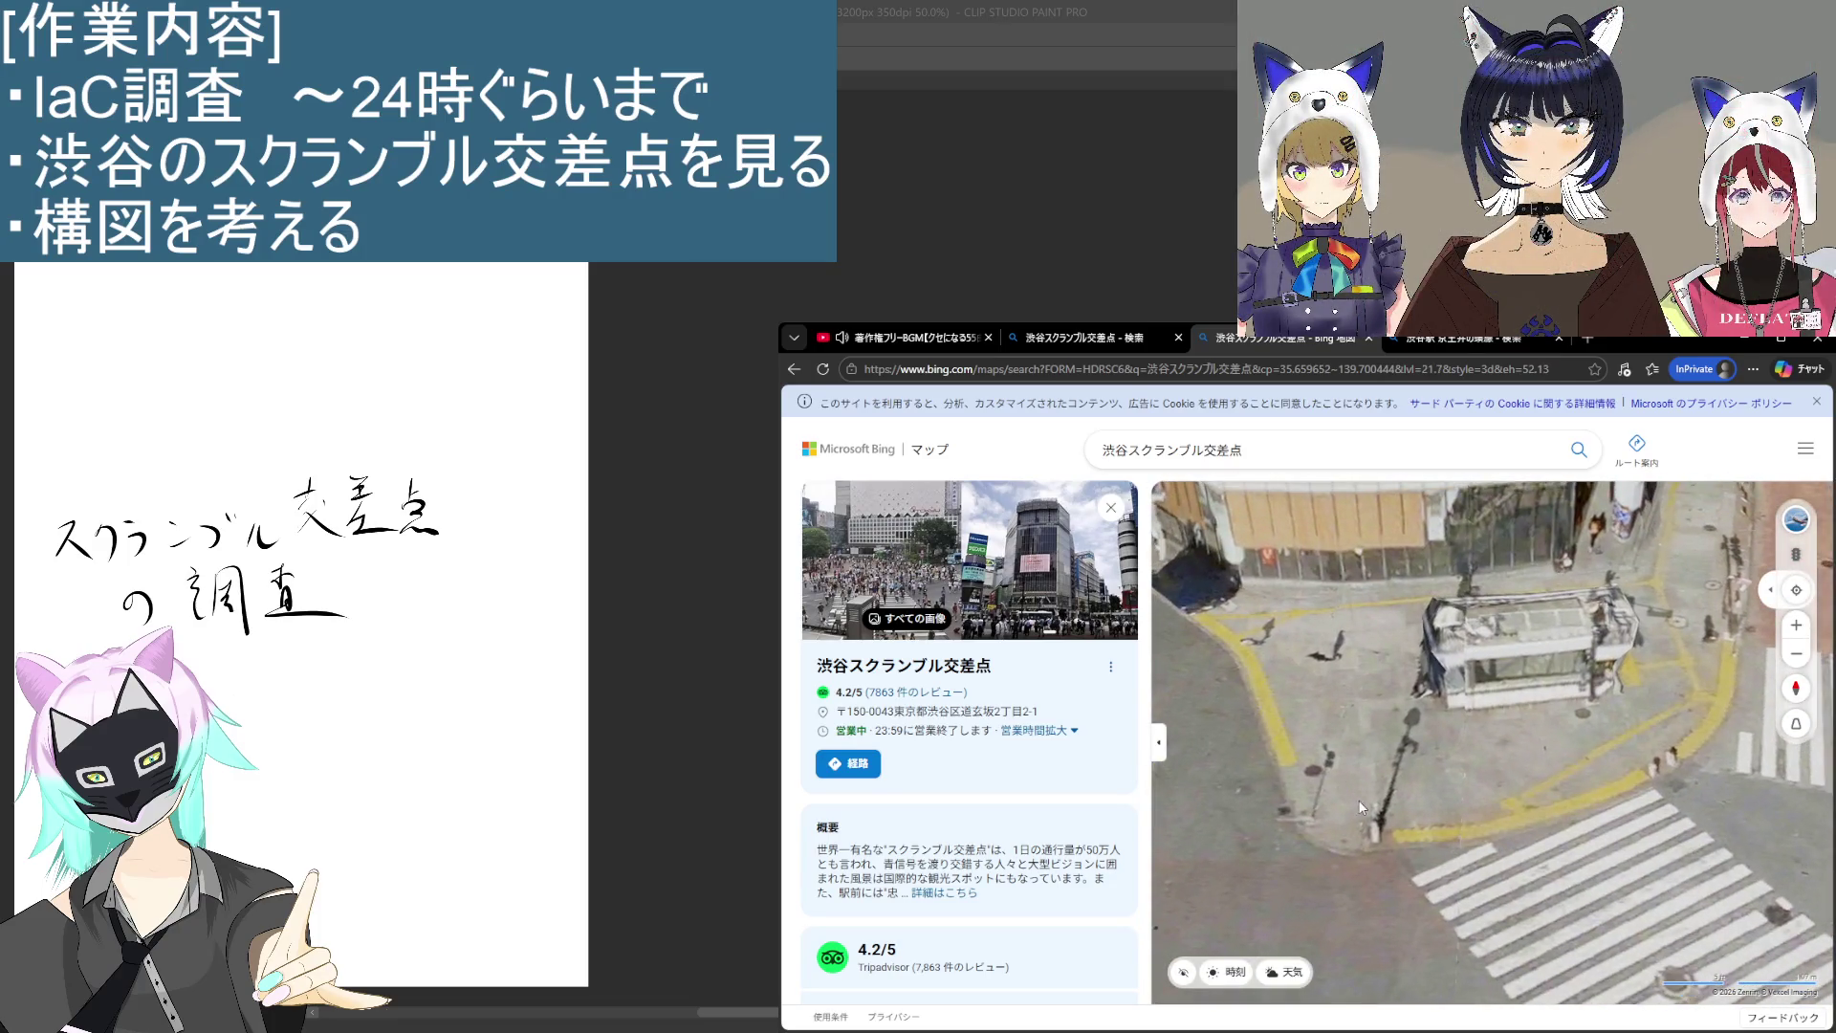
mouse_move(1387, 782)
mouse_down()
mouse_move(1442, 593)
mouse_move(1499, 694)
mouse_move(1205, 755)
mouse_up()
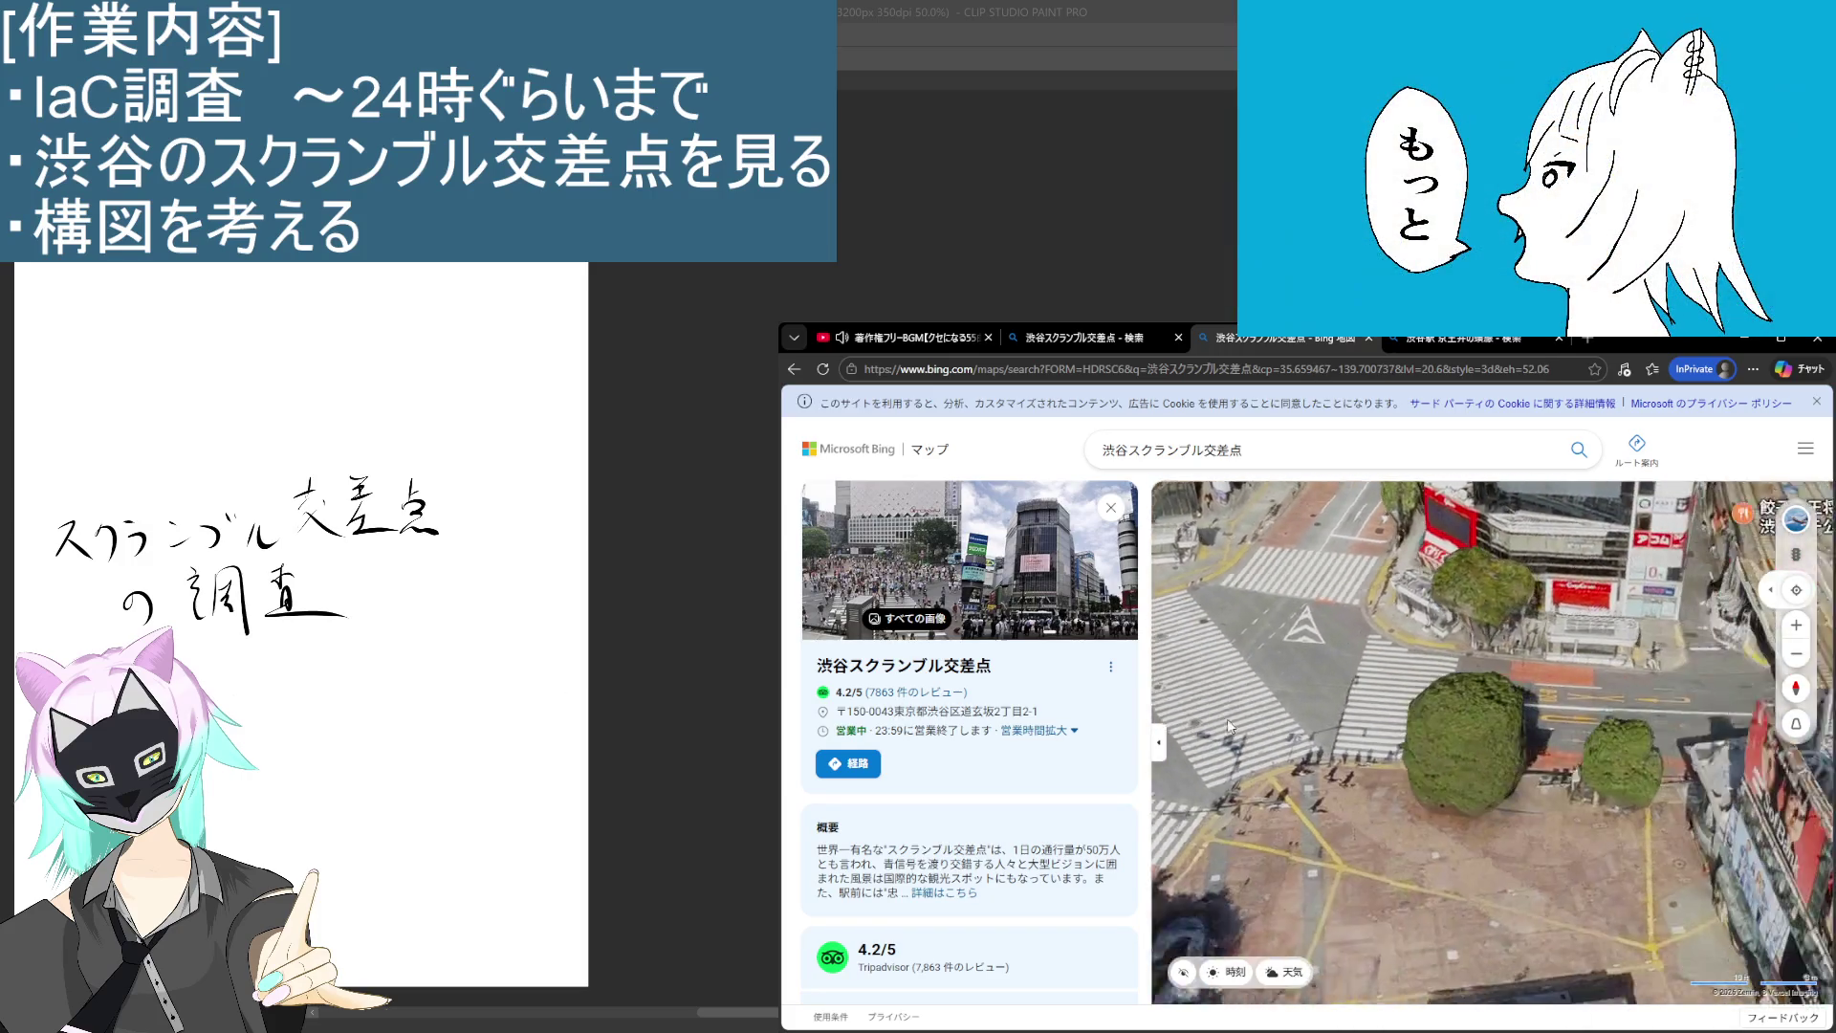
scroll(1297, 677, down, 3)
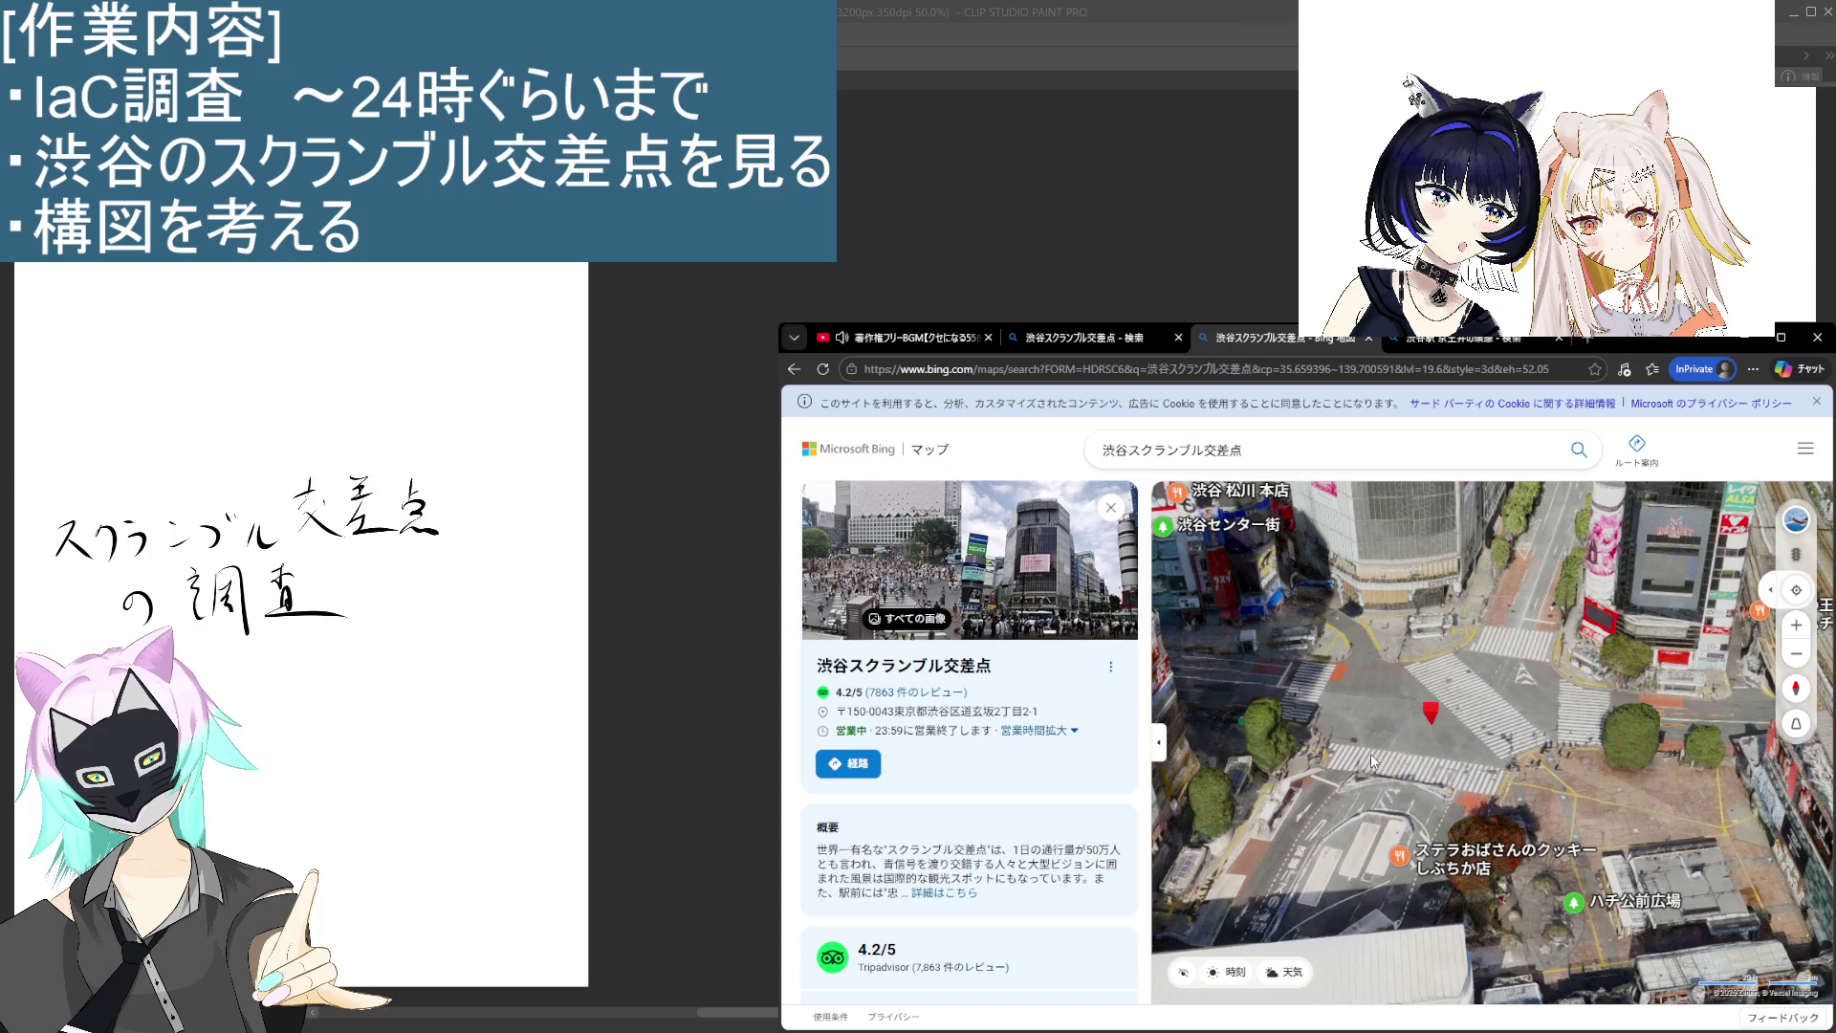
scroll(1399, 762, up, 5)
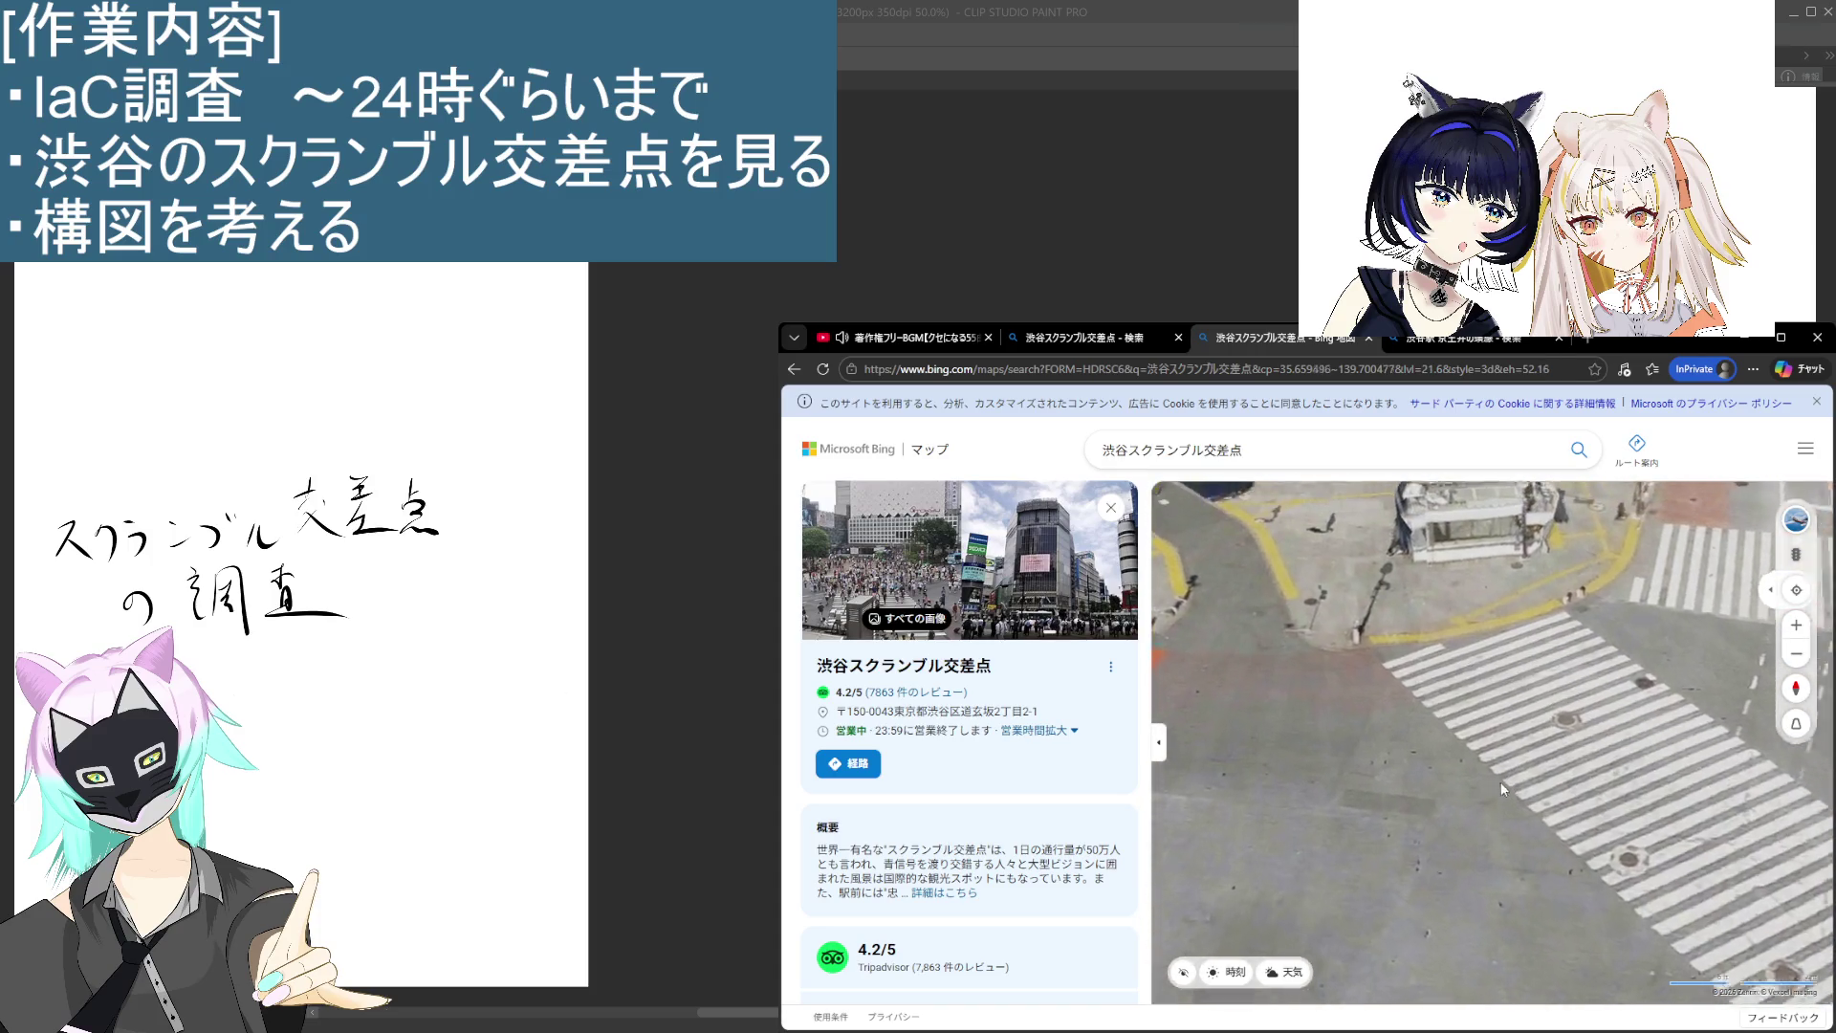
mouse_move(1559, 663)
mouse_down()
mouse_move(1361, 698)
mouse_move(1446, 766)
mouse_move(1423, 542)
mouse_move(1397, 623)
mouse_move(1404, 673)
mouse_move(1605, 772)
mouse_move(1513, 698)
mouse_move(1392, 656)
mouse_move(1583, 717)
mouse_move(1574, 644)
mouse_move(1569, 675)
mouse_move(1648, 788)
mouse_move(1512, 830)
mouse_move(1555, 799)
mouse_move(1477, 769)
mouse_move(1381, 773)
mouse_move(1371, 811)
mouse_move(1294, 872)
mouse_move(1382, 740)
mouse_move(1487, 684)
mouse_up()
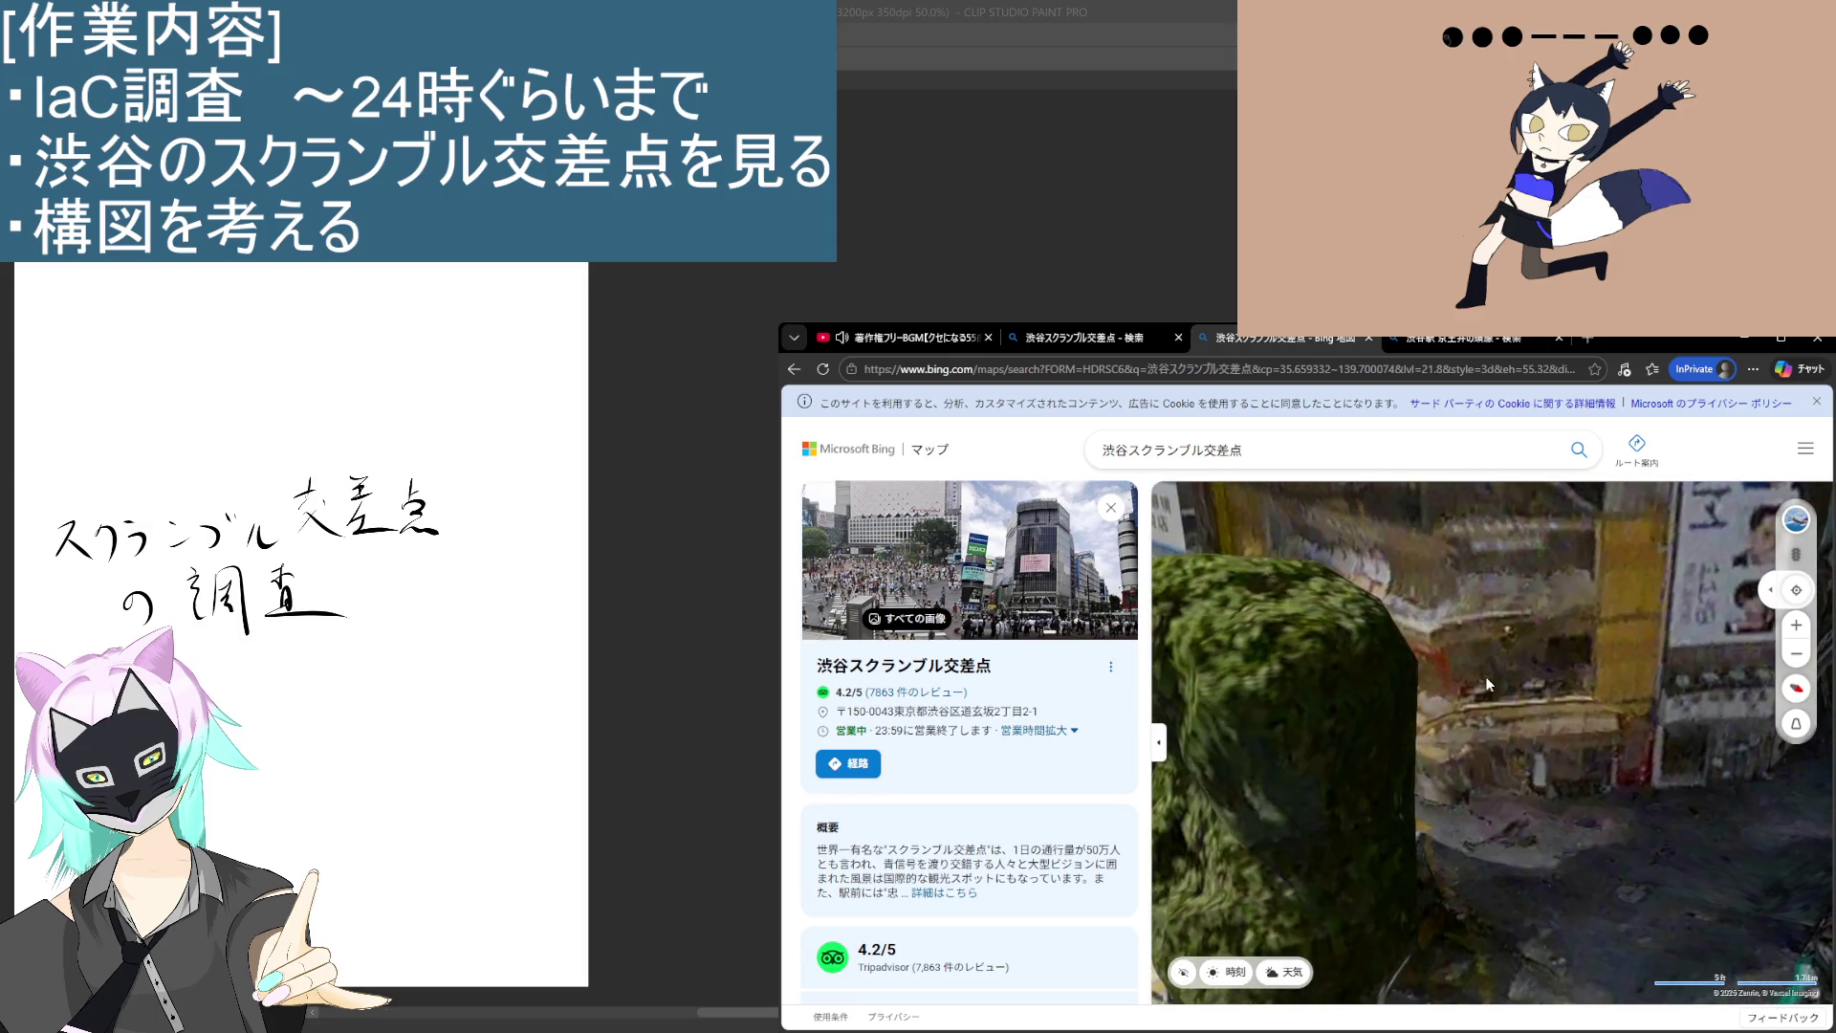
Step: Move through the 3D scene past nearby buildings, ending on SHIBUYA TSUTAYA beside ハチ公前広場
click(1497, 680)
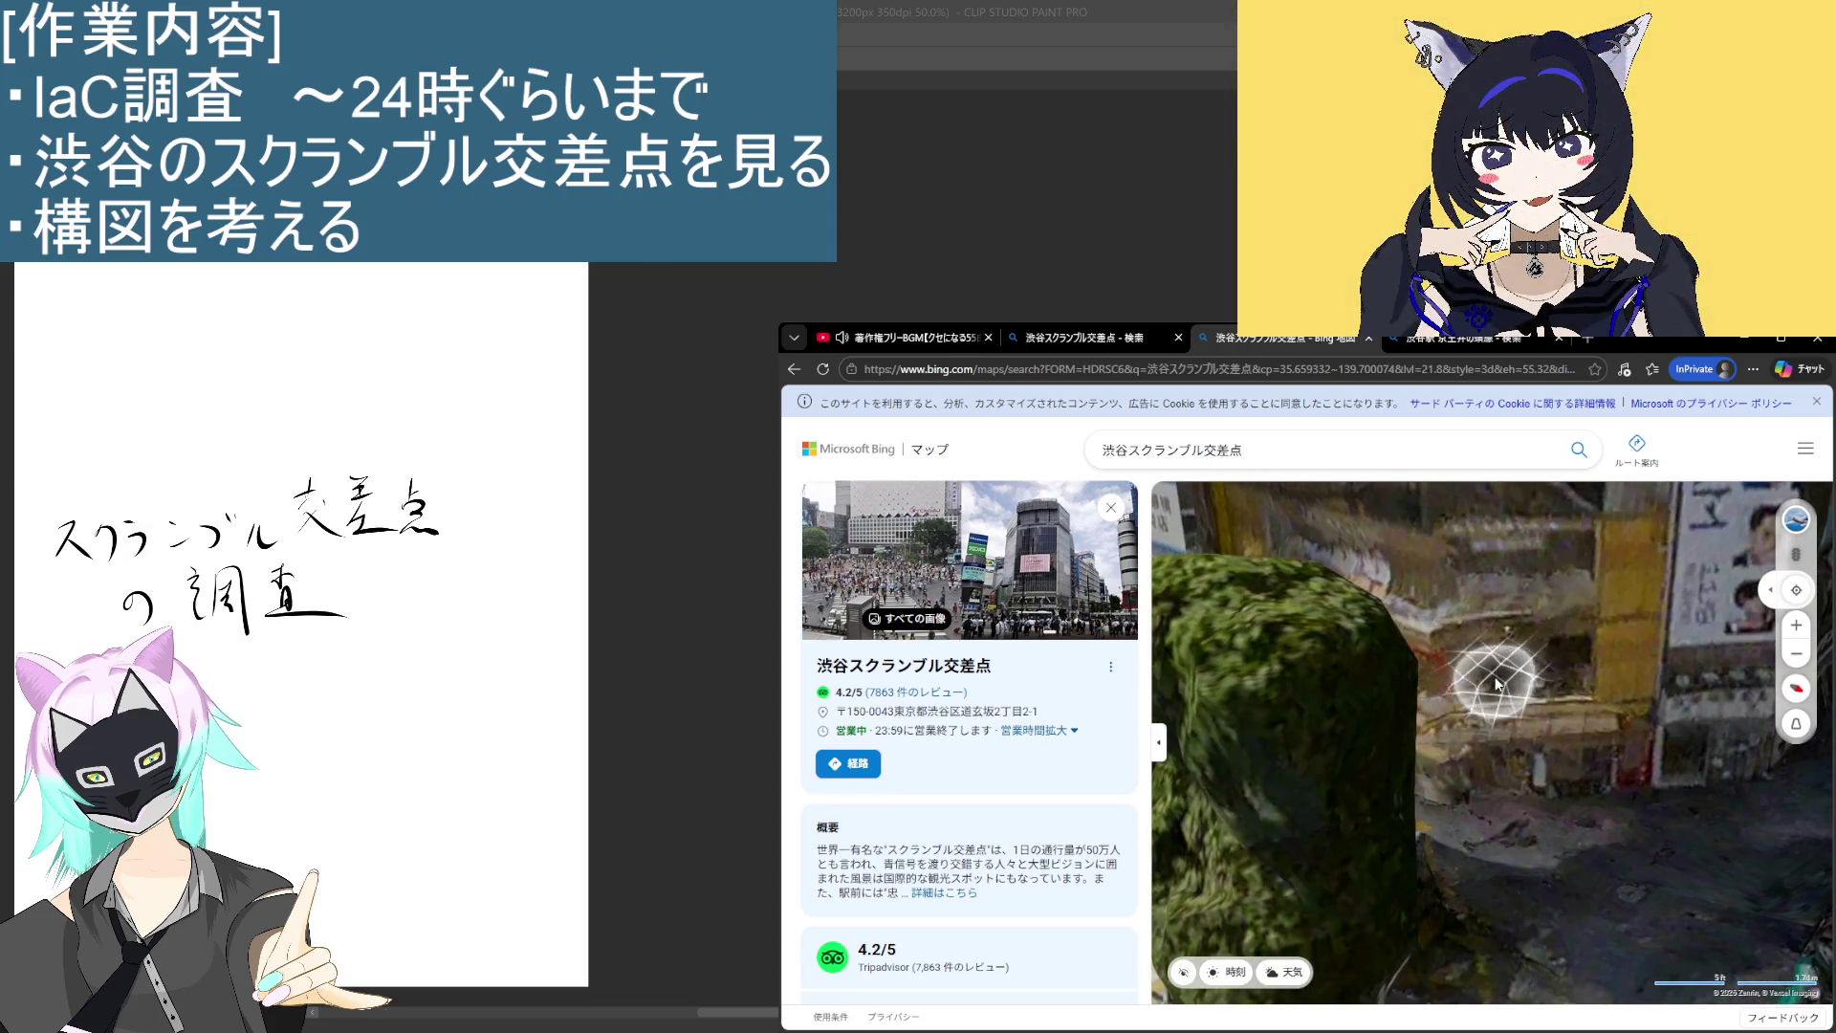
scroll(1496, 682, up, 2)
scroll(1467, 882, down, 2)
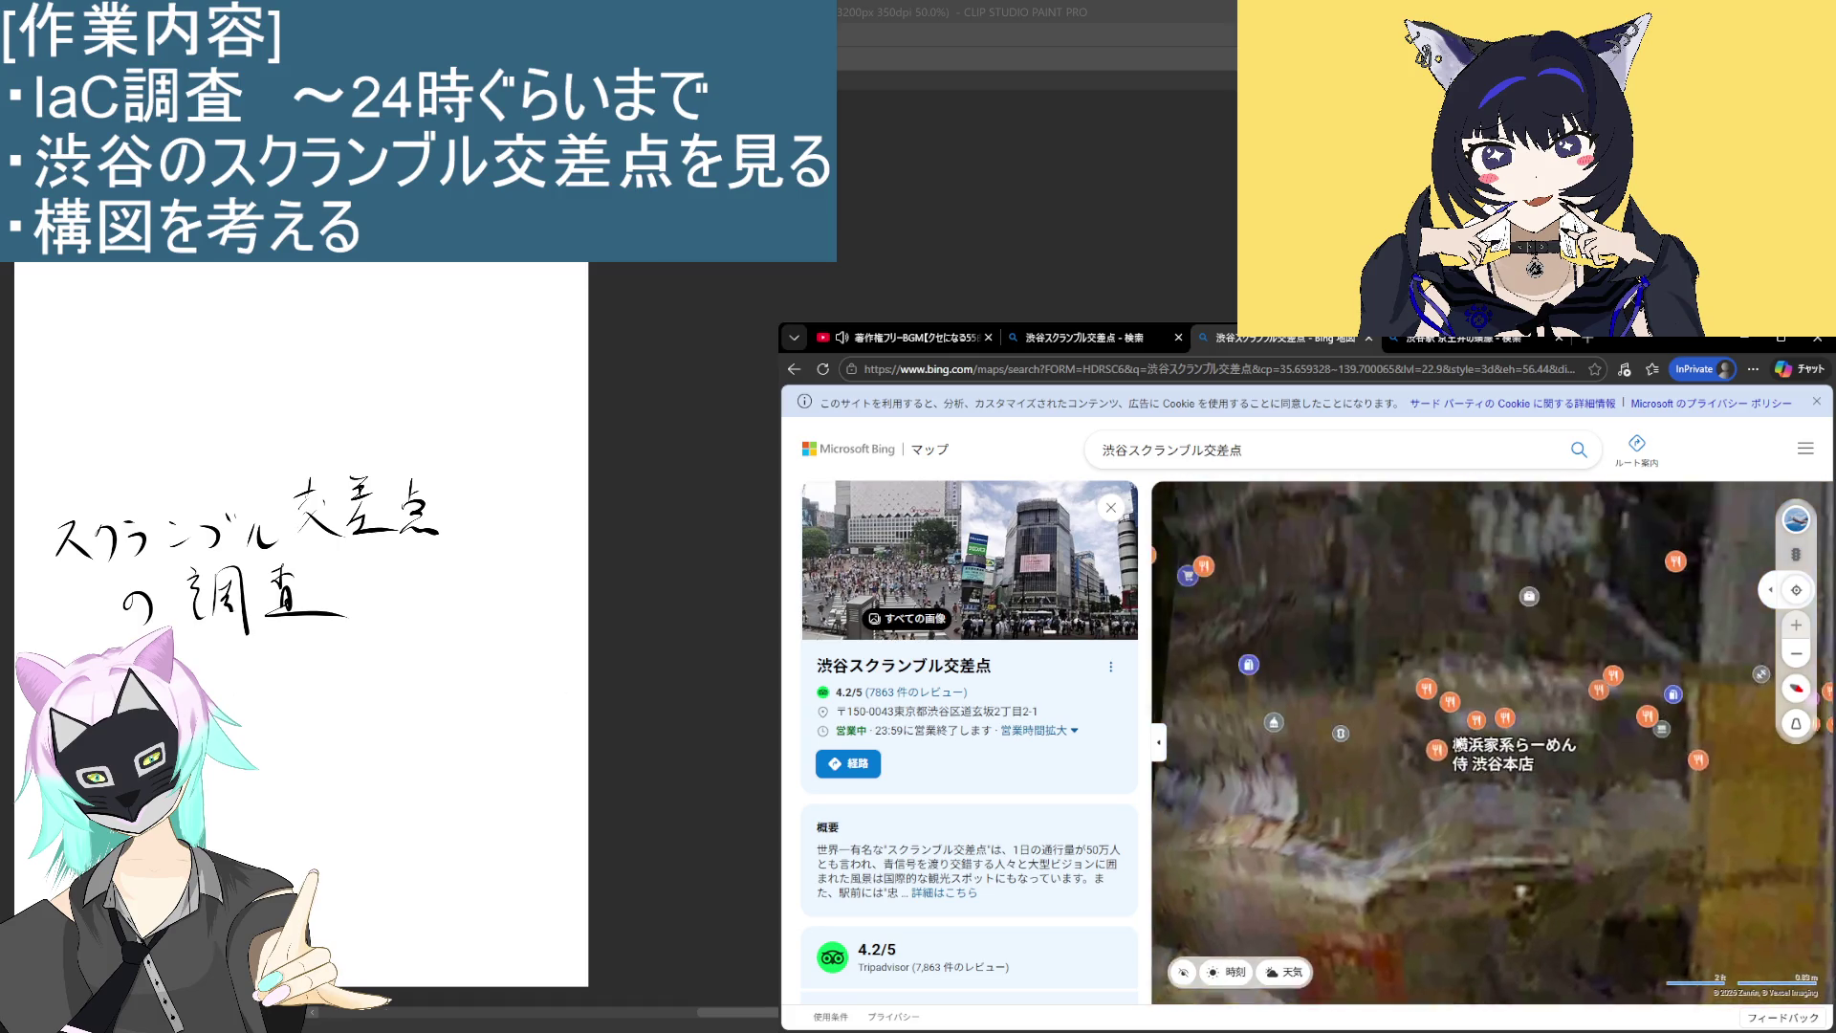
scroll(1463, 824, down, 3)
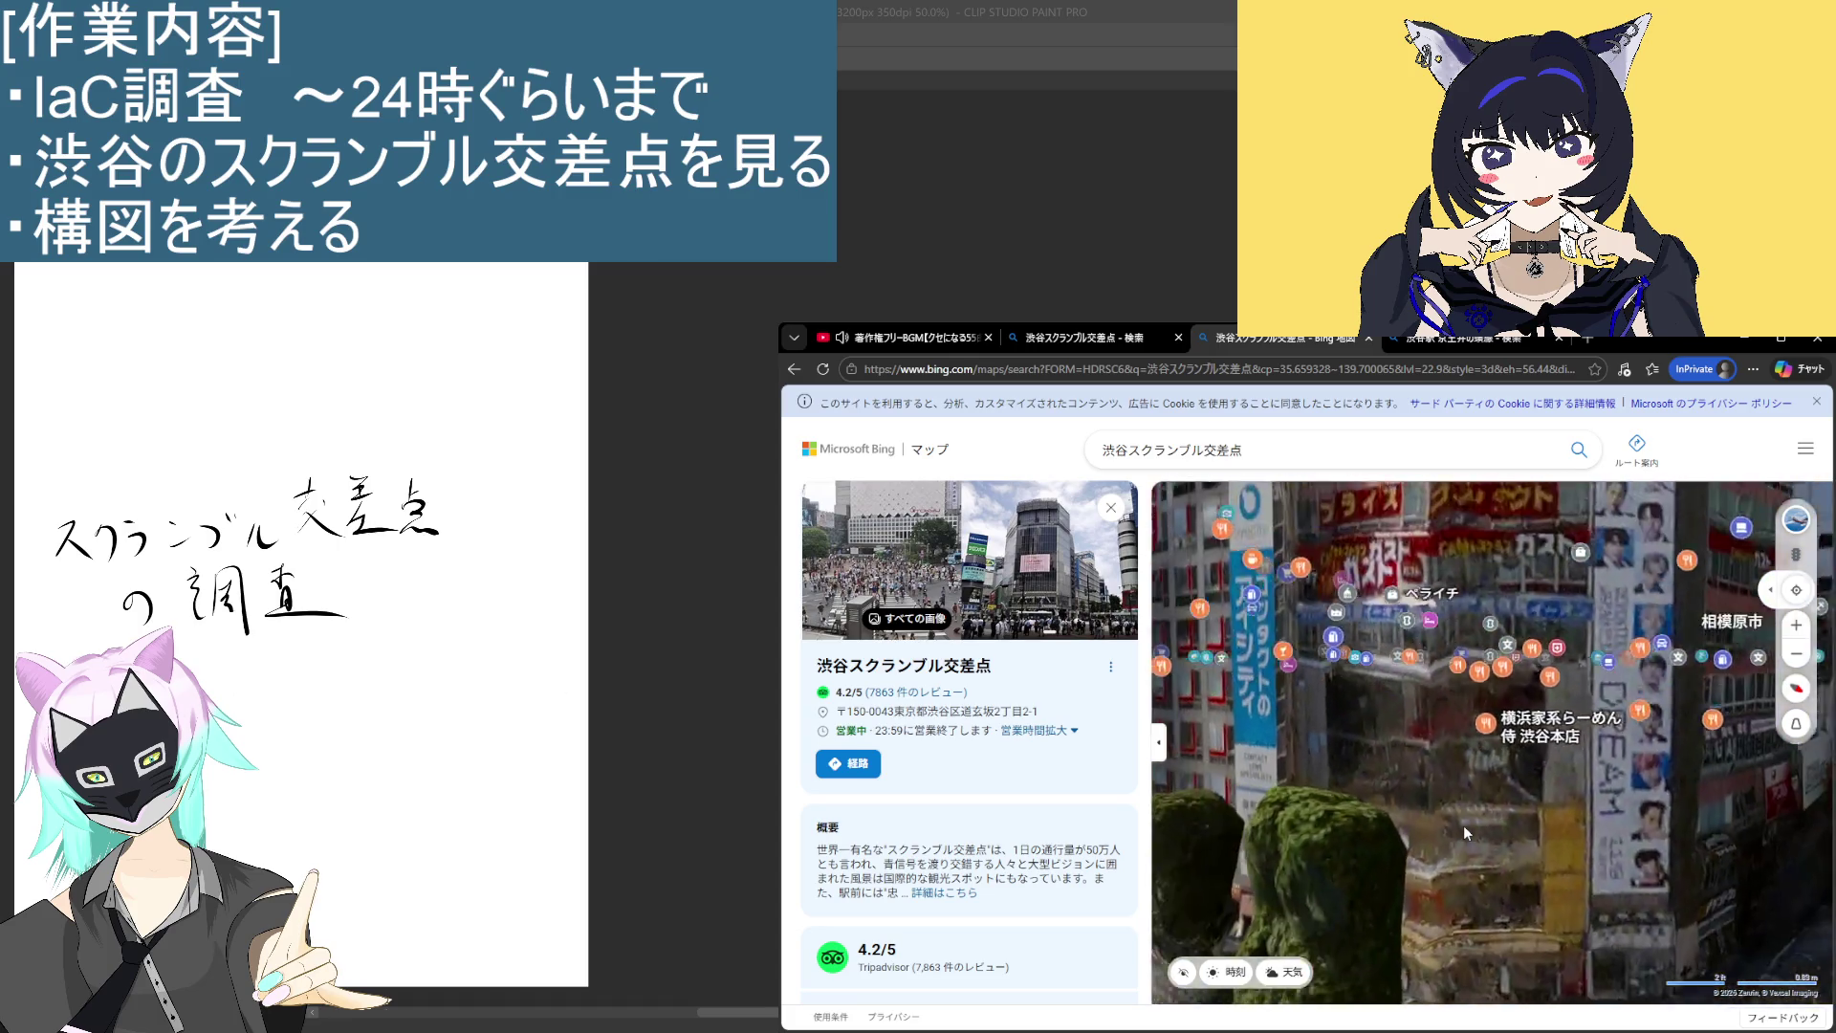
scroll(1467, 975, up, 2)
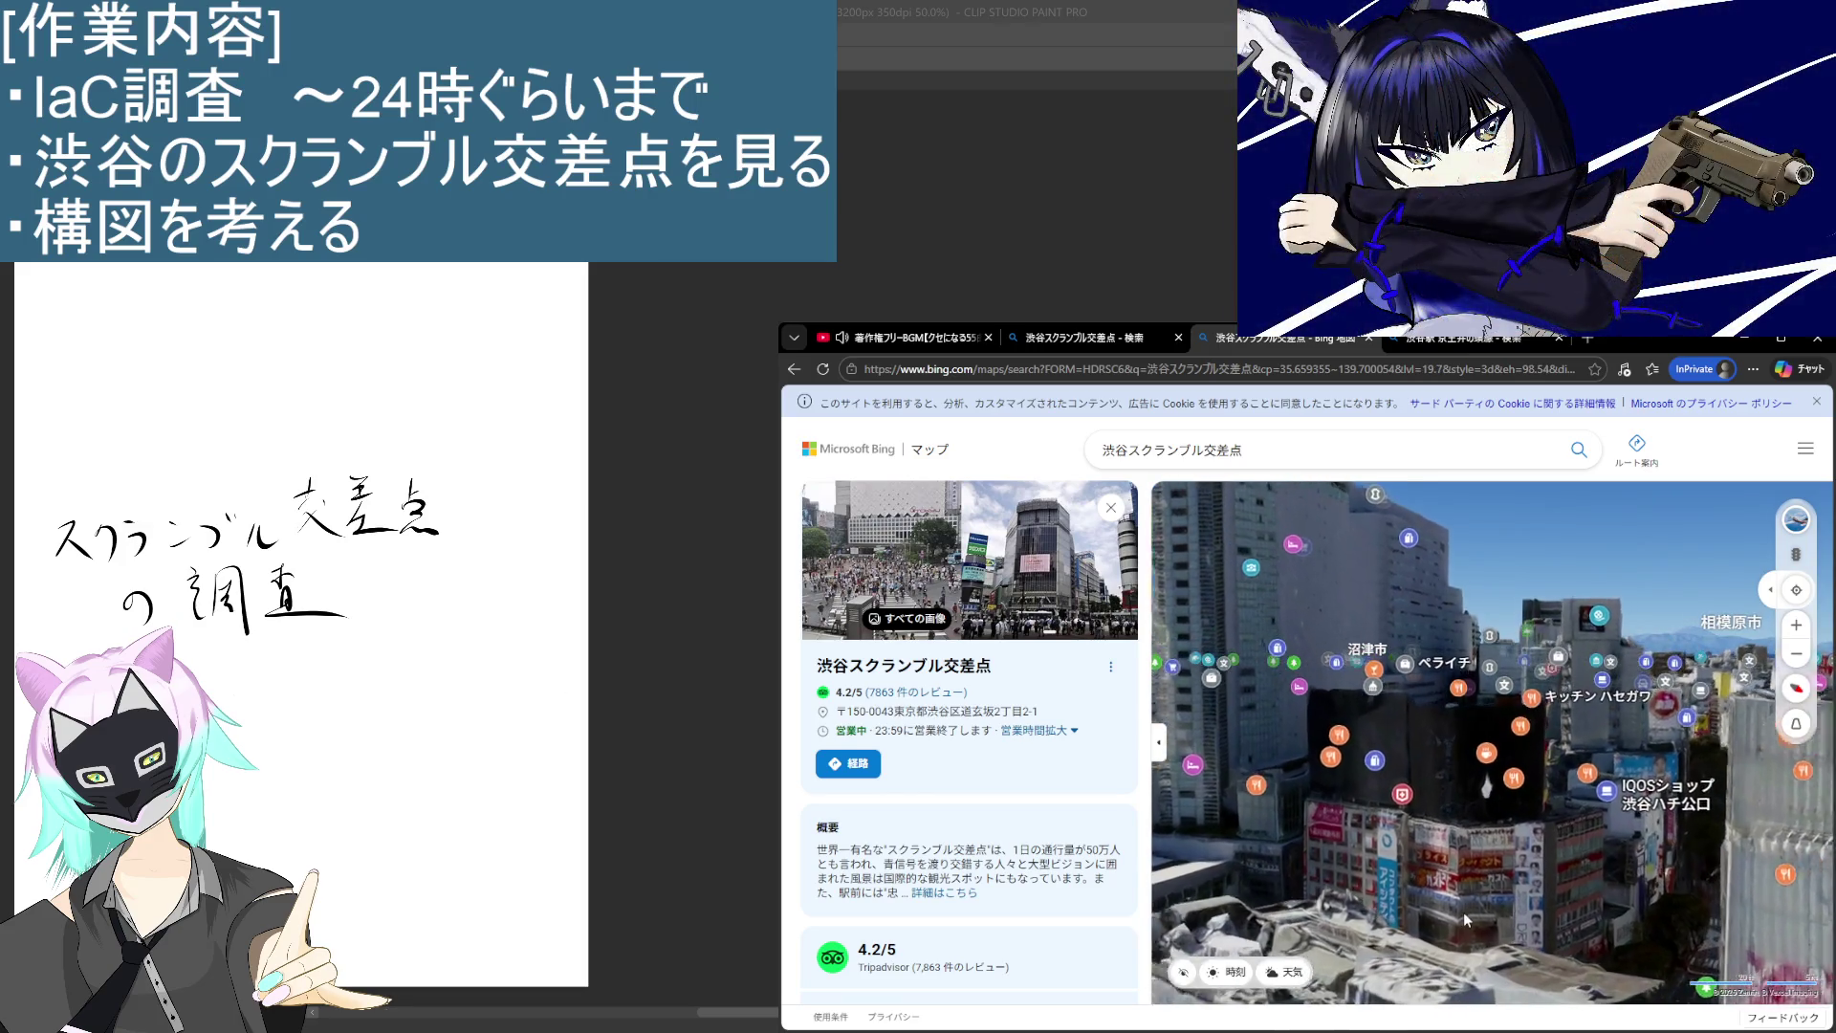
scroll(1467, 857, up, 2)
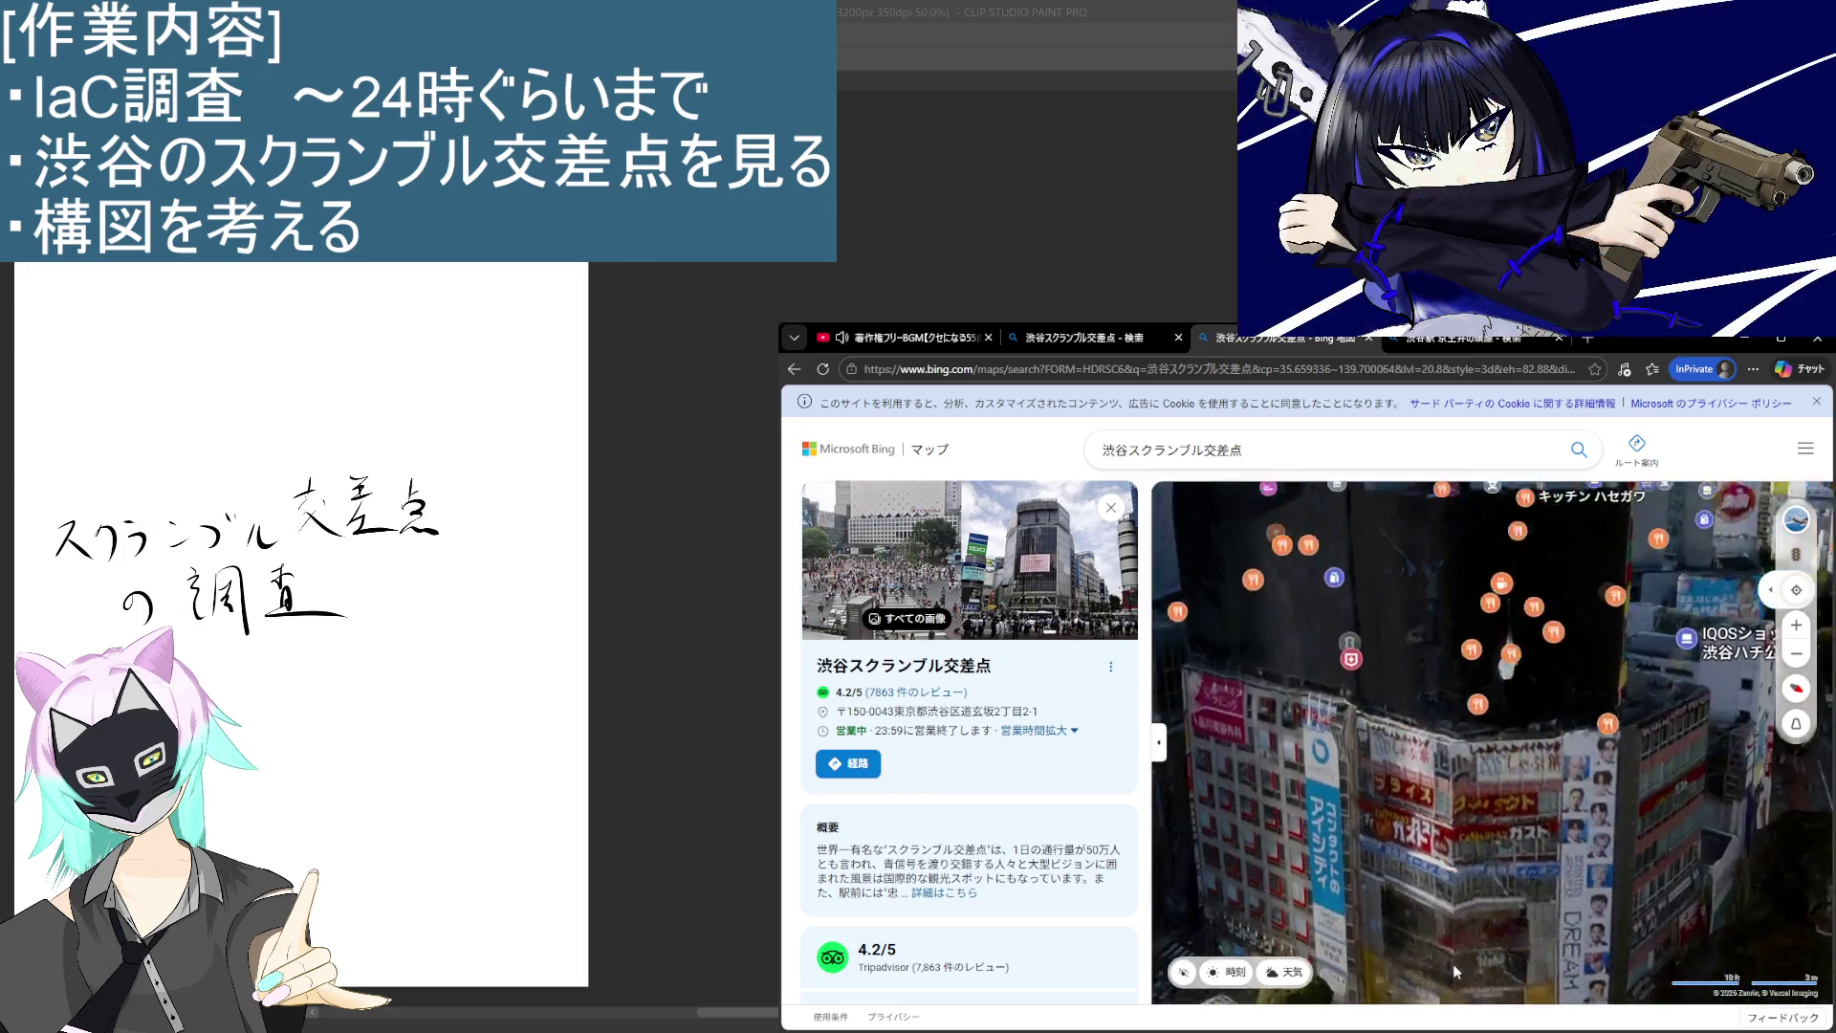
mouse_move(1316, 902)
mouse_down()
mouse_move(1387, 760)
mouse_move(1413, 750)
mouse_move(1366, 725)
mouse_move(1629, 666)
mouse_move(1444, 702)
mouse_move(1563, 769)
mouse_move(1733, 799)
mouse_move(1363, 721)
mouse_move(1525, 853)
mouse_move(1722, 935)
mouse_move(1402, 788)
mouse_move(1532, 874)
mouse_move(1454, 868)
mouse_move(1776, 765)
mouse_move(1558, 732)
mouse_move(1535, 712)
mouse_up()
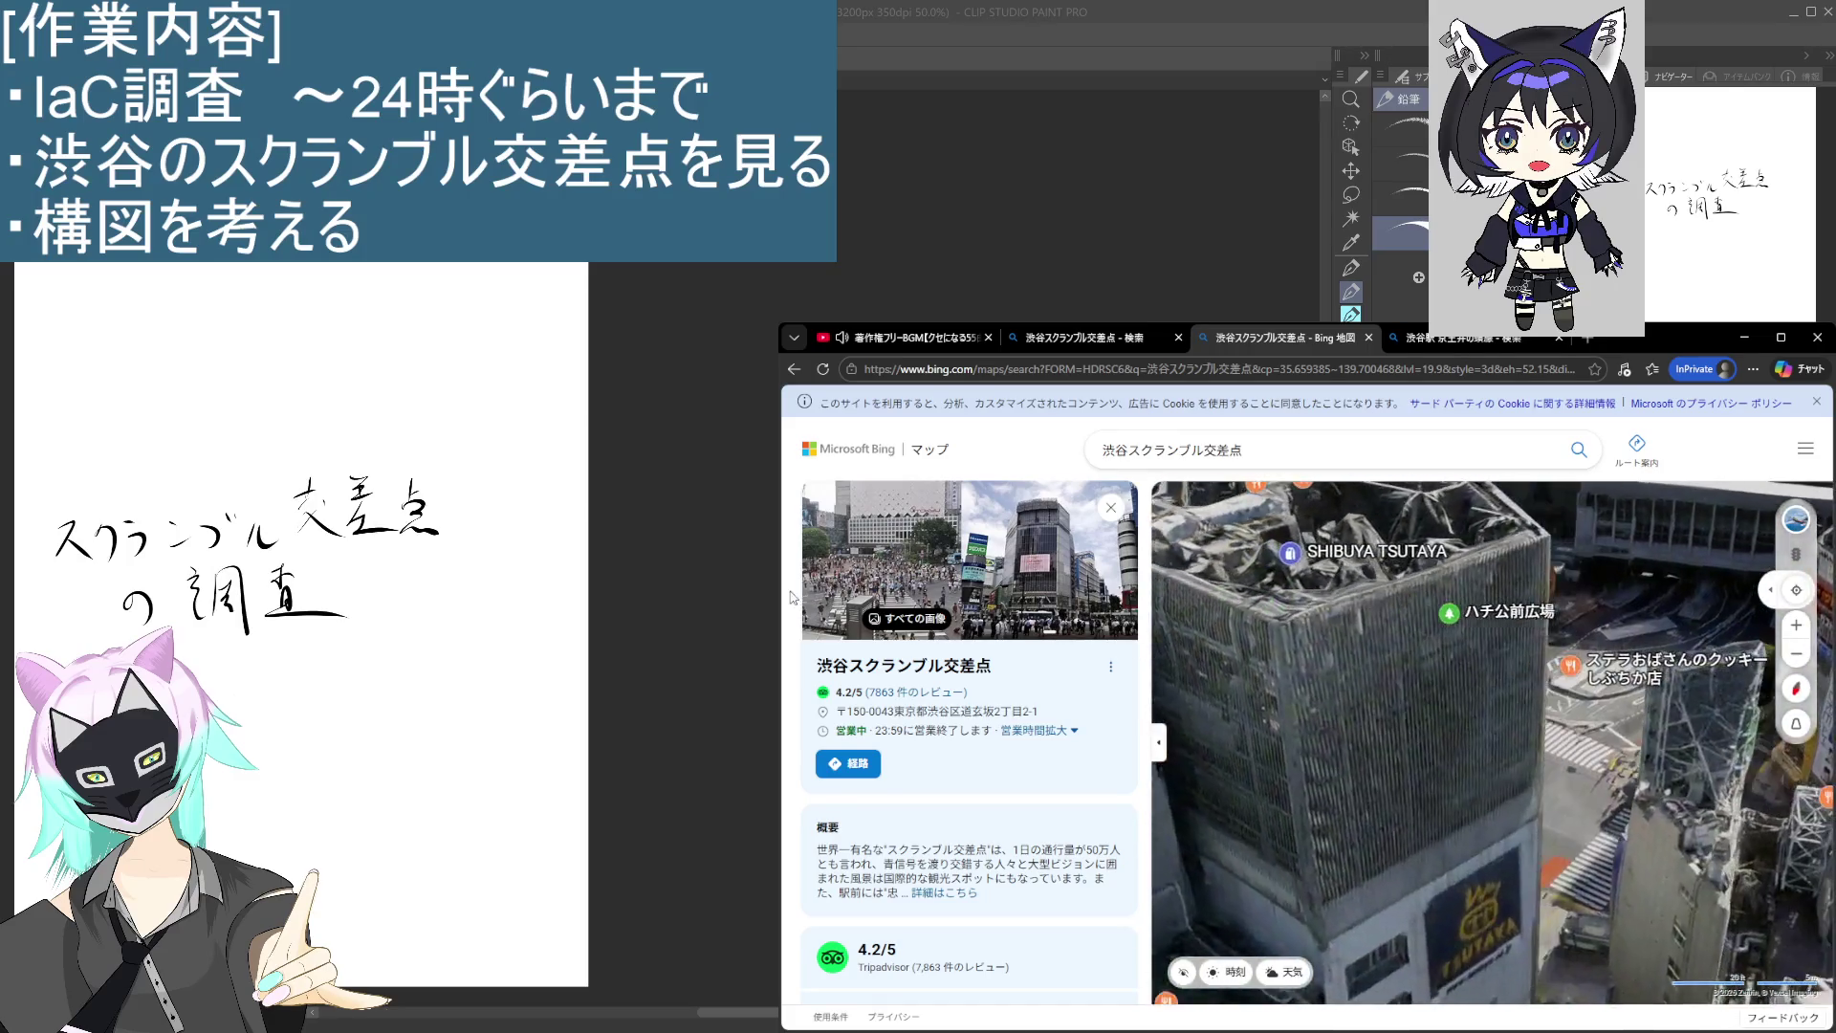
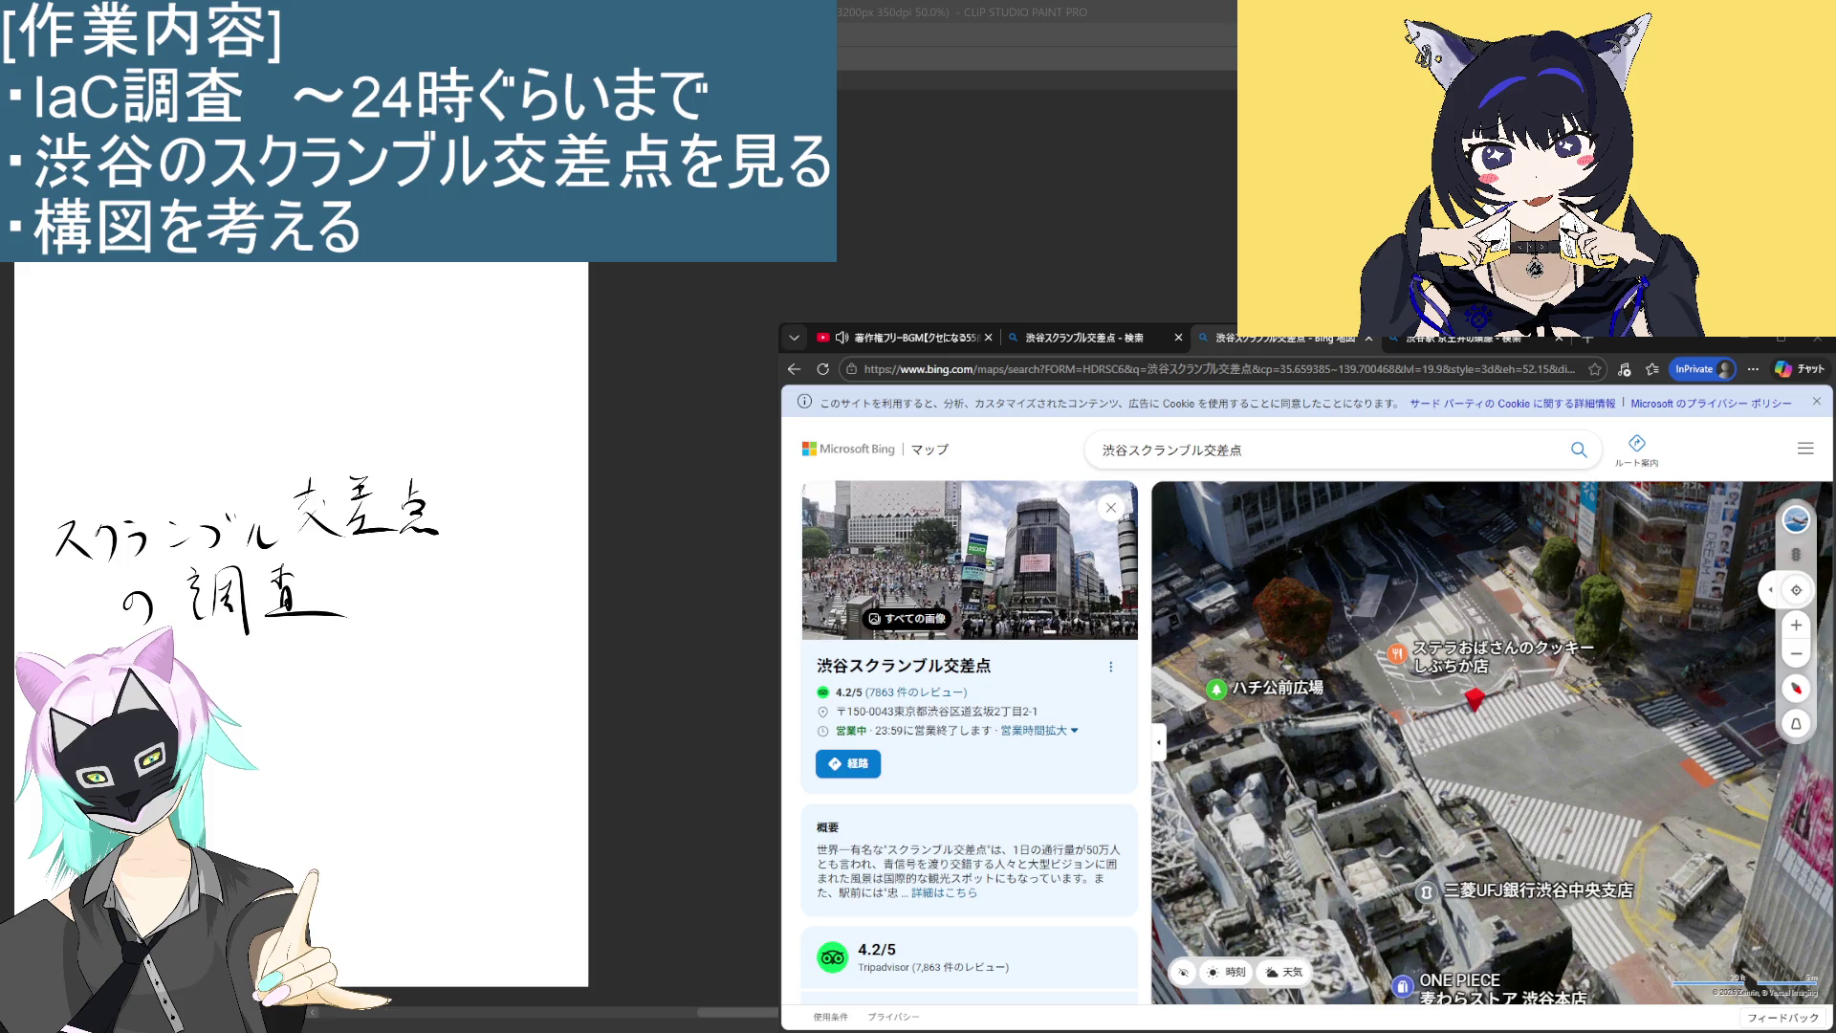
Step: Move the Bing Maps 3D view in over the scramble crossing, then open a new InPrivate tab
mouse_move(1521, 755)
mouse_down()
mouse_move(1449, 717)
mouse_move(1373, 857)
mouse_move(1433, 831)
mouse_up()
scroll(1541, 734, up, 5)
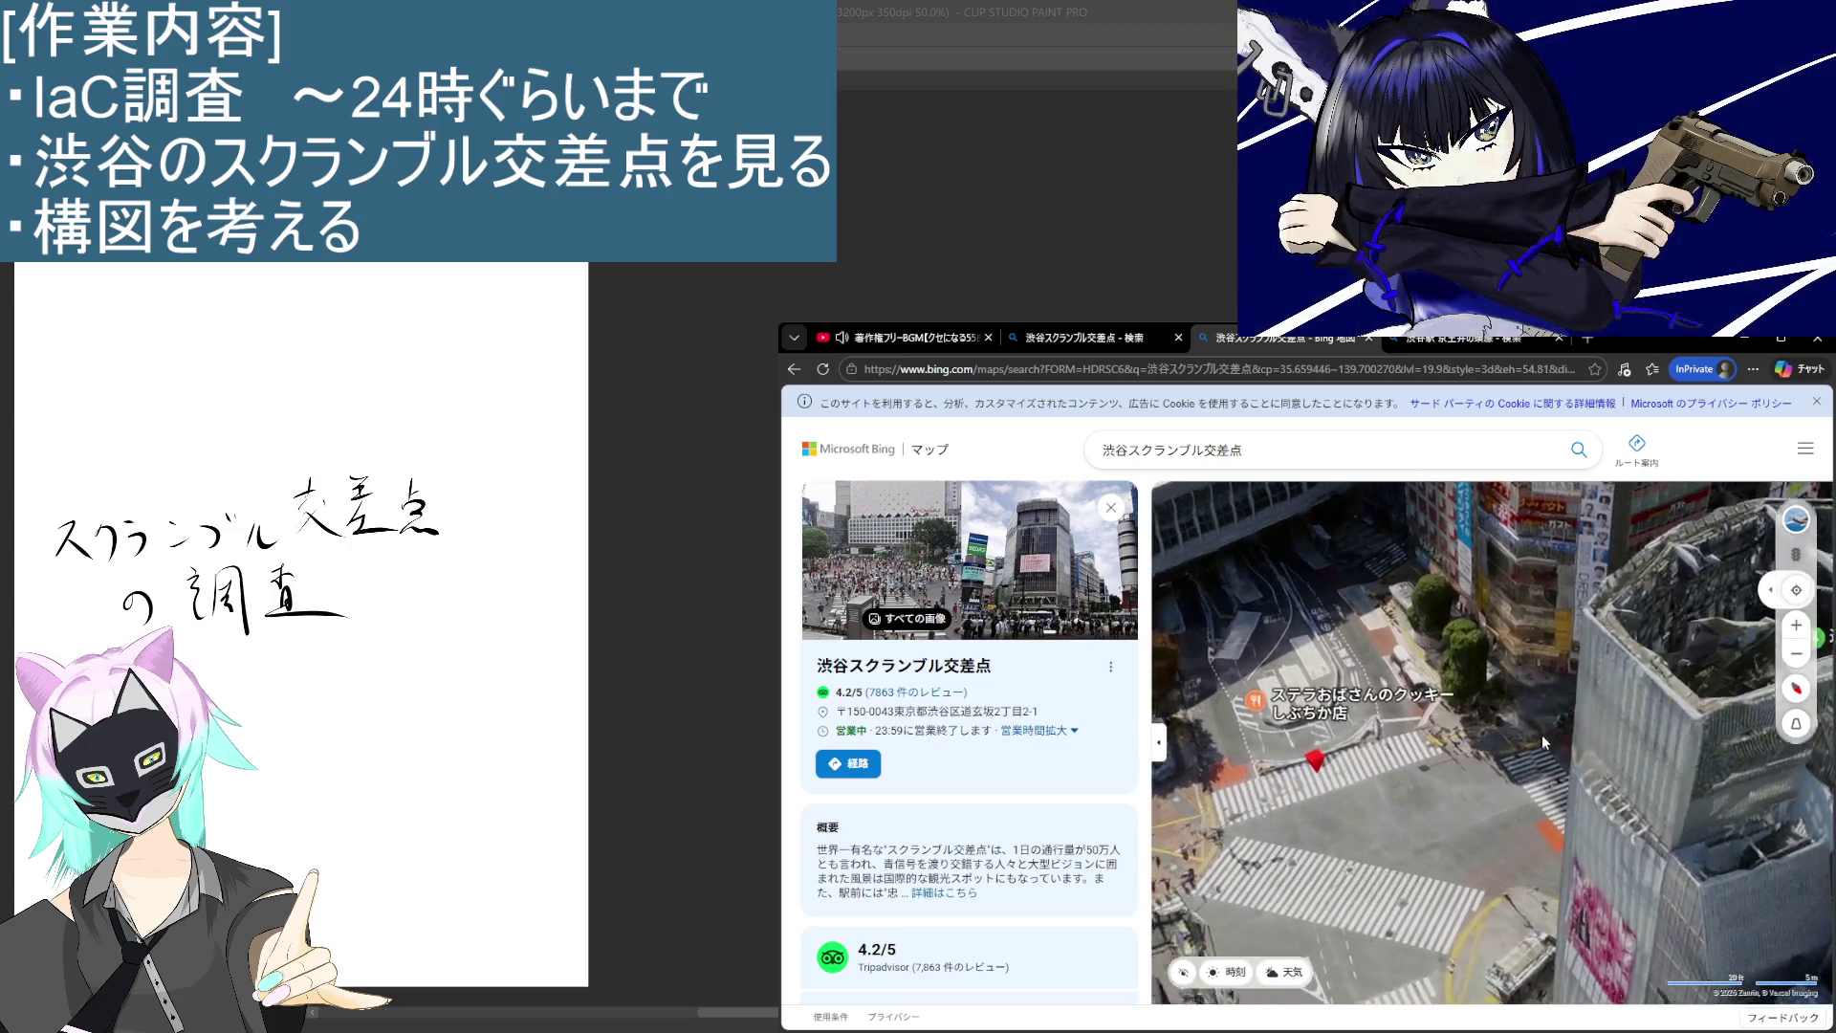
scroll(1472, 579, down, 5)
scroll(1511, 597, up, 3)
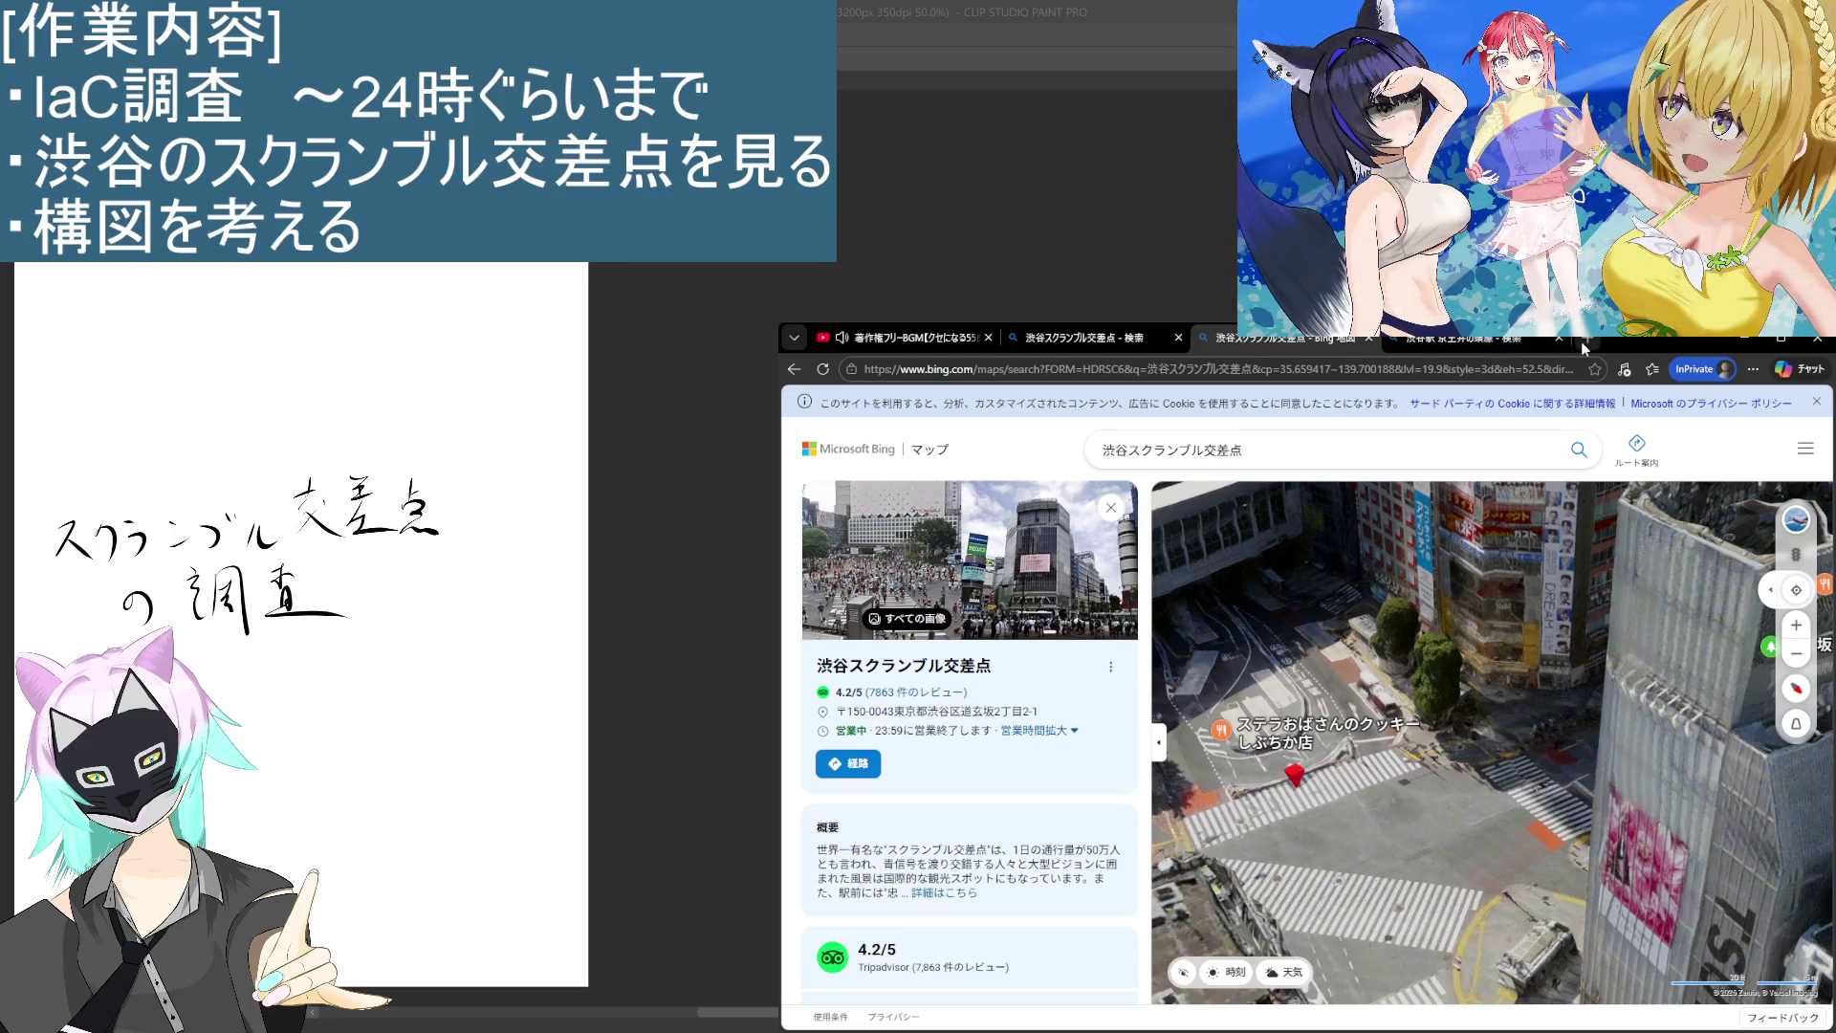
click(1582, 340)
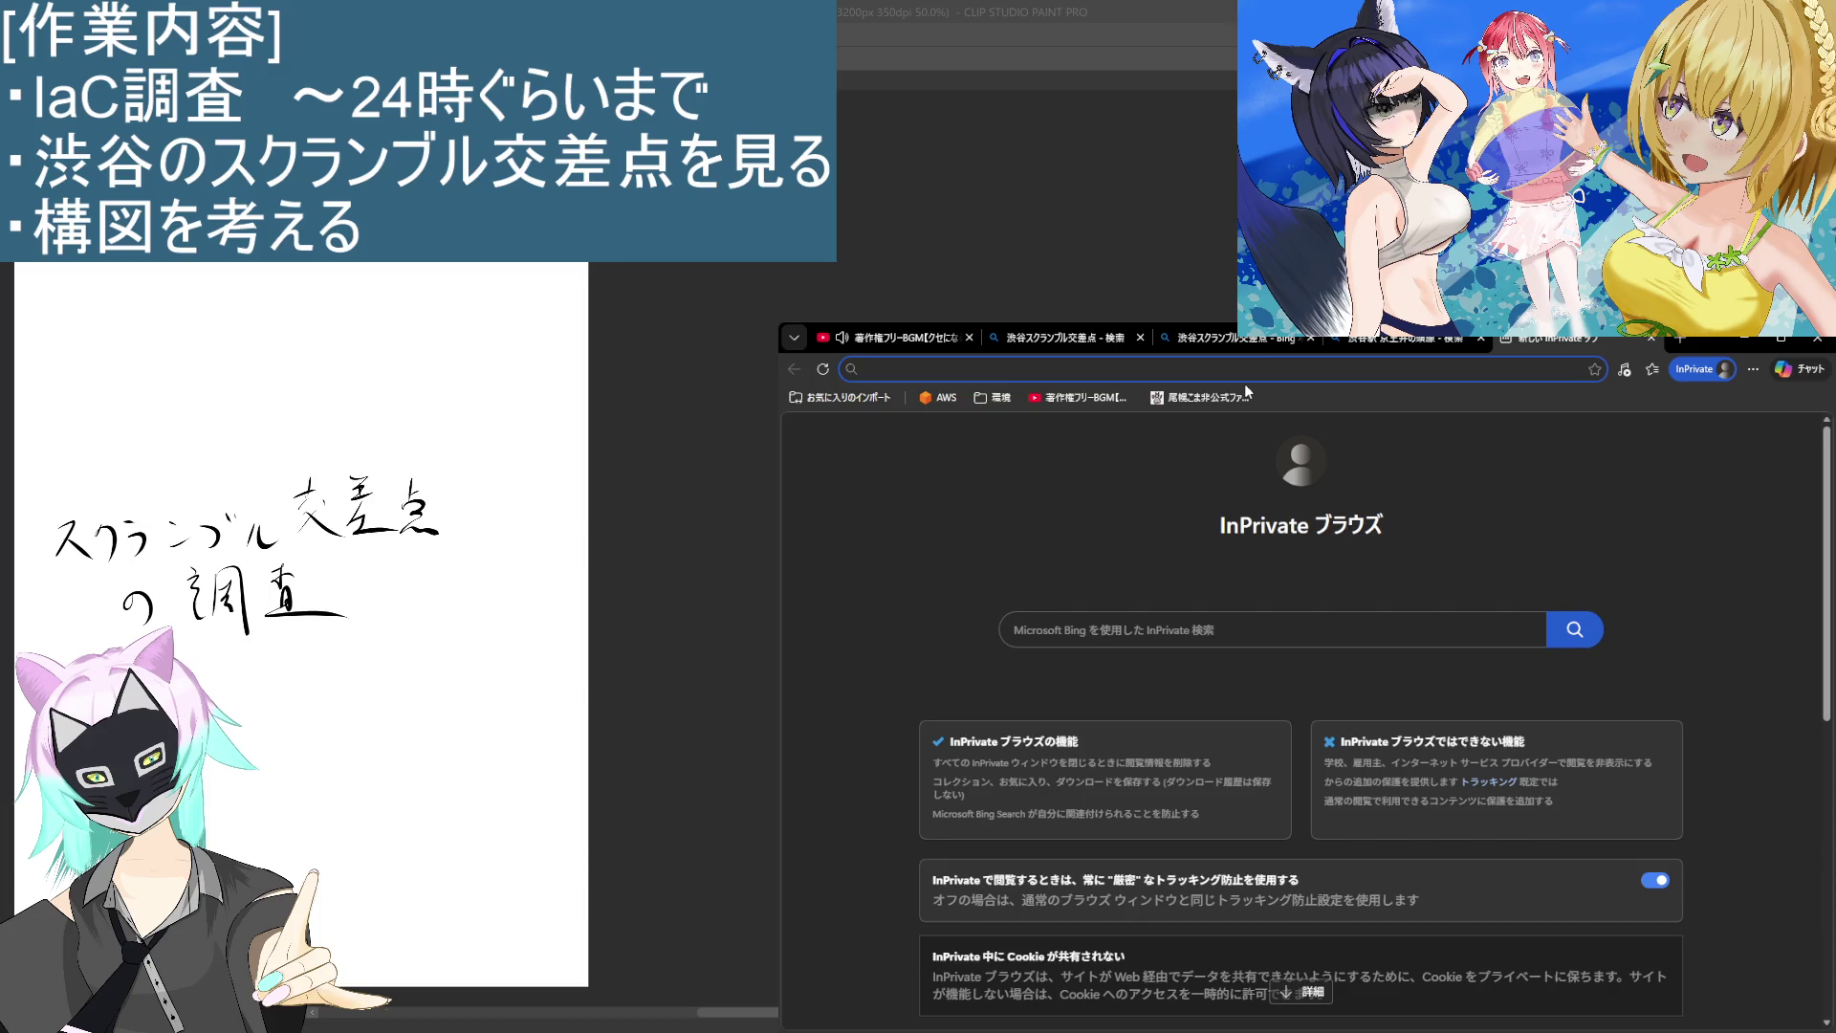
text(ごお)
Step: Search the web for 'googlemap' and open the Google Maps result
key(BackSpace)
text(googlema)
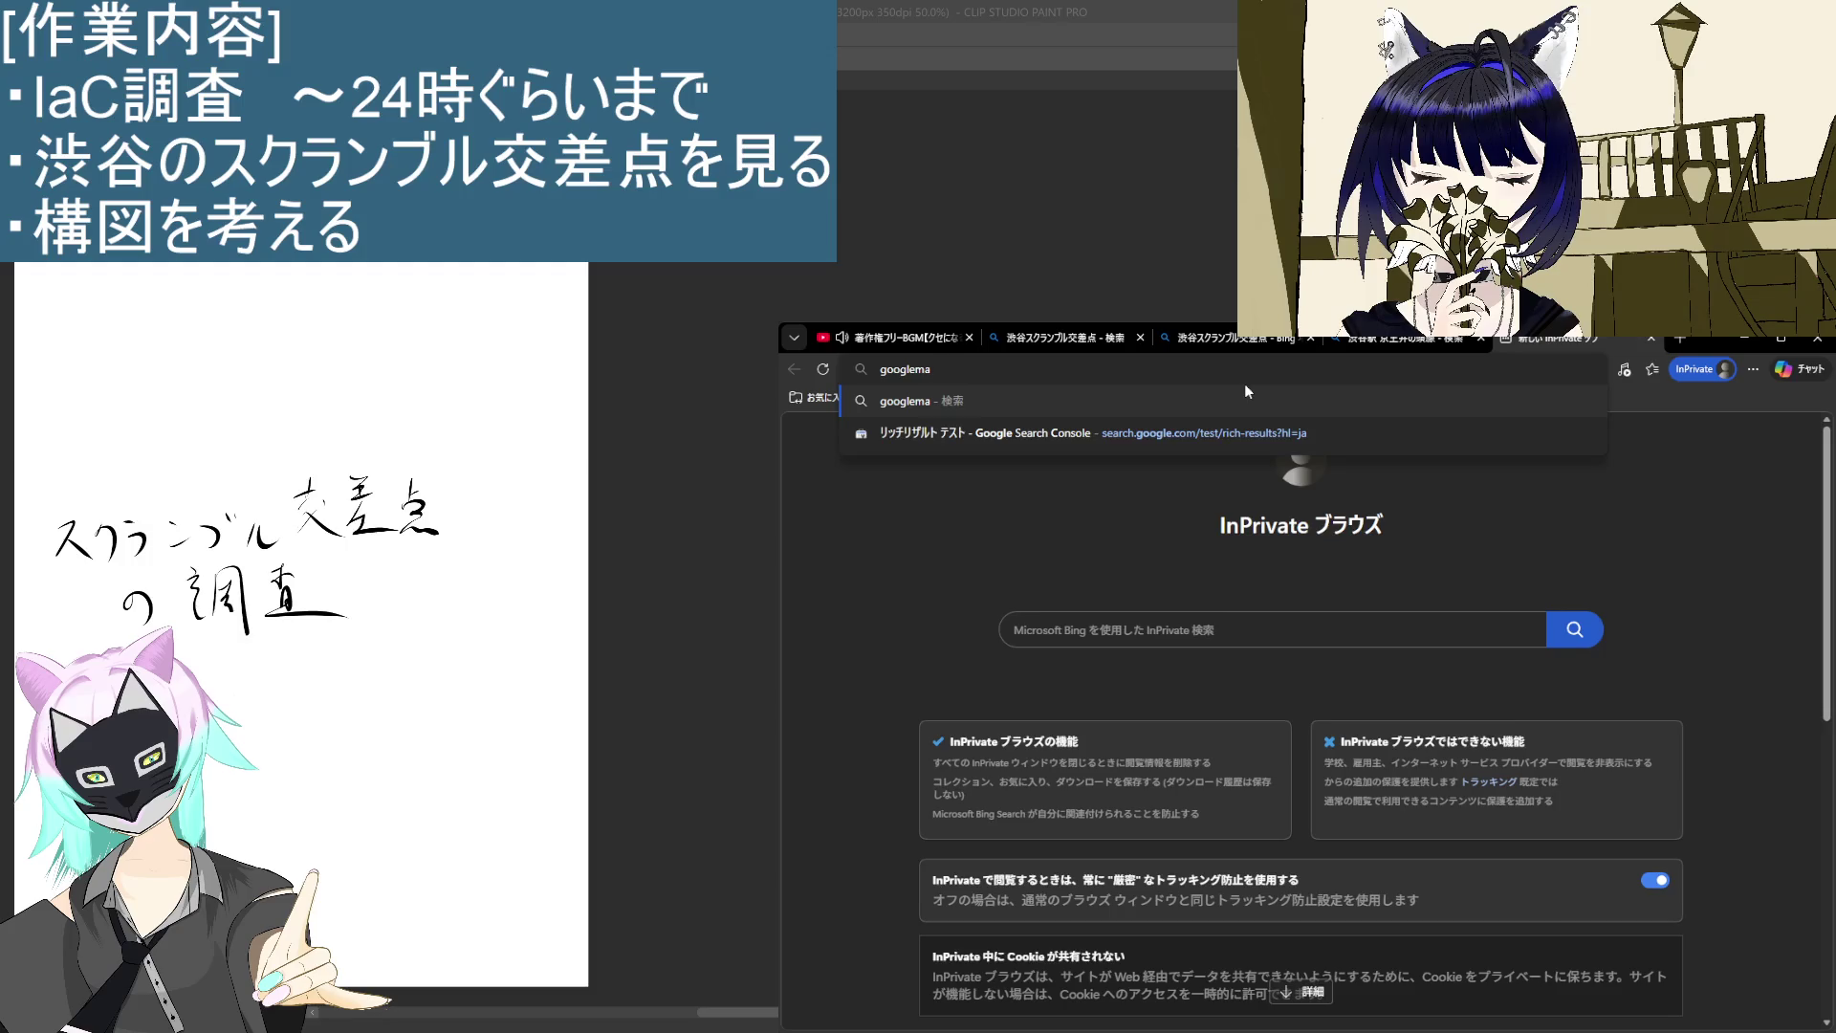
text(p)
key(Return)
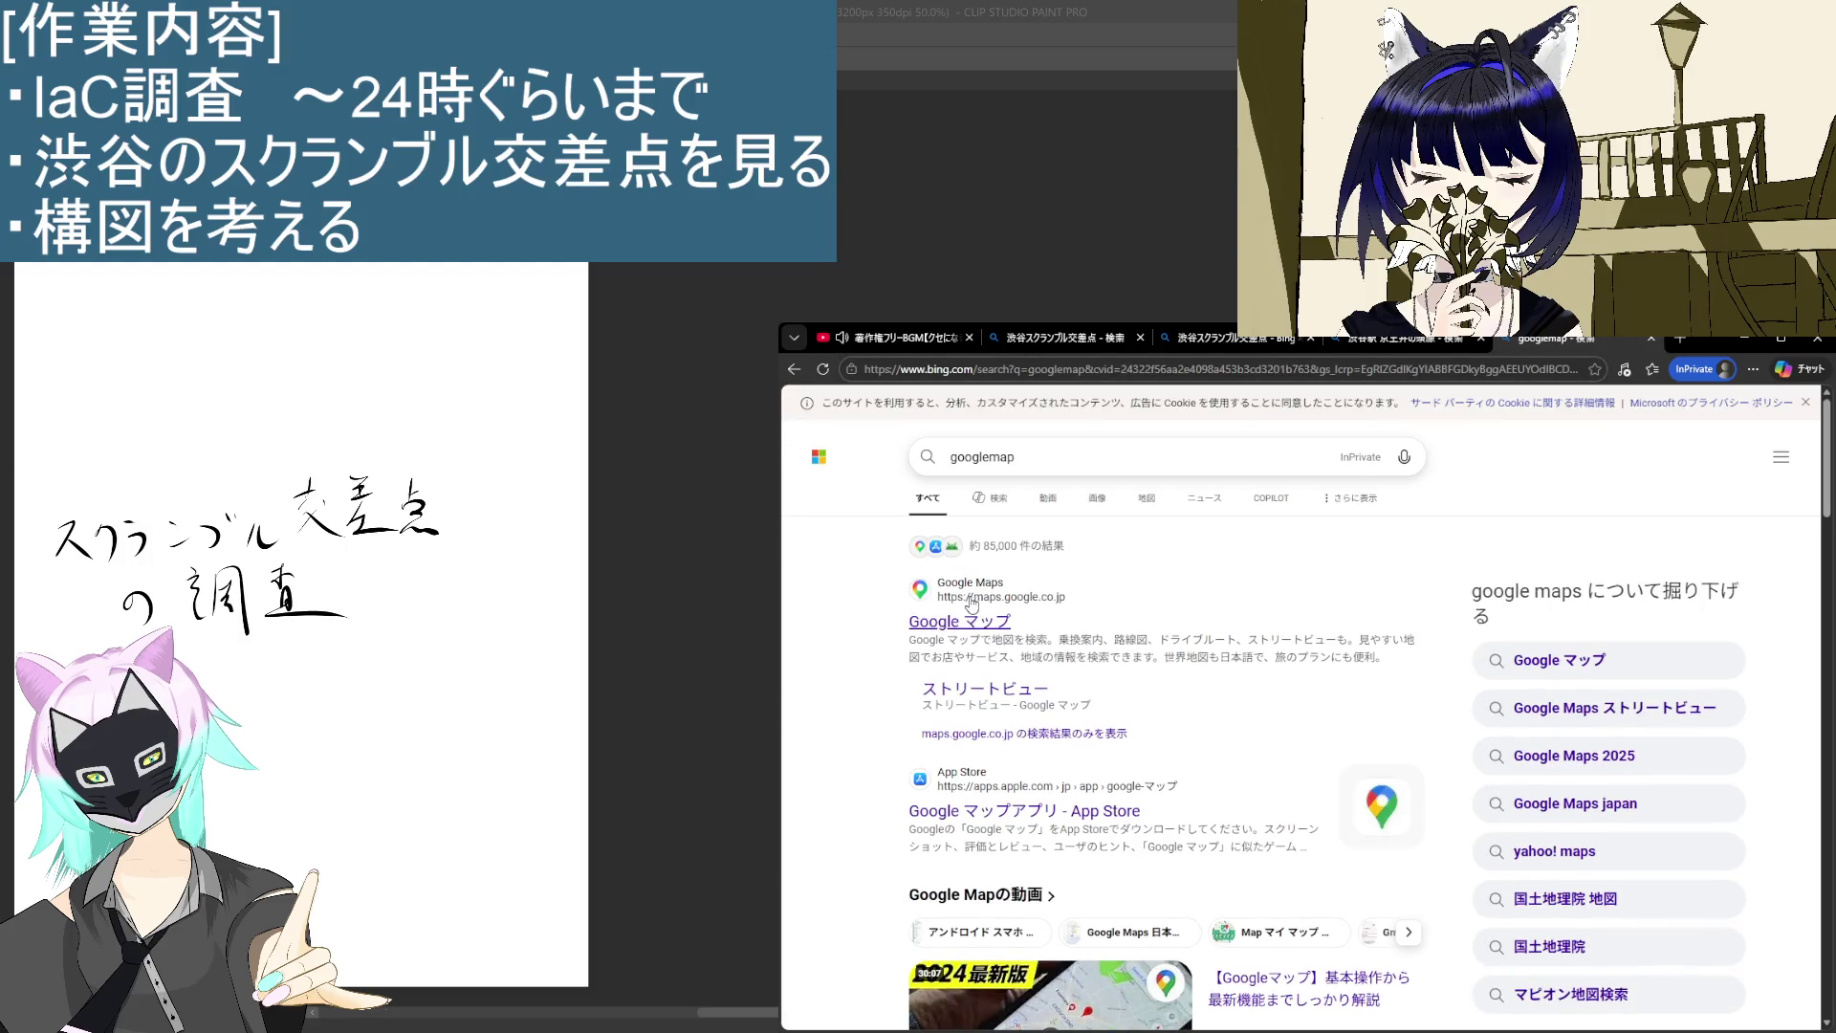
click(970, 620)
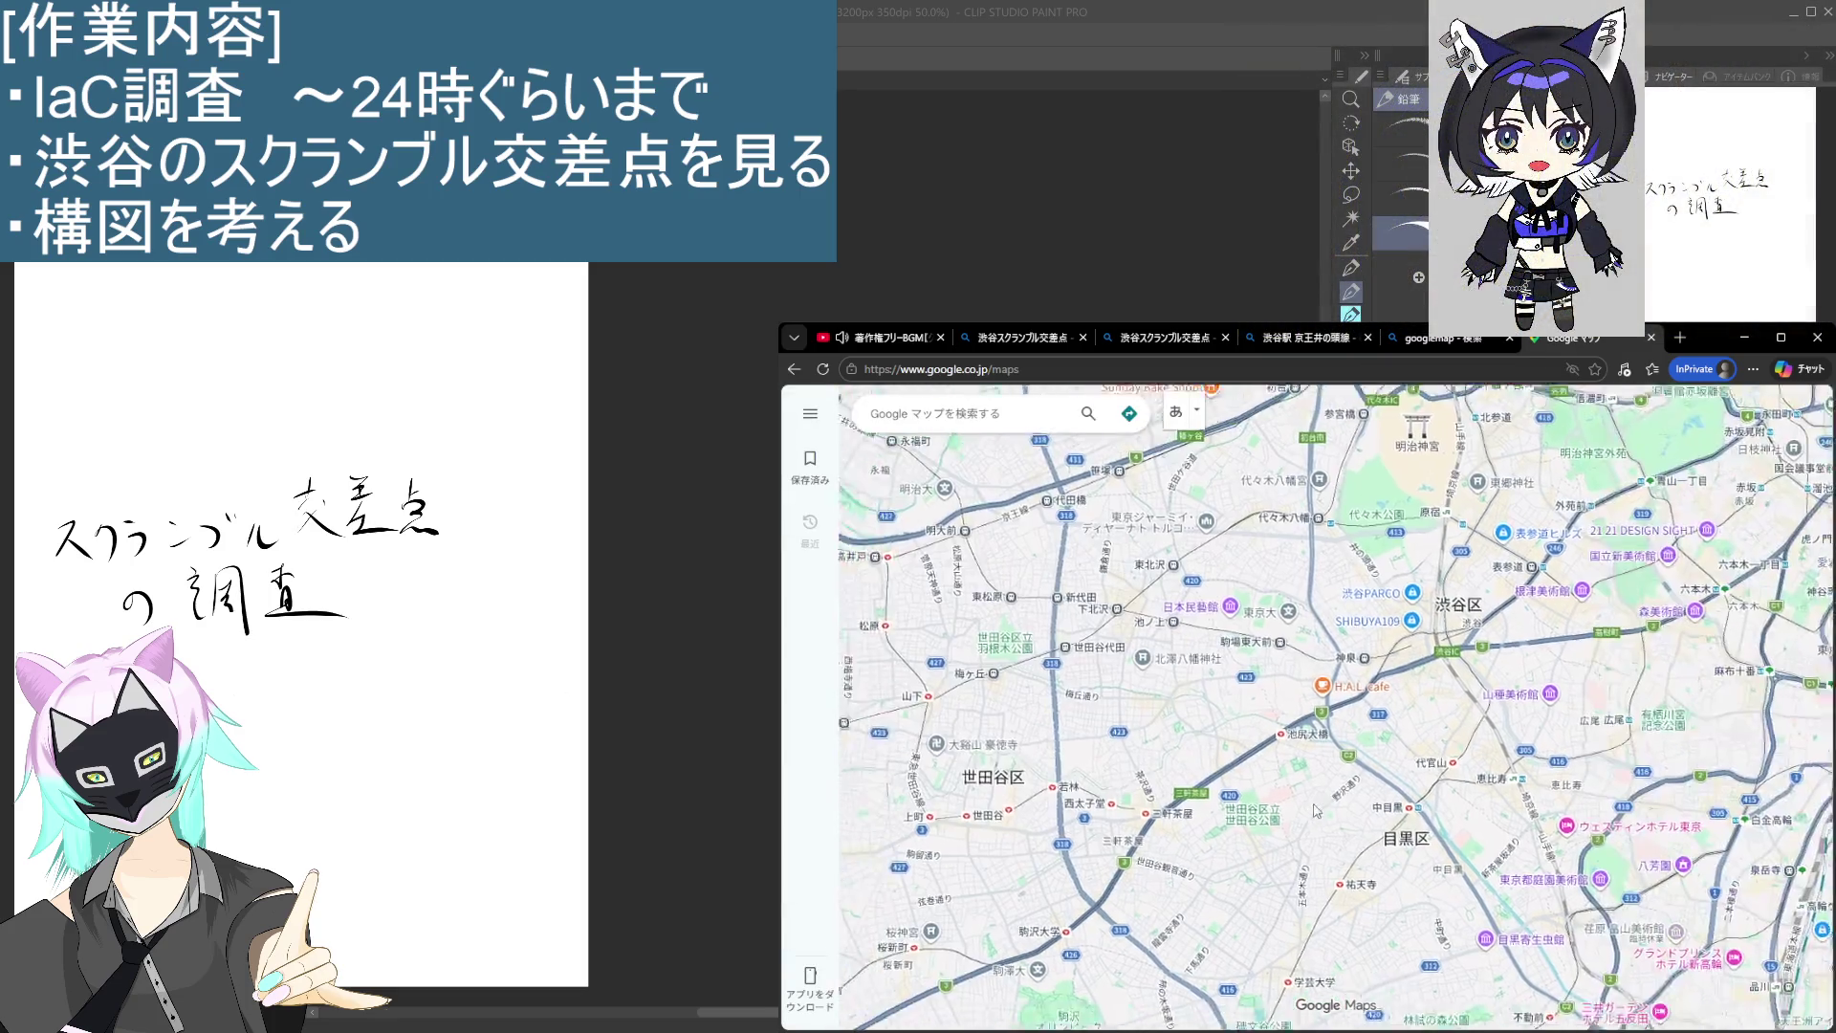
Step: Pan and zoom the Google Maps view around Shibuya Station
scroll(1164, 661, up, 8)
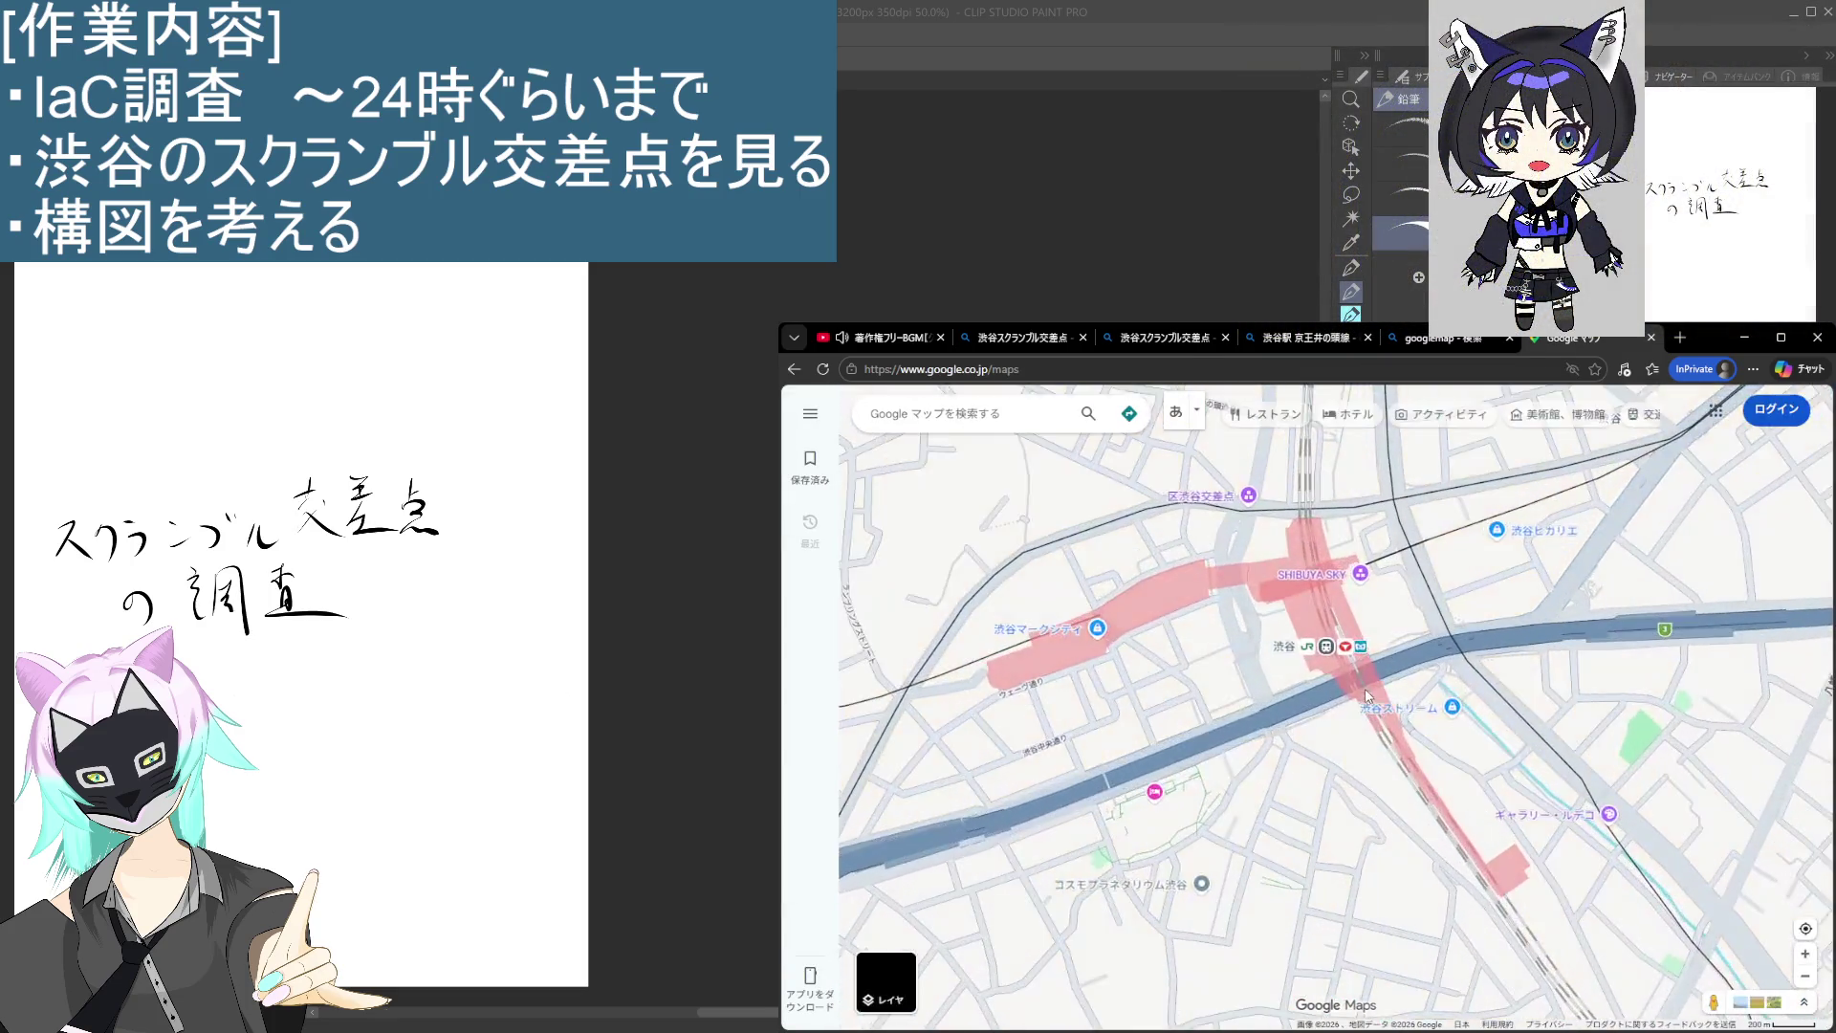
drag(1164, 660, 1269, 809)
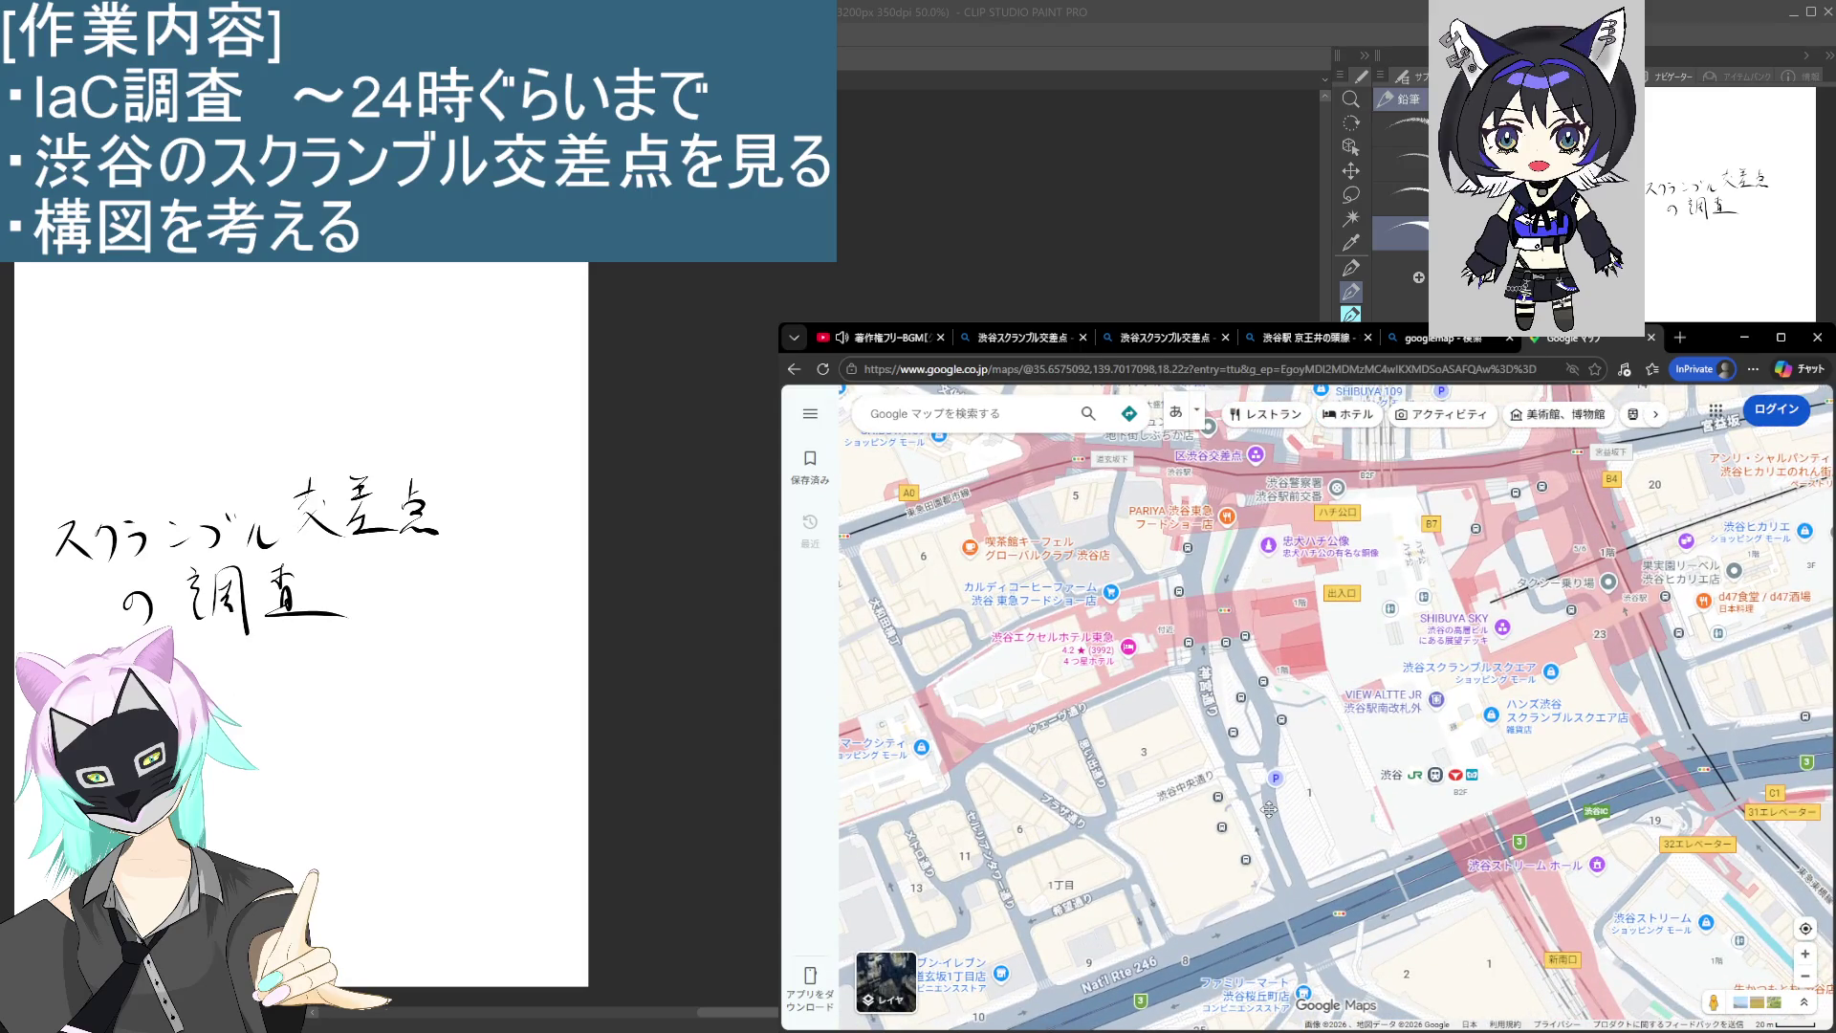
scroll(1269, 809, down, 5)
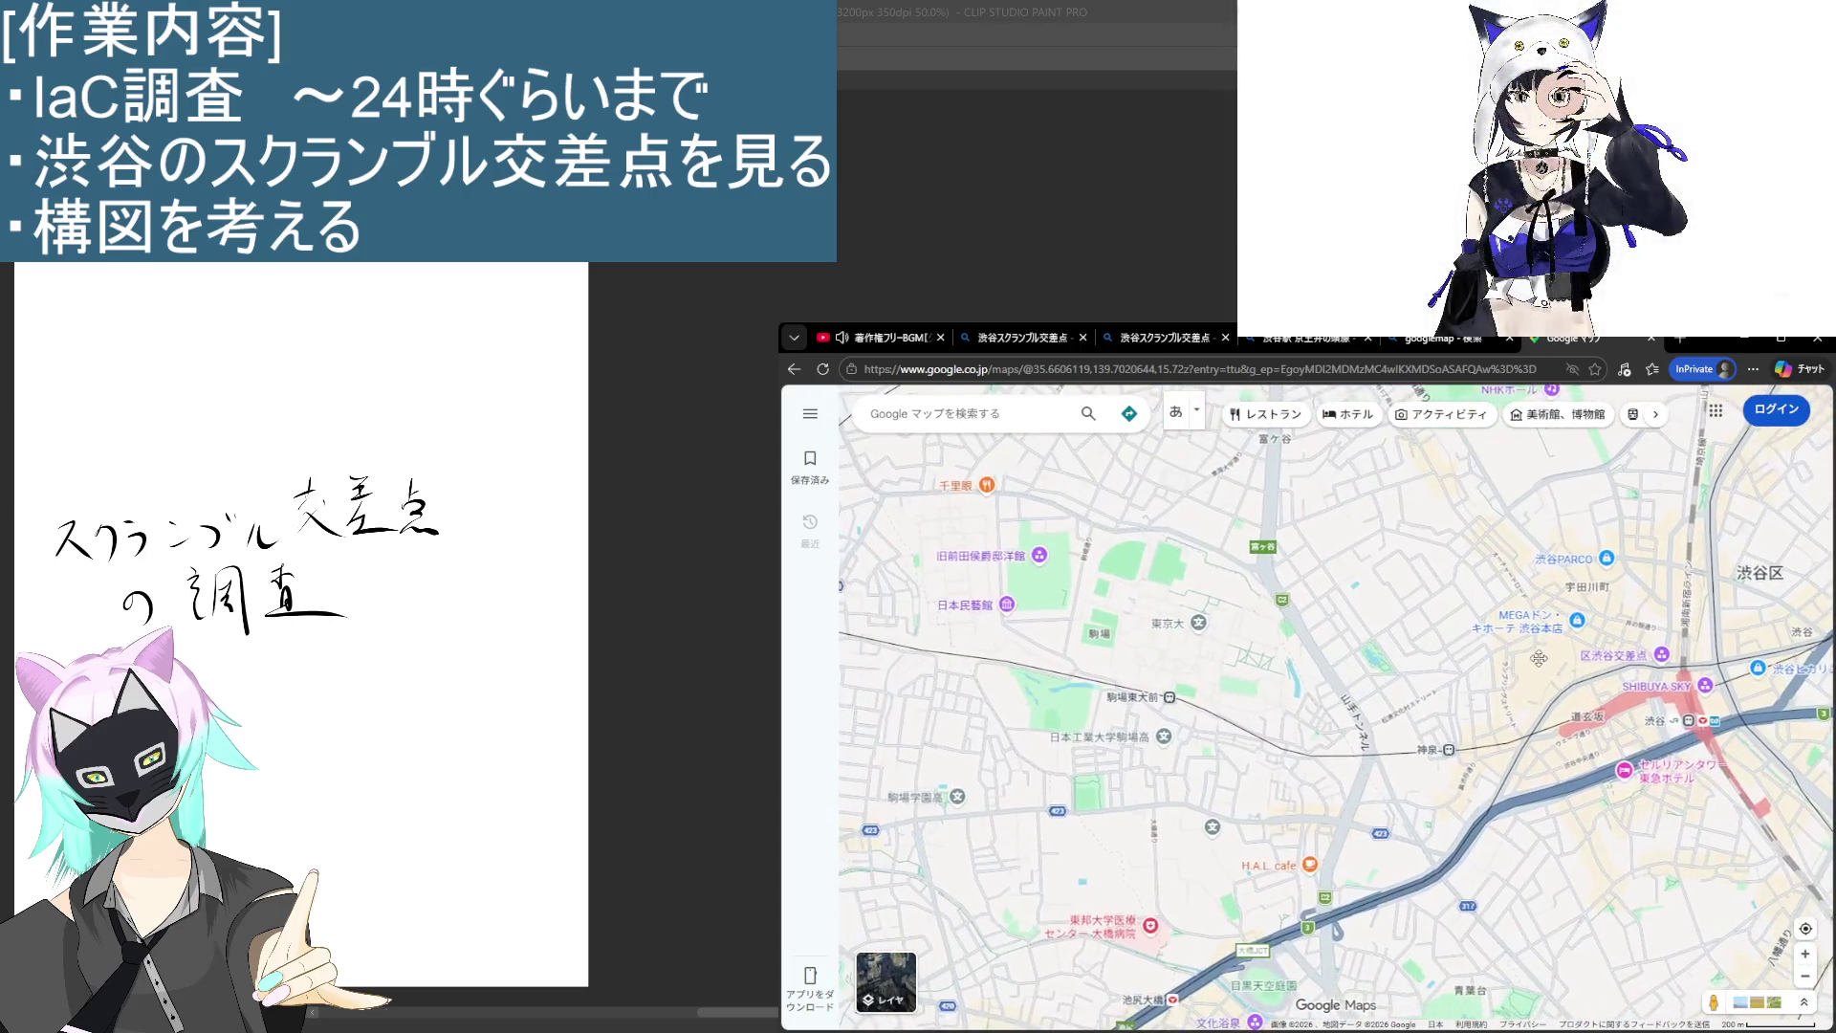
mouse_move(1249, 668)
mouse_down()
mouse_move(1440, 662)
mouse_move(1380, 666)
mouse_up()
scroll(1380, 666, down, 5)
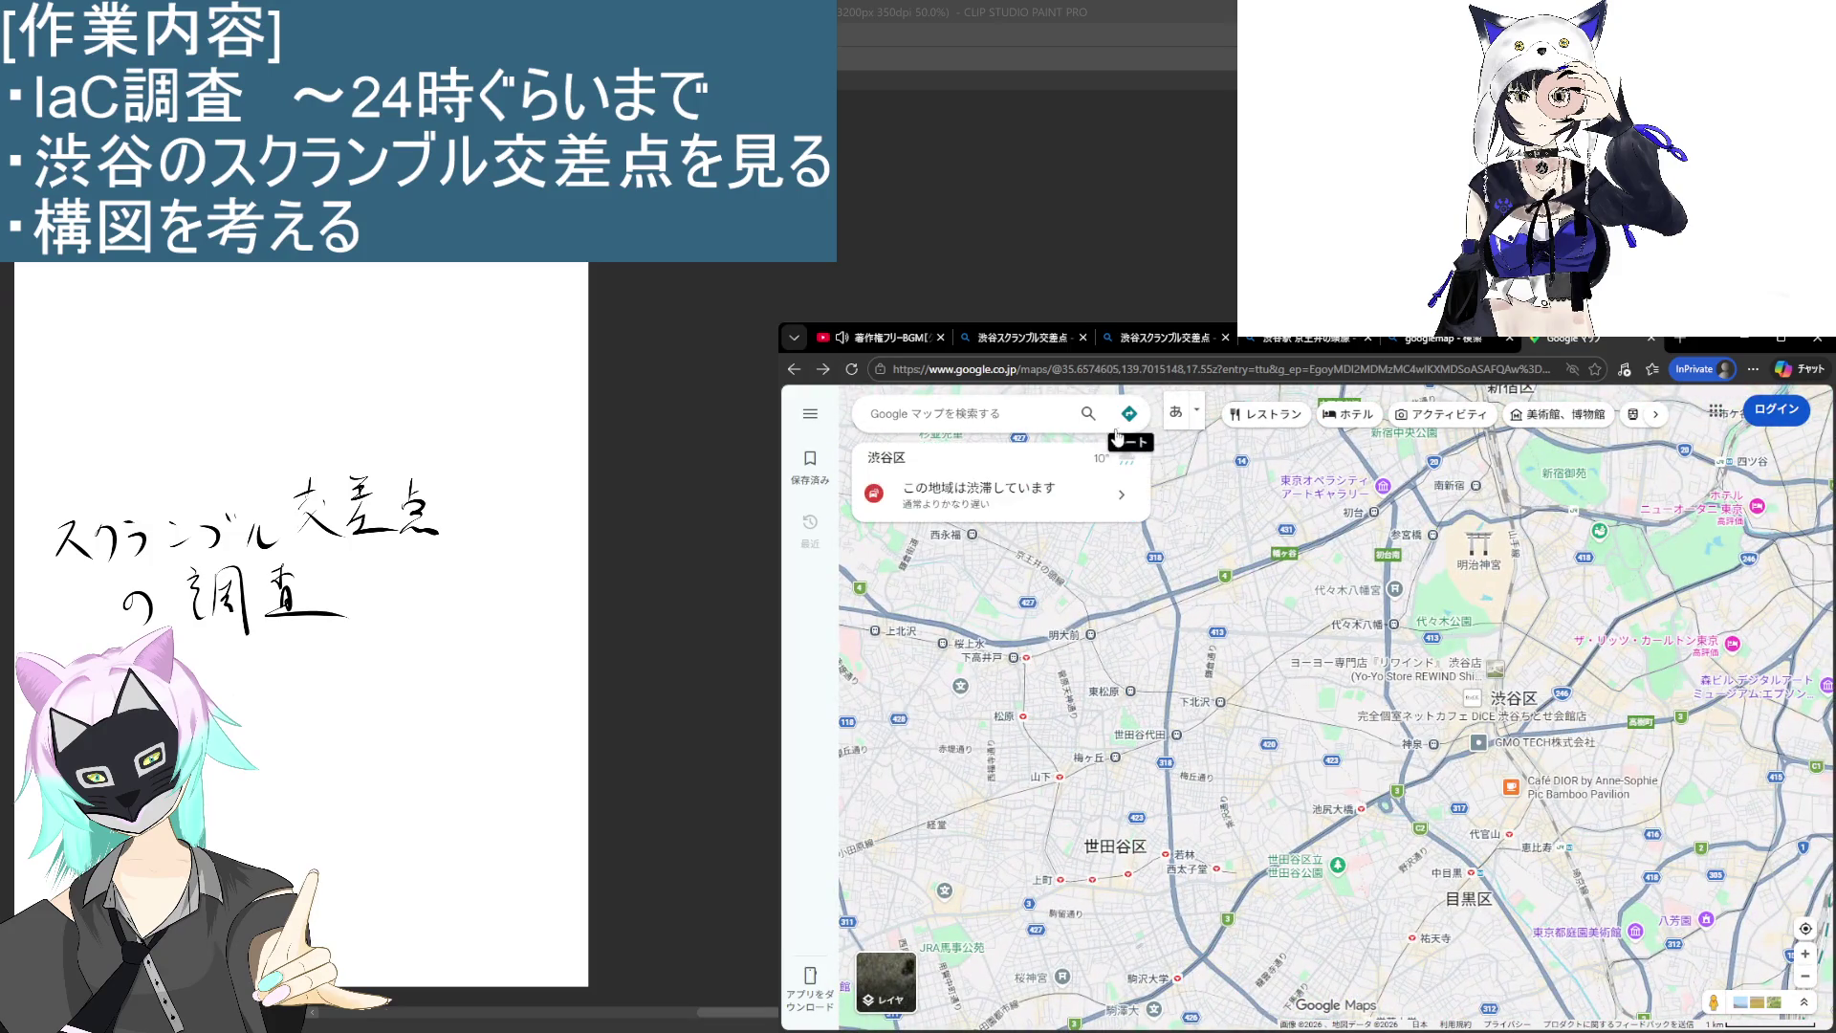
Step: Close that Google Maps tab and reopen Google Maps from the 'googlemap' search results
key(ctrl+w)
click(1100, 461)
key(Return)
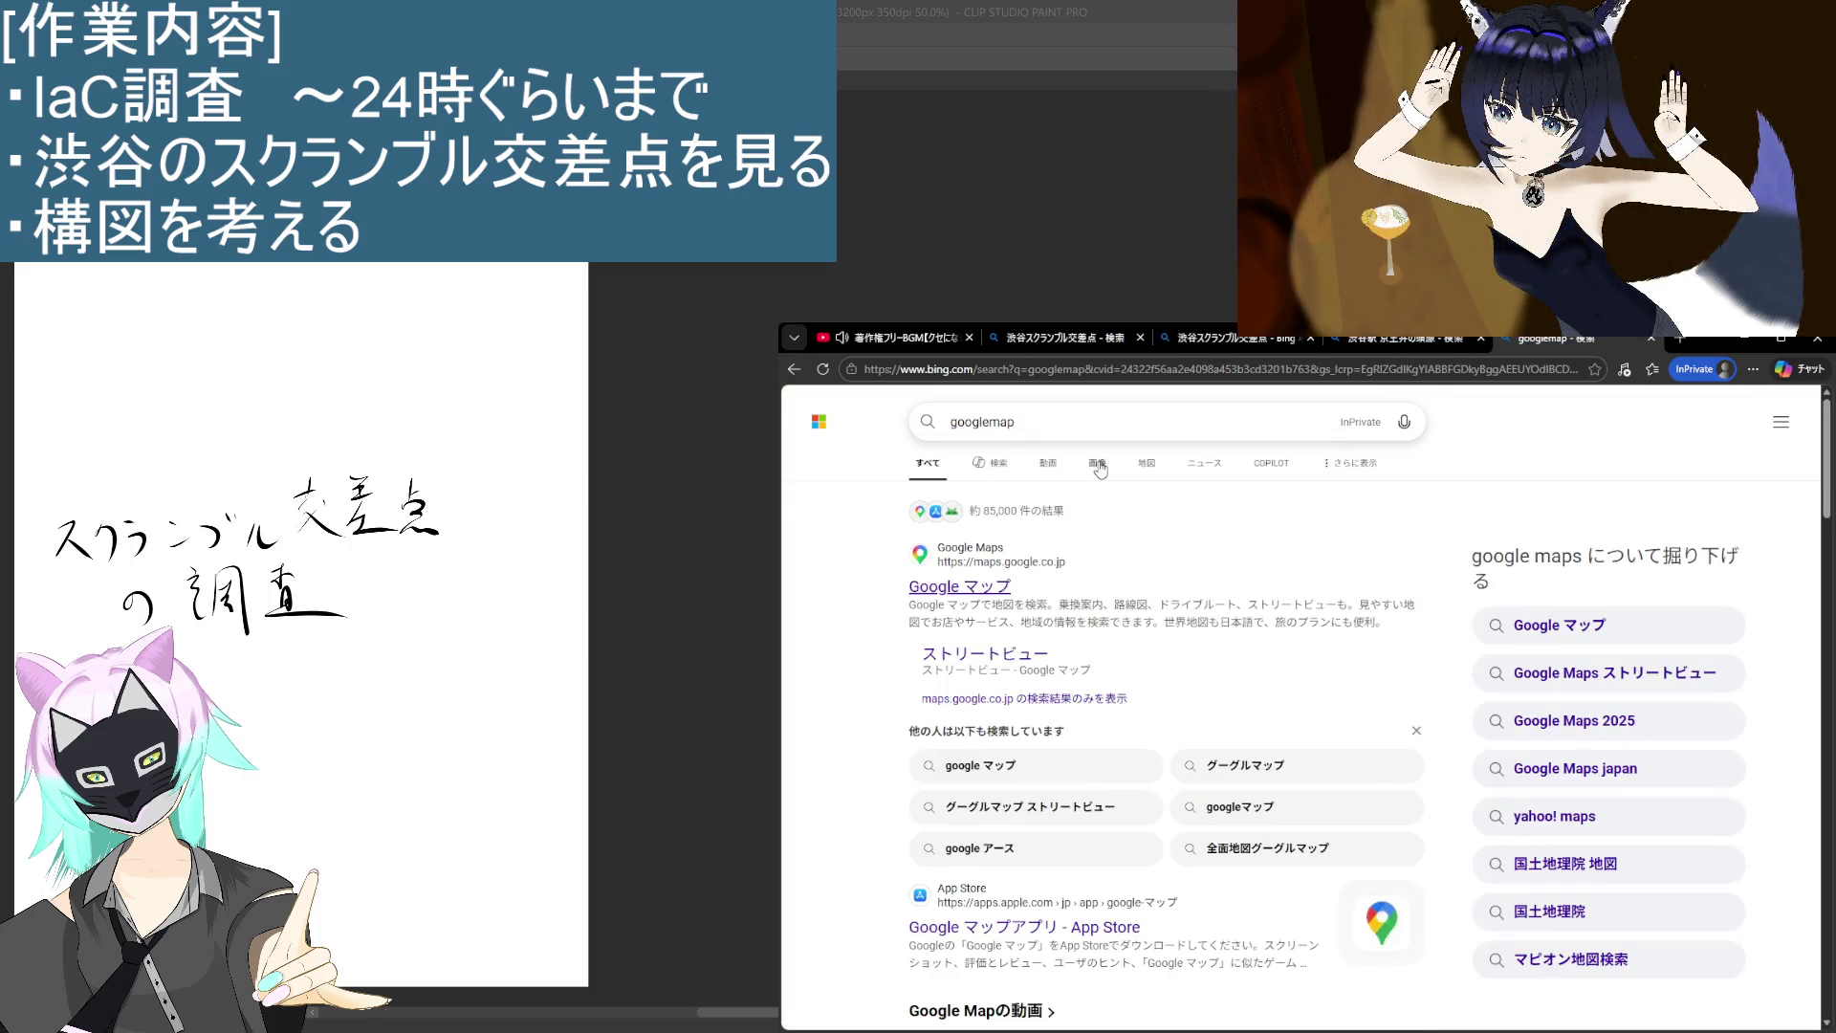
click(961, 586)
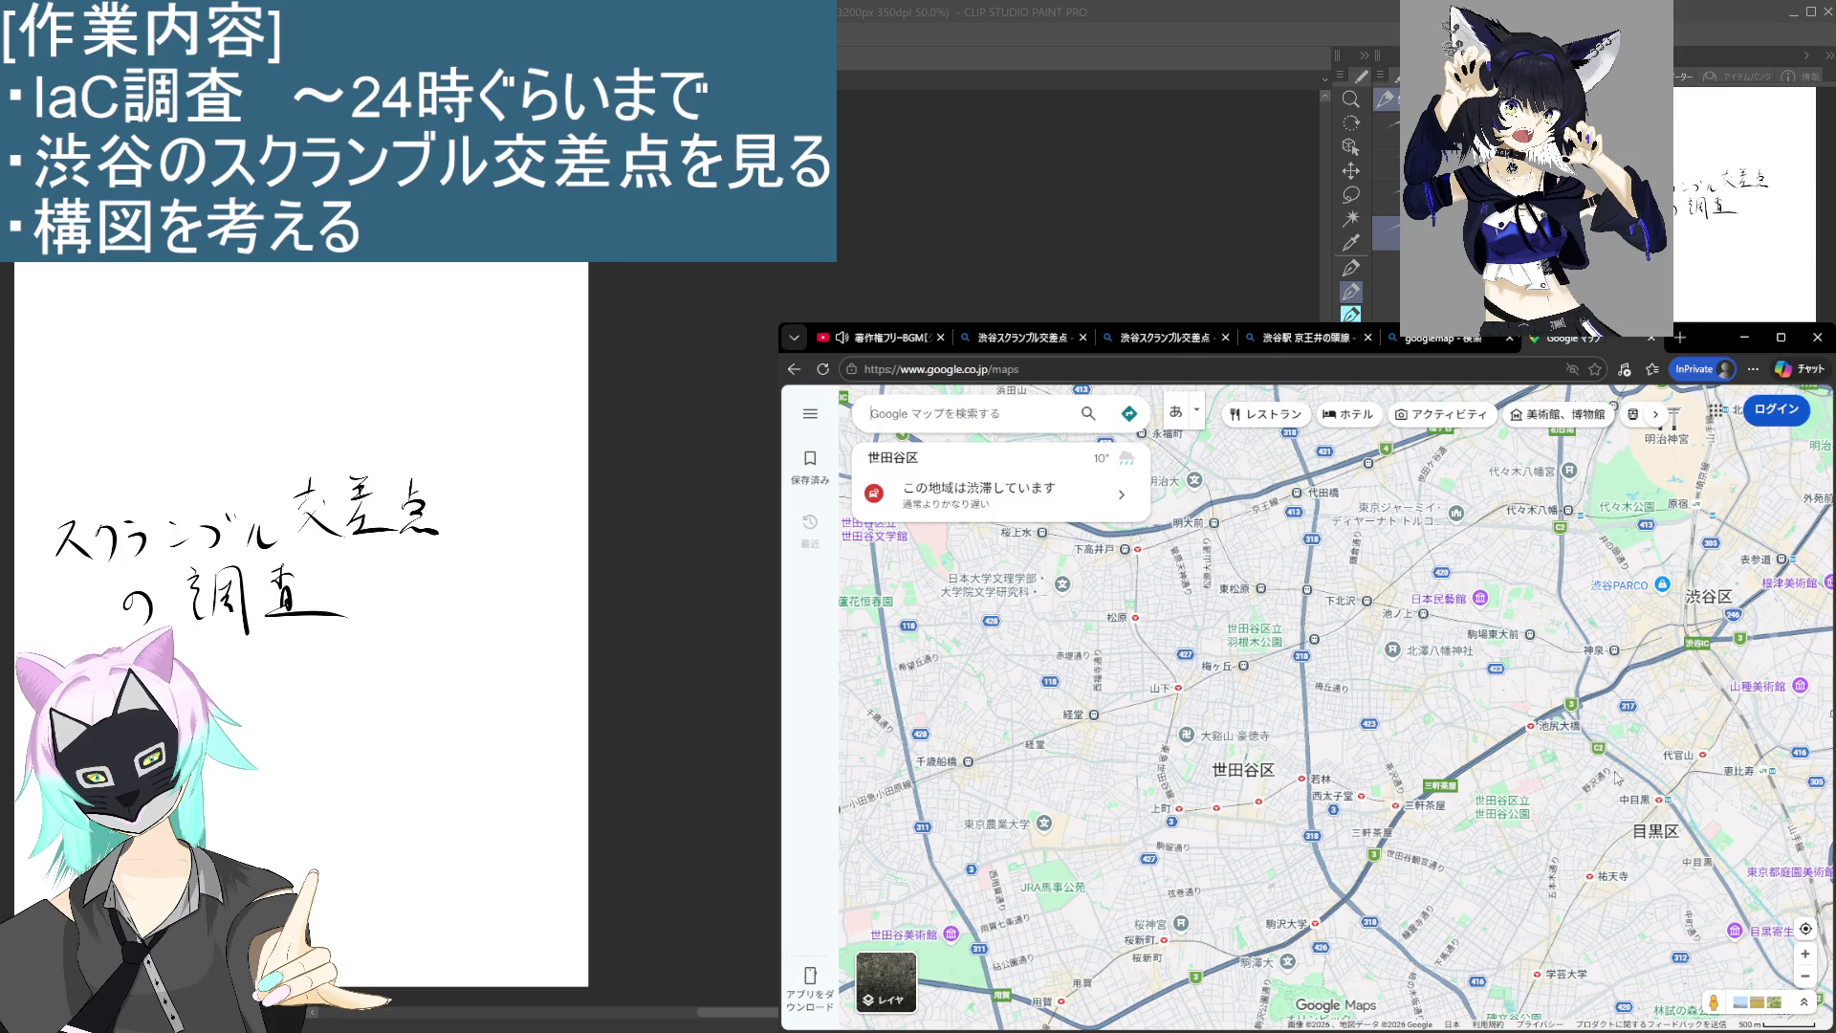
Step: Centre the map on Shibuya and zoom in toward the area east of Shibuya Station
drag(1590, 809, 1315, 705)
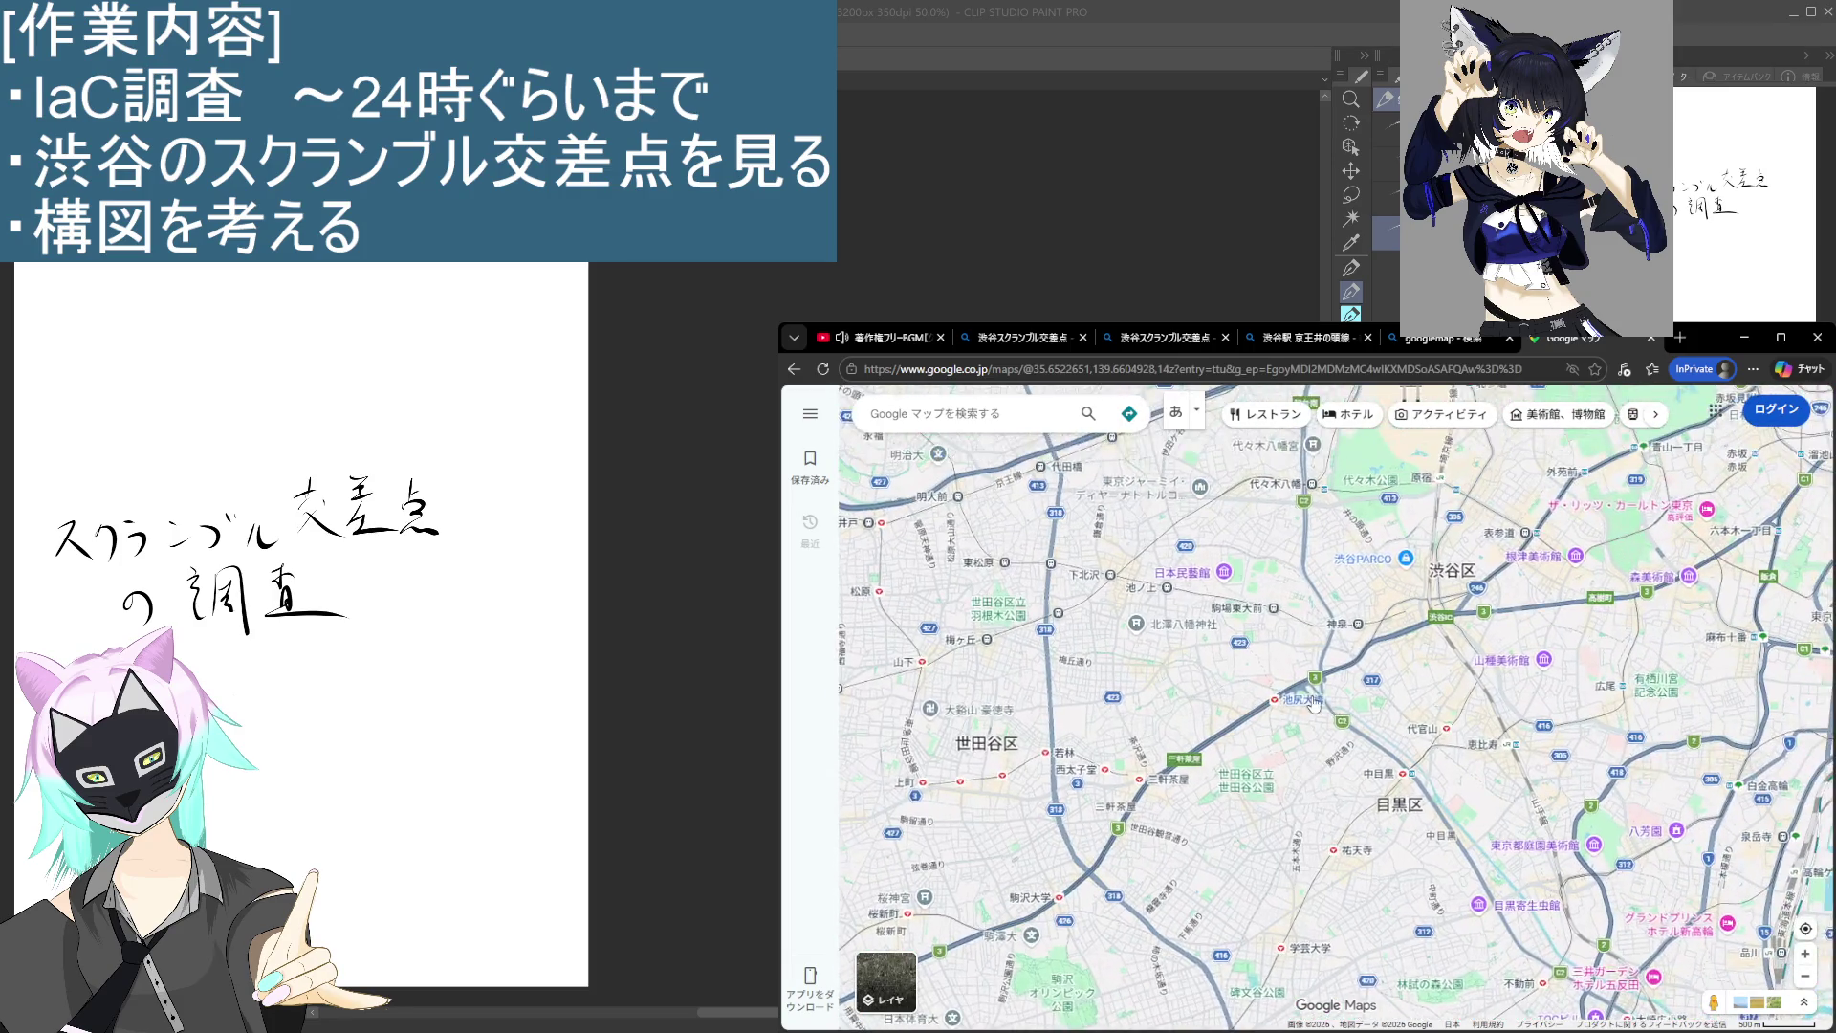
scroll(1350, 612, up, 5)
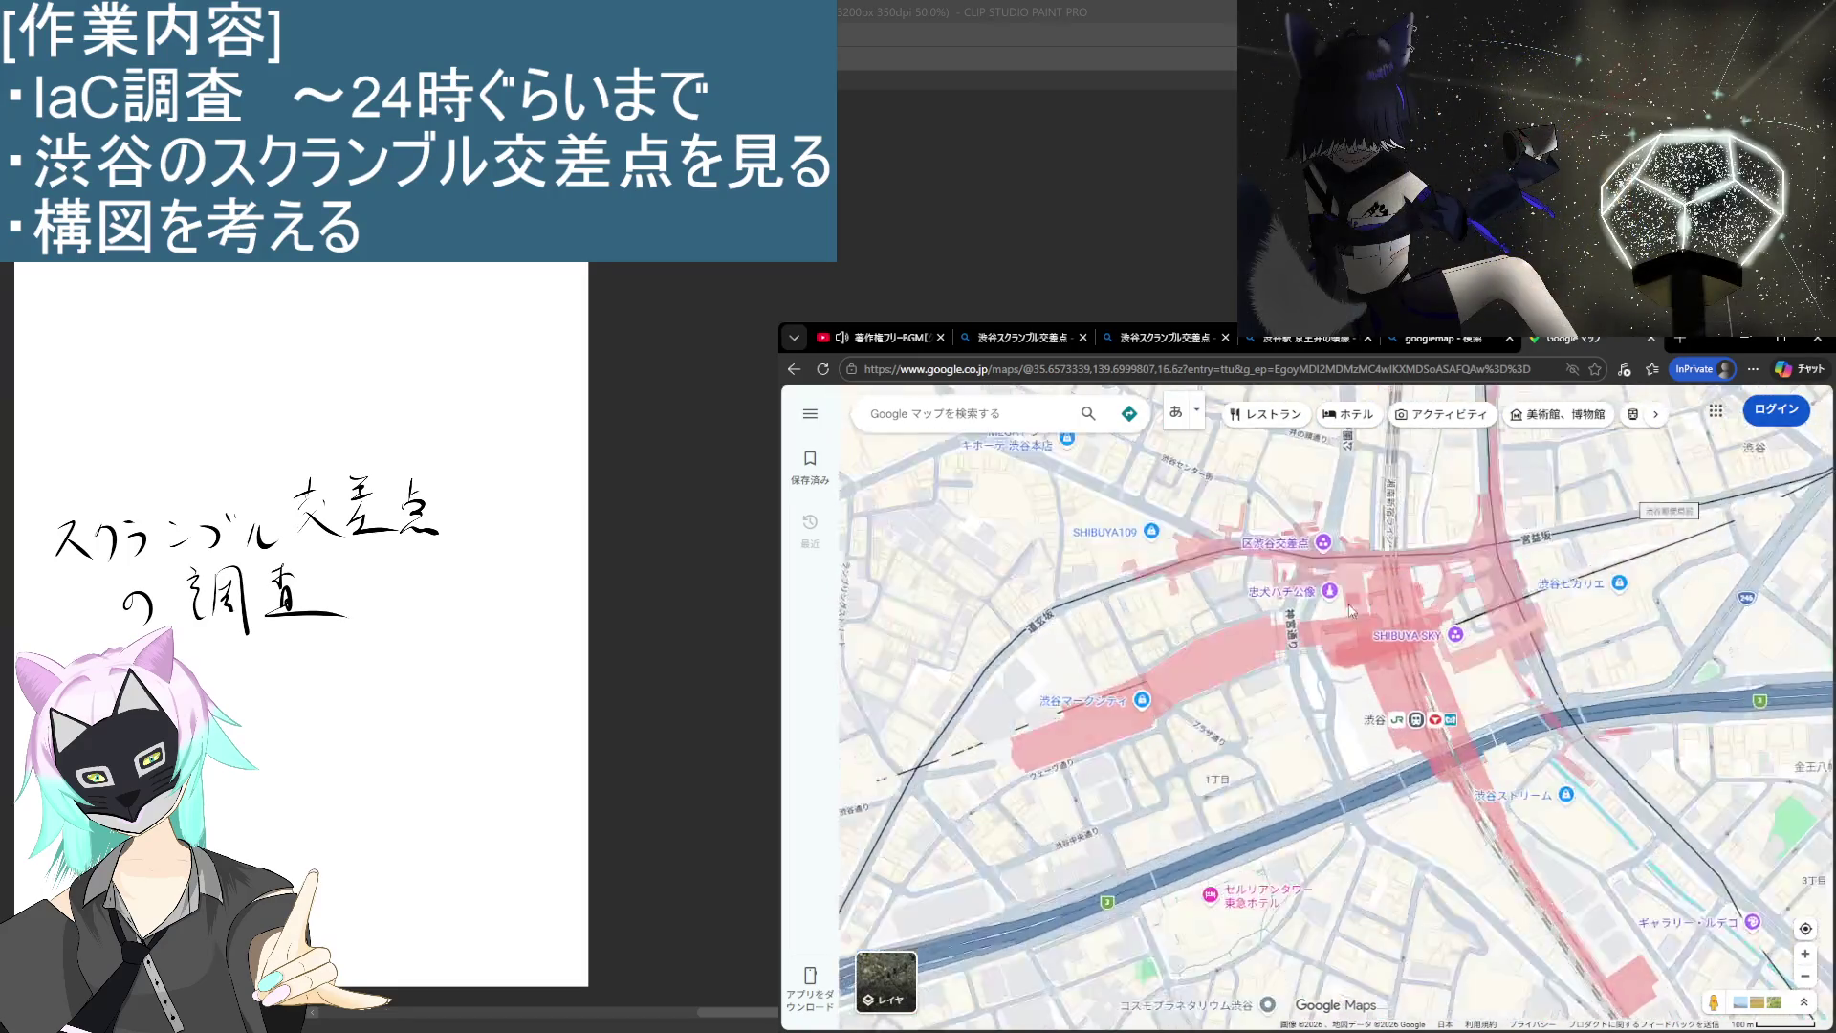
scroll(1351, 612, up, 3)
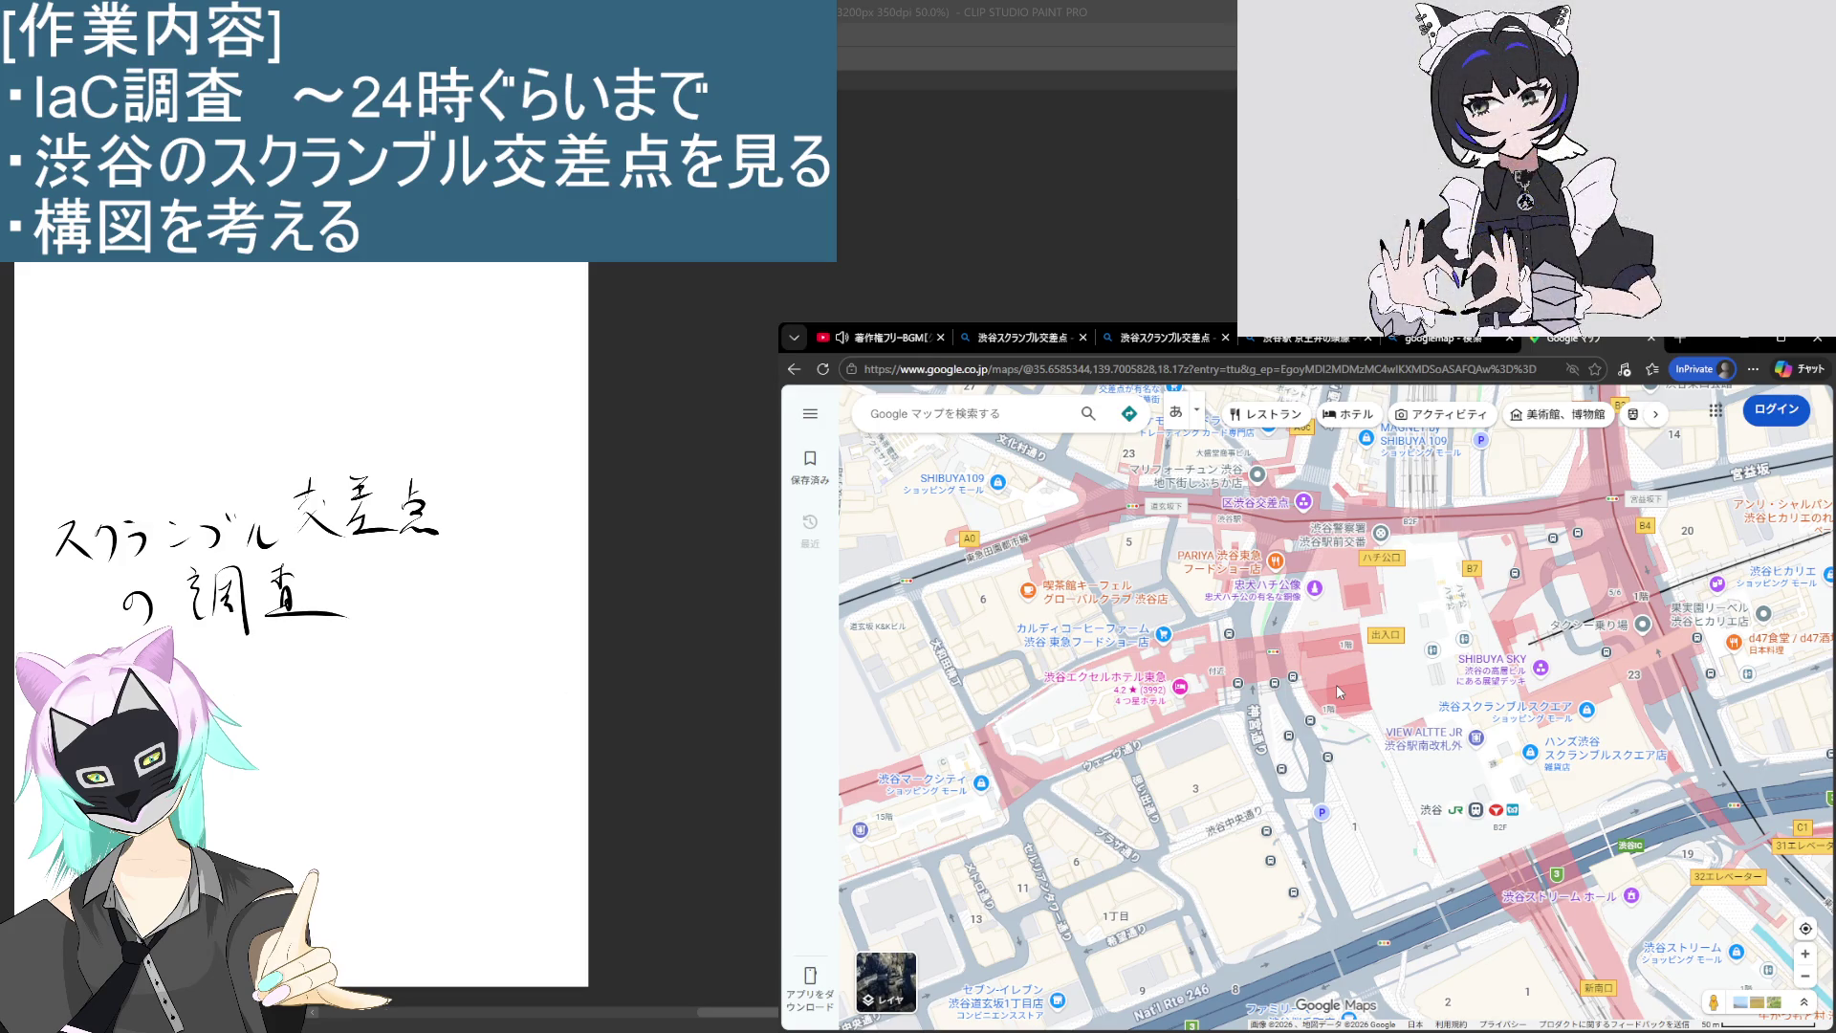
scroll(1335, 684, up, 1)
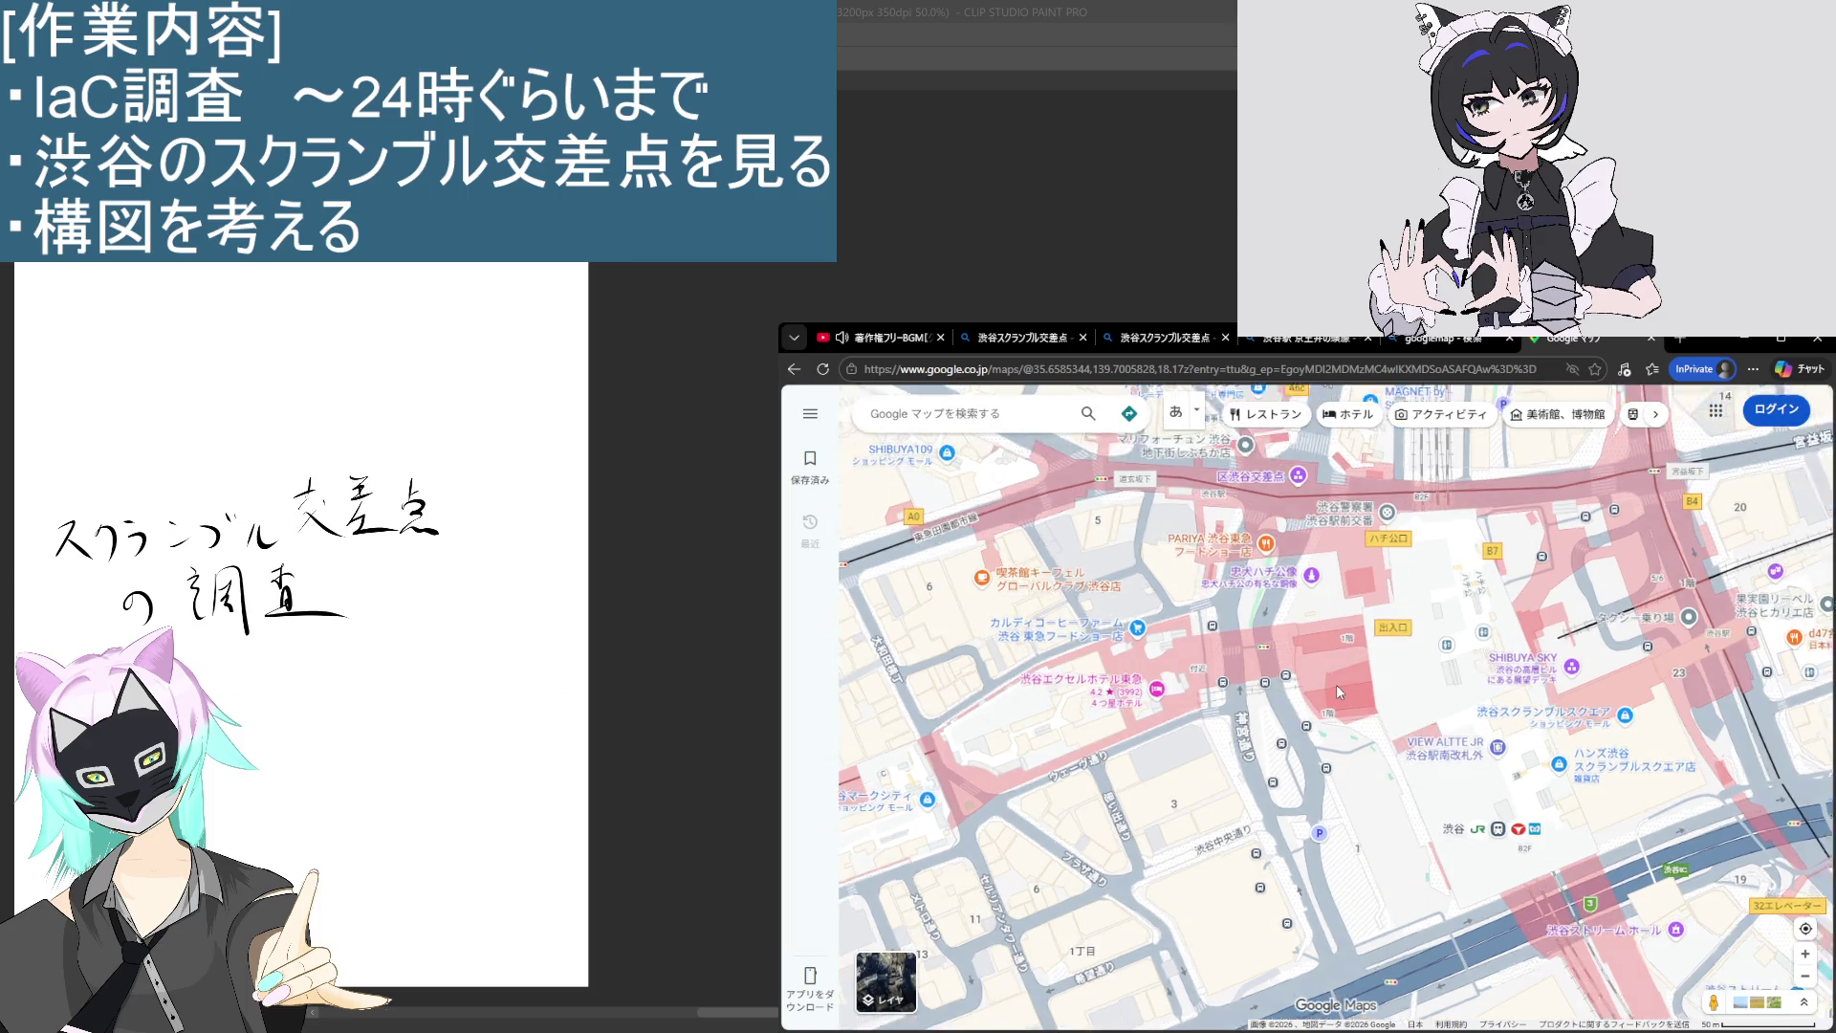
mouse_move(1515, 799)
mouse_down()
mouse_move(1239, 848)
mouse_move(1281, 863)
mouse_up()
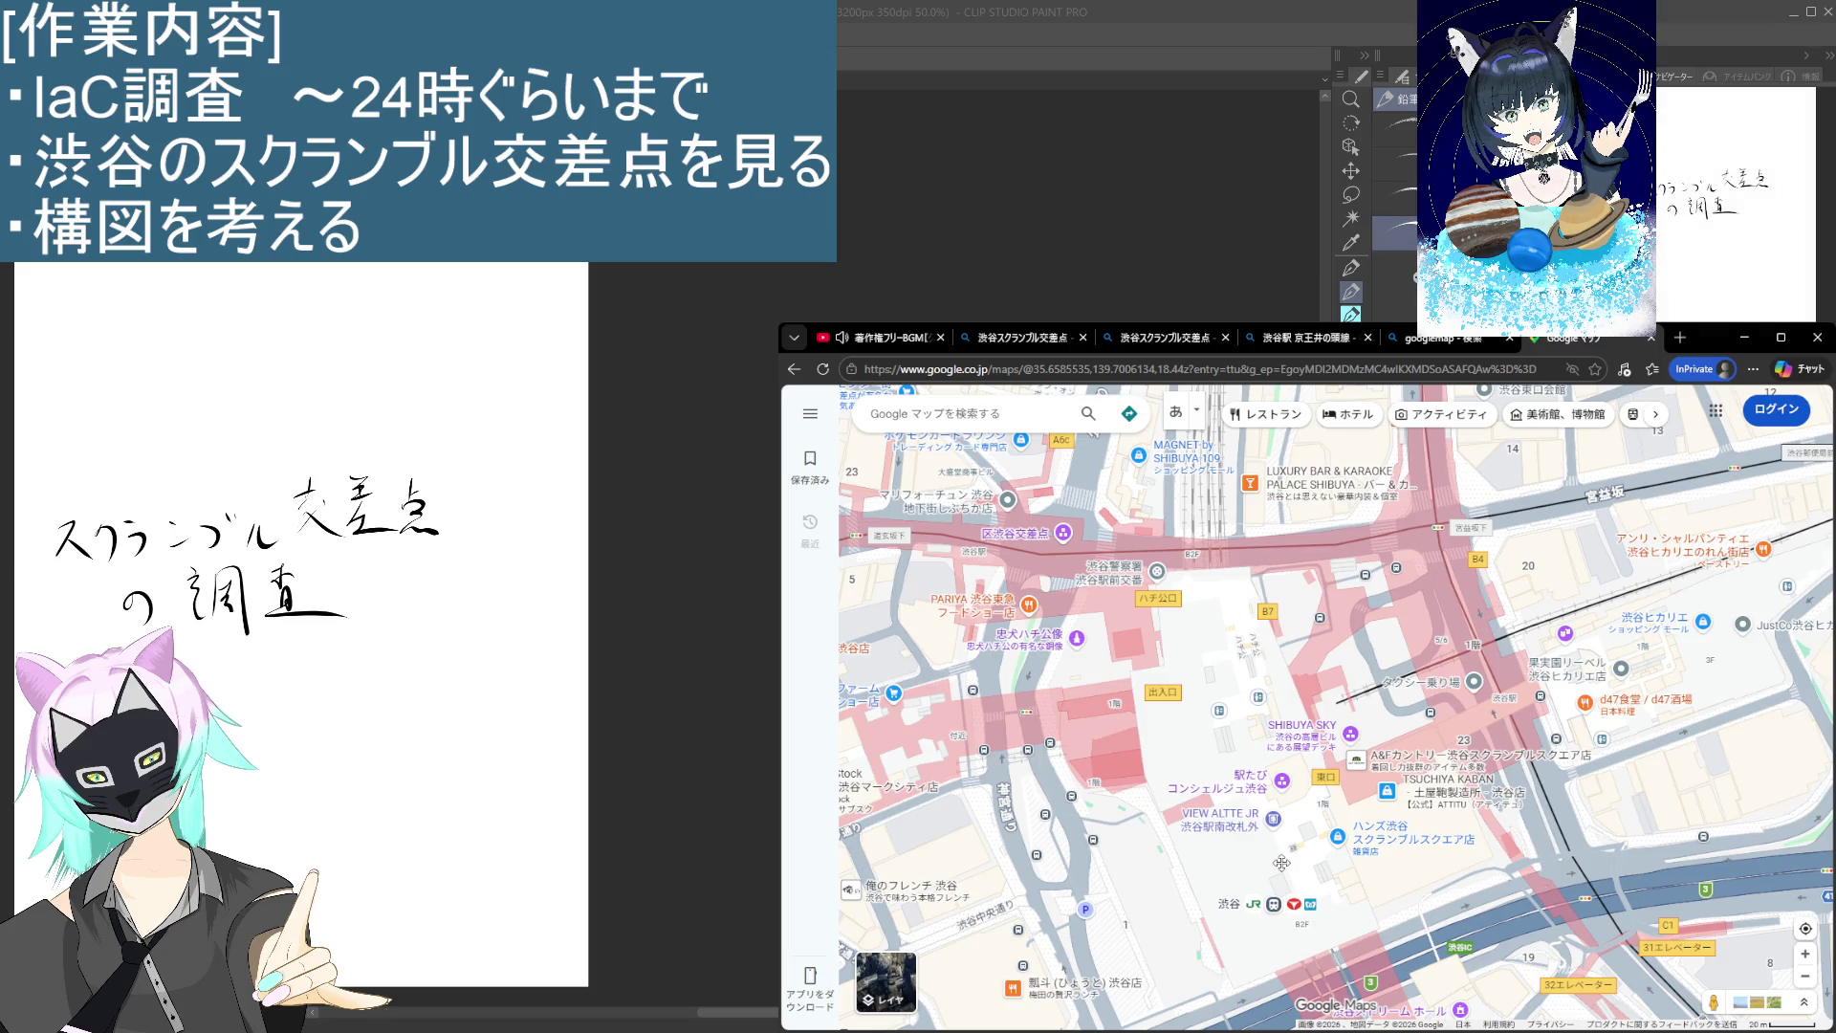
Step: Frame the scramble crossing and Hachiko closely, then show Street View coverage
scroll(1101, 782, down, 4)
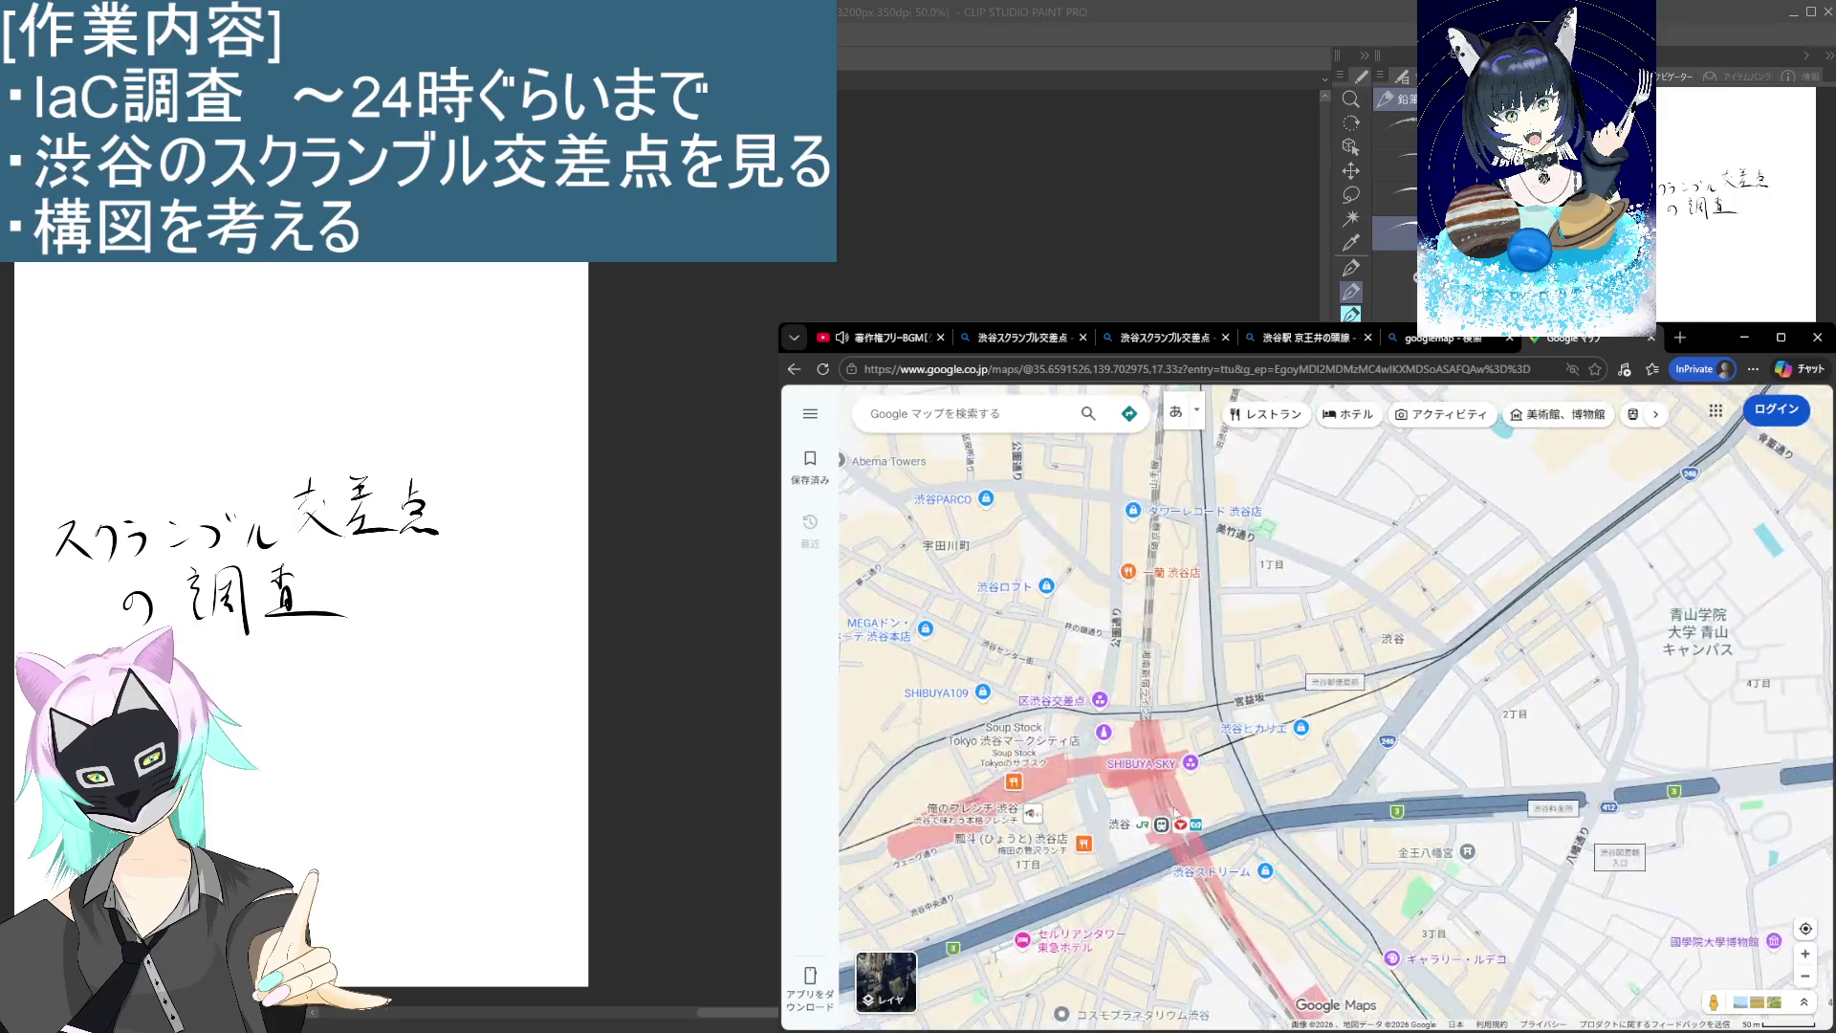
scroll(1164, 793, up, 3)
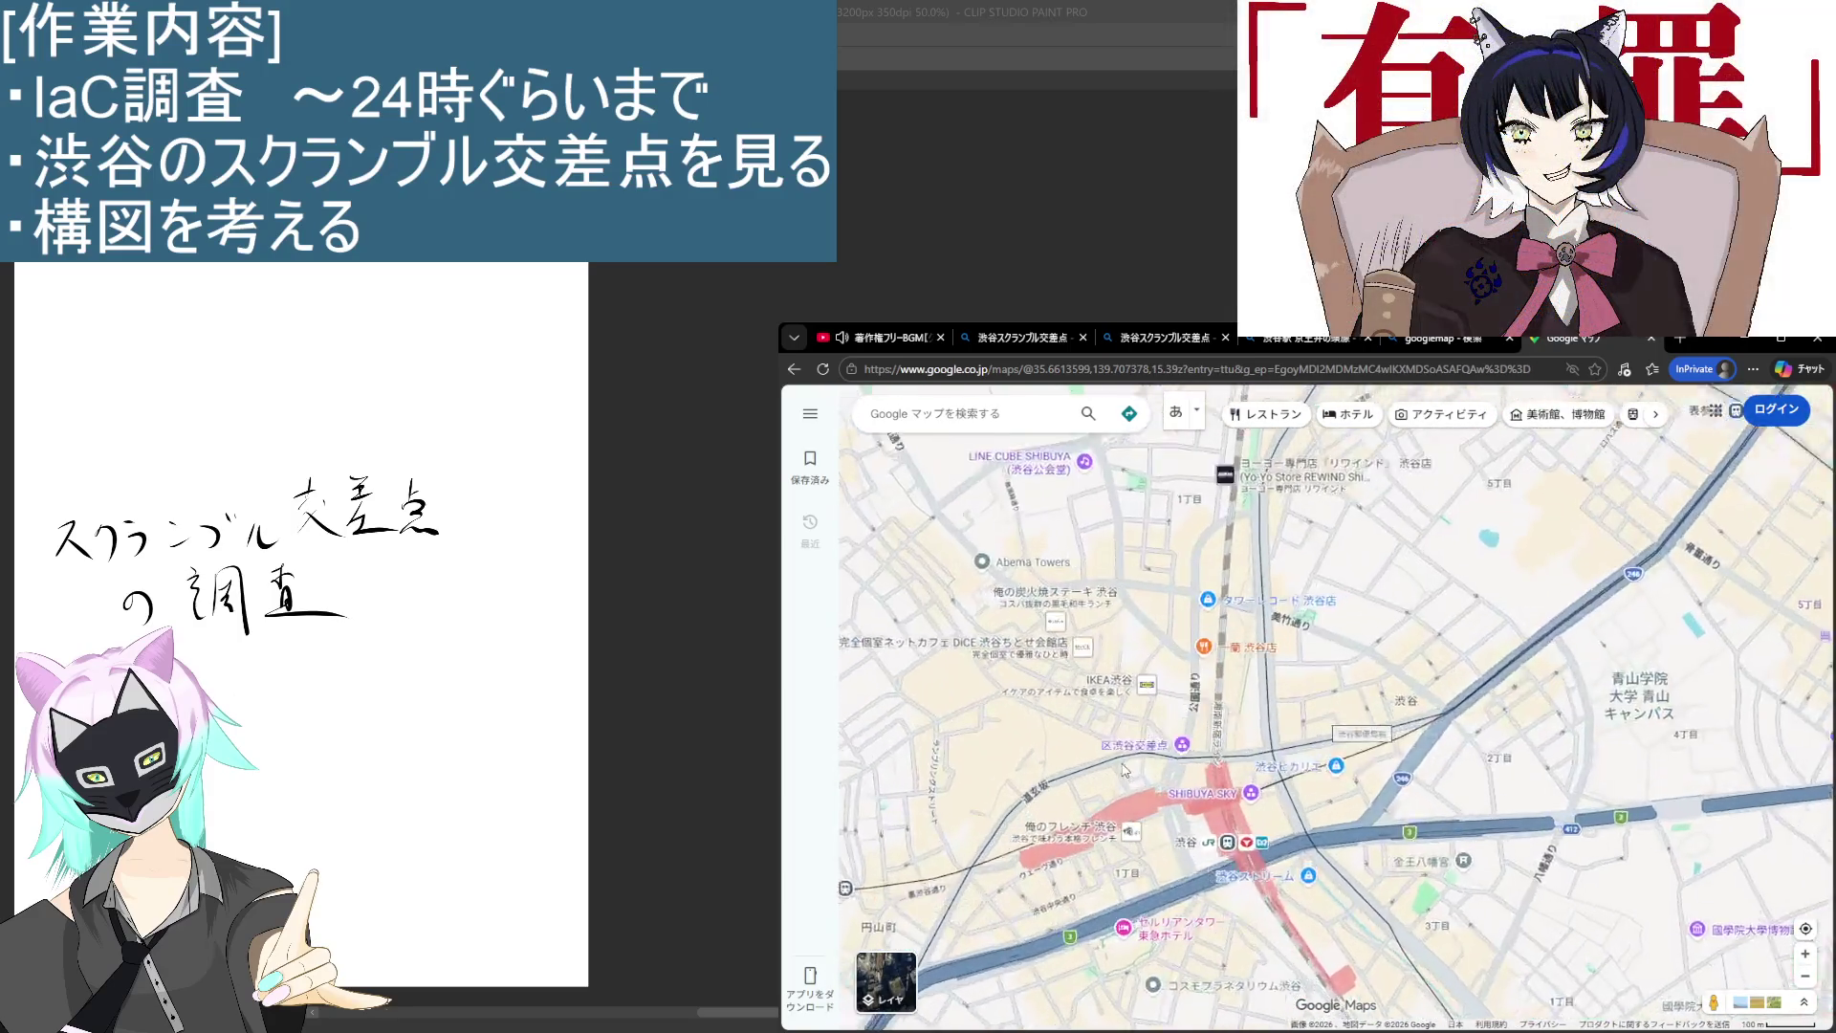
scroll(1192, 787, up, 1)
scroll(1111, 778, up, 2)
mouse_move(1131, 777)
mouse_down()
mouse_move(1304, 707)
mouse_move(1276, 635)
mouse_up()
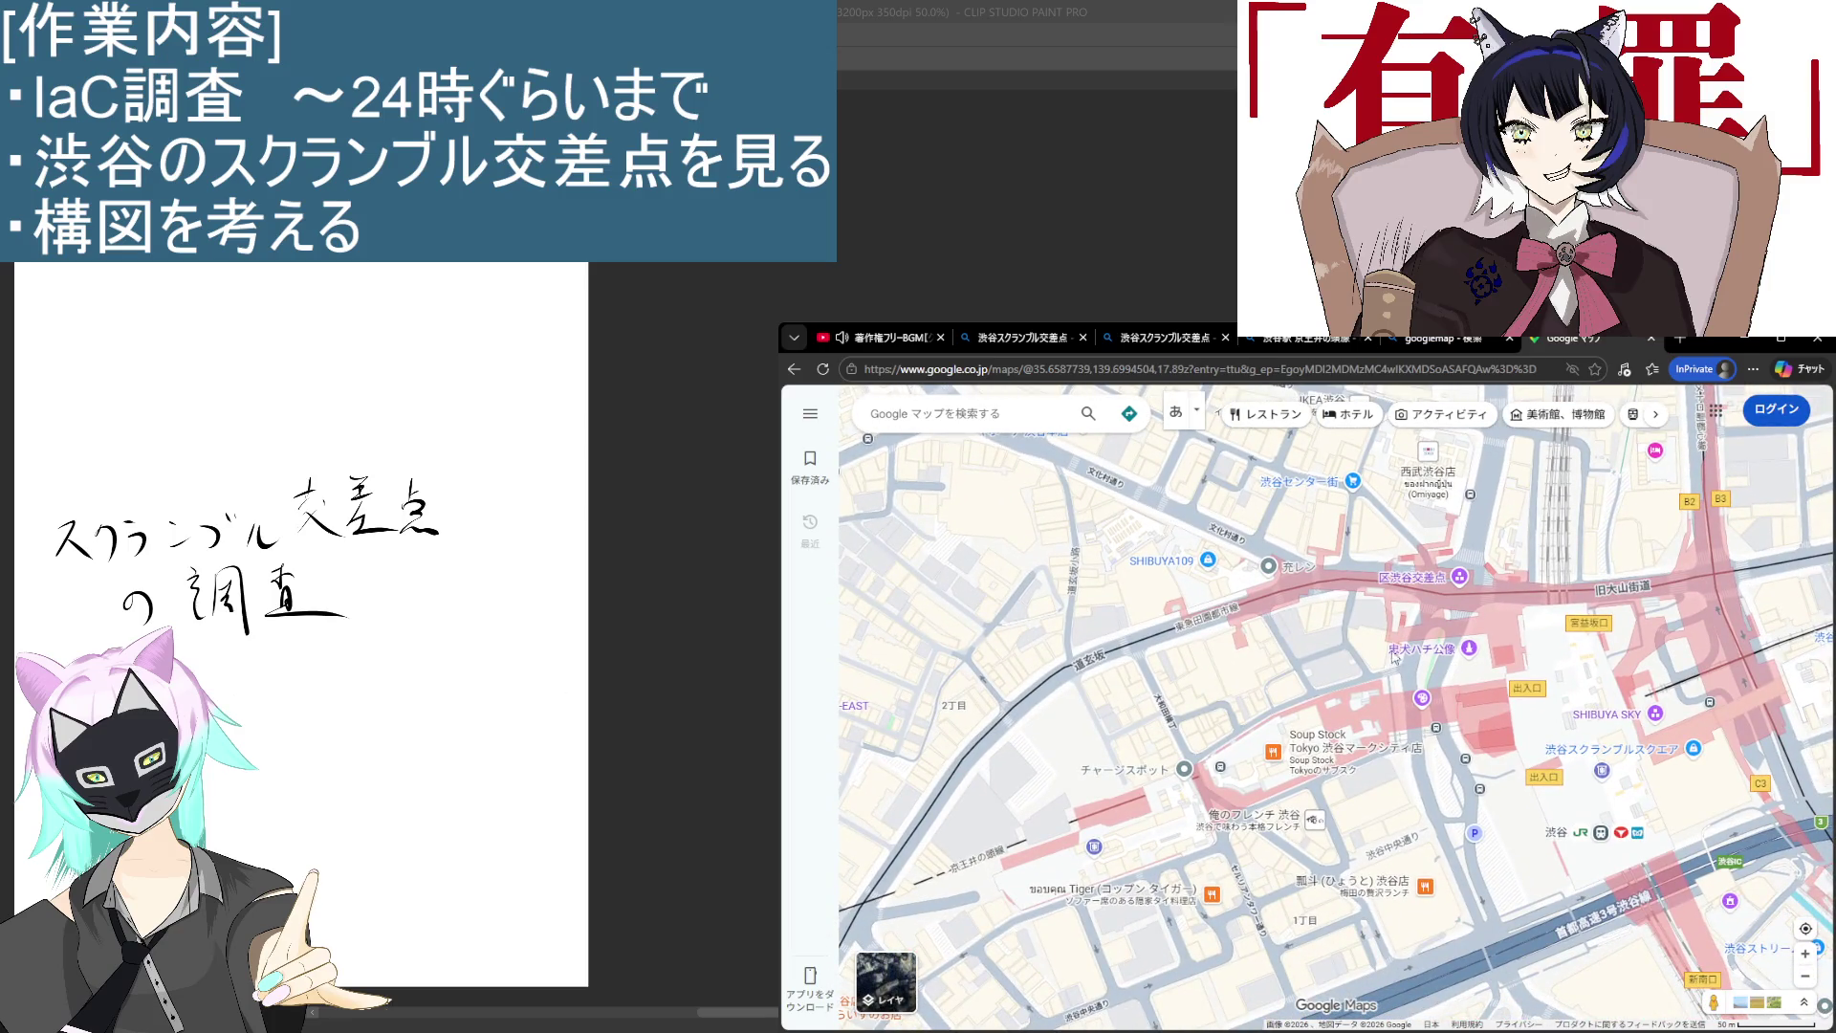
drag(1394, 656, 1374, 702)
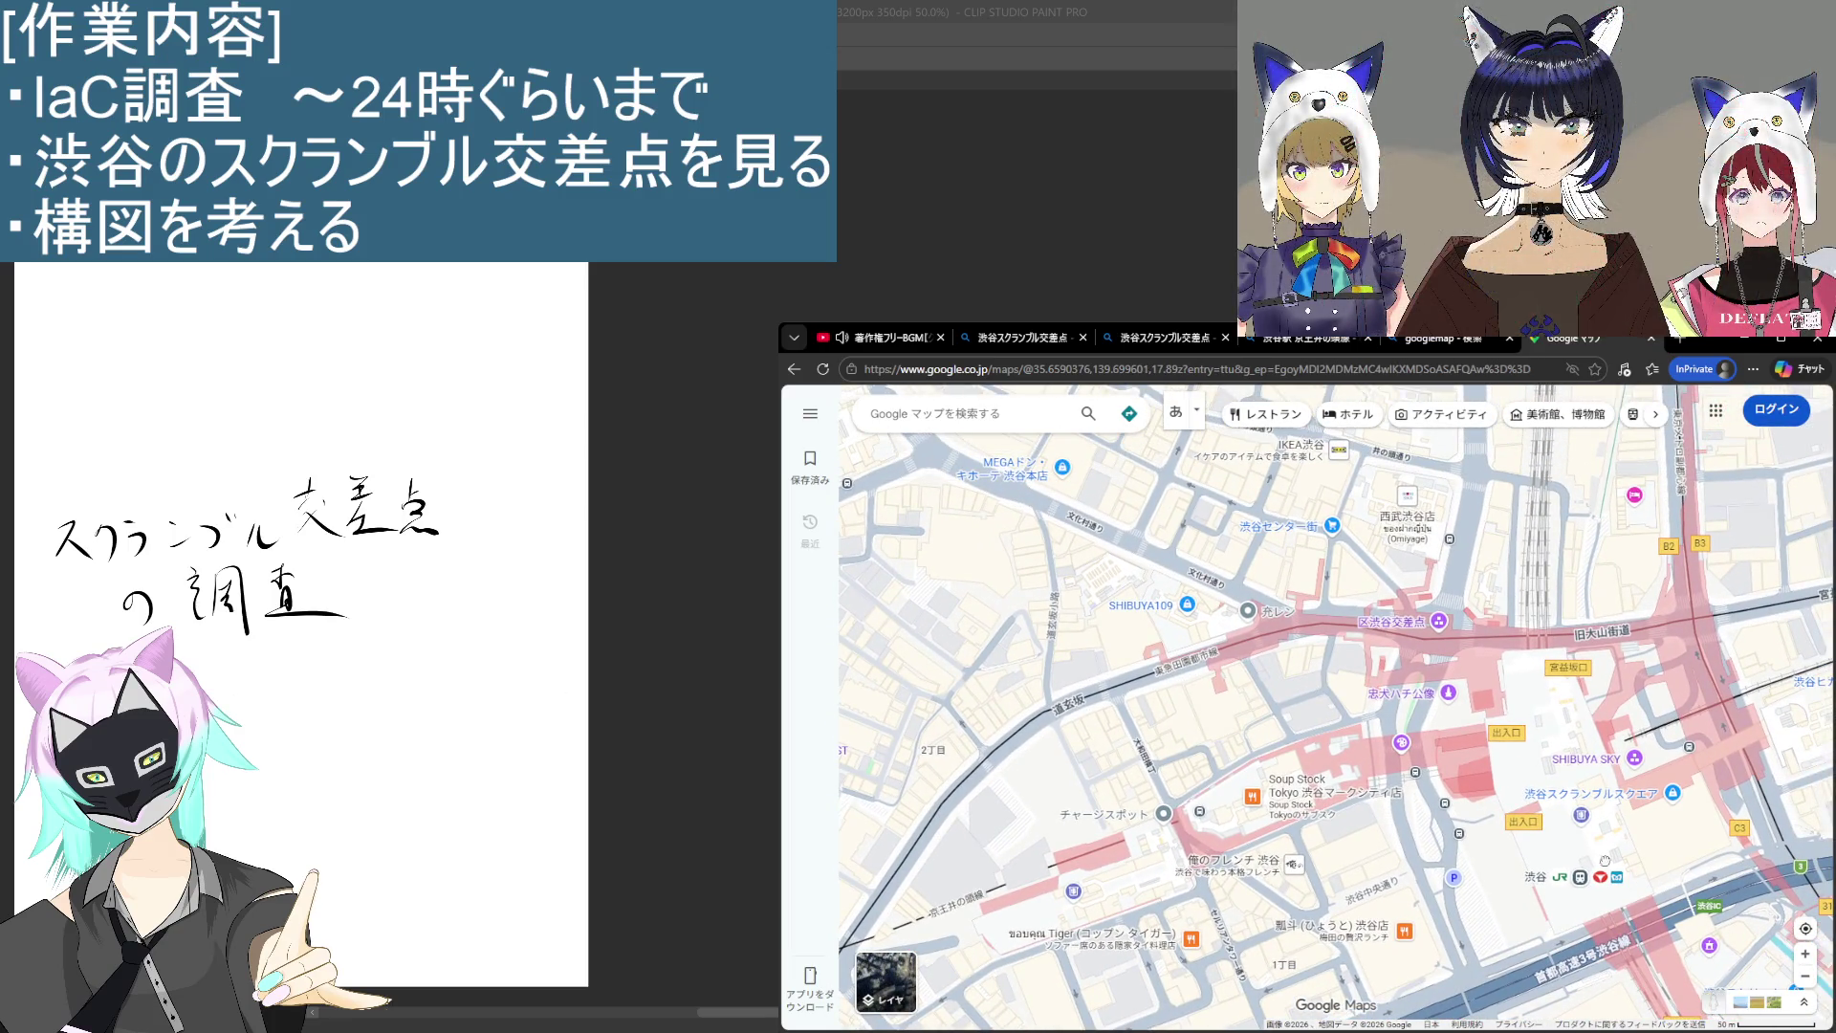
click(1713, 1001)
Step: Enter Street View on 神宮通り by the crossing and turn to face the L'Occitane Café building
click(1461, 710)
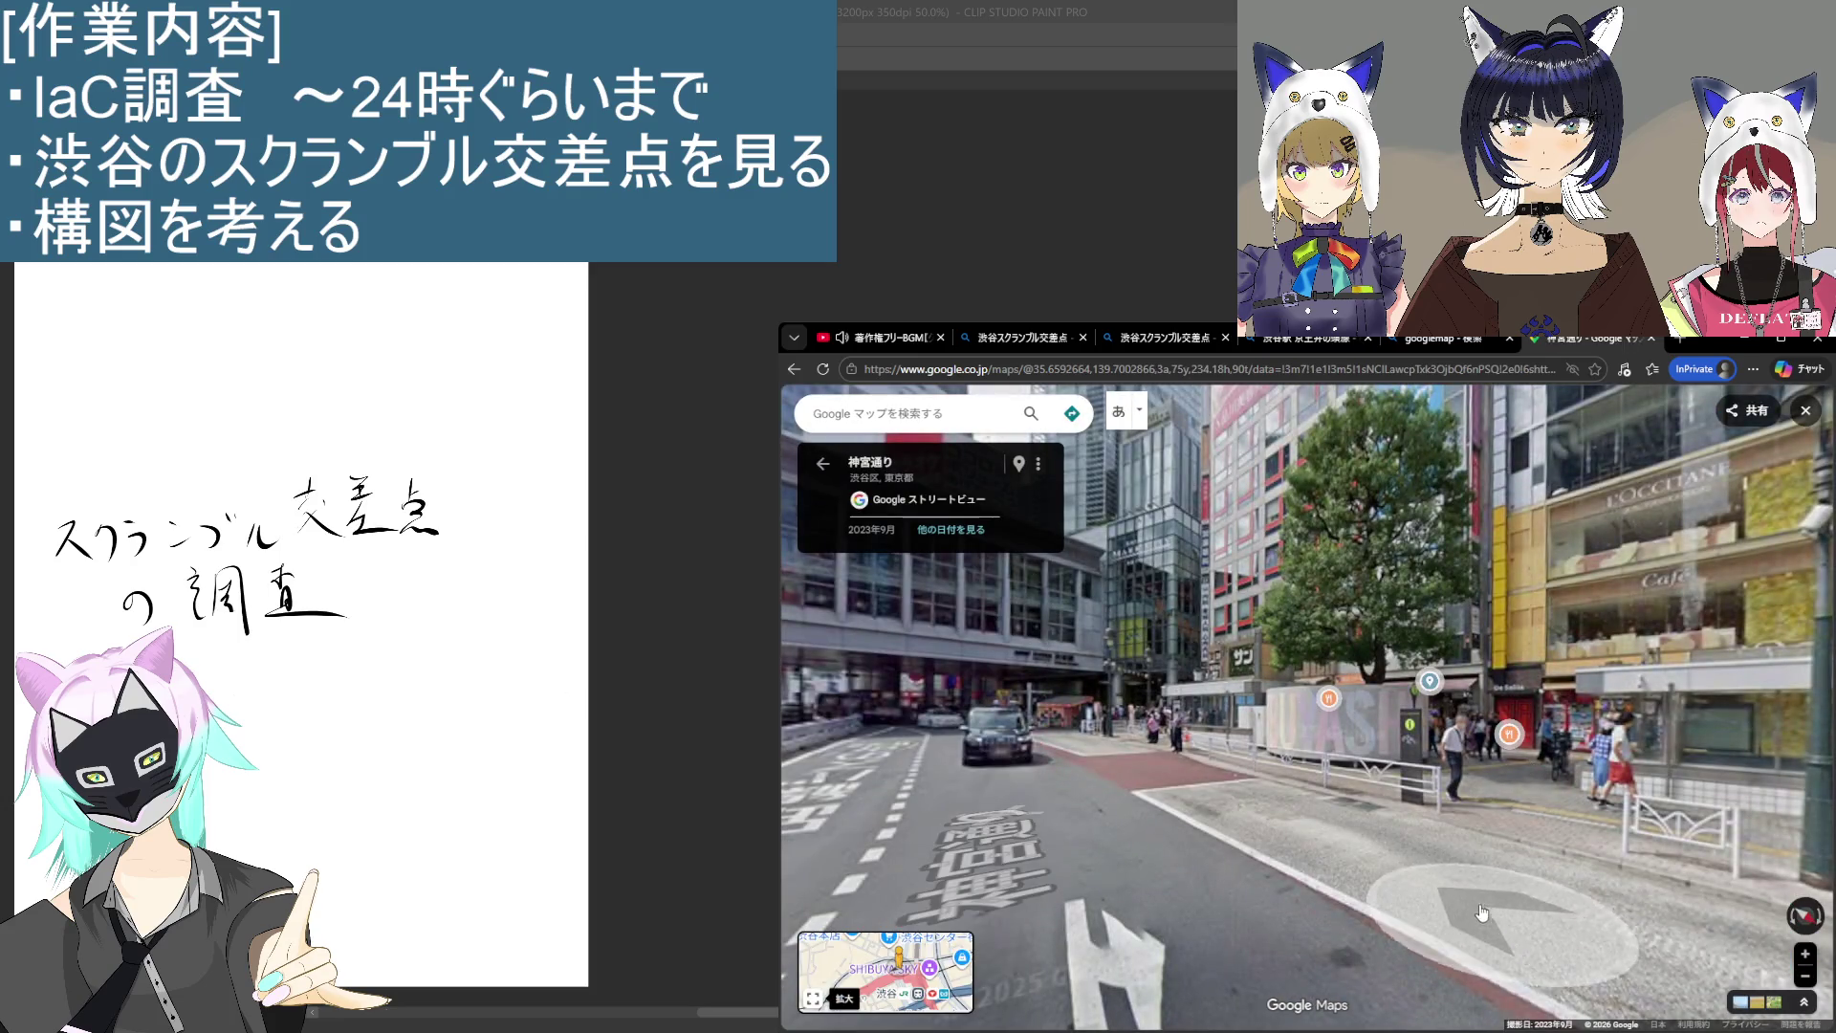
click(1482, 913)
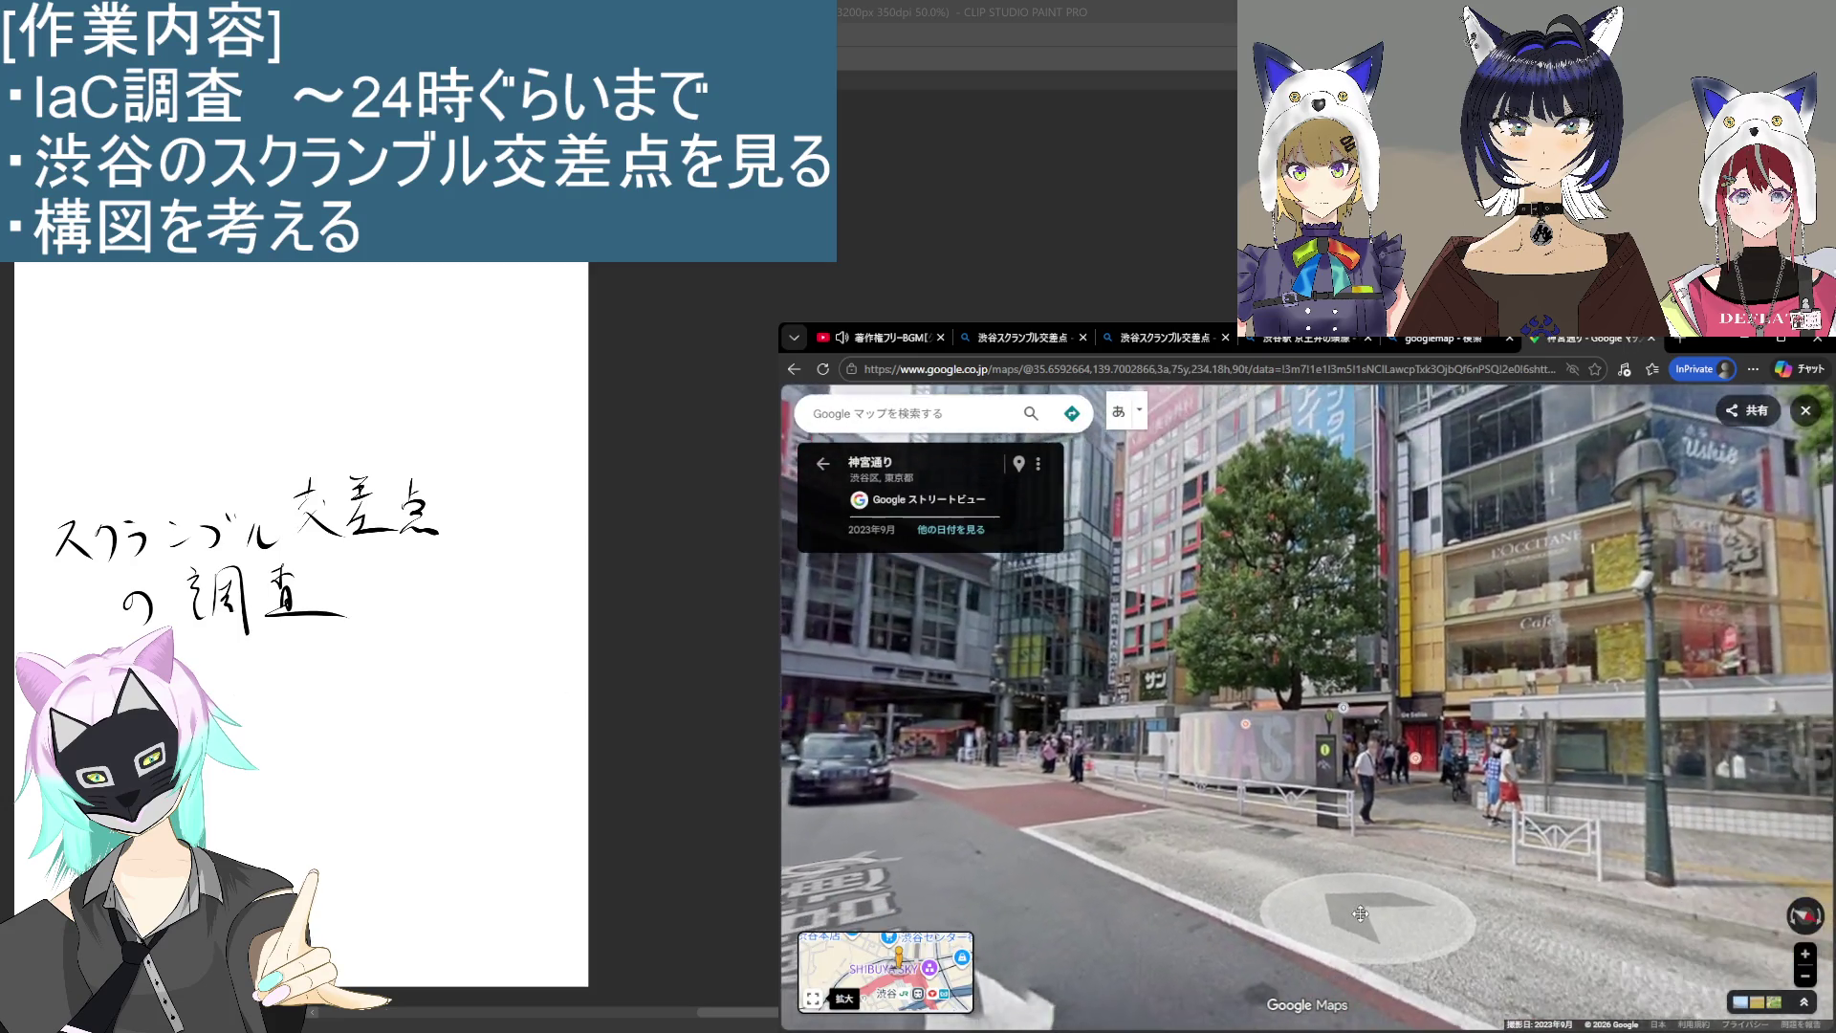
key(Right)
key(Right)
key(Right)
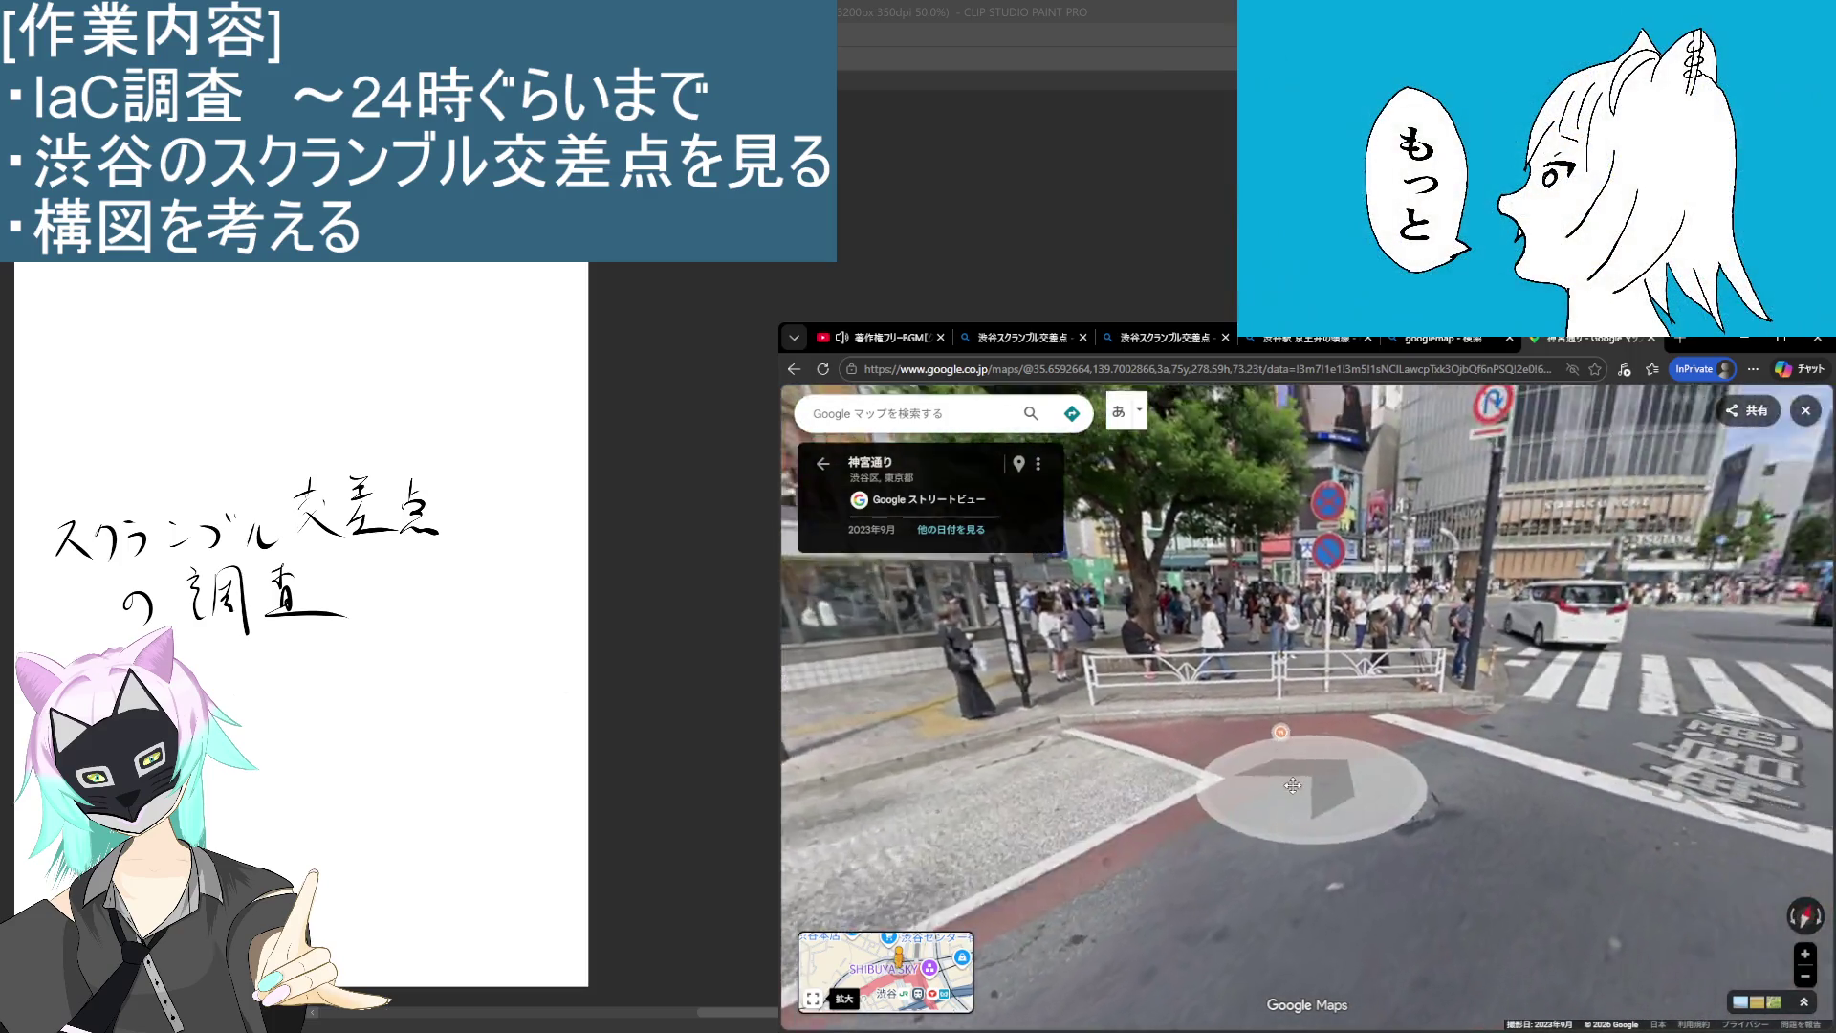
key(Right)
key(Right)
key(Right)
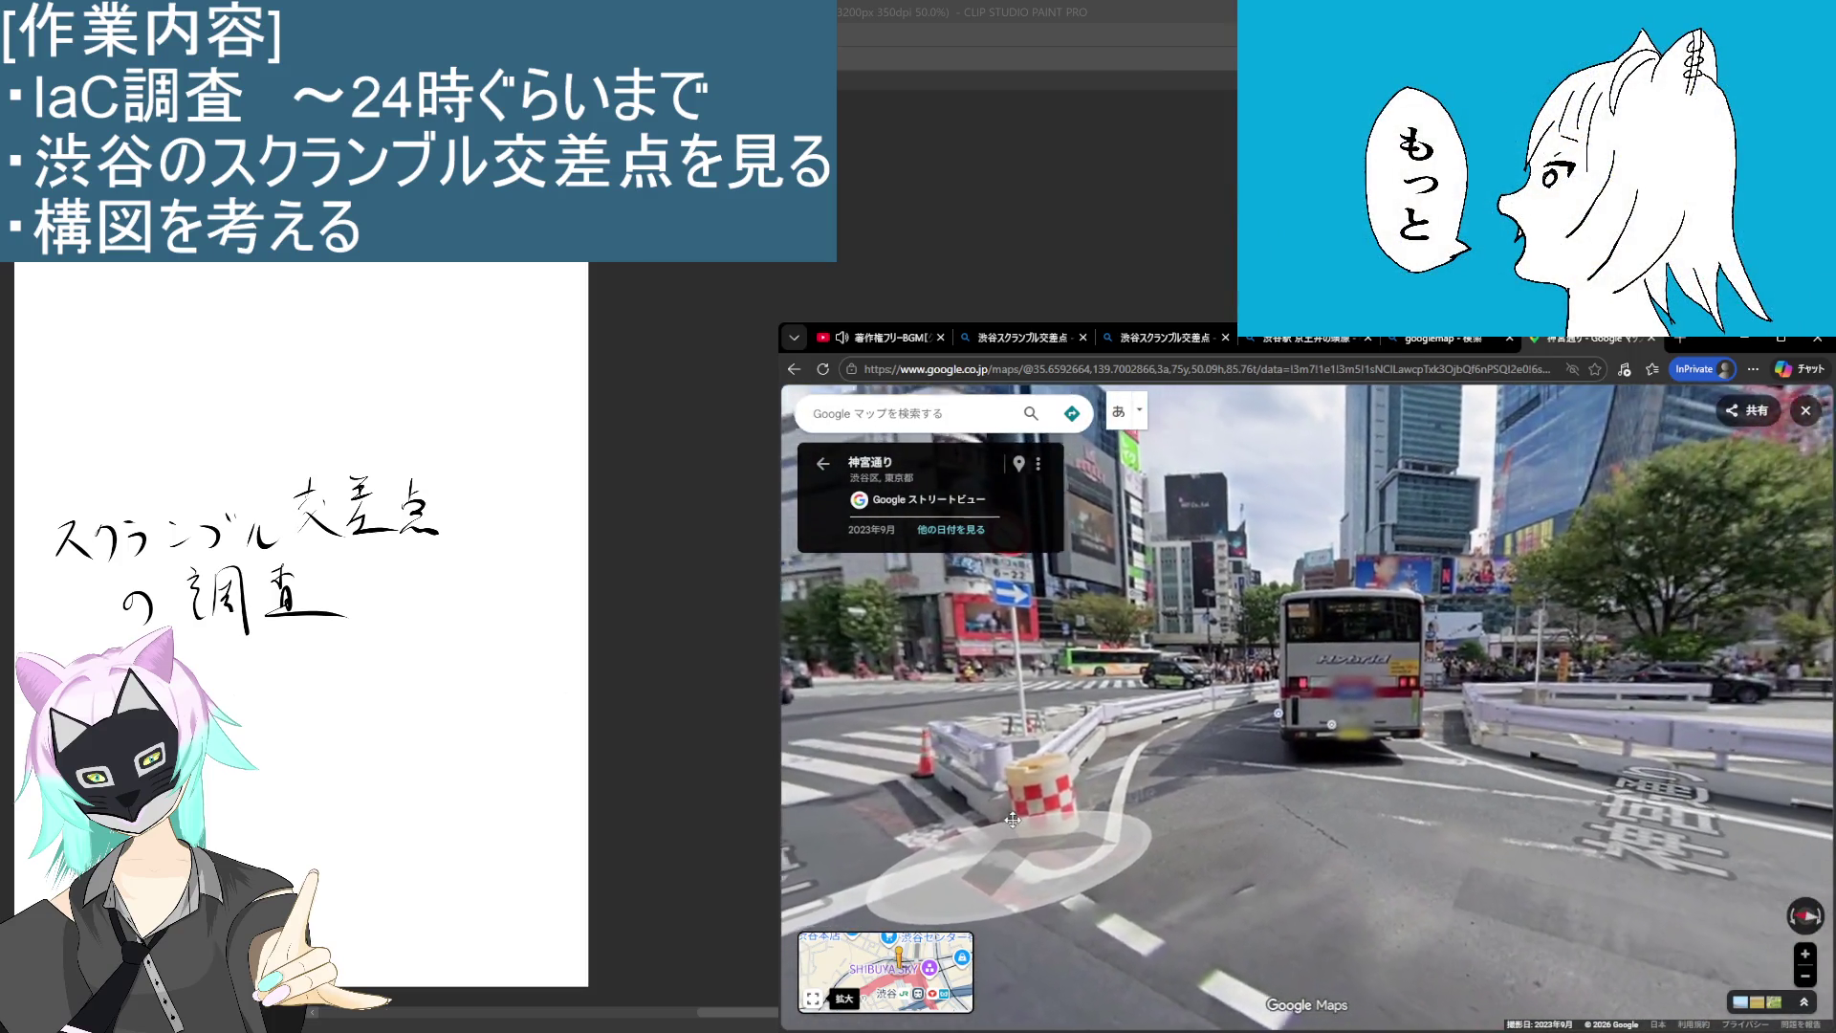
drag(1226, 811, 1282, 660)
Step: Zoom in on the Café facade and open the De Salita 渋谷 place details
click(1292, 639)
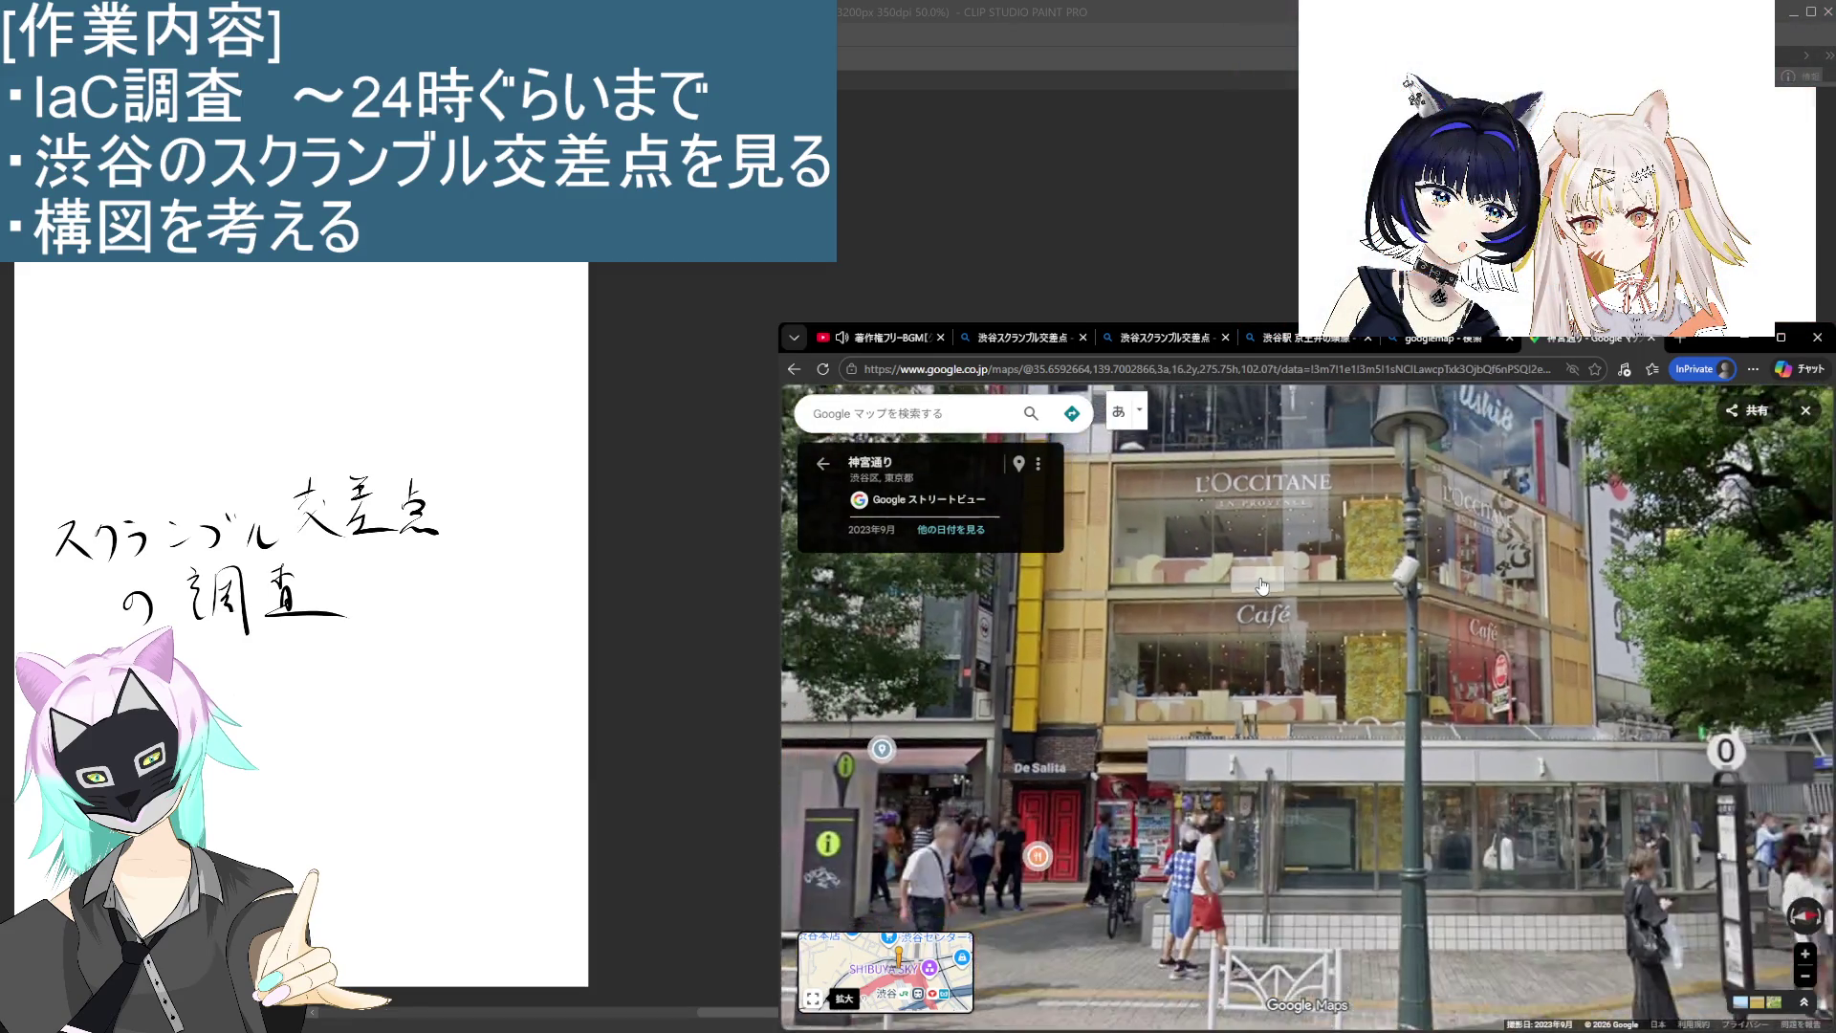
drag(1270, 657, 1267, 632)
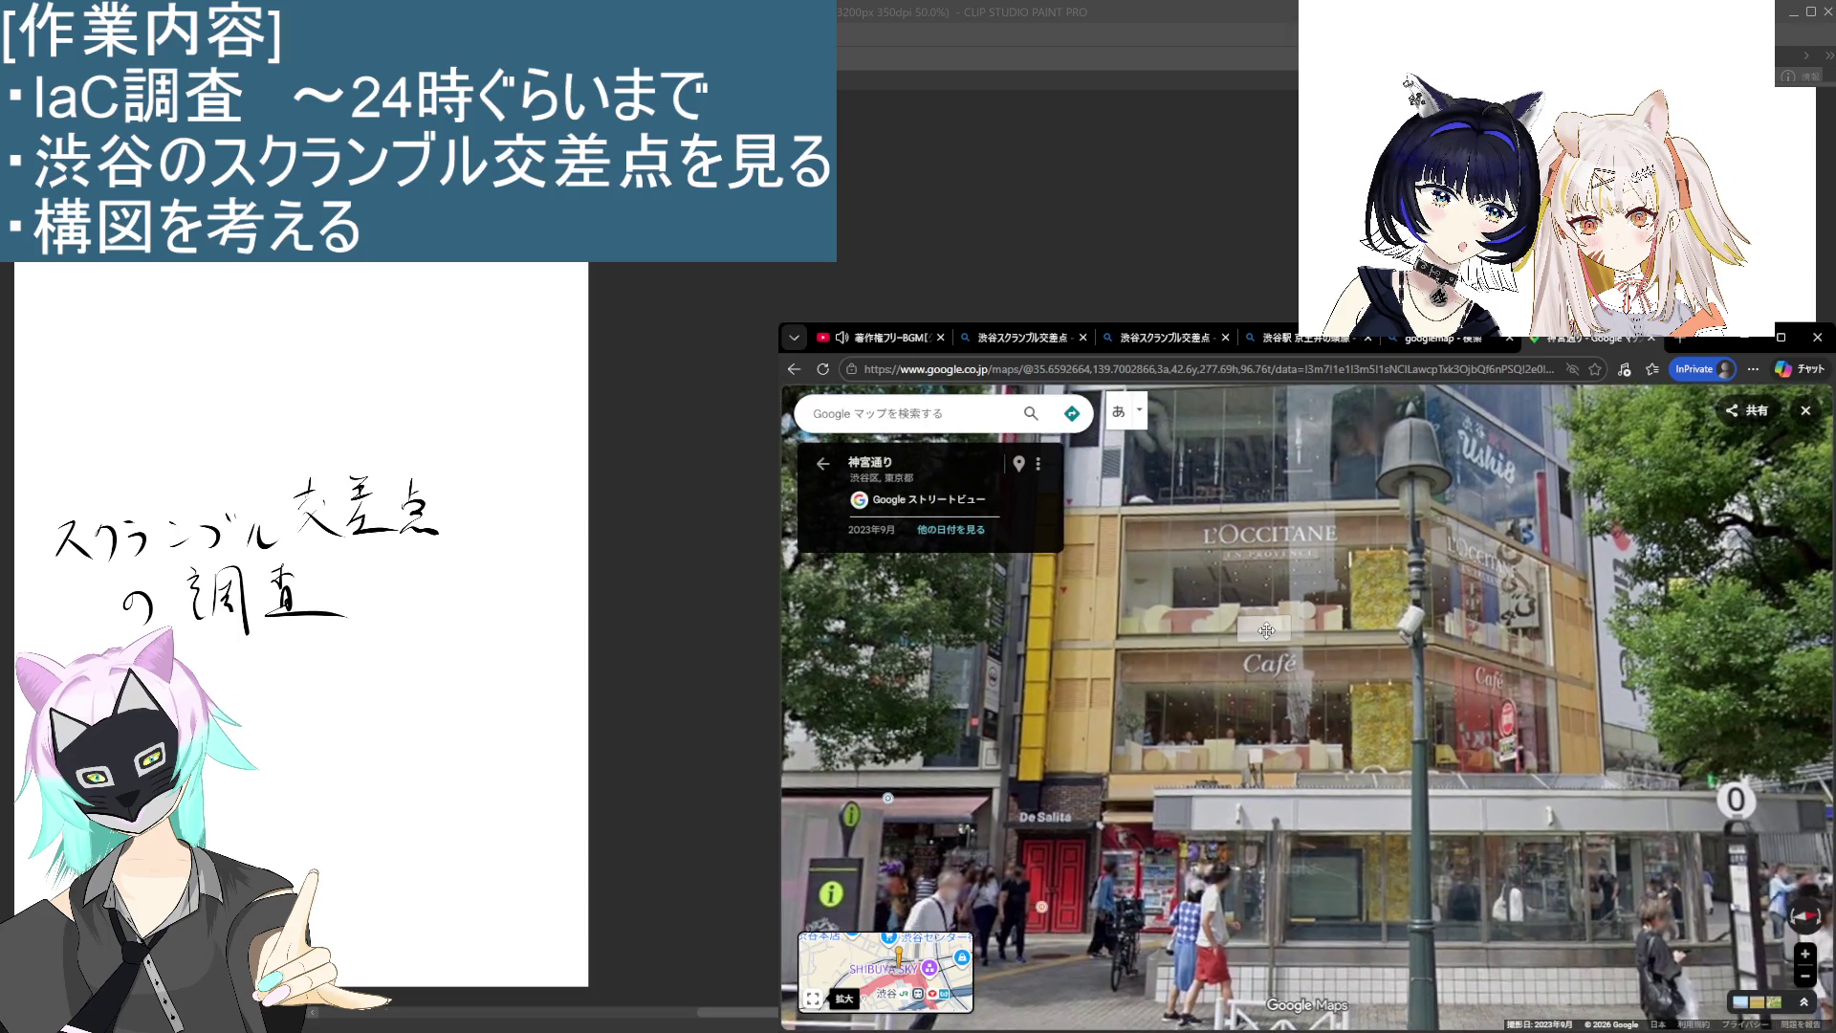
click(1267, 631)
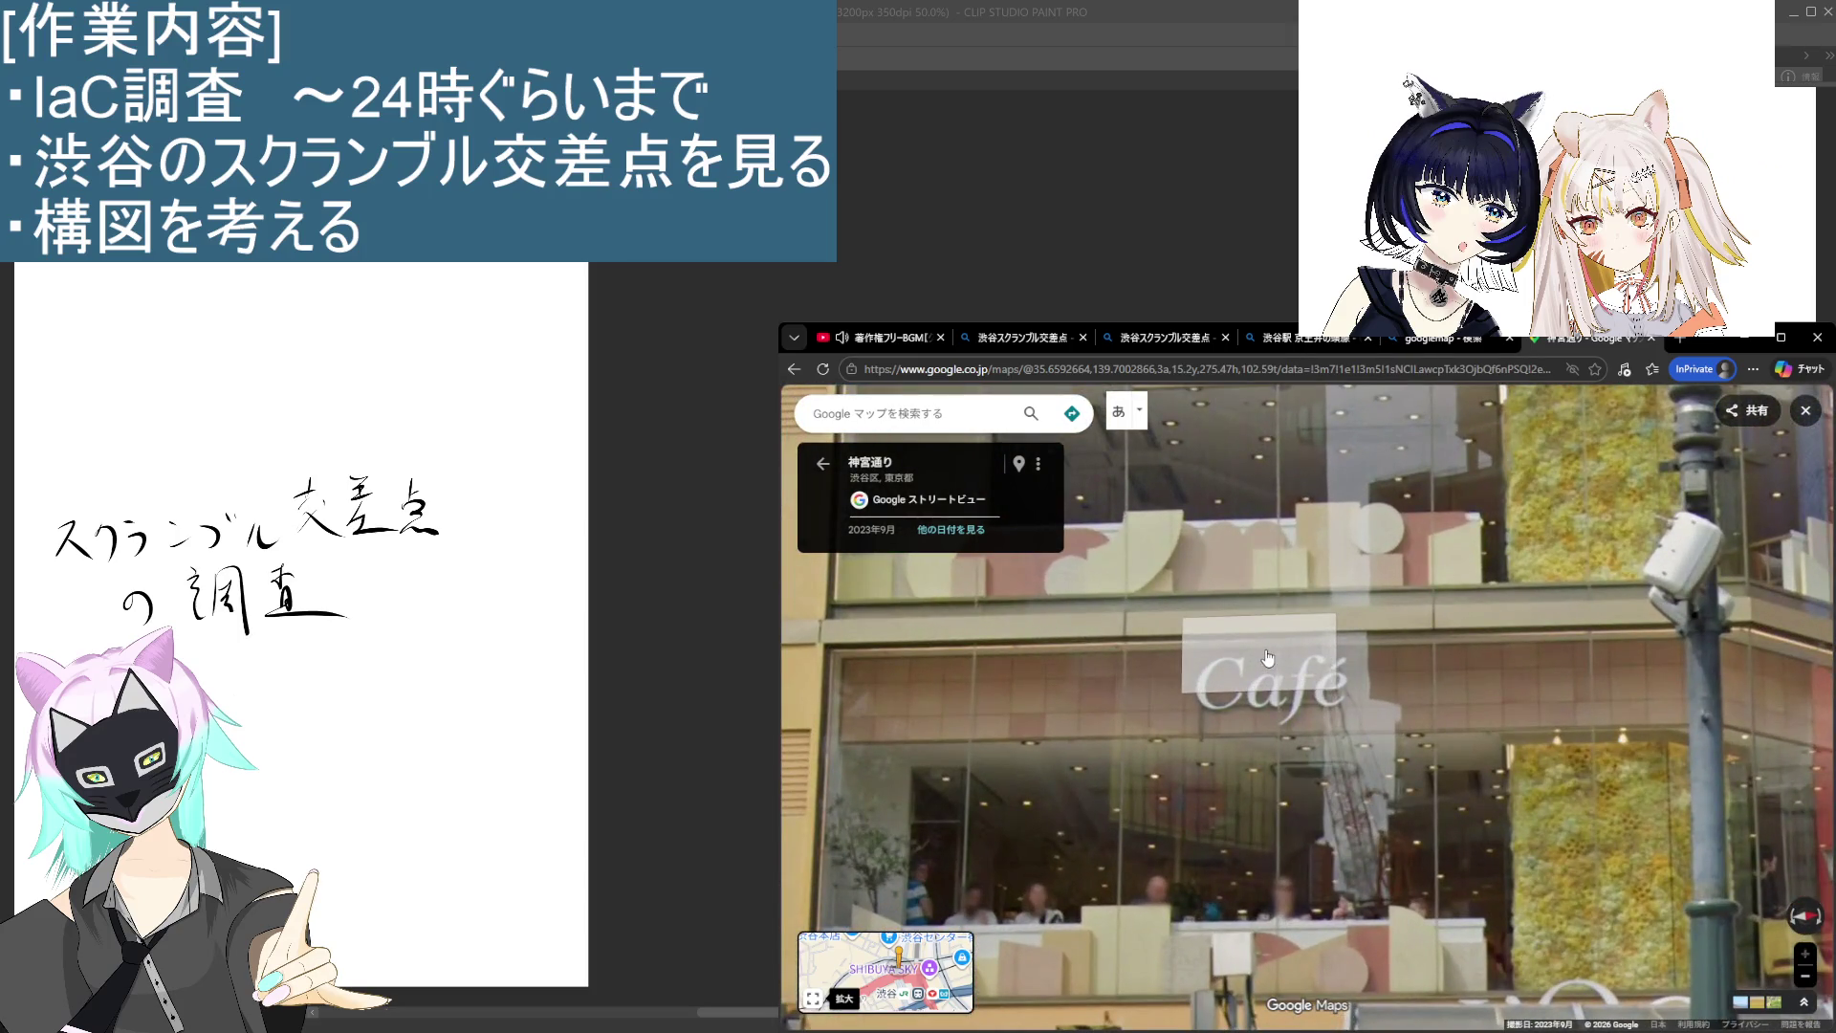
scroll(1268, 657, down, 2)
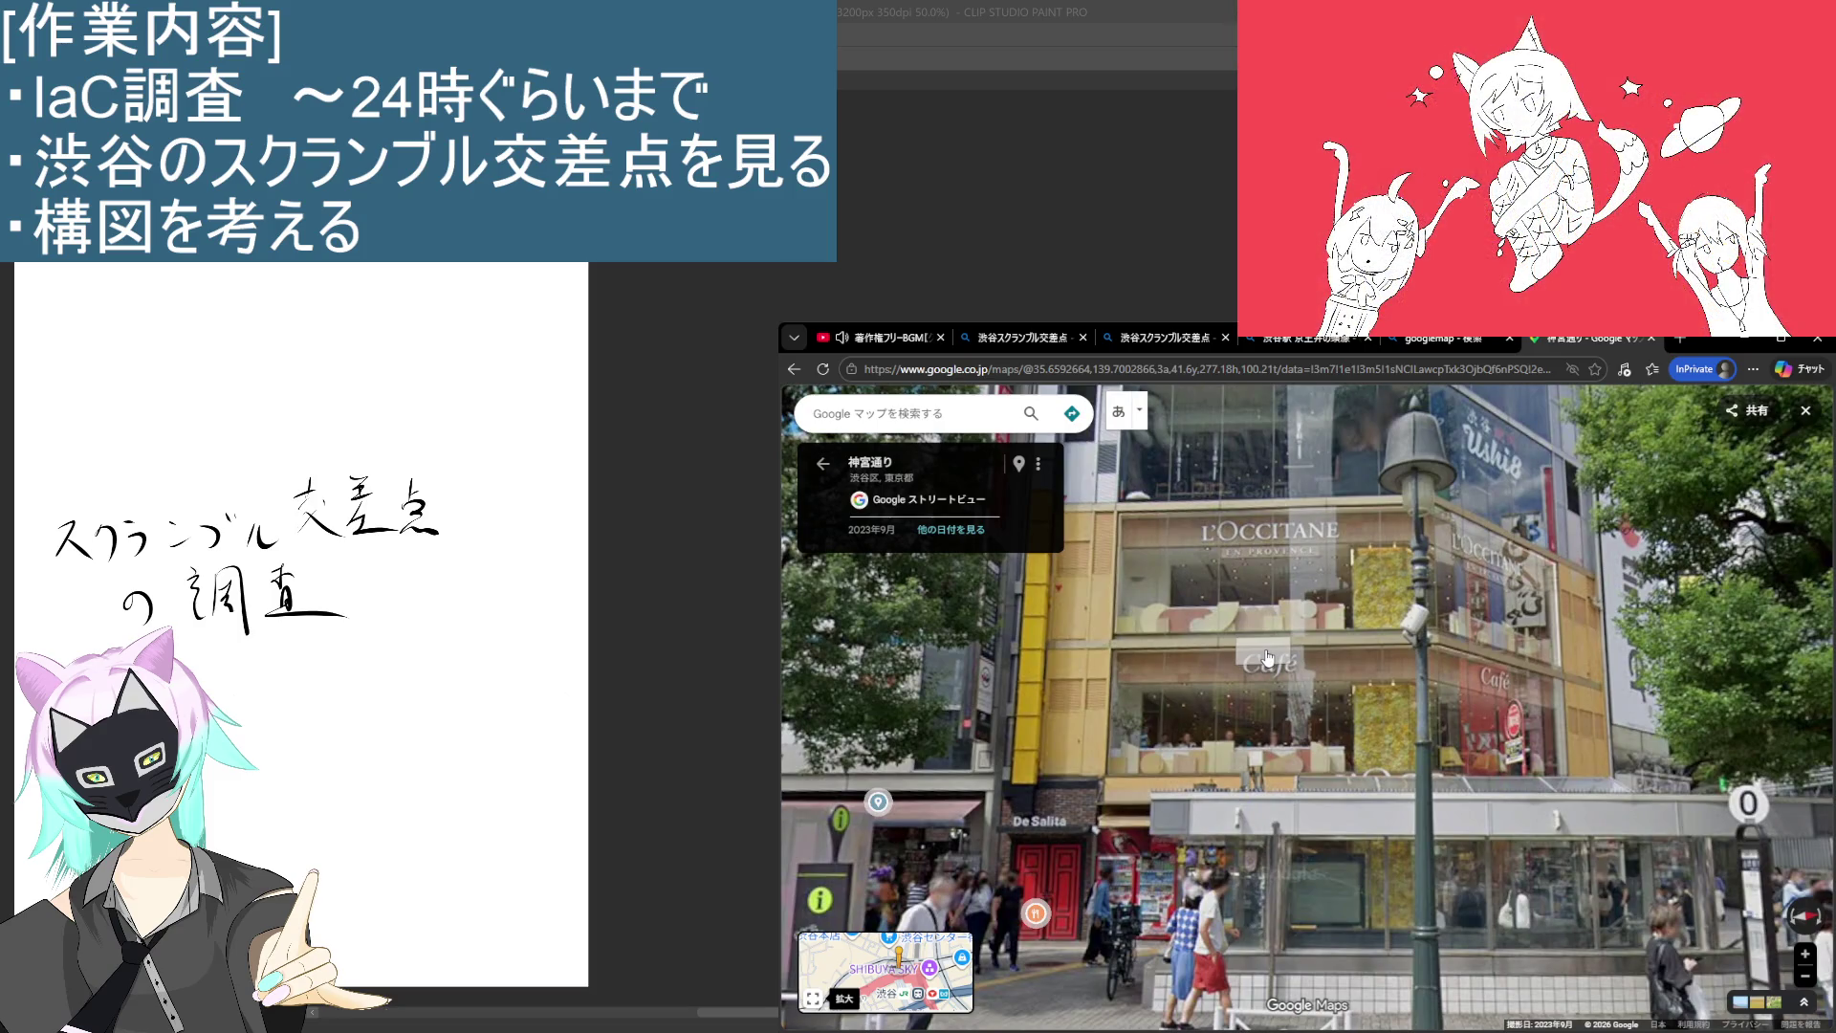
scroll(1277, 716, down, 2)
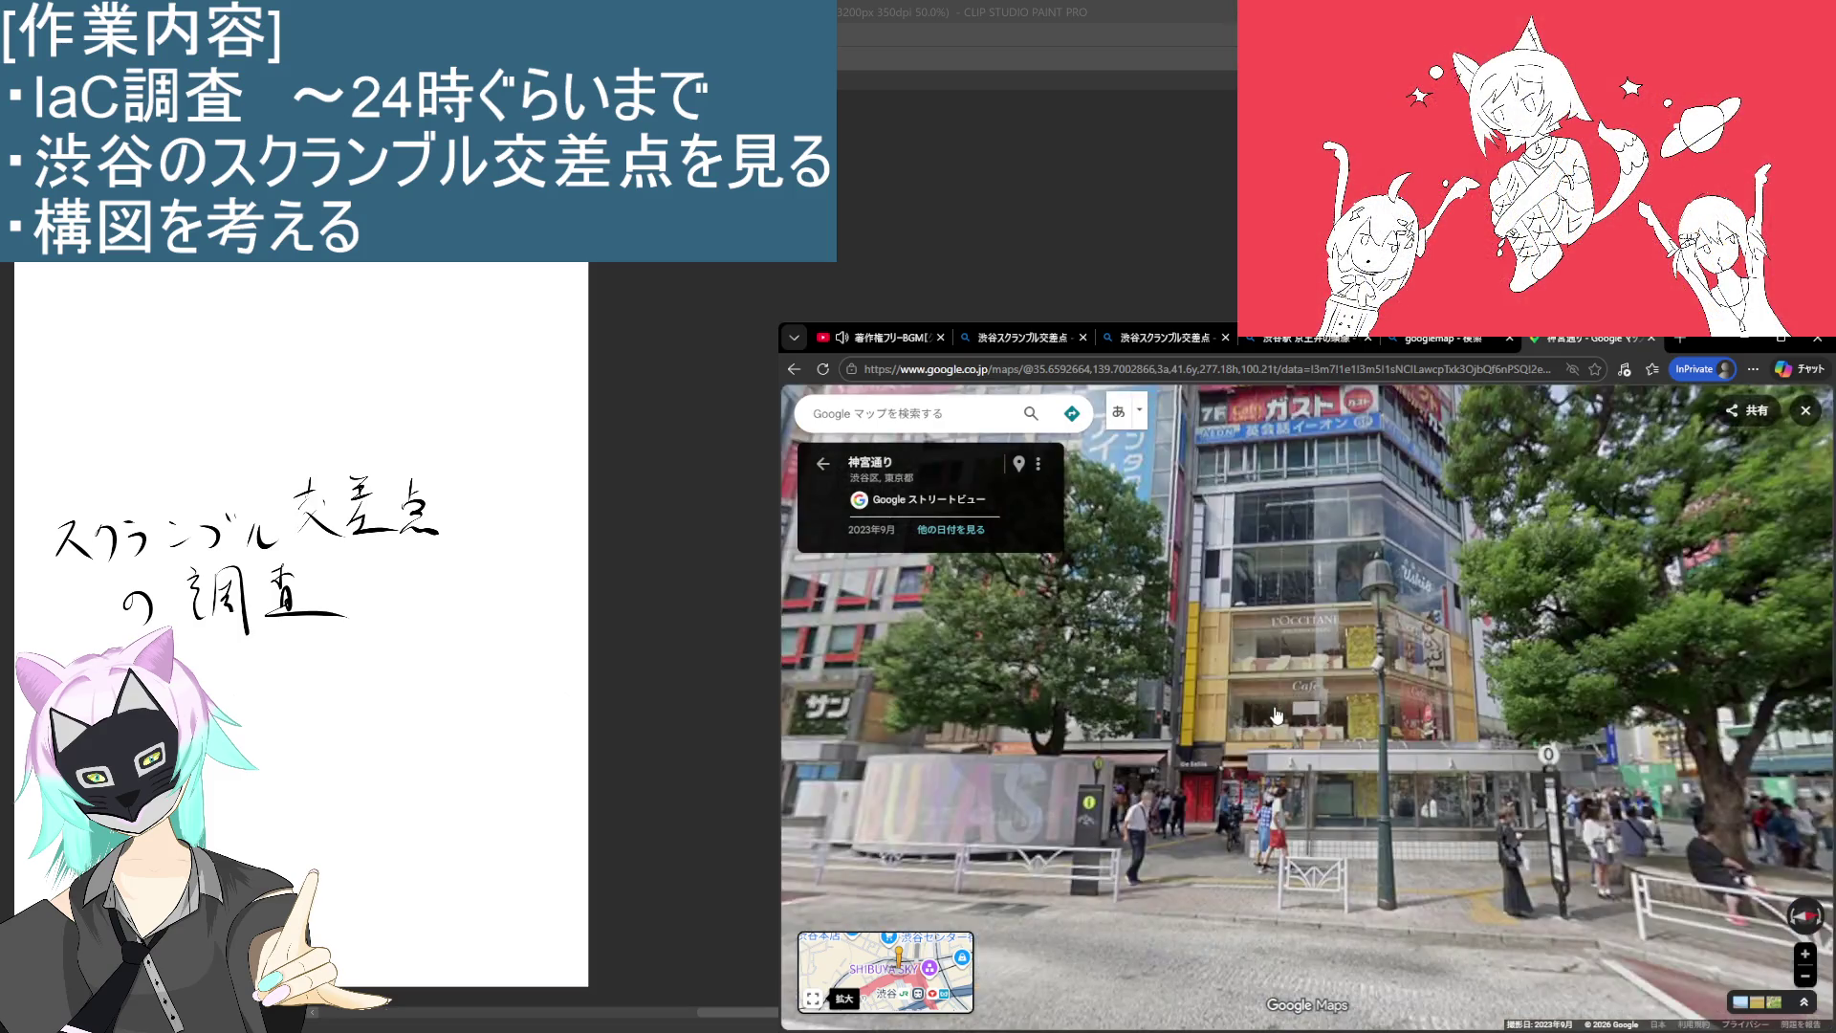
scroll(1279, 703, down, 2)
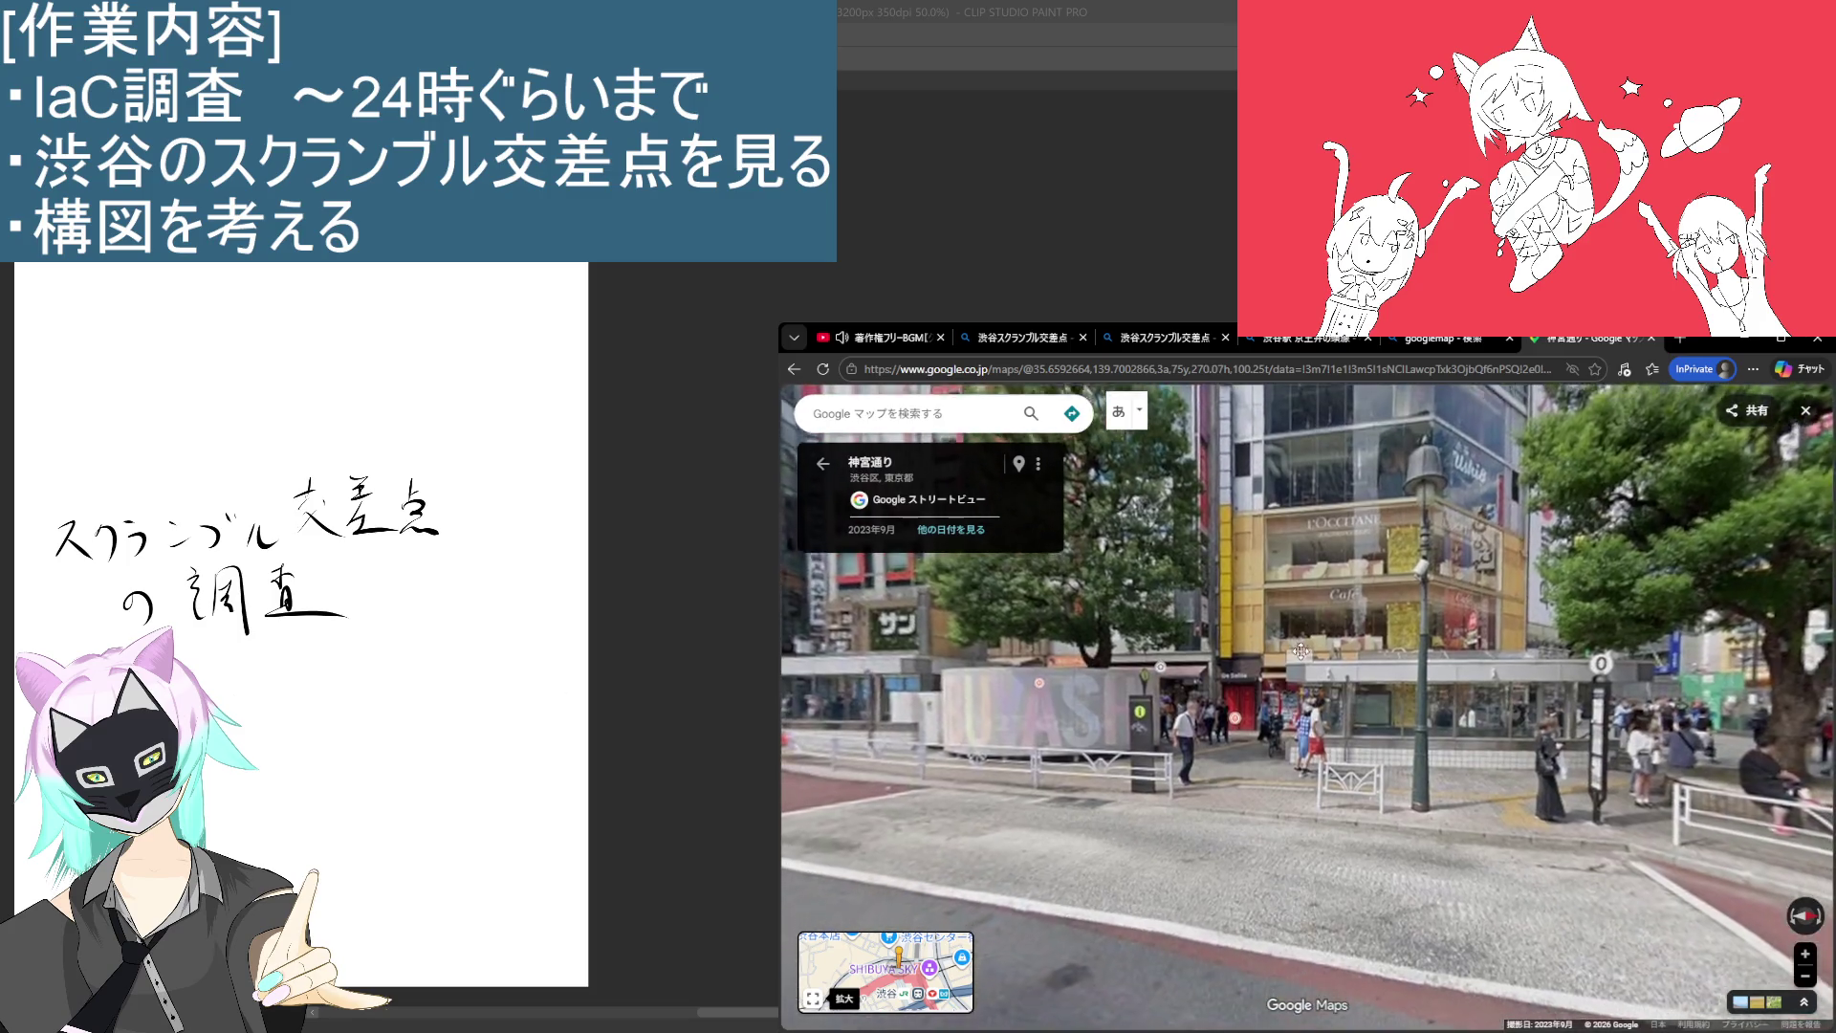
click(1244, 722)
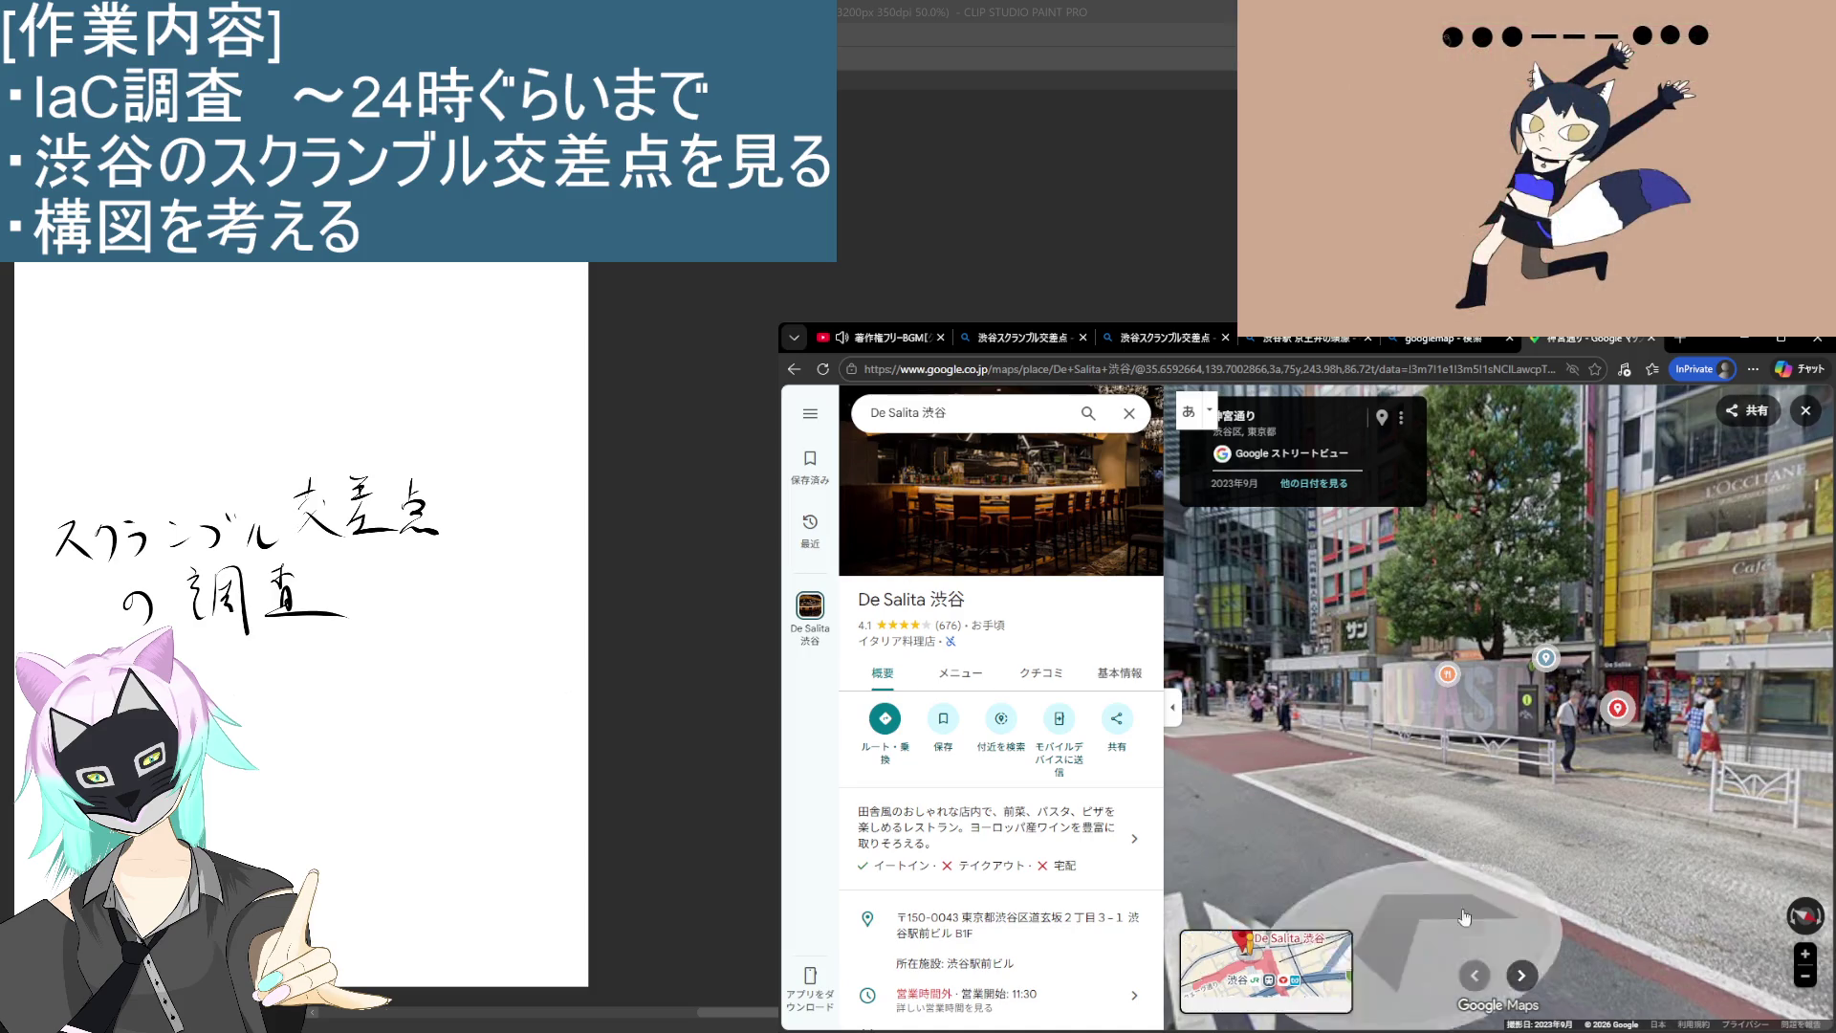
Step: Step Street View closer to the L'Occitane Café building entrance
click(1279, 871)
mouse_move(1278, 870)
mouse_down()
mouse_move(1426, 701)
mouse_move(1404, 1003)
mouse_move(1399, 815)
mouse_move(1477, 710)
mouse_move(1557, 669)
mouse_up()
click(1557, 669)
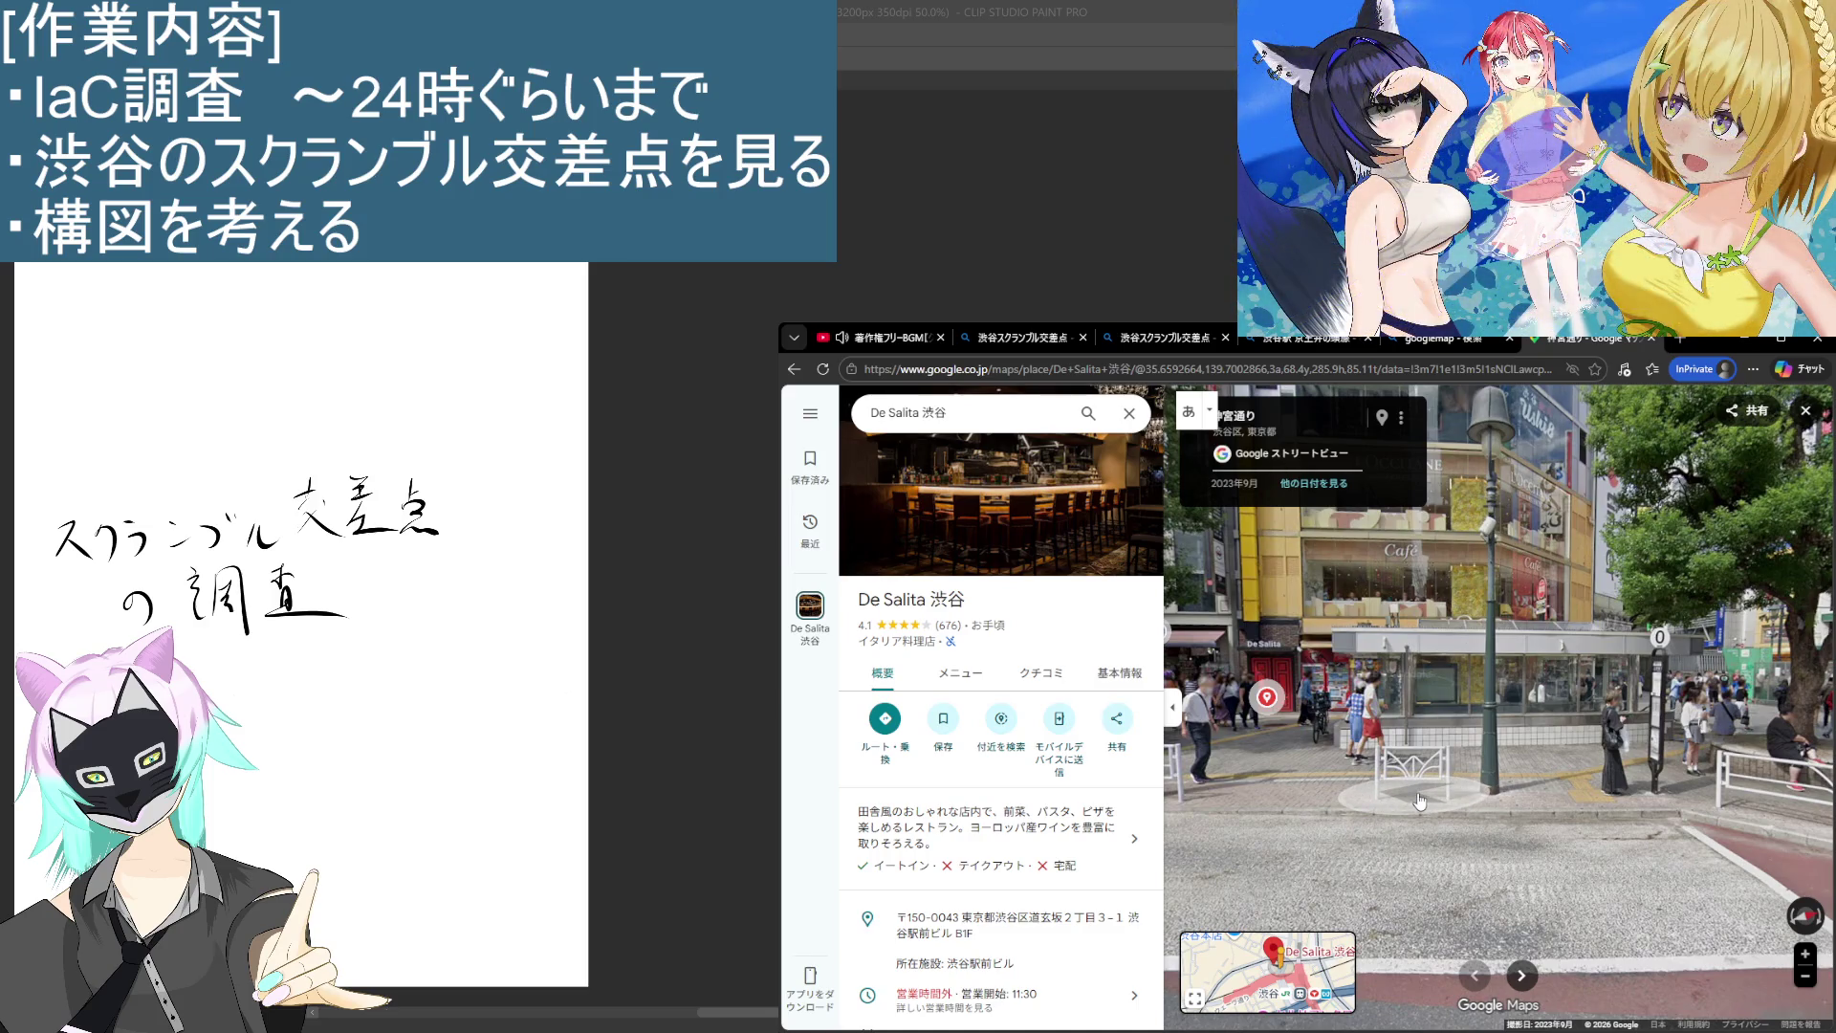
Step: Turn toward the scramble crossing, move onto the road, and face left across it
drag(1526, 605, 1254, 666)
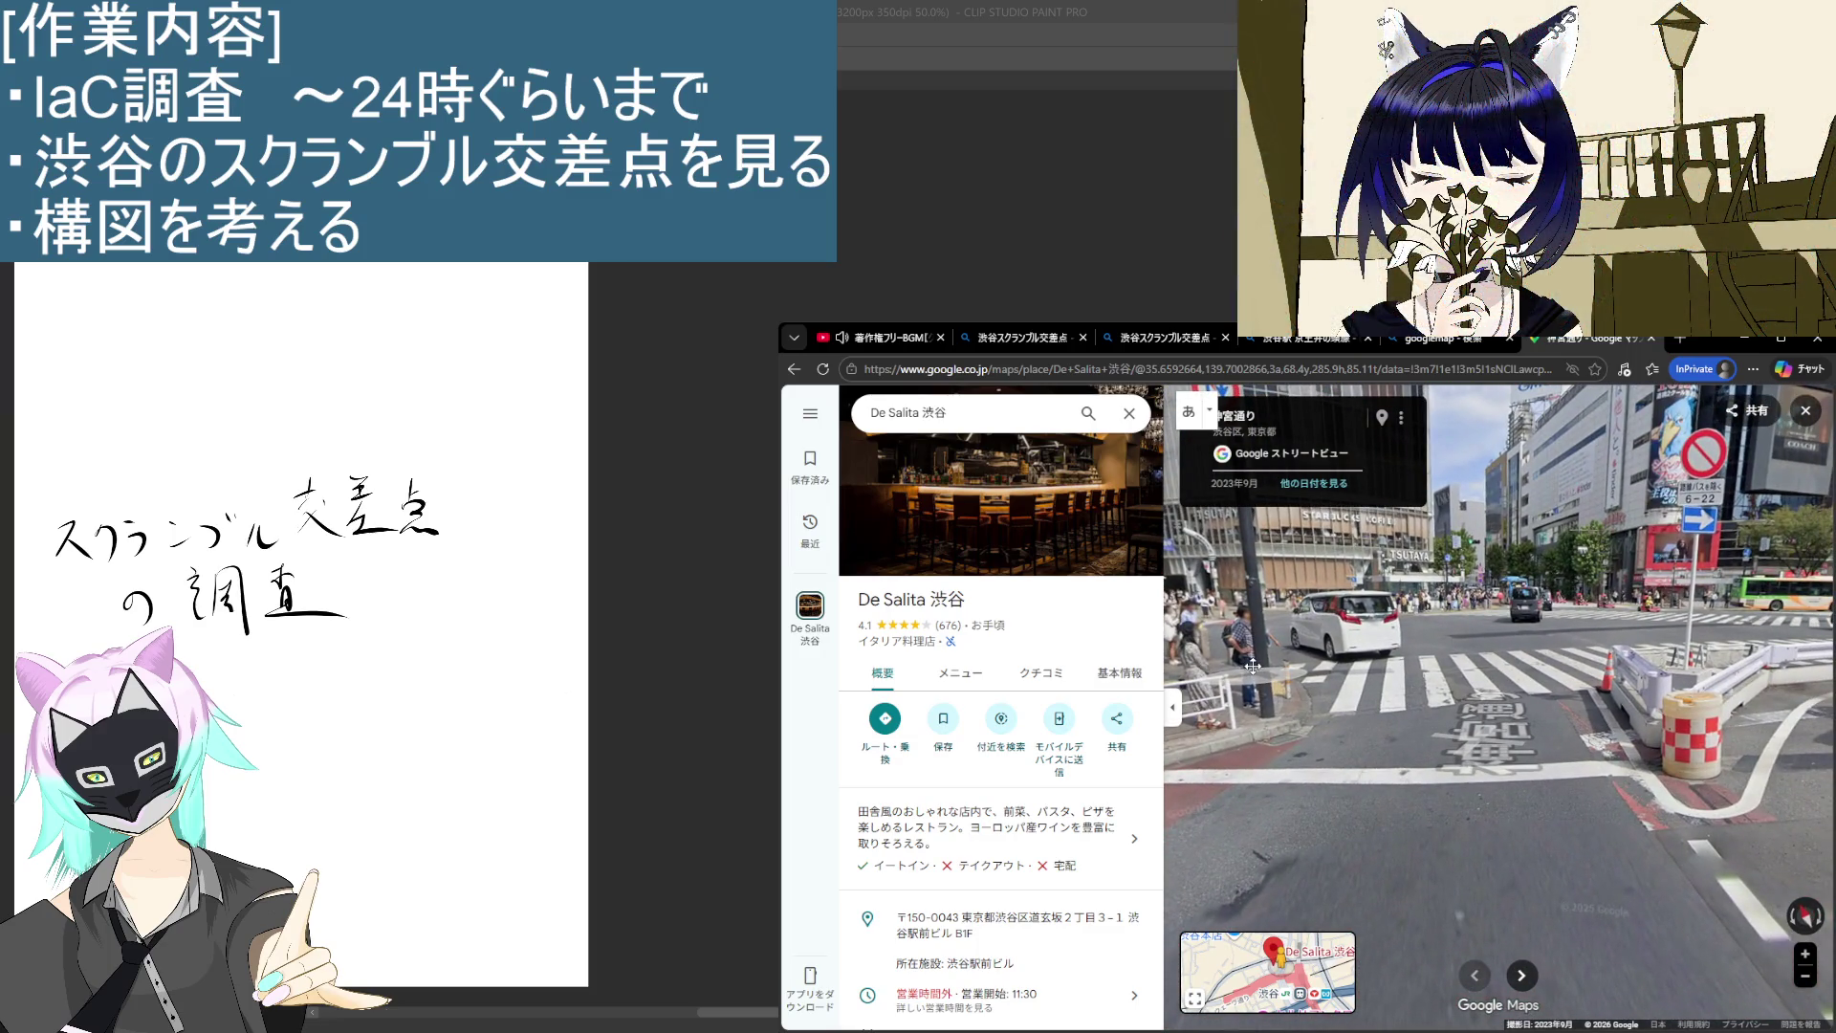
mouse_move(1252, 666)
mouse_down()
mouse_move(1155, 698)
mouse_move(1249, 708)
mouse_up()
click(1249, 708)
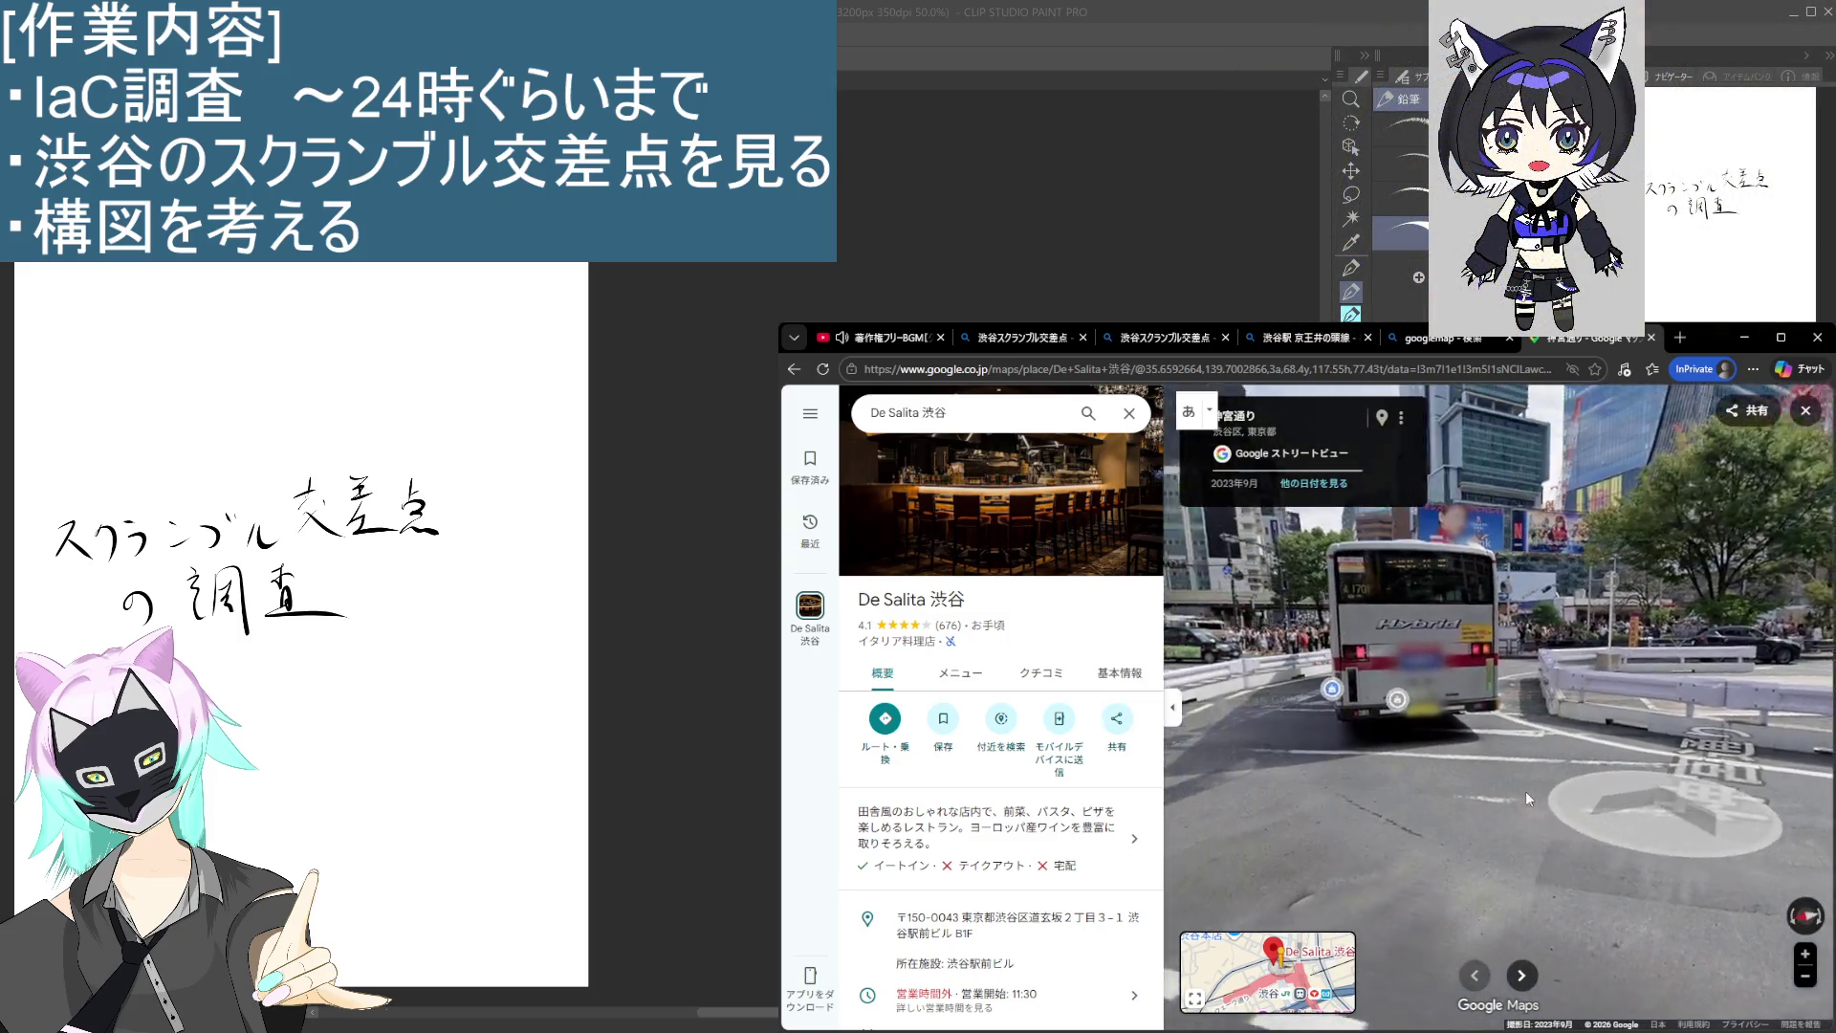
key(Left)
key(Left)
key(Left)
key(Left)
key(Left)
key(Left)
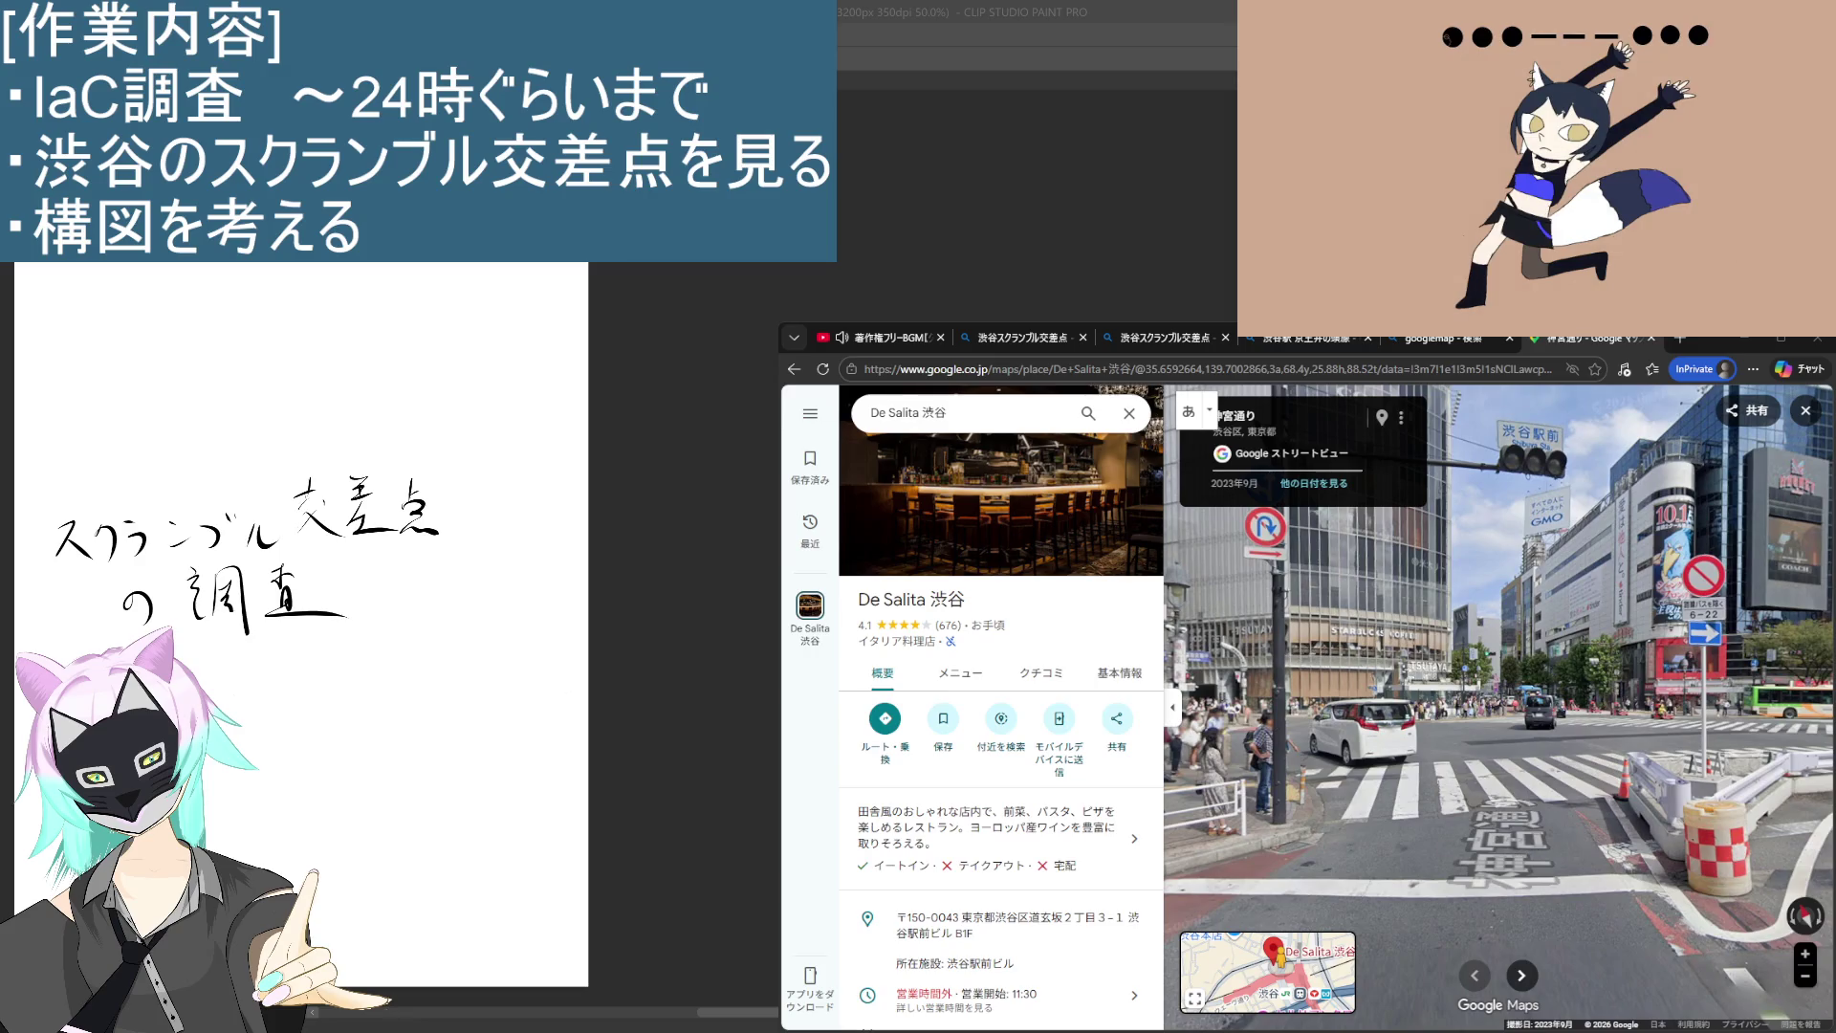
Step: Move Street View near the crosswalk and turn to face the L'Occitane building up close
key(Up)
click(1500, 840)
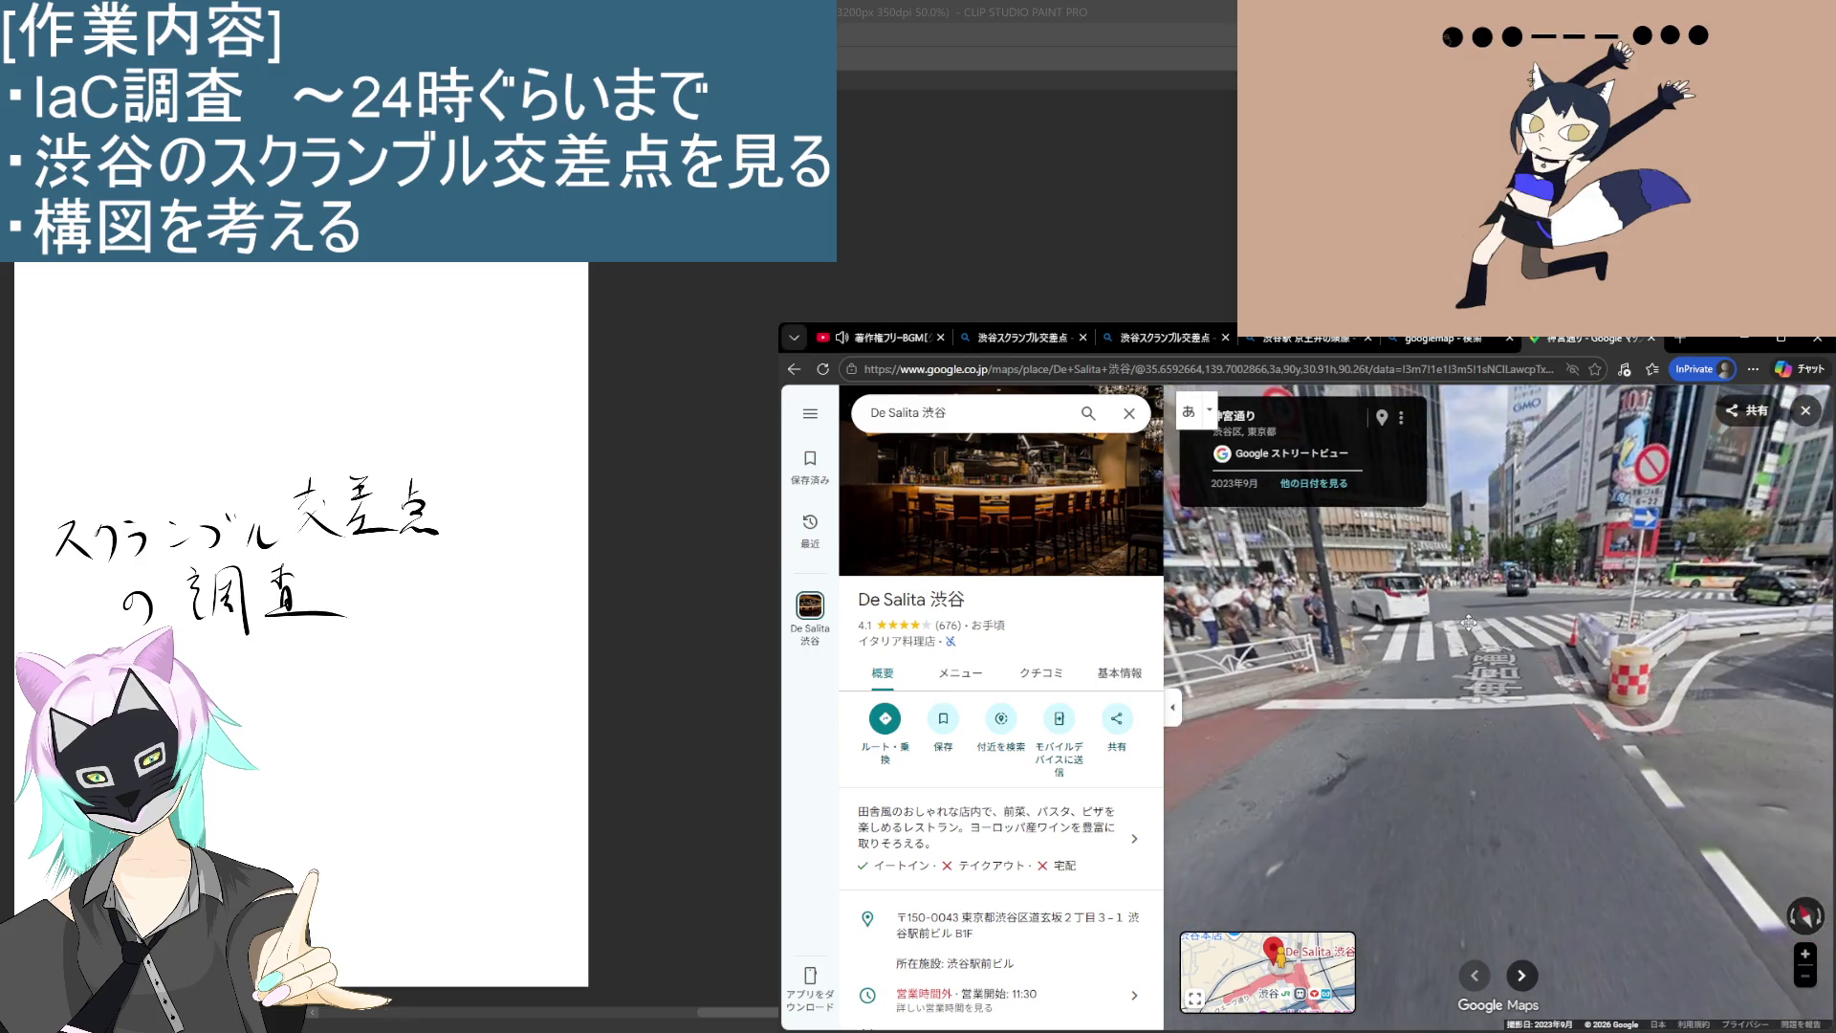
drag(1500, 839, 1485, 739)
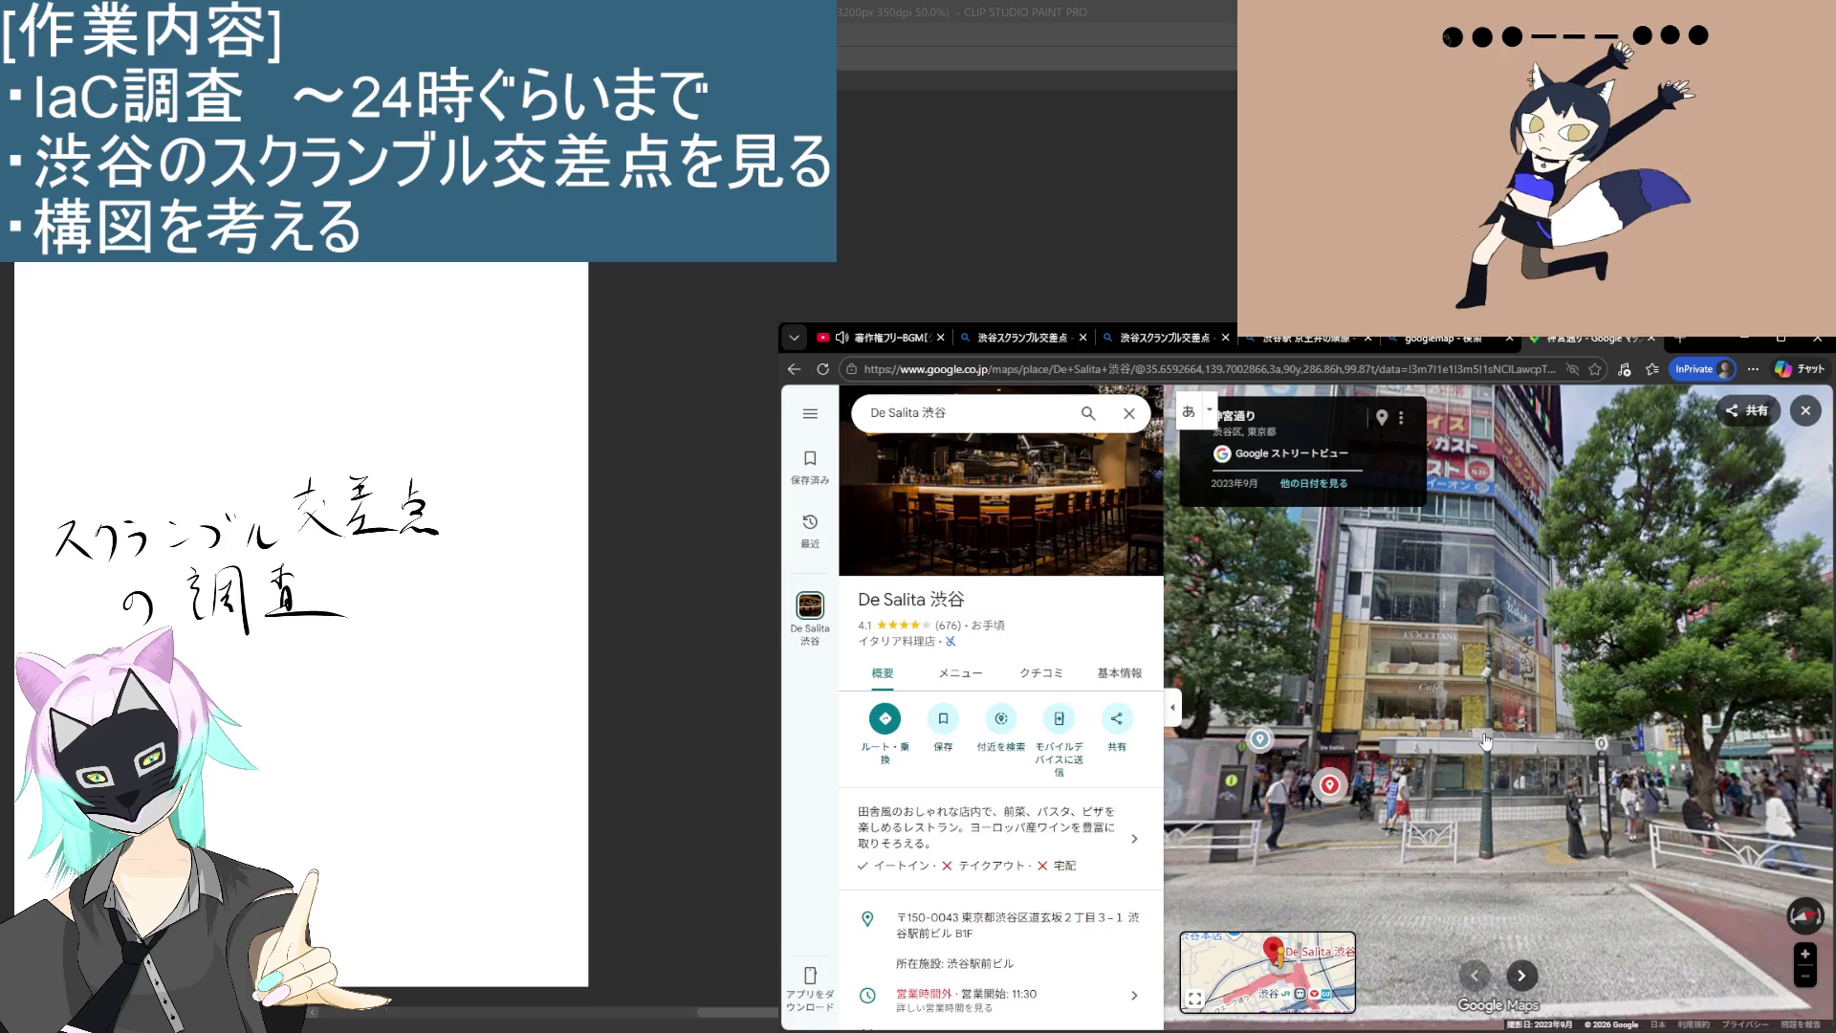
click(1502, 720)
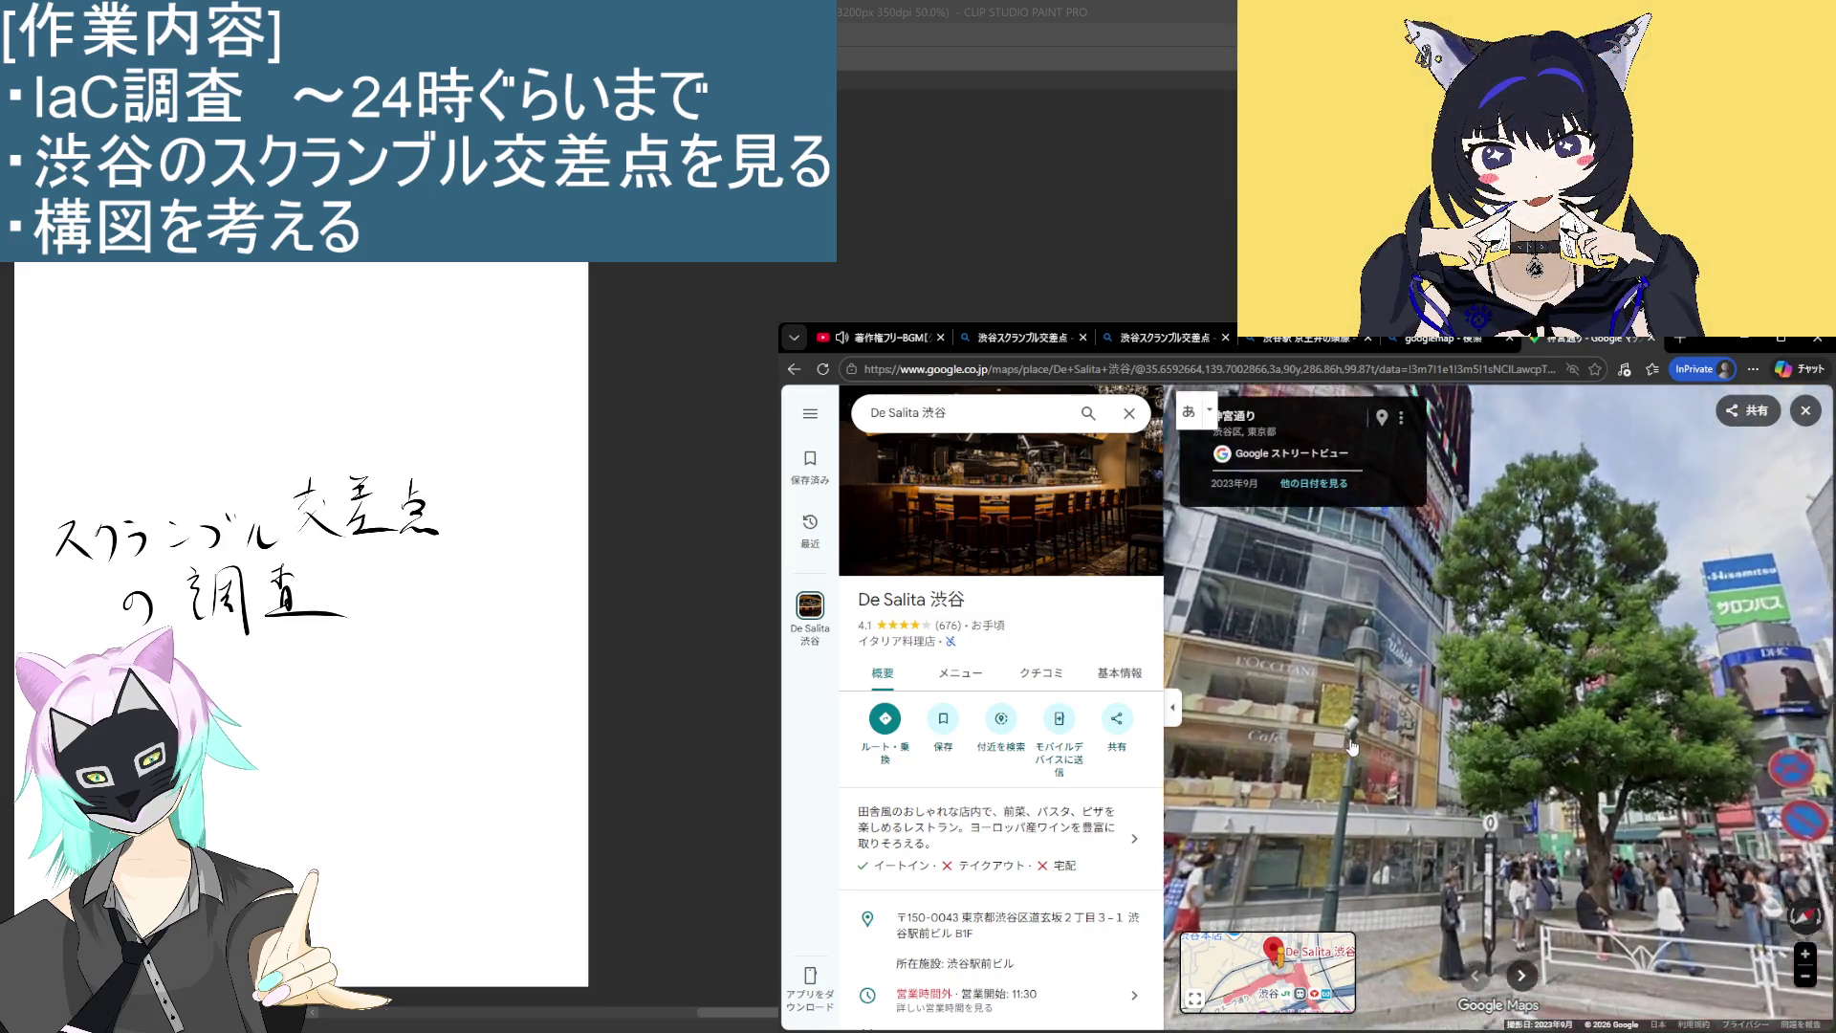
scroll(1466, 744, up, 2)
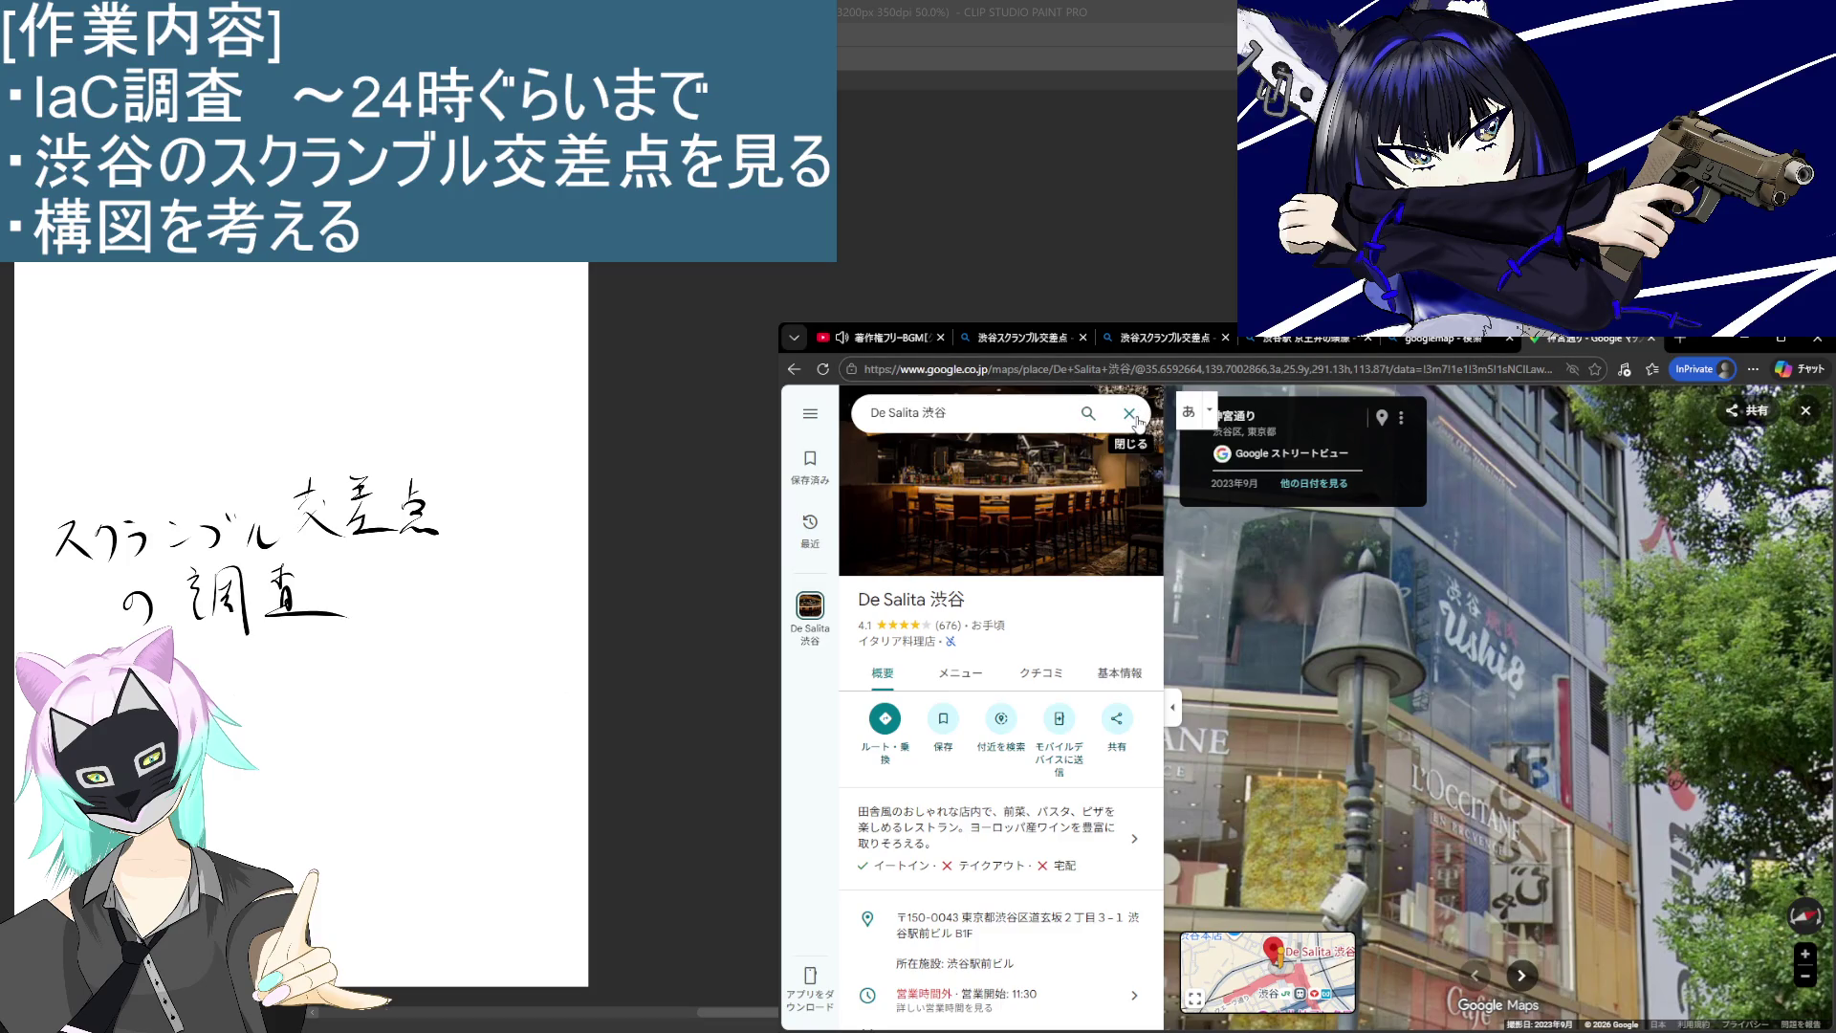
Step: Close the De Salita place details and tilt the view down to street level
click(1137, 420)
scroll(1320, 831, down, 3)
drag(1317, 830, 1301, 669)
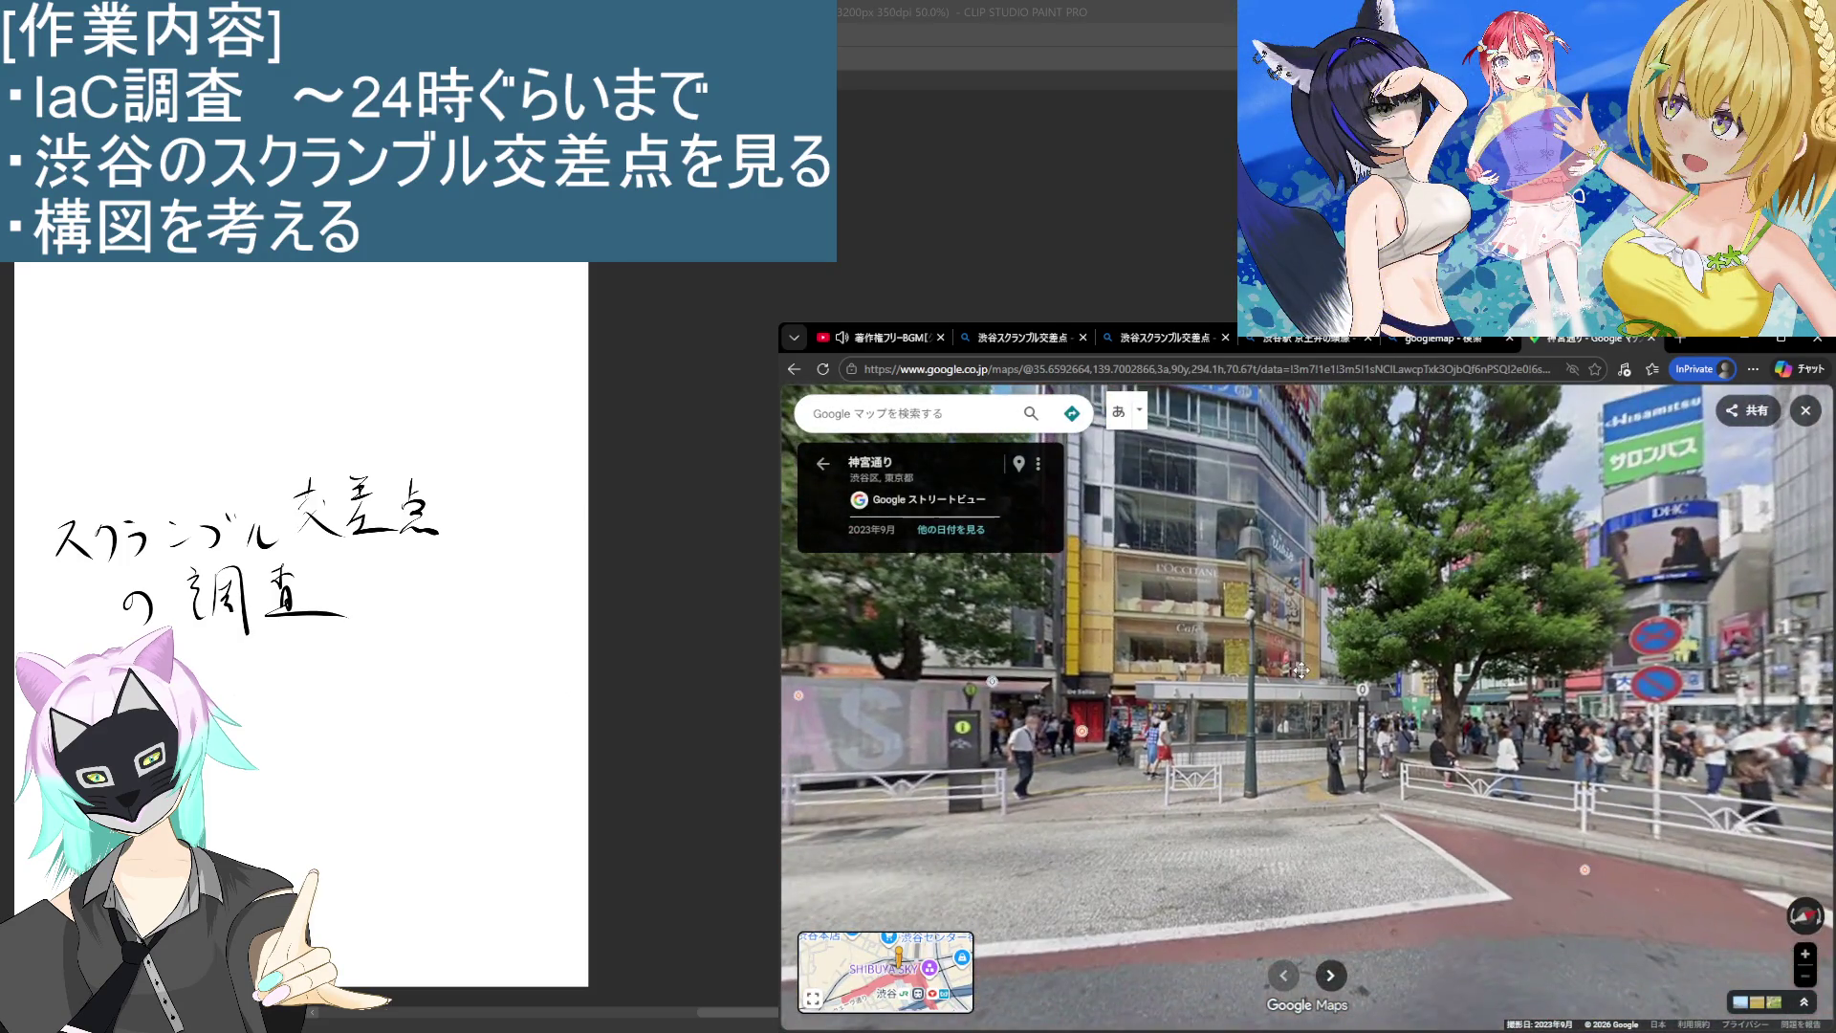
Step: Move closer and zoom in on the Café facade of the L'Occitane building
click(1287, 674)
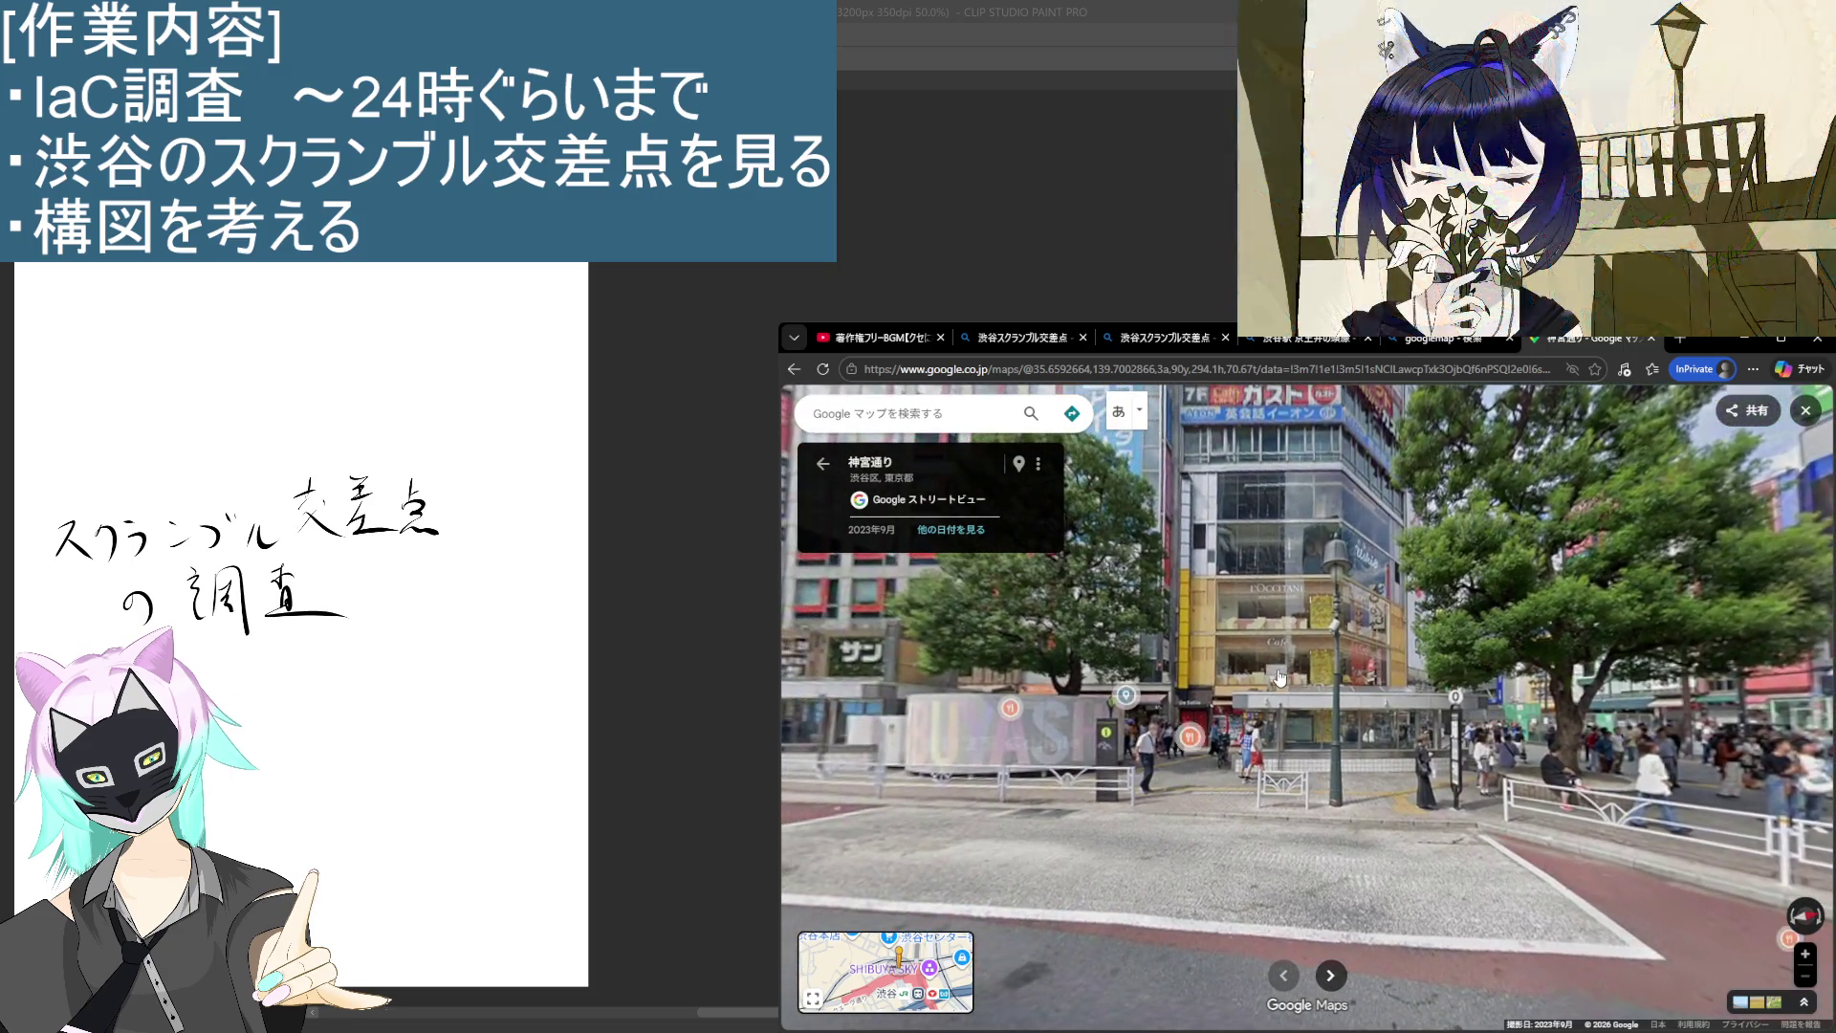
click(1280, 678)
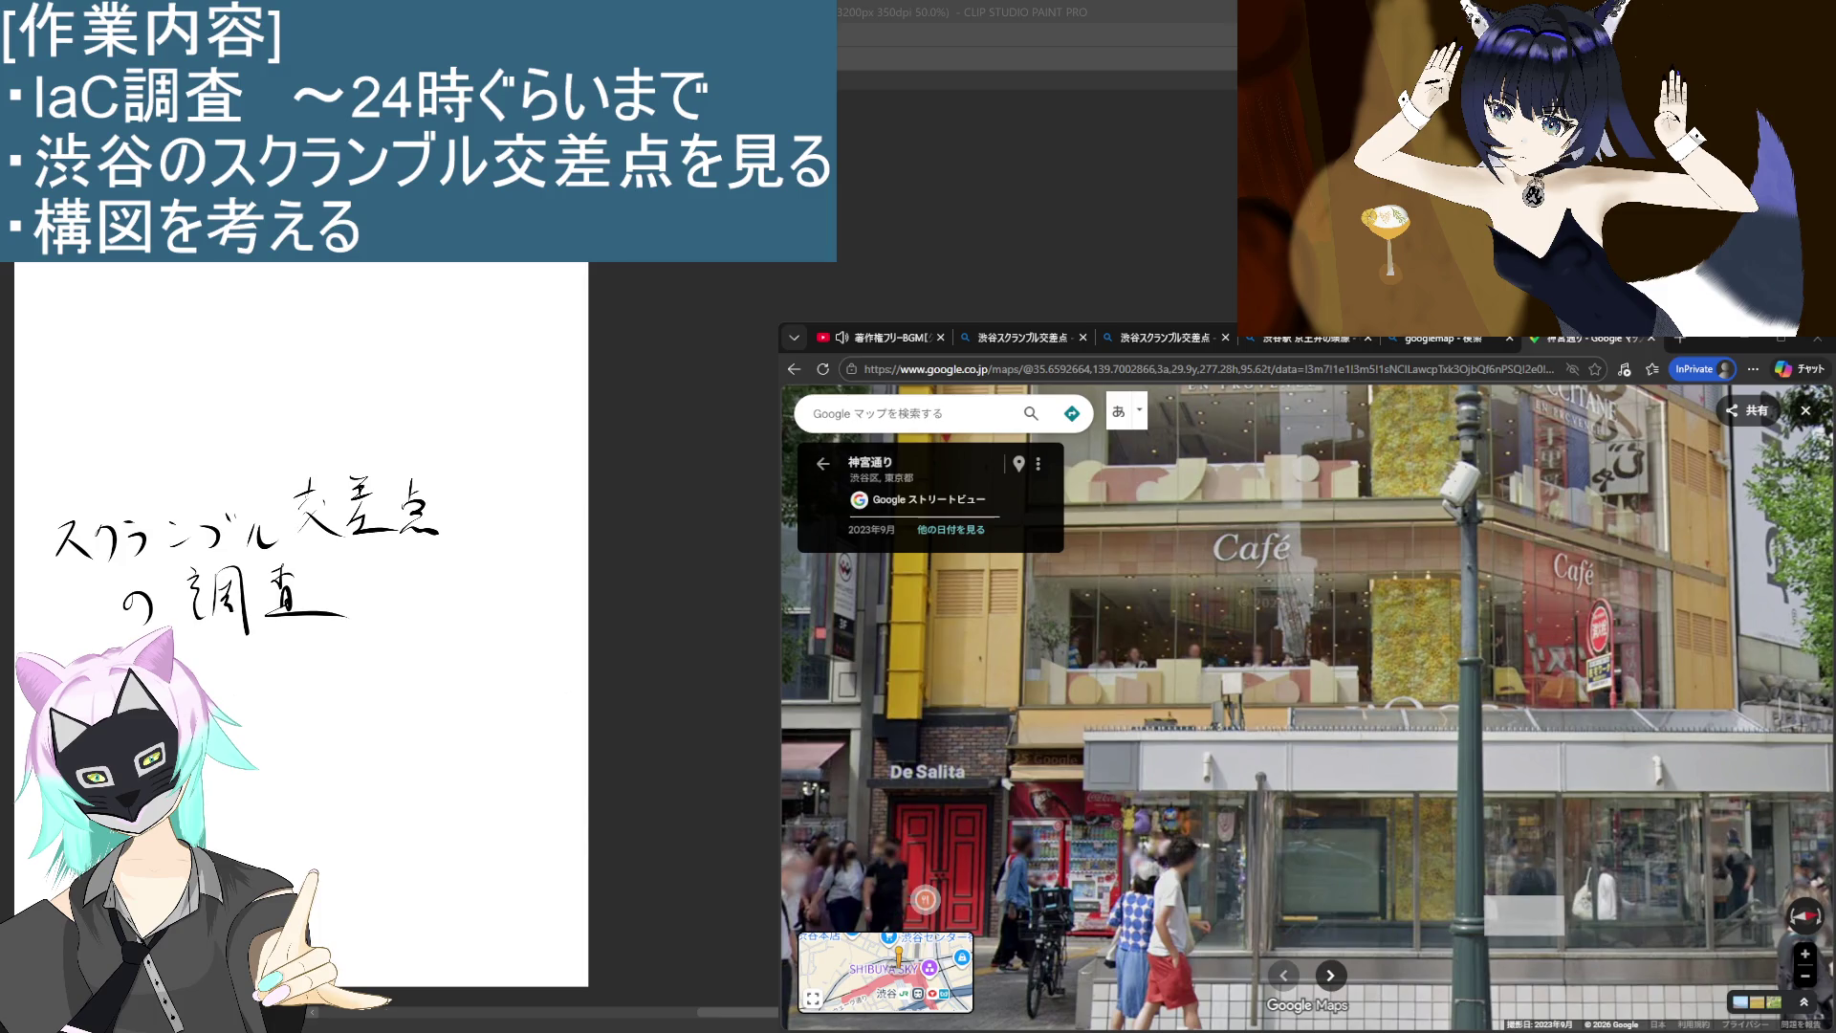
click(1213, 717)
scroll(1234, 757, up, 4)
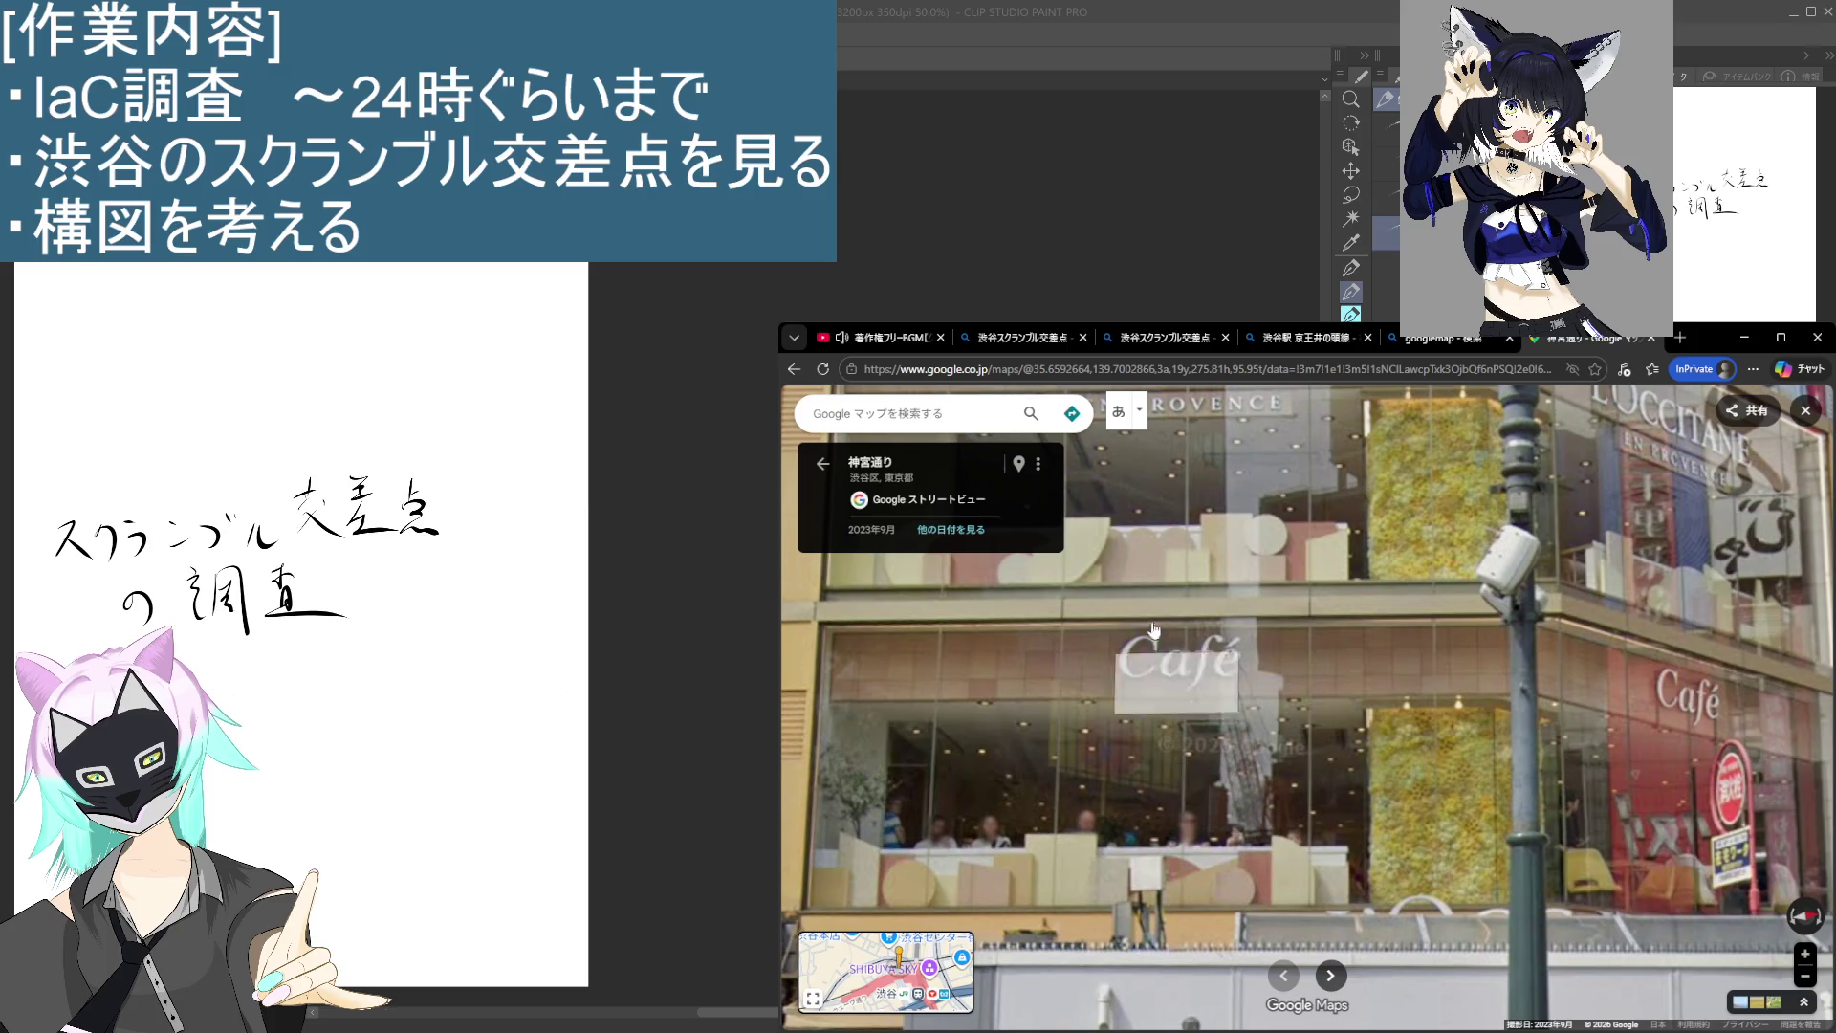
Step: Run a new Google Maps search for 'Cafe'
click(947, 423)
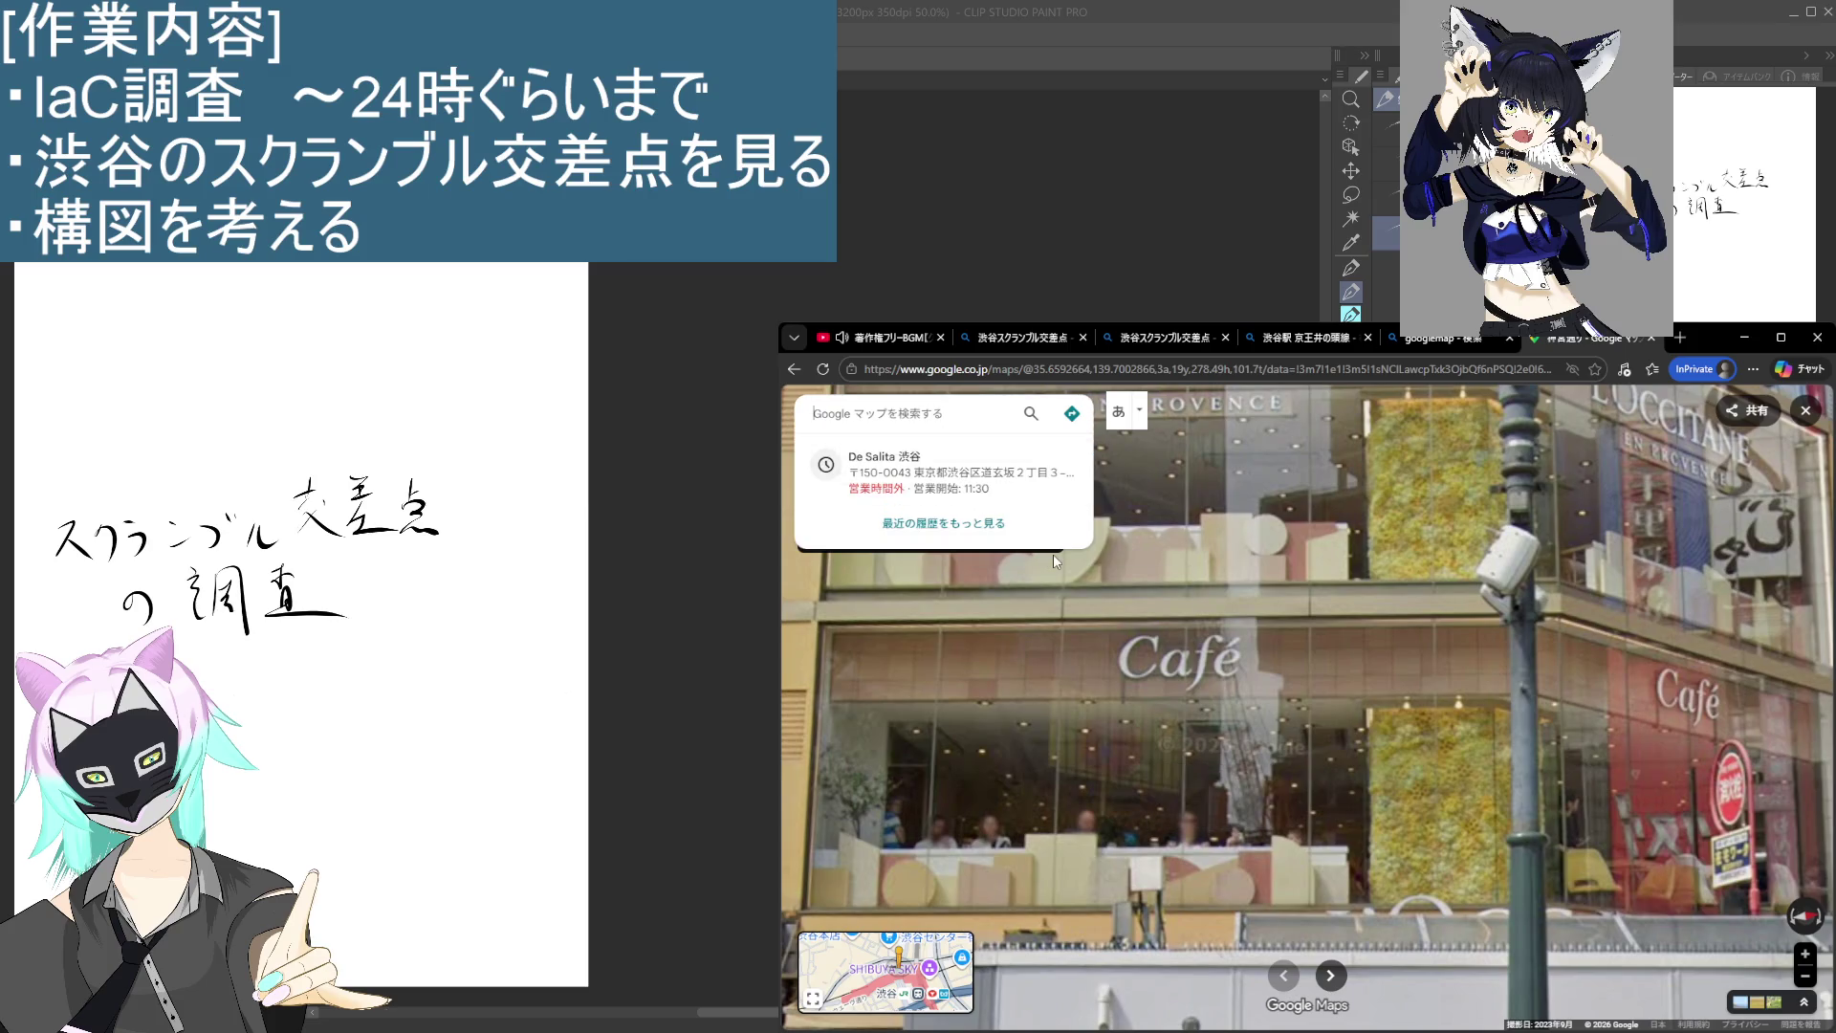
text(Cafe)
key(Return)
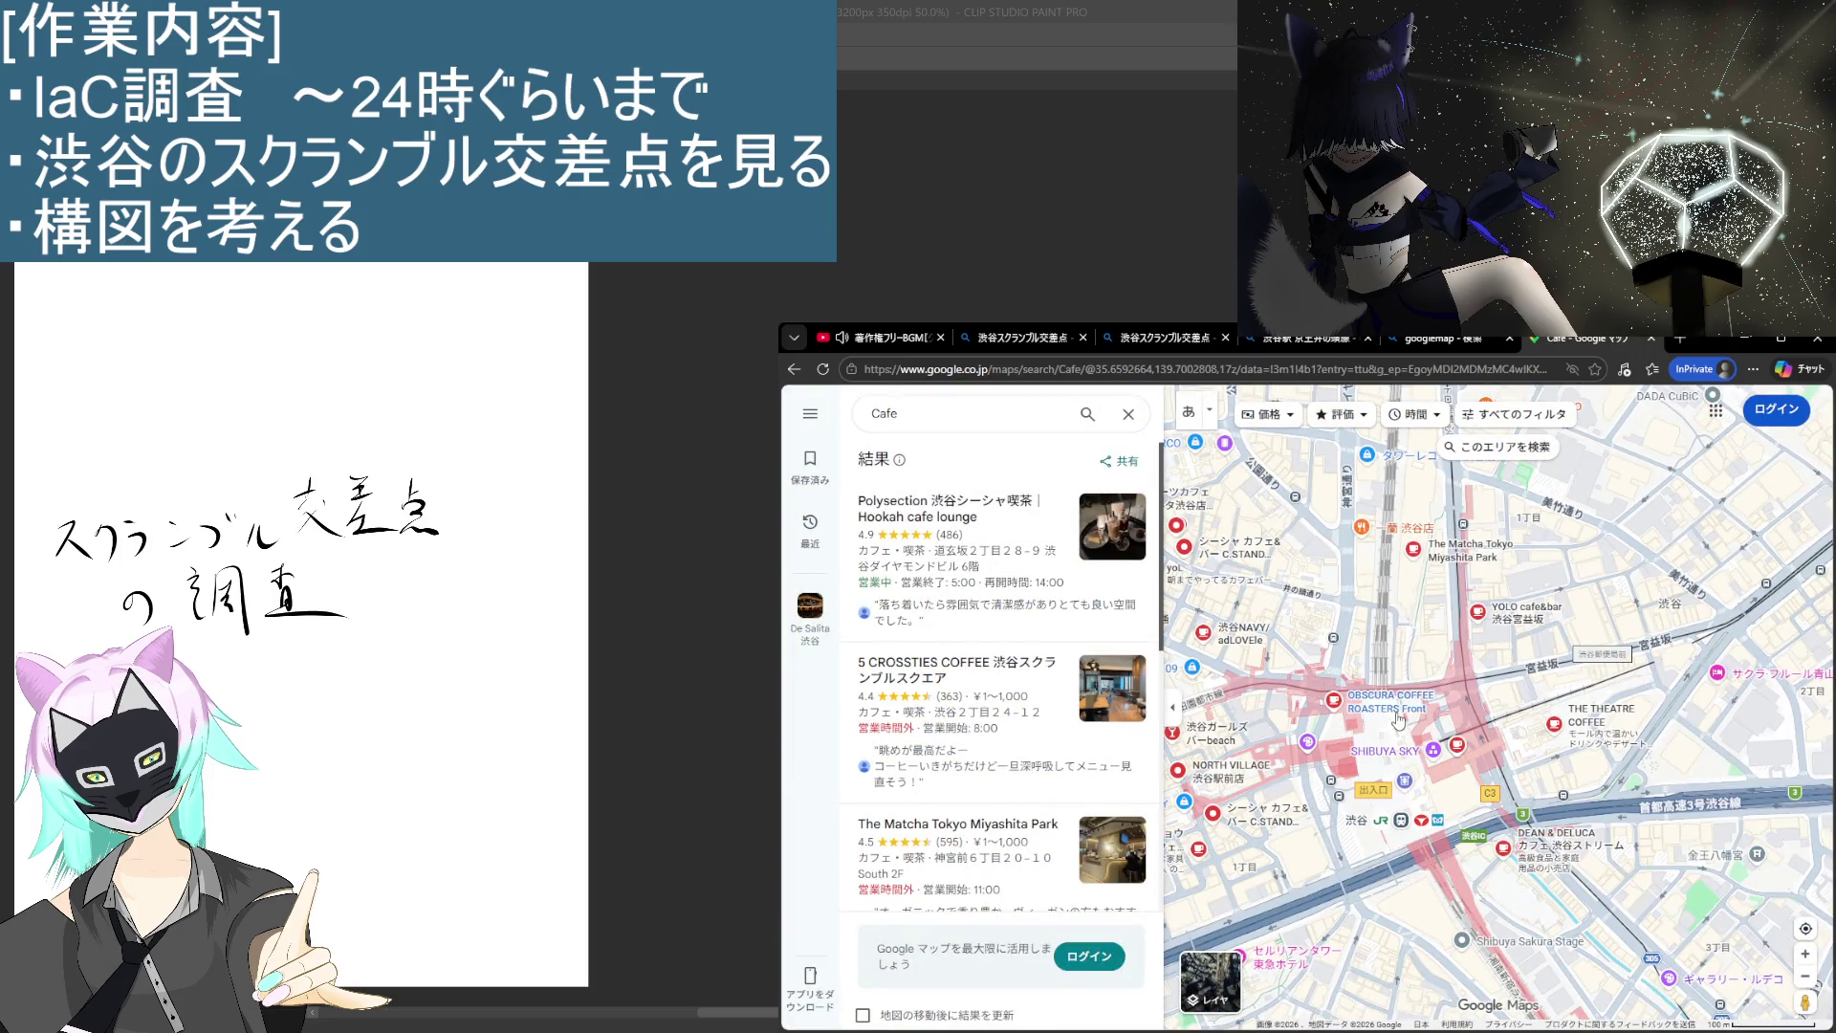
Step: Zoom and pan the café results map to centre the Shibuya crossing area
scroll(1371, 734, up, 5)
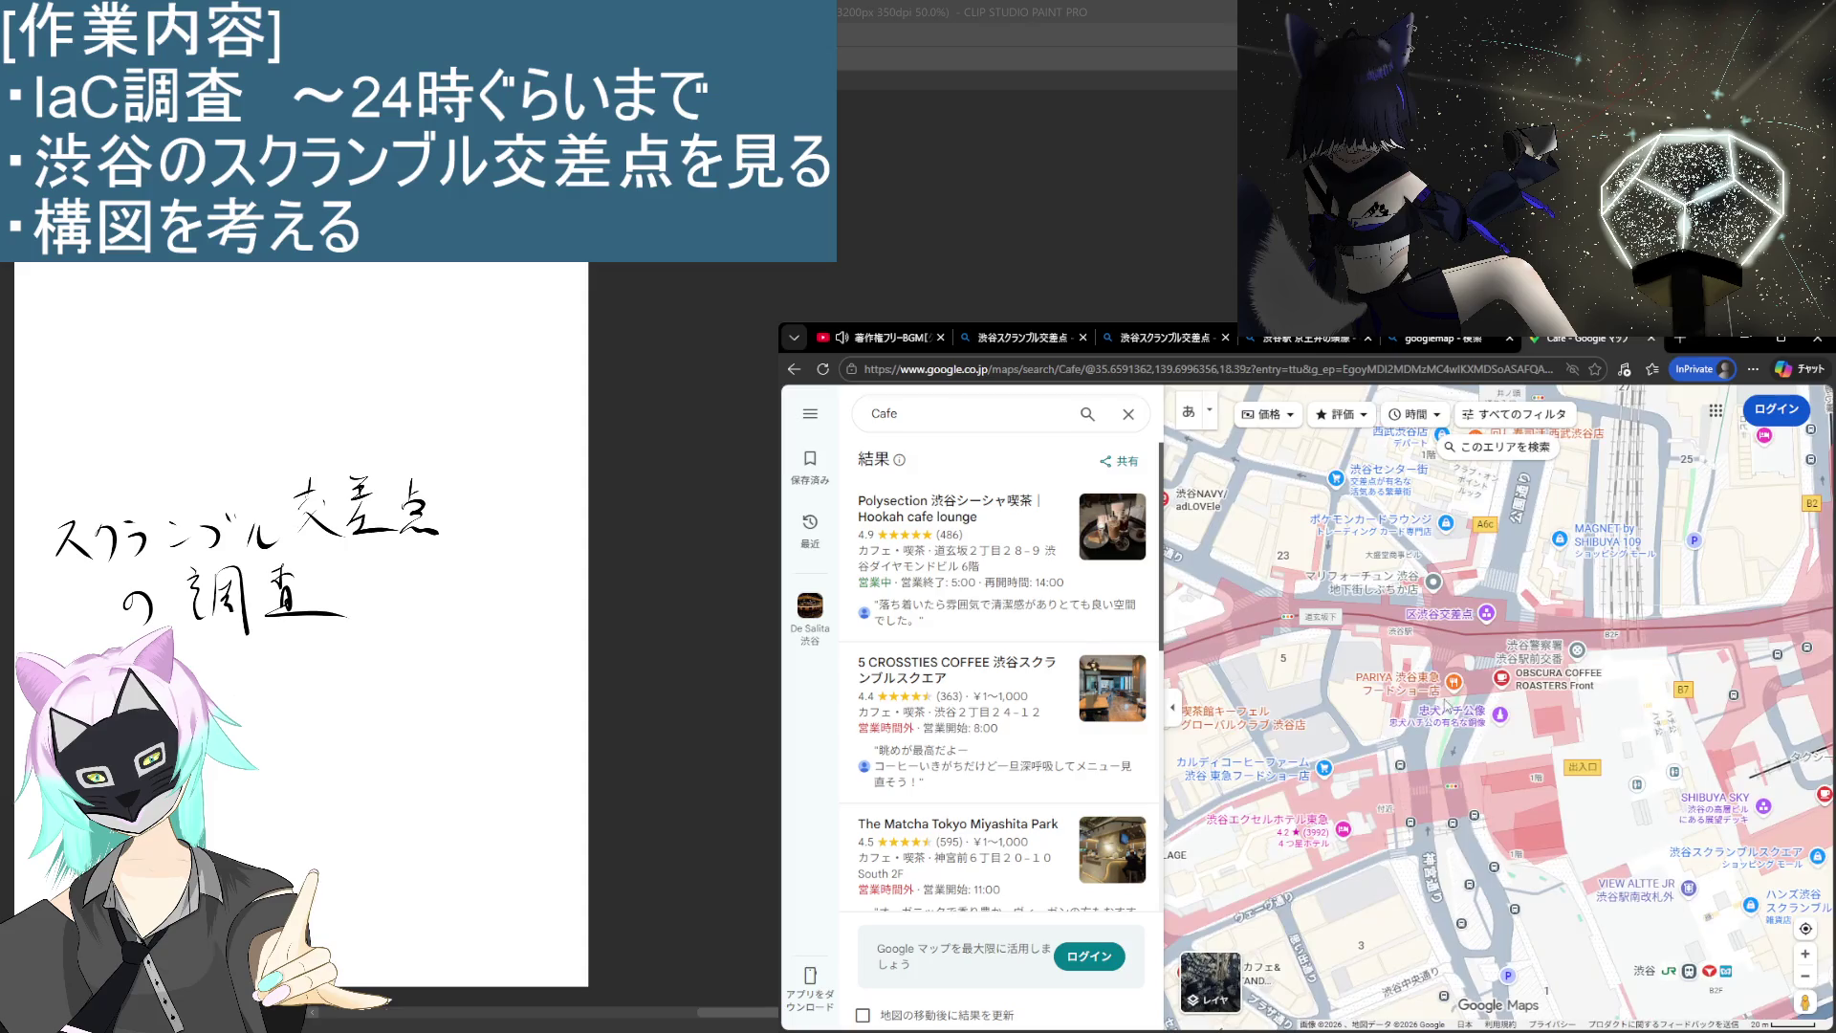
scroll(1454, 825, up, 5)
scroll(1453, 825, down, 7)
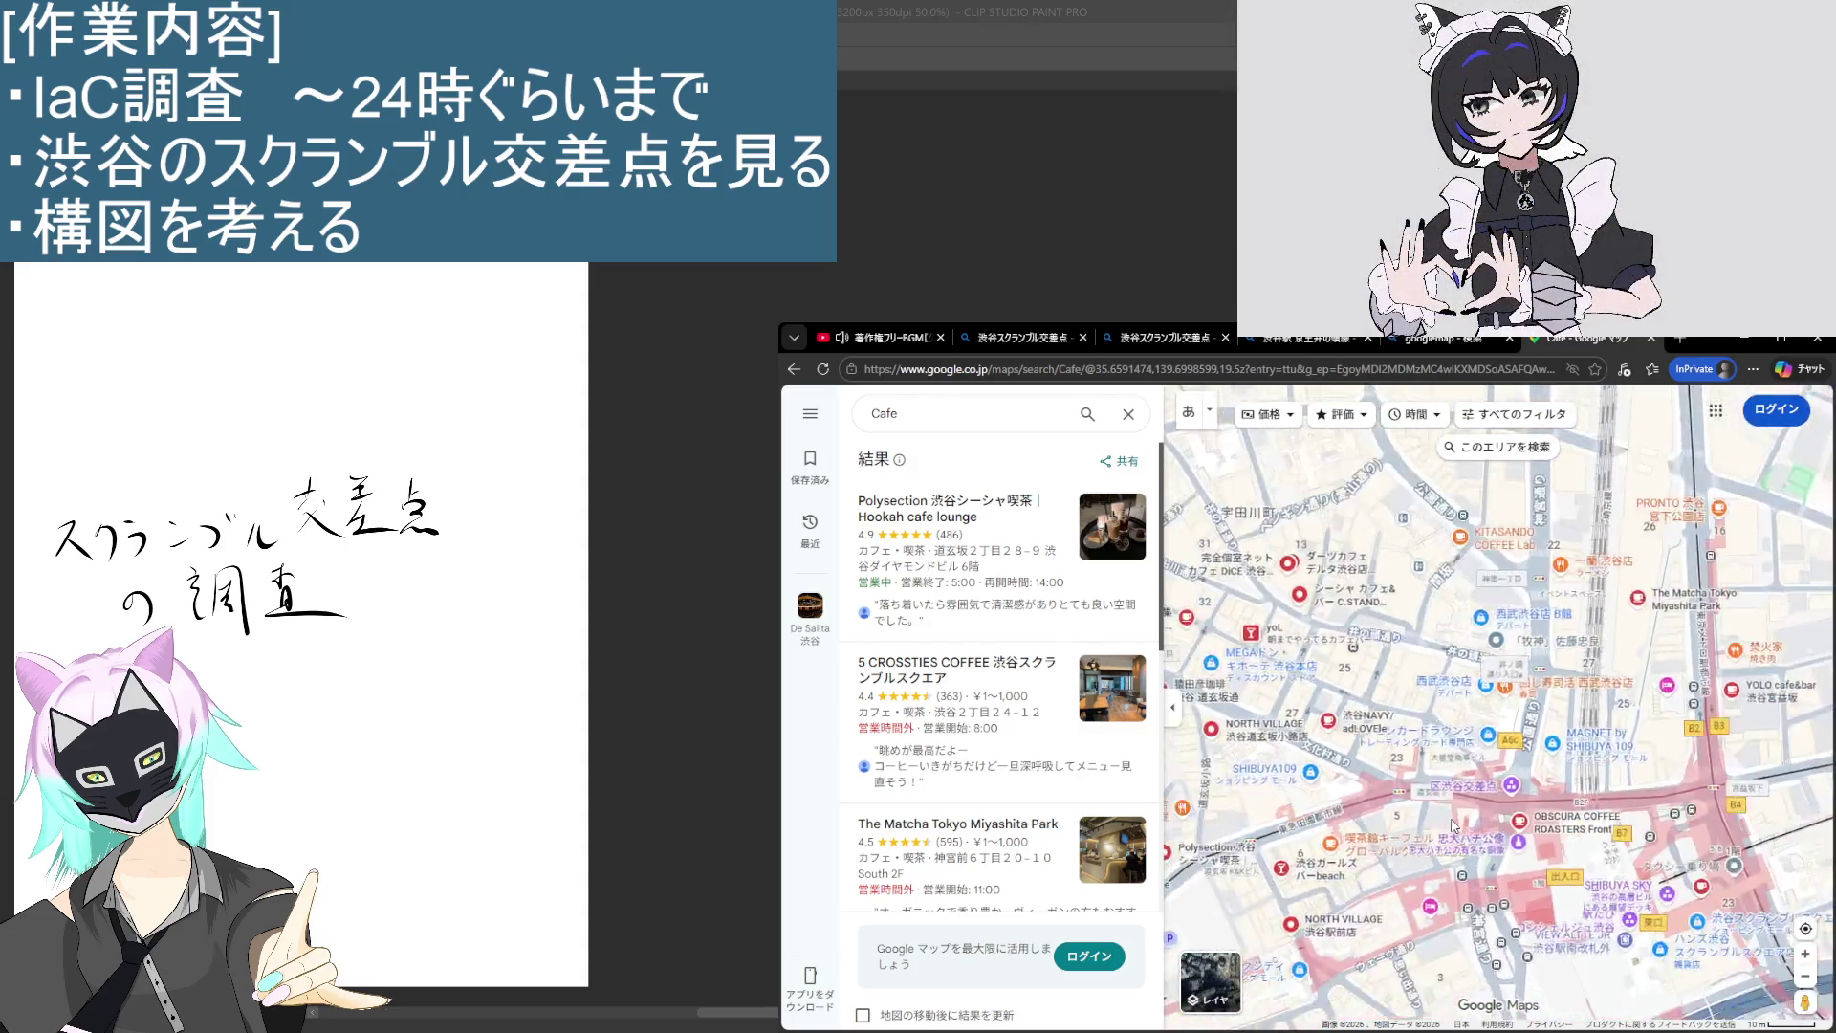
scroll(1422, 859, up, 5)
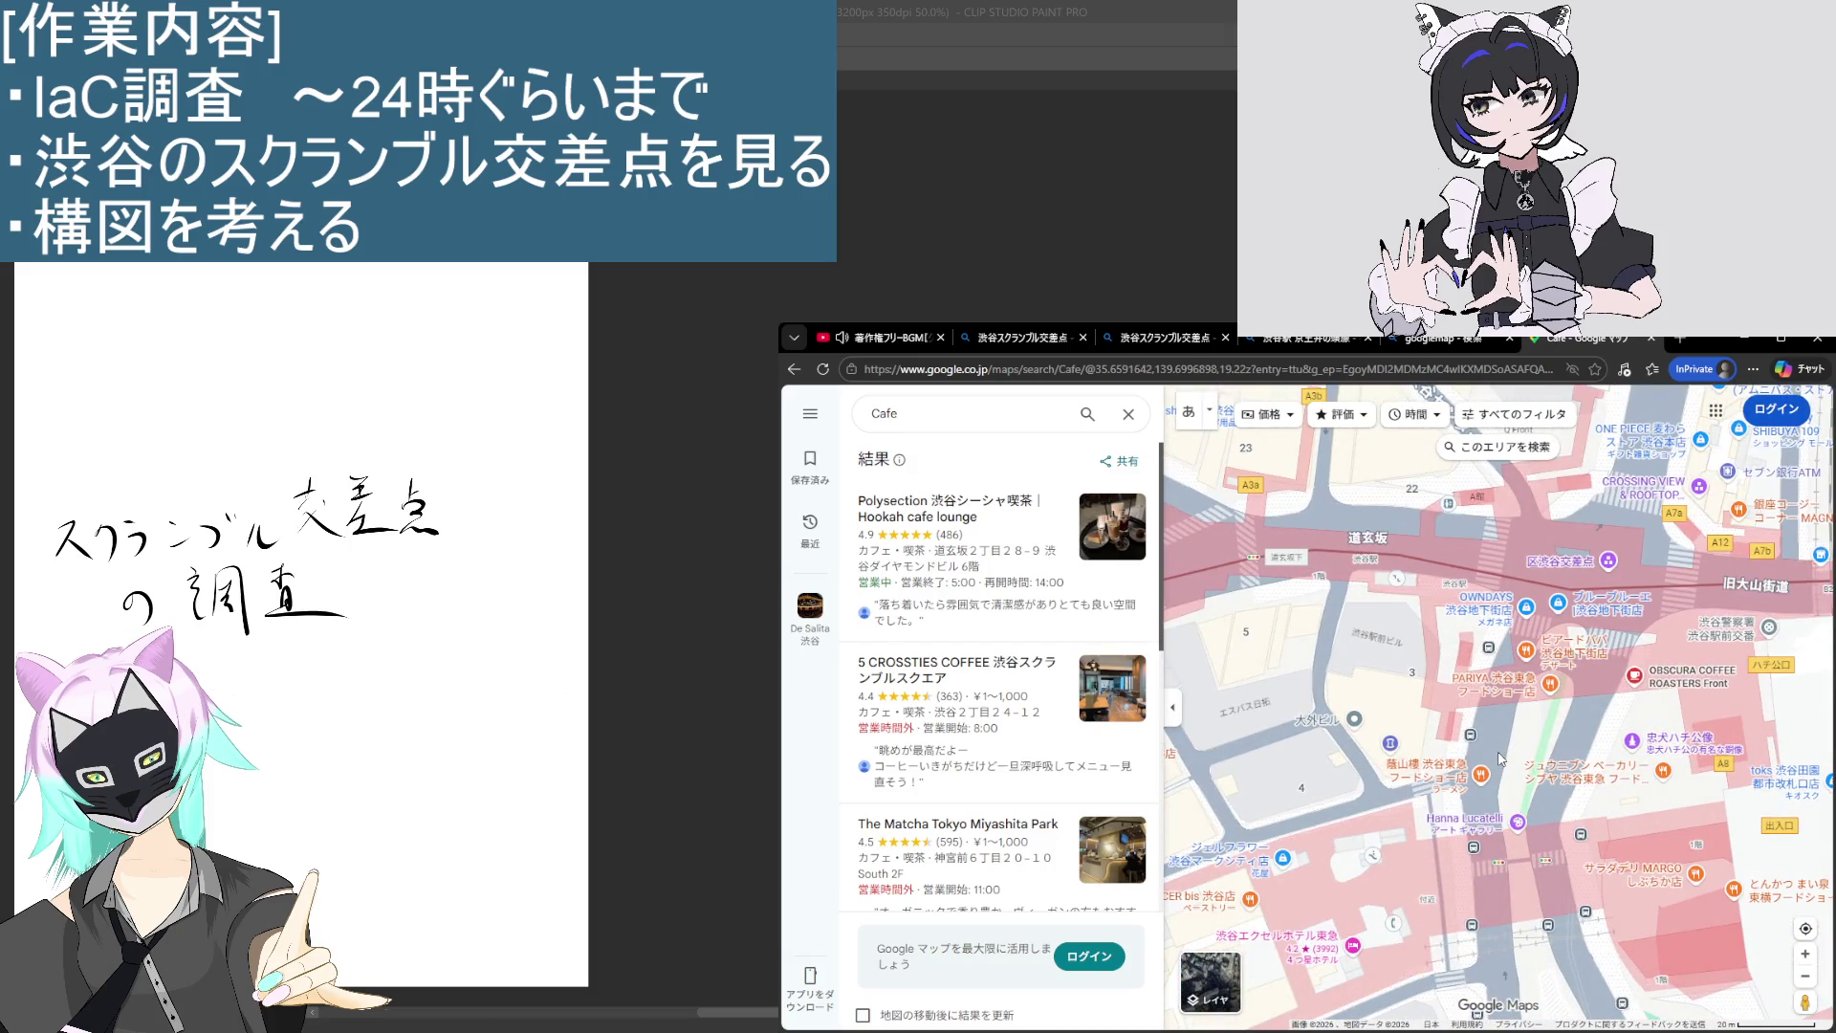
scroll(1499, 760, up, 2)
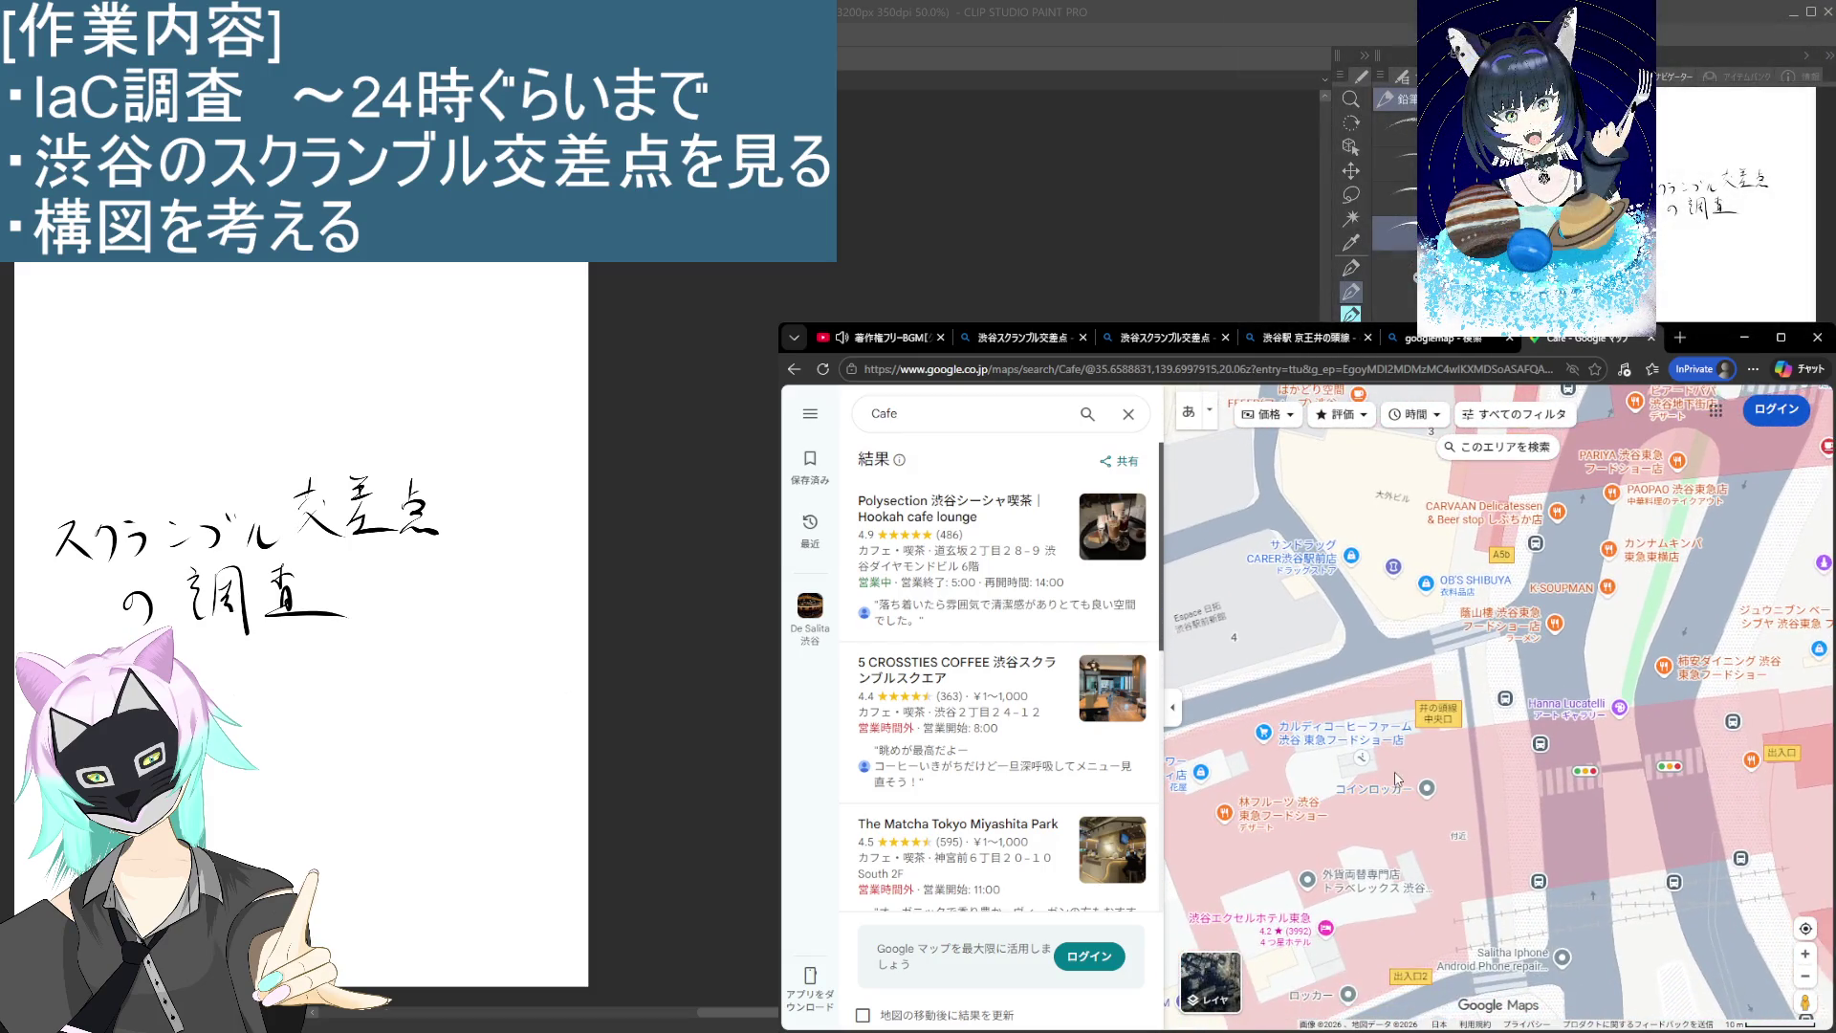
drag(1519, 713, 1377, 762)
Step: Drop Pegman onto Jingu-dori near the L'Occitane building, retrying after a wrong placement
drag(1806, 1002, 1523, 762)
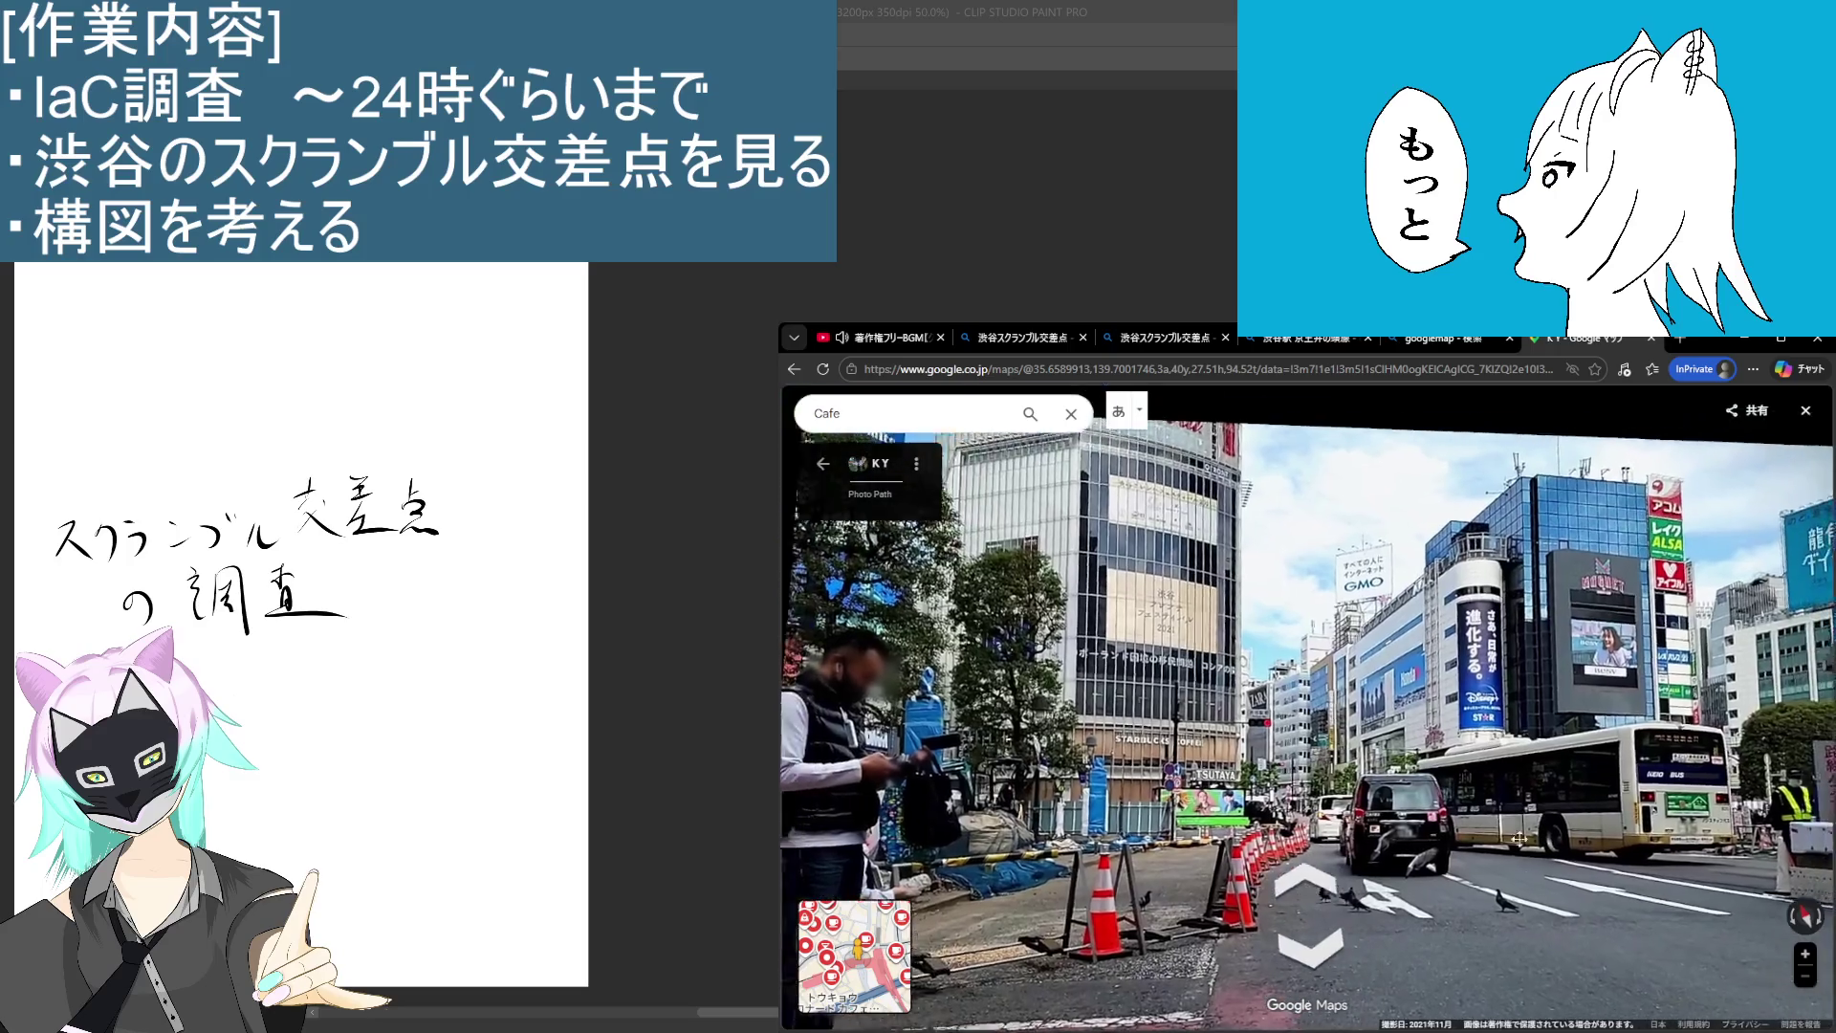
key(Escape)
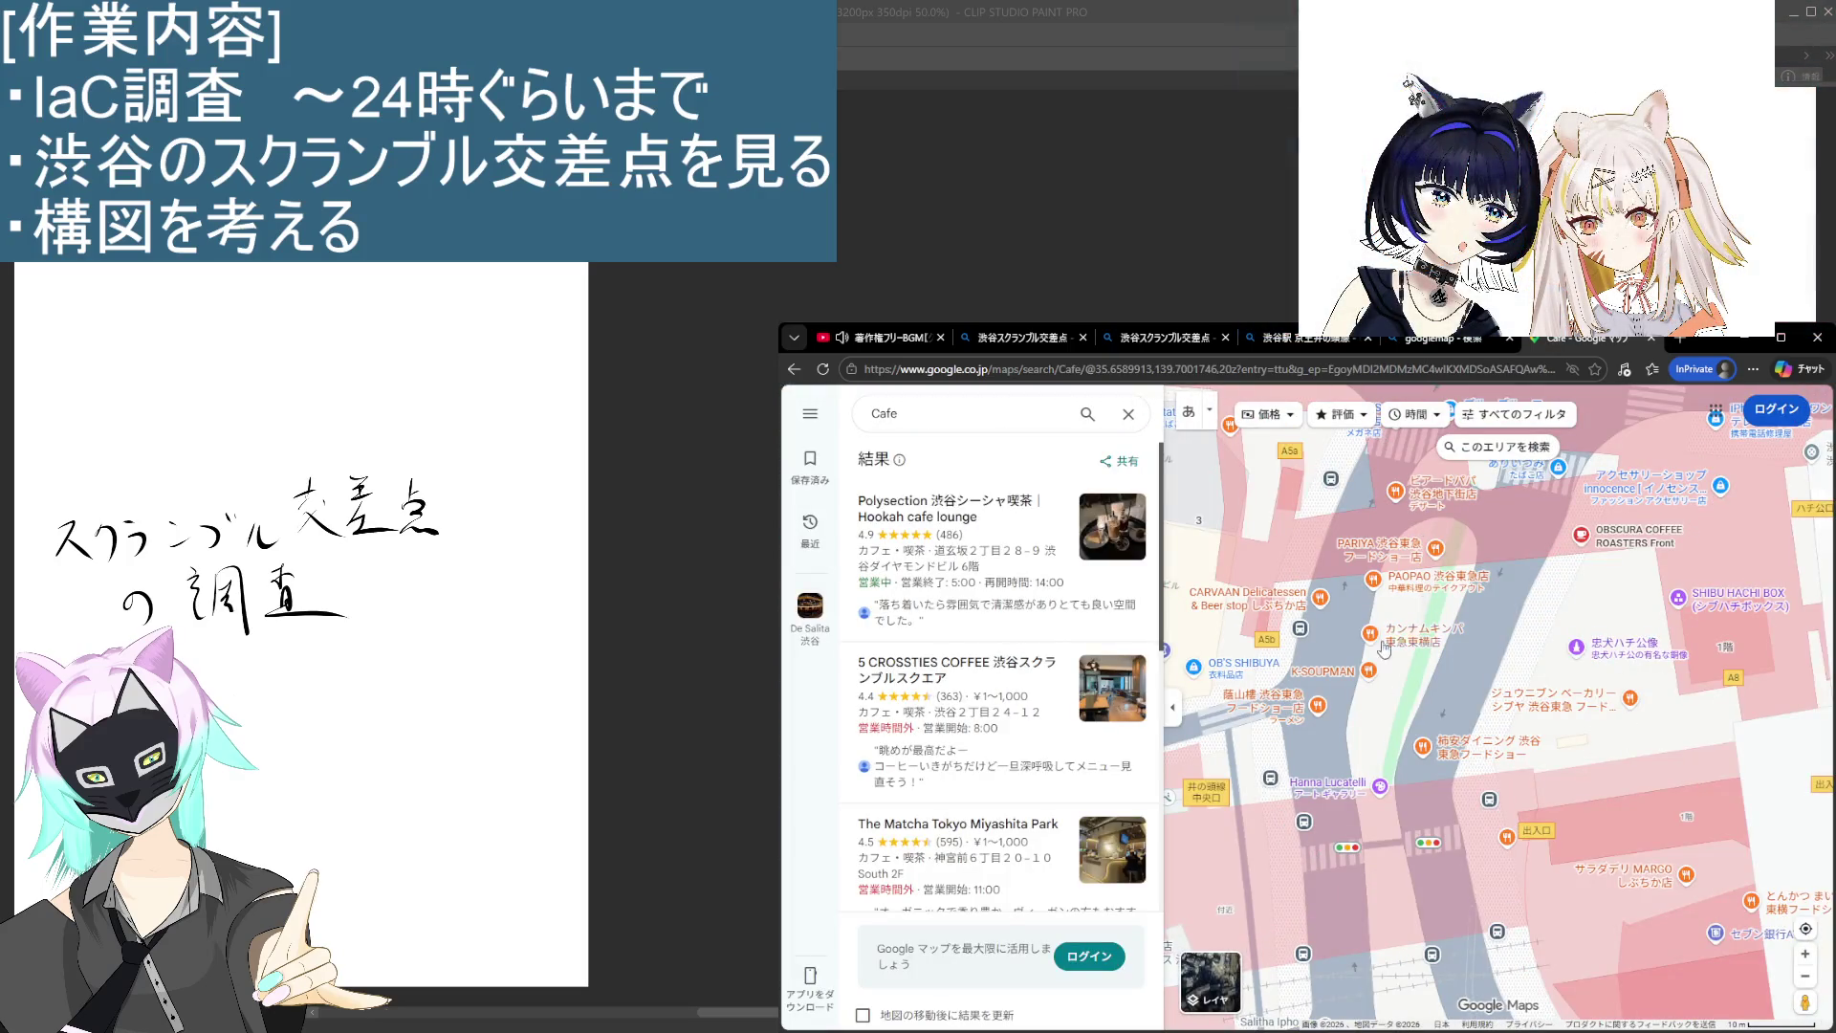
mouse_move(1799, 1002)
mouse_down()
mouse_move(1500, 514)
mouse_move(1458, 559)
mouse_up()
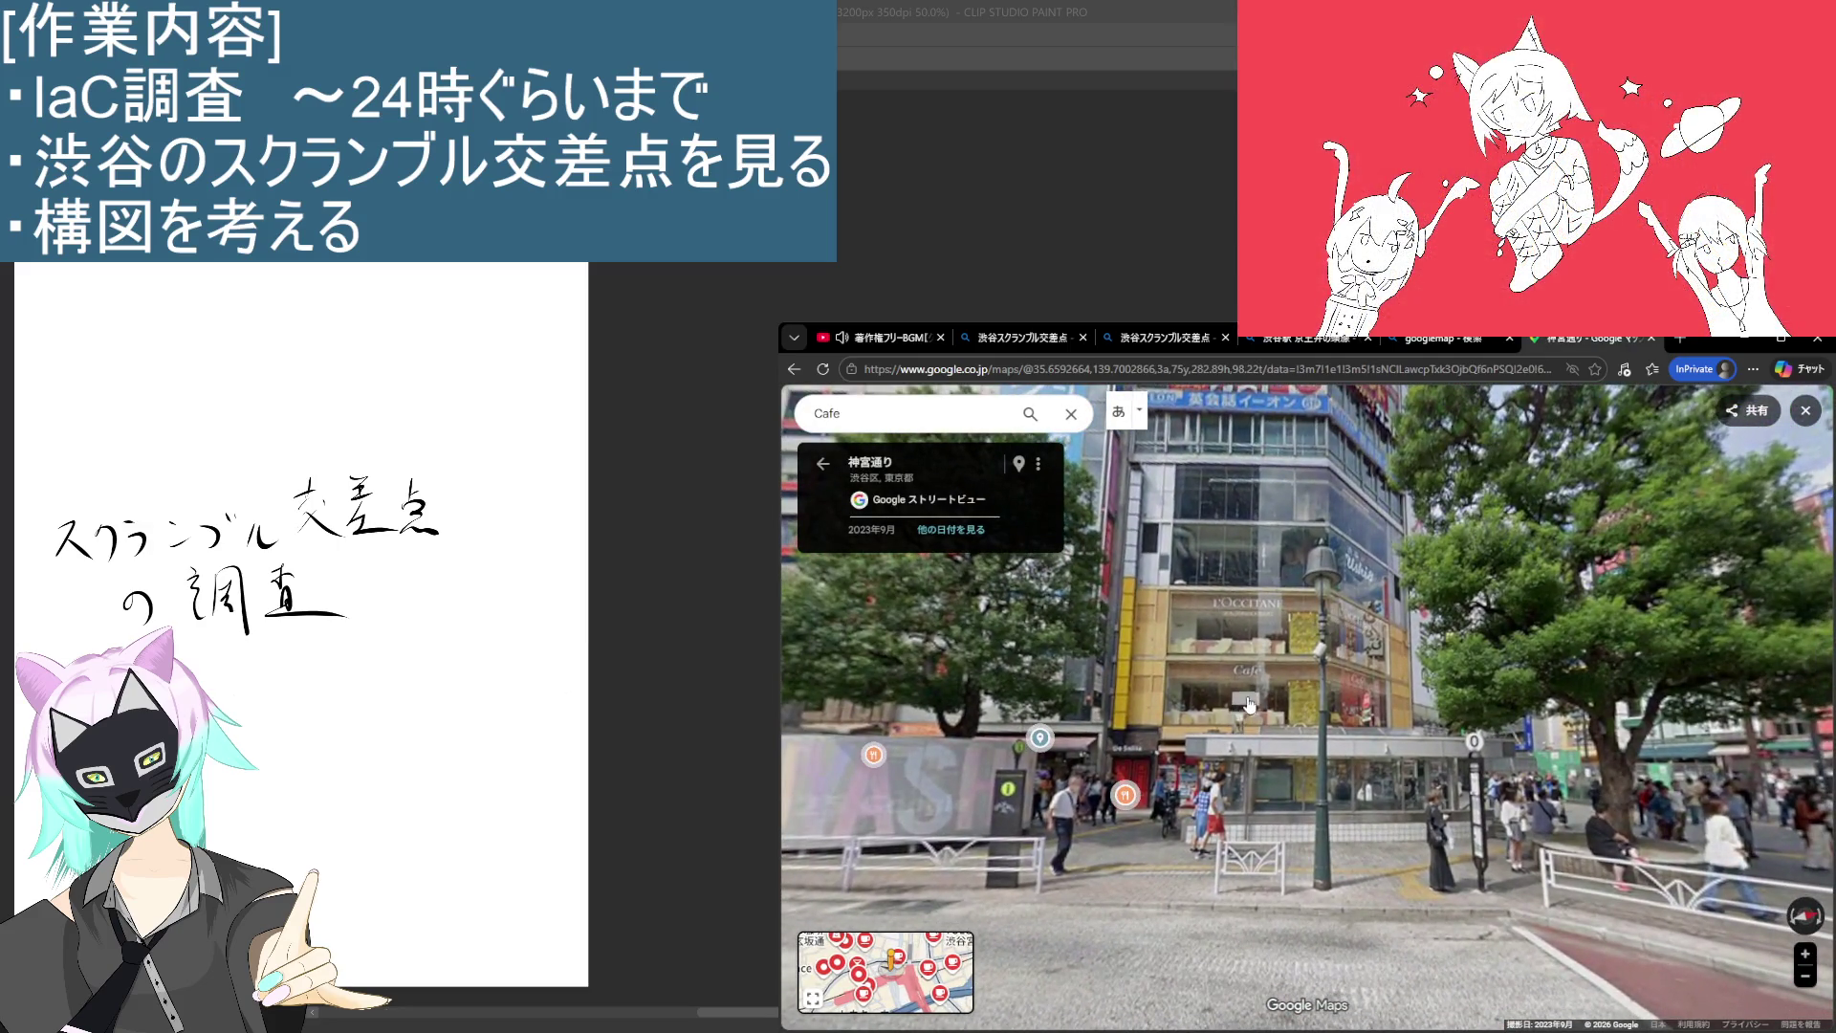
Step: Look around in Street View and move to the crossing corner facing the L'Occitane building
click(1242, 646)
click(1316, 732)
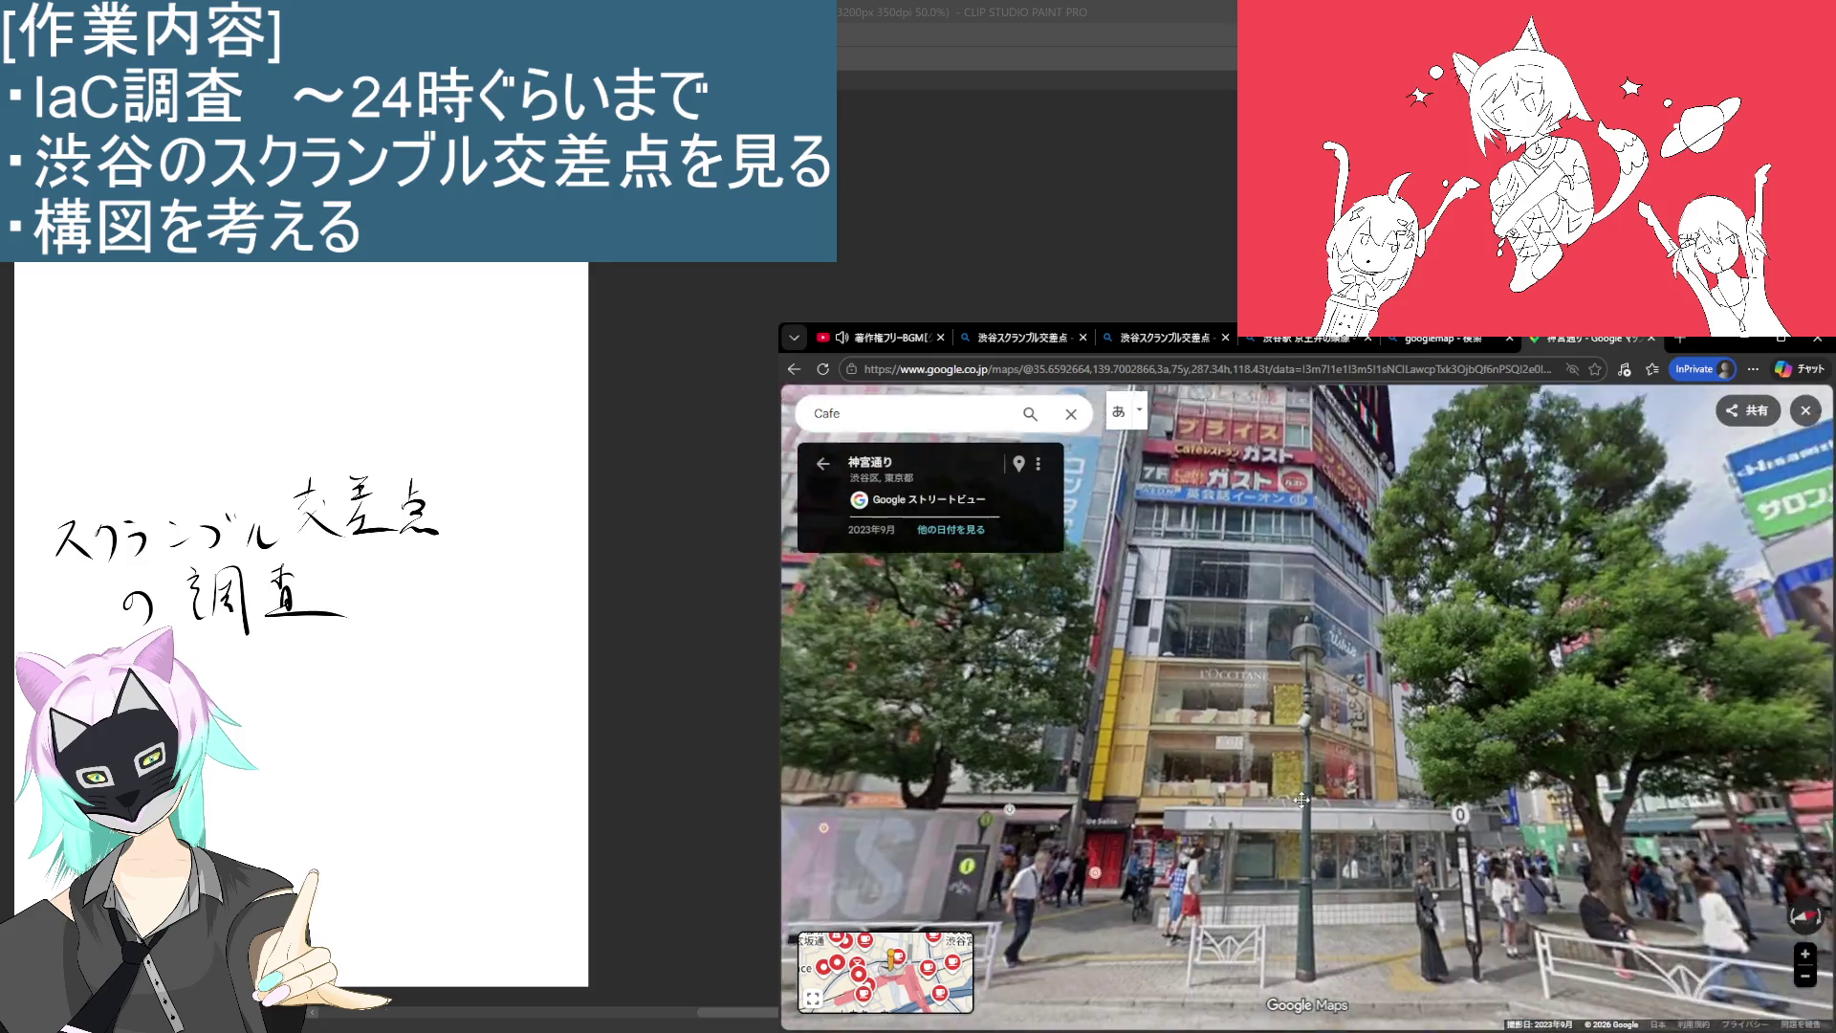
drag(1302, 800, 1329, 724)
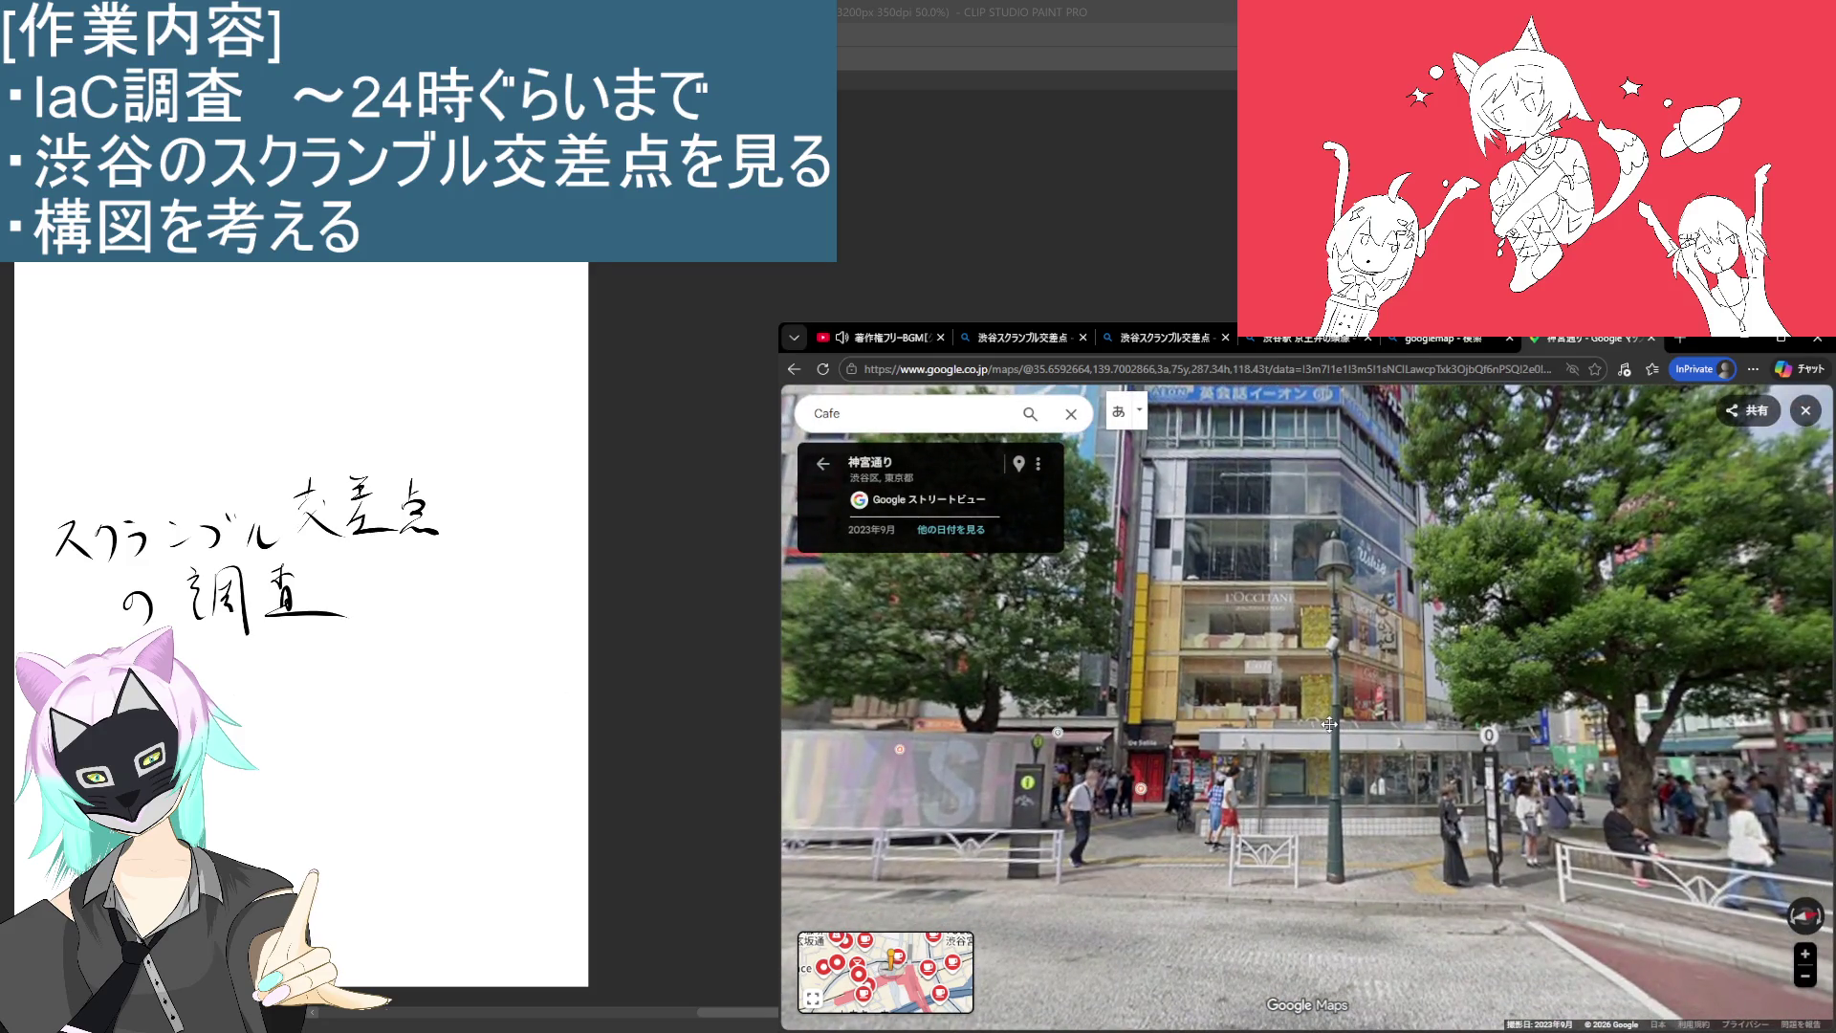
mouse_move(1267, 612)
mouse_down()
mouse_move(1318, 730)
mouse_move(1309, 808)
mouse_up()
drag(1312, 965, 1326, 801)
click(1326, 801)
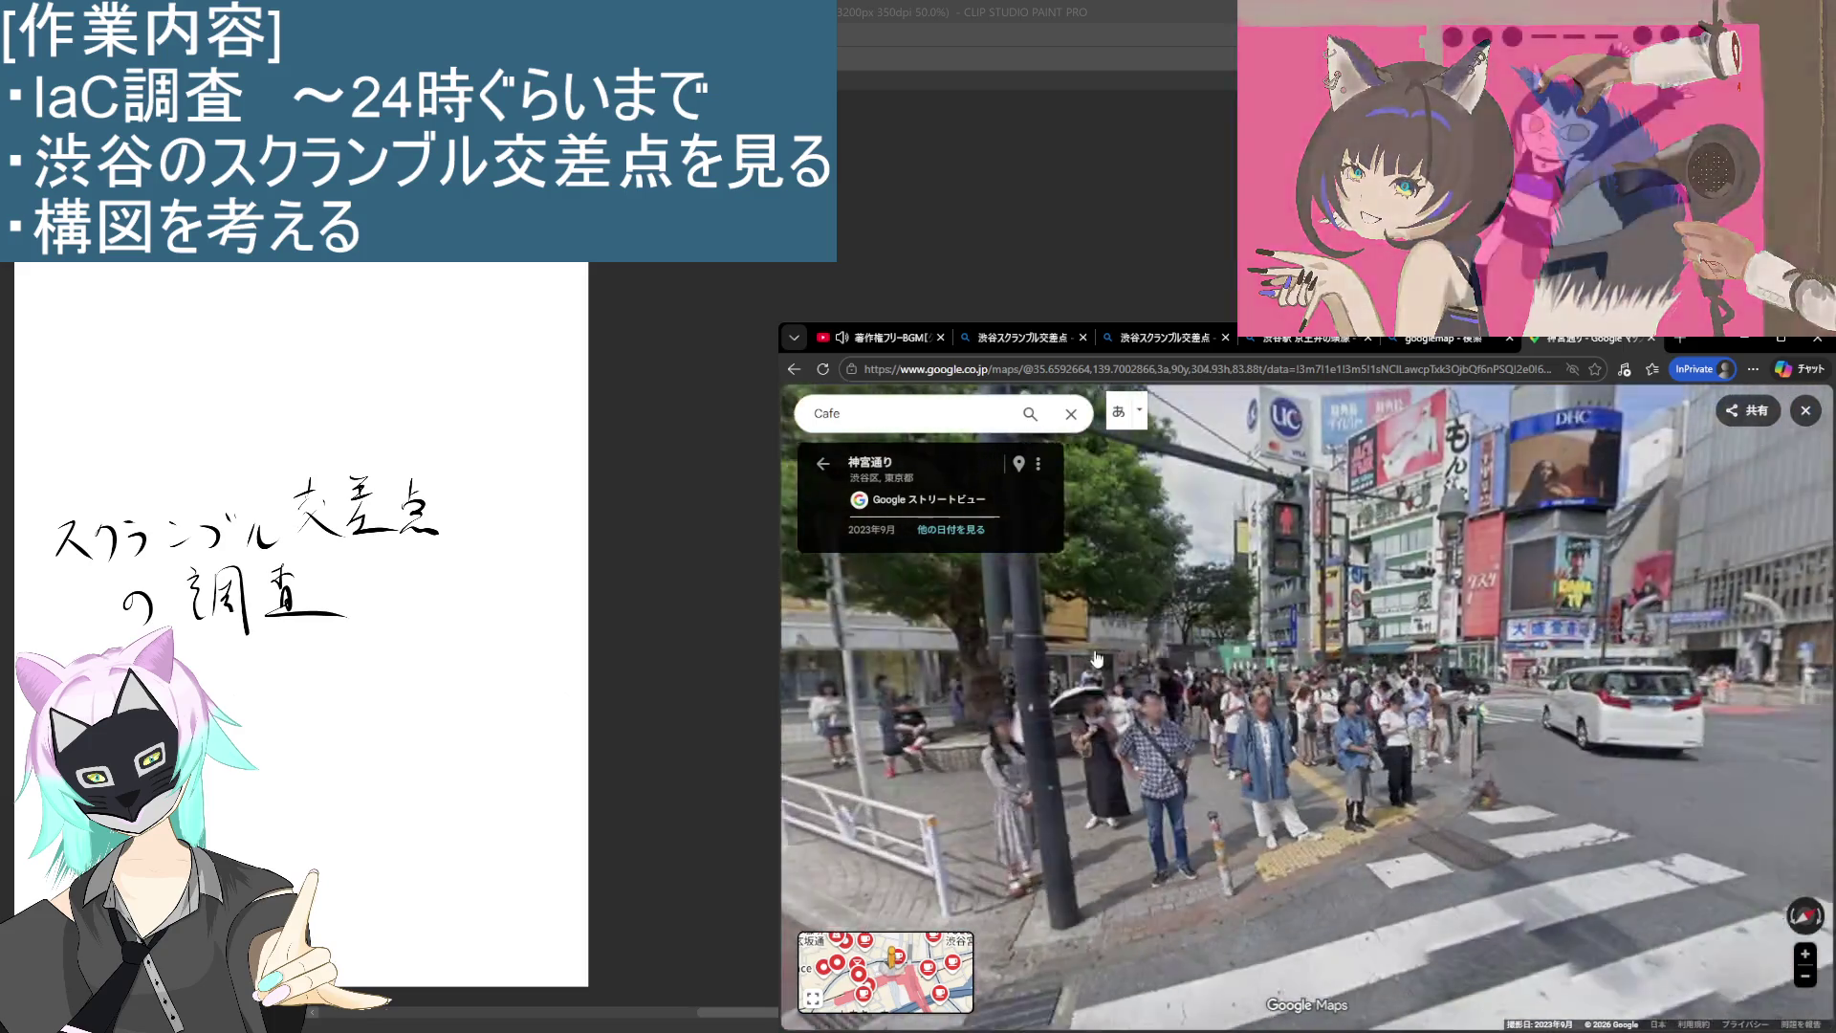
click(1097, 659)
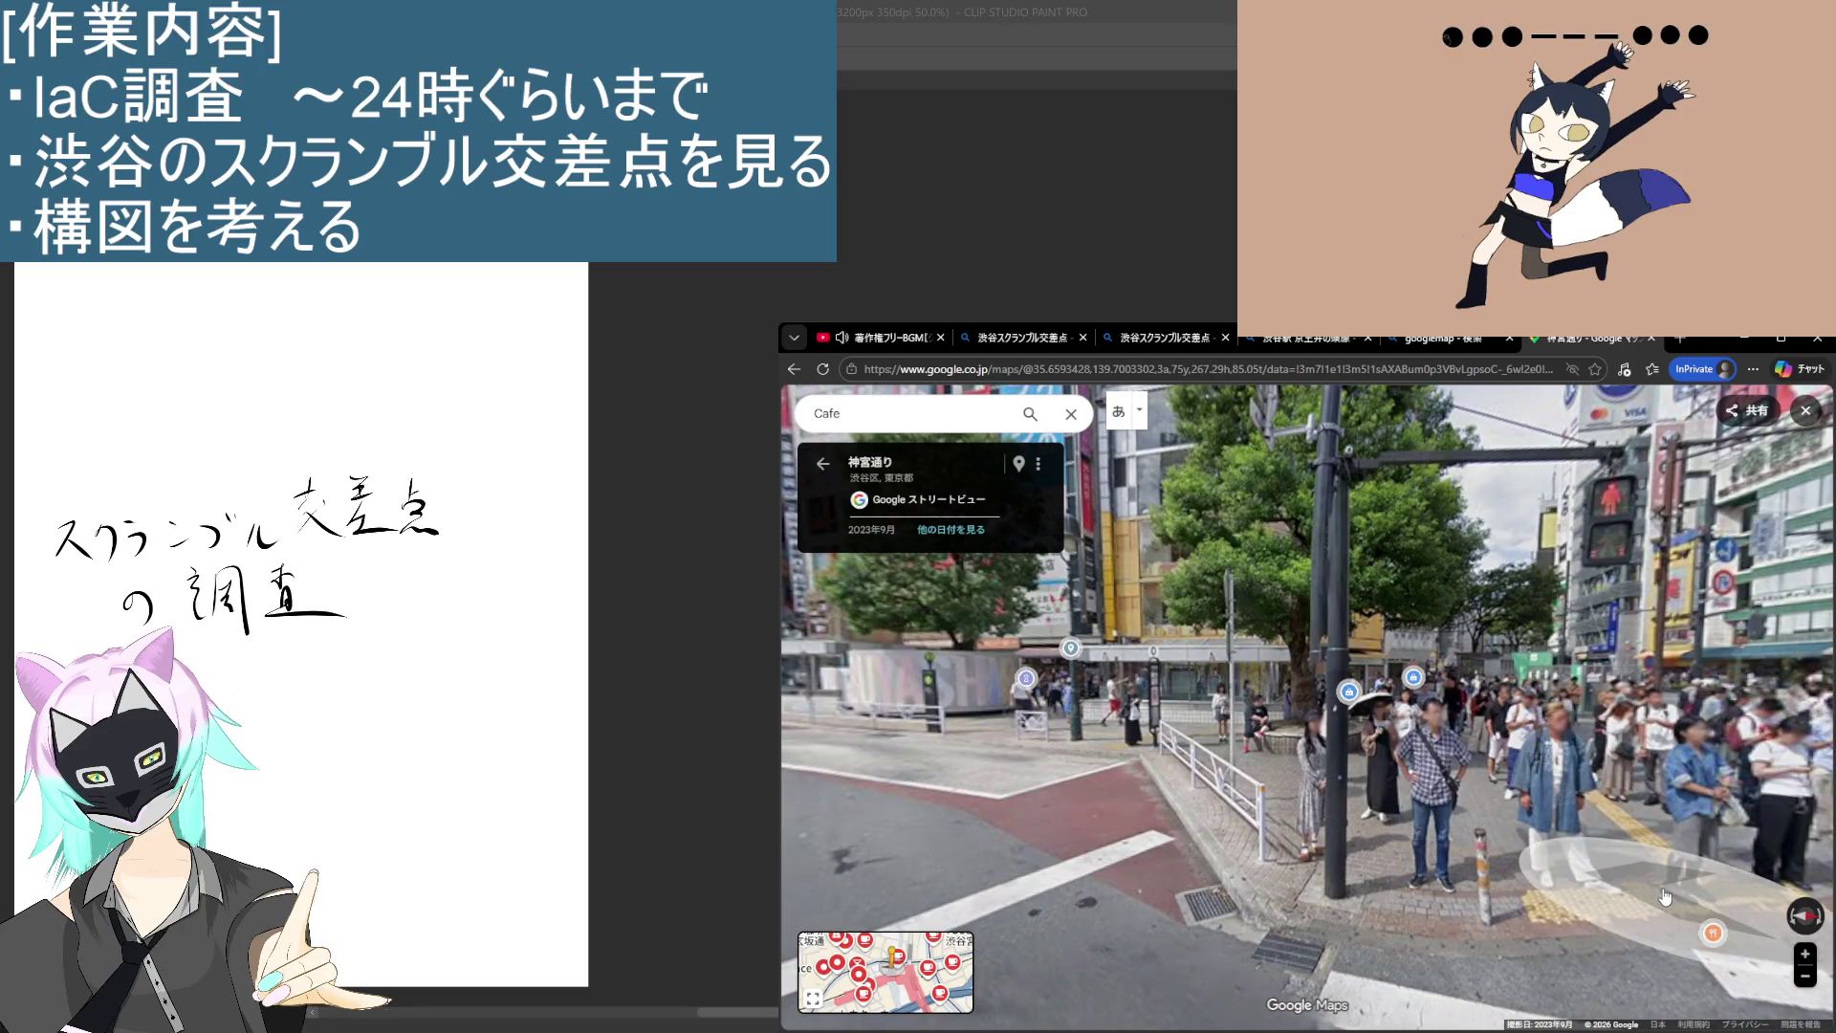
click(1658, 901)
Step: Centre and zoom in on the L'Occitane Café facade
scroll(1340, 675, down, 2)
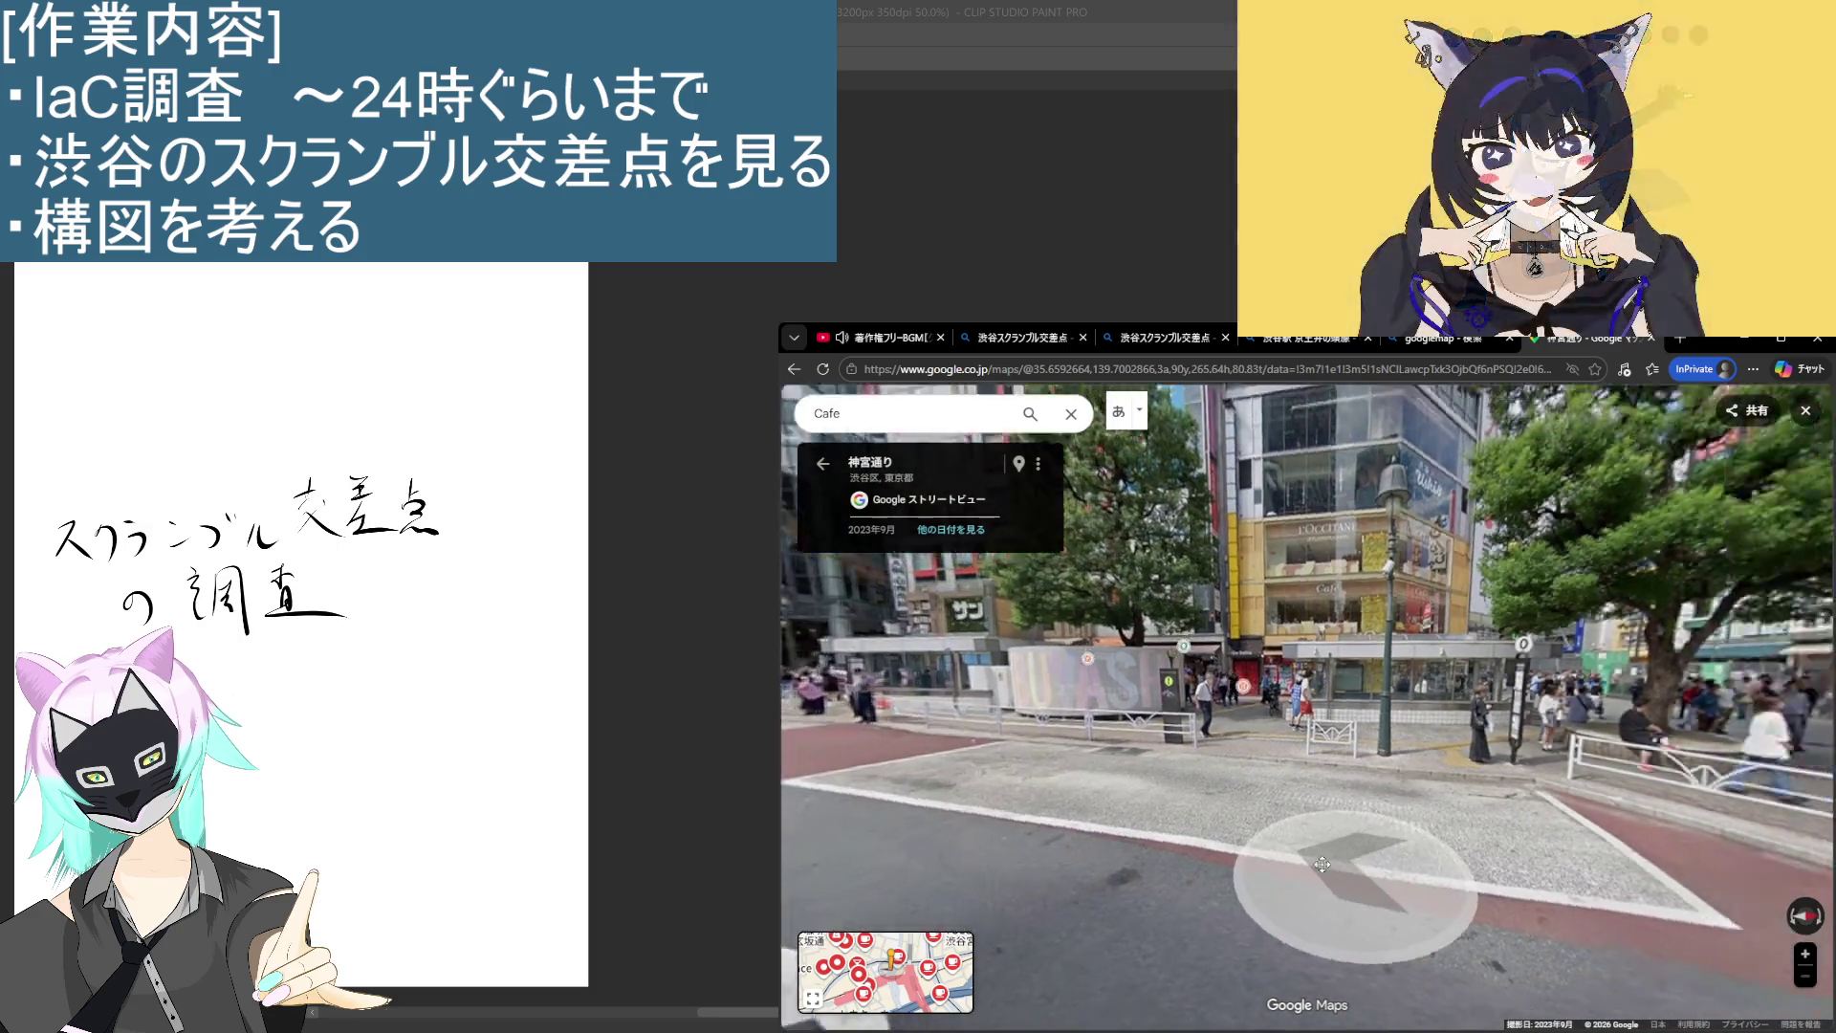
mouse_move(1321, 864)
mouse_down()
mouse_move(1154, 866)
mouse_move(1220, 870)
mouse_move(1347, 924)
mouse_move(1166, 794)
mouse_move(1218, 782)
mouse_move(1500, 856)
mouse_up()
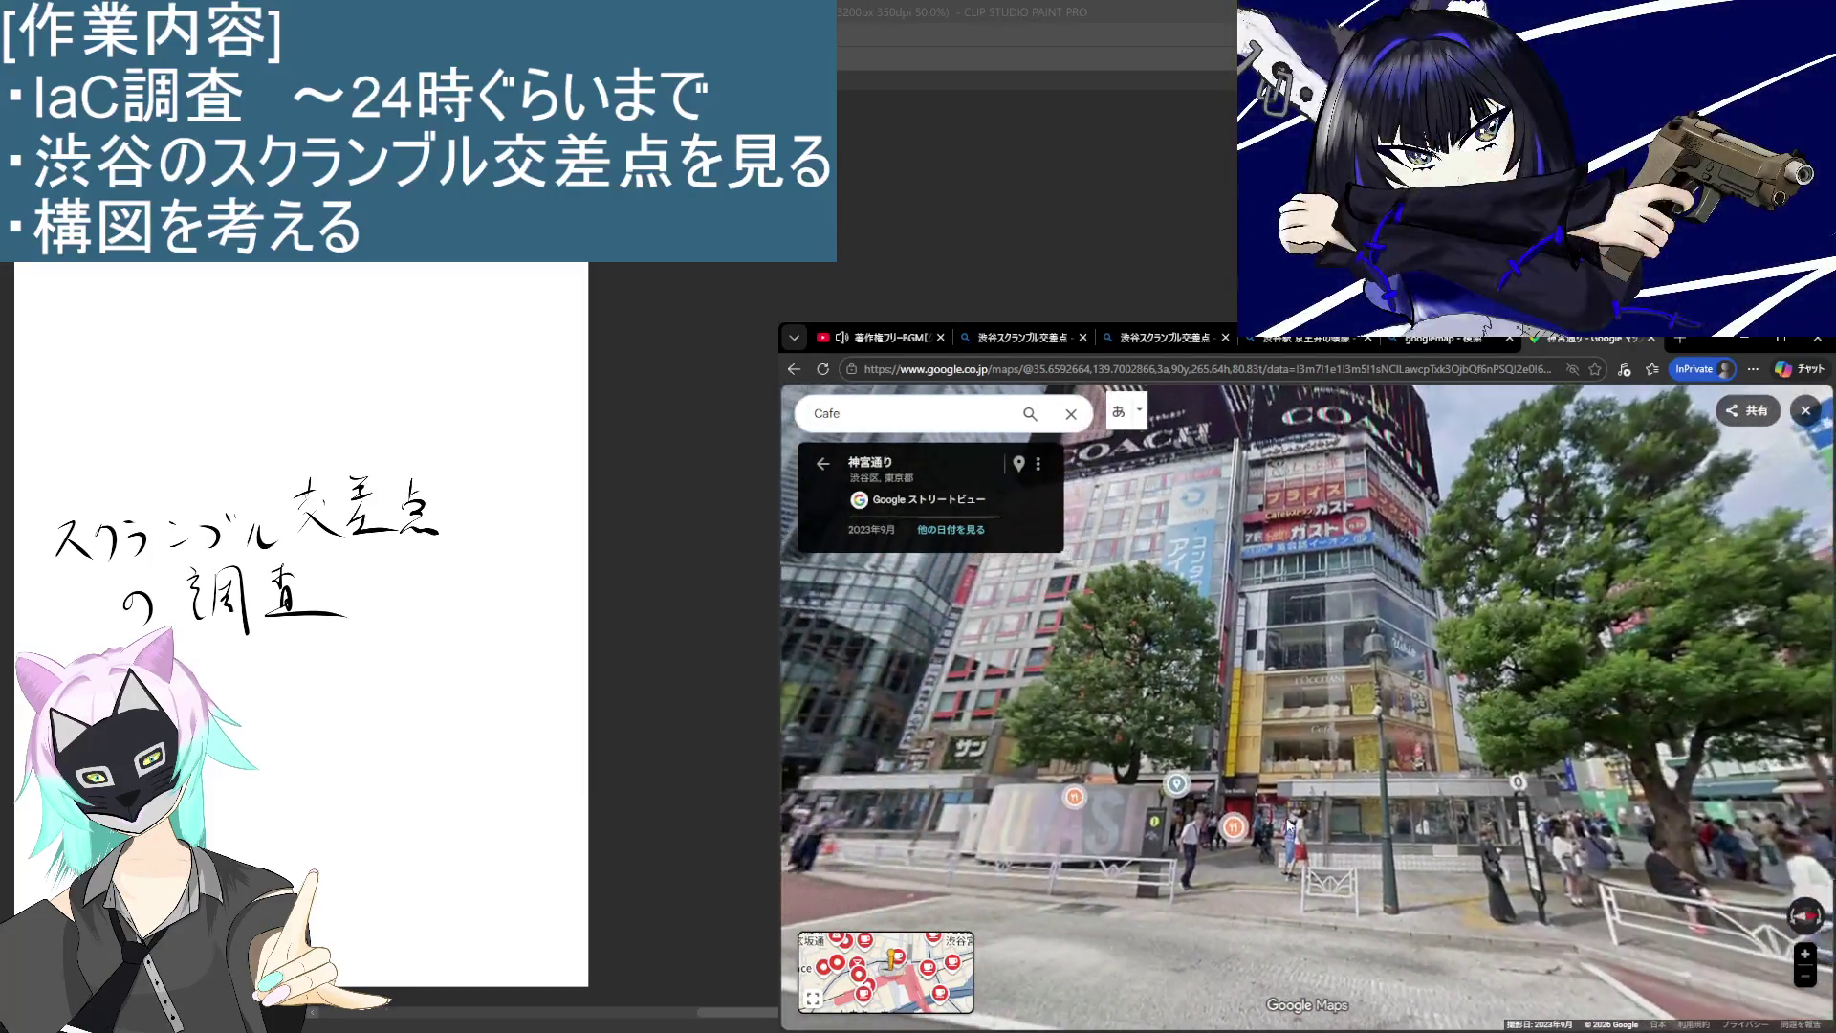
drag(1372, 732, 1435, 533)
scroll(1434, 534, up, 3)
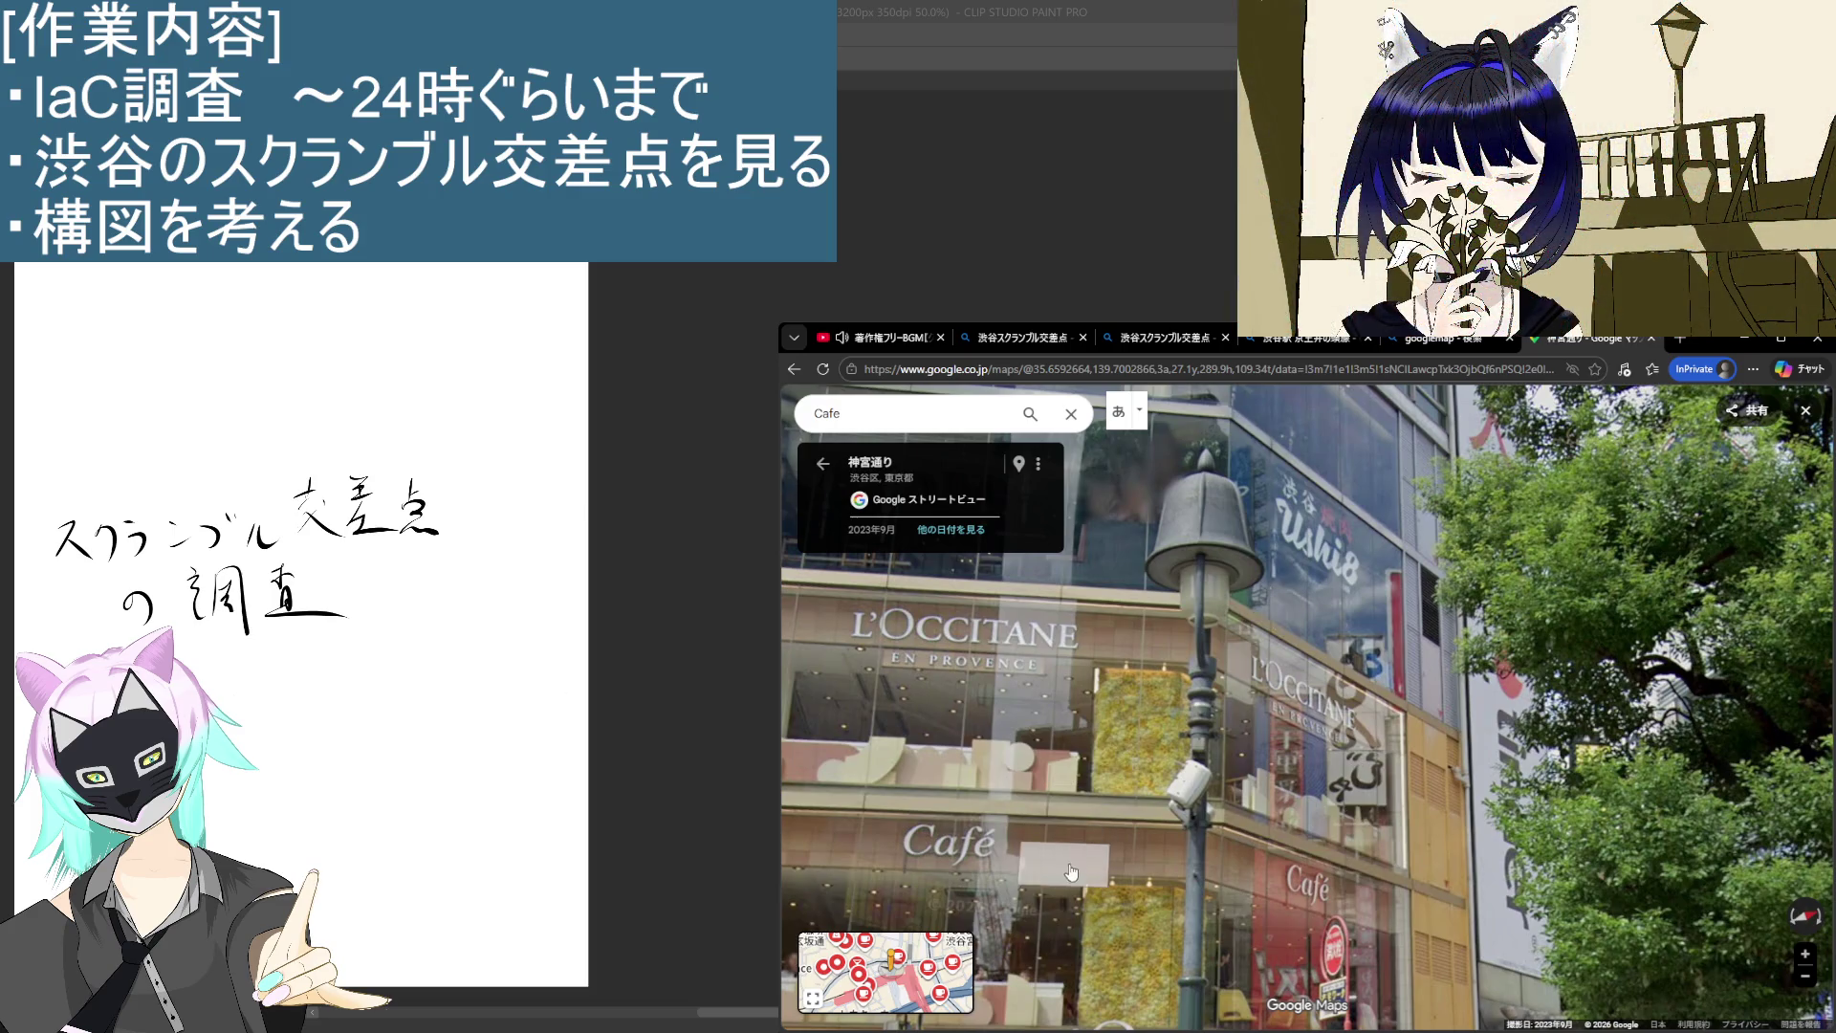
scroll(1021, 848, down, 2)
scroll(1021, 847, up, 3)
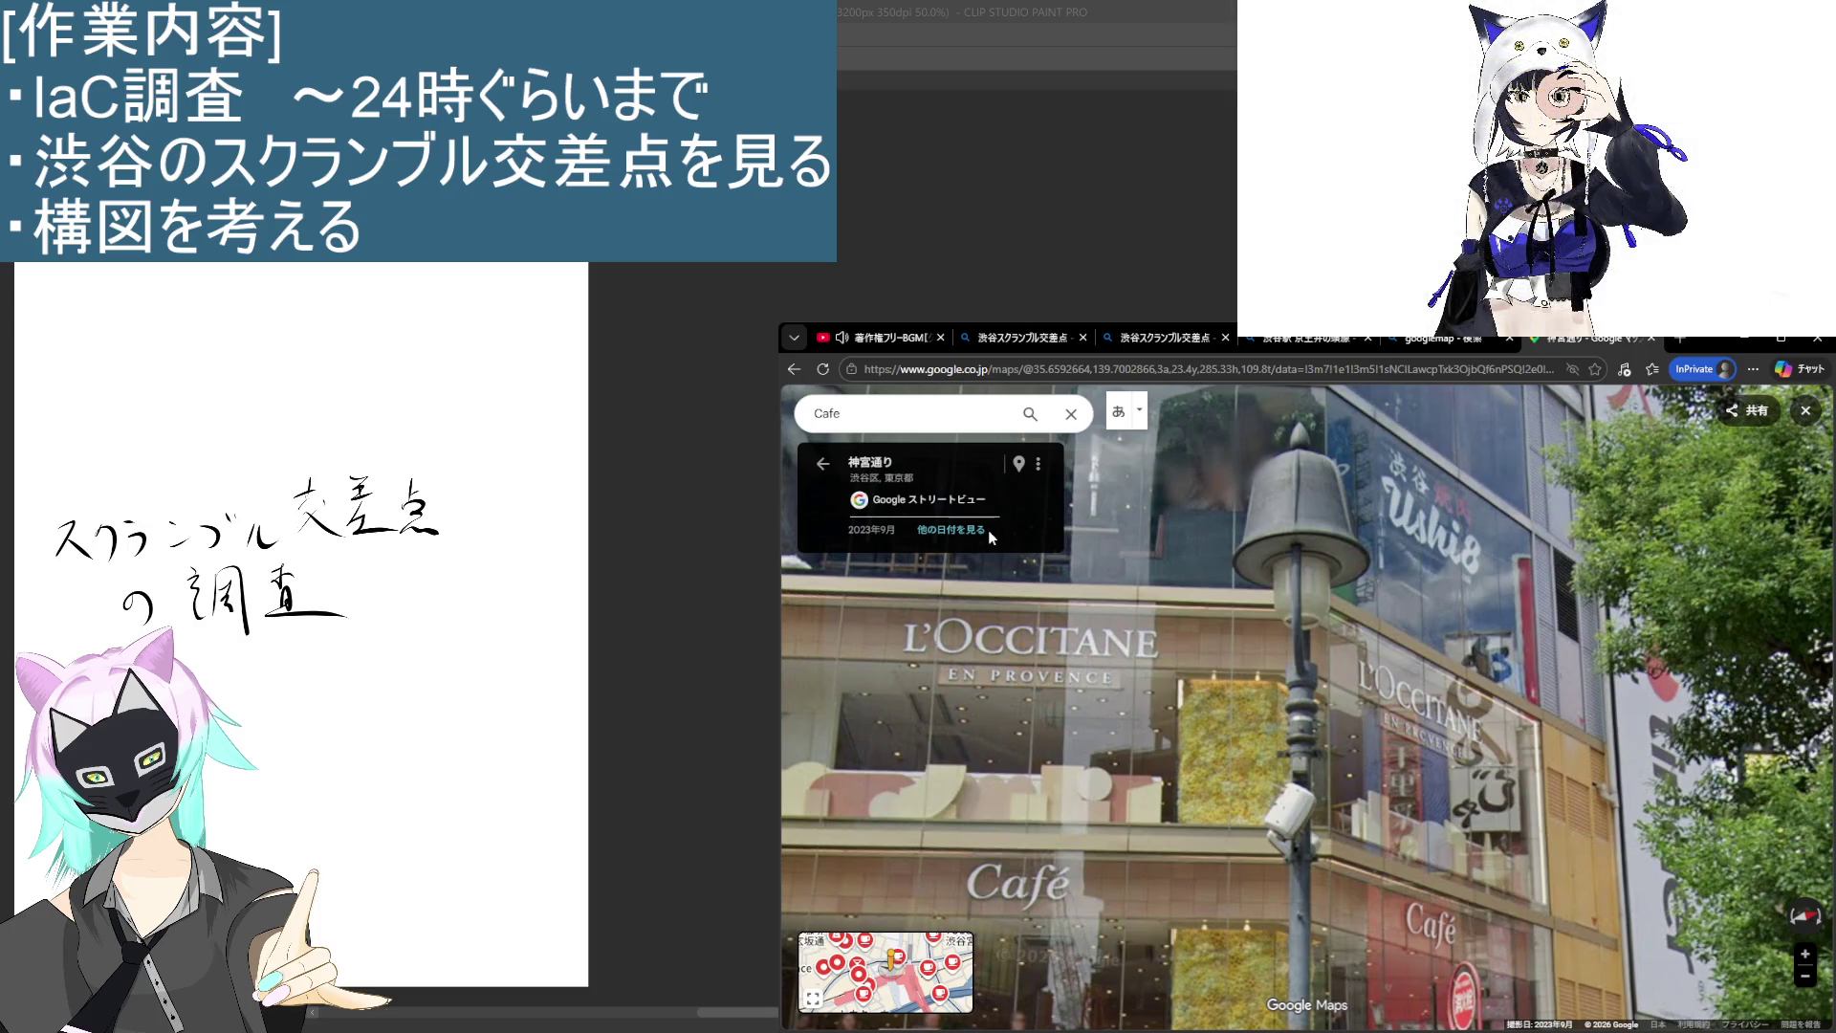
click(893, 411)
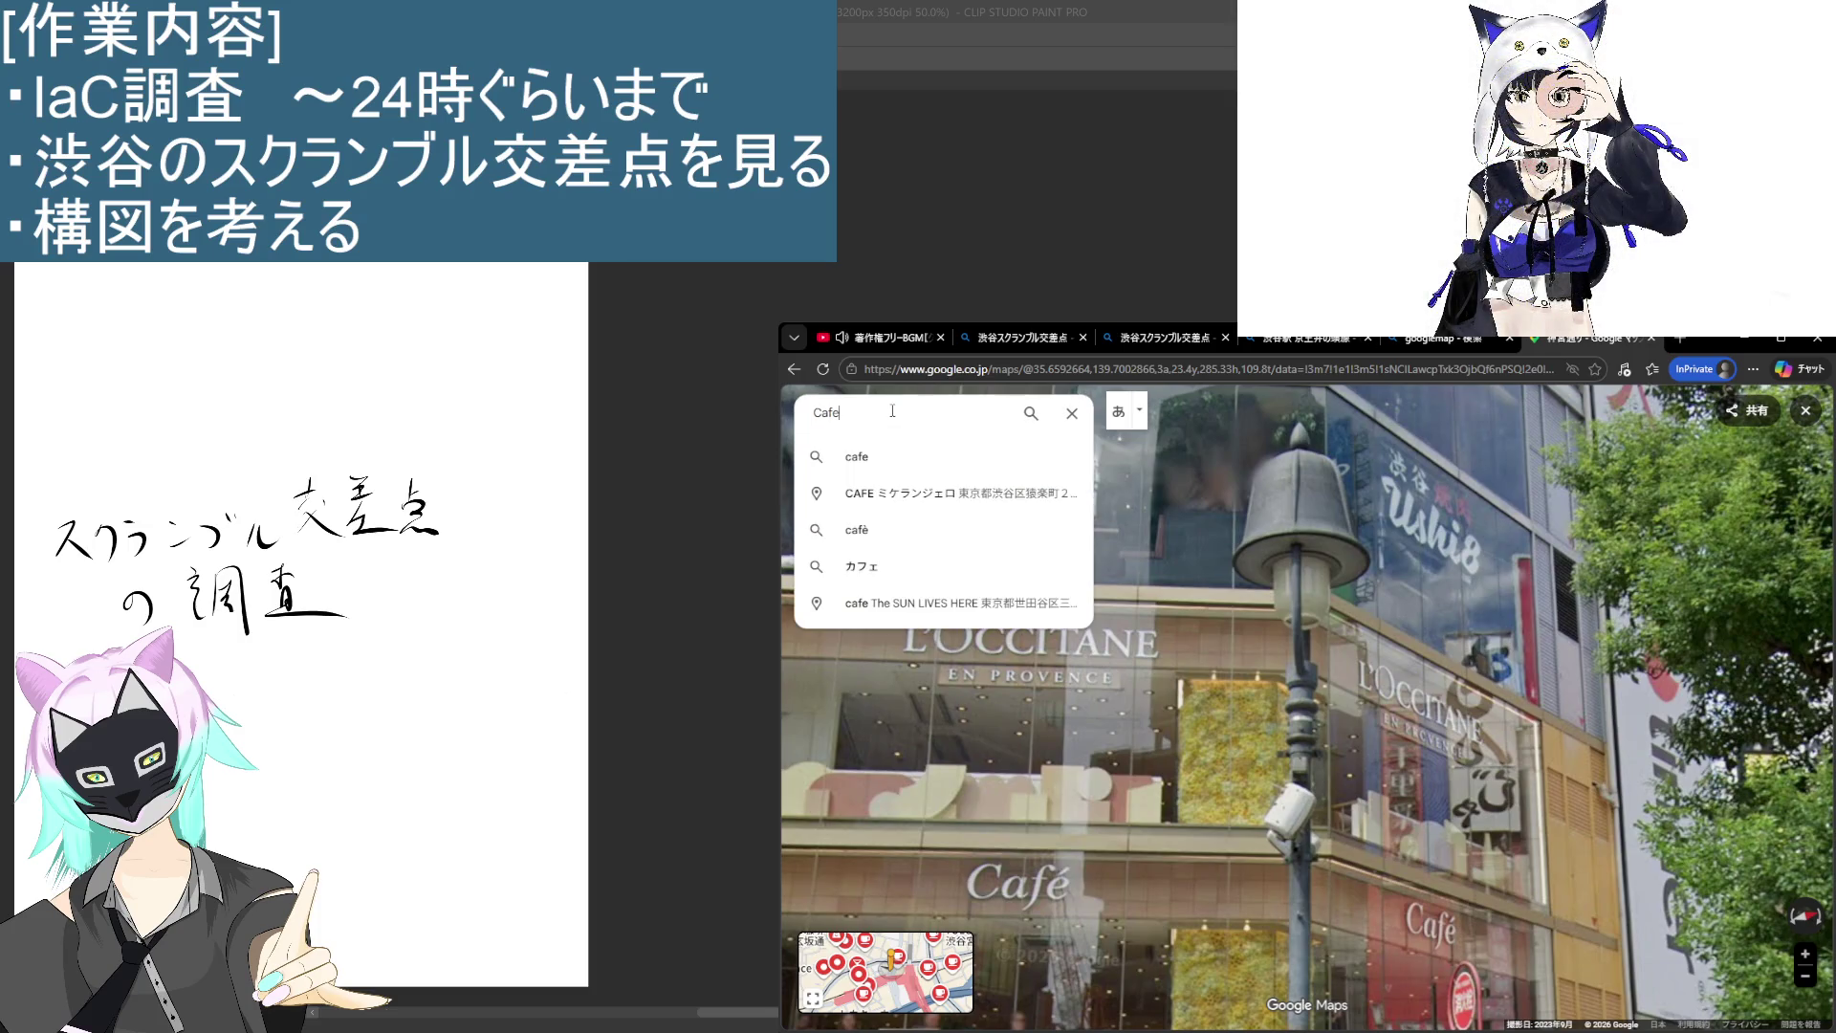
Step: Run a Bing search for 'LOCCITANE' in a new InPrivate tab, briefly re-tilting Street View midway
click(1680, 341)
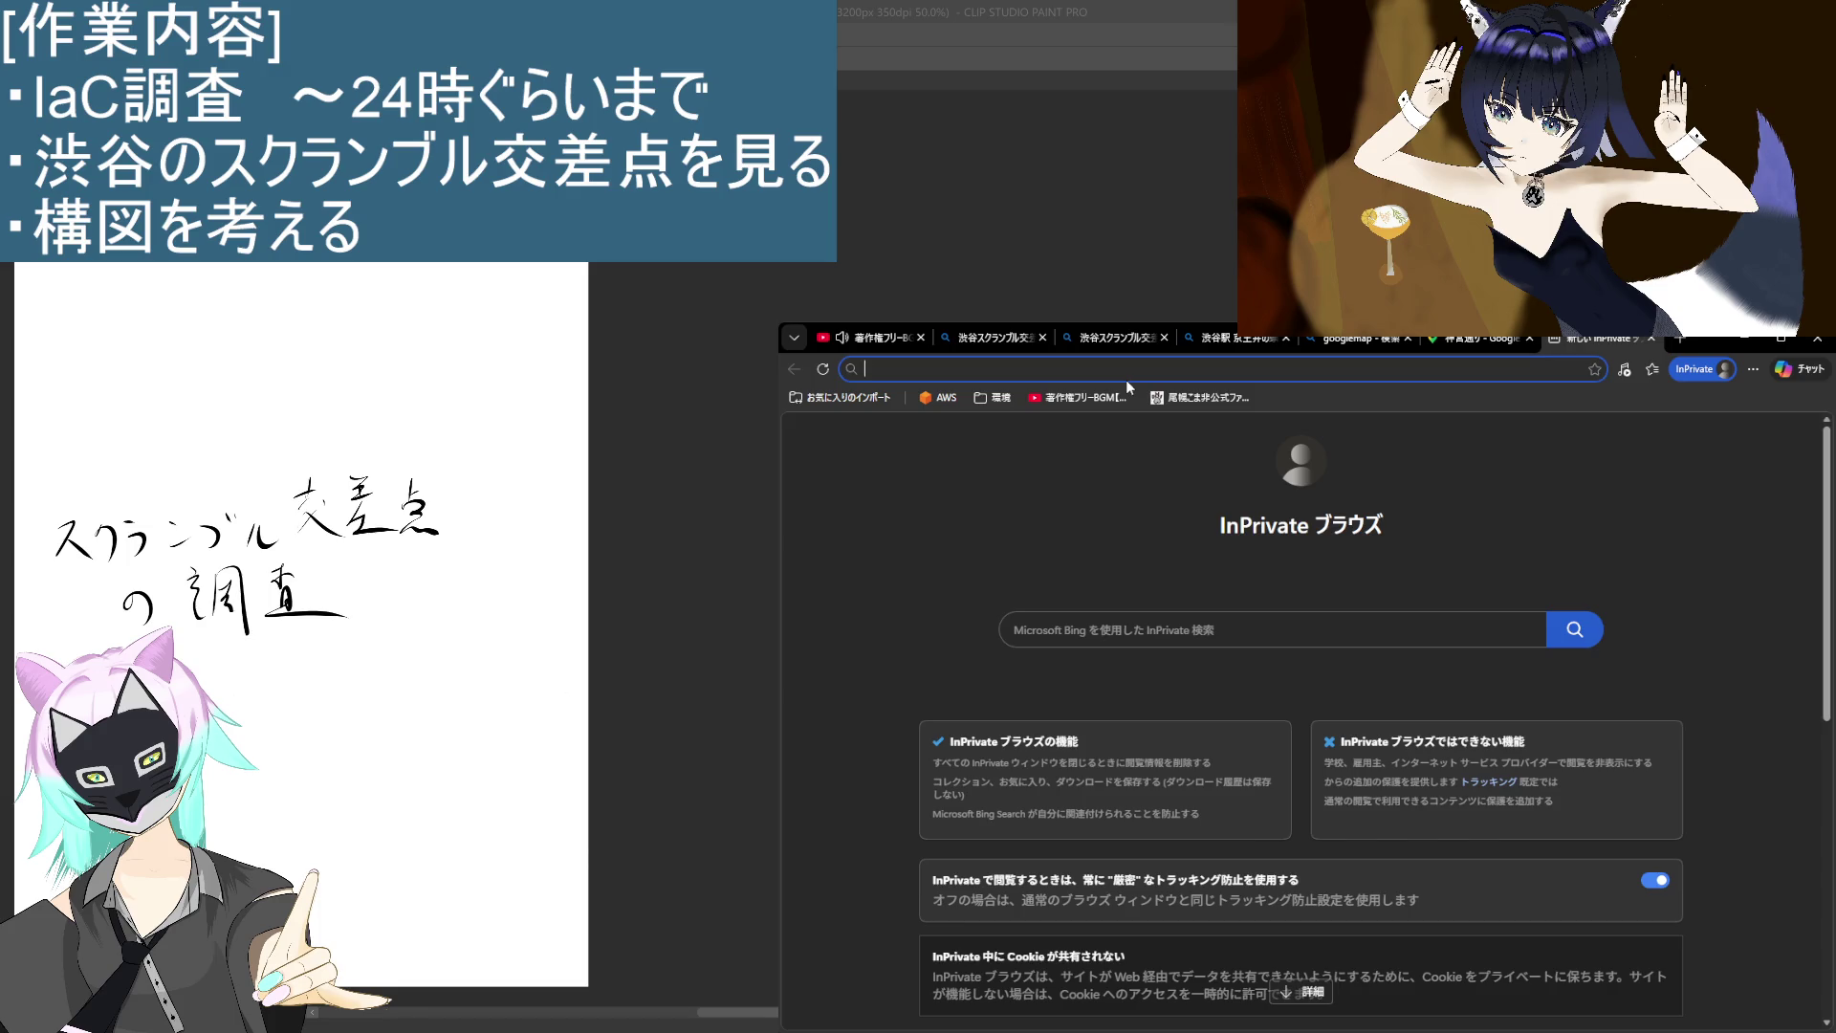
text(l)
key(Escape)
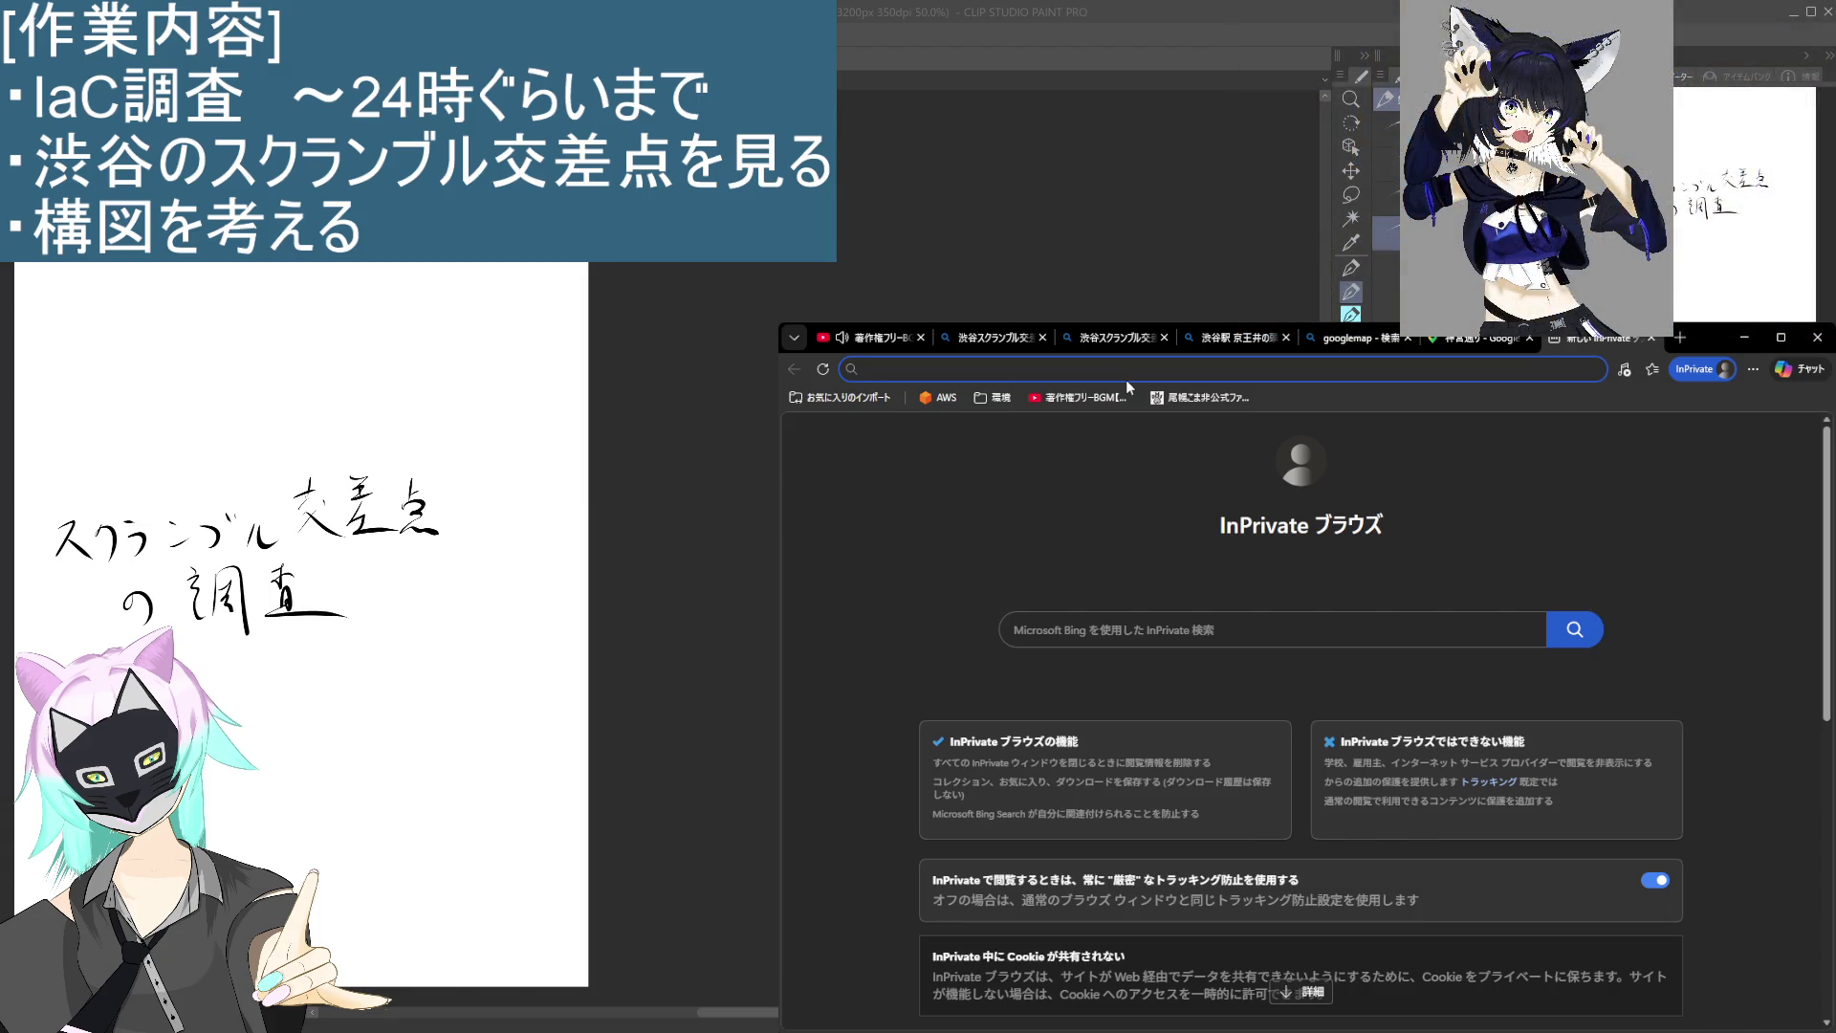
text(LO)
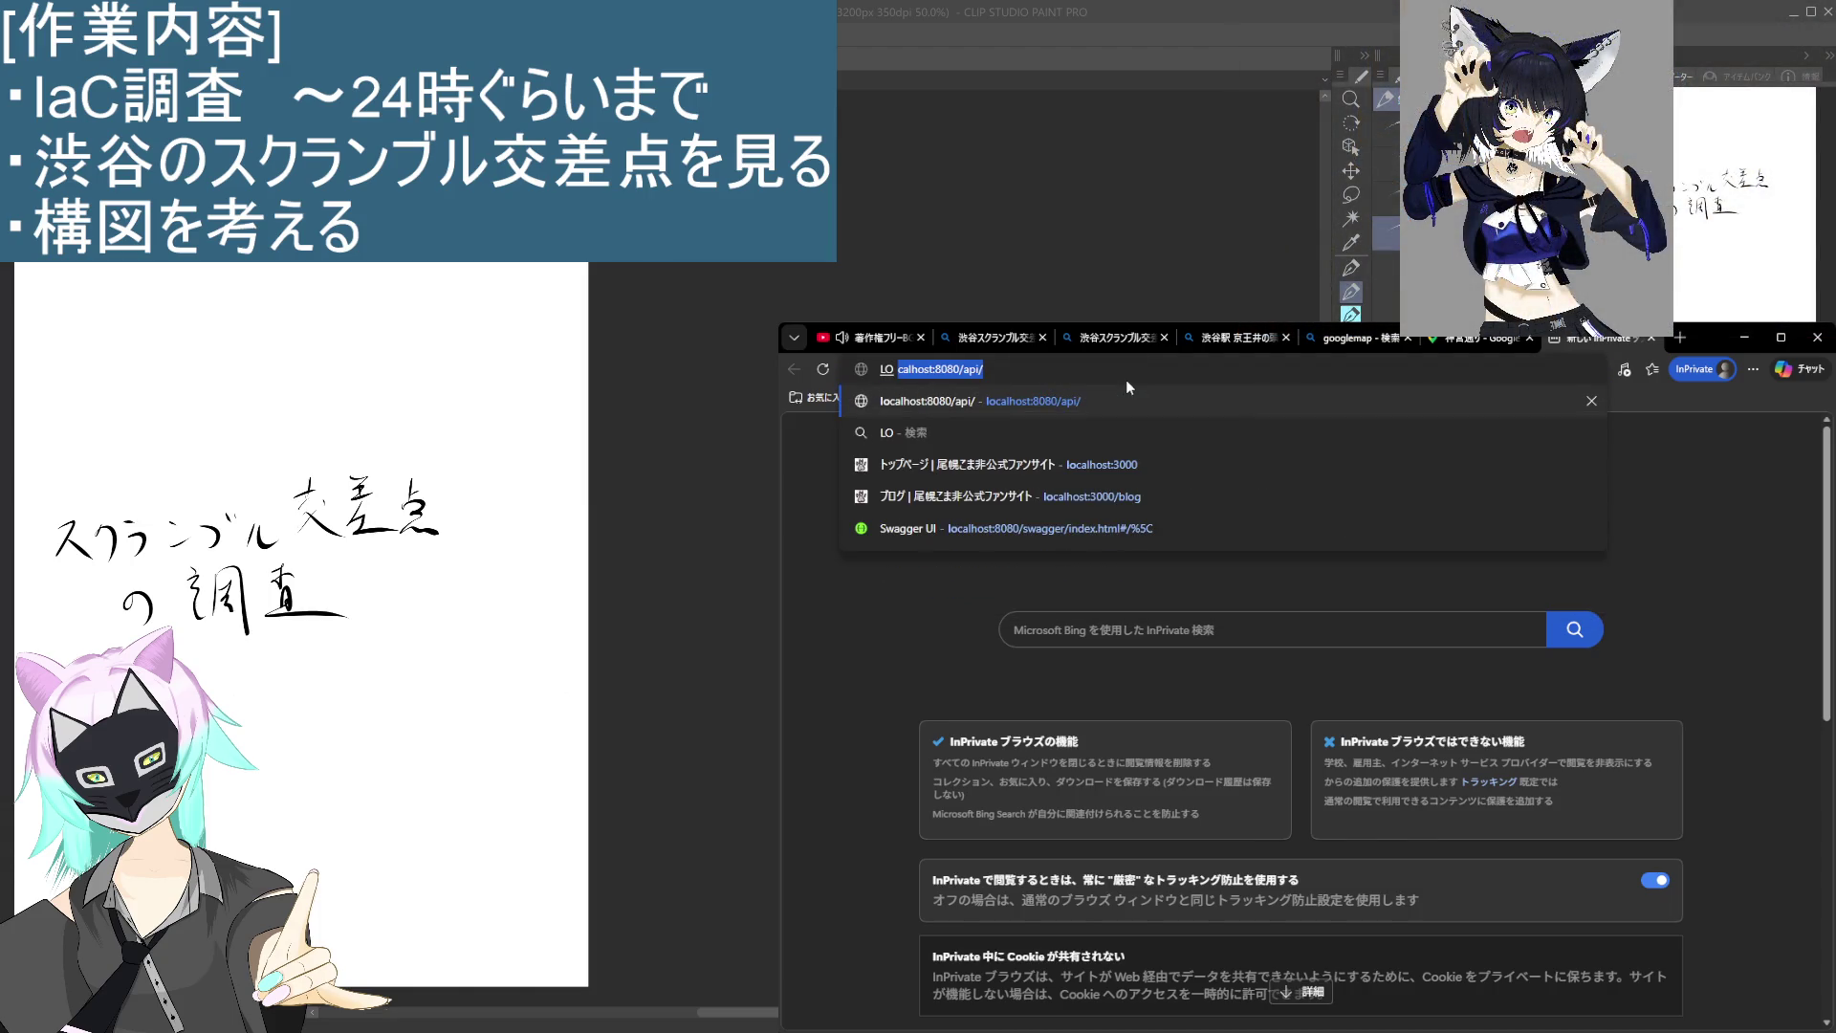
text(CC)
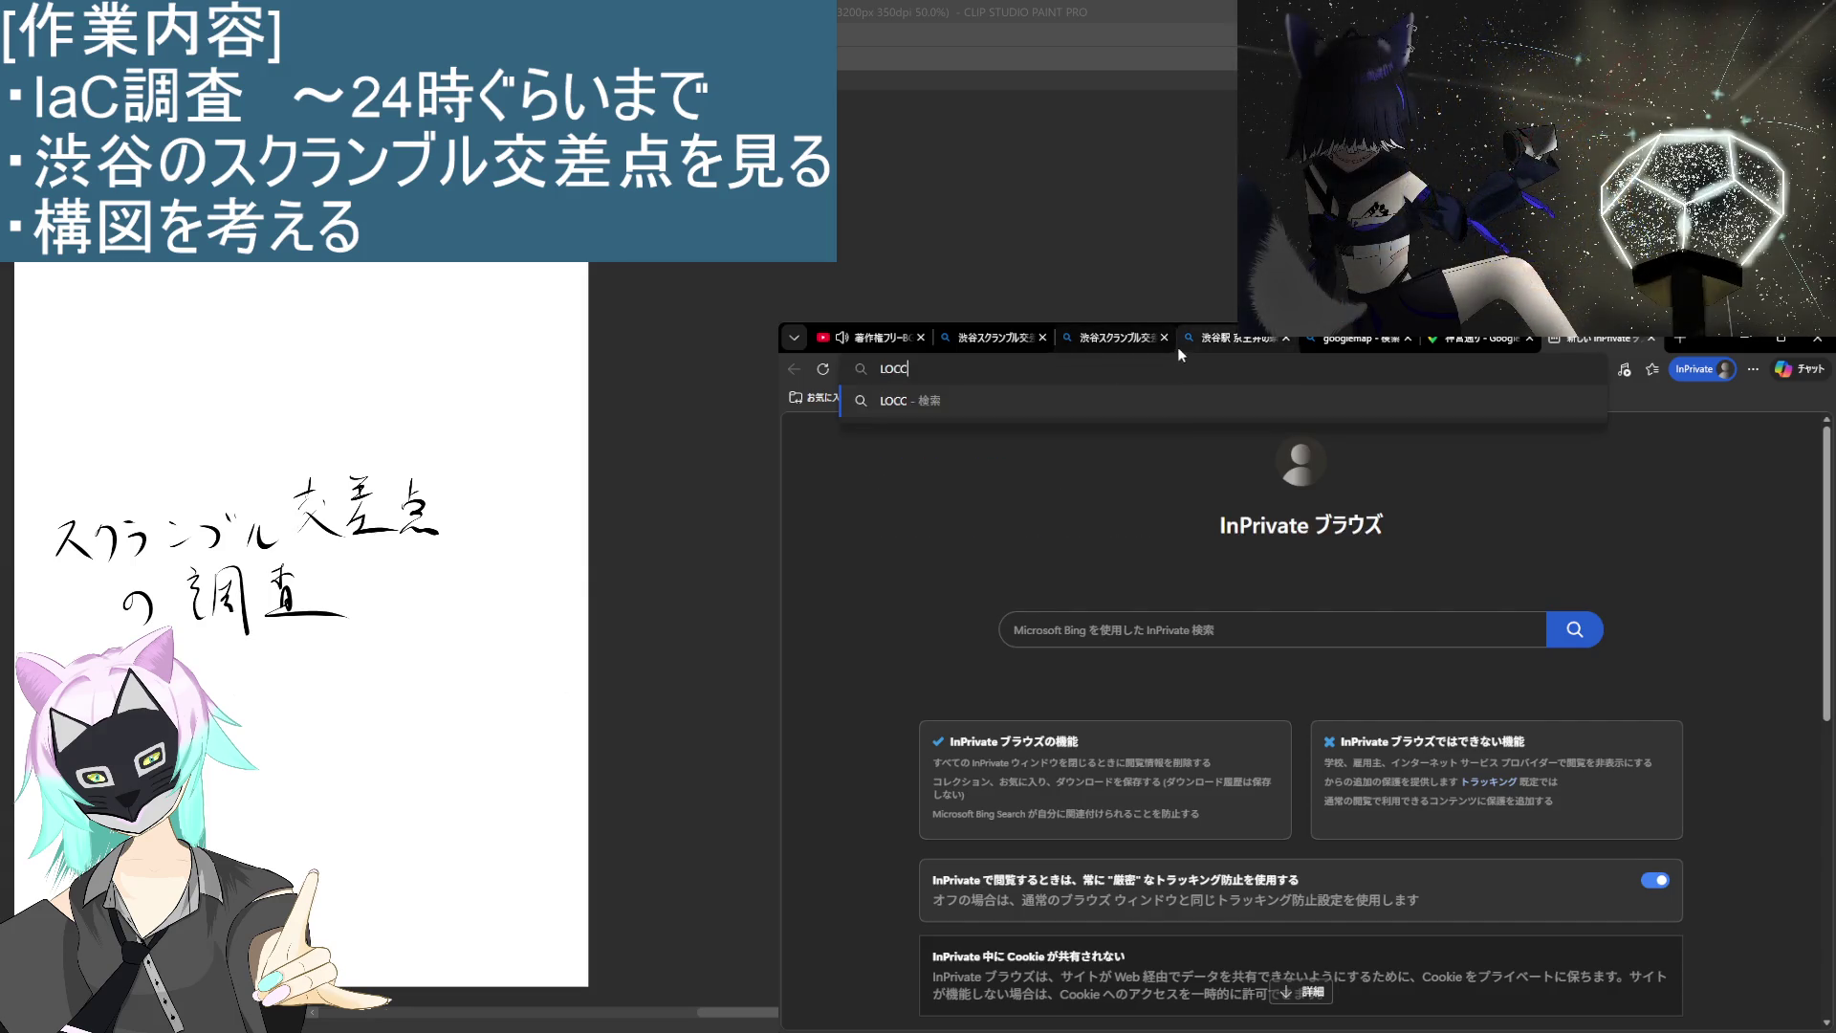
click(1463, 343)
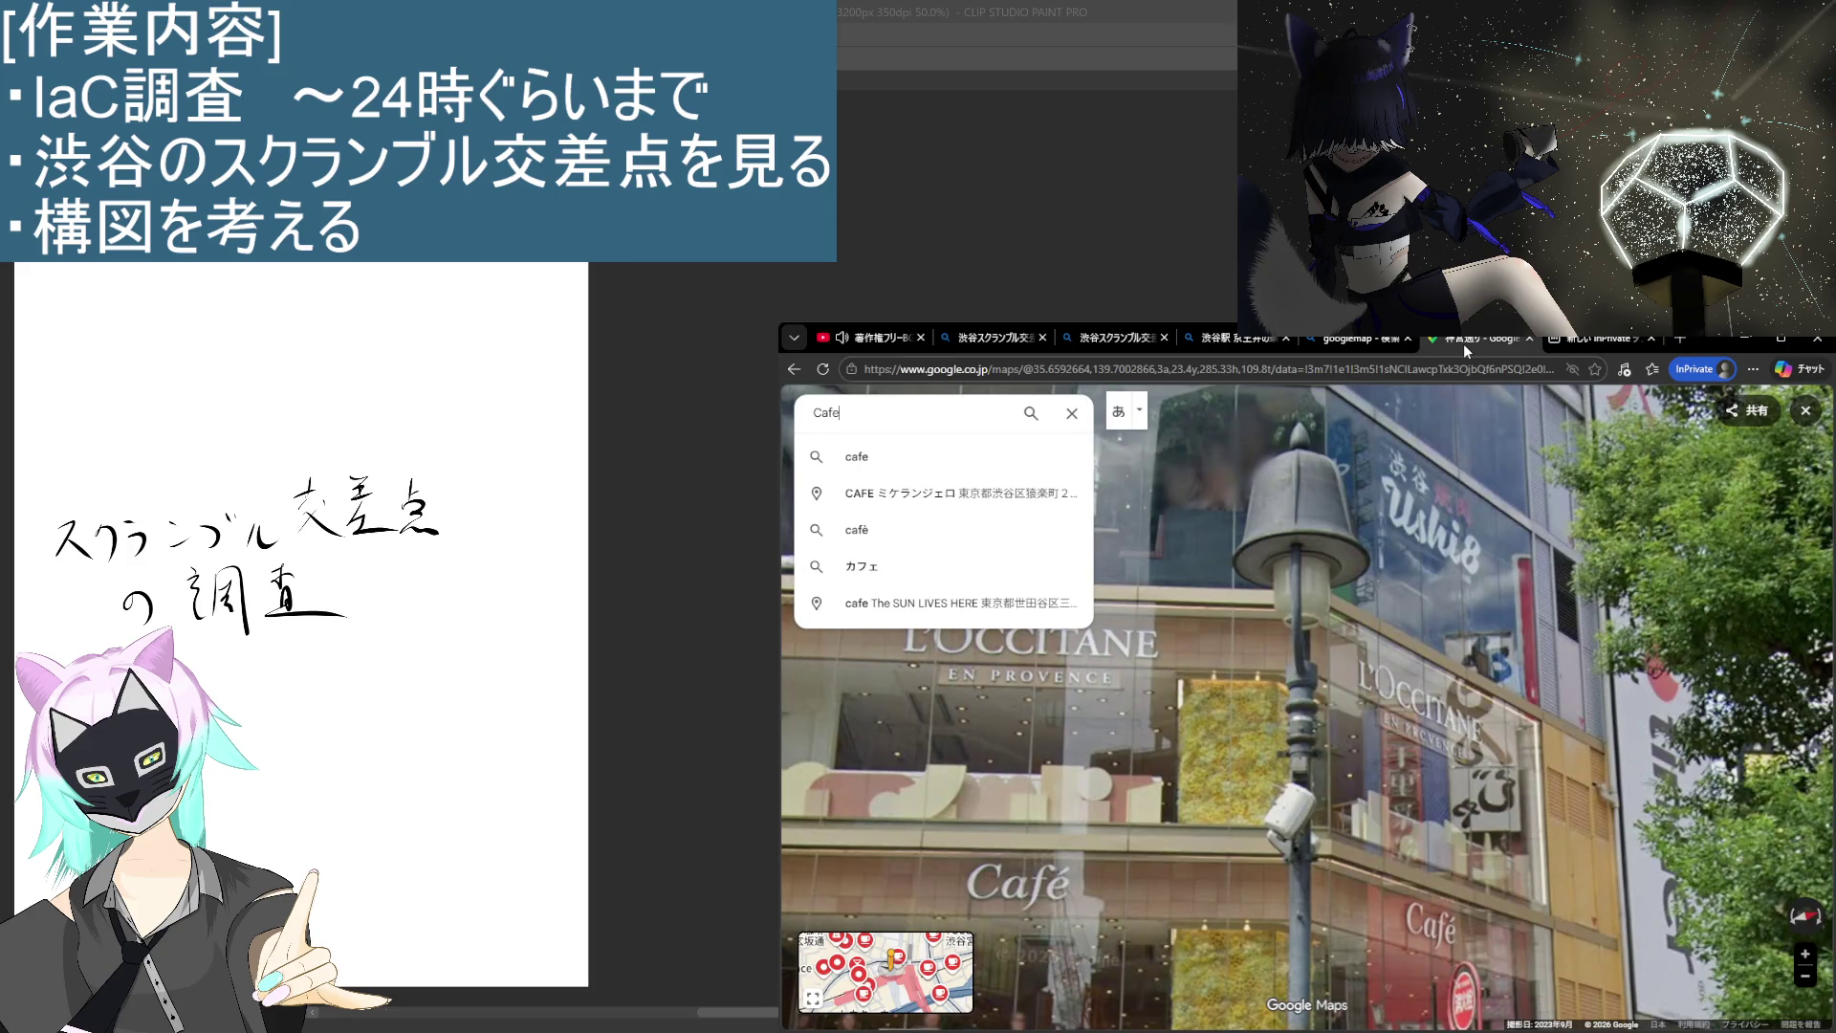
drag(1473, 490, 1476, 562)
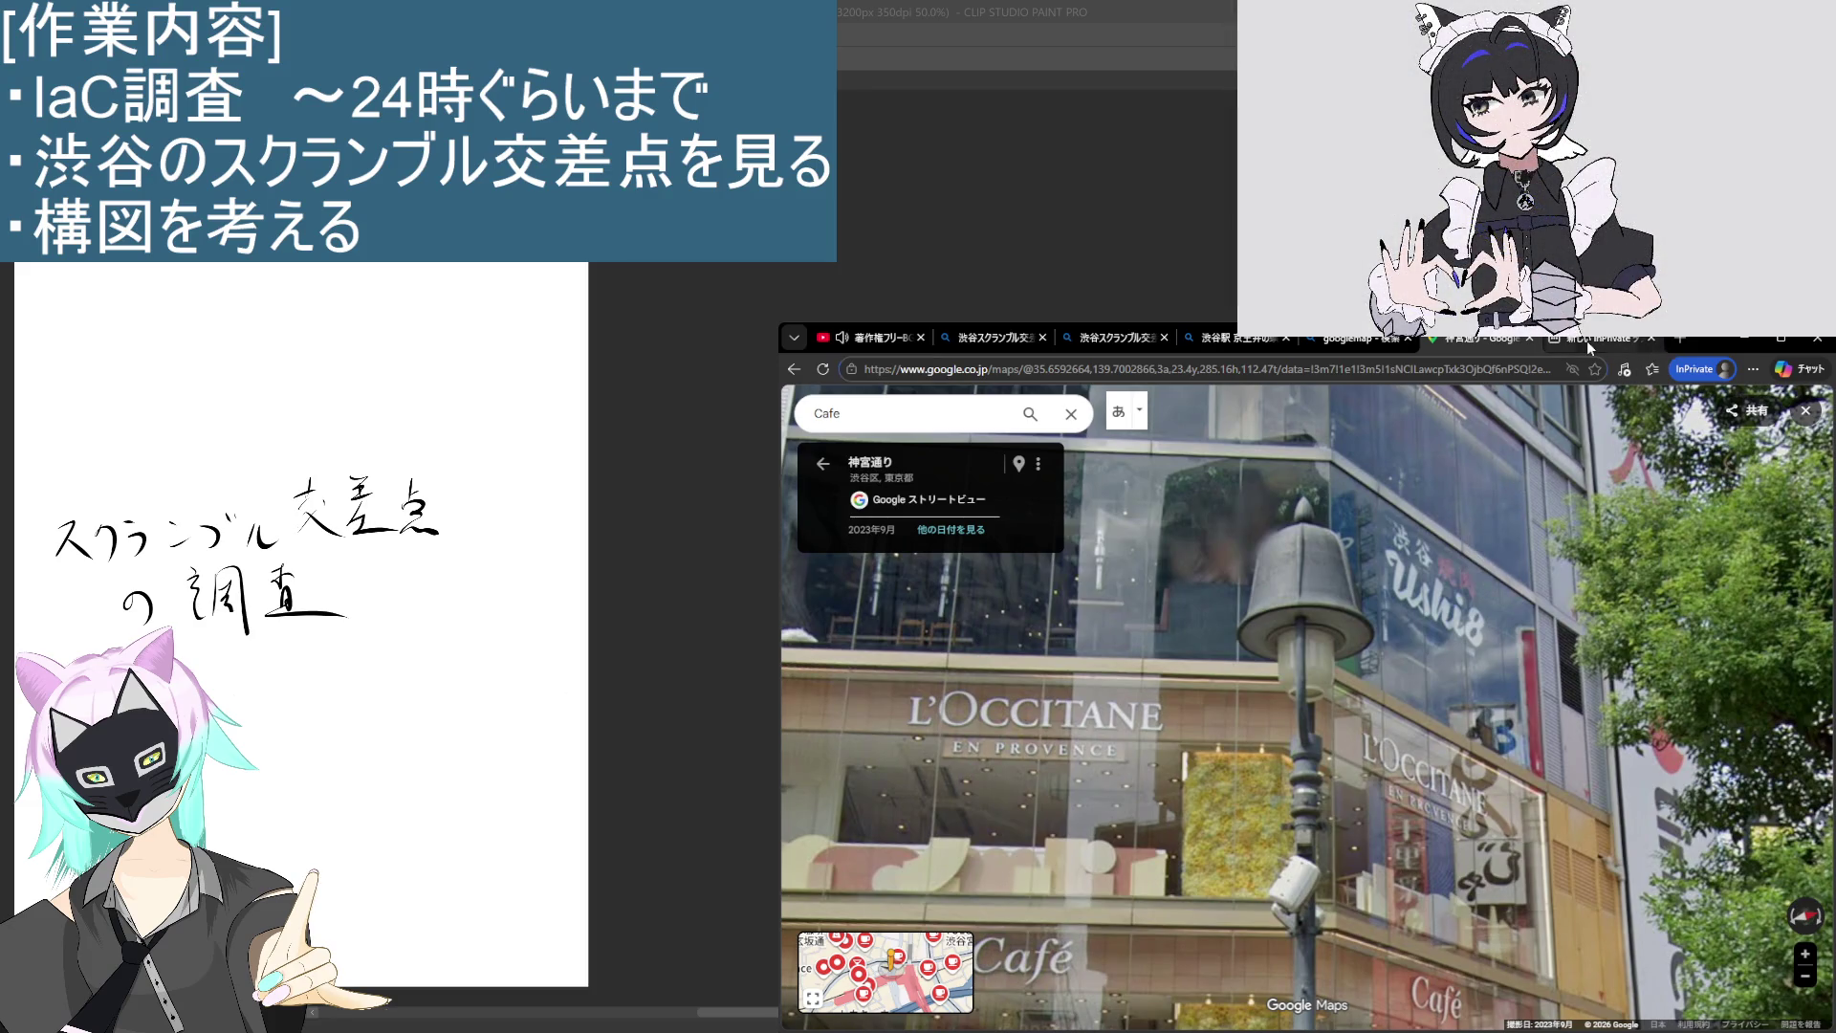
click(1587, 341)
text(ITANE)
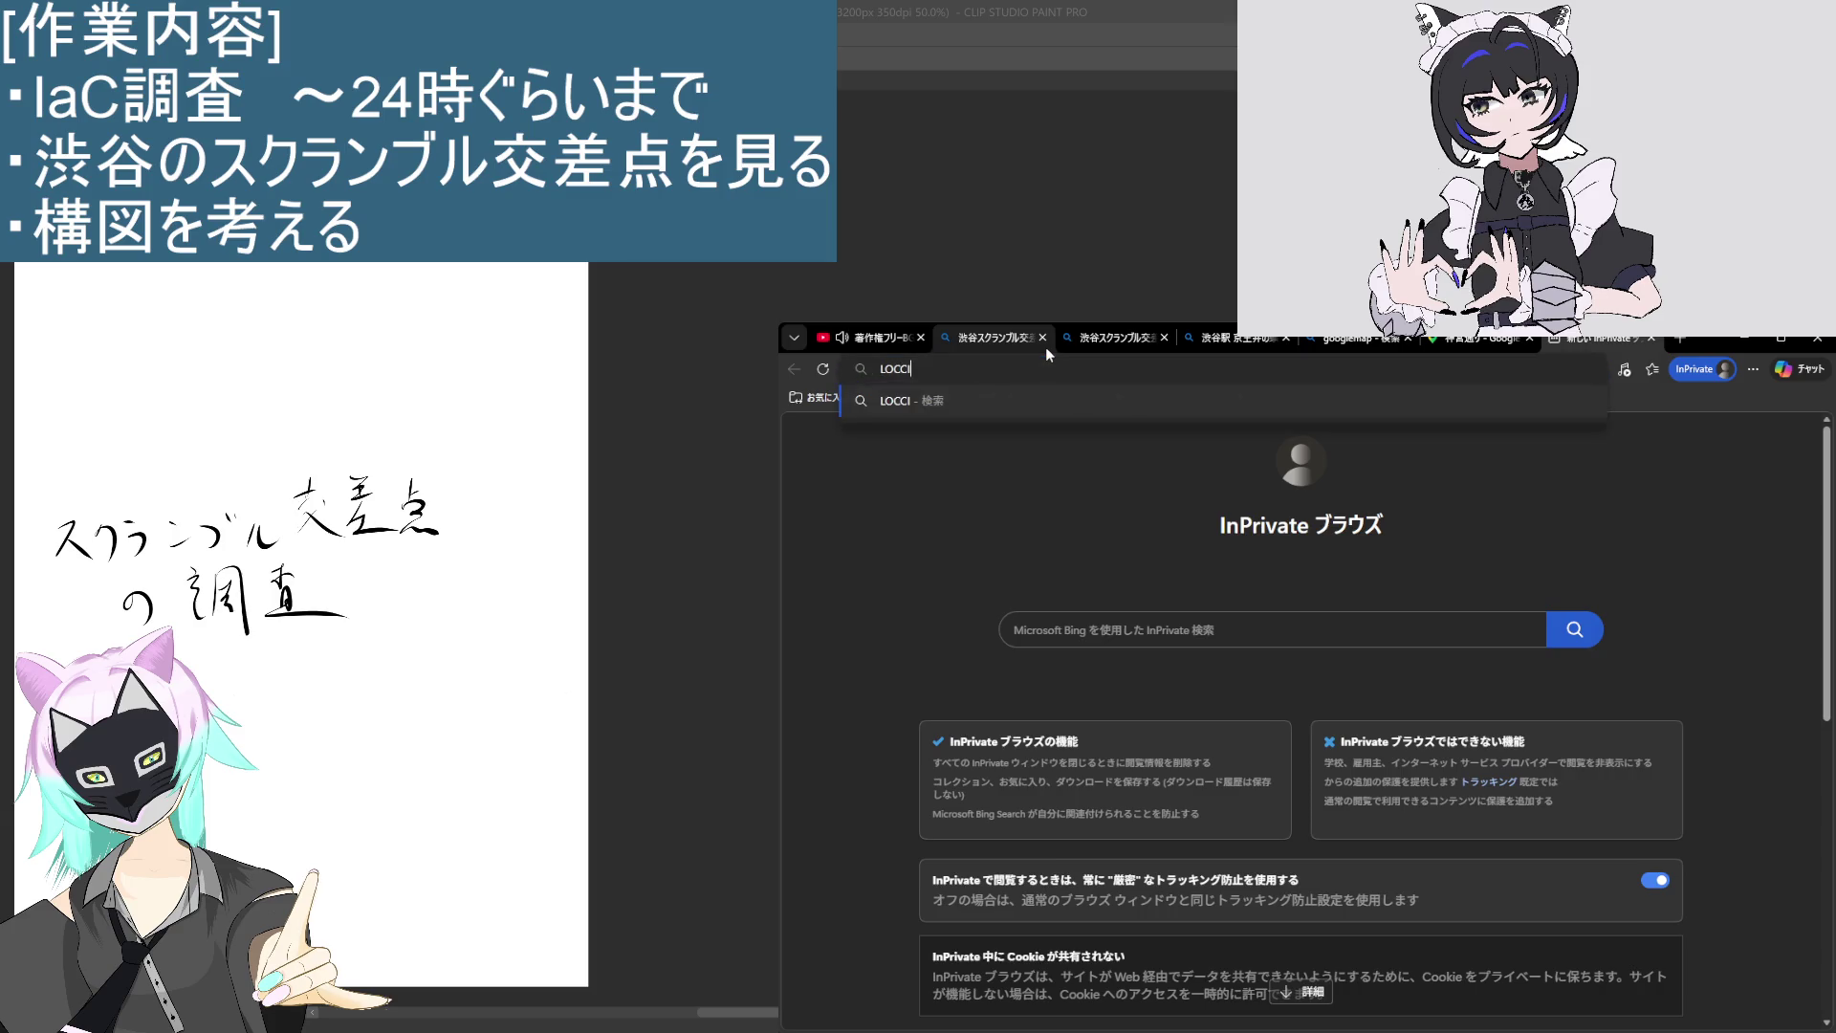
key(Return)
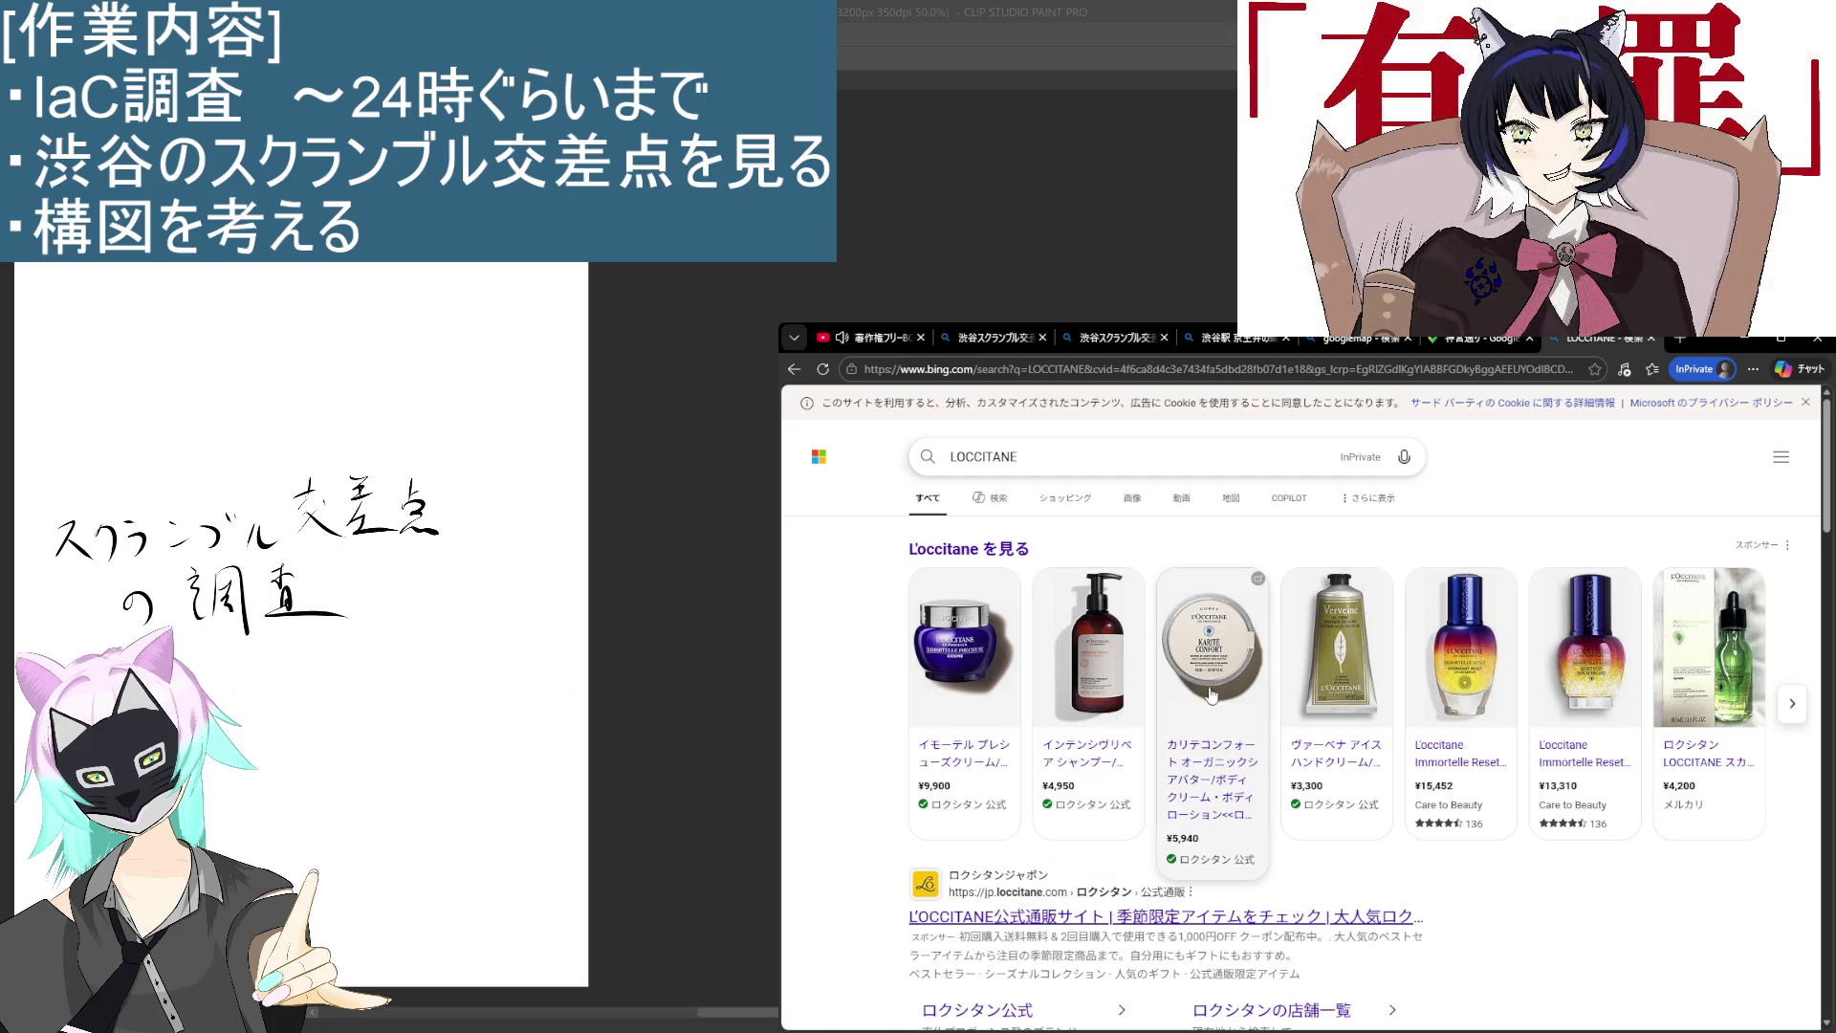
Step: Refine the Bing search to 'LOCCITANE 渋谷' and run it
scroll(1050, 552, down, 3)
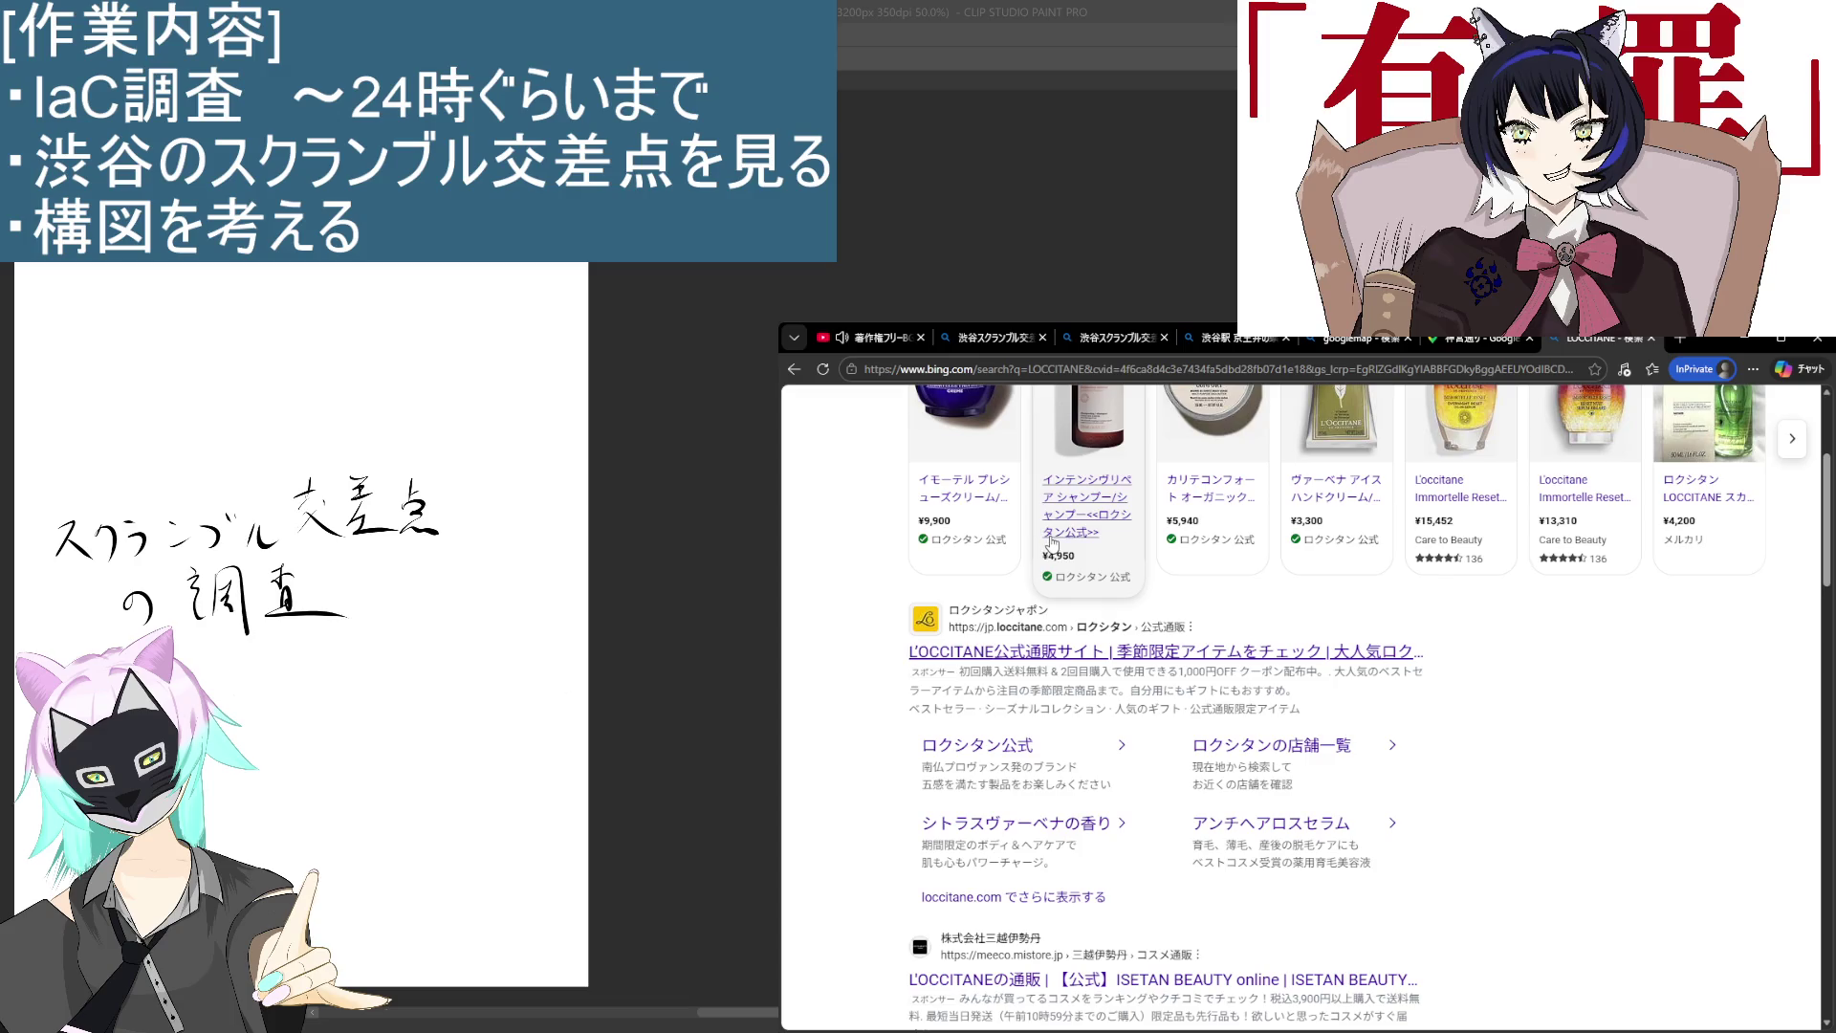
scroll(1273, 752, up, 3)
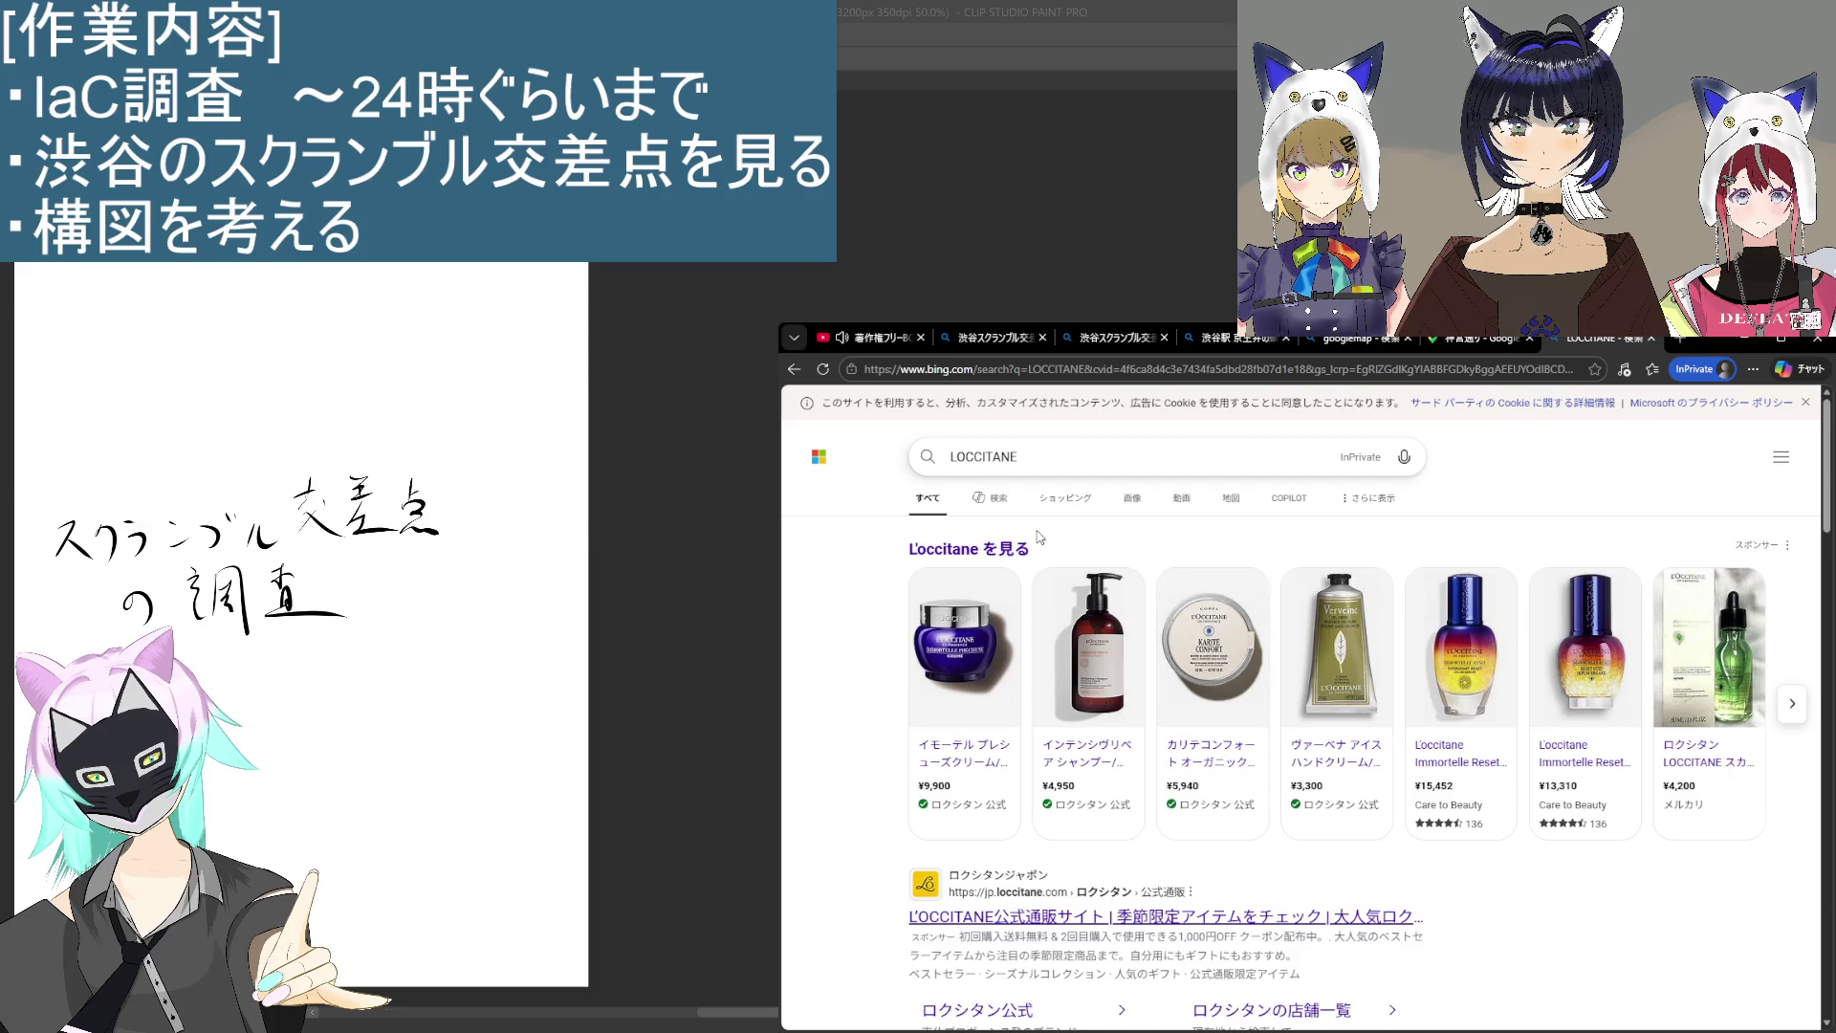
scroll(975, 954, down, 3)
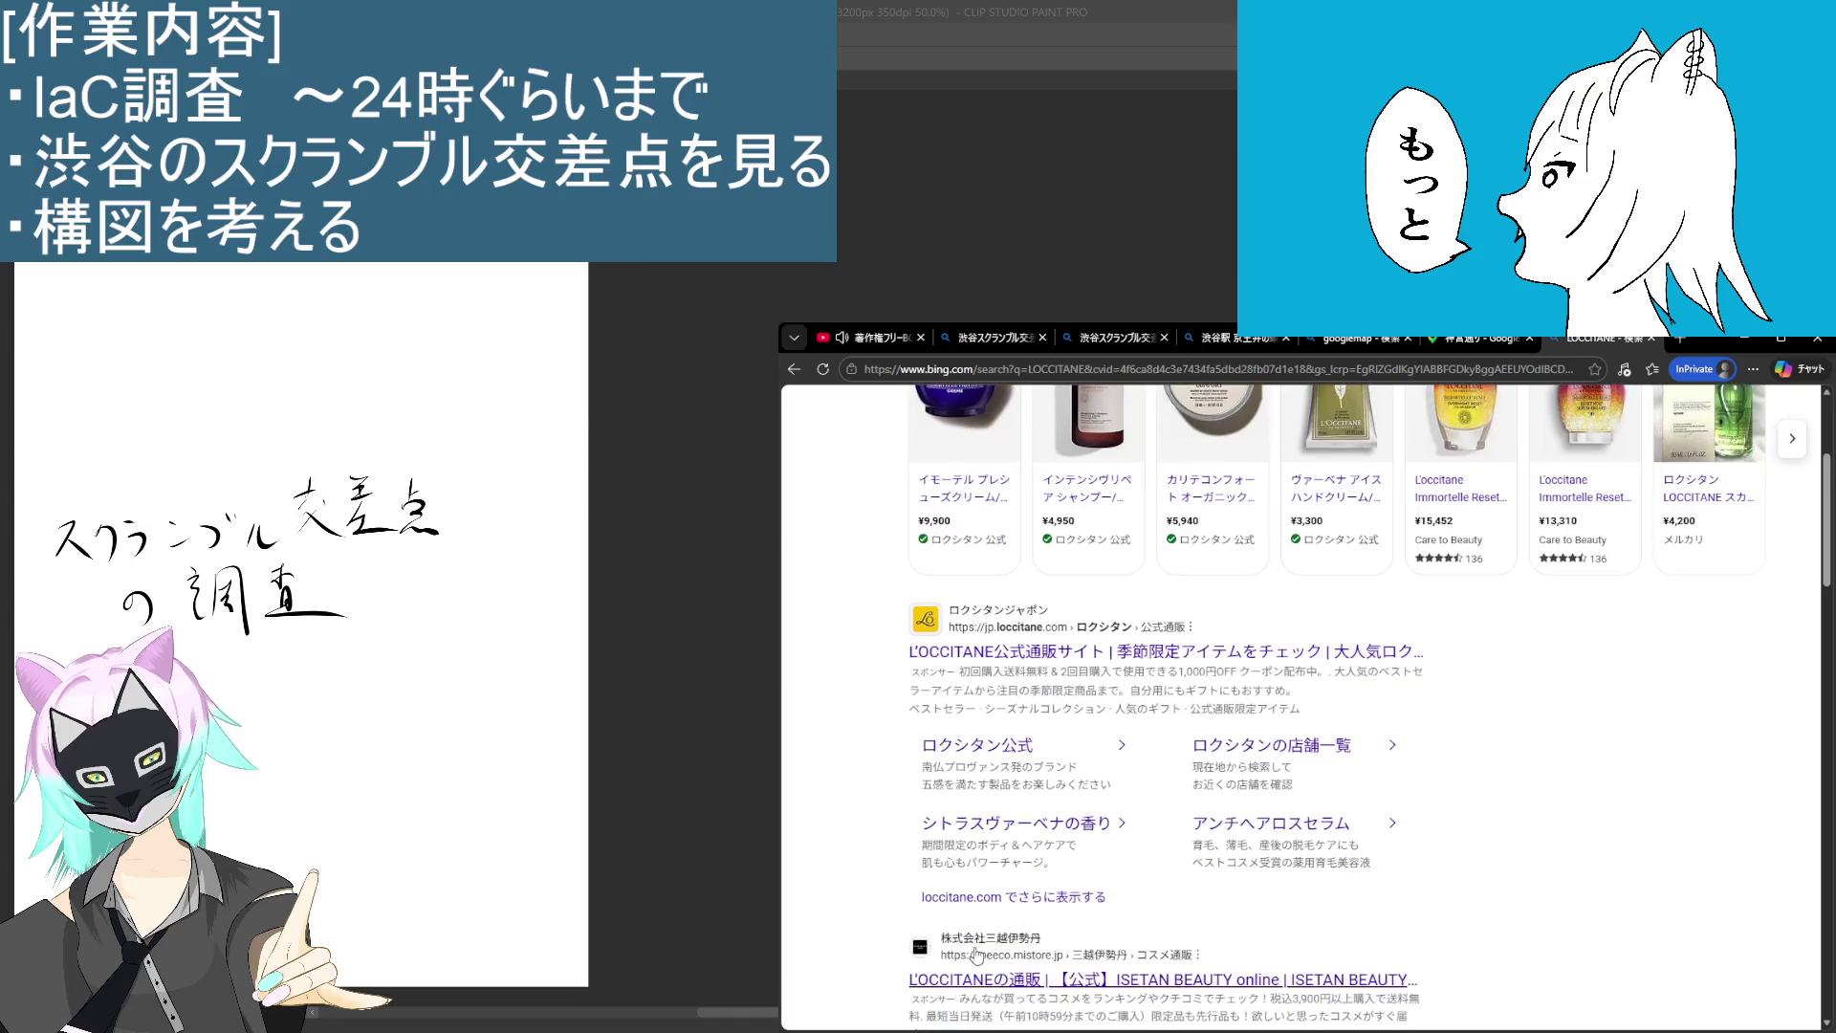
scroll(980, 942, down, 5)
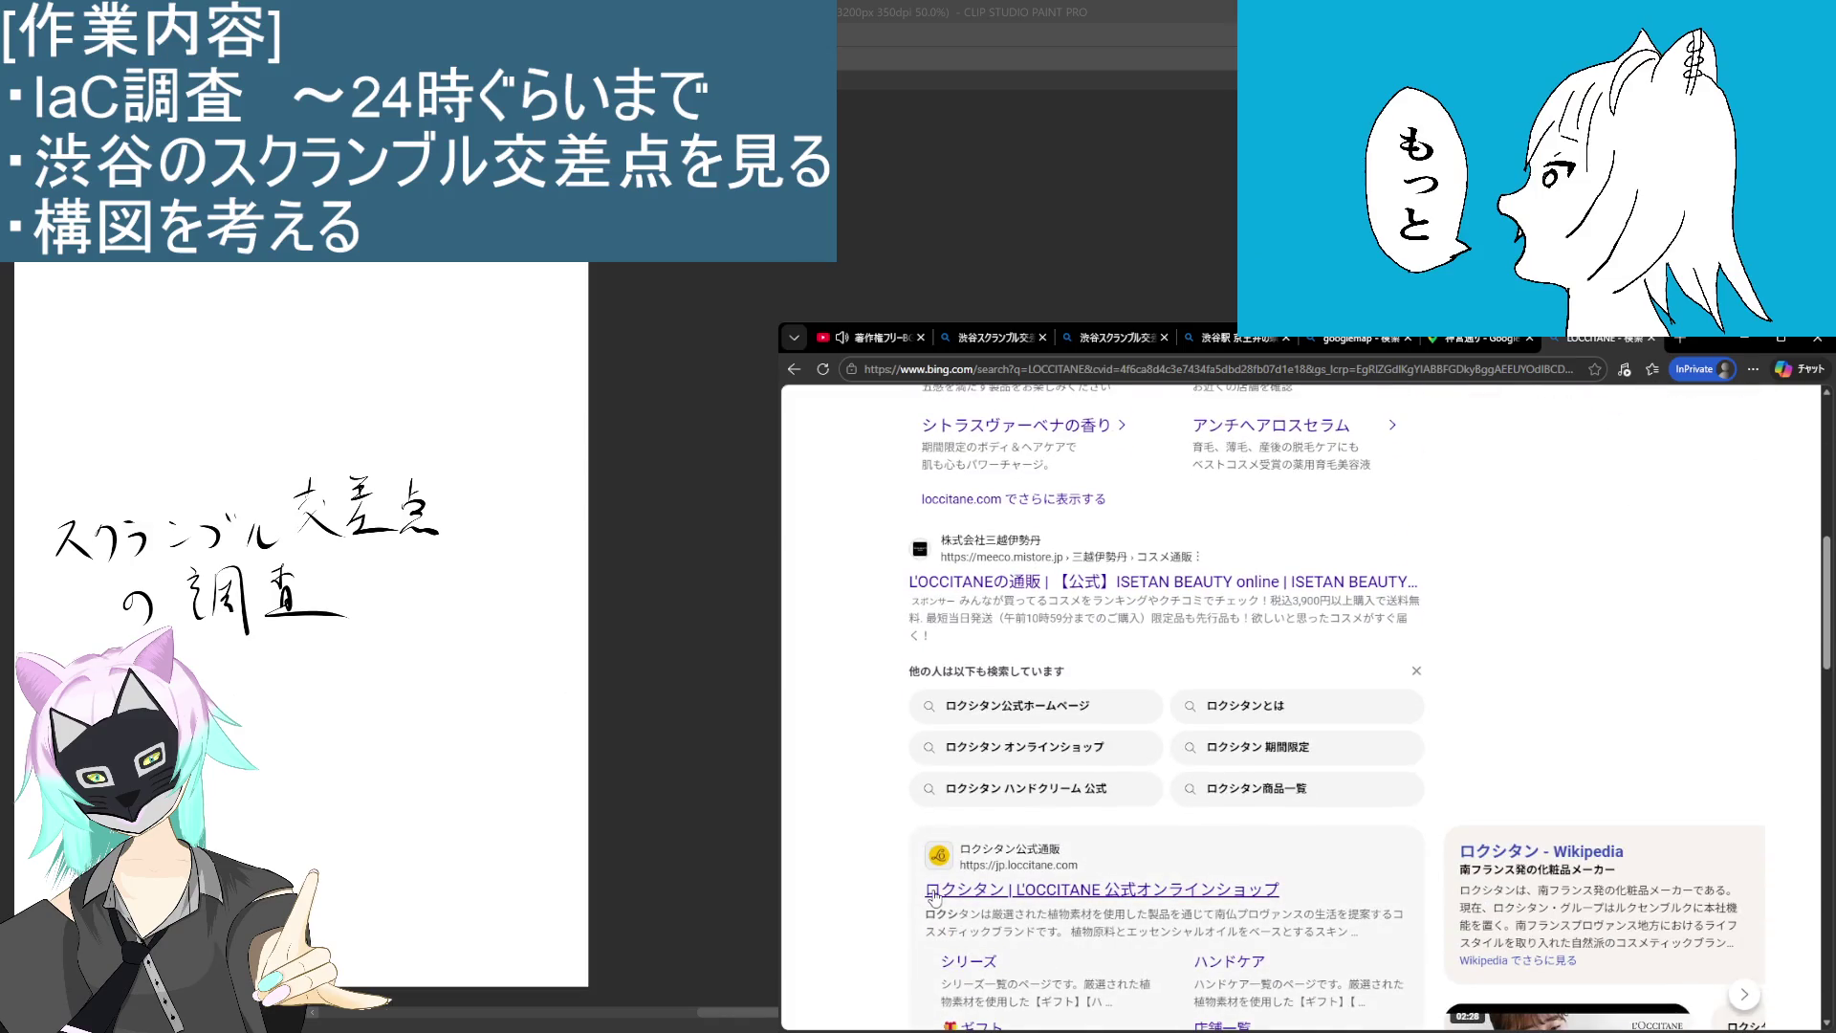
scroll(934, 896, down, 3)
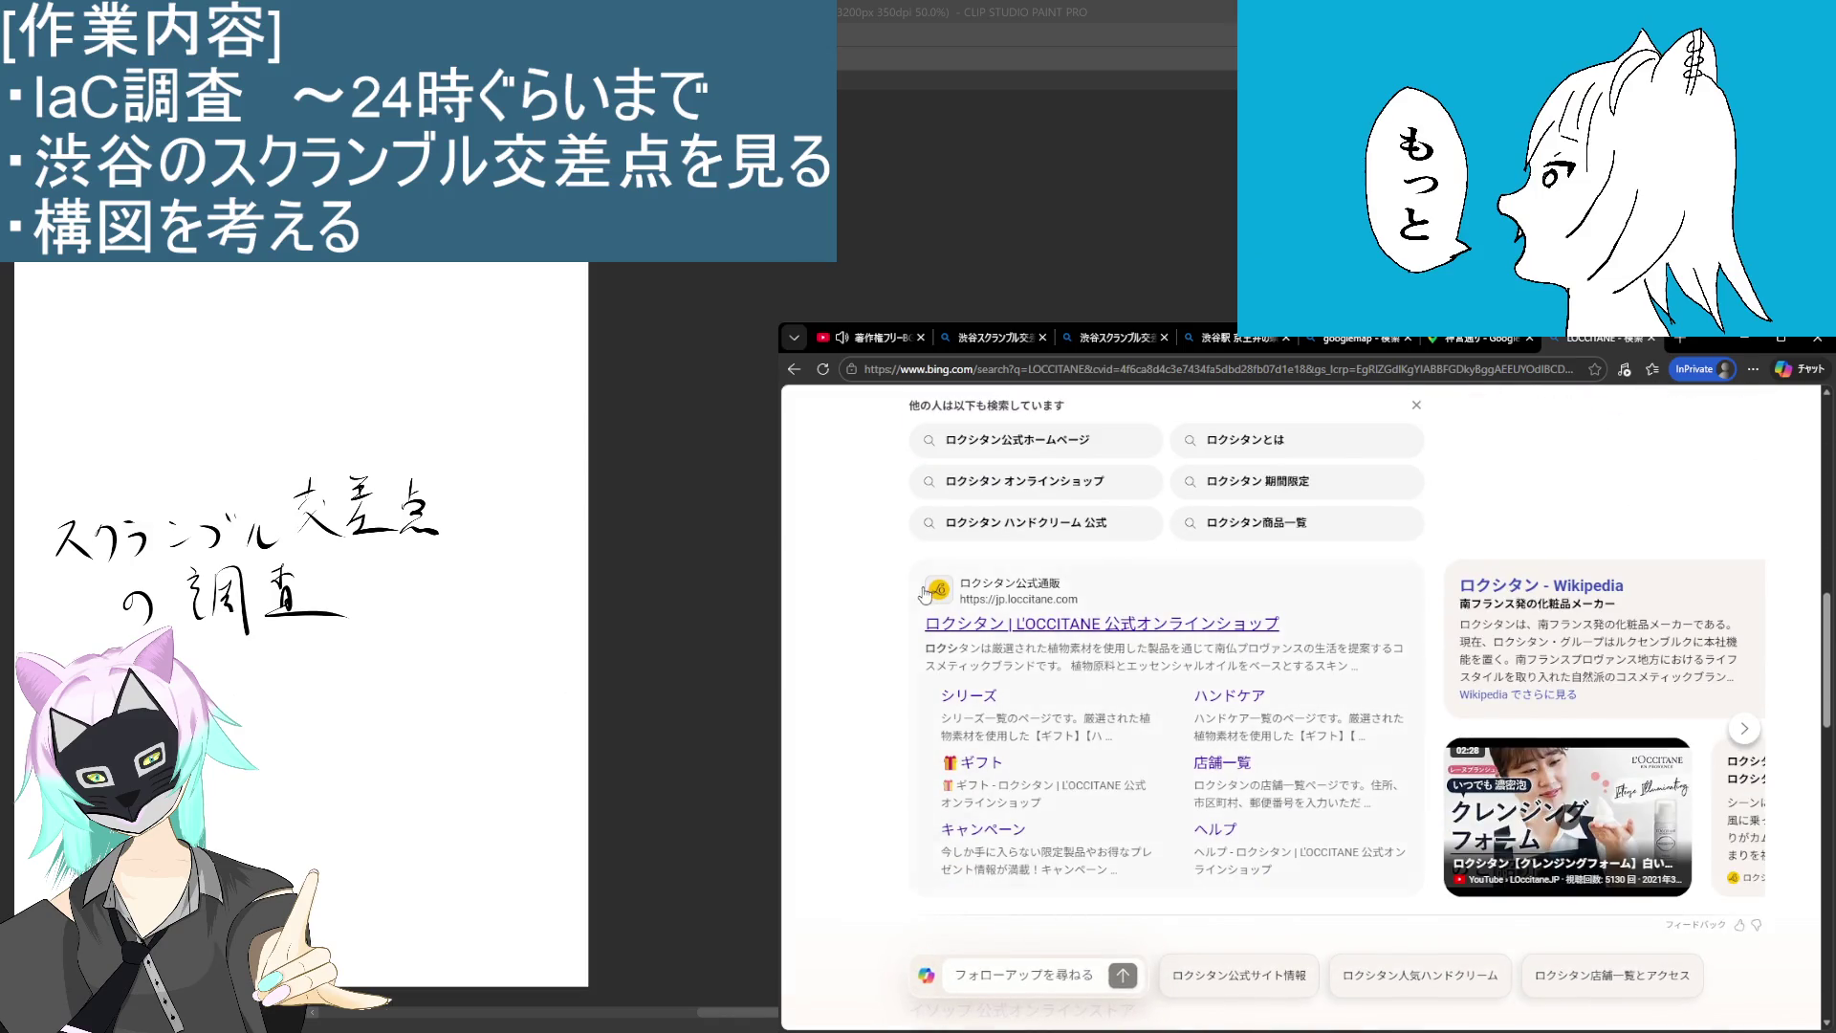
scroll(926, 594, up, 10)
click(1085, 462)
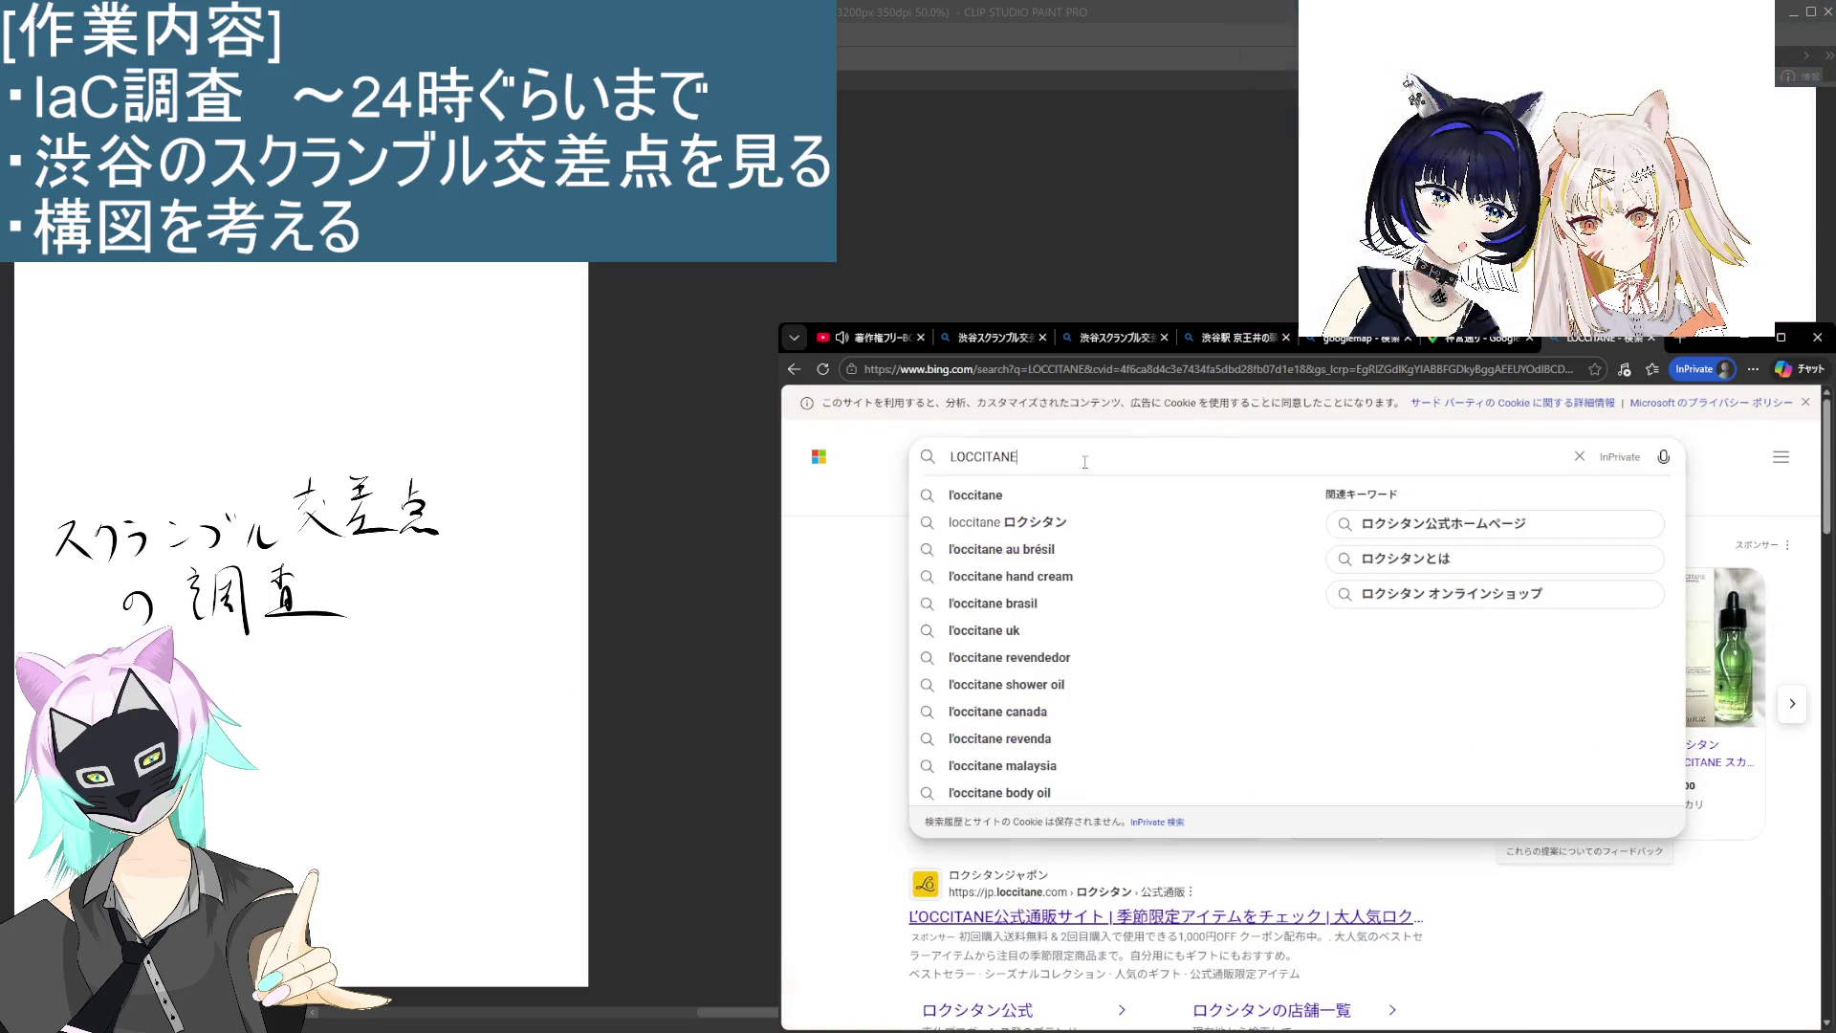
text( sibuya)
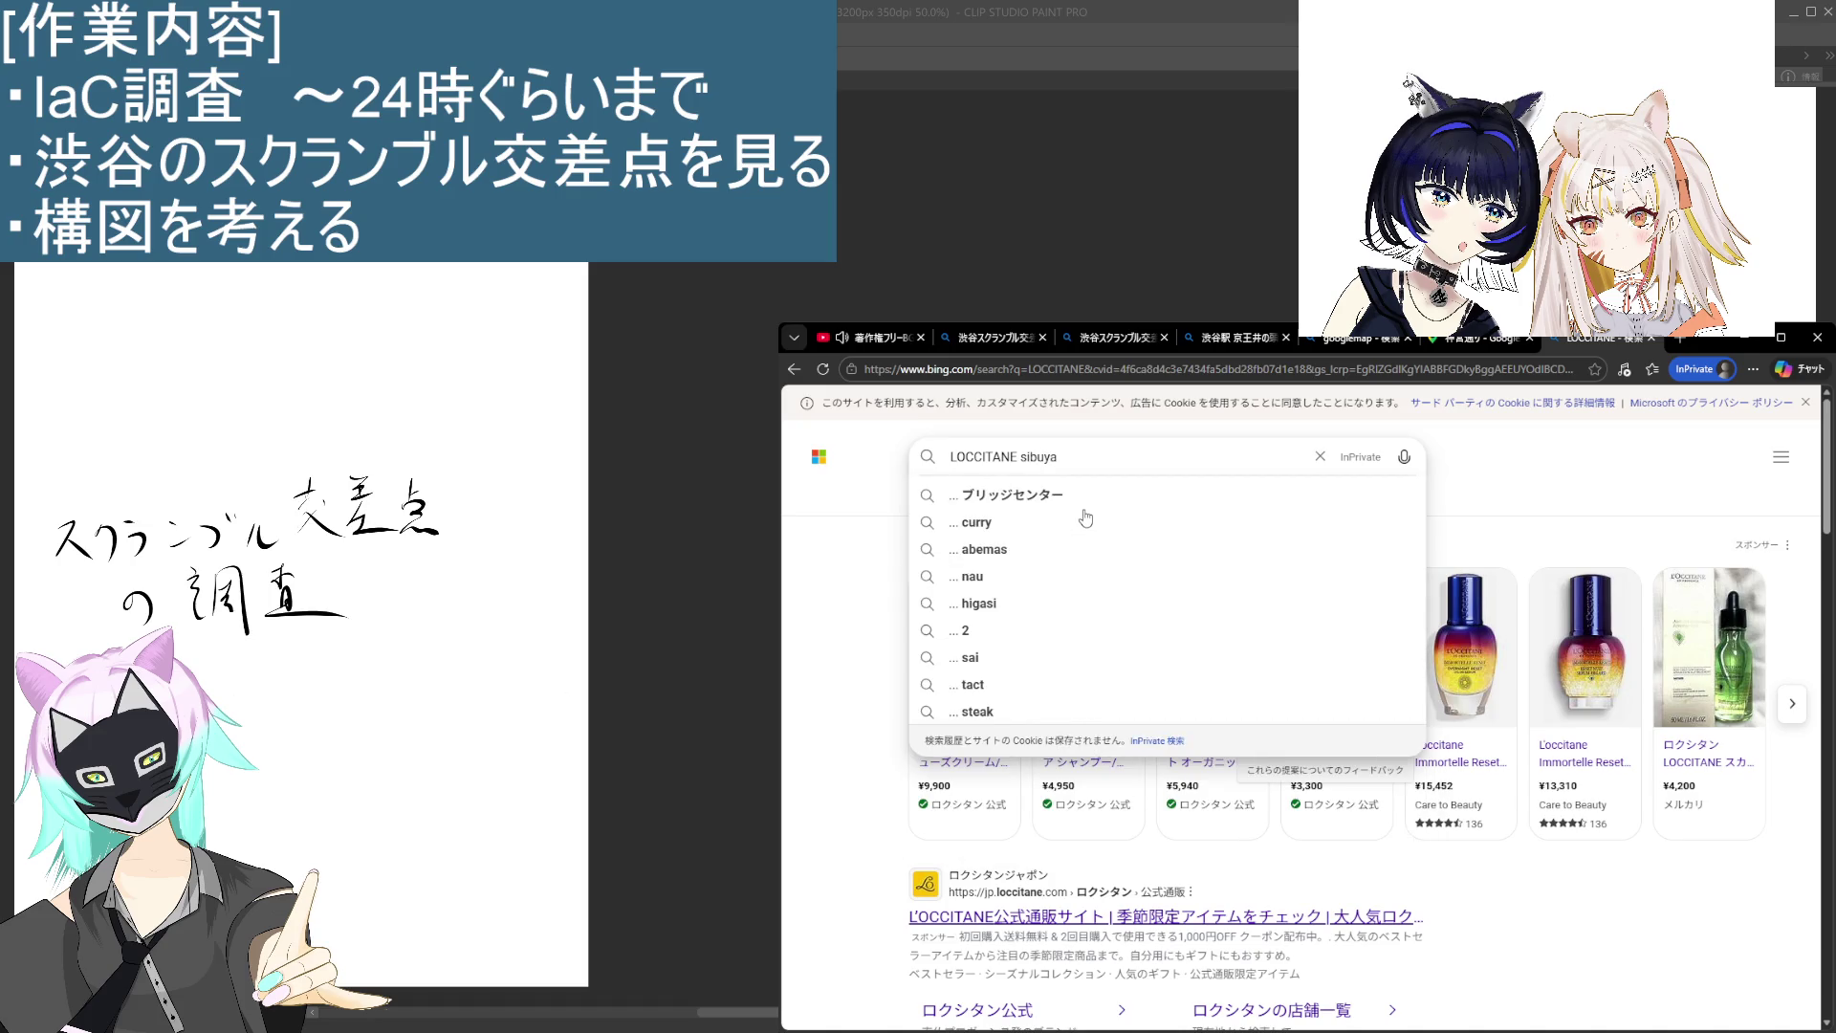
key(BackSpace)
key(BackSpace)
key(BackSpace)
text(shibuya)
key(space)
key(Return)
key(Return)
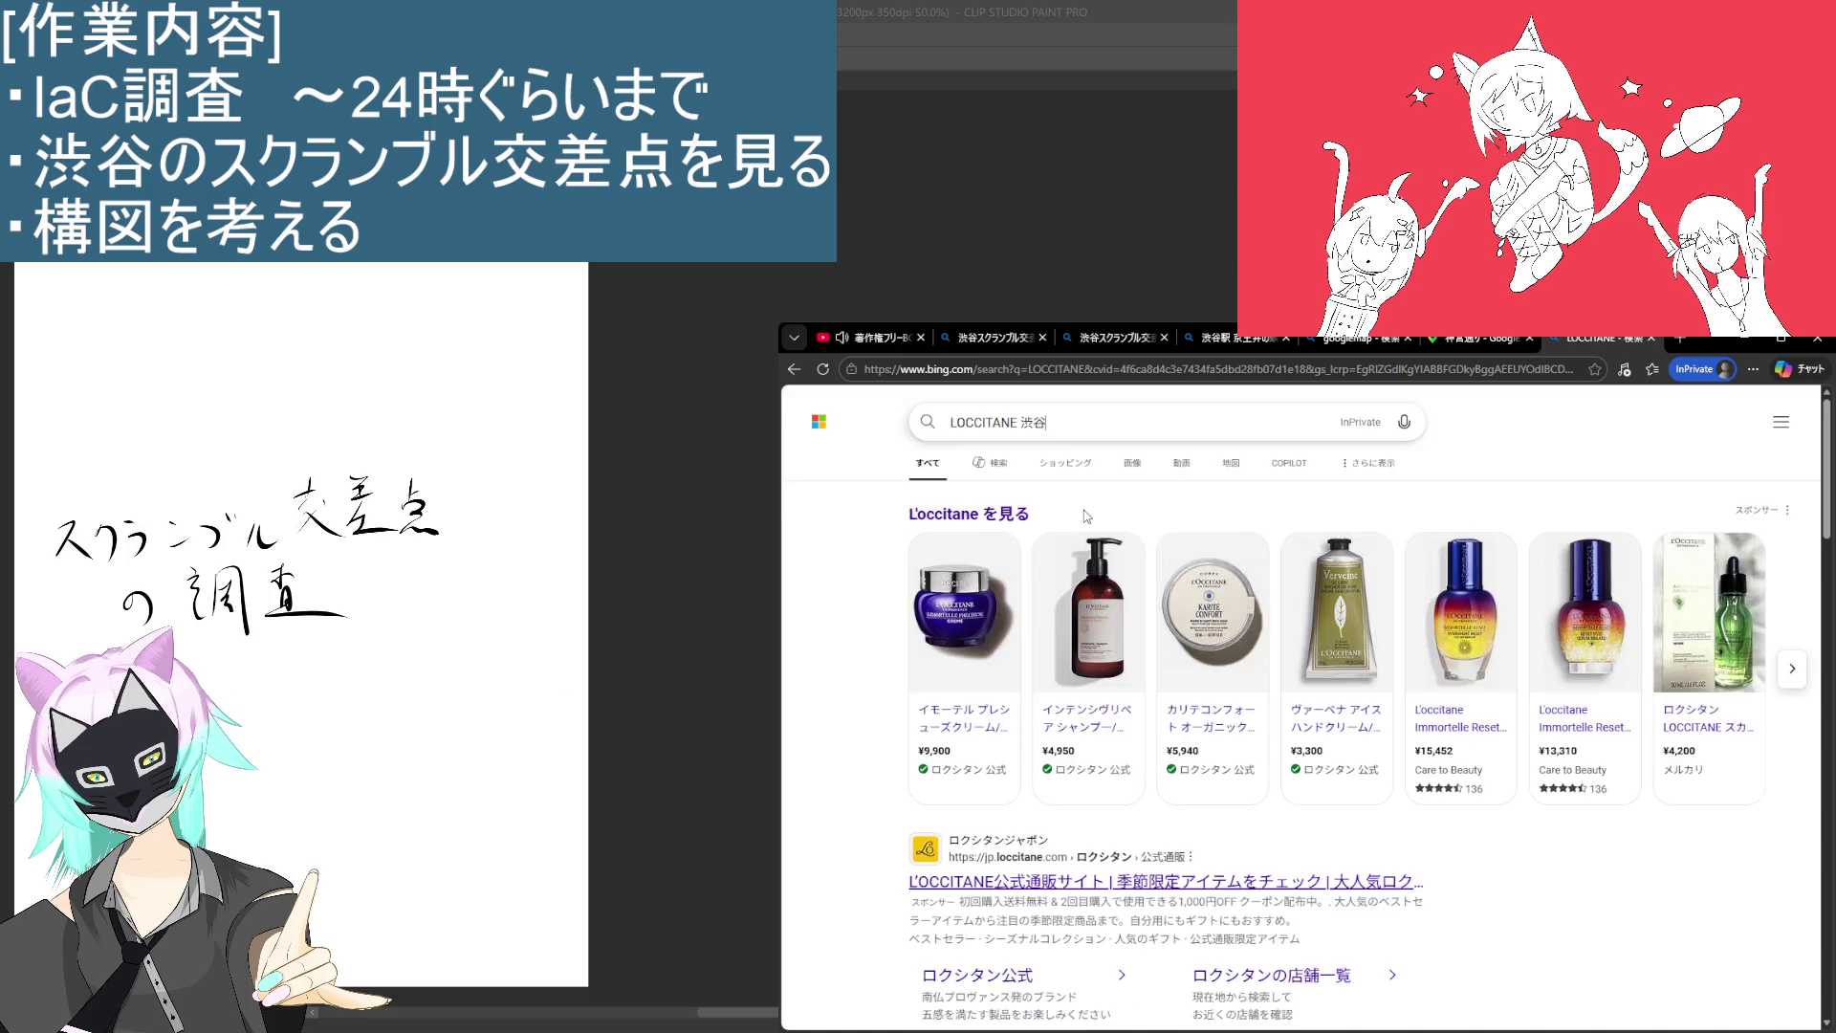
Step: Open the ロクシタン SHIBUYA TOKYO store page from the results
scroll(1087, 516, down, 5)
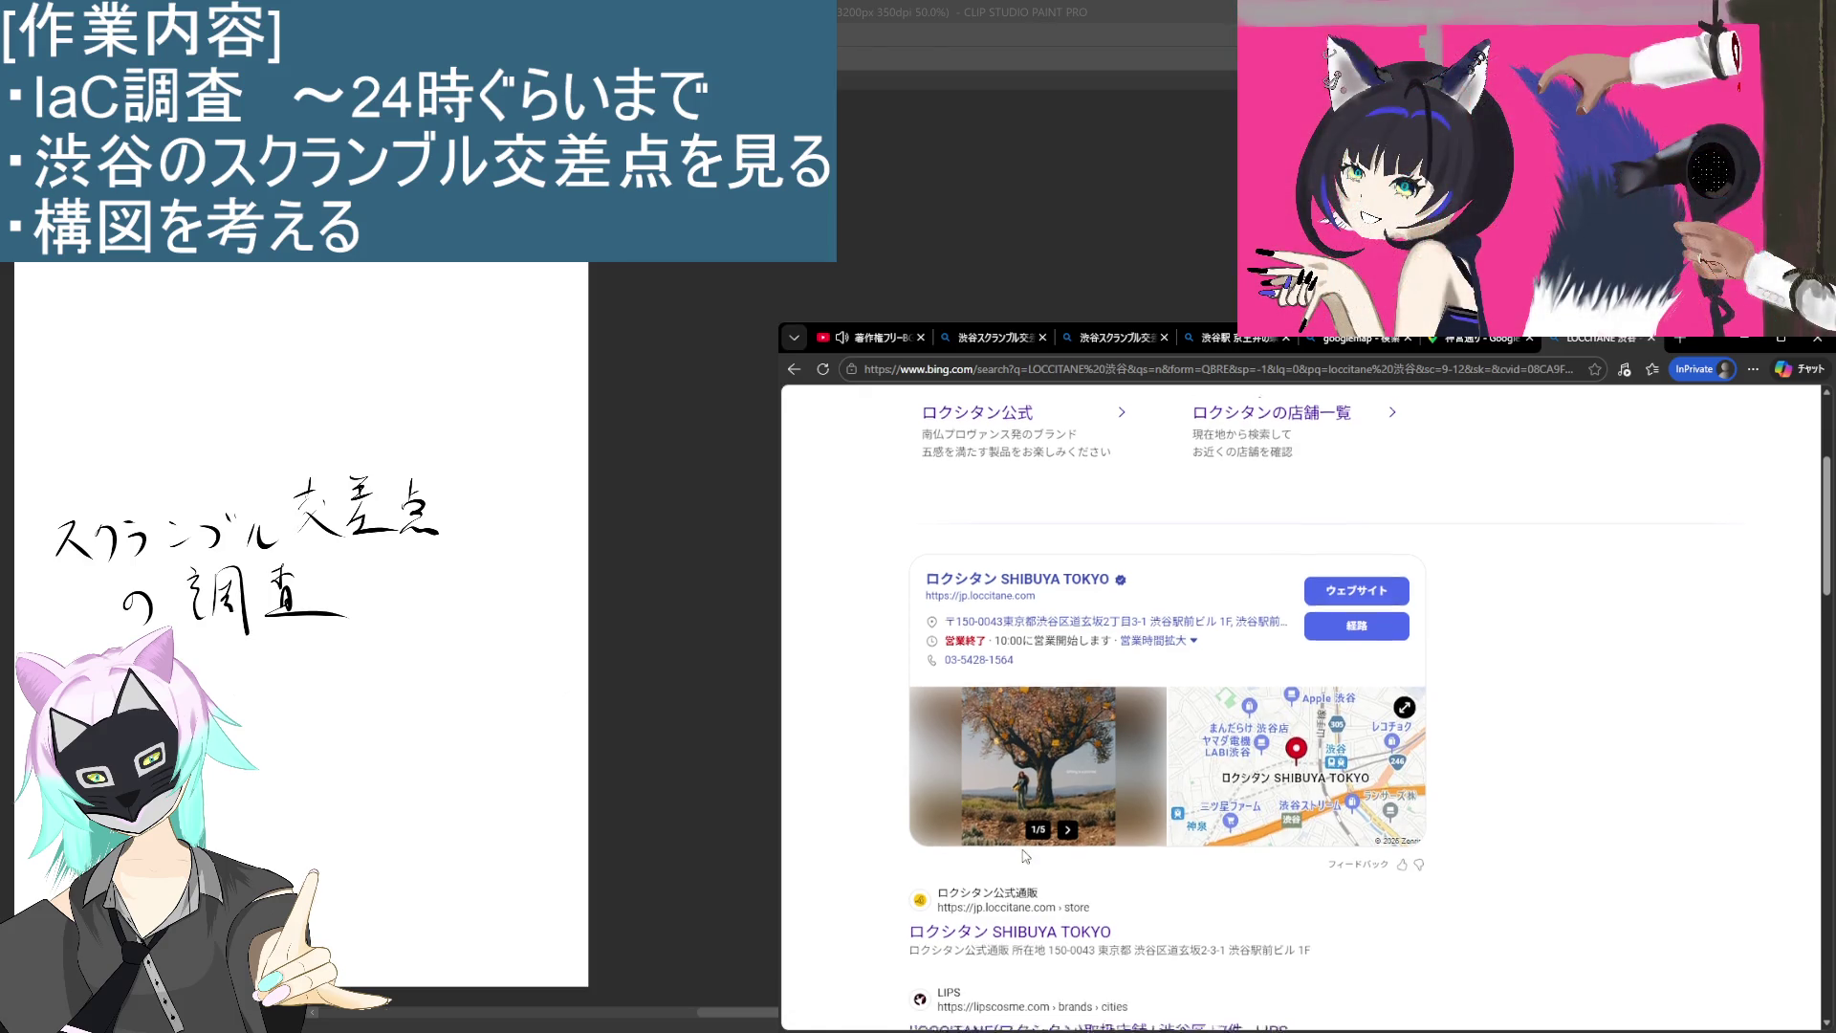
scroll(1033, 765, down, 3)
click(1048, 674)
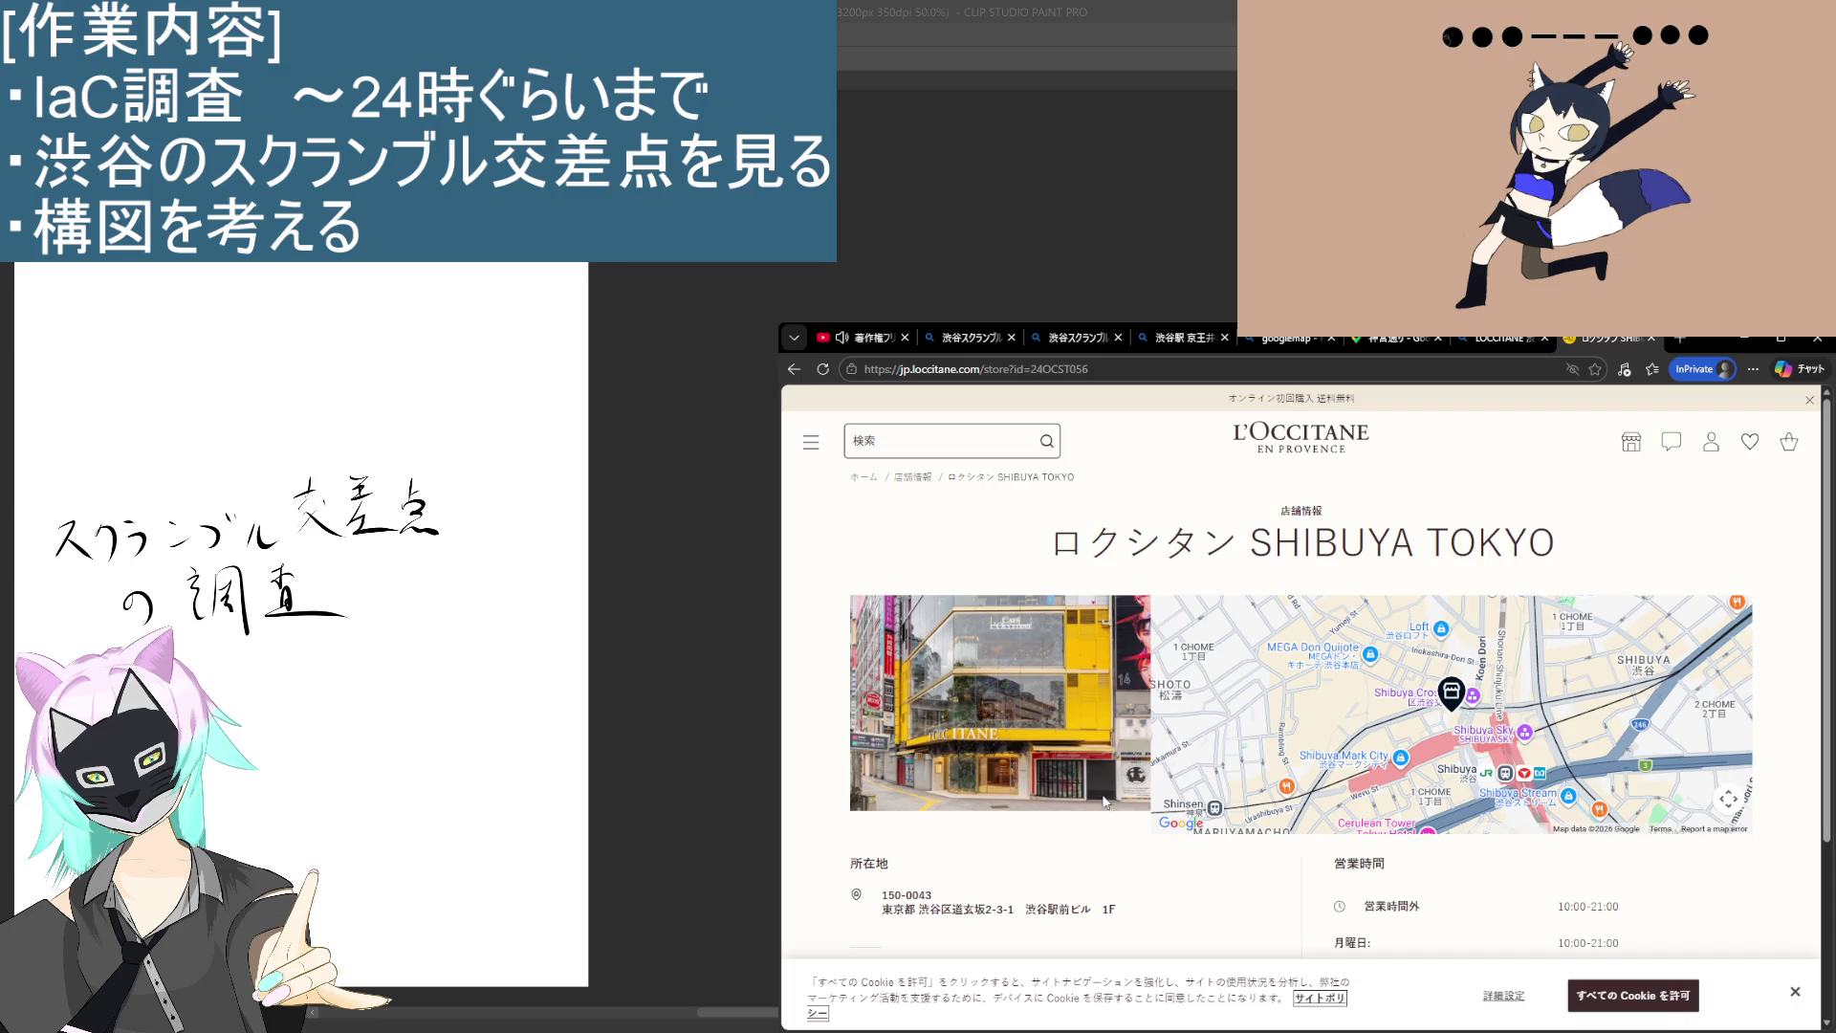
Step: Read the store page's address, highlighting the building name and full address line
scroll(1001, 817, down, 3)
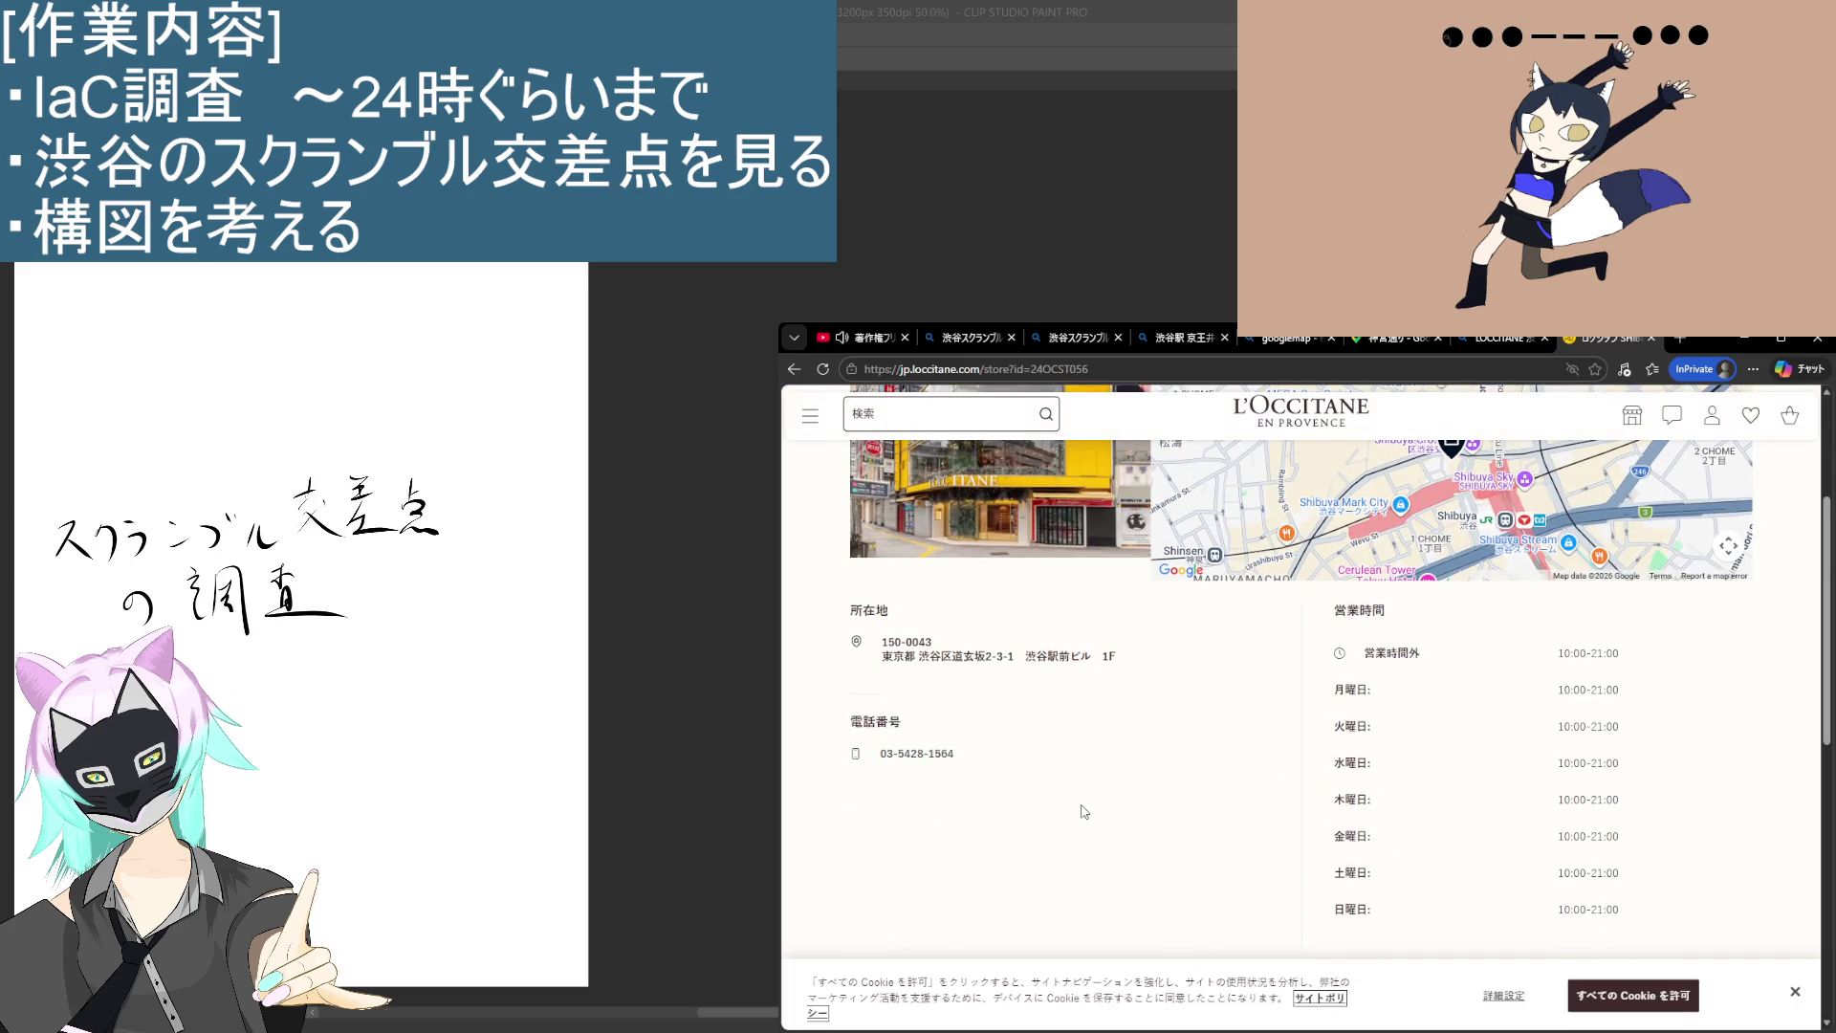
scroll(1091, 816, down, 3)
scroll(1023, 784, up, 6)
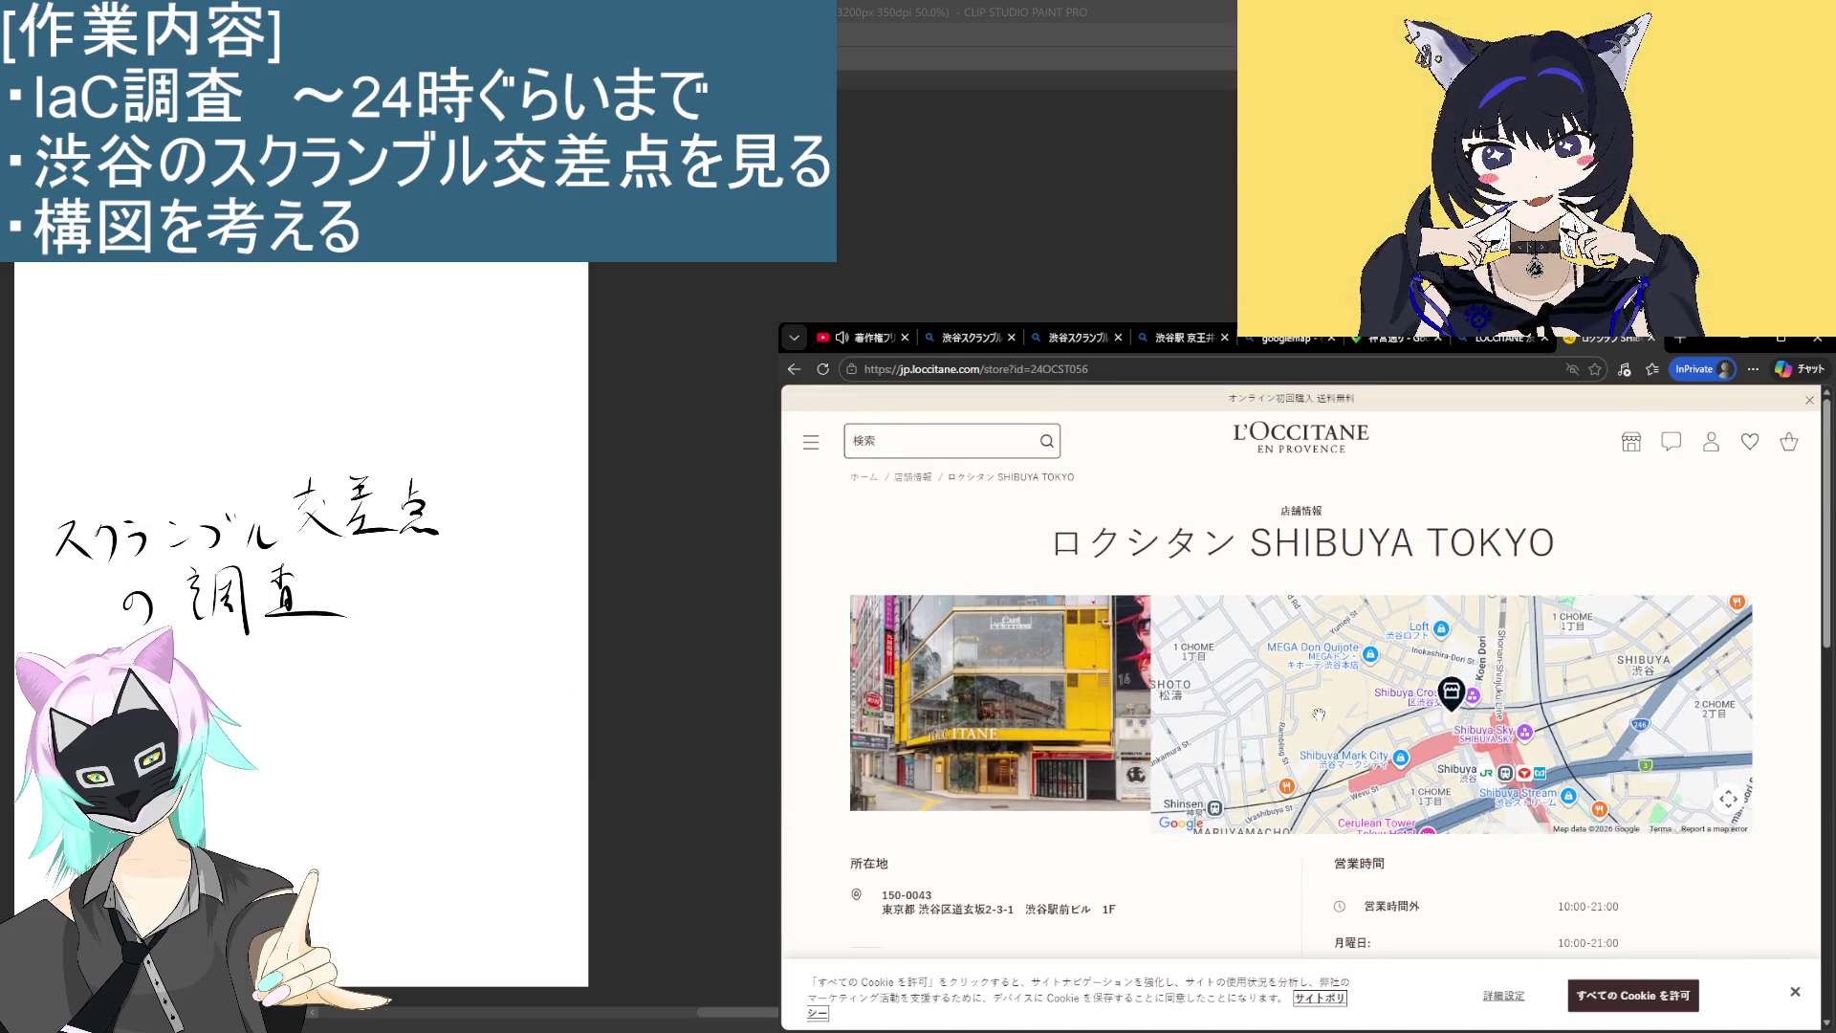
scroll(1196, 754, down, 3)
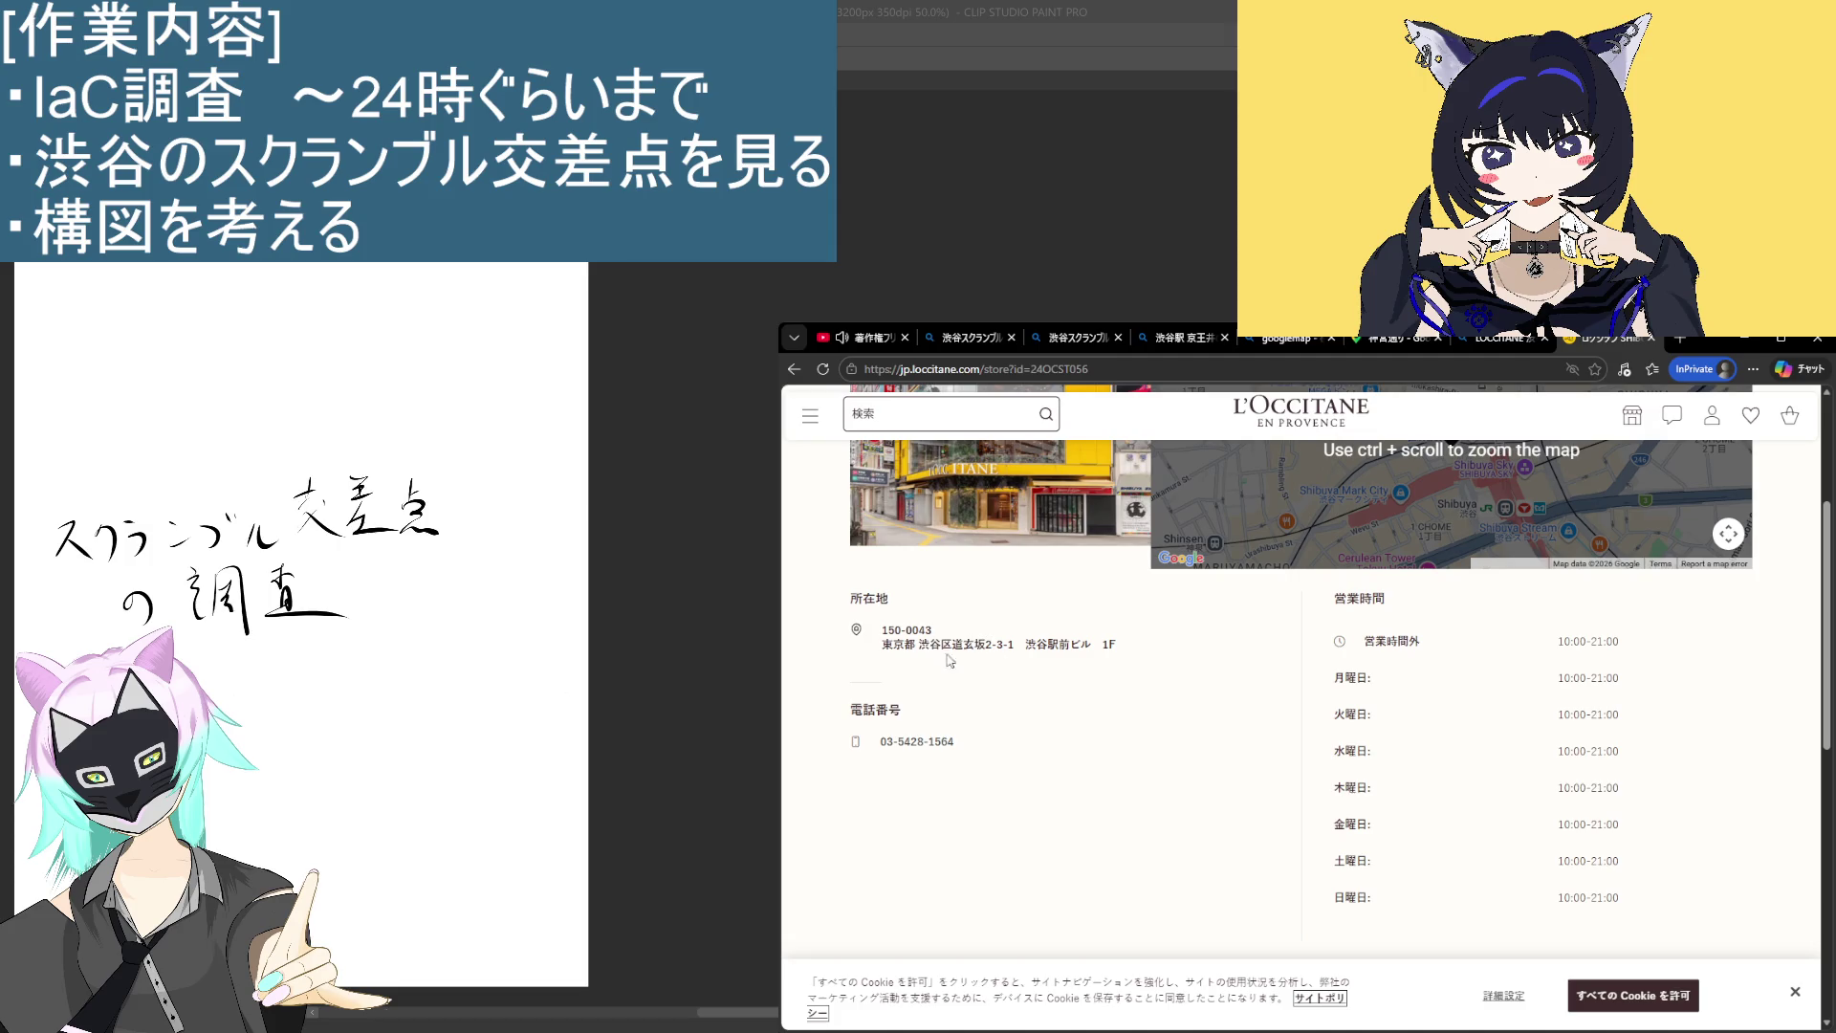
drag(1025, 648, 1083, 644)
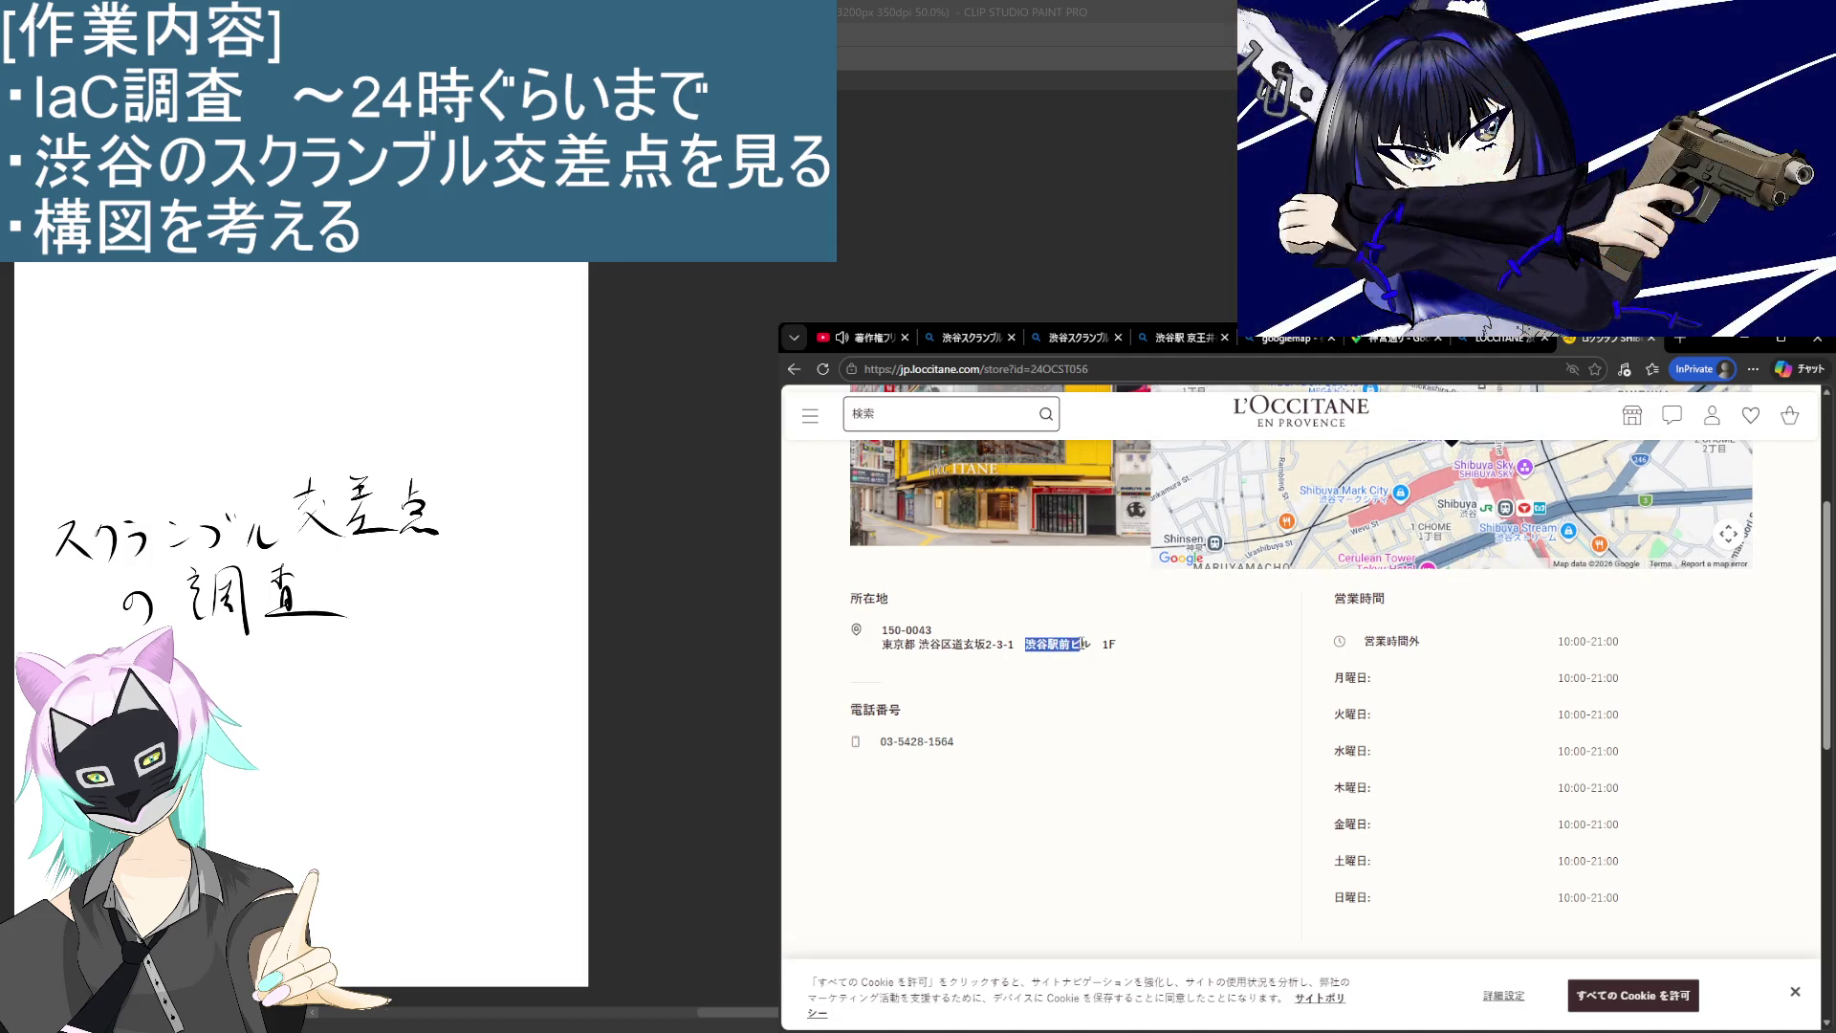
scroll(1271, 698, up, 3)
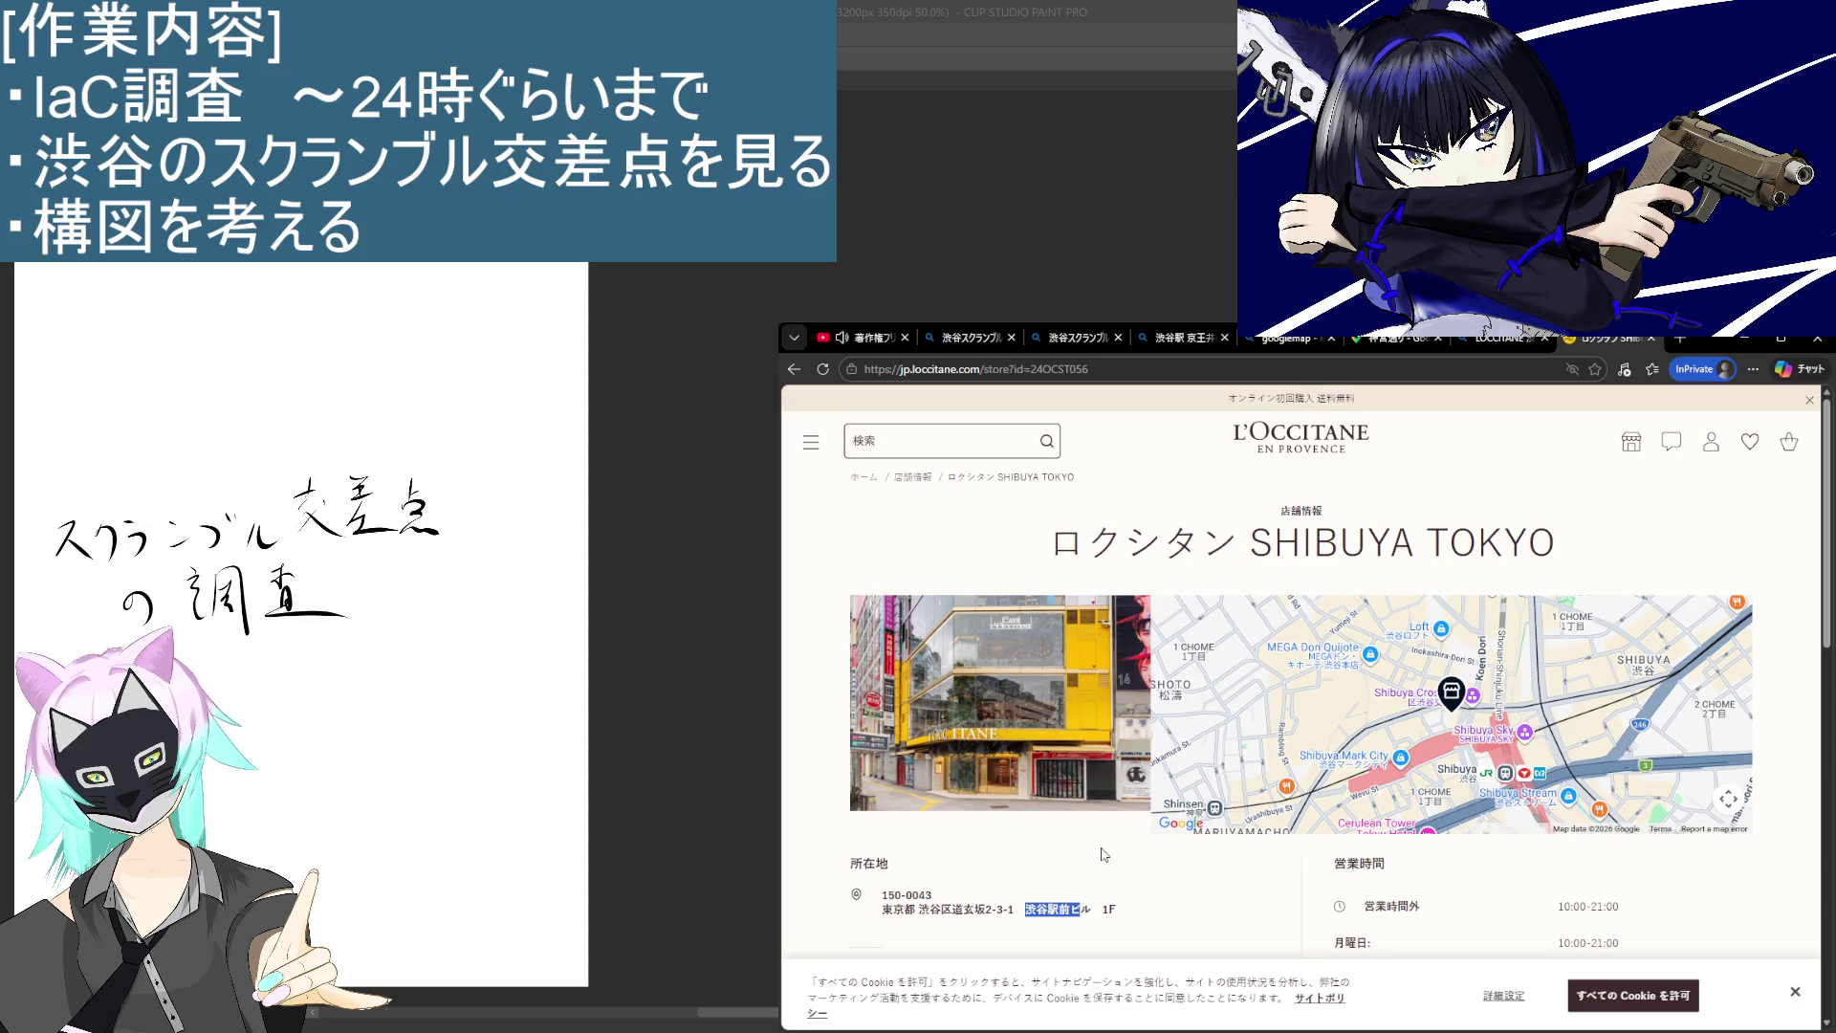
triple_click(1061, 908)
click(1190, 865)
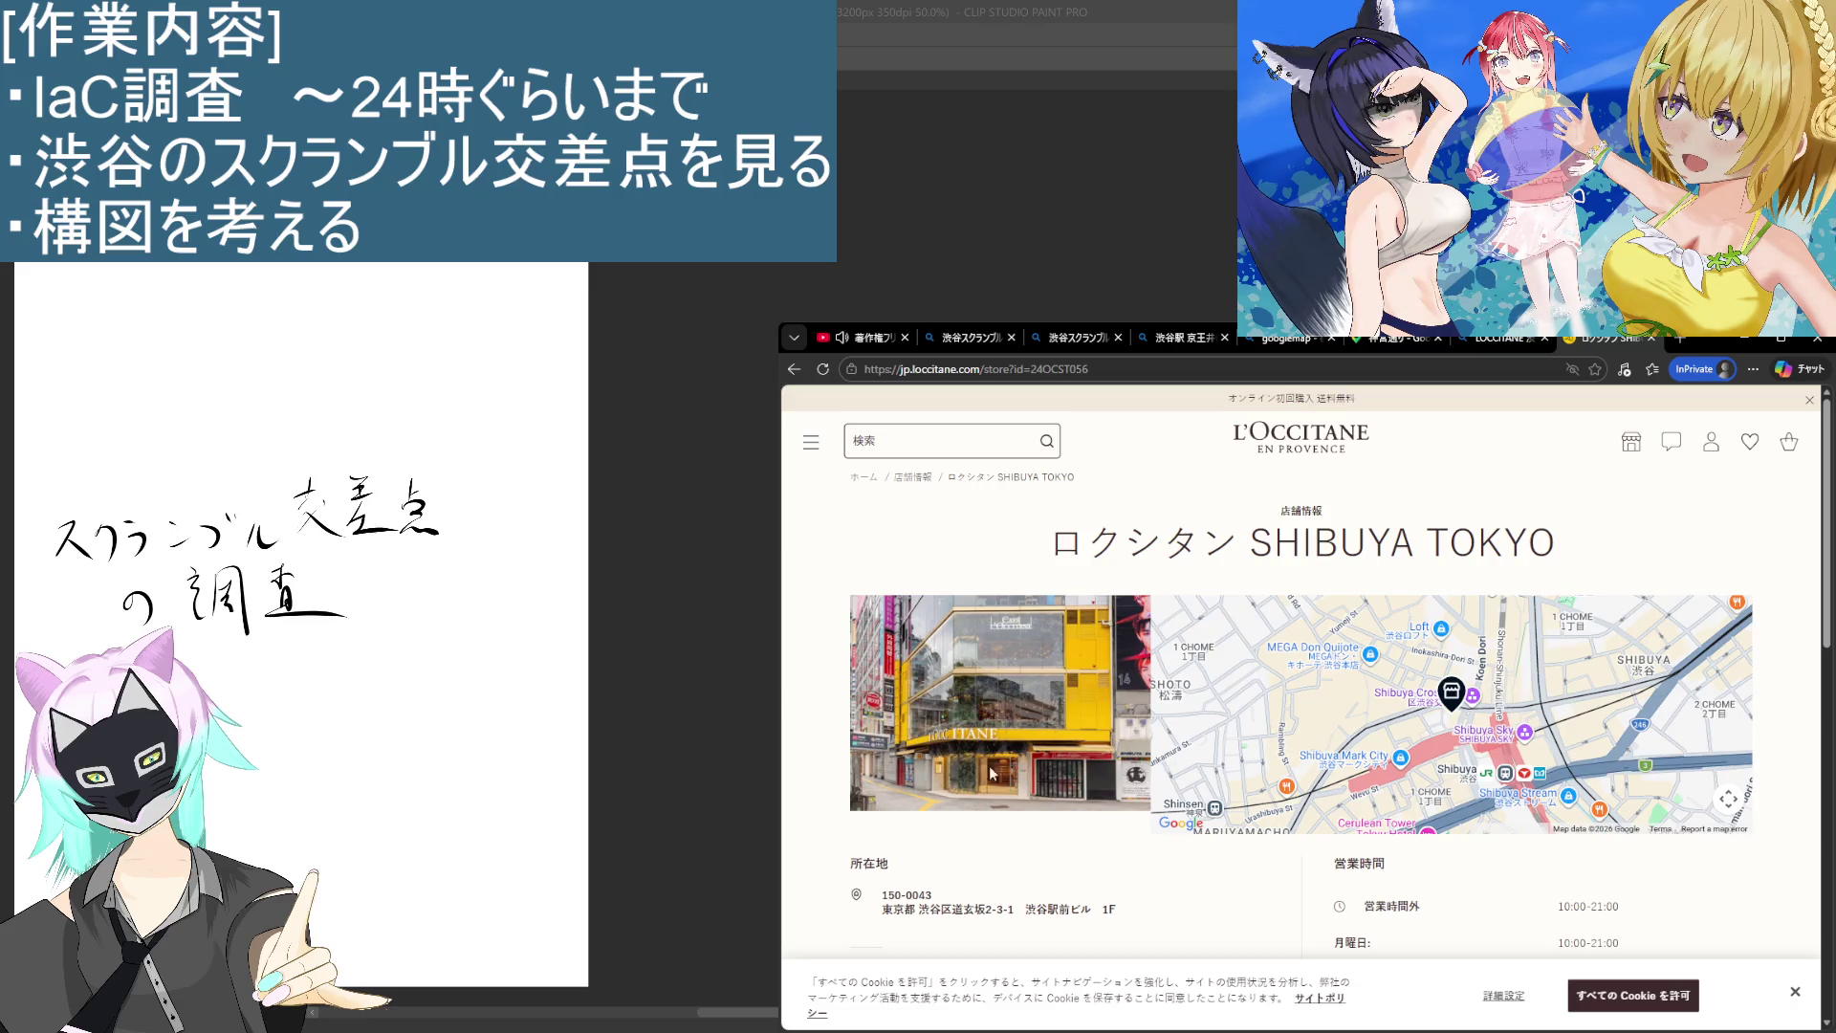
Step: Return to Google Street View and step toward the L'Occitane storefront
scroll(997, 820, down, 3)
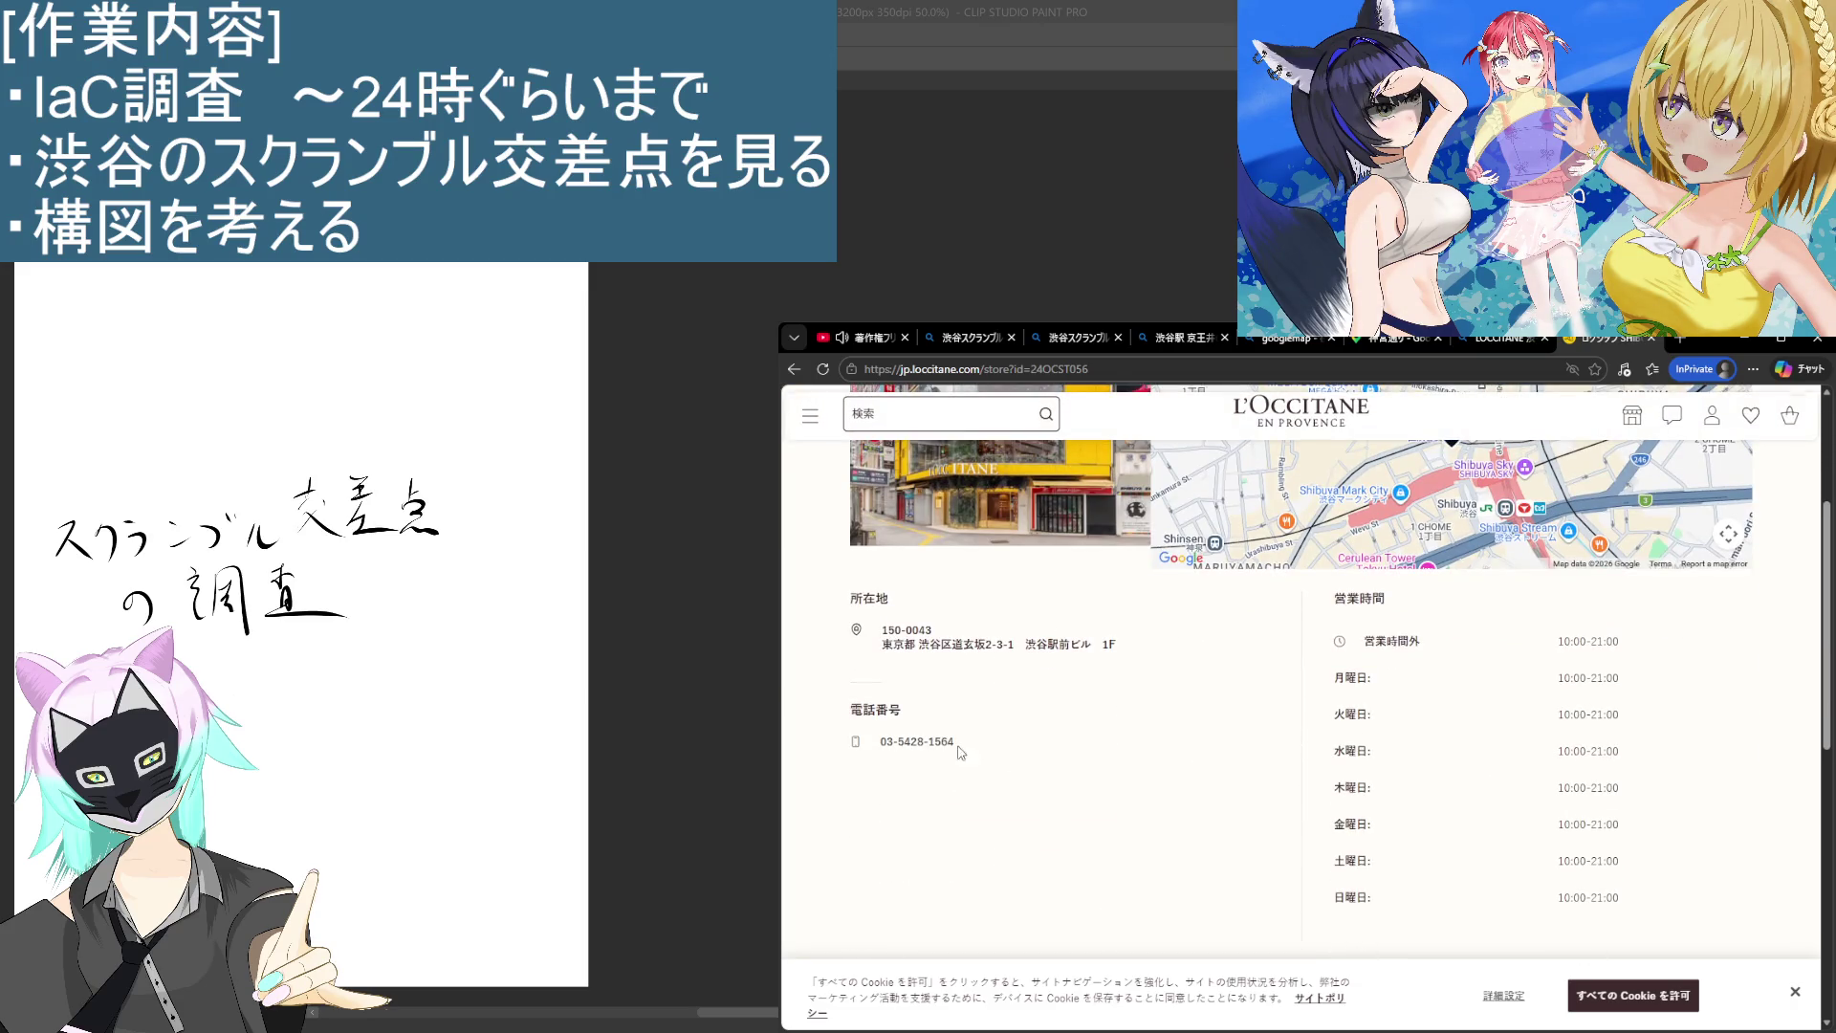
scroll(979, 545, up, 3)
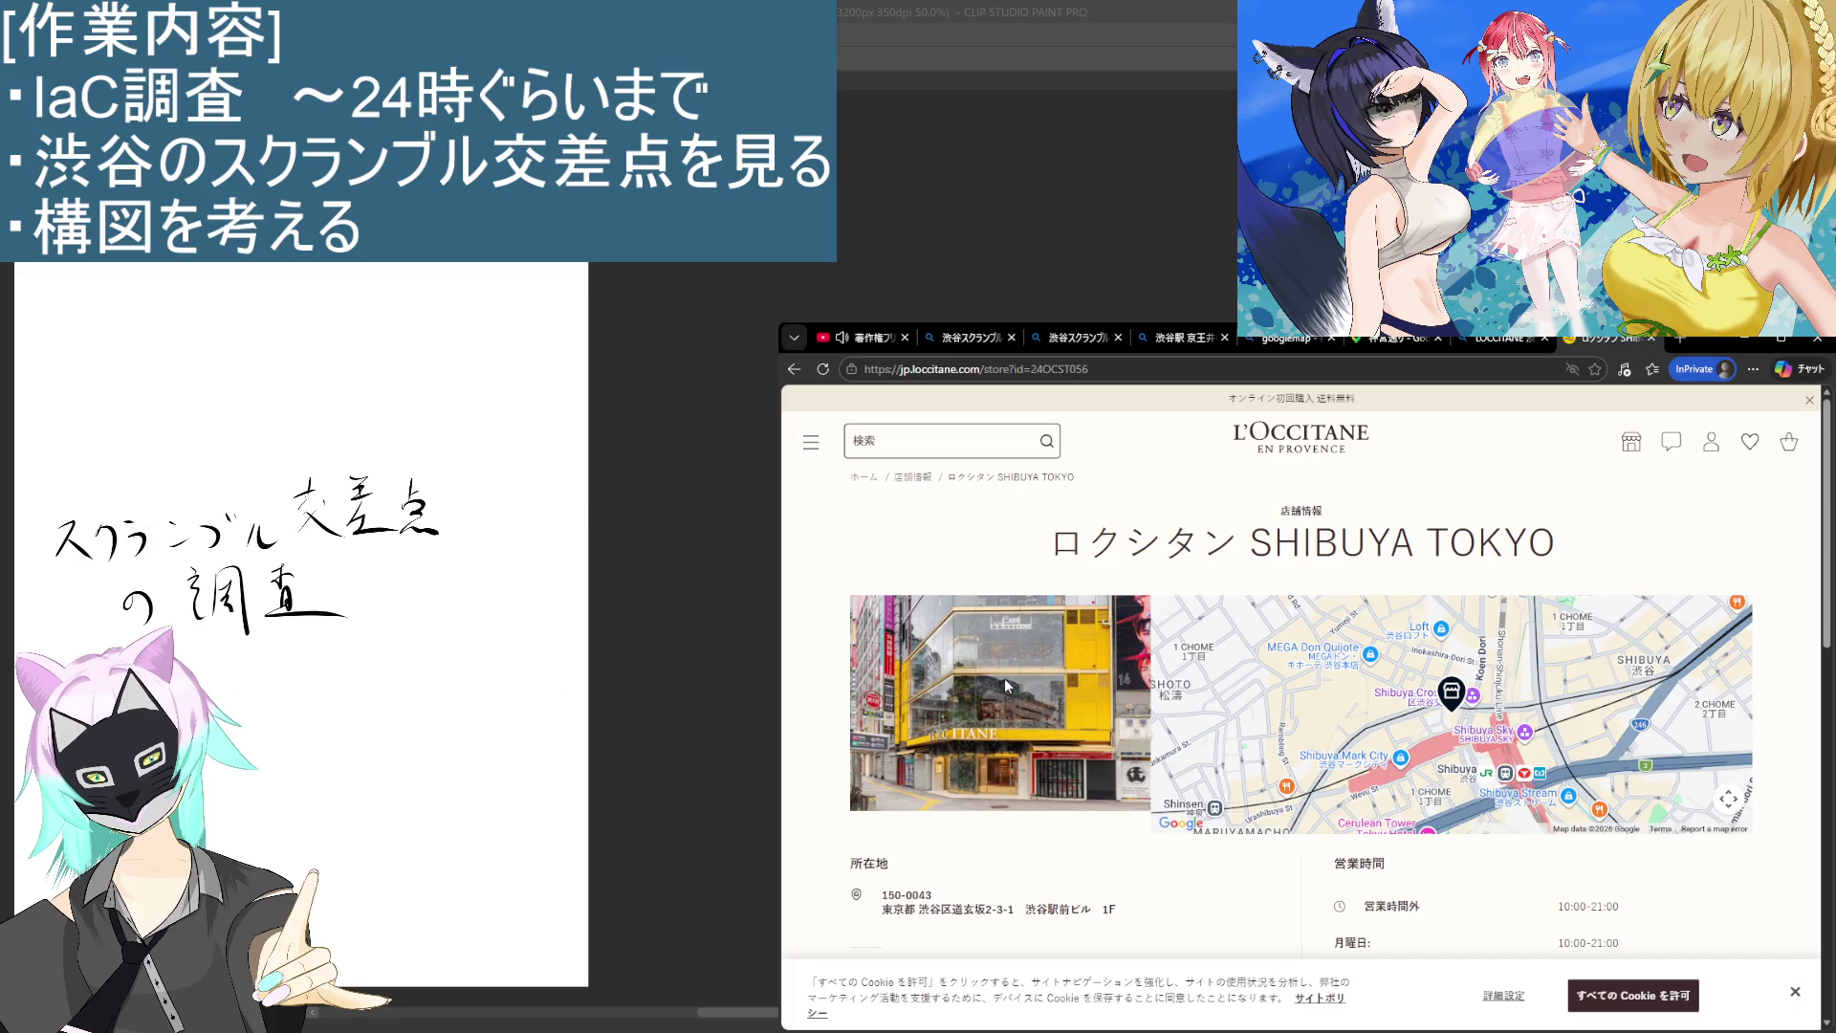
scroll(1071, 808, down, 10)
scroll(1128, 824, up, 7)
scroll(1129, 828, up, 3)
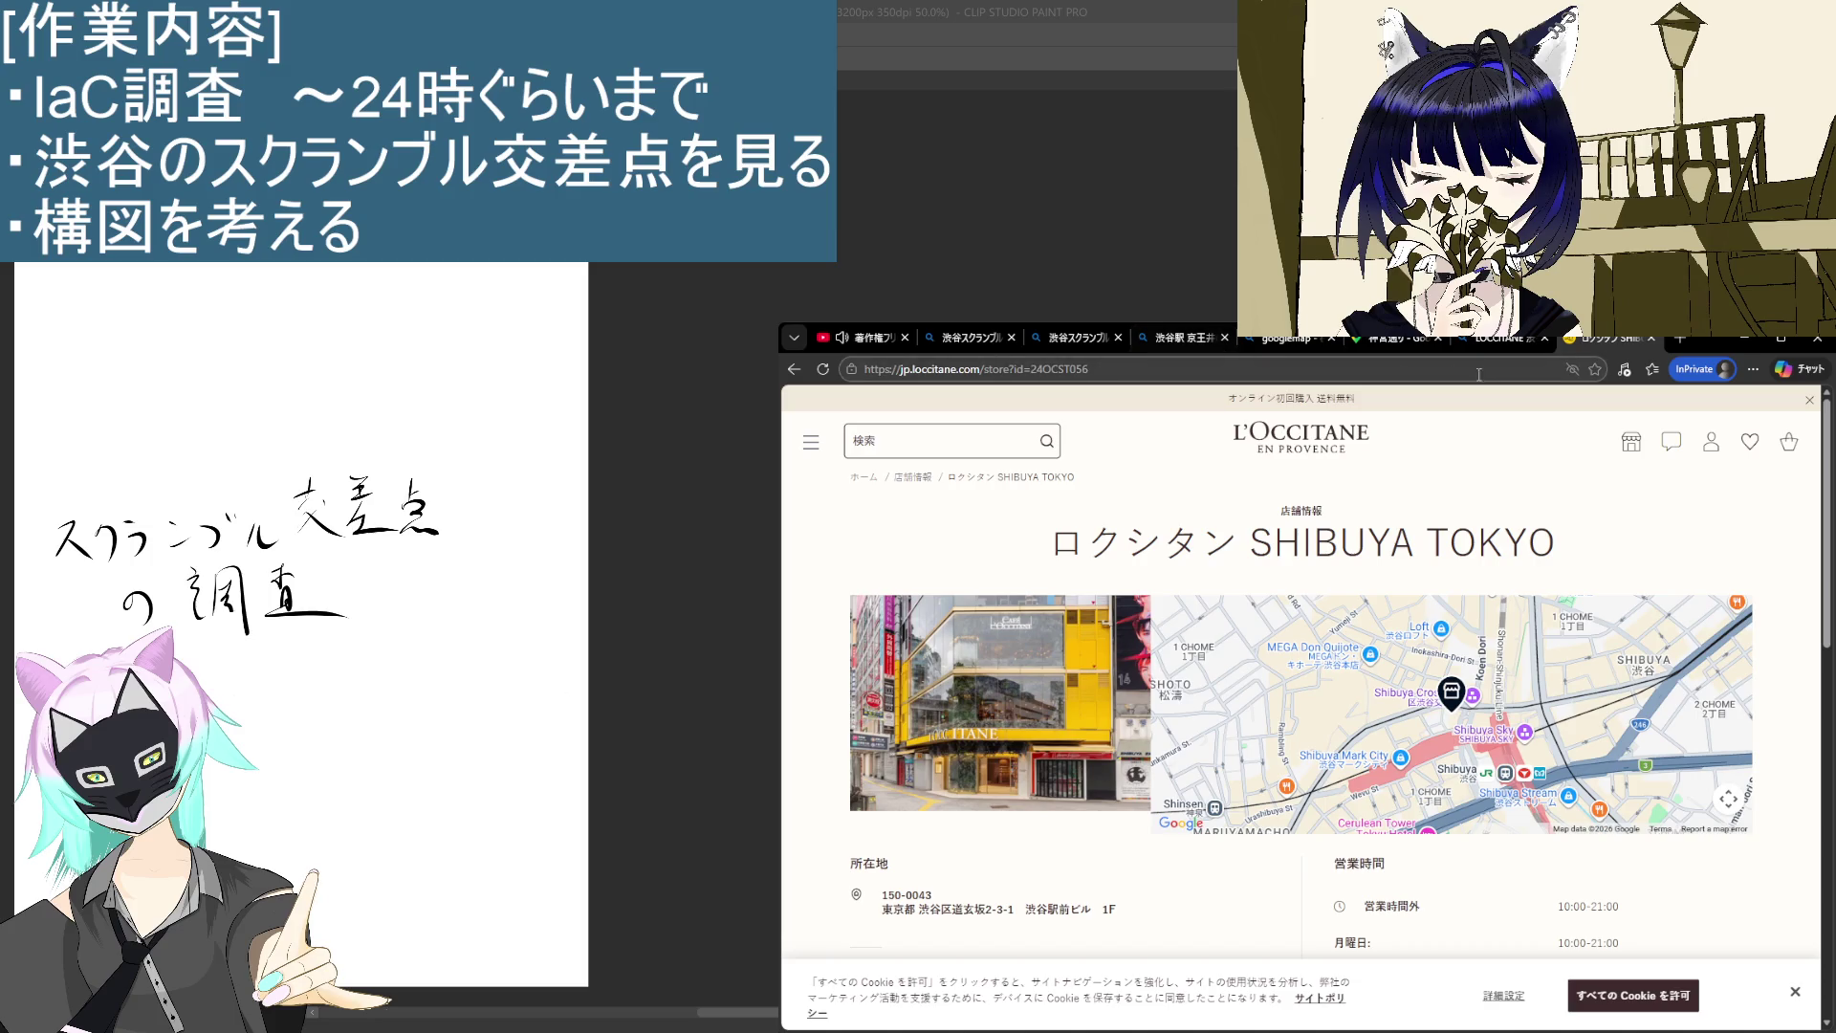
click(1384, 347)
click(1207, 591)
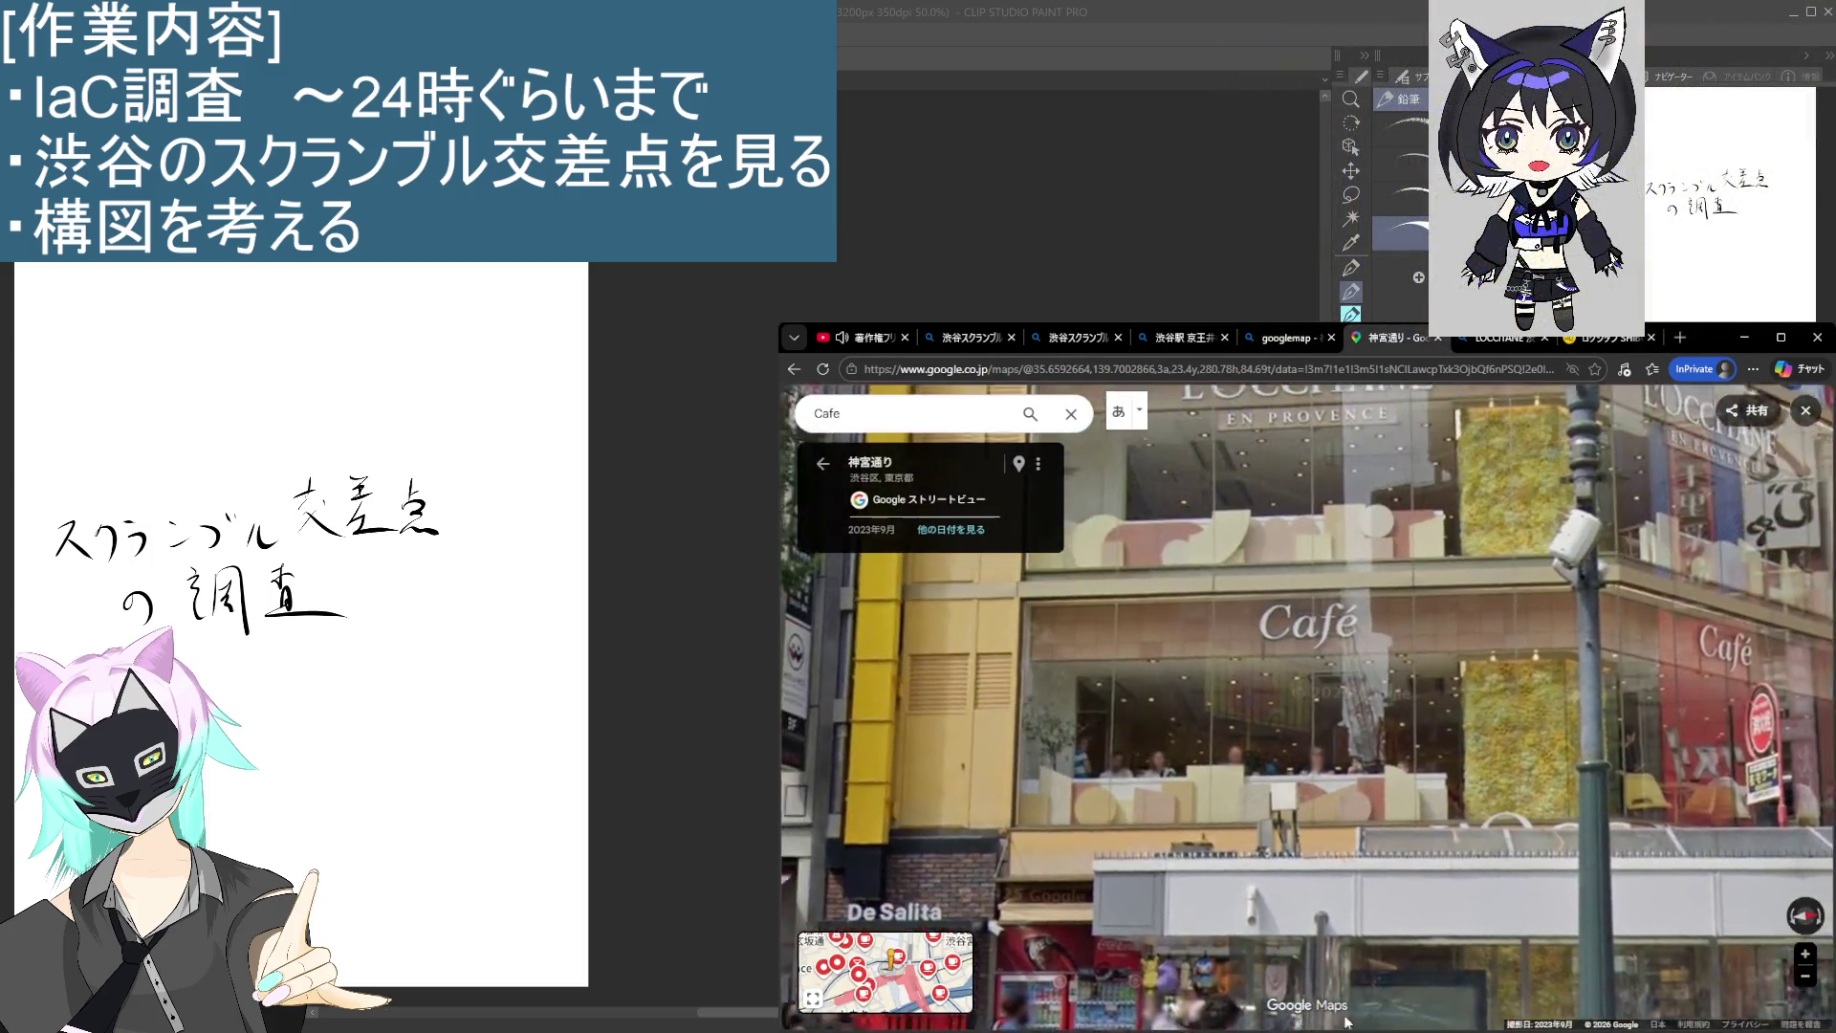
Step: Walk up to the L'Occitane Café façade on 神宮通り and pan across its signs
mouse_move(1308, 927)
mouse_down()
mouse_move(1136, 958)
mouse_move(1213, 880)
mouse_move(1195, 823)
mouse_move(1316, 743)
mouse_up()
click(1316, 743)
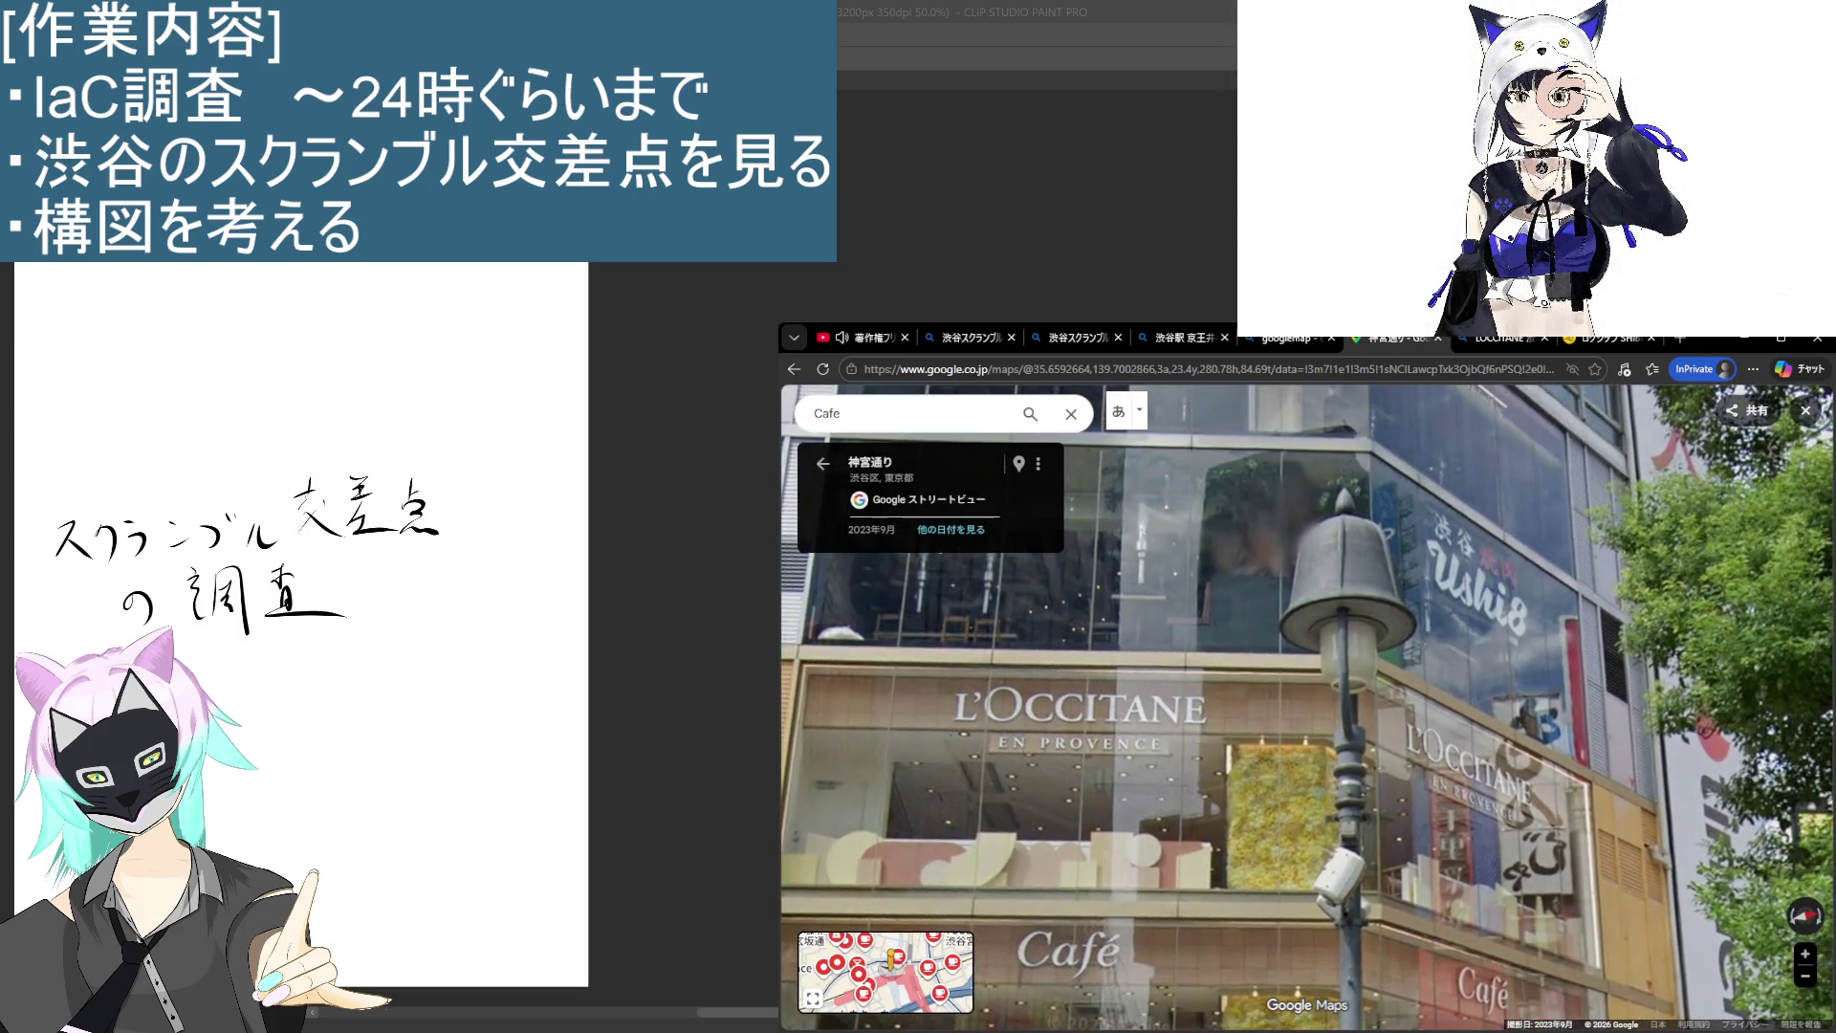
drag(1315, 743, 1372, 409)
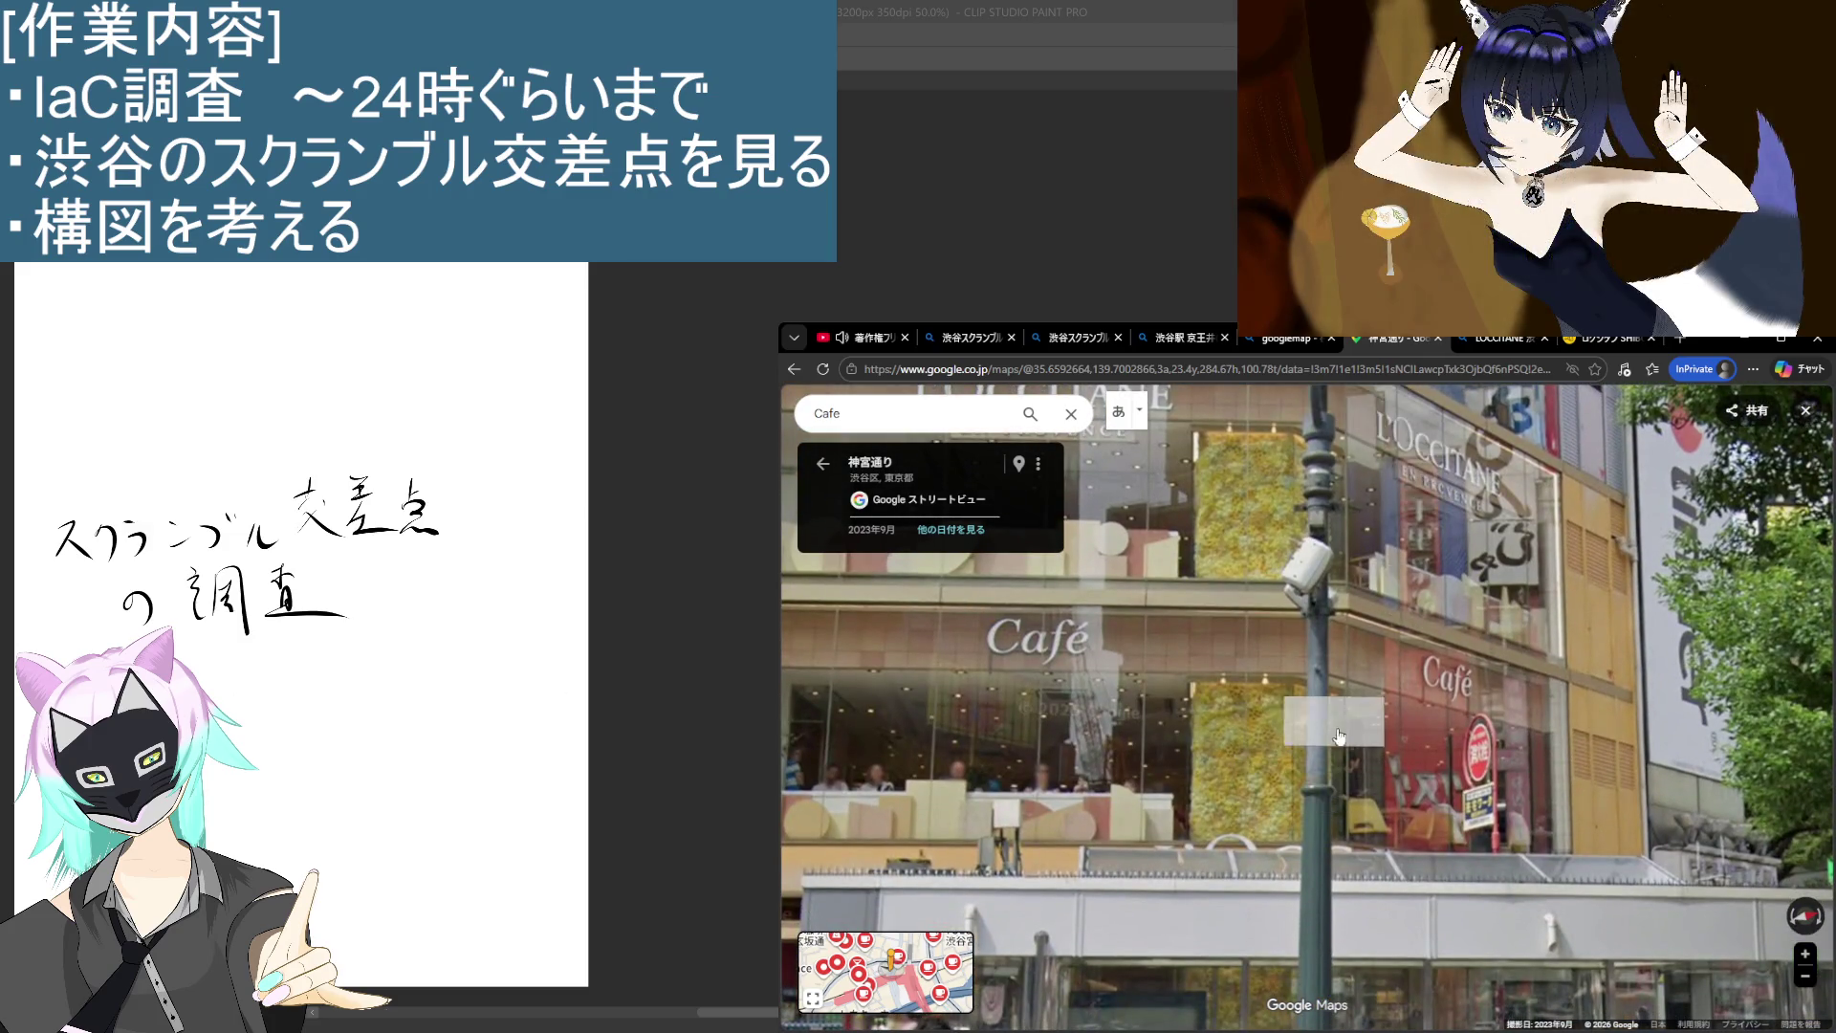
click(1616, 906)
mouse_move(1616, 907)
mouse_down()
mouse_move(1349, 818)
mouse_move(1272, 756)
mouse_move(1530, 685)
mouse_up()
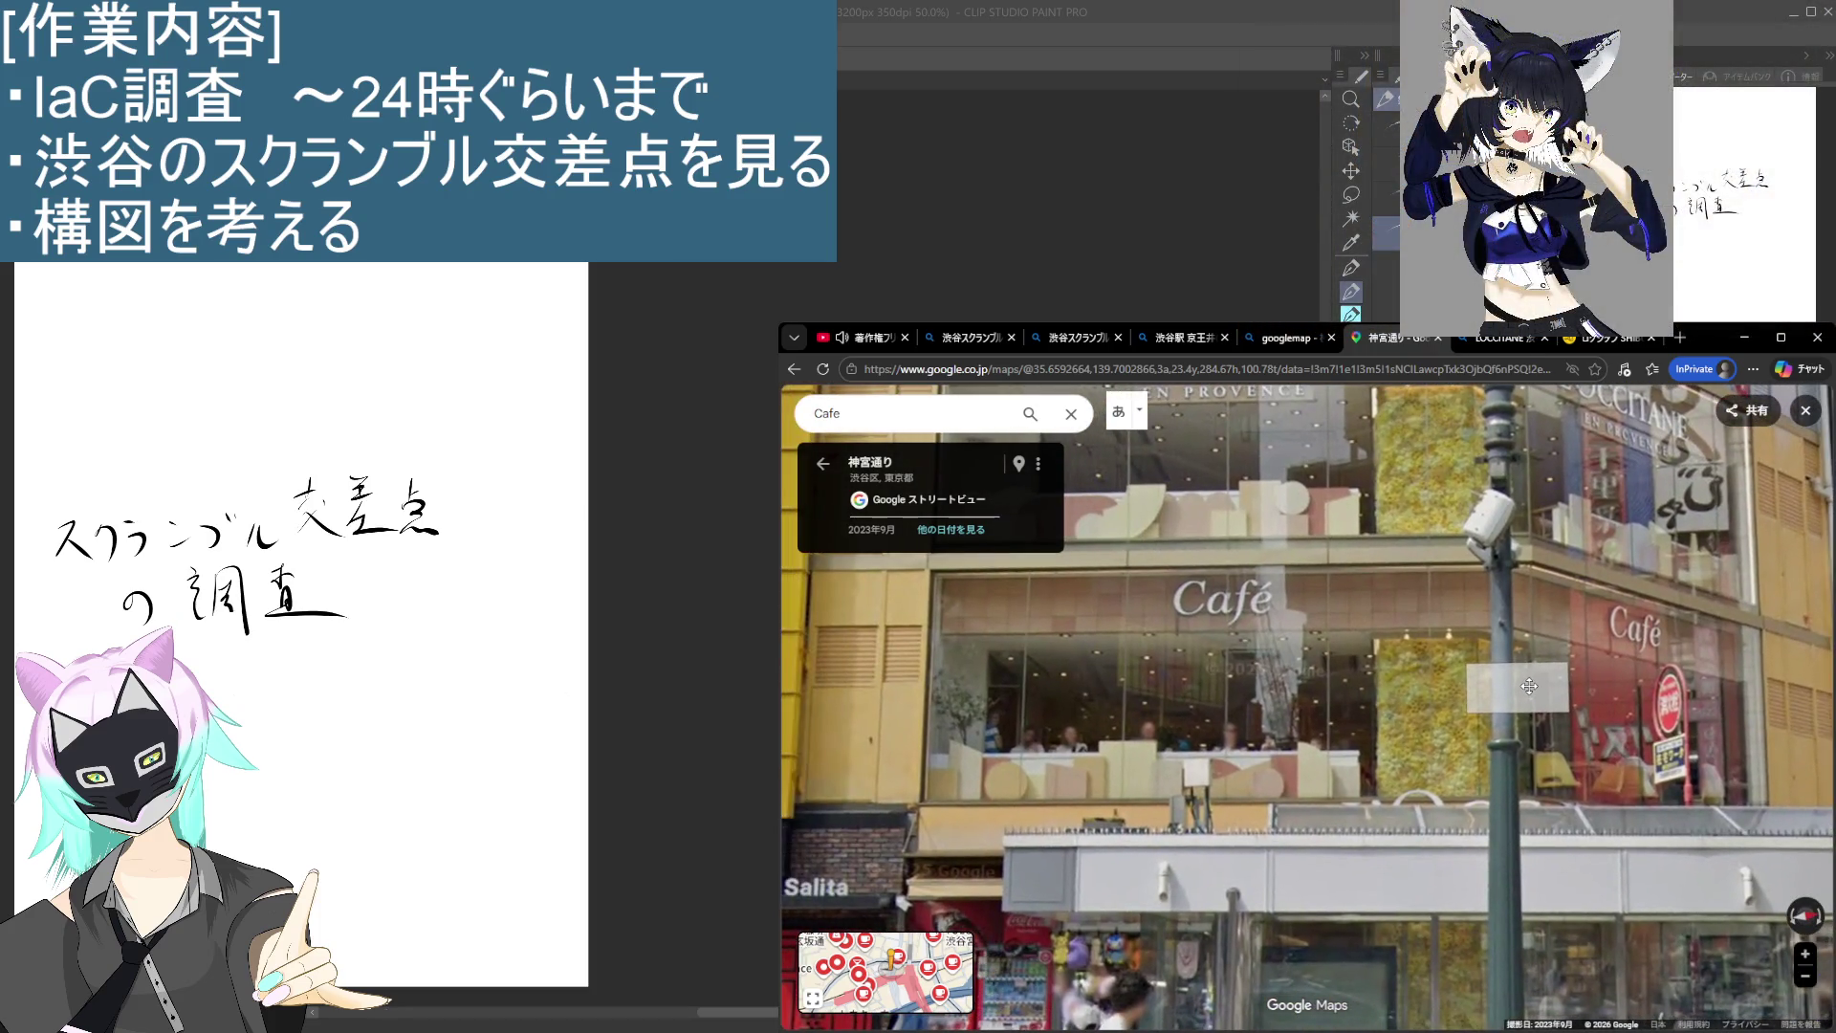
click(1604, 342)
Step: Look over the store page and highlight its opening hours
scroll(1345, 781, down, 6)
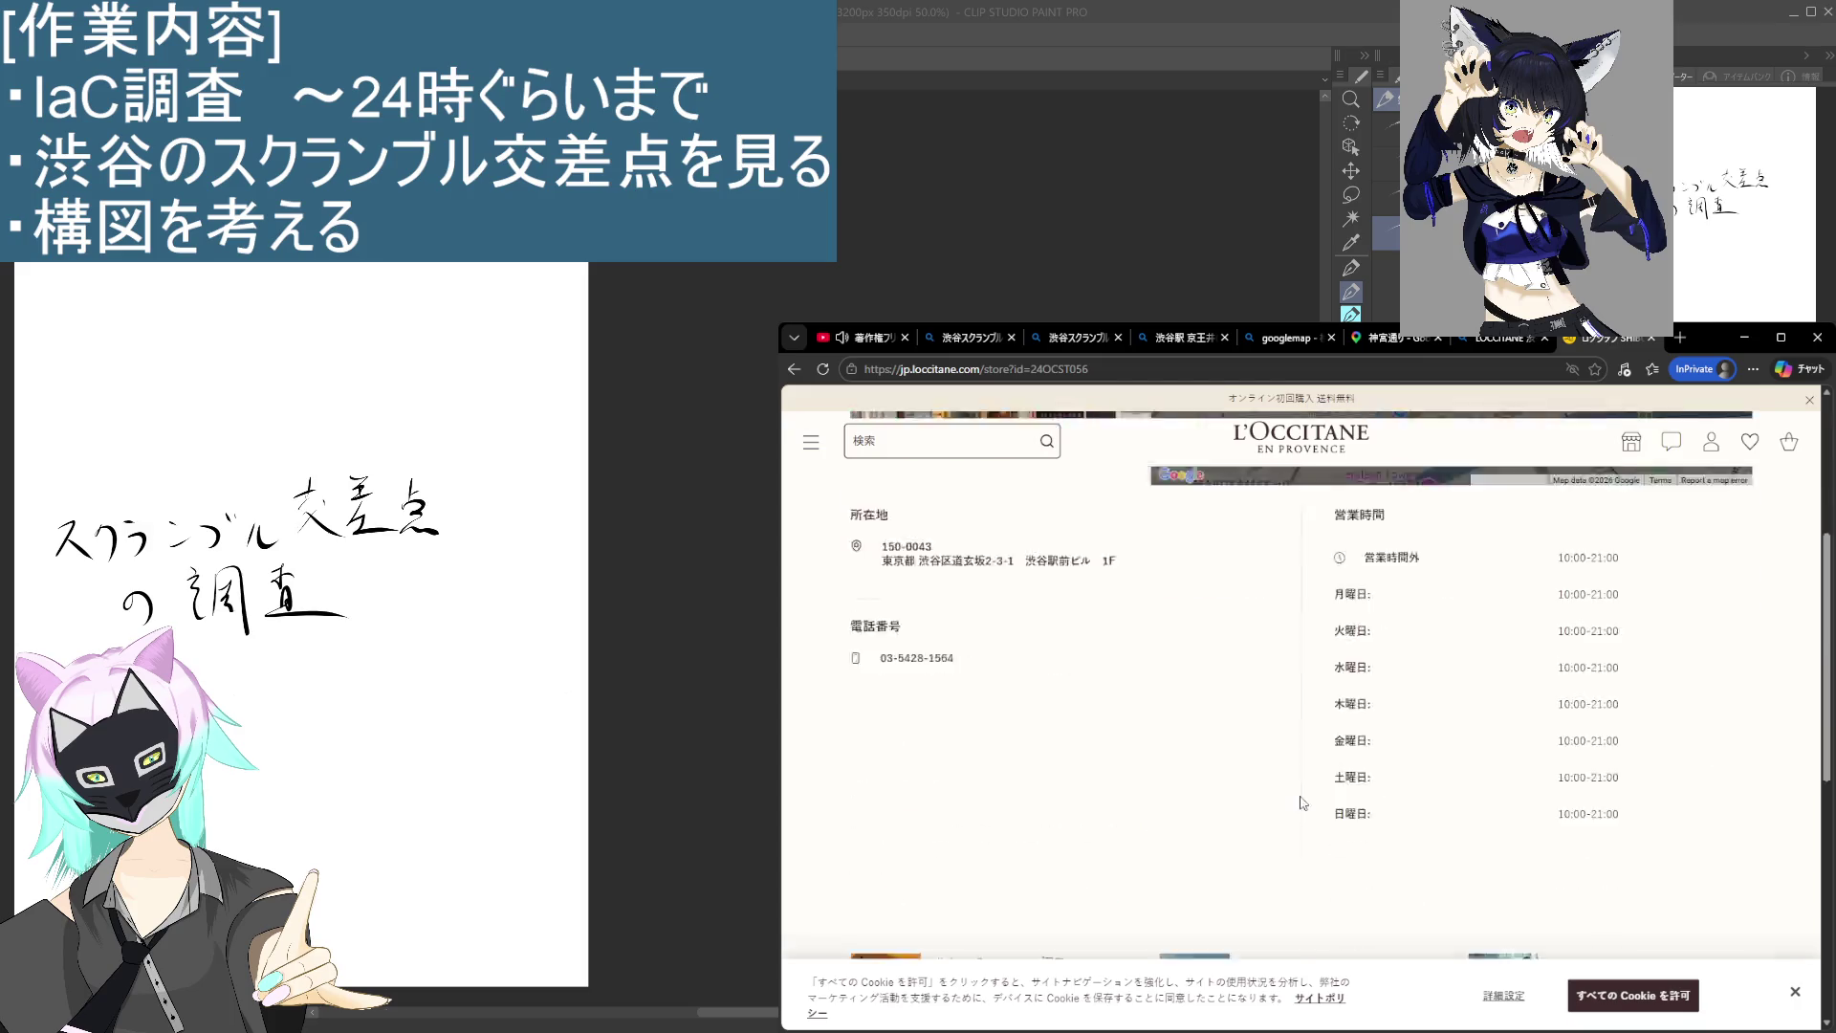
scroll(1248, 812, up, 6)
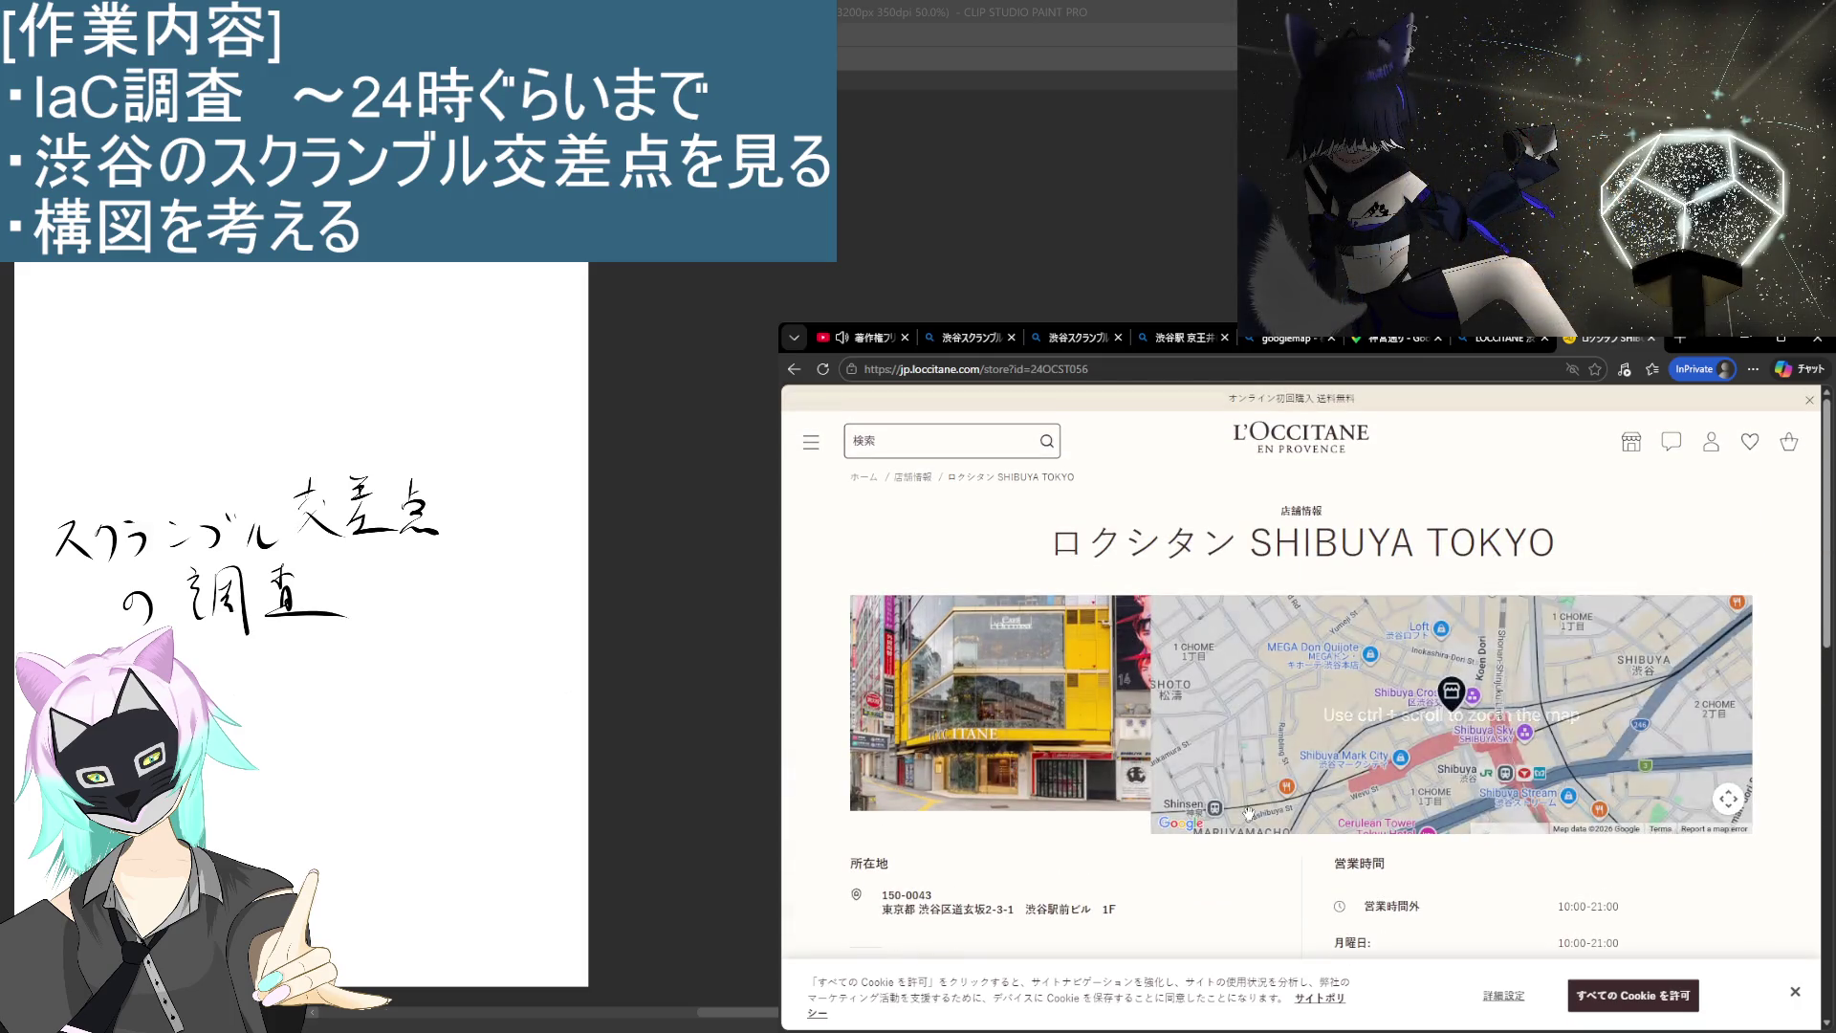
scroll(1314, 686, down, 4)
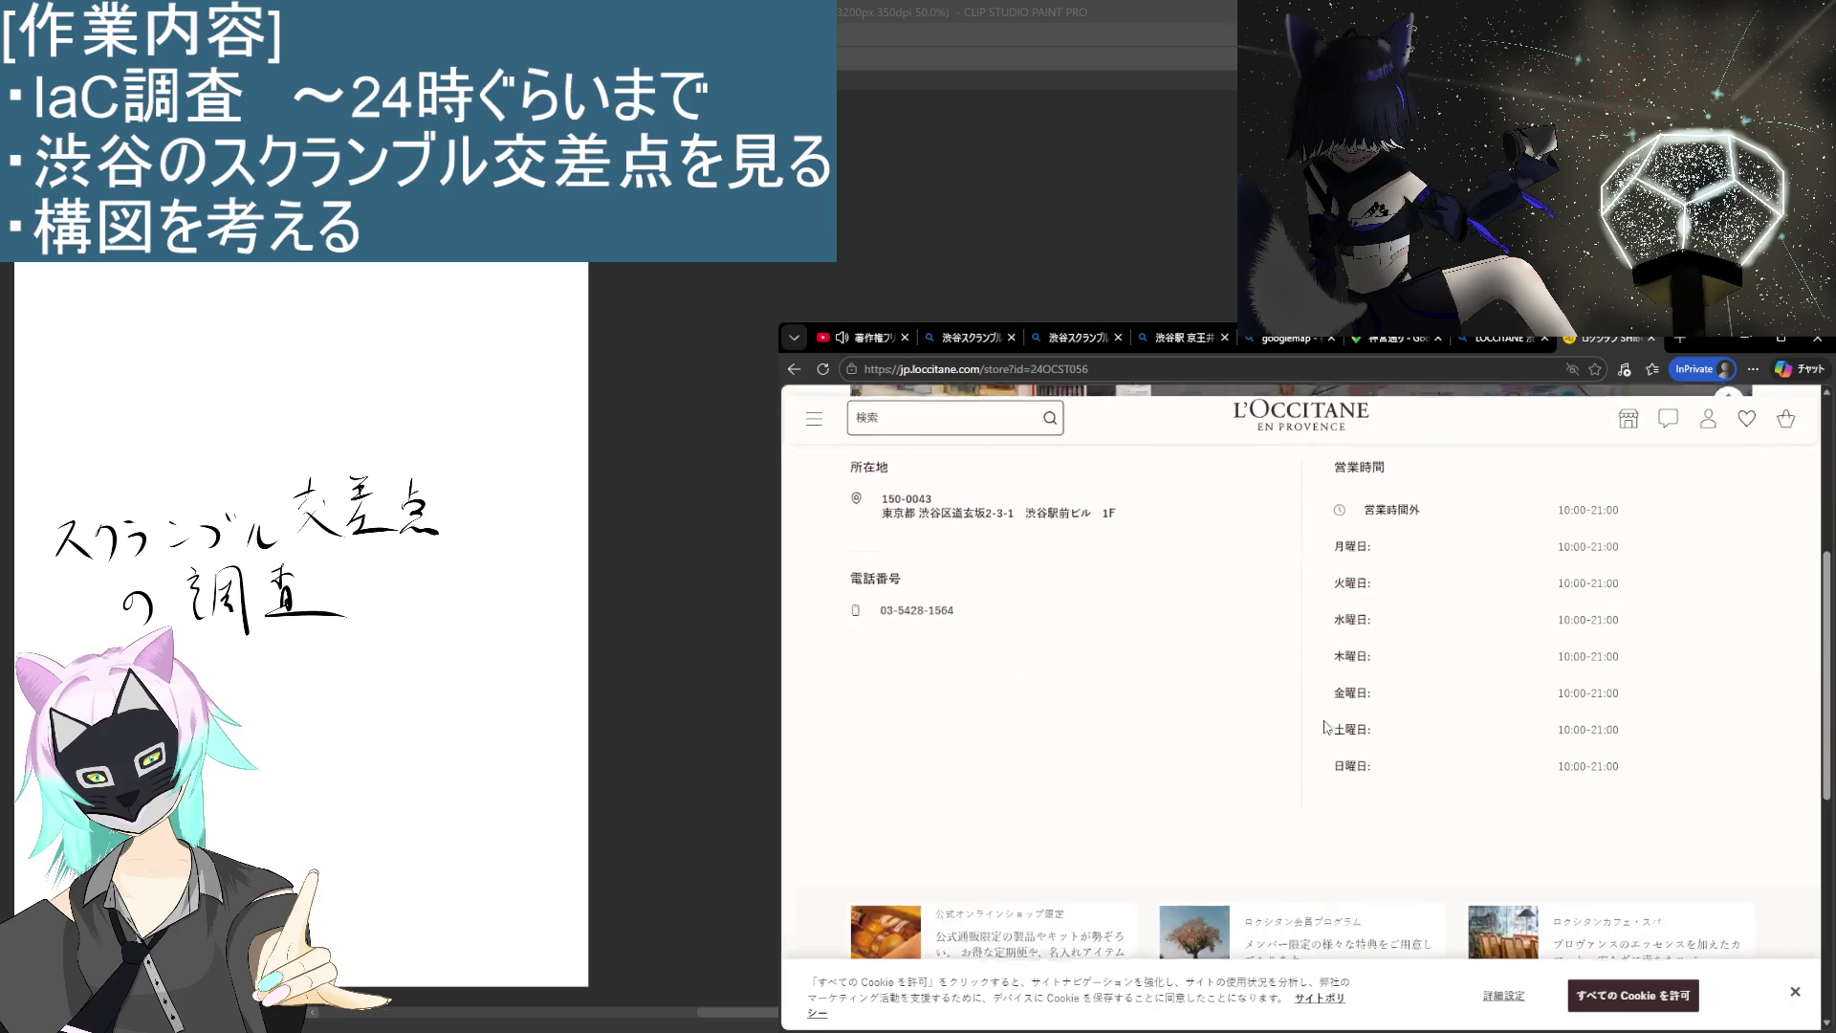
drag(1561, 515, 1629, 521)
click(1629, 522)
scroll(1630, 521, up, 4)
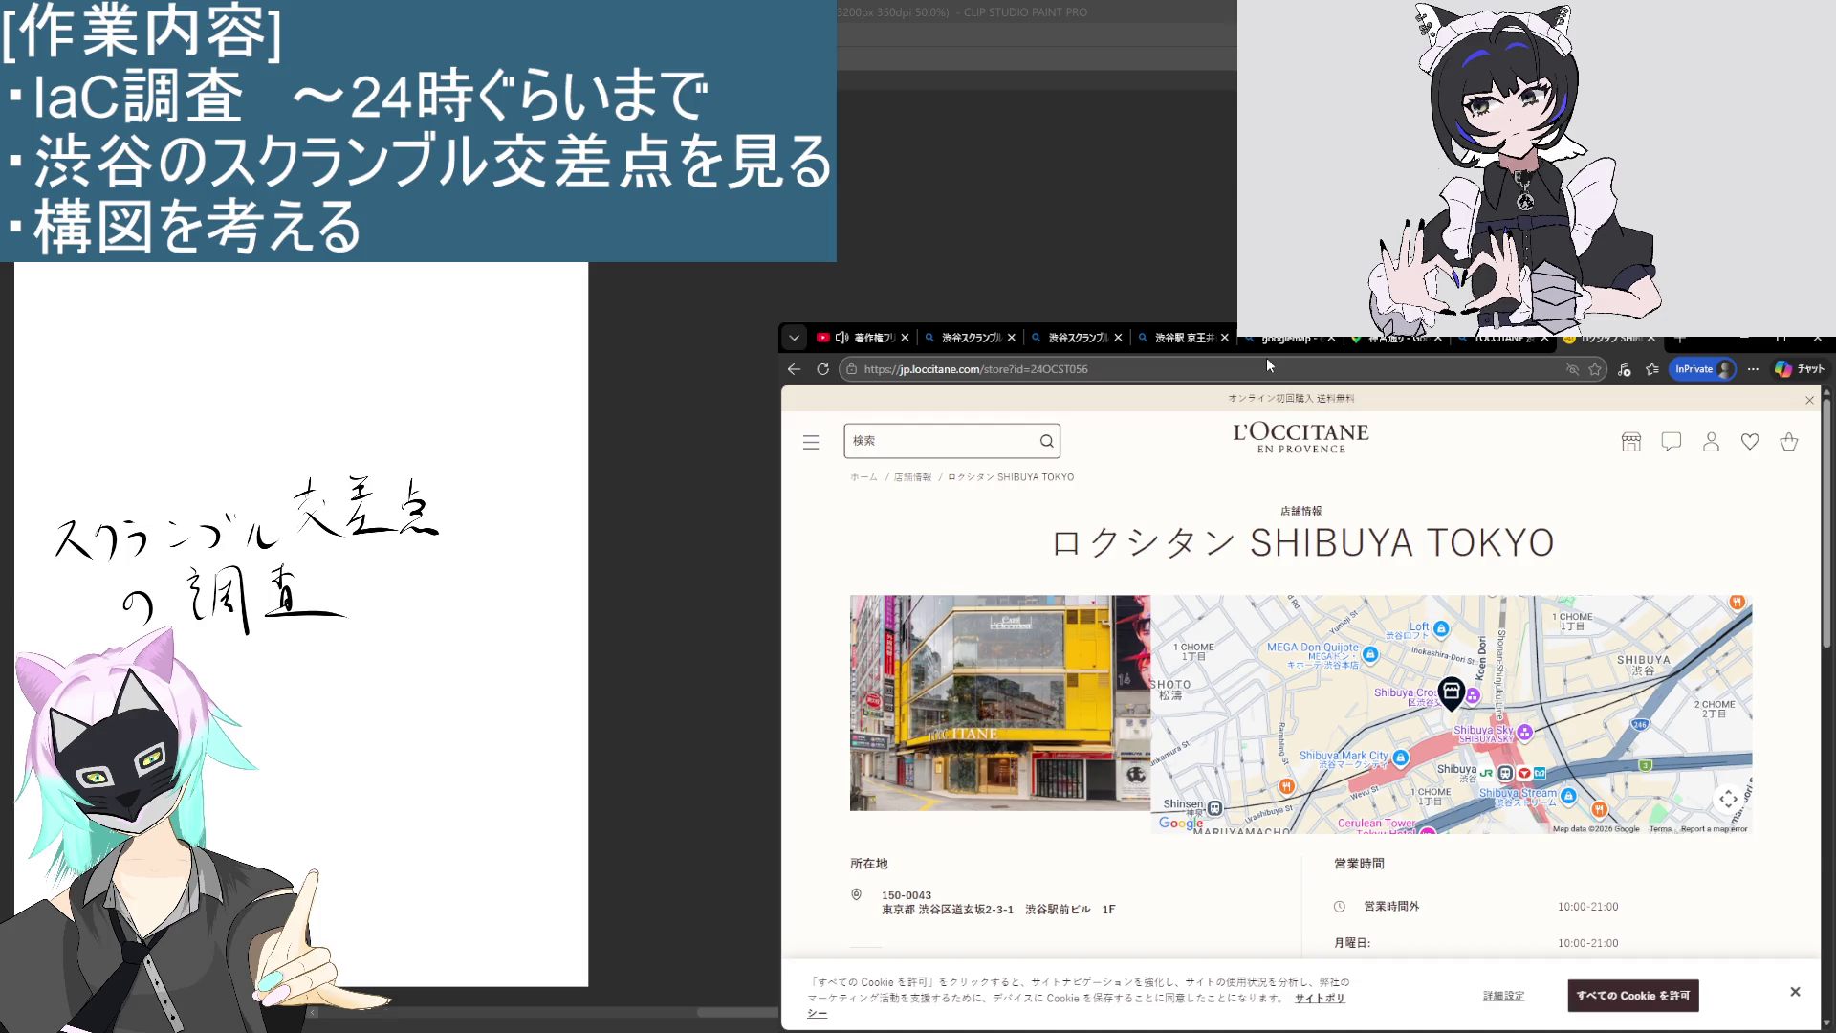
Step: Move Street View forward toward the L'Occitane building, then return to the store page
click(1388, 337)
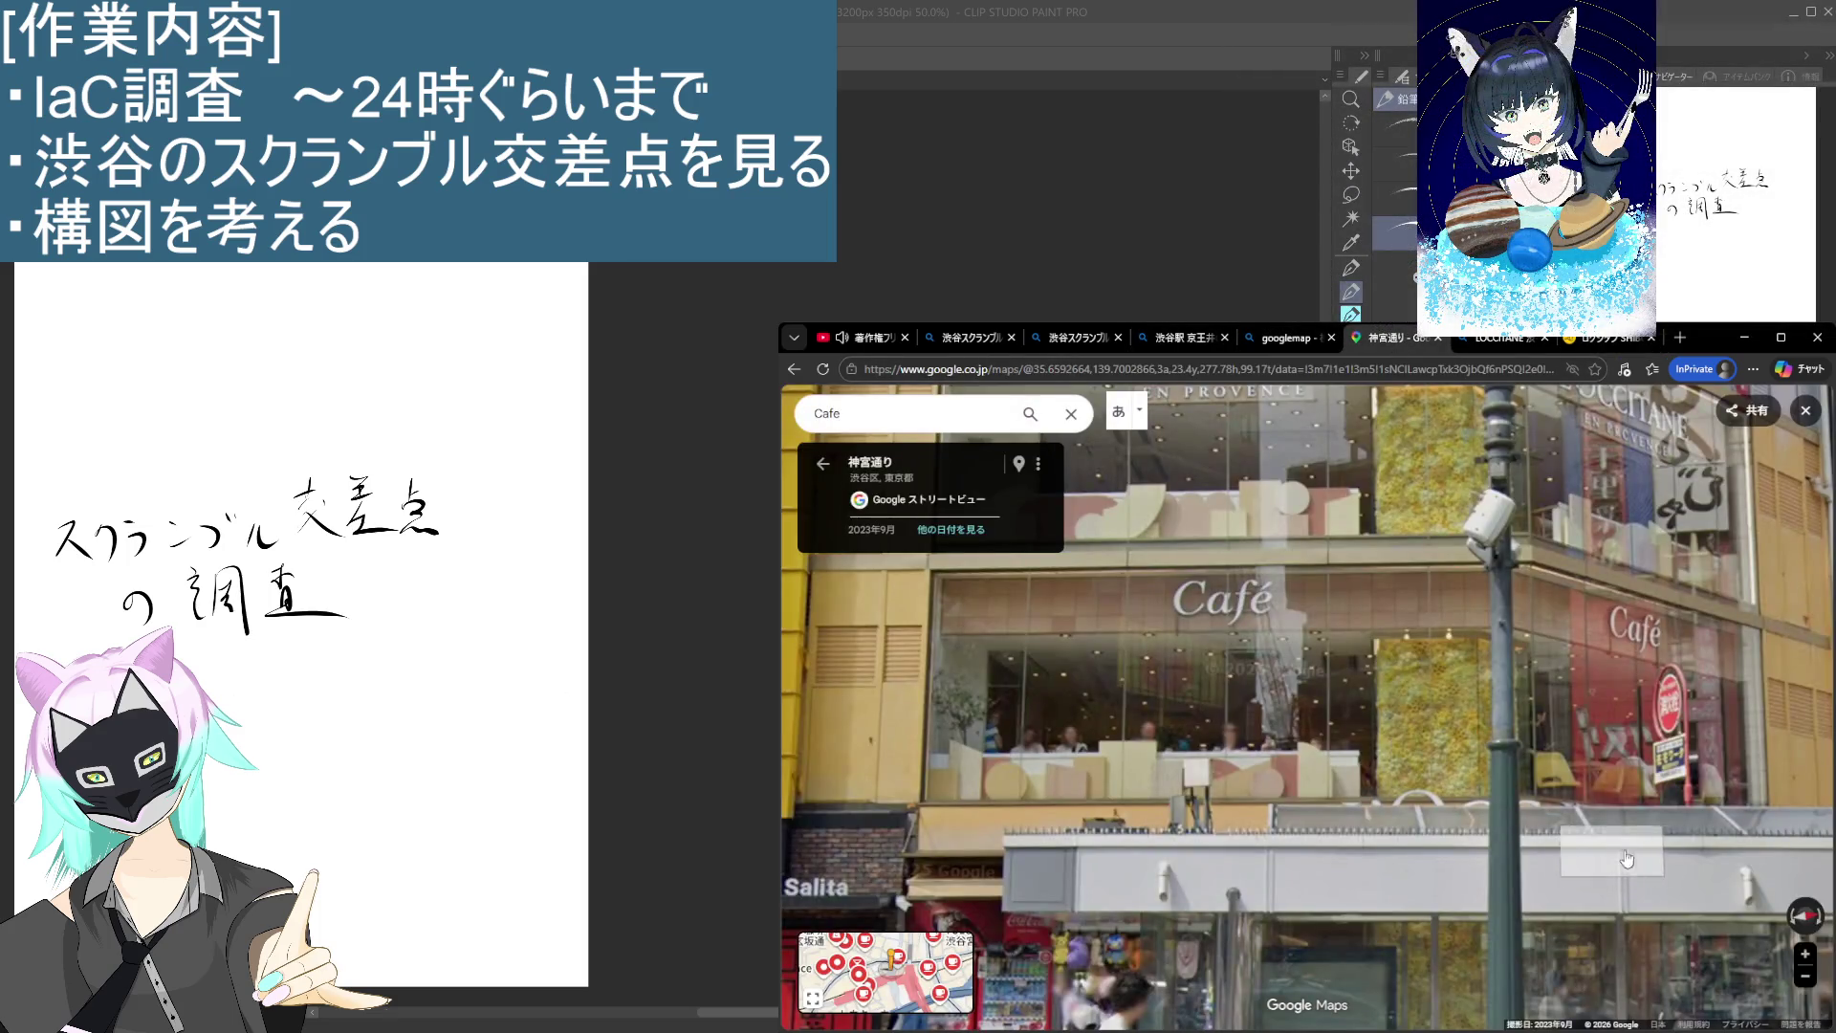
click(1639, 646)
click(1613, 339)
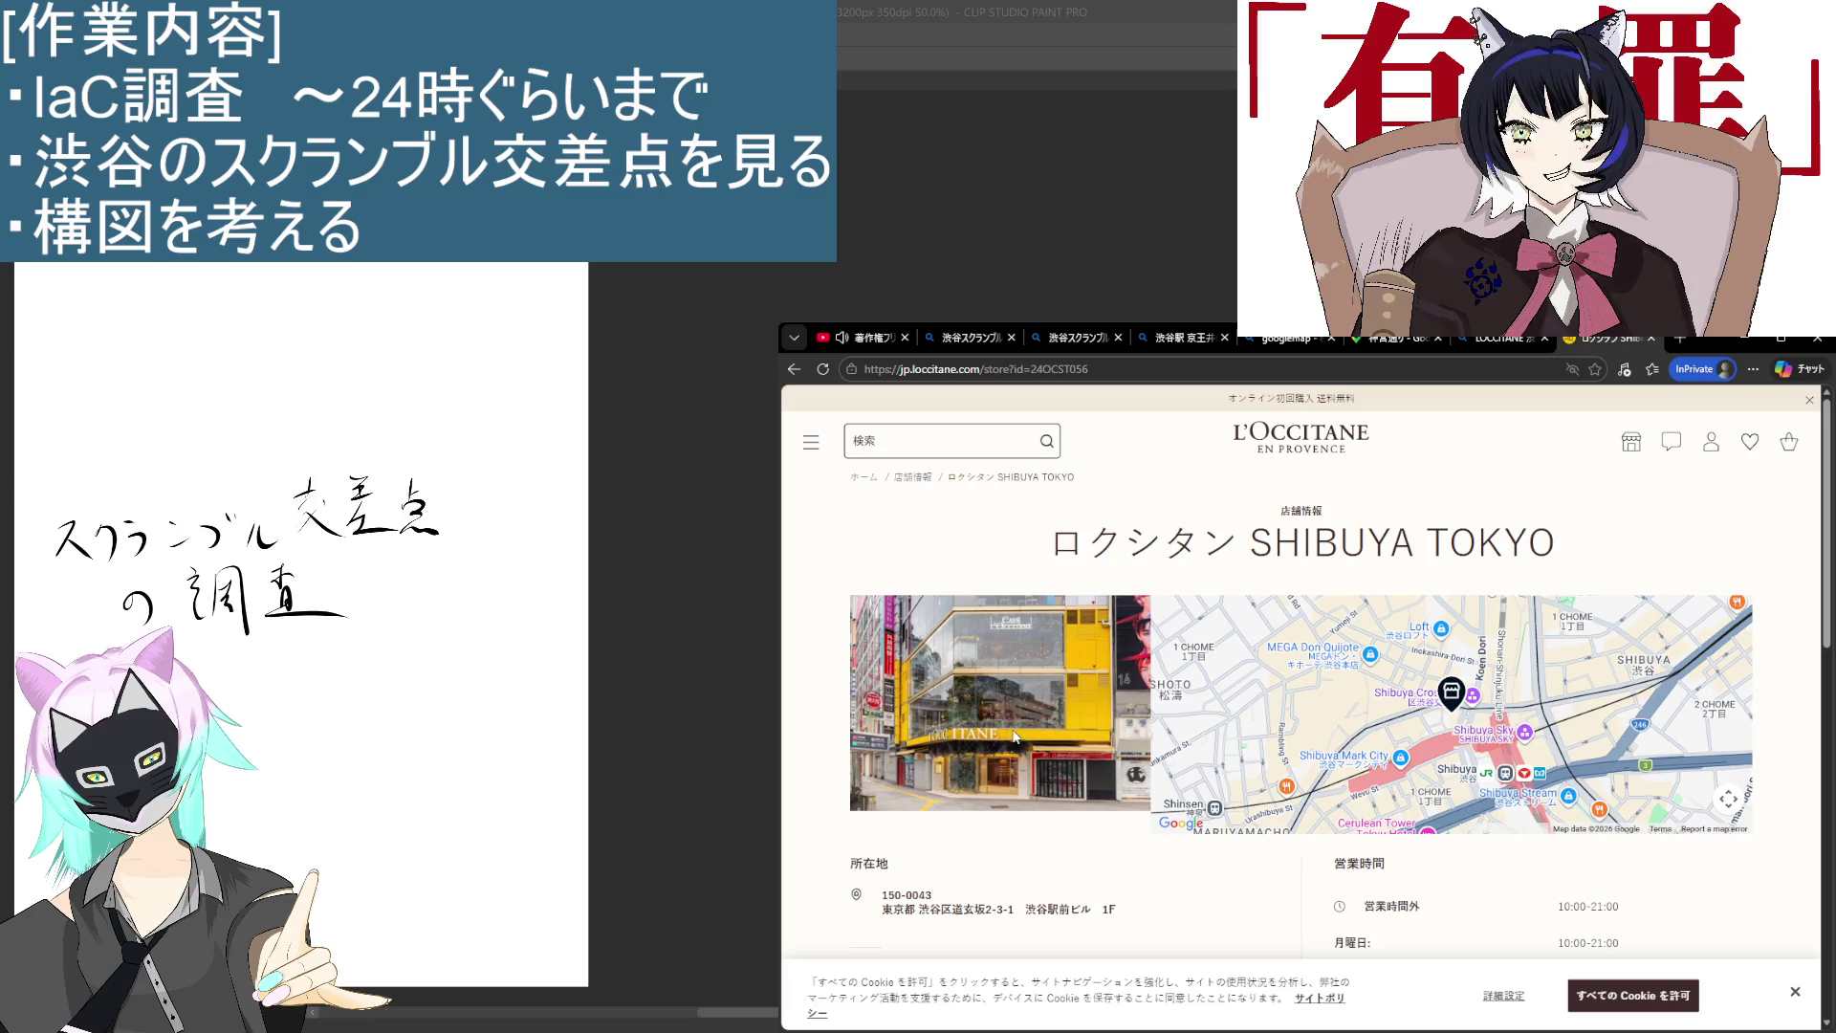
Step: Select the store's address and search the web for it
scroll(1167, 810, down, 3)
scroll(1167, 810, down, 2)
scroll(1148, 822, up, 4)
scroll(1112, 848, down, 7)
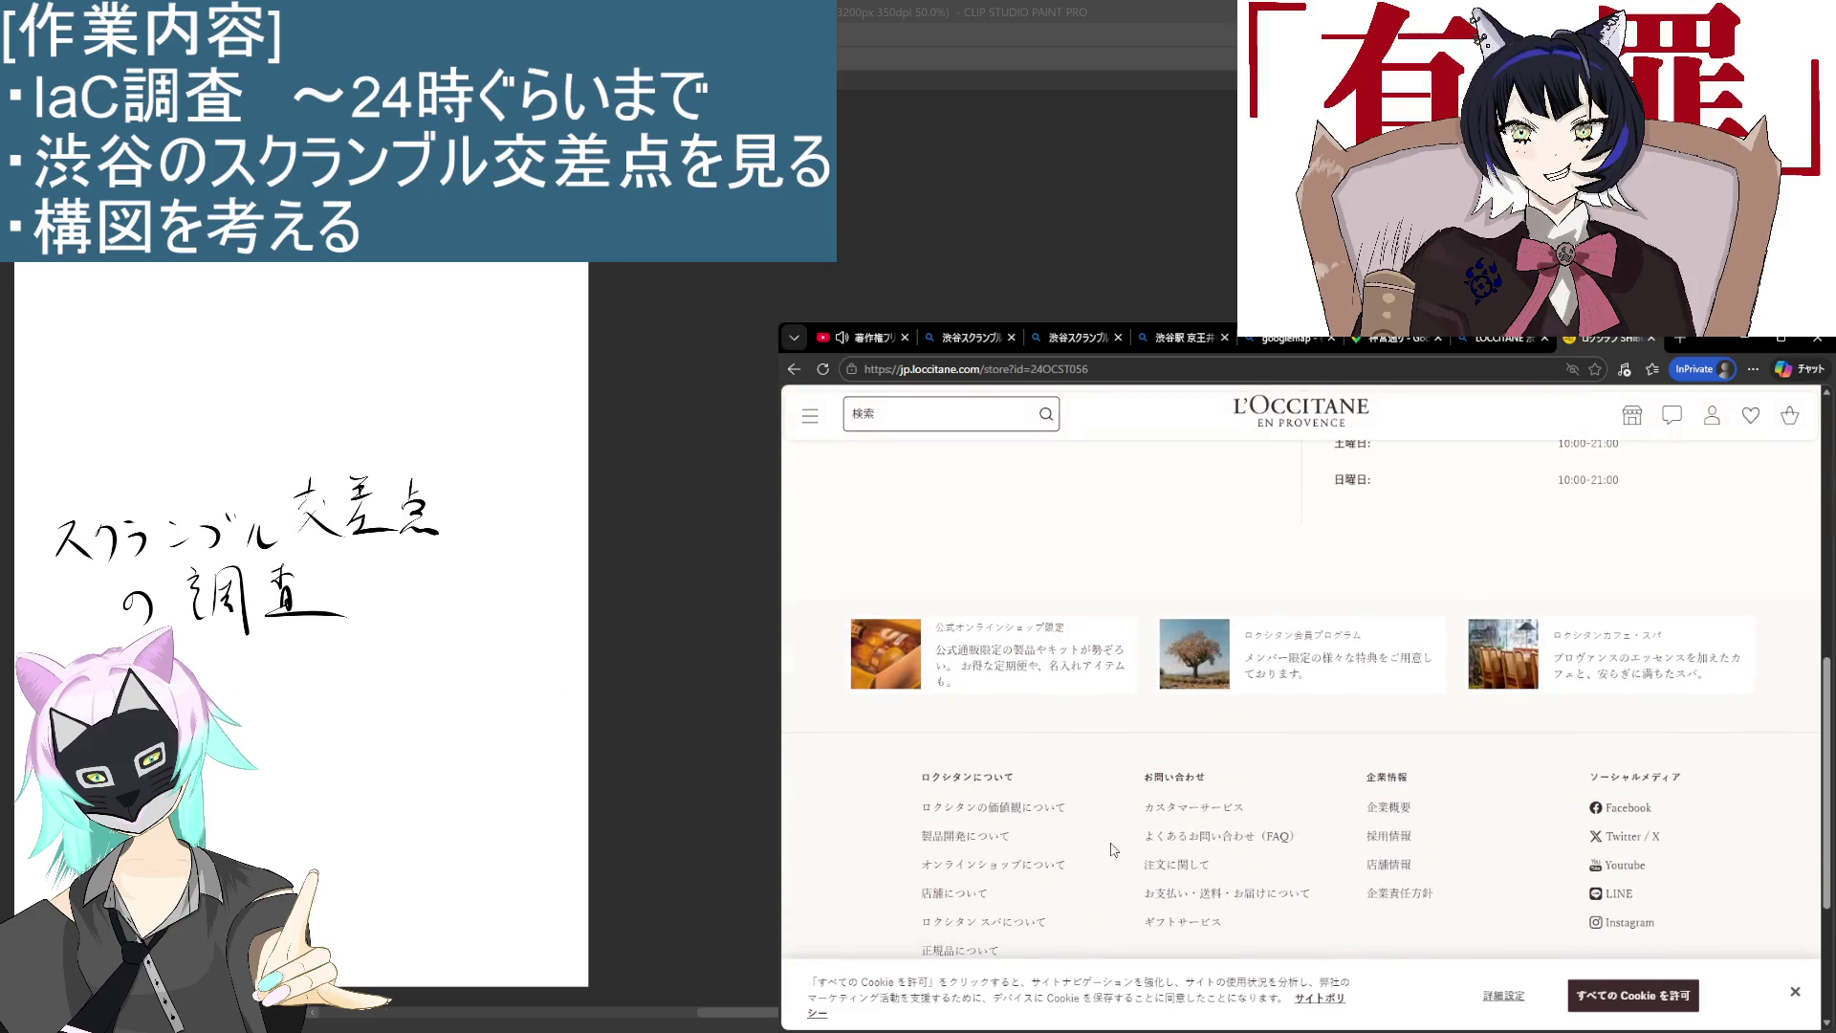
scroll(1119, 799, down, 3)
scroll(1096, 777, up, 10)
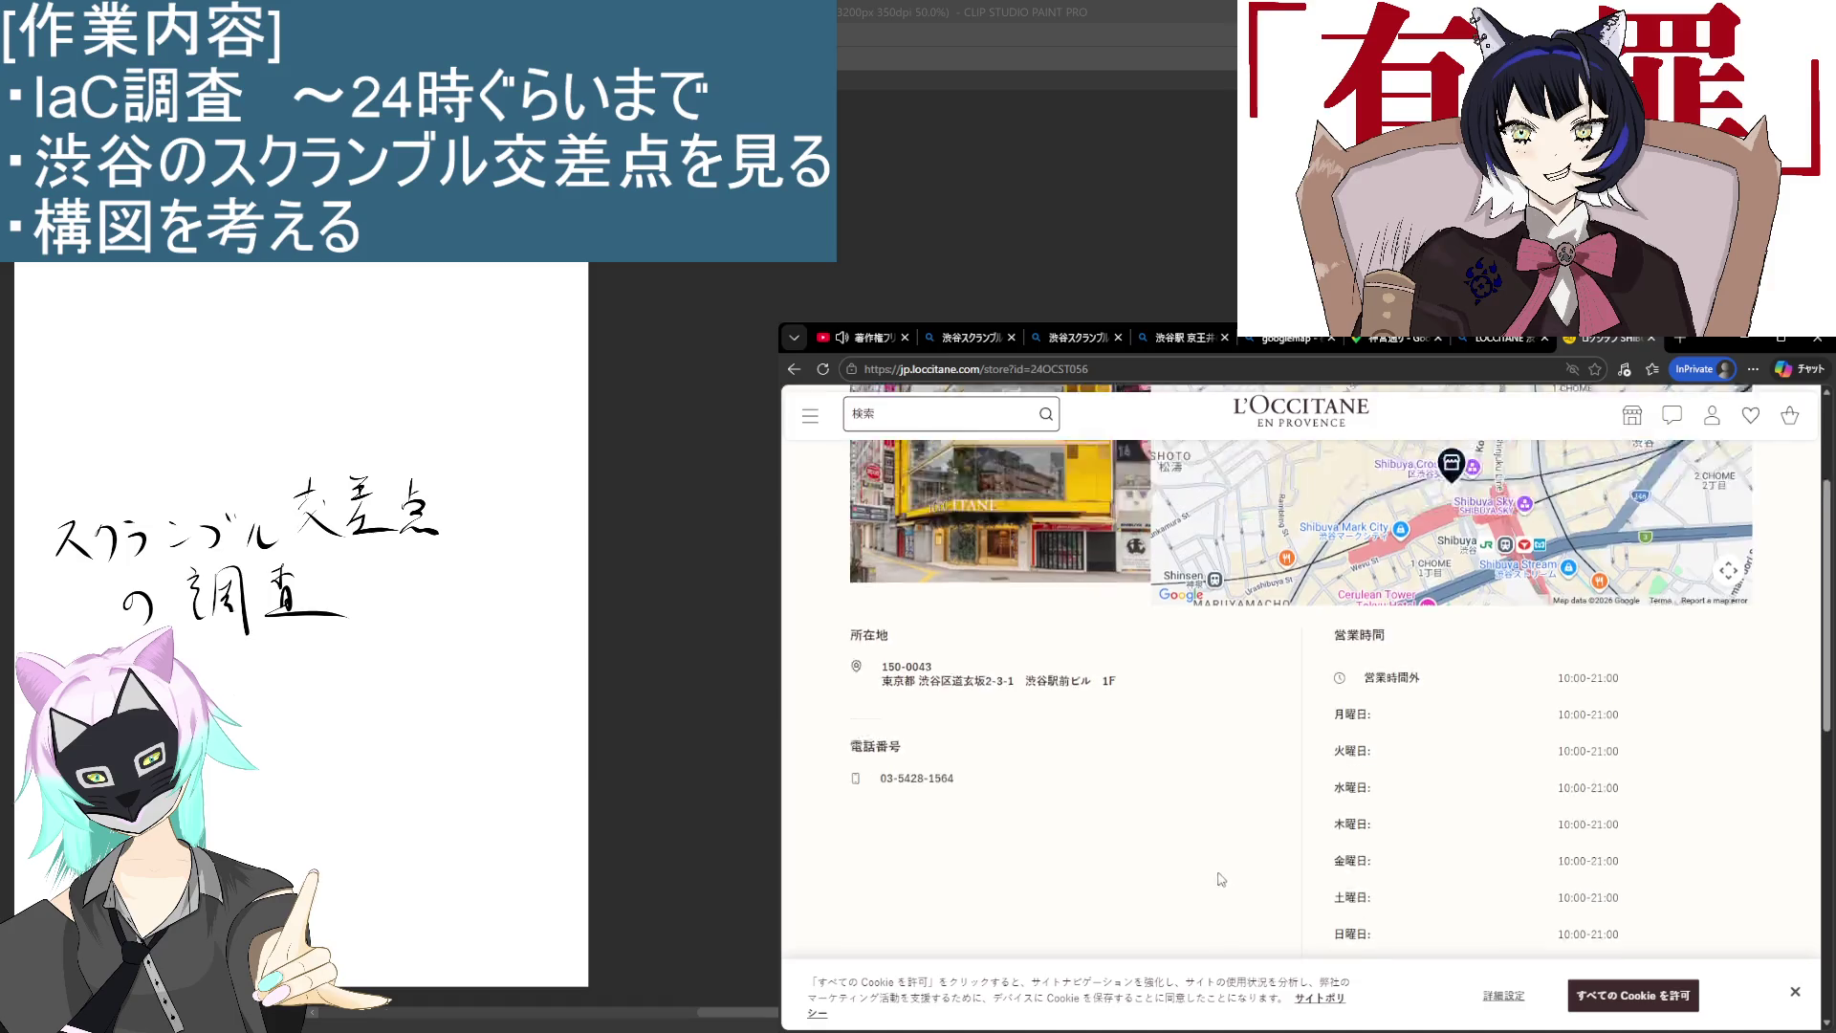
scroll(1022, 650, down, 2)
mouse_move(1025, 644)
mouse_down()
mouse_move(1070, 644)
mouse_move(885, 650)
mouse_up()
right_click(1052, 644)
click(1167, 656)
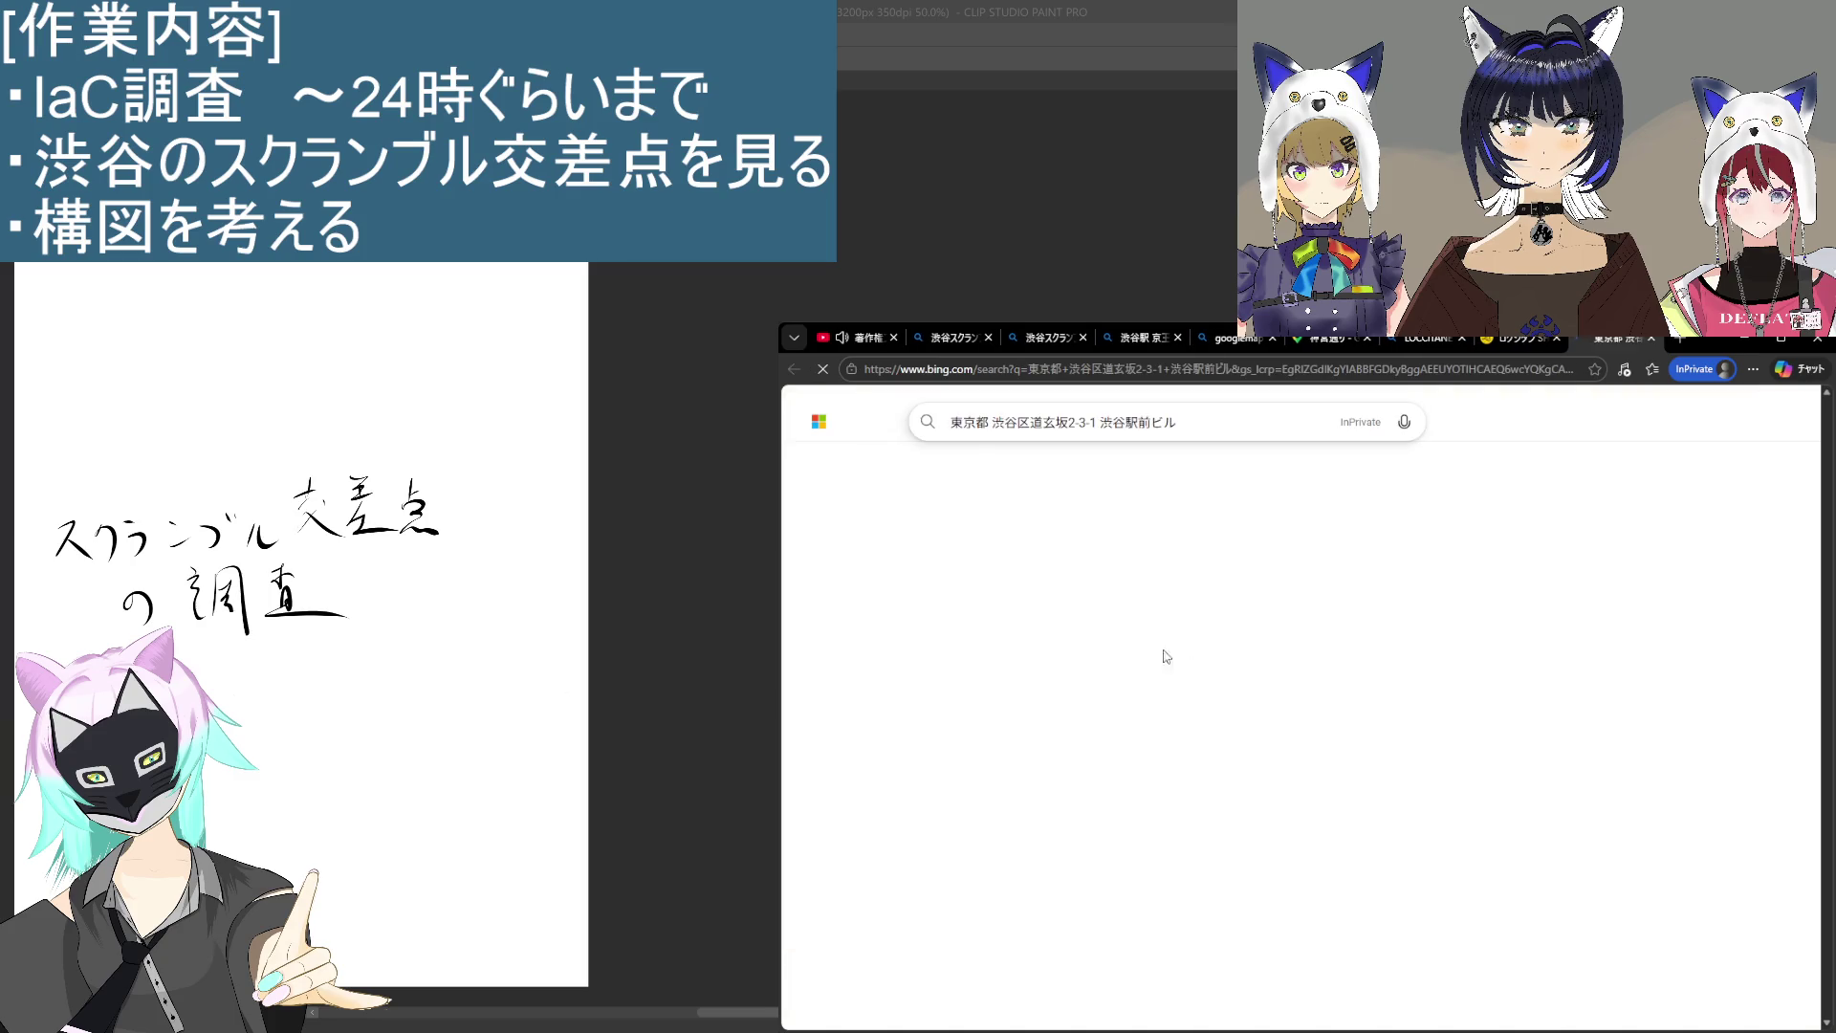
Step: Open the Shibuya Ekimae Building site and its ロクシタン カフェ 渋谷店 tenant entry
click(1016, 623)
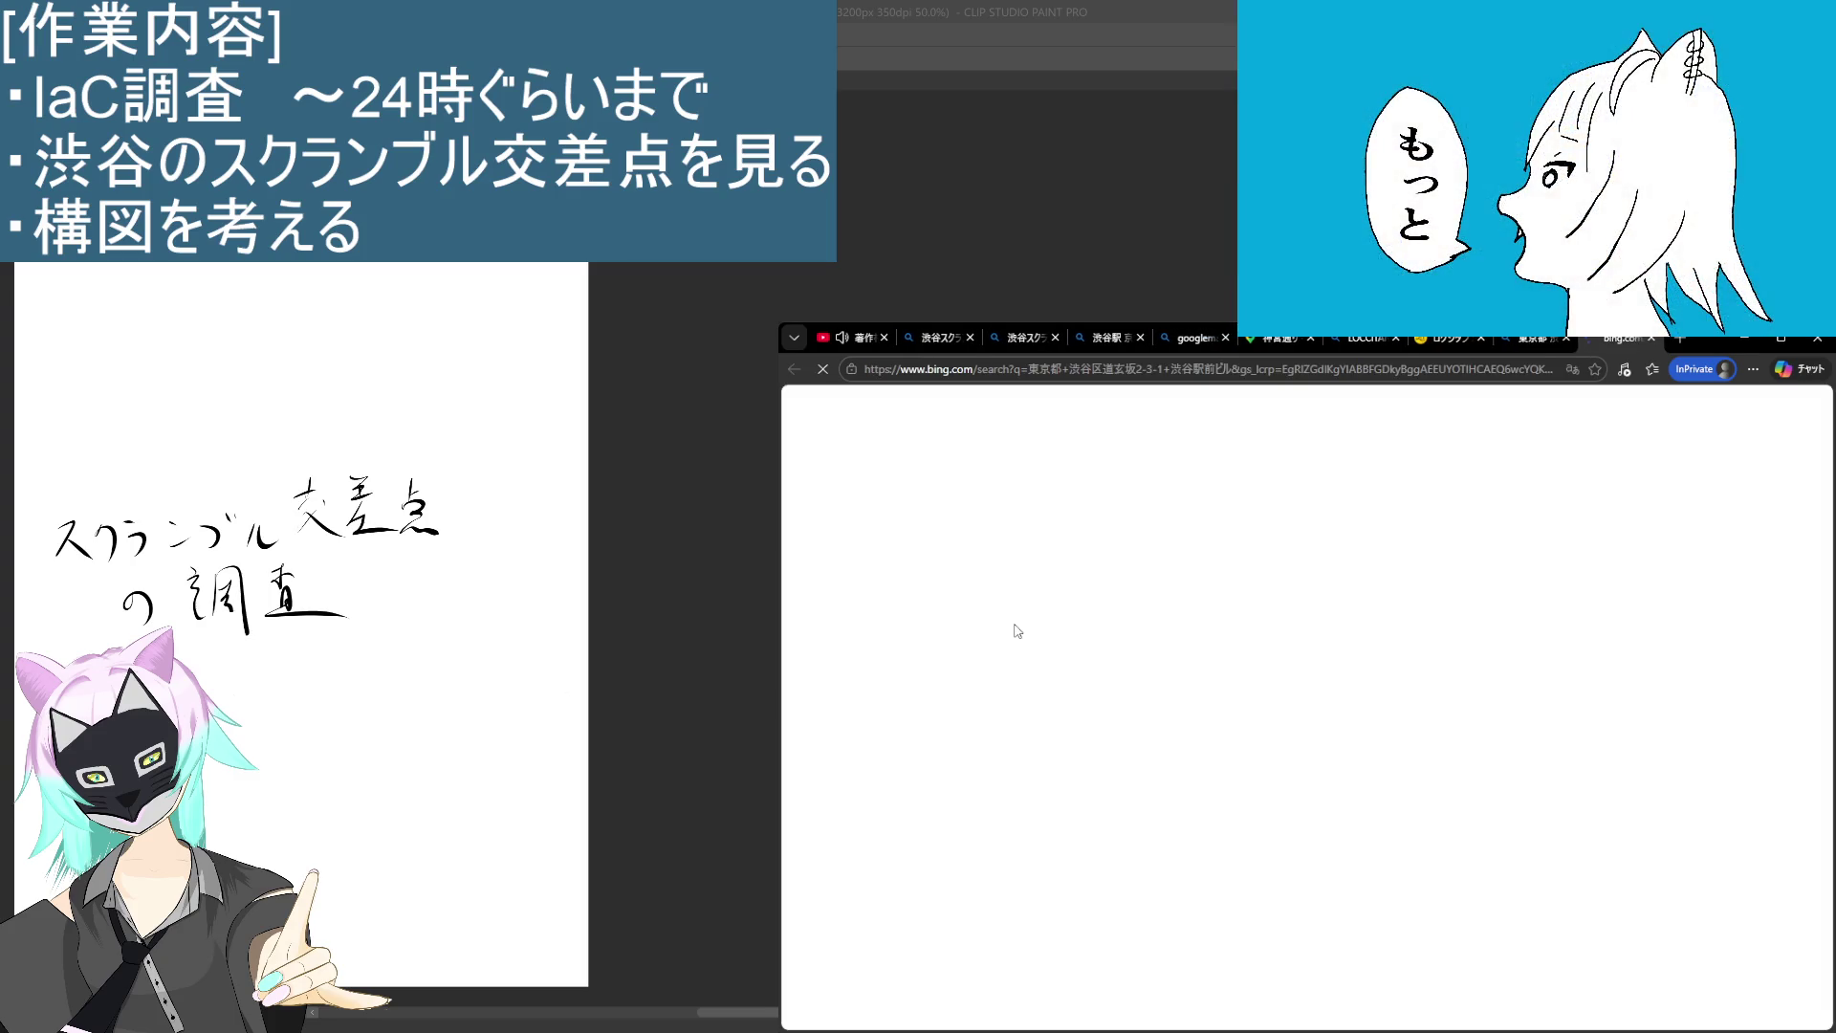
scroll(1041, 669, down, 4)
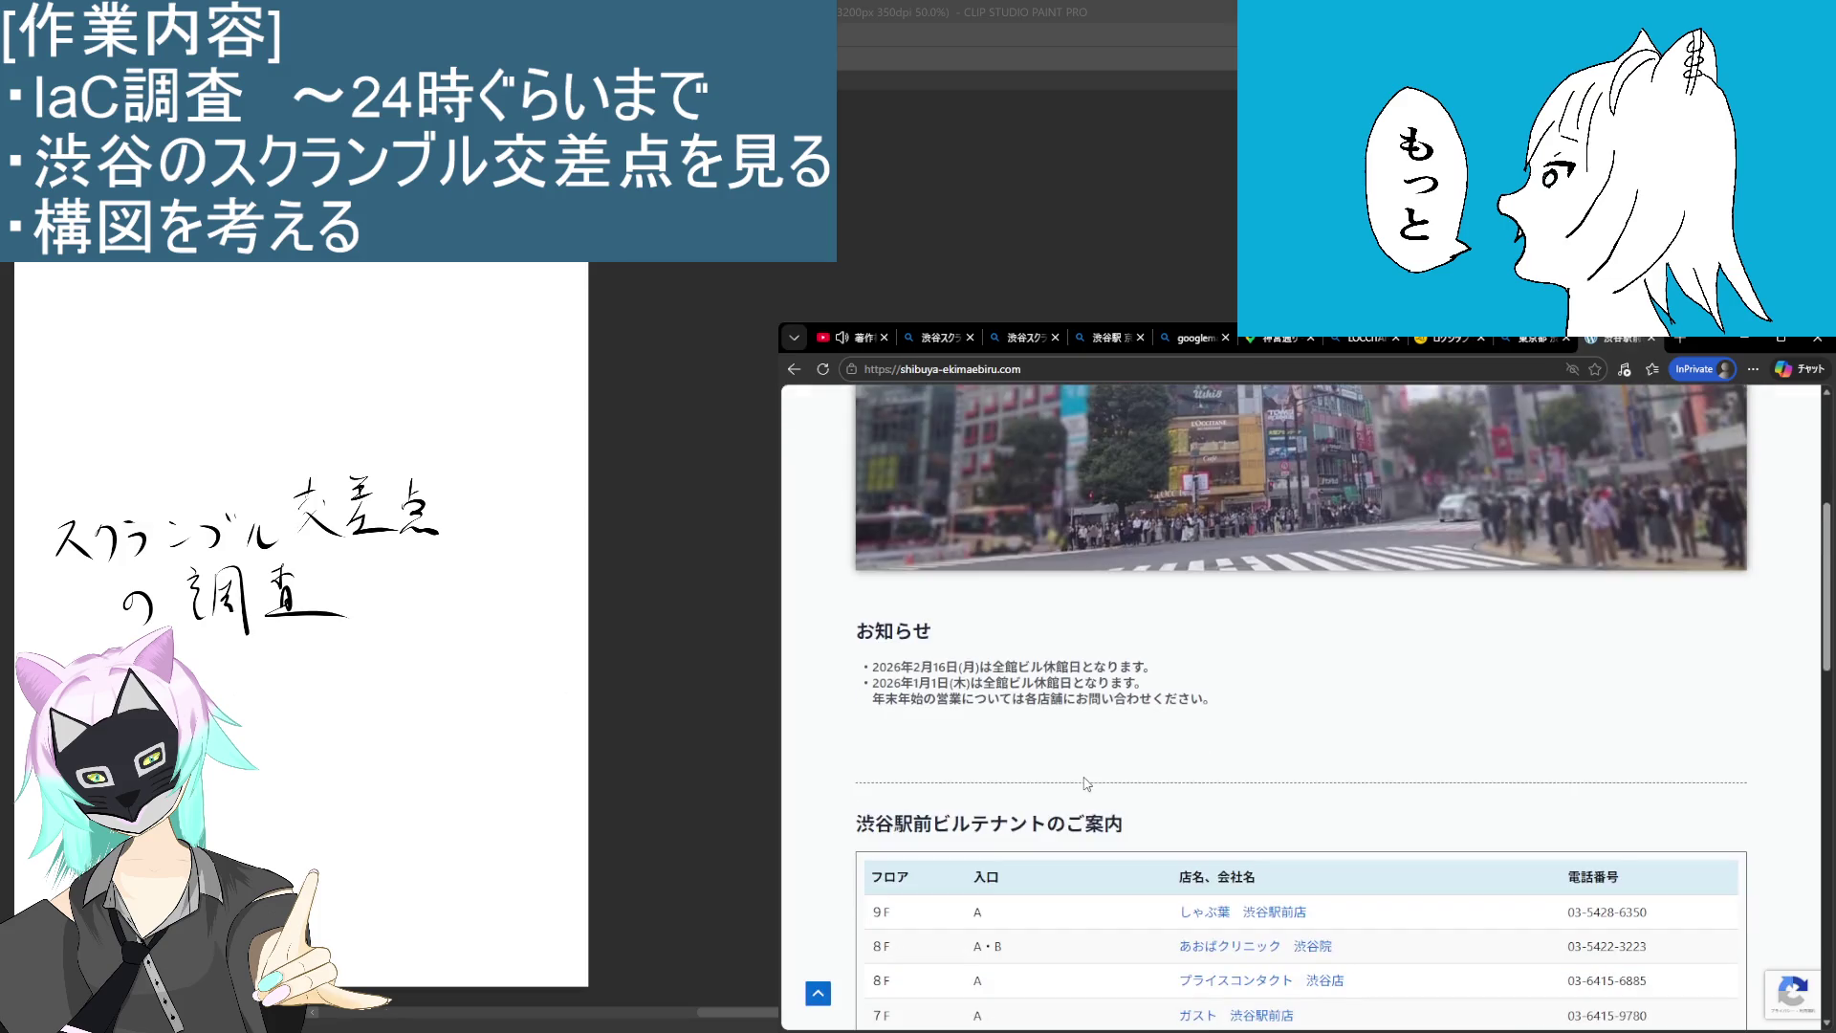
scroll(1099, 780, down, 2)
scroll(1102, 774, down, 4)
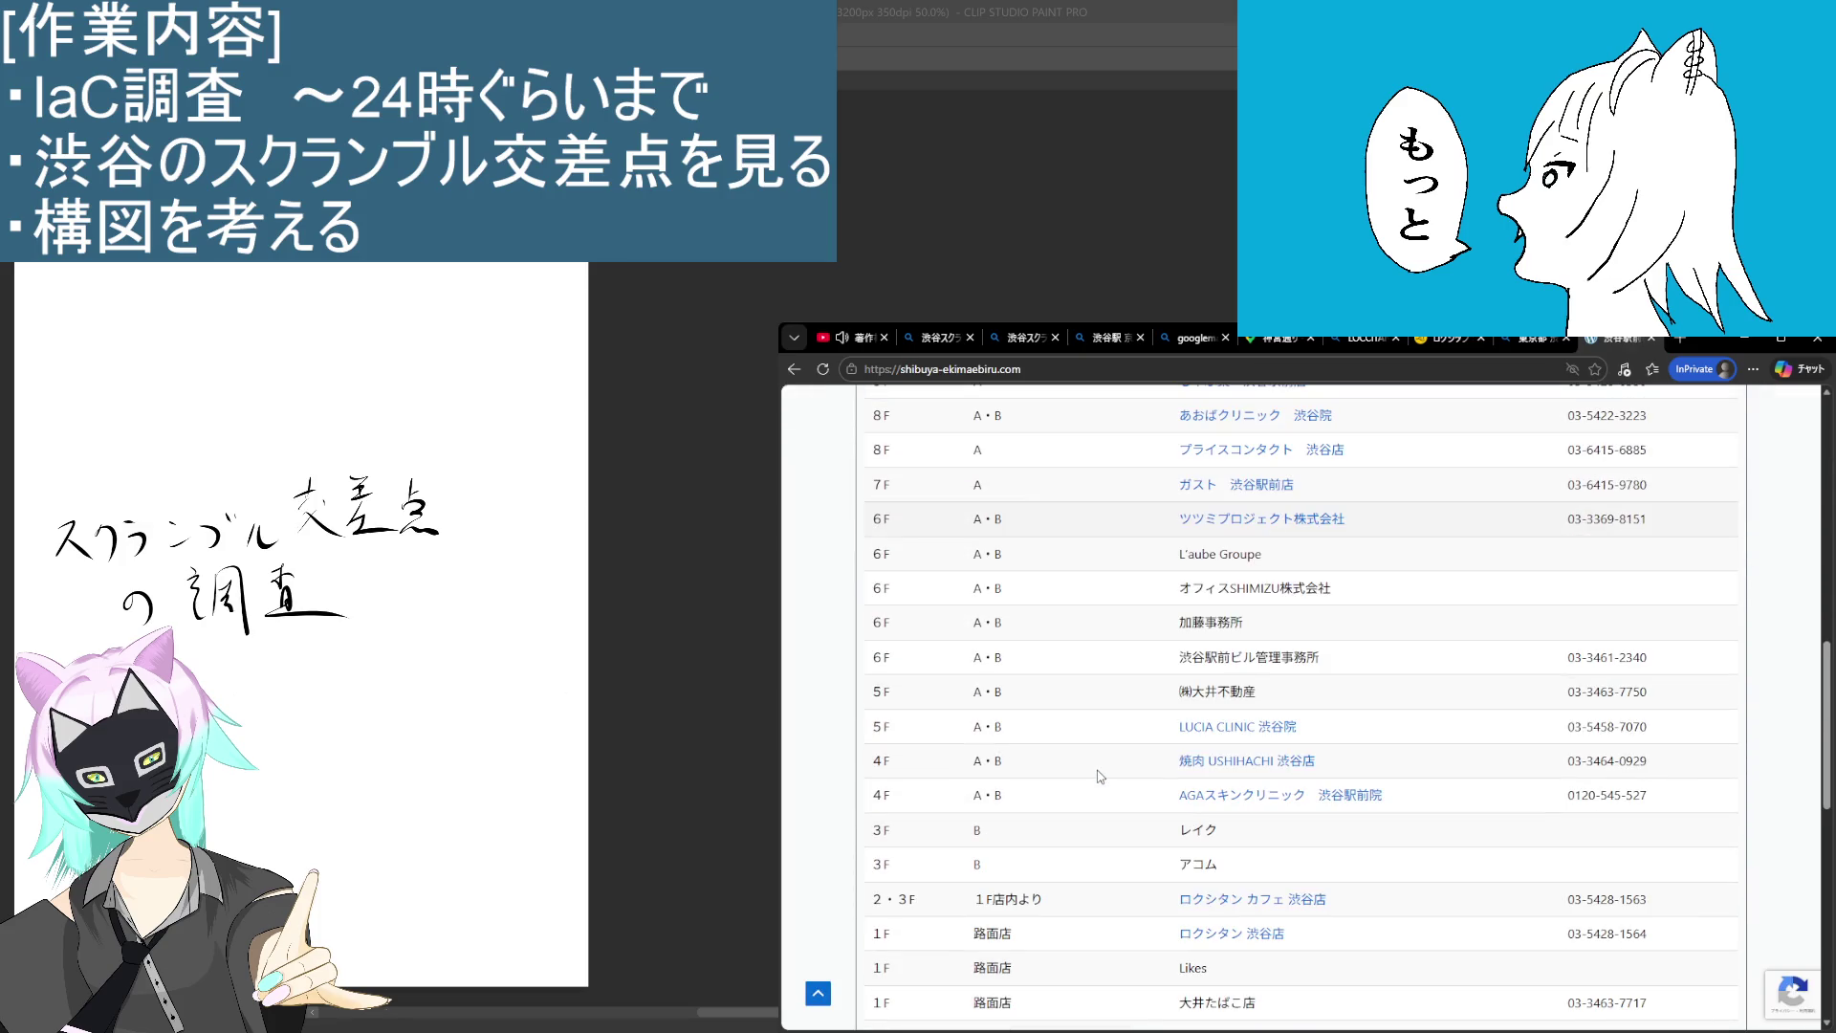
scroll(1103, 765, down, 1)
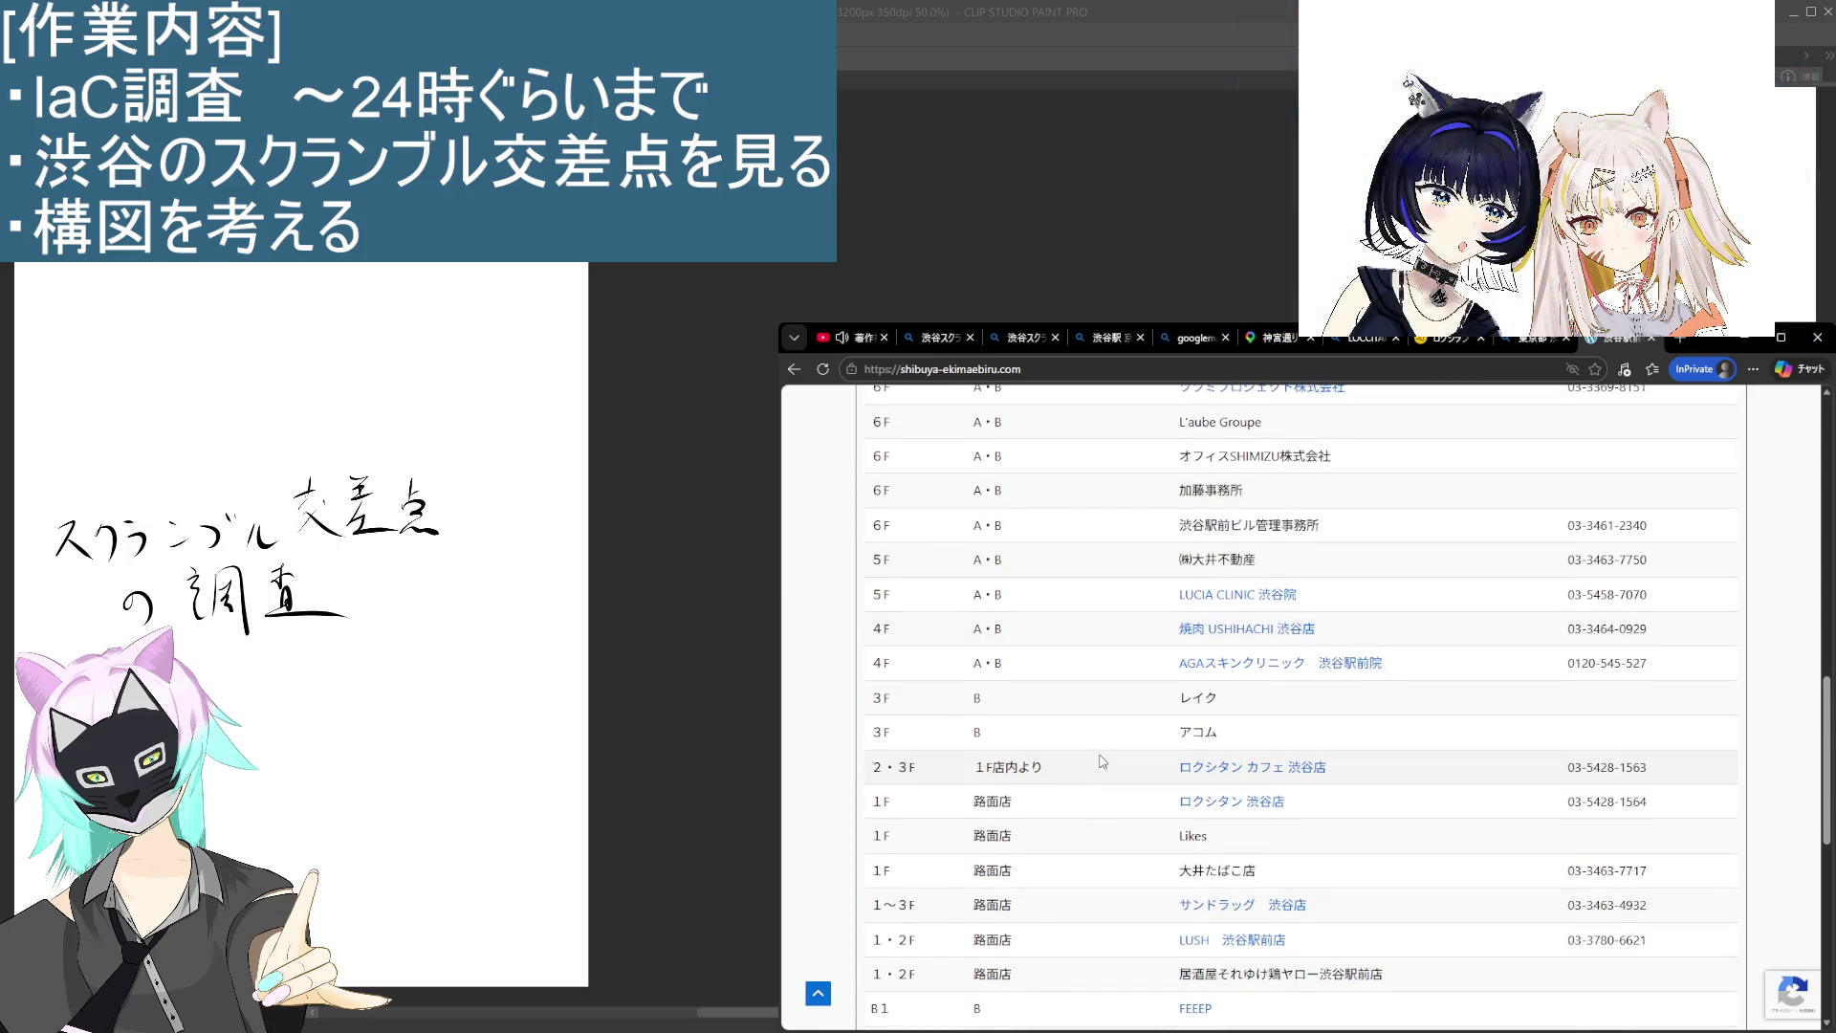
click(1217, 774)
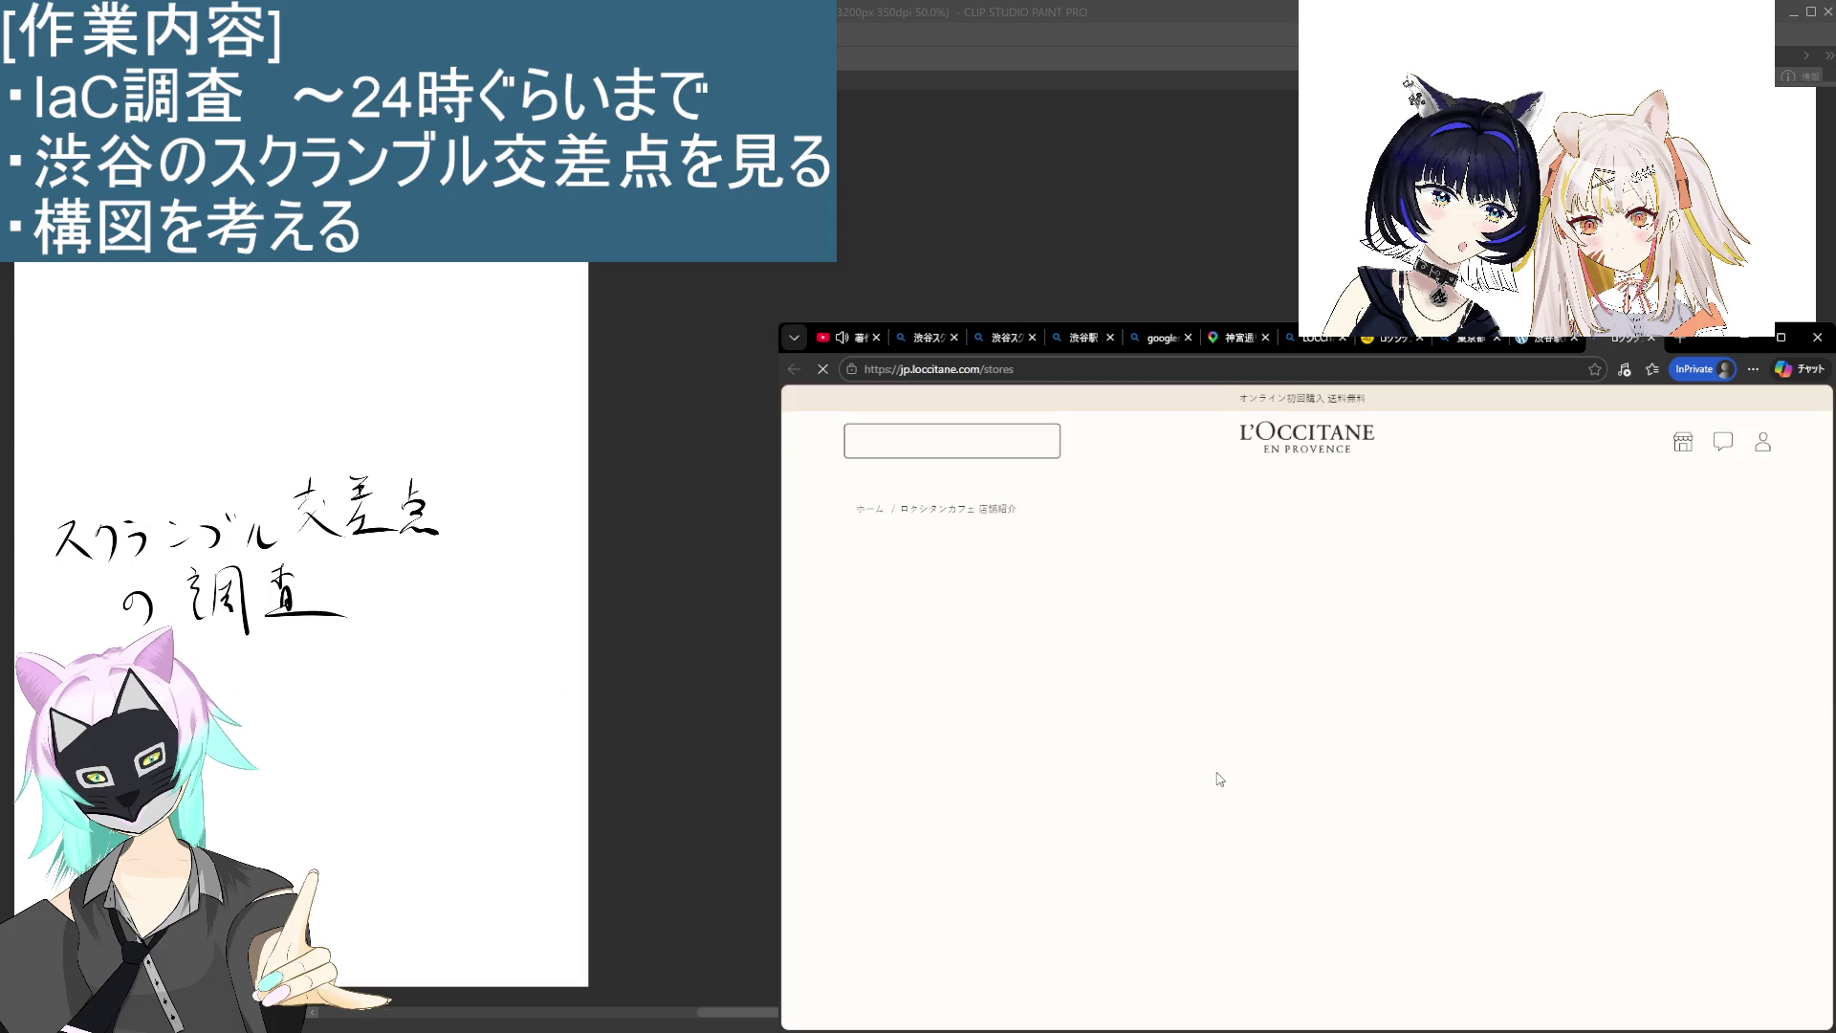
Step: Open the café's MENU情報 menu PDF from the stores page
scroll(1220, 782, down, 3)
scroll(1220, 782, down, 5)
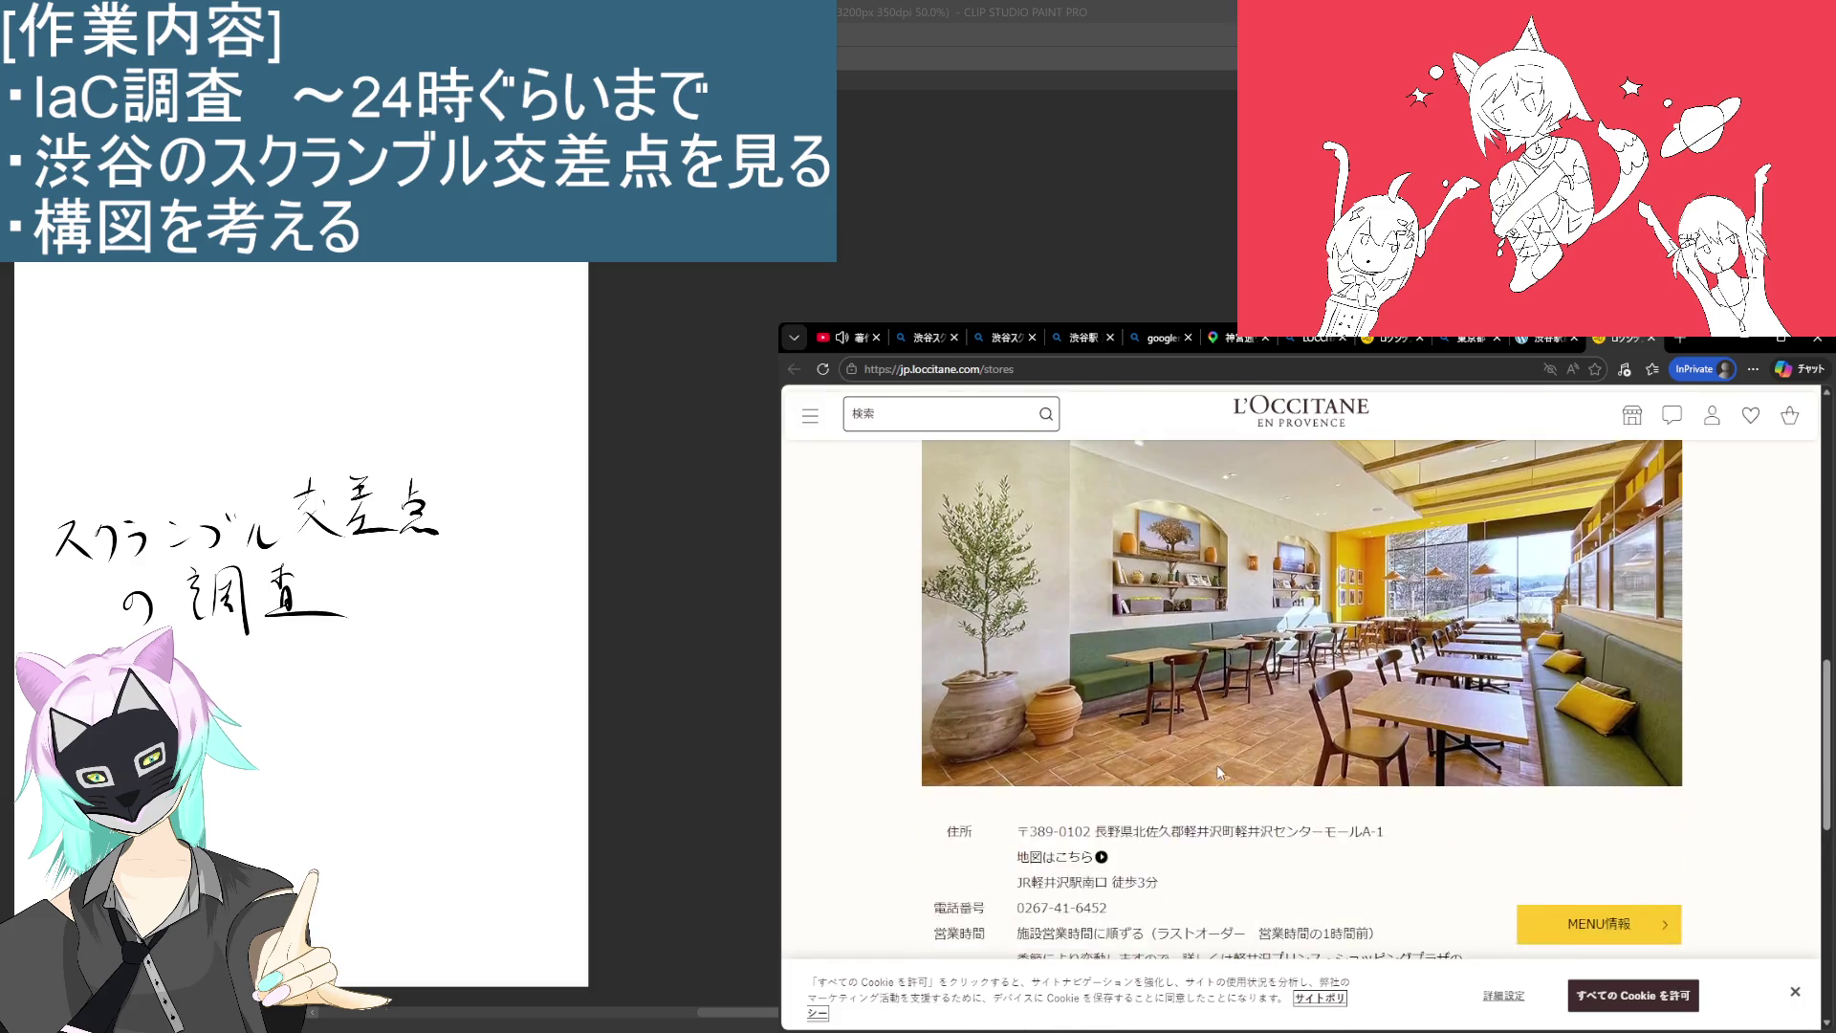
scroll(1233, 804, down, 5)
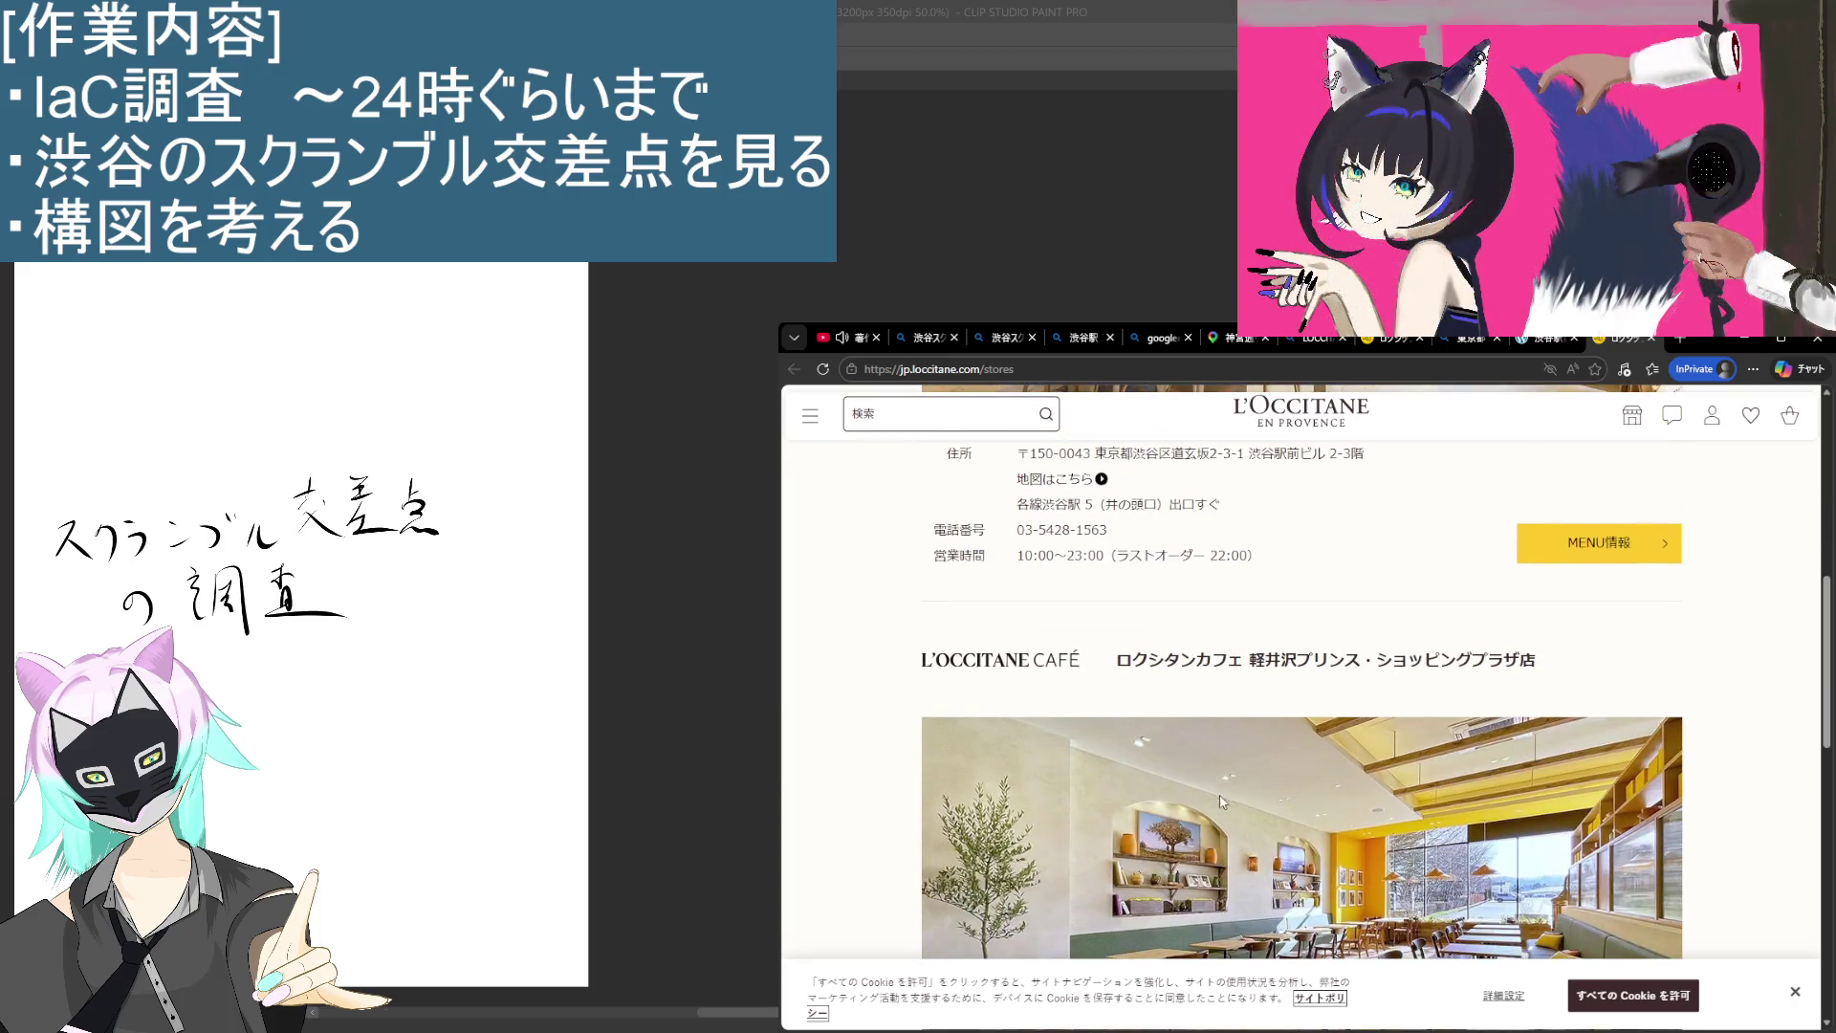
click(1616, 828)
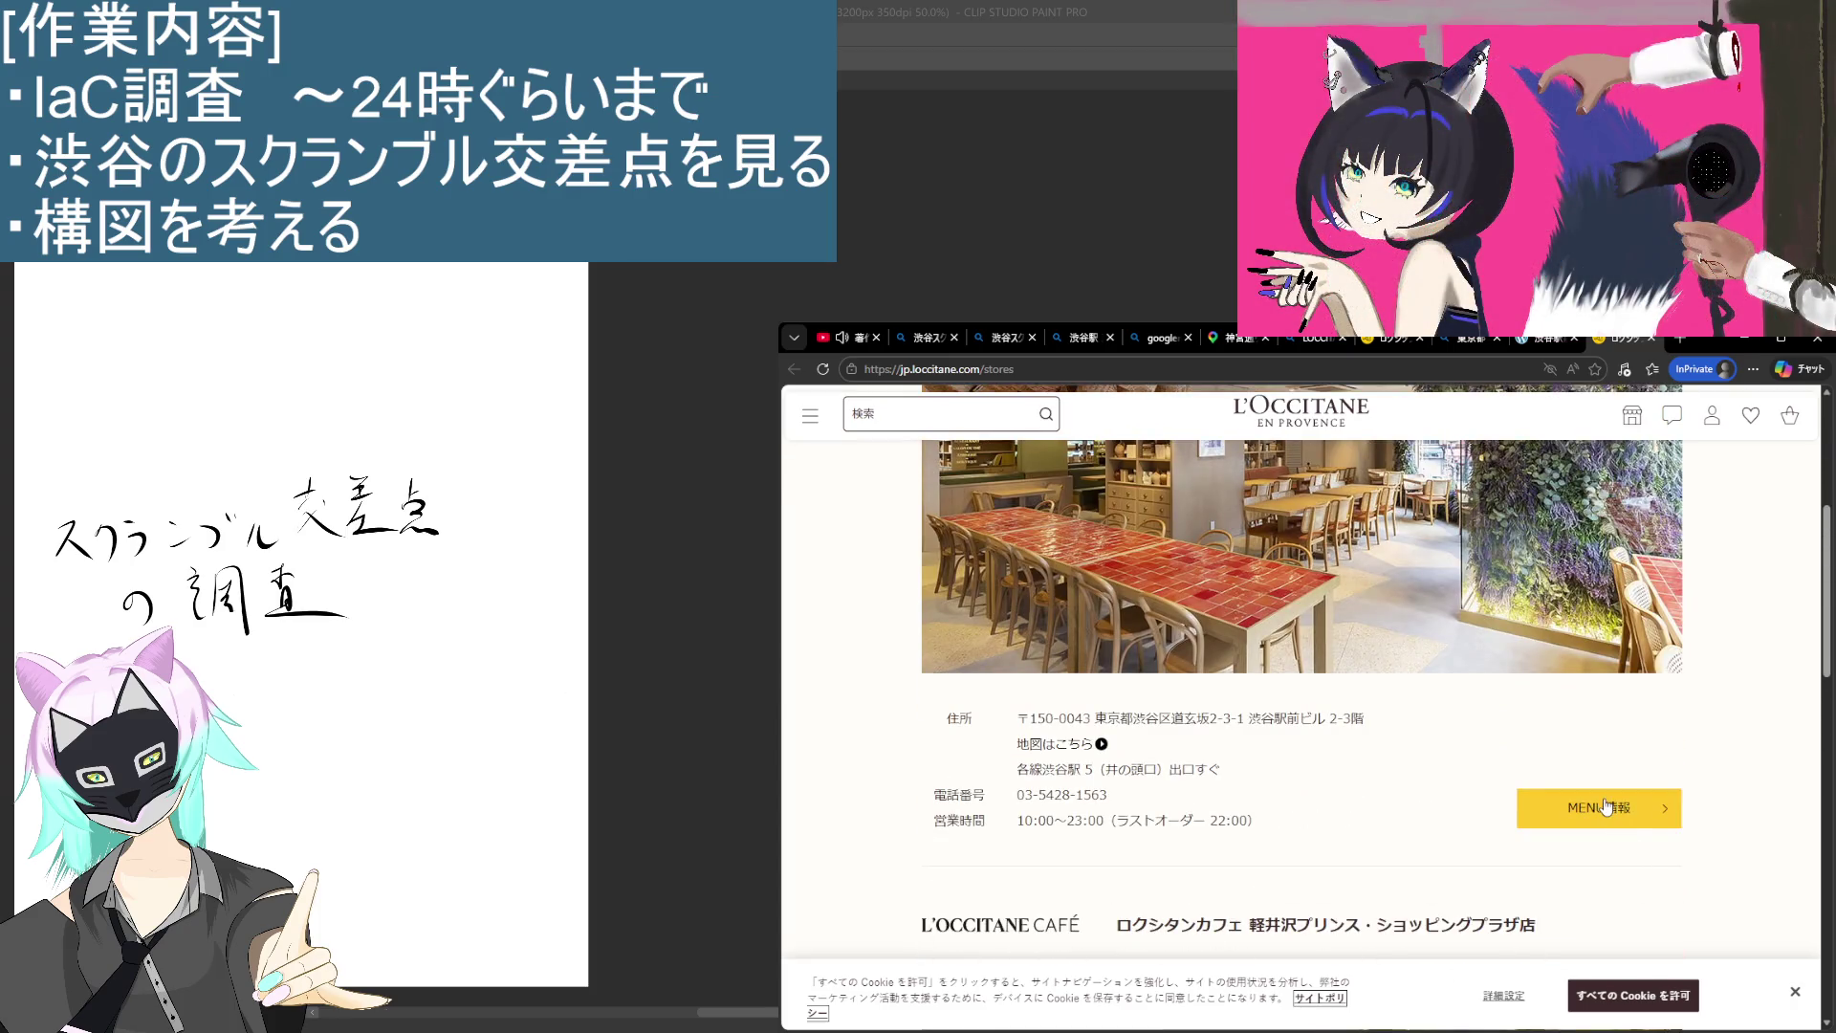
scroll(1273, 710, down, 5)
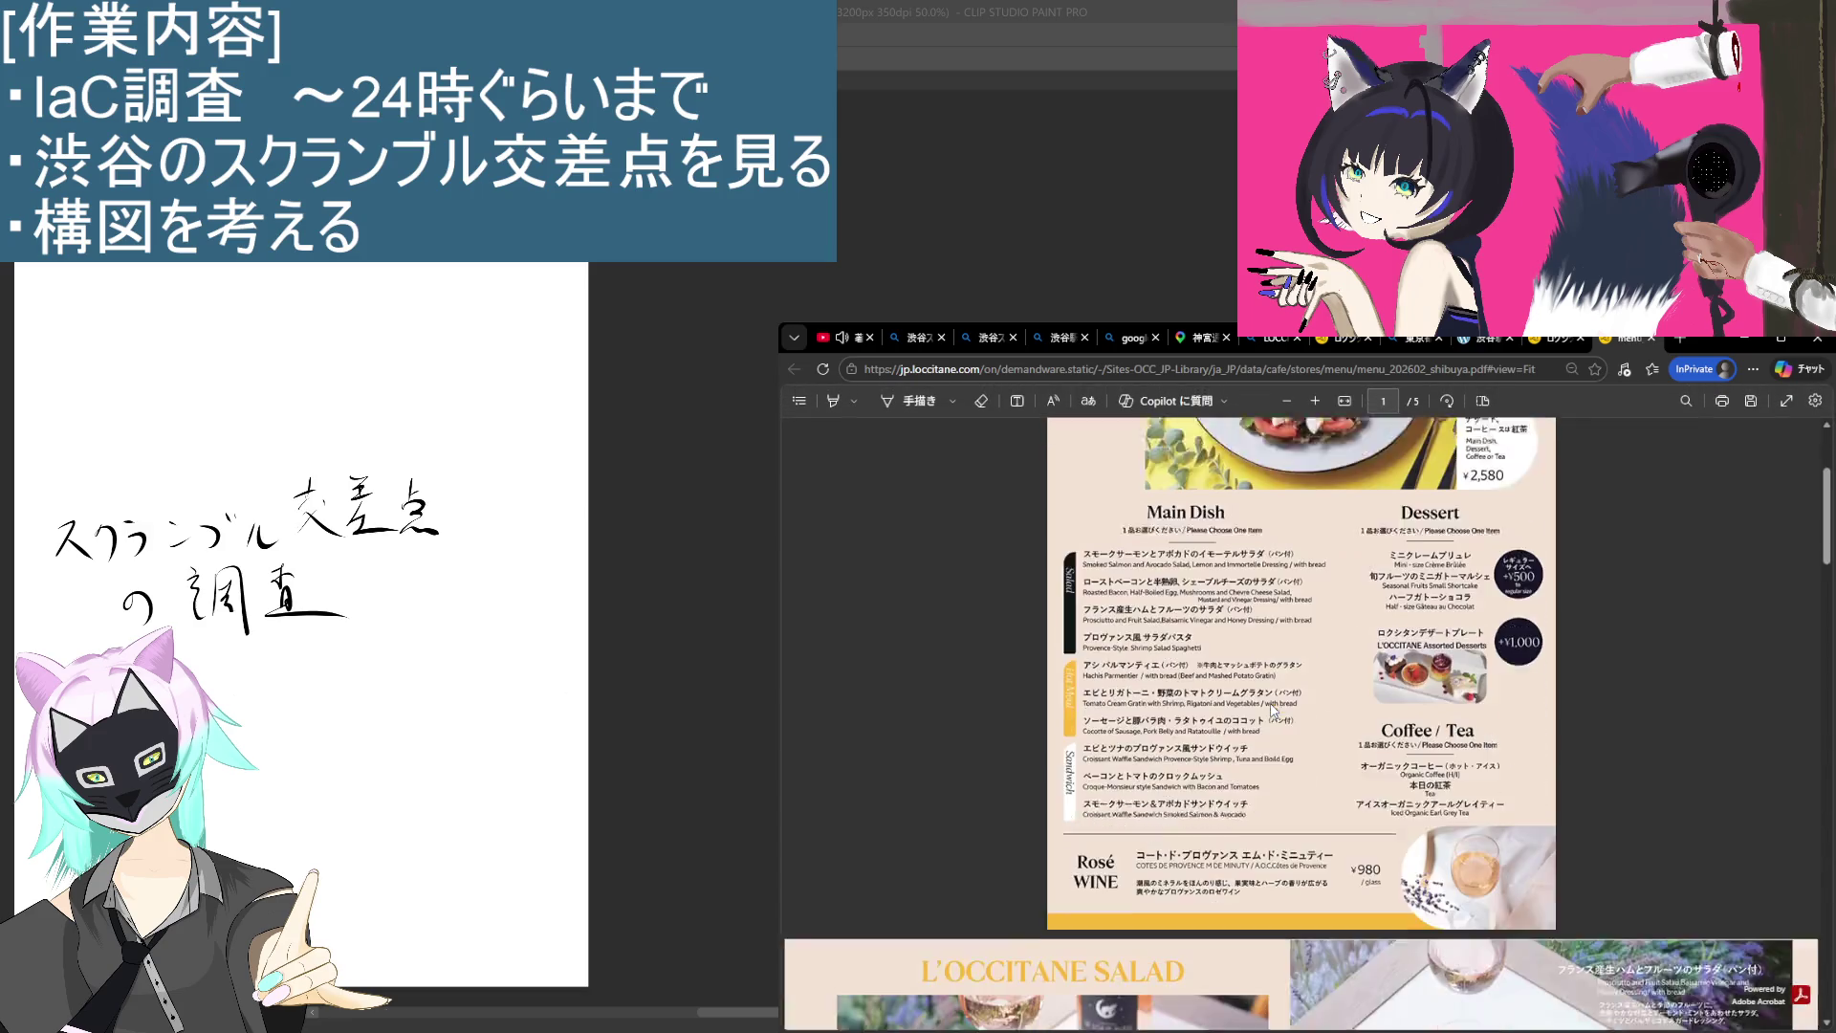
scroll(1256, 736, down, 5)
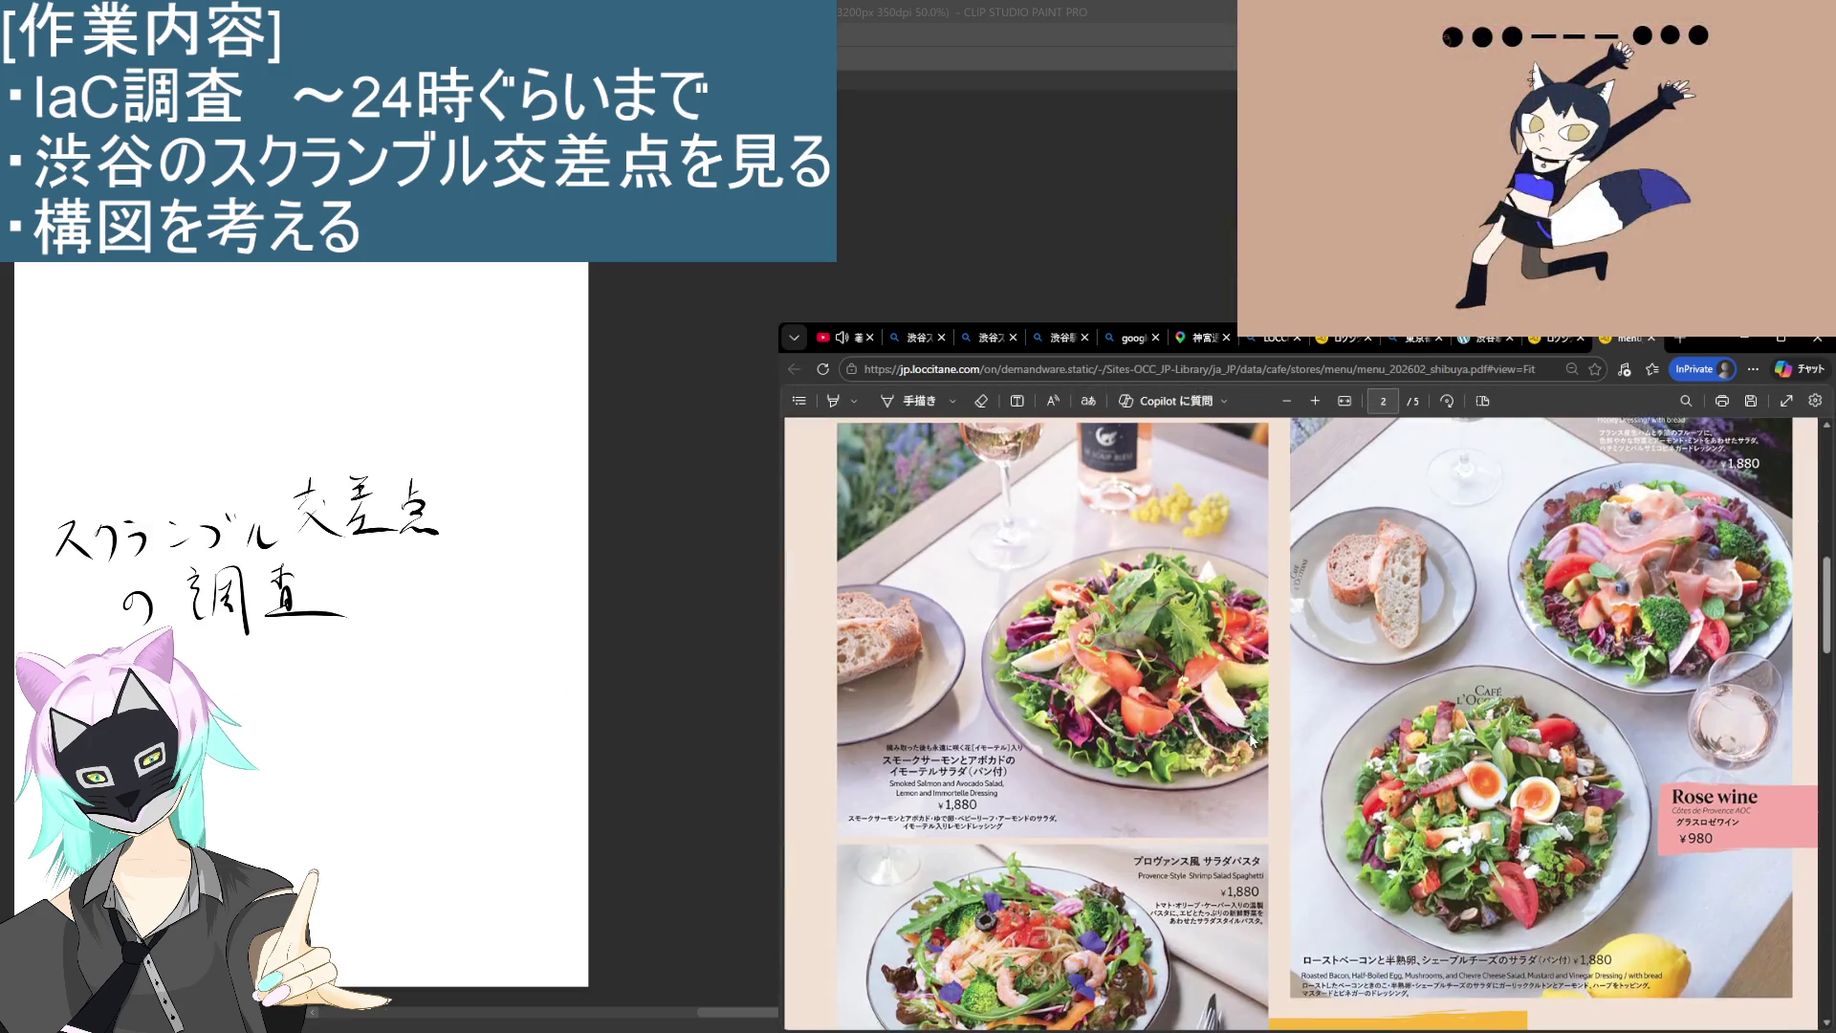
scroll(1230, 722, down, 10)
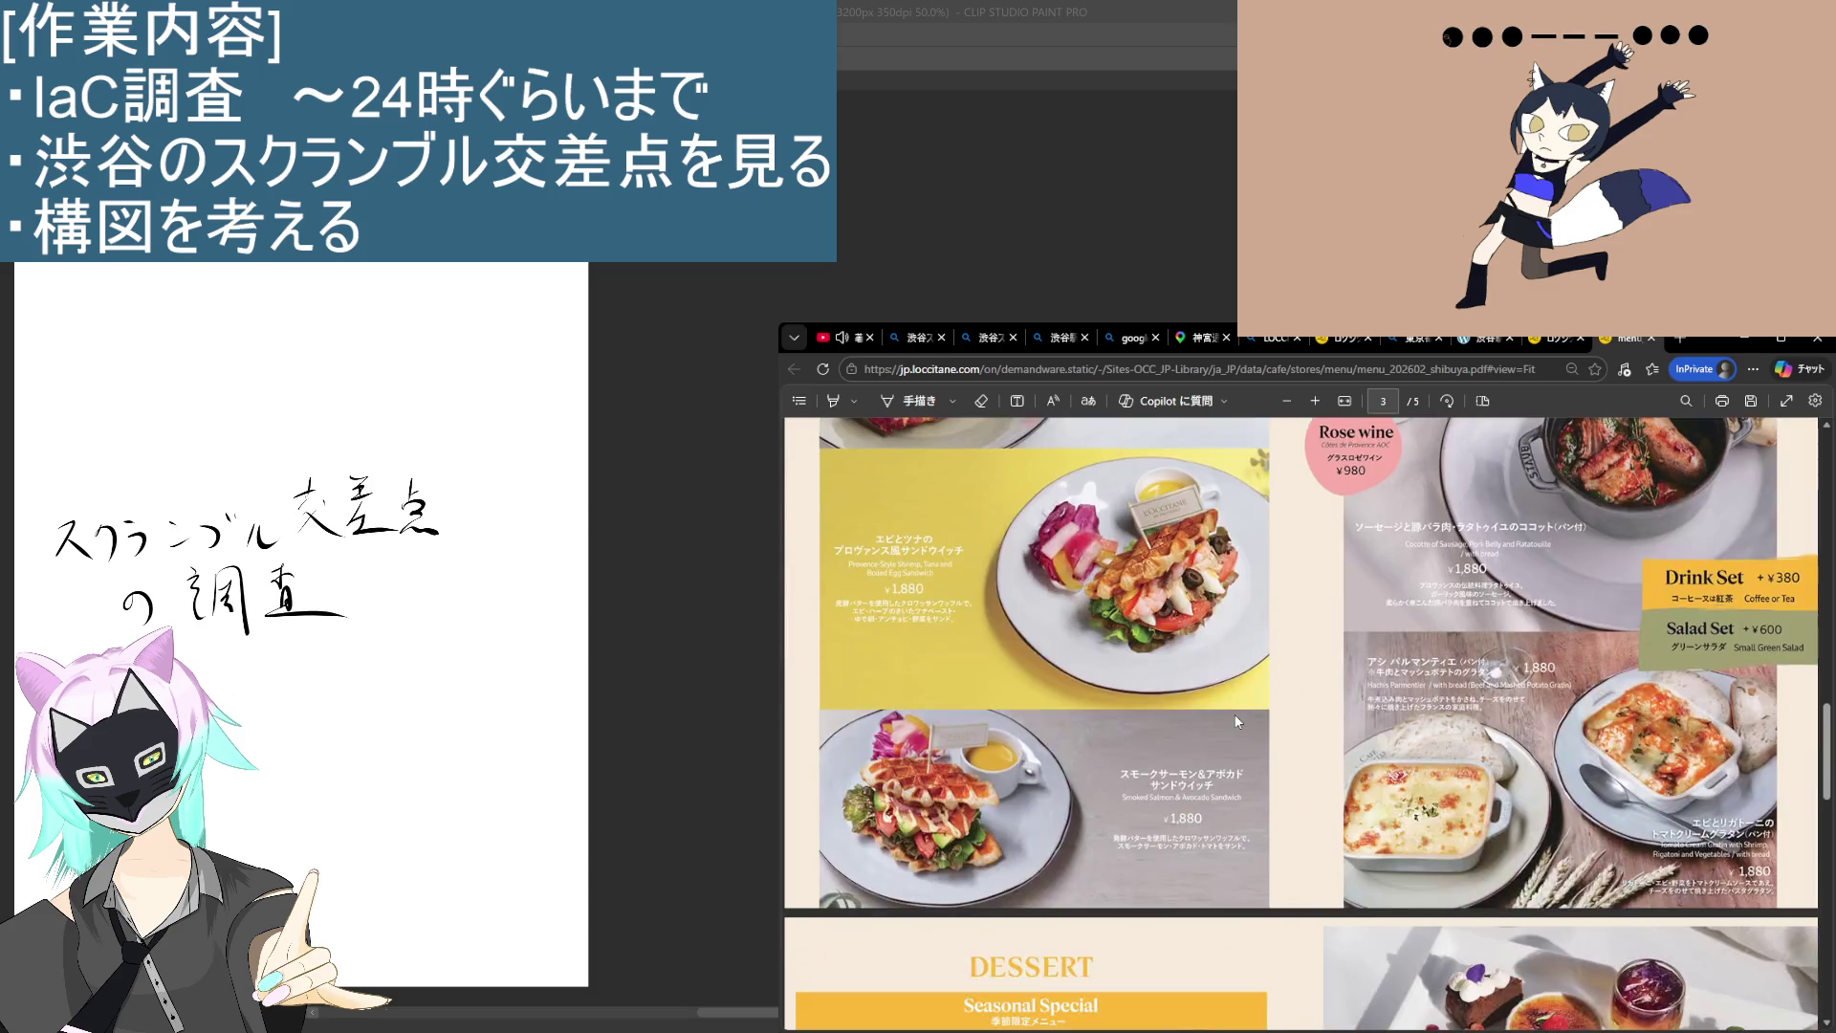
scroll(1236, 715, down, 5)
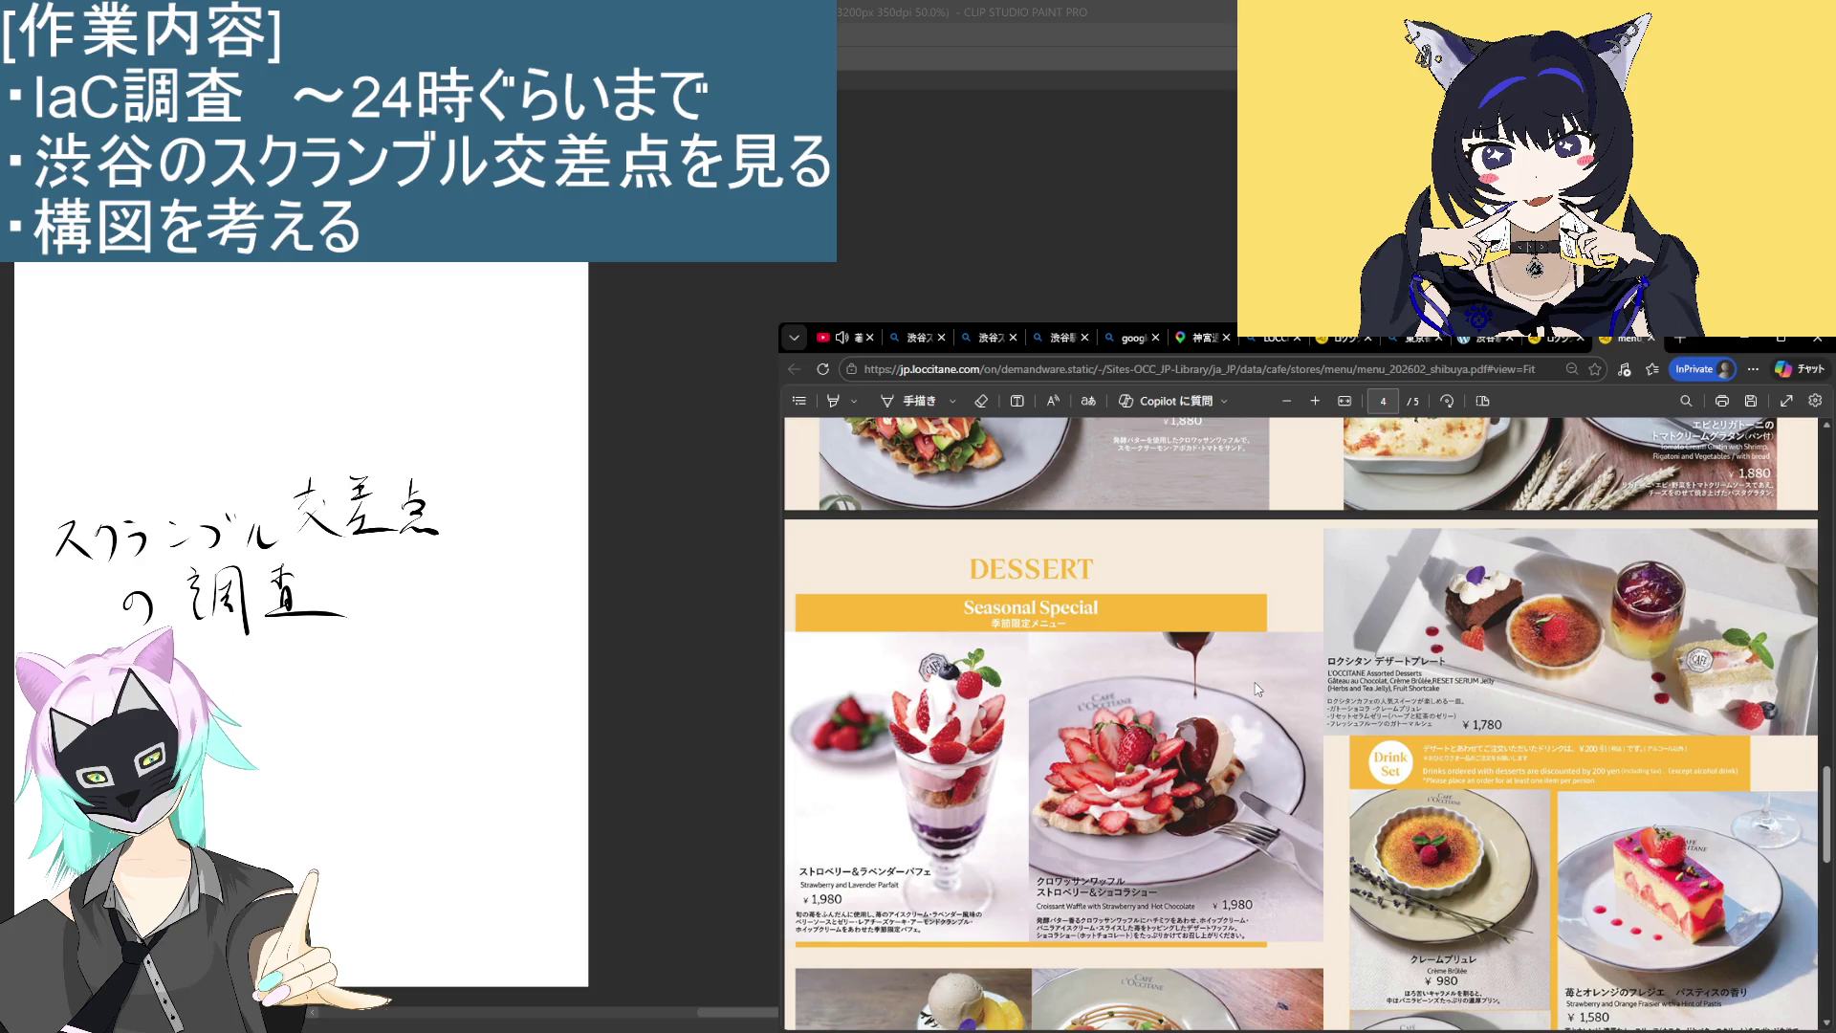
scroll(1257, 688, down, 5)
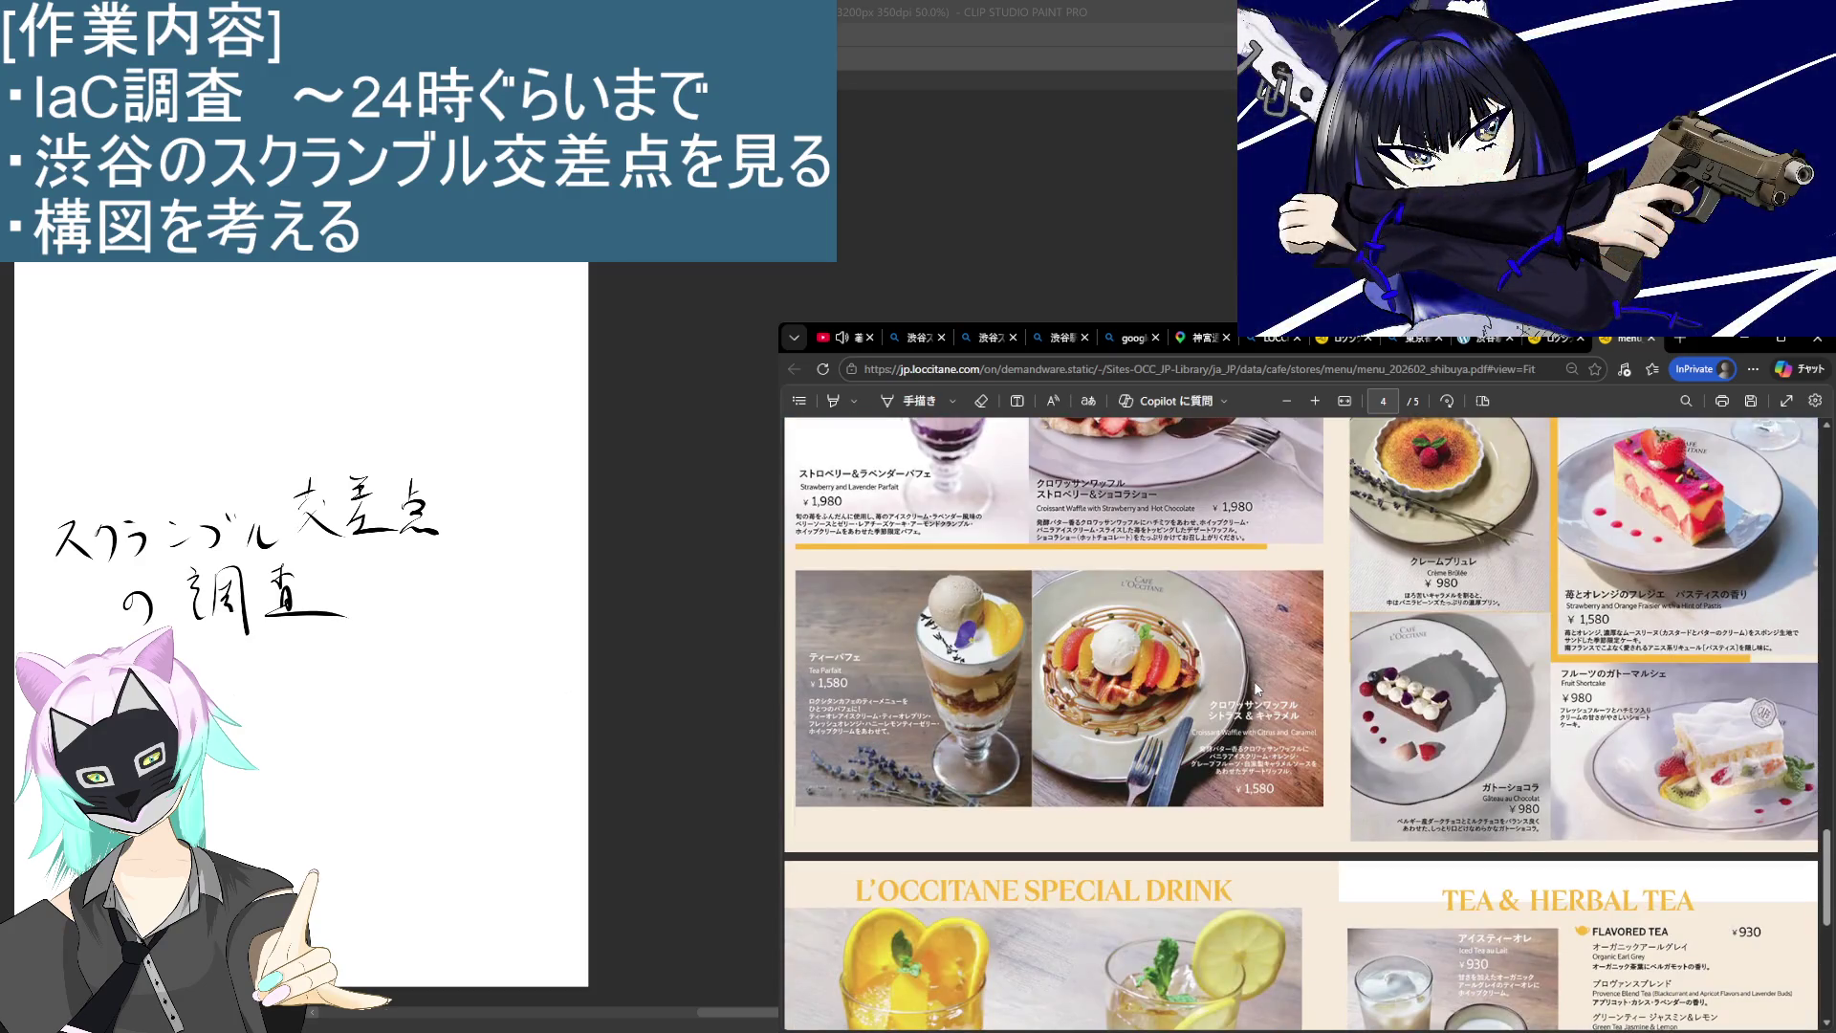
scroll(1257, 685, down, 7)
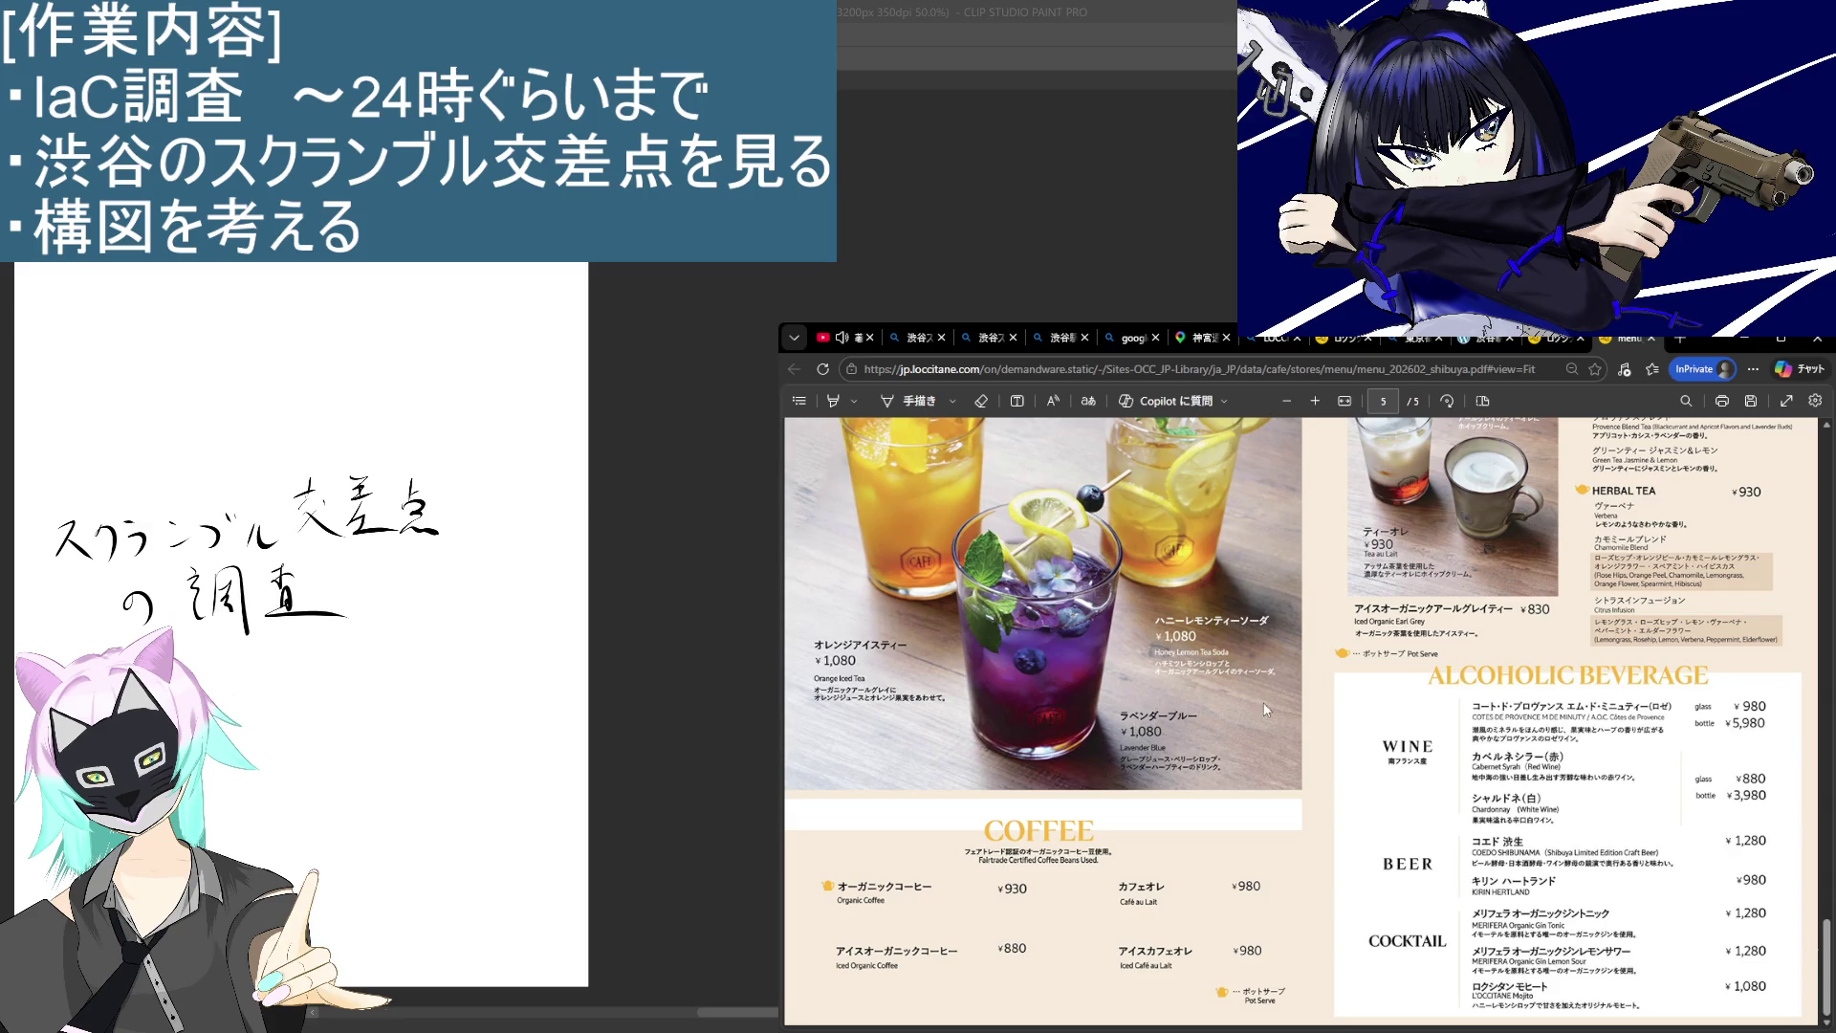
scroll(1267, 710, up, 20)
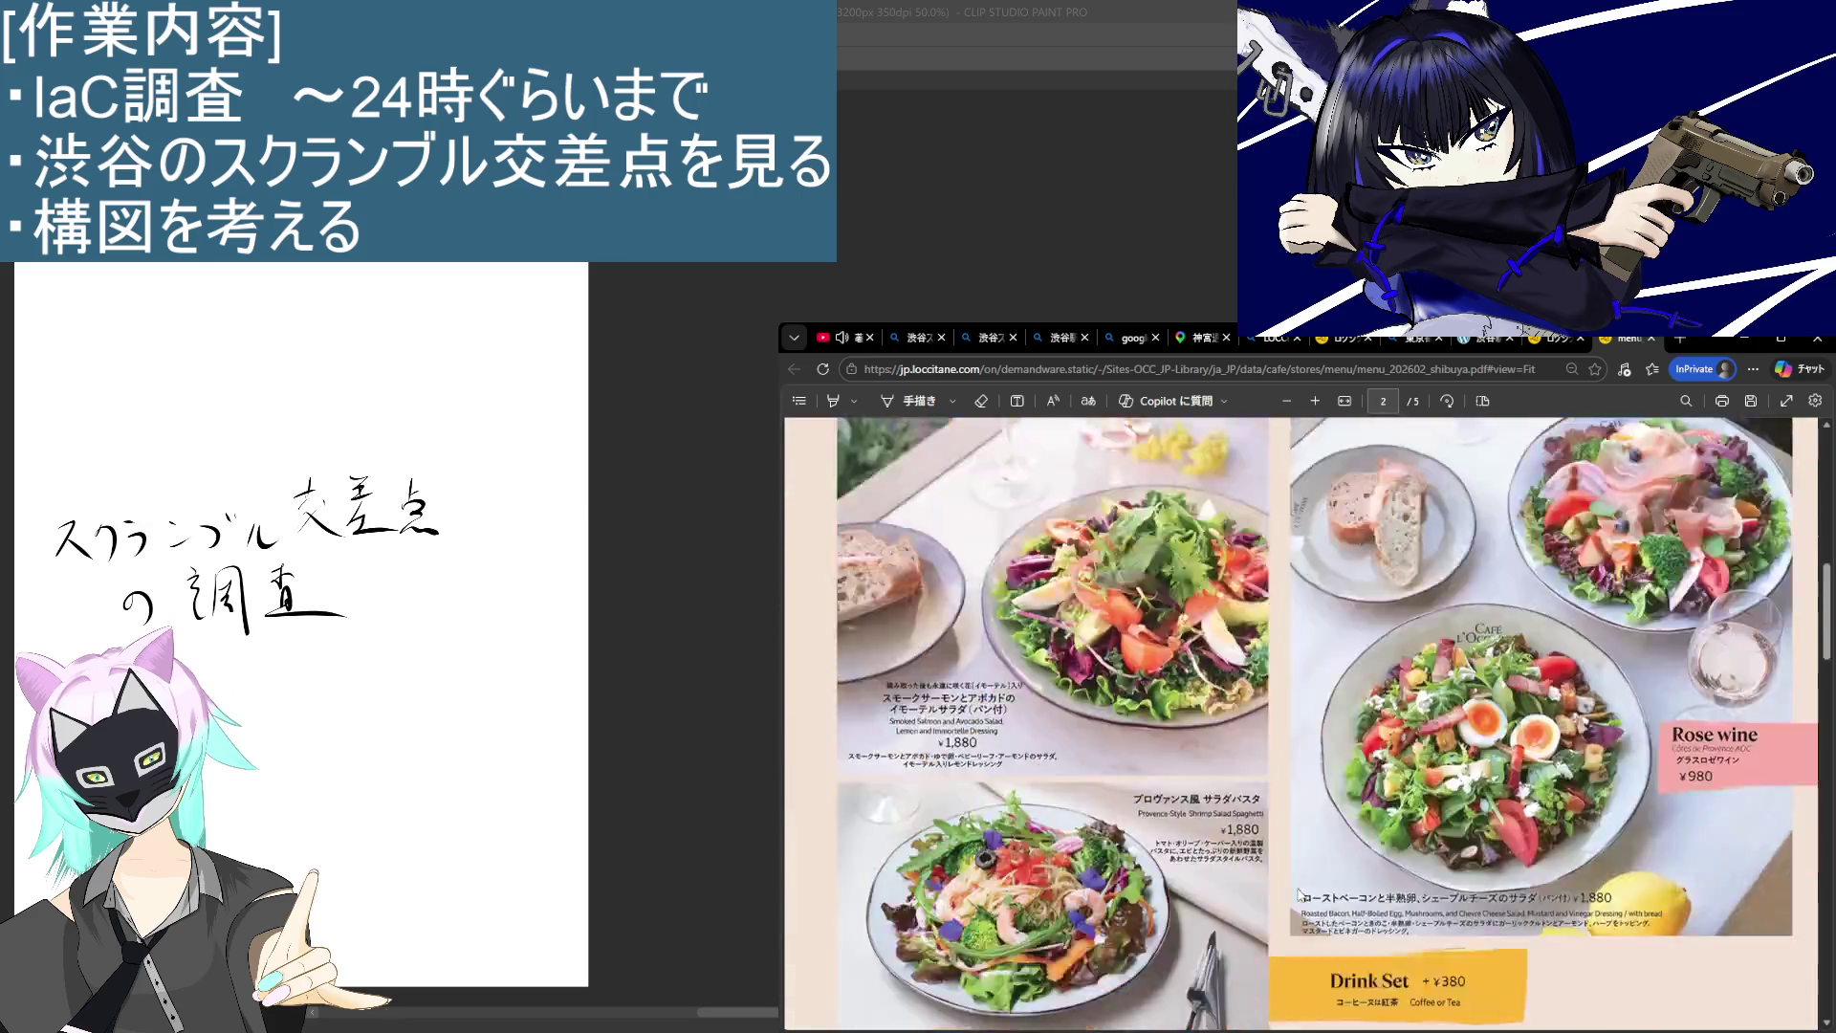
scroll(1300, 893, up, 8)
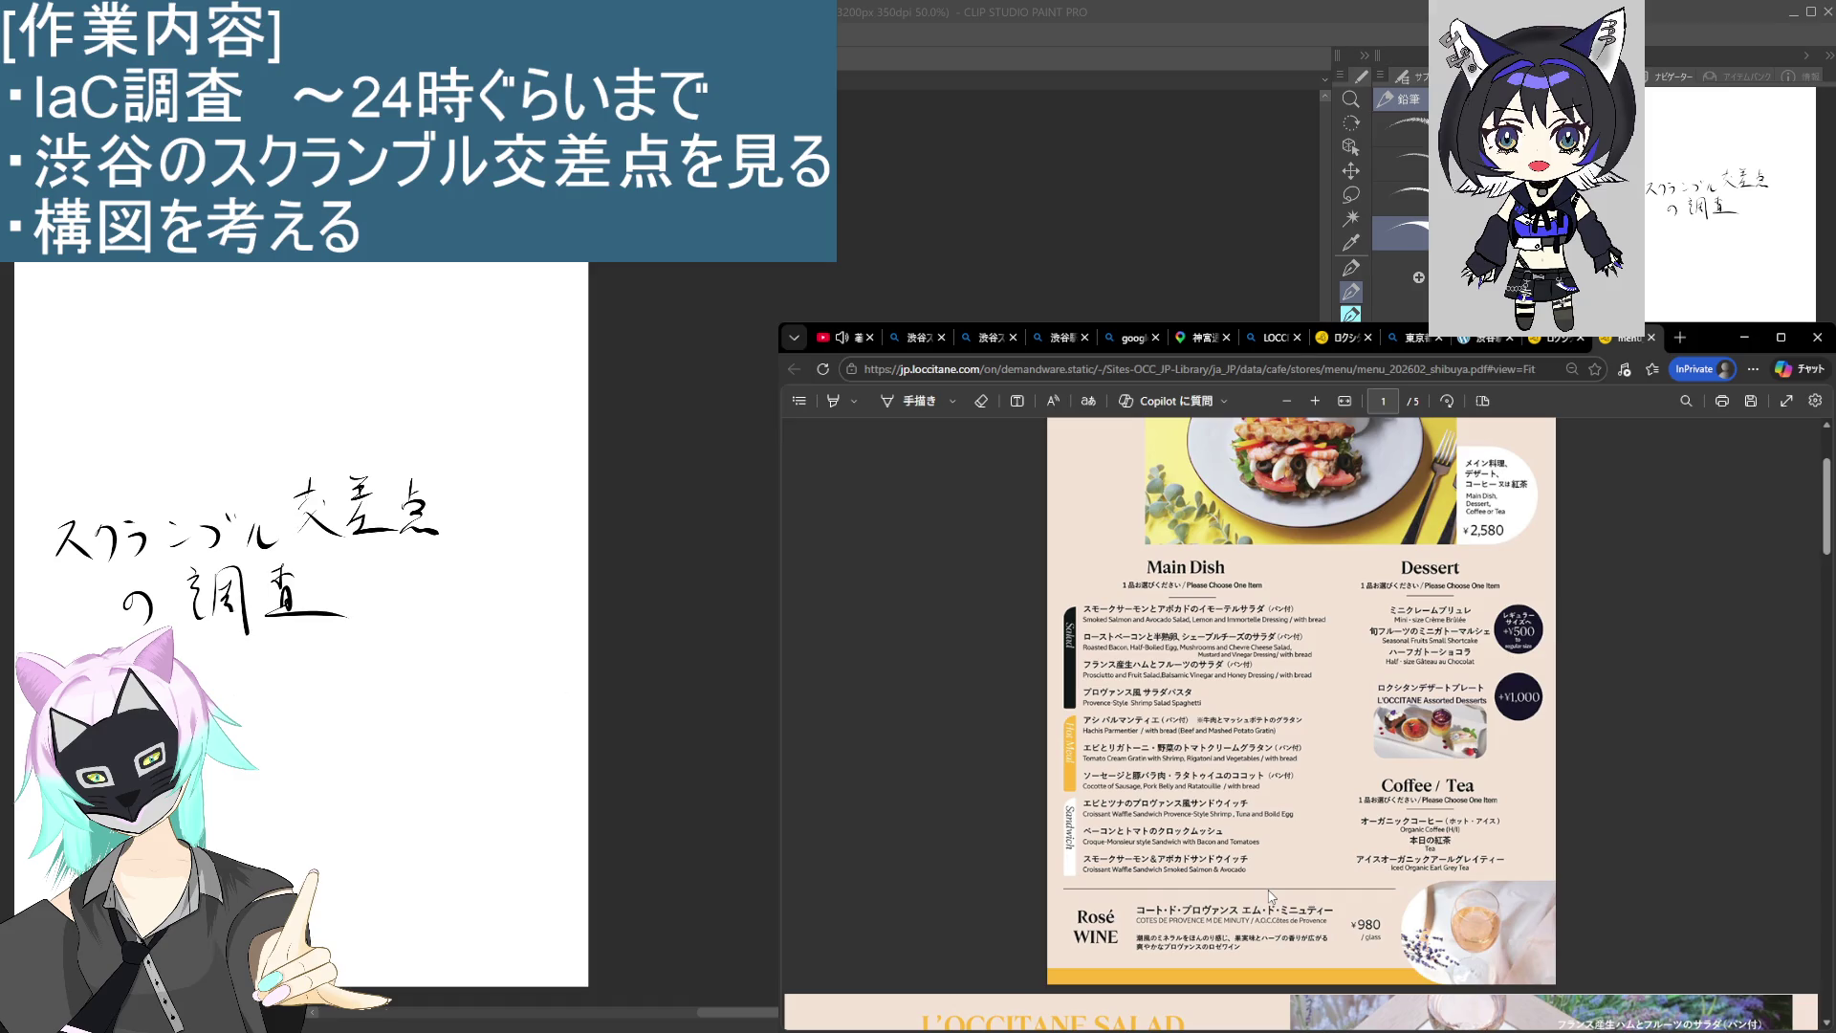
scroll(1270, 896, down, 15)
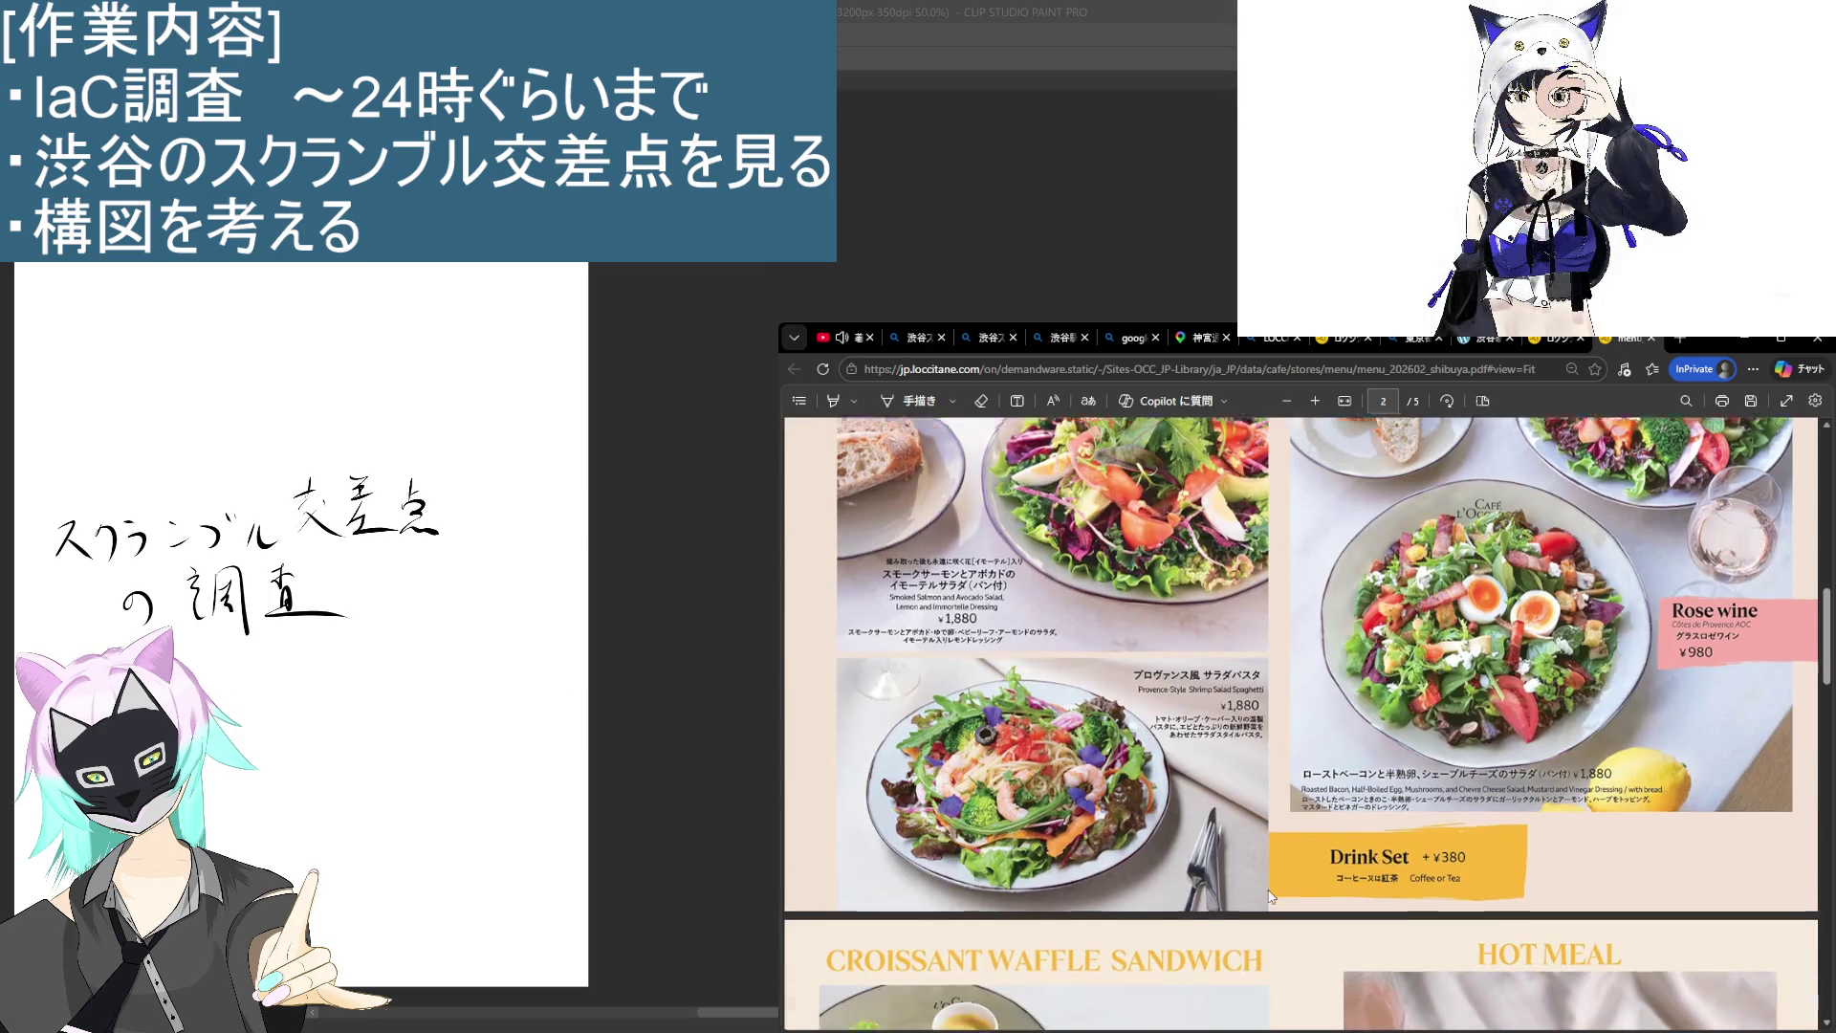
Step: Glance through the menu PDF and return to page 1
scroll(1270, 896, down, 15)
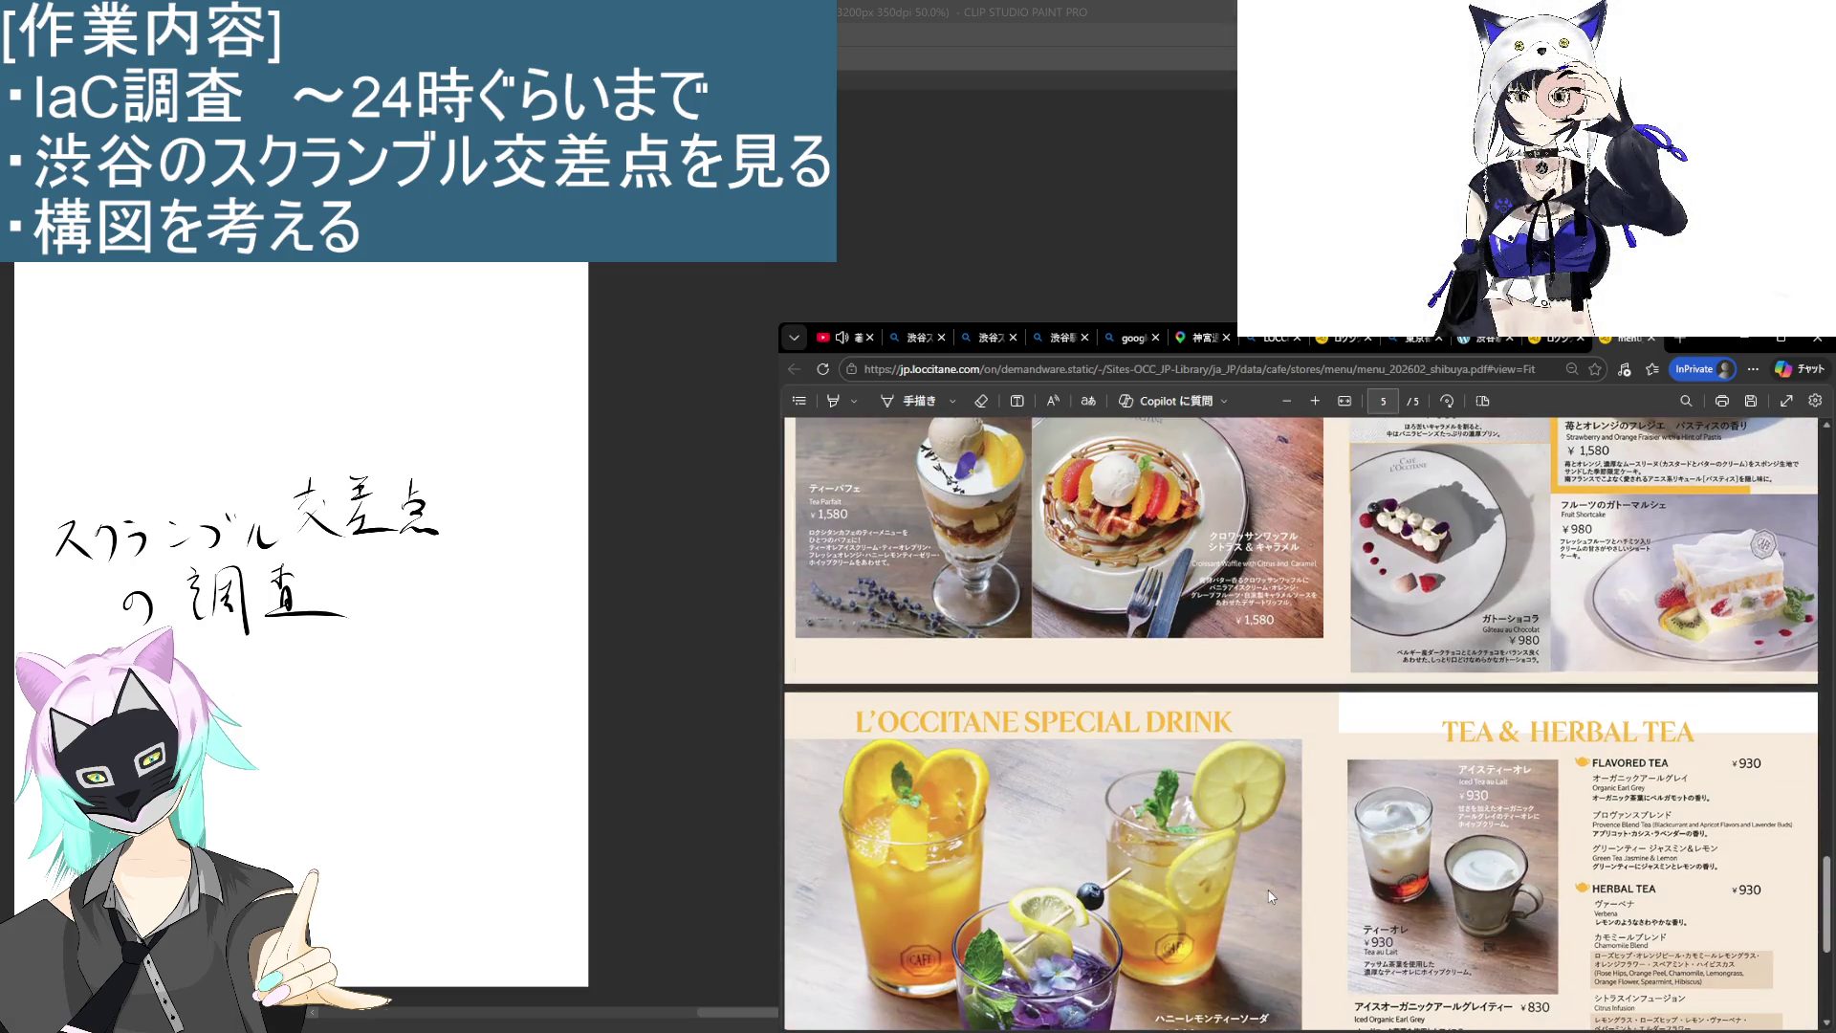
scroll(1267, 885, down, 3)
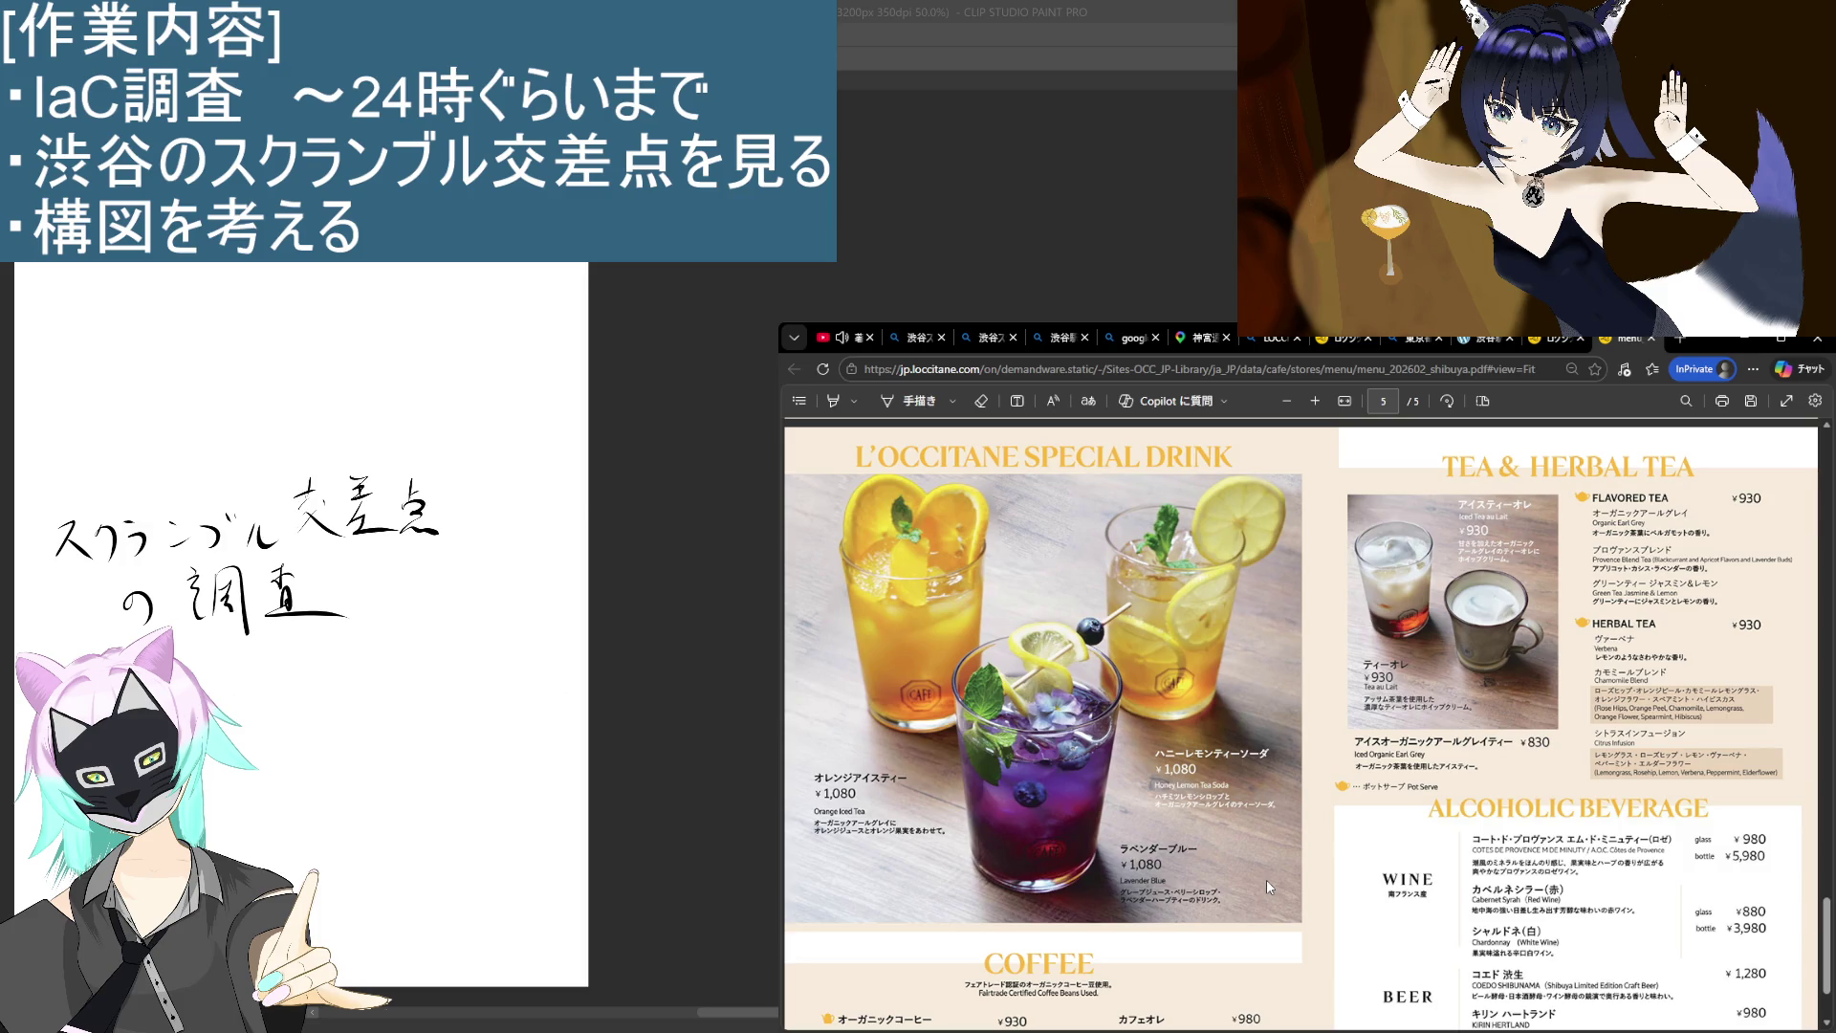
scroll(1268, 885, down, 2)
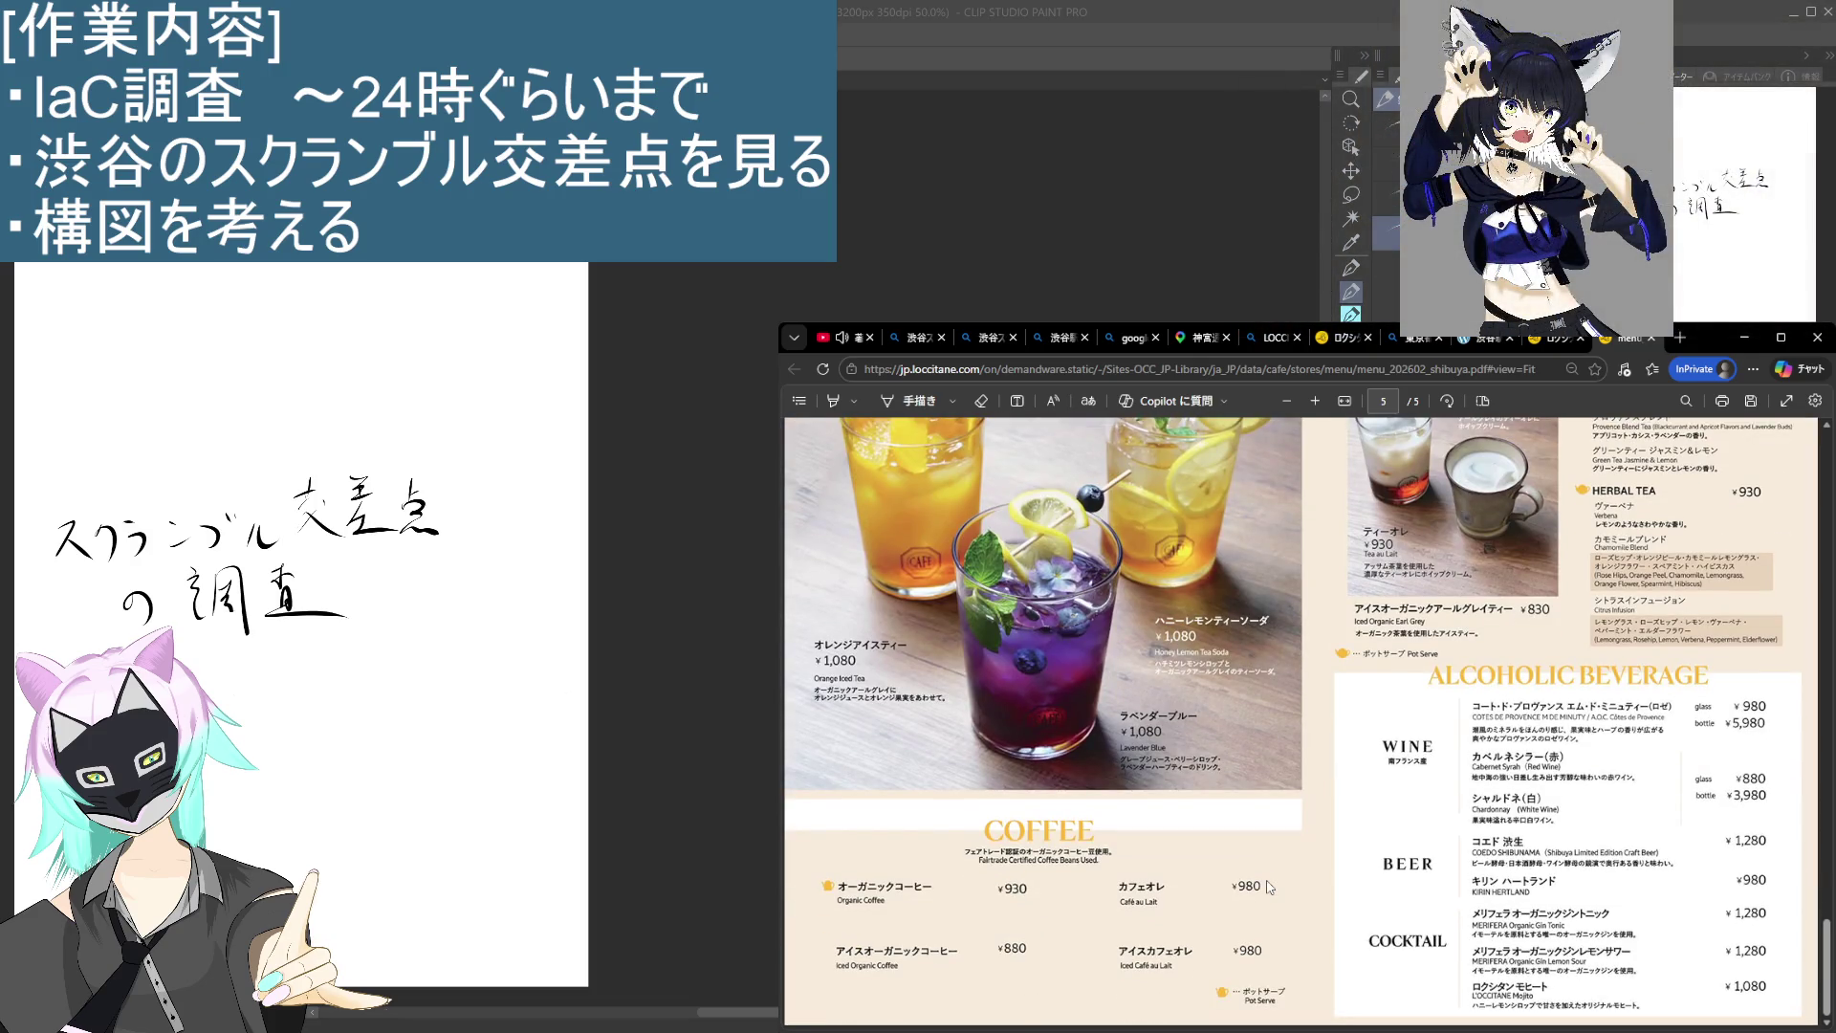
scroll(1268, 886, up, 10)
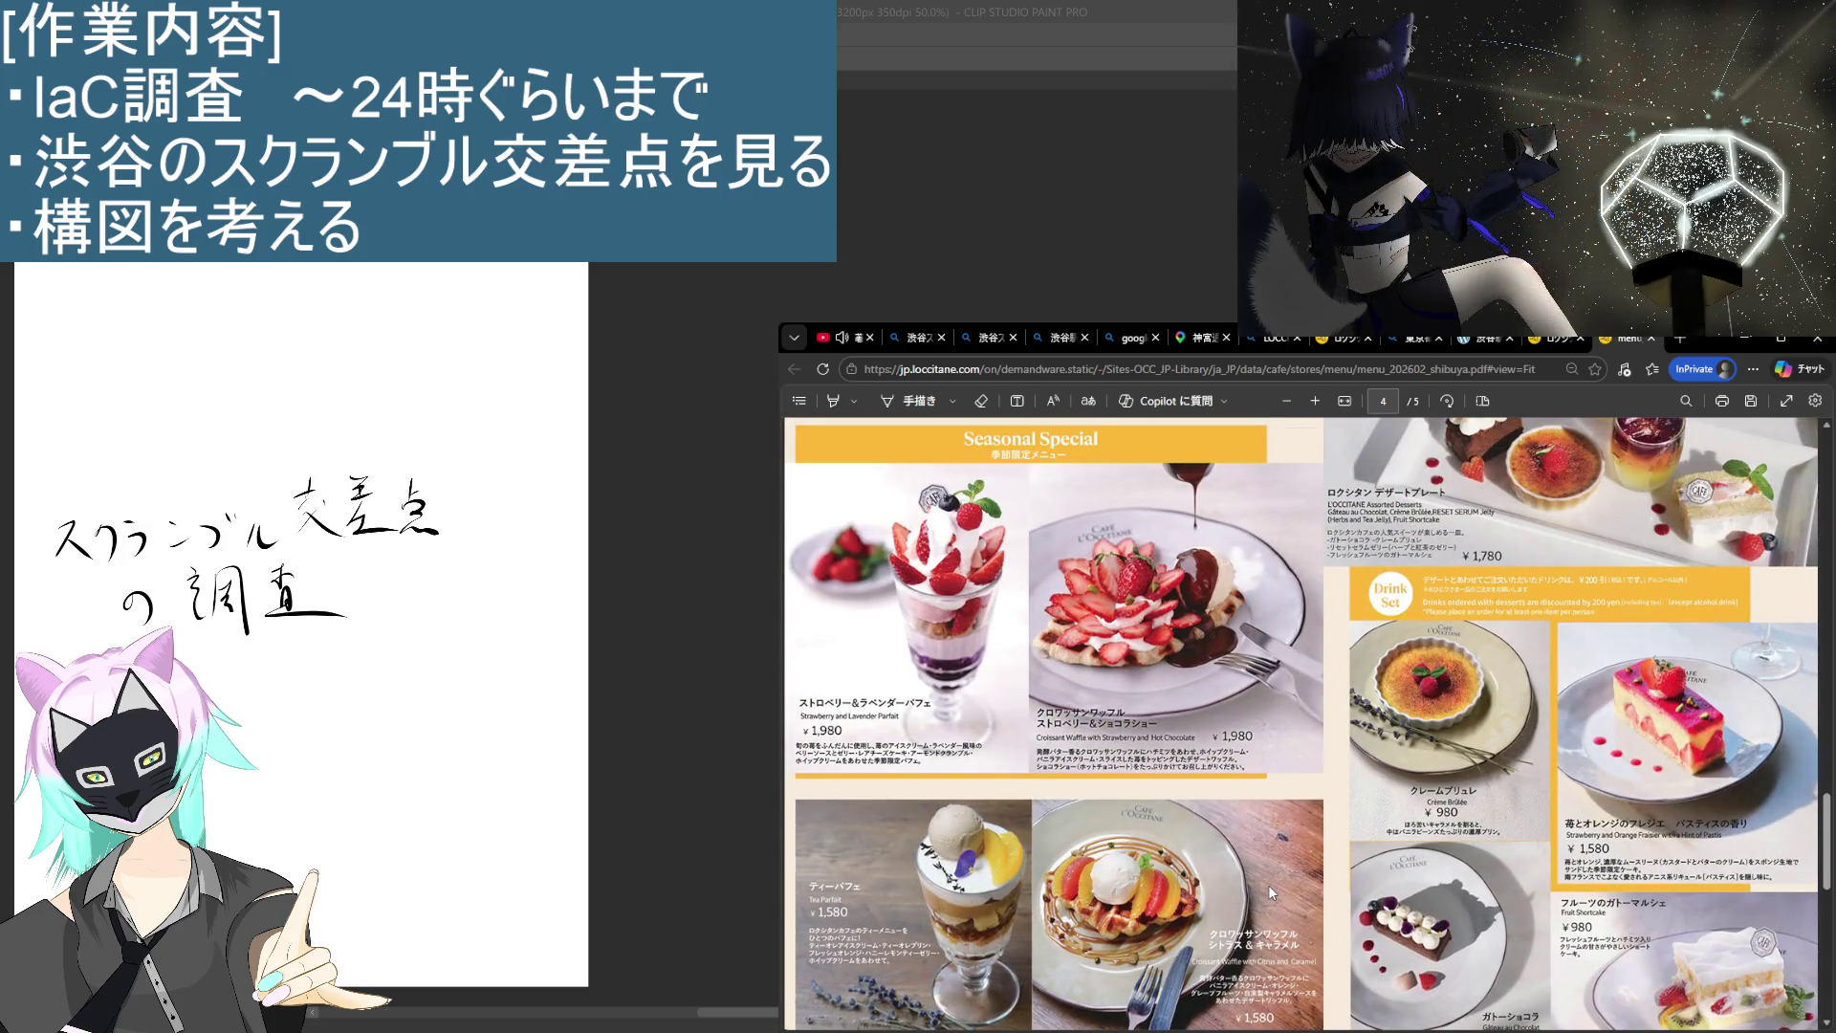
scroll(1268, 885, up, 15)
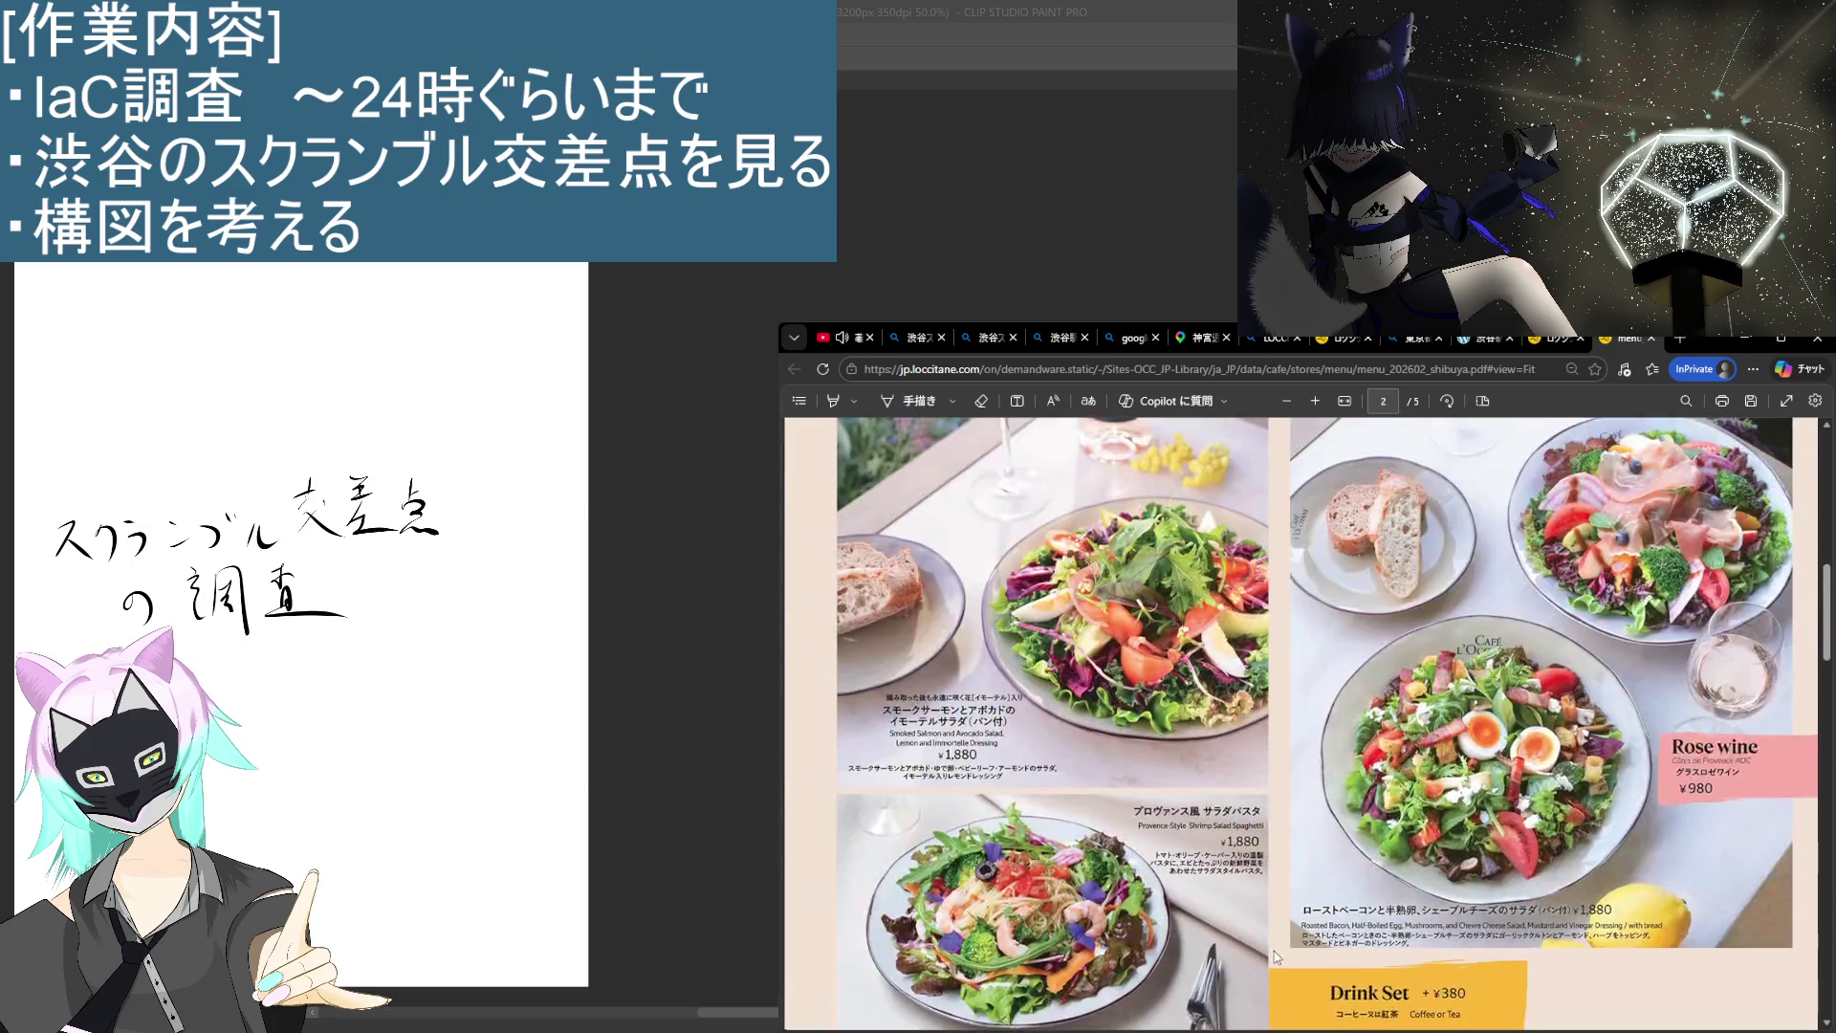
scroll(1291, 966, up, 10)
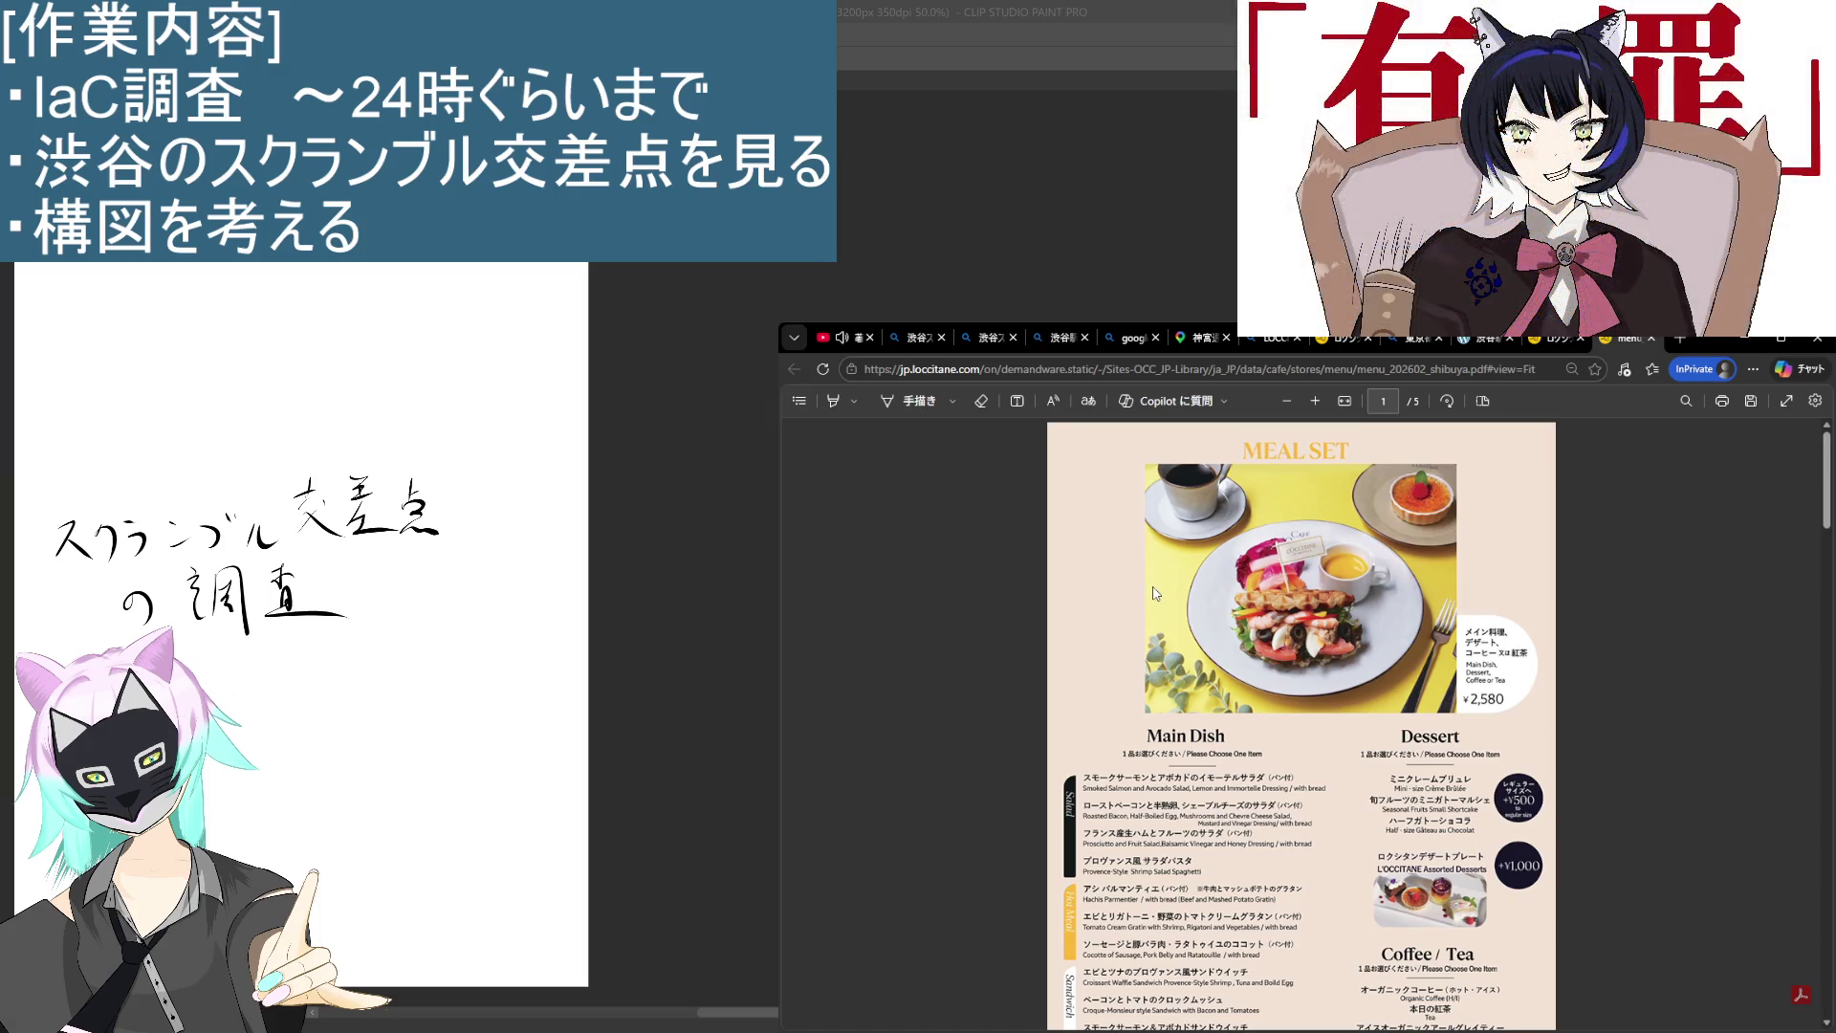
Step: Fit the menu to window width and read from the salads to the Dessert page
key(ctrl+backslash)
scroll(1151, 589, down, 10)
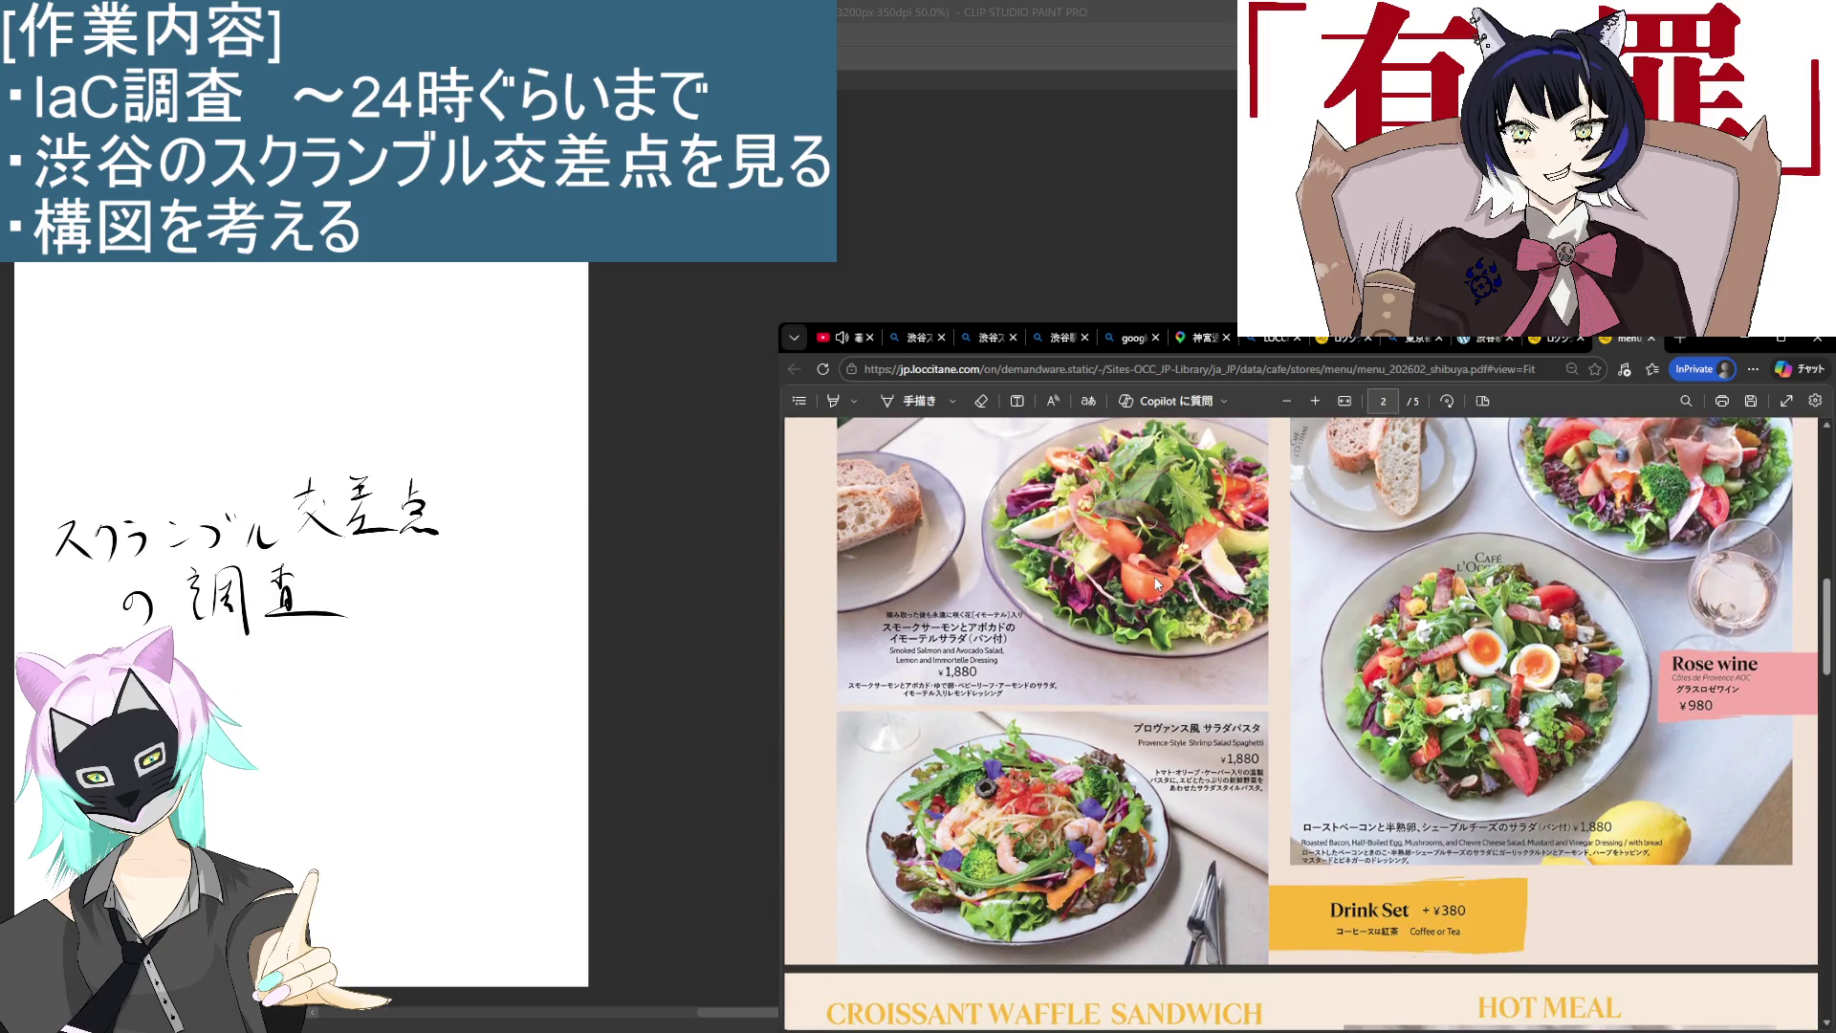
scroll(1155, 585, down, 10)
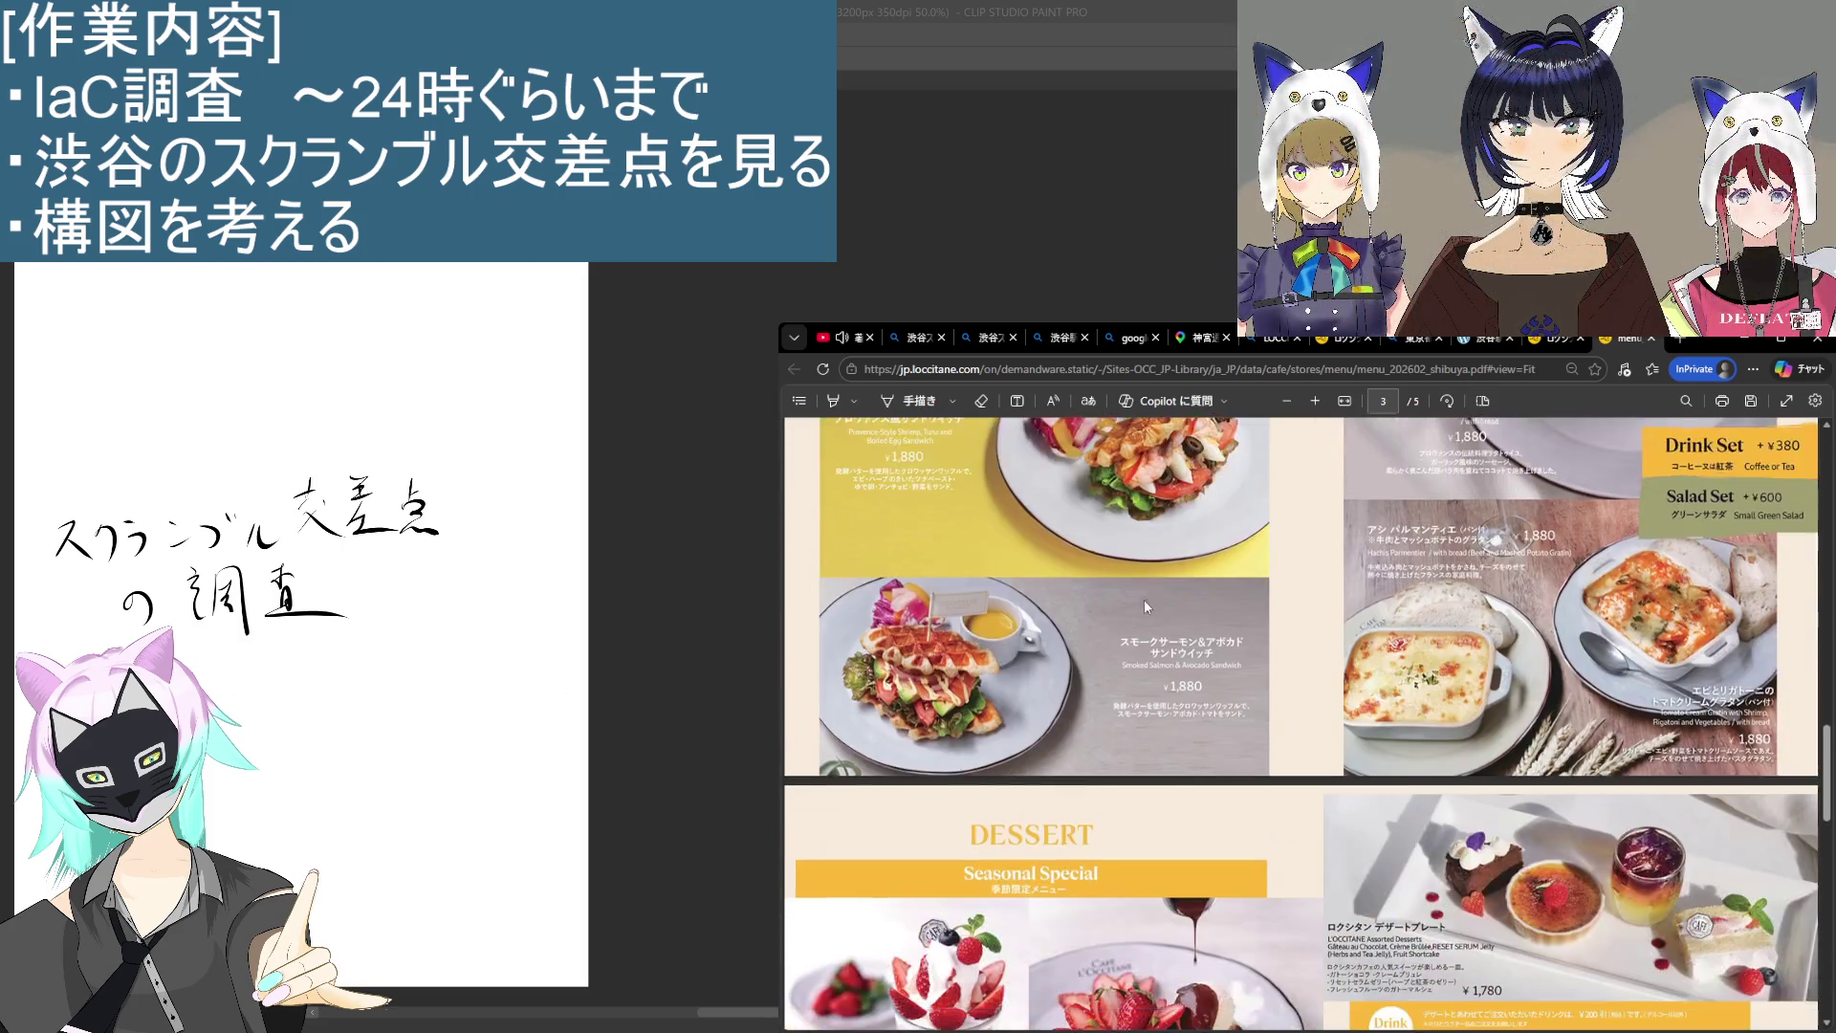
scroll(1145, 603, down, 5)
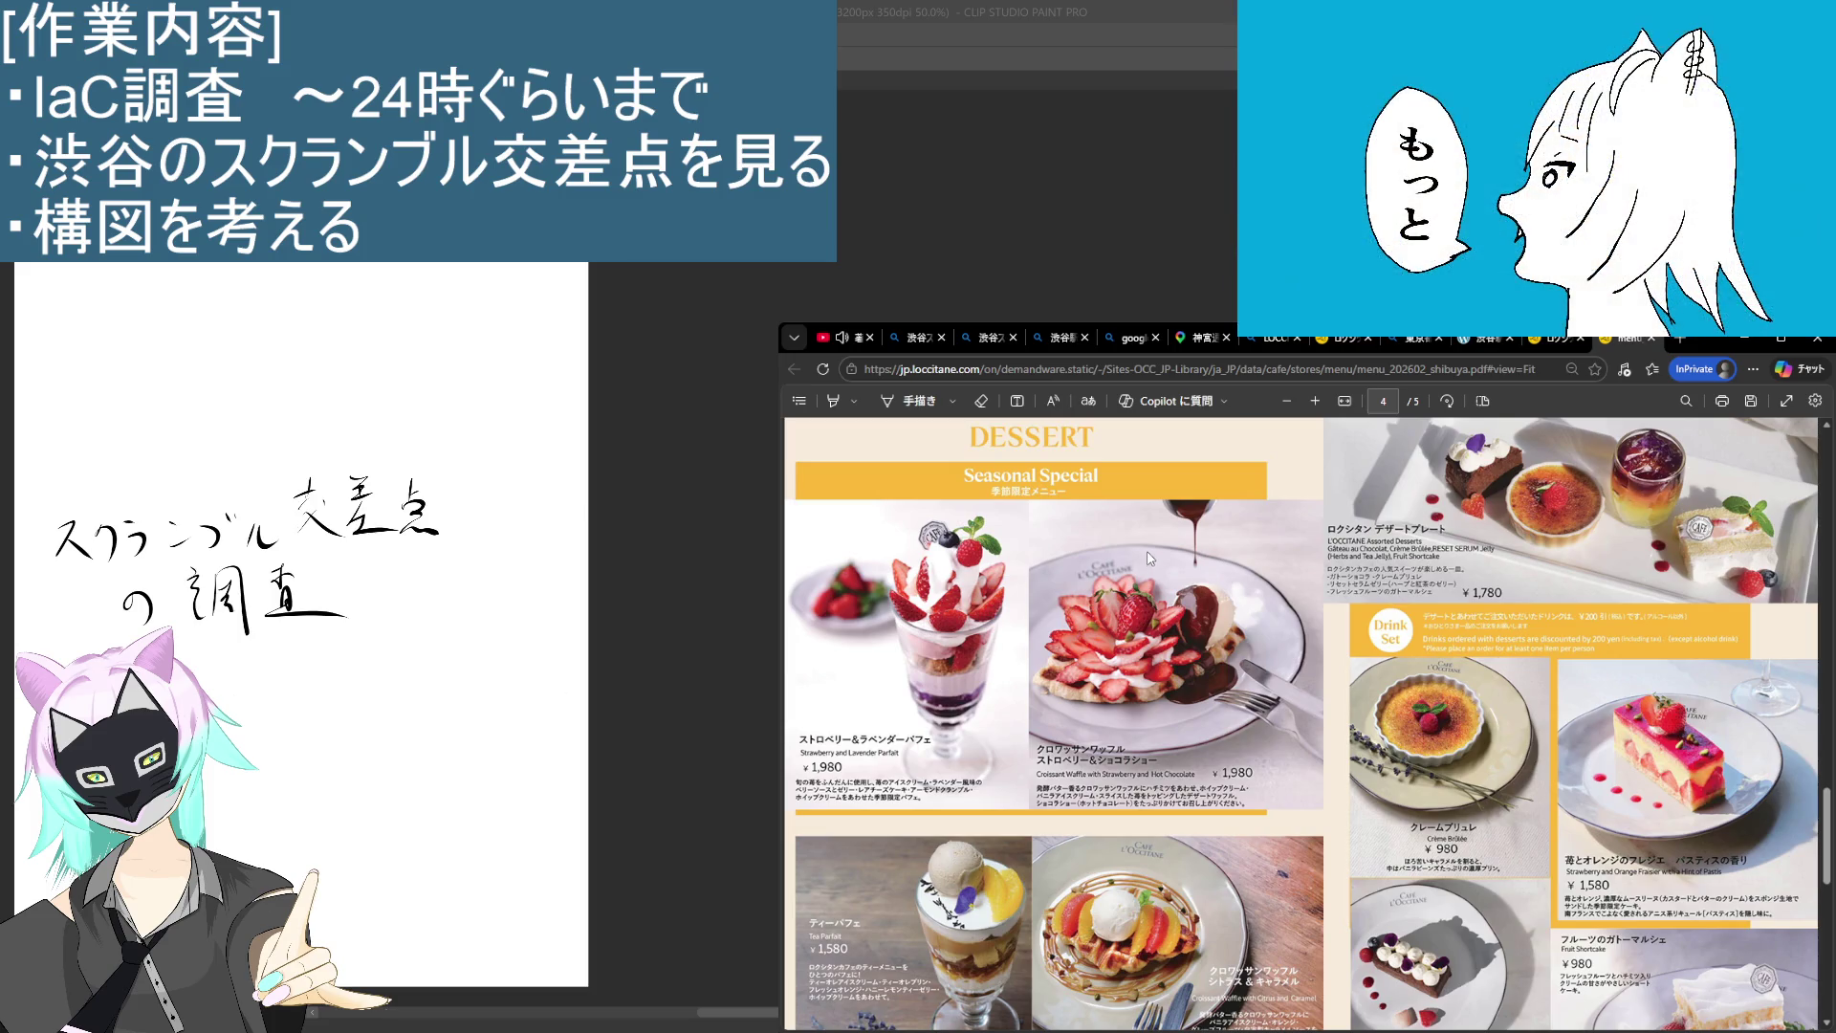
scroll(1149, 558, down, 3)
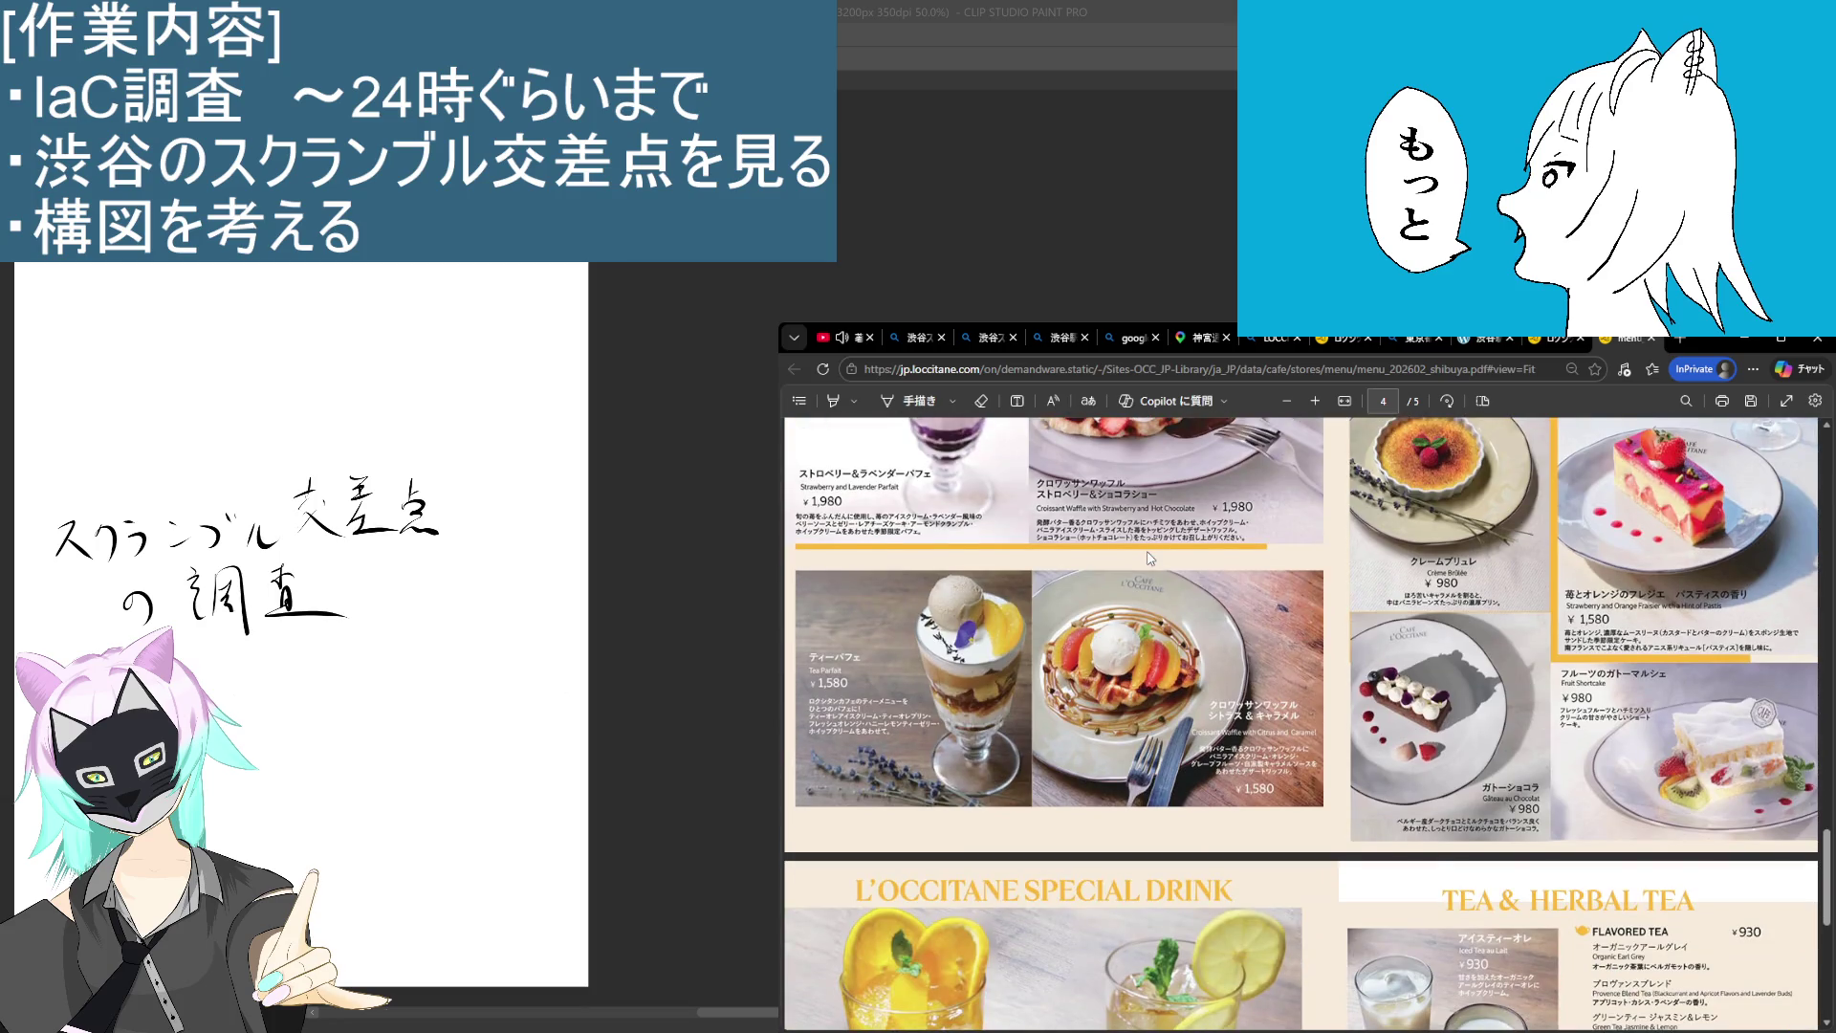
scroll(1150, 558, up, 4)
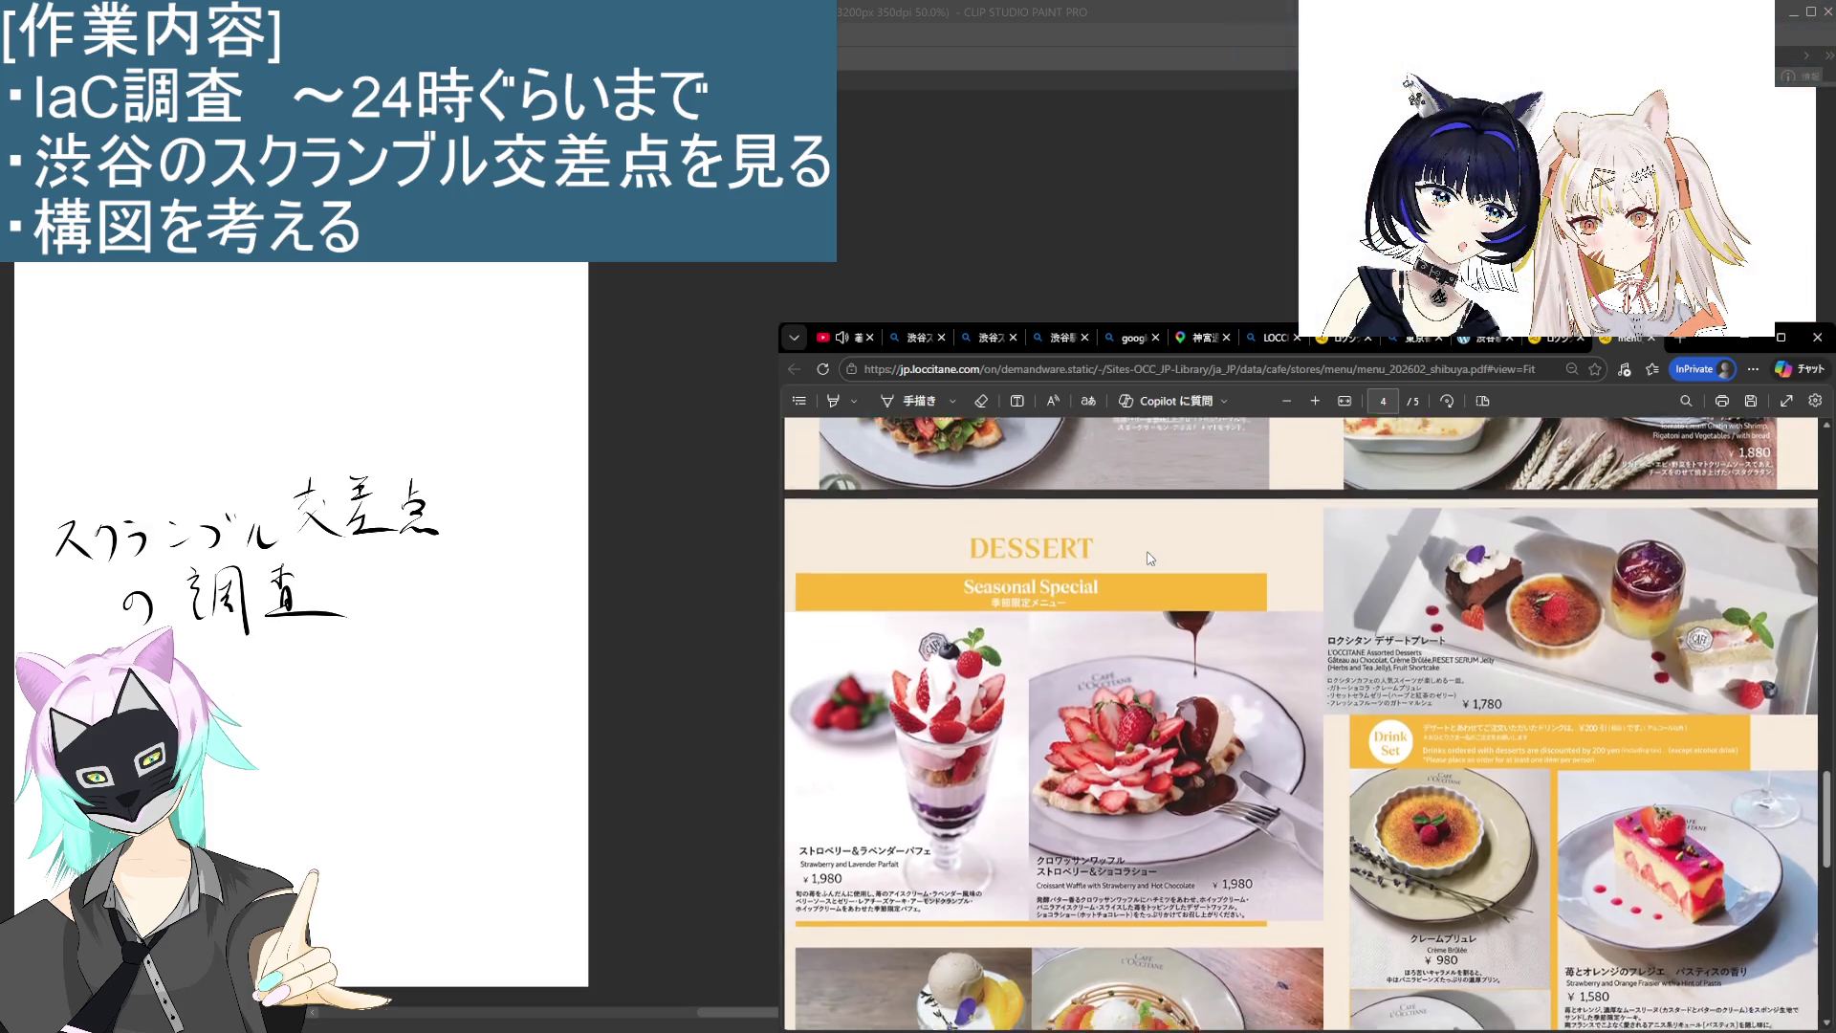
scroll(1148, 553, down, 4)
scroll(1148, 553, up, 1)
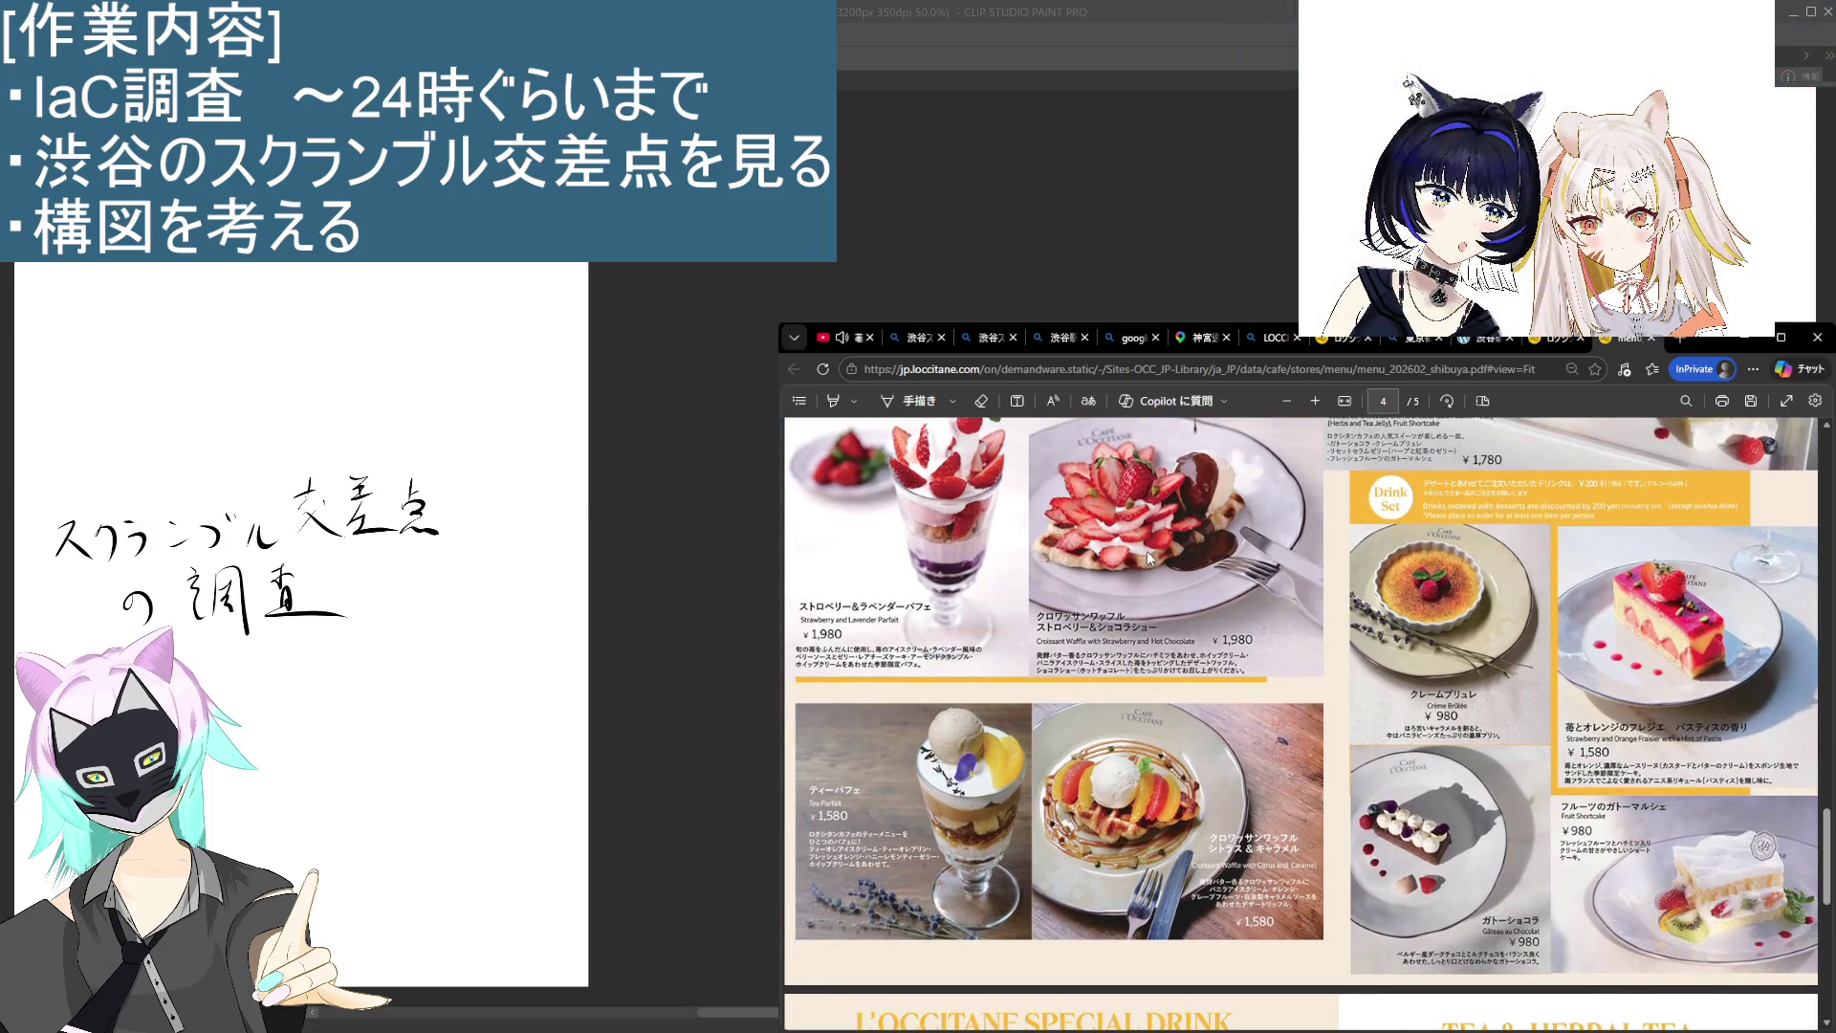
scroll(1147, 557, up, 10)
scroll(1182, 510, down, 7)
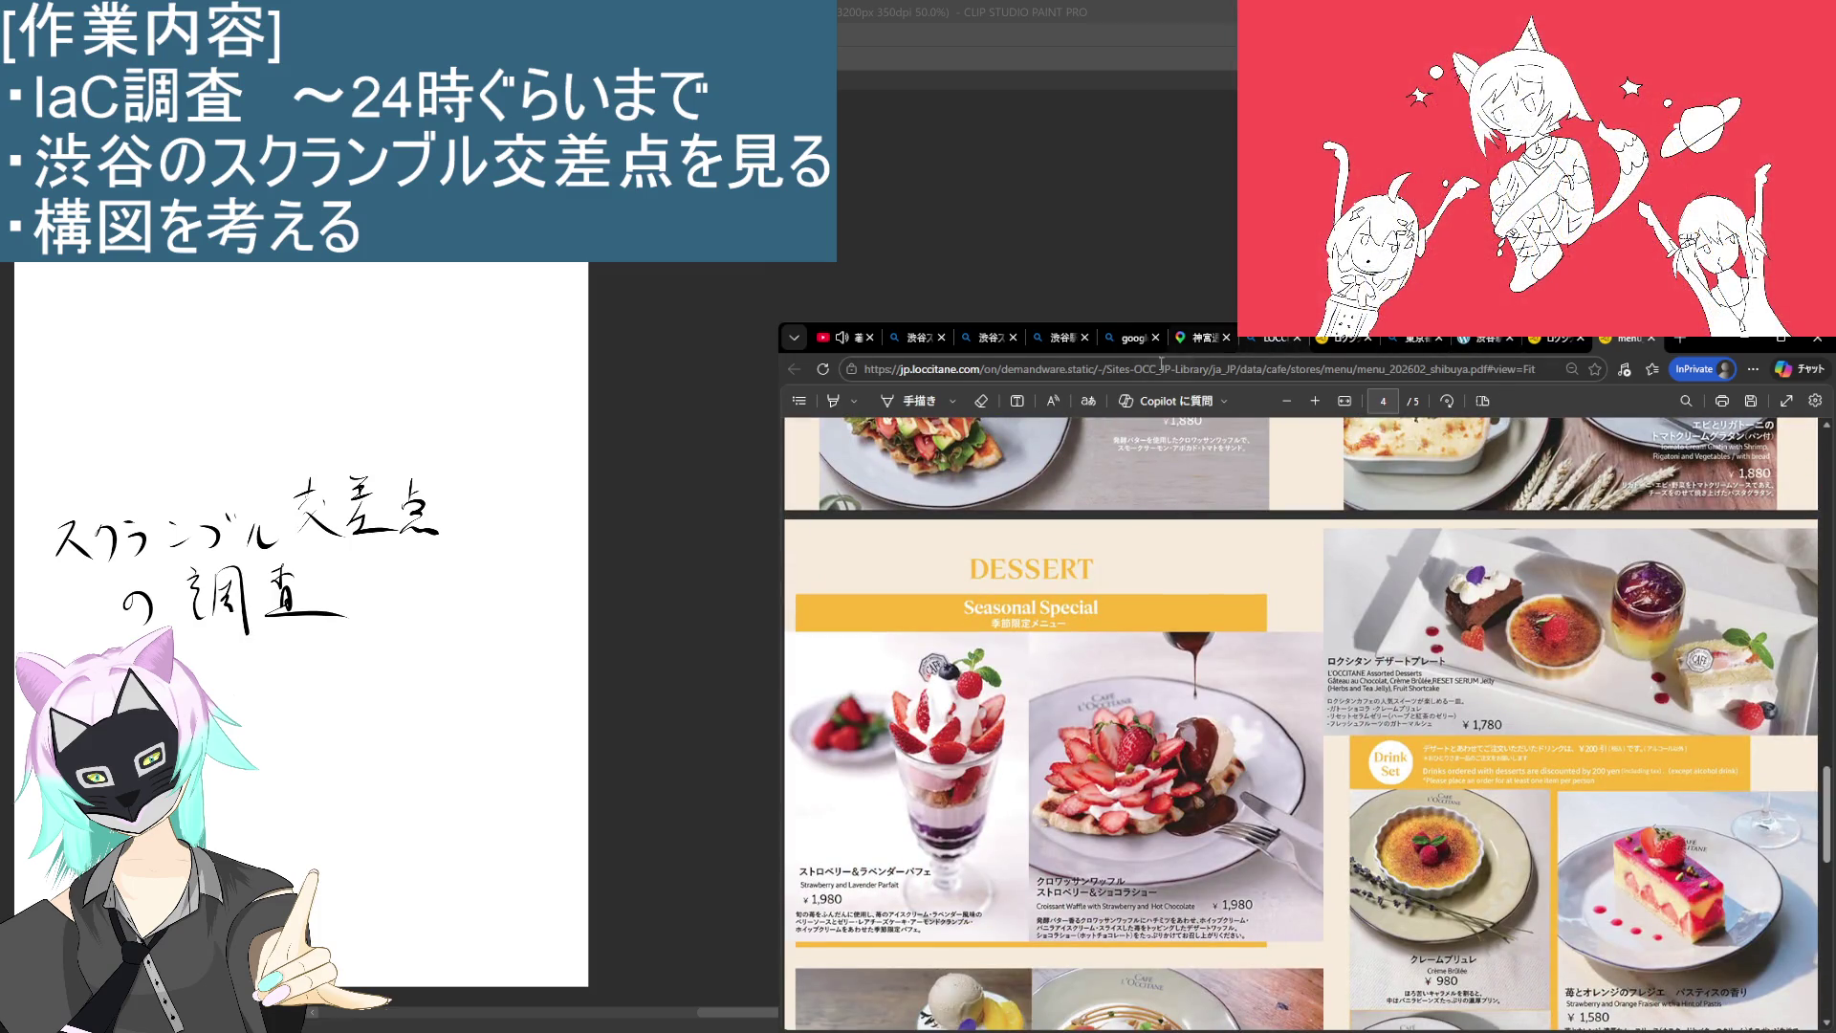
click(1197, 337)
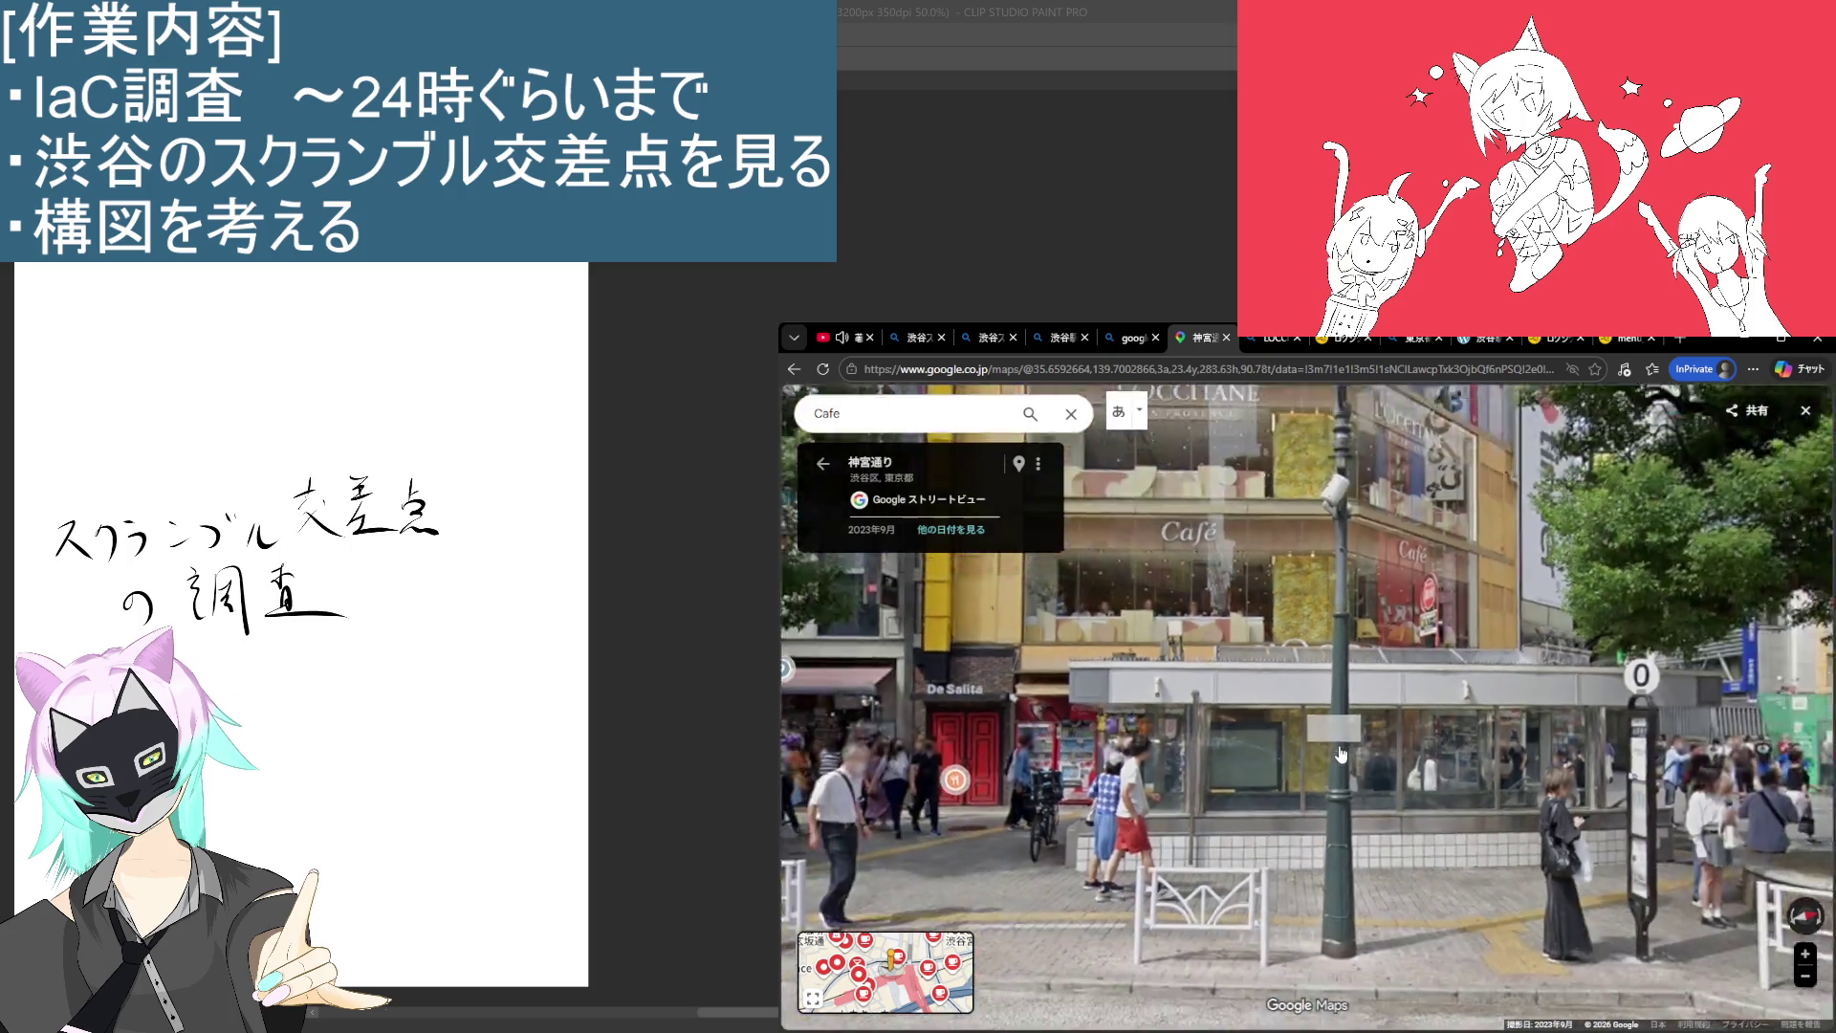
Step: Zoom out, turn Street View toward the scramble crossing, and step into it
scroll(1341, 754, down, 5)
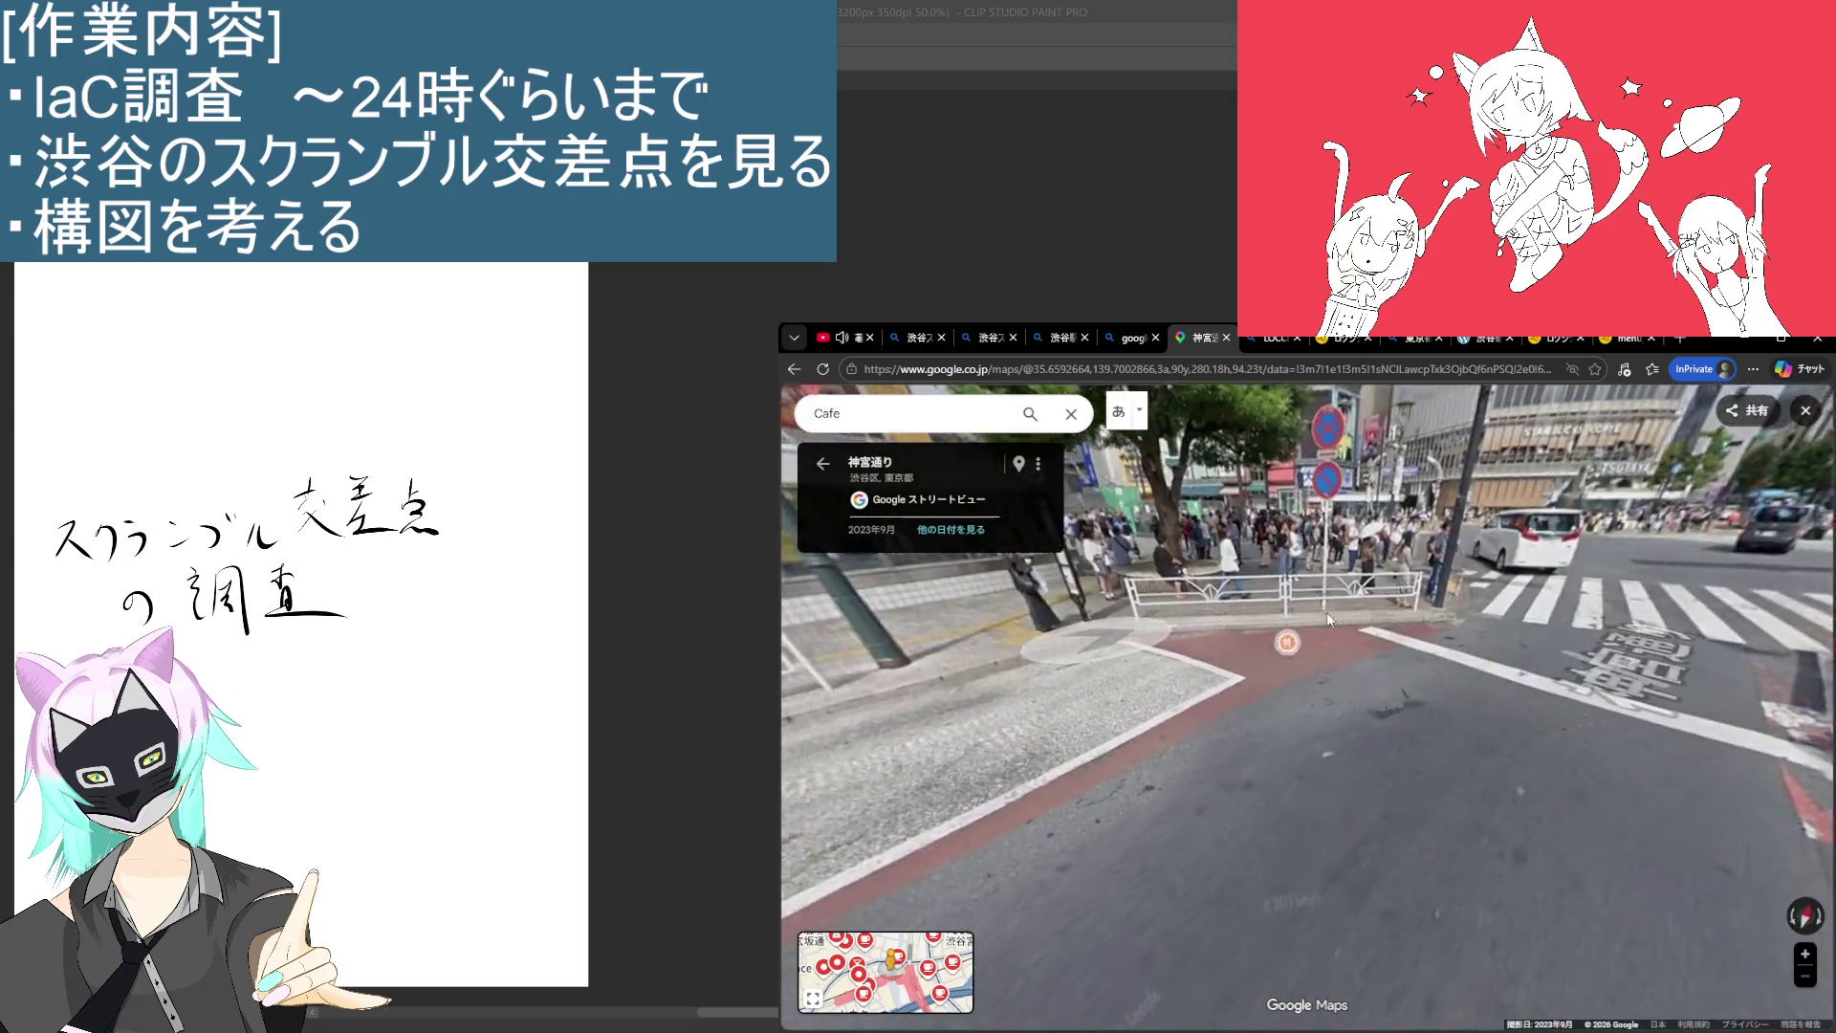
drag(1327, 612, 1385, 726)
click(1232, 651)
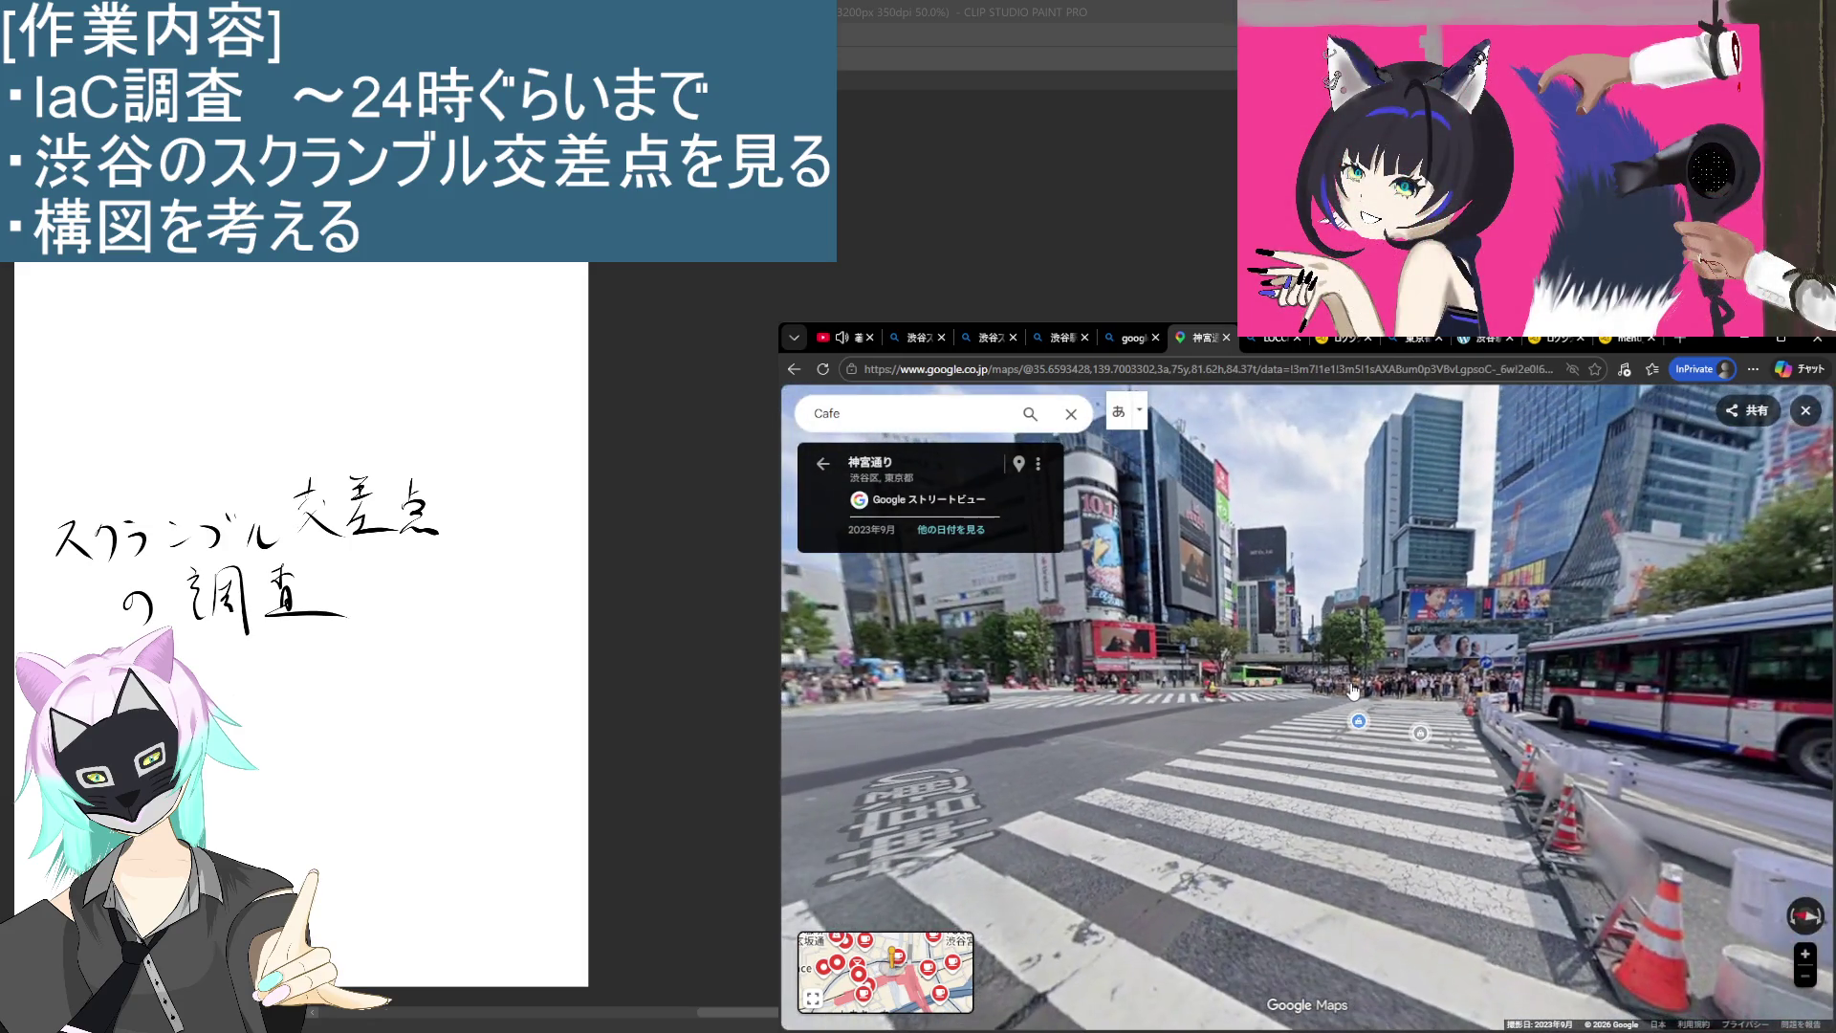
Step: Close the leftover Bing search tabs, leaving the Bing Maps crossing view
click(1120, 344)
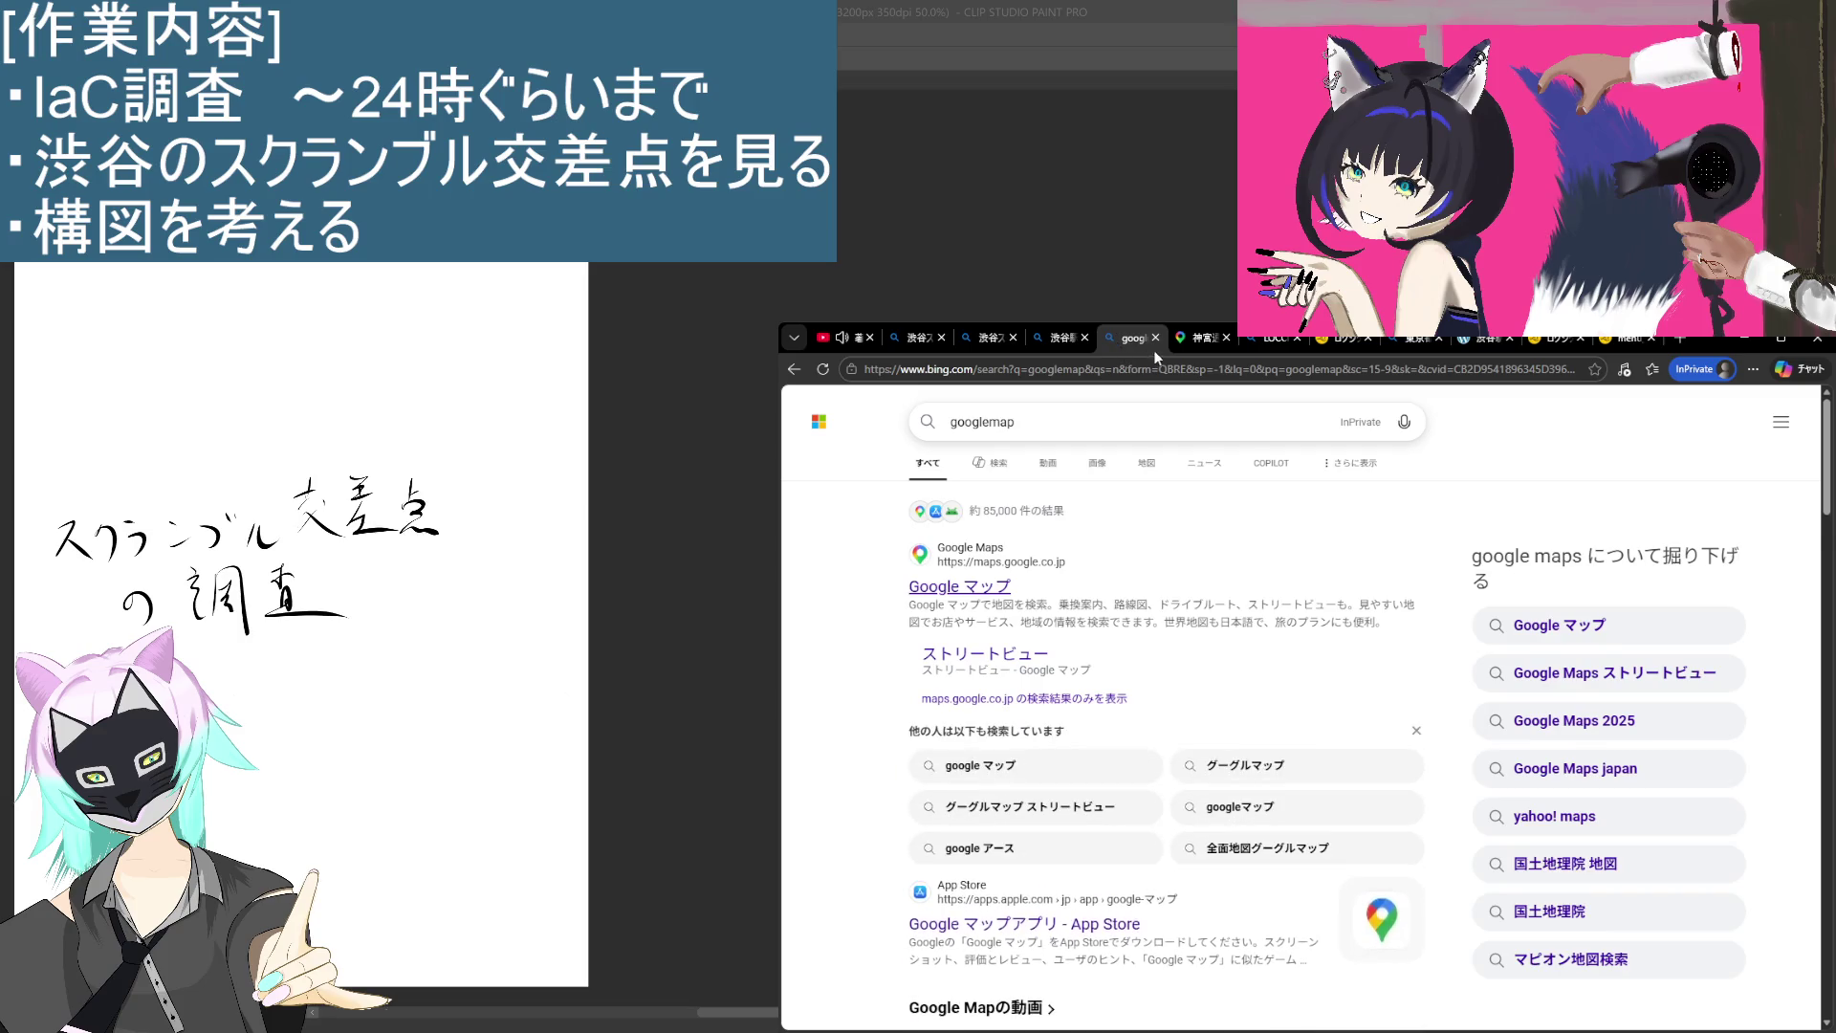
click(1157, 337)
click(1004, 344)
click(1095, 342)
click(1109, 343)
click(1039, 346)
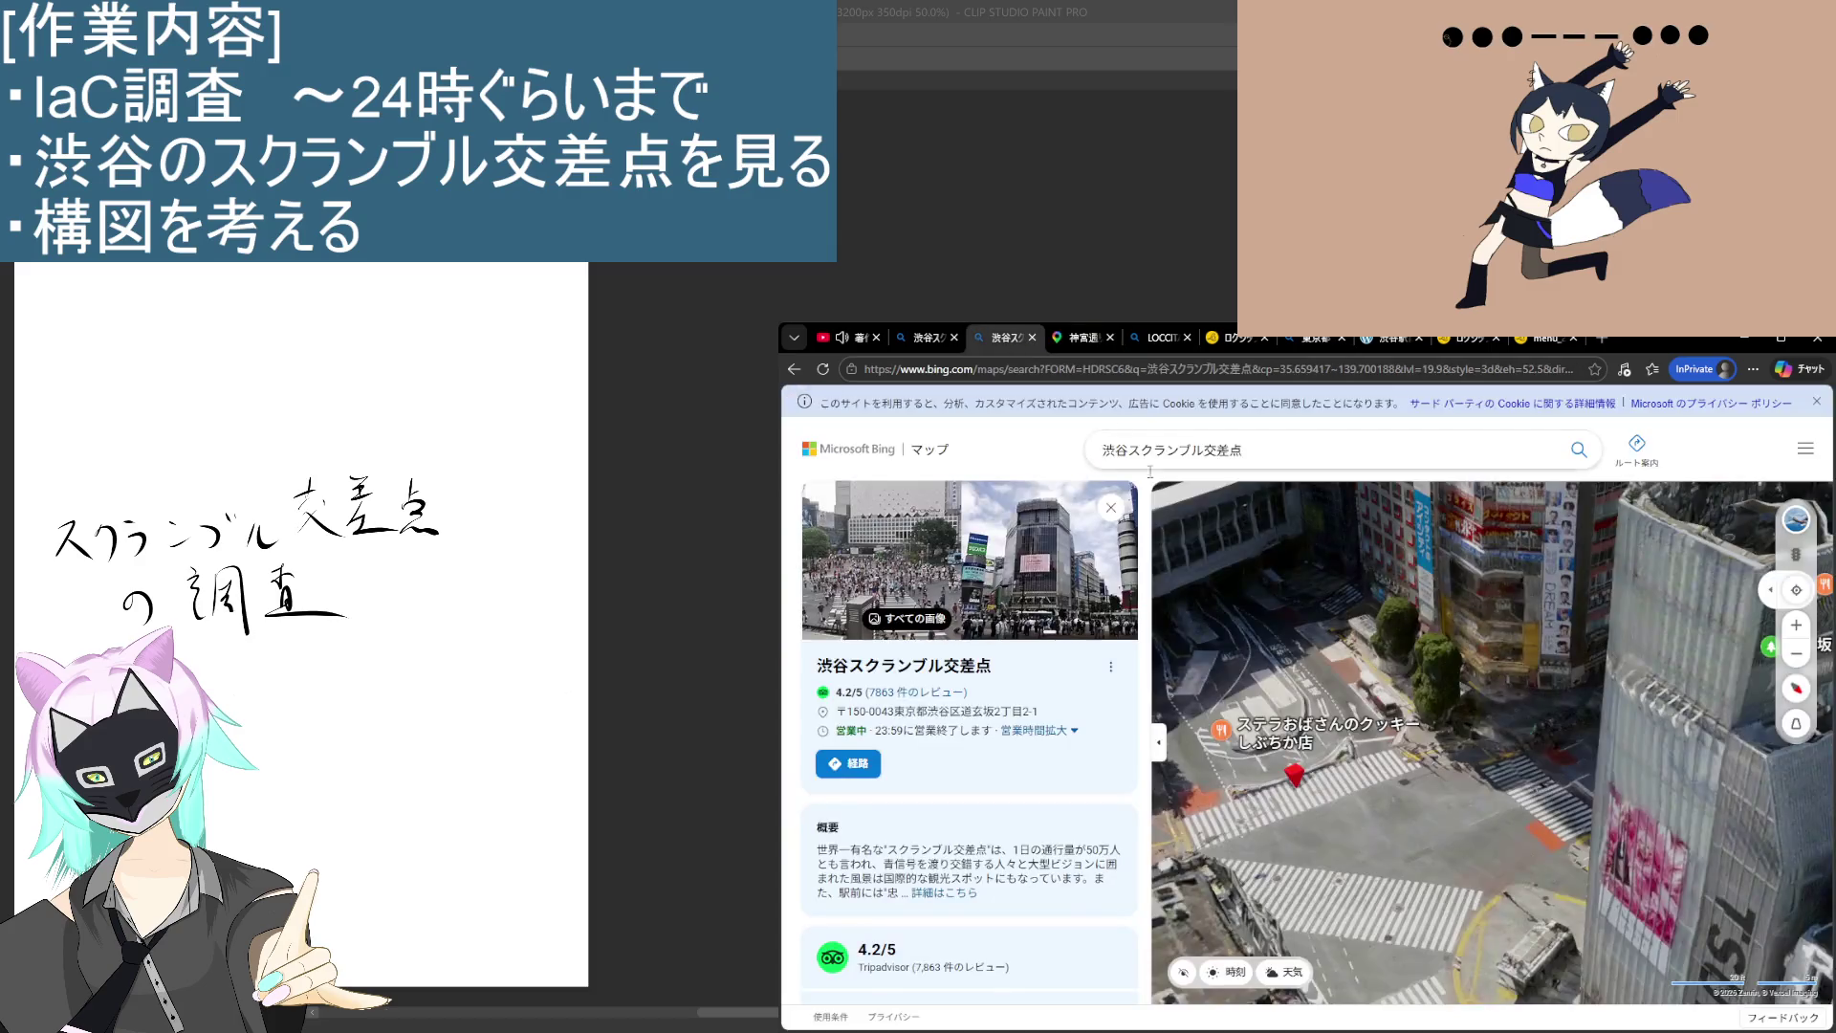
Step: Pan and zoom the Bing 3D map across the crossing's crosswalks and surrounding buildings
mouse_move(1242, 765)
mouse_down()
mouse_move(1537, 782)
mouse_move(1198, 713)
mouse_move(1060, 765)
mouse_move(1789, 729)
mouse_up()
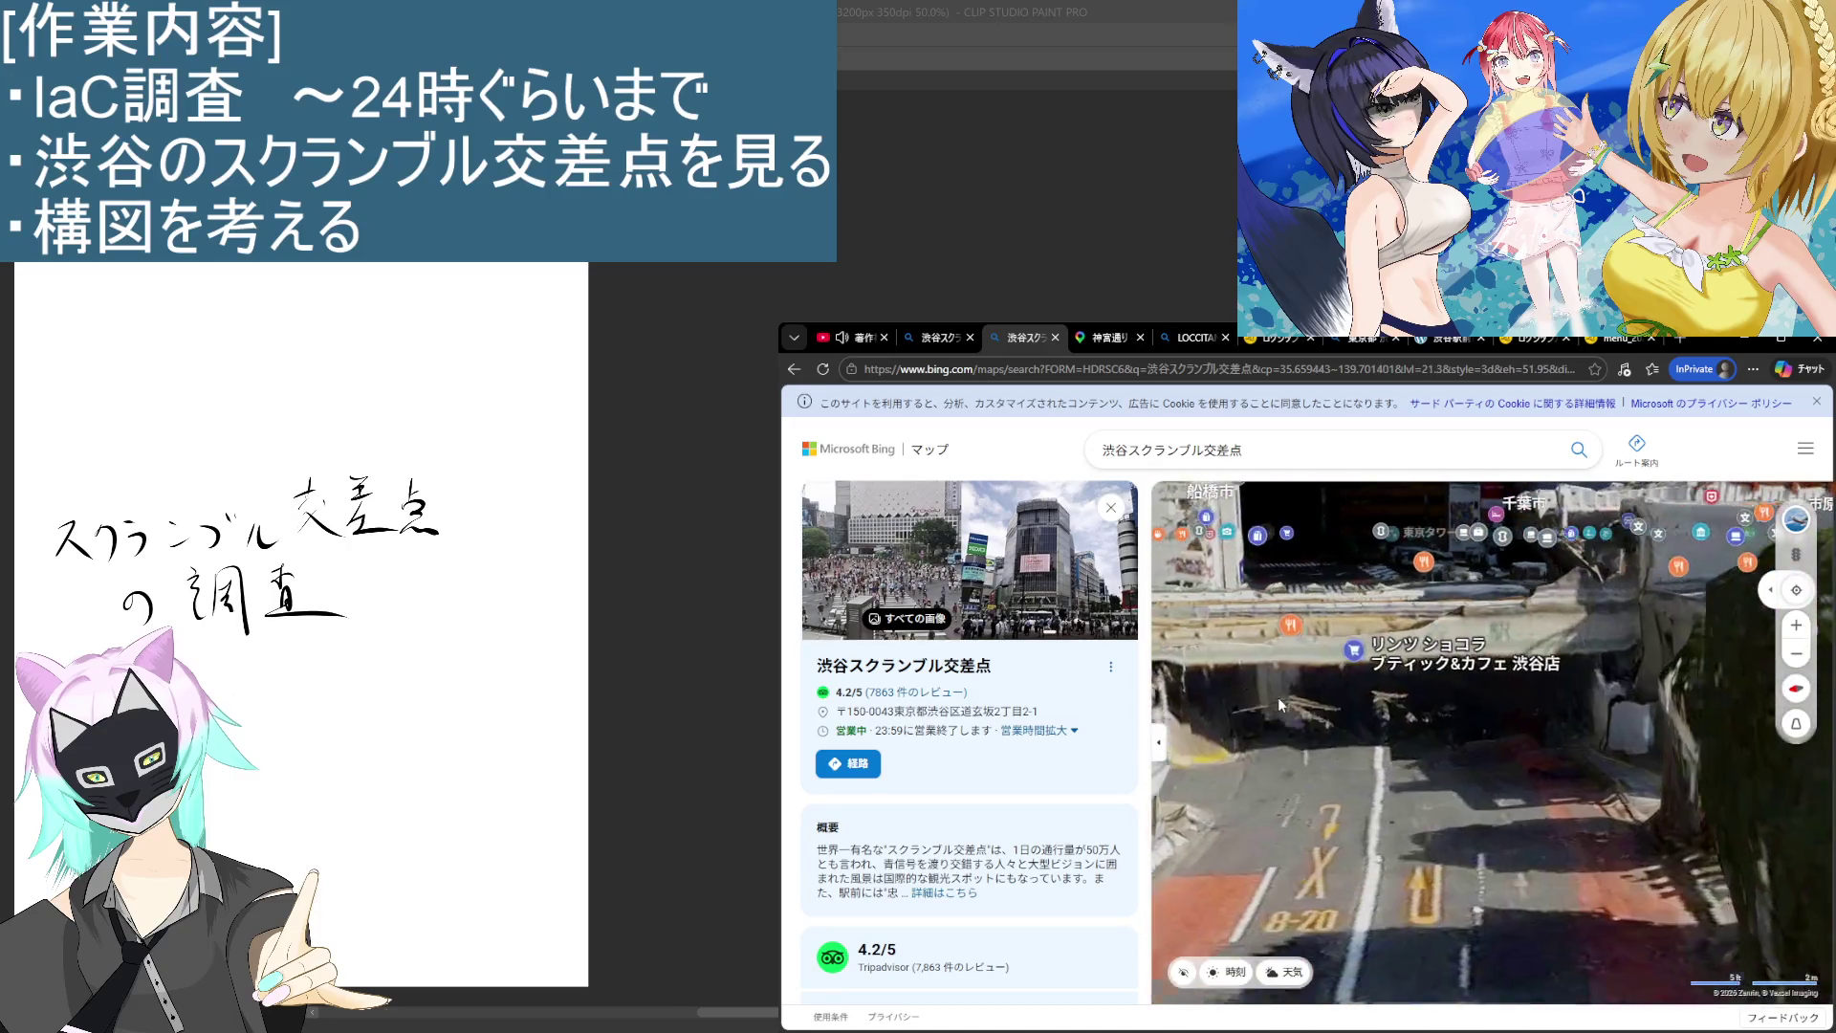
scroll(1277, 698, down, 3)
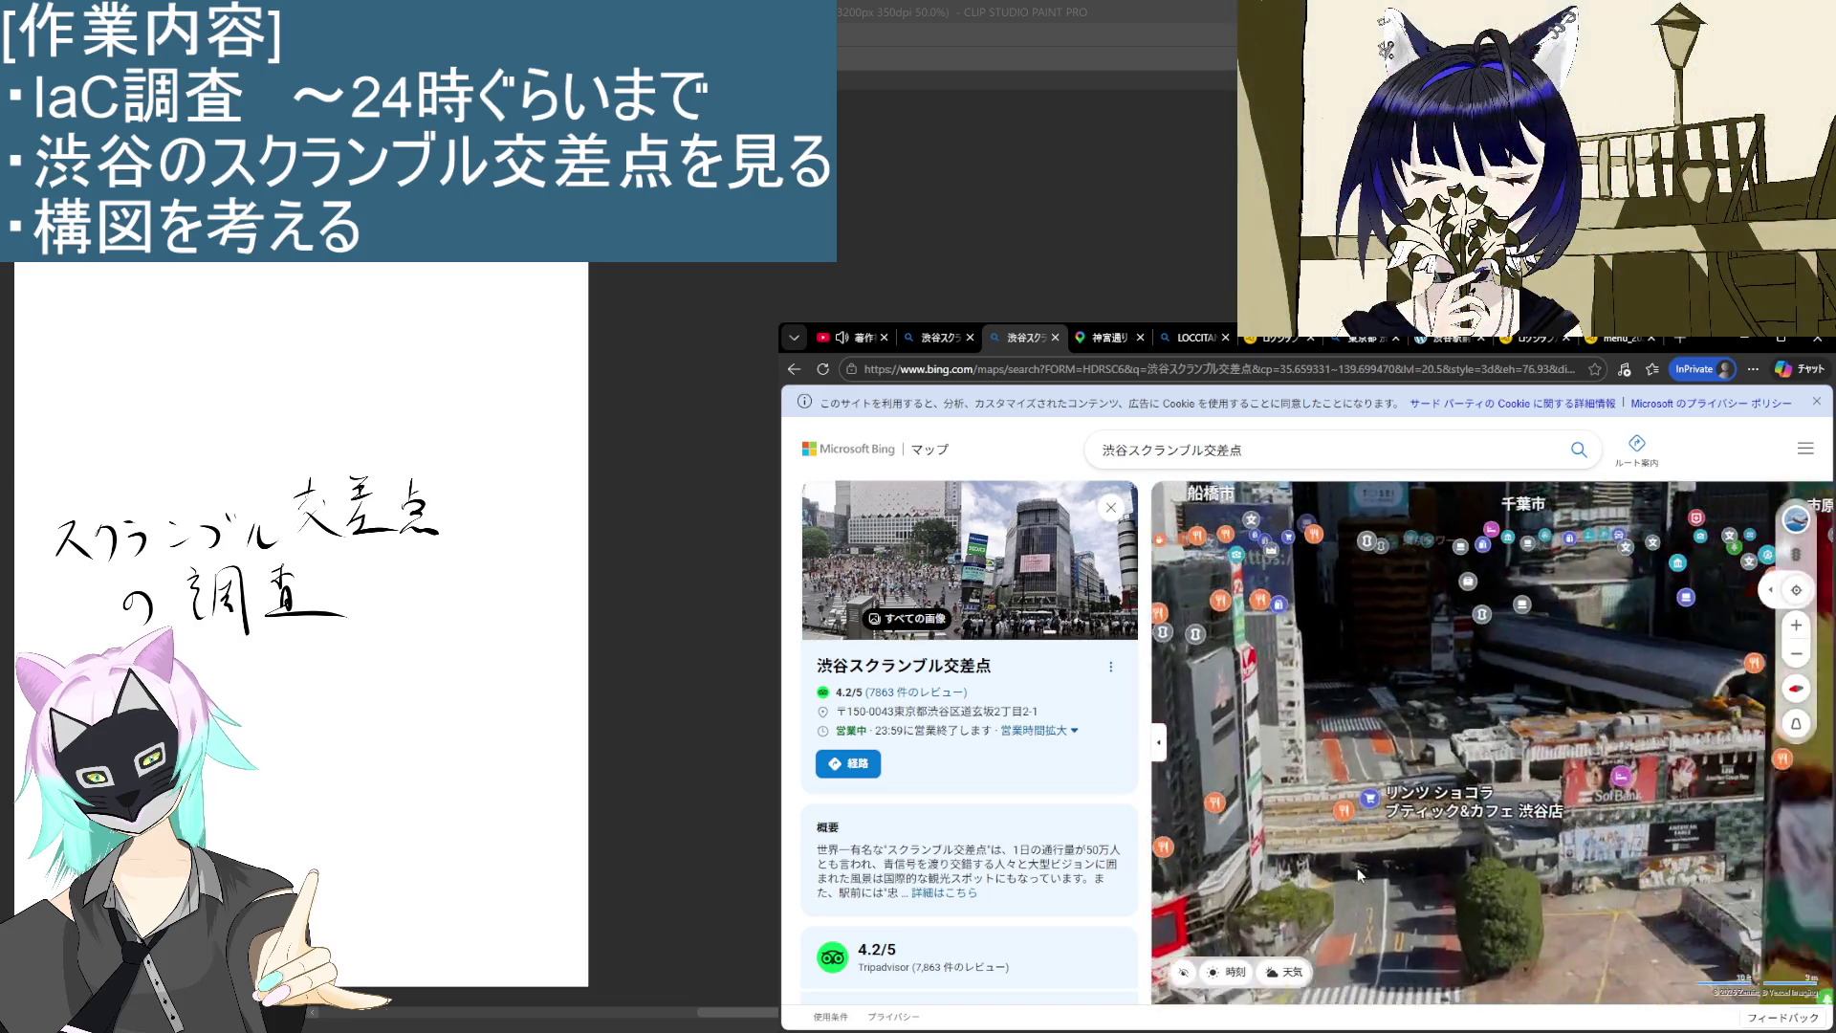
mouse_move(1367, 884)
mouse_down()
mouse_move(1437, 733)
mouse_move(1452, 816)
mouse_move(1397, 811)
mouse_move(1272, 864)
mouse_up()
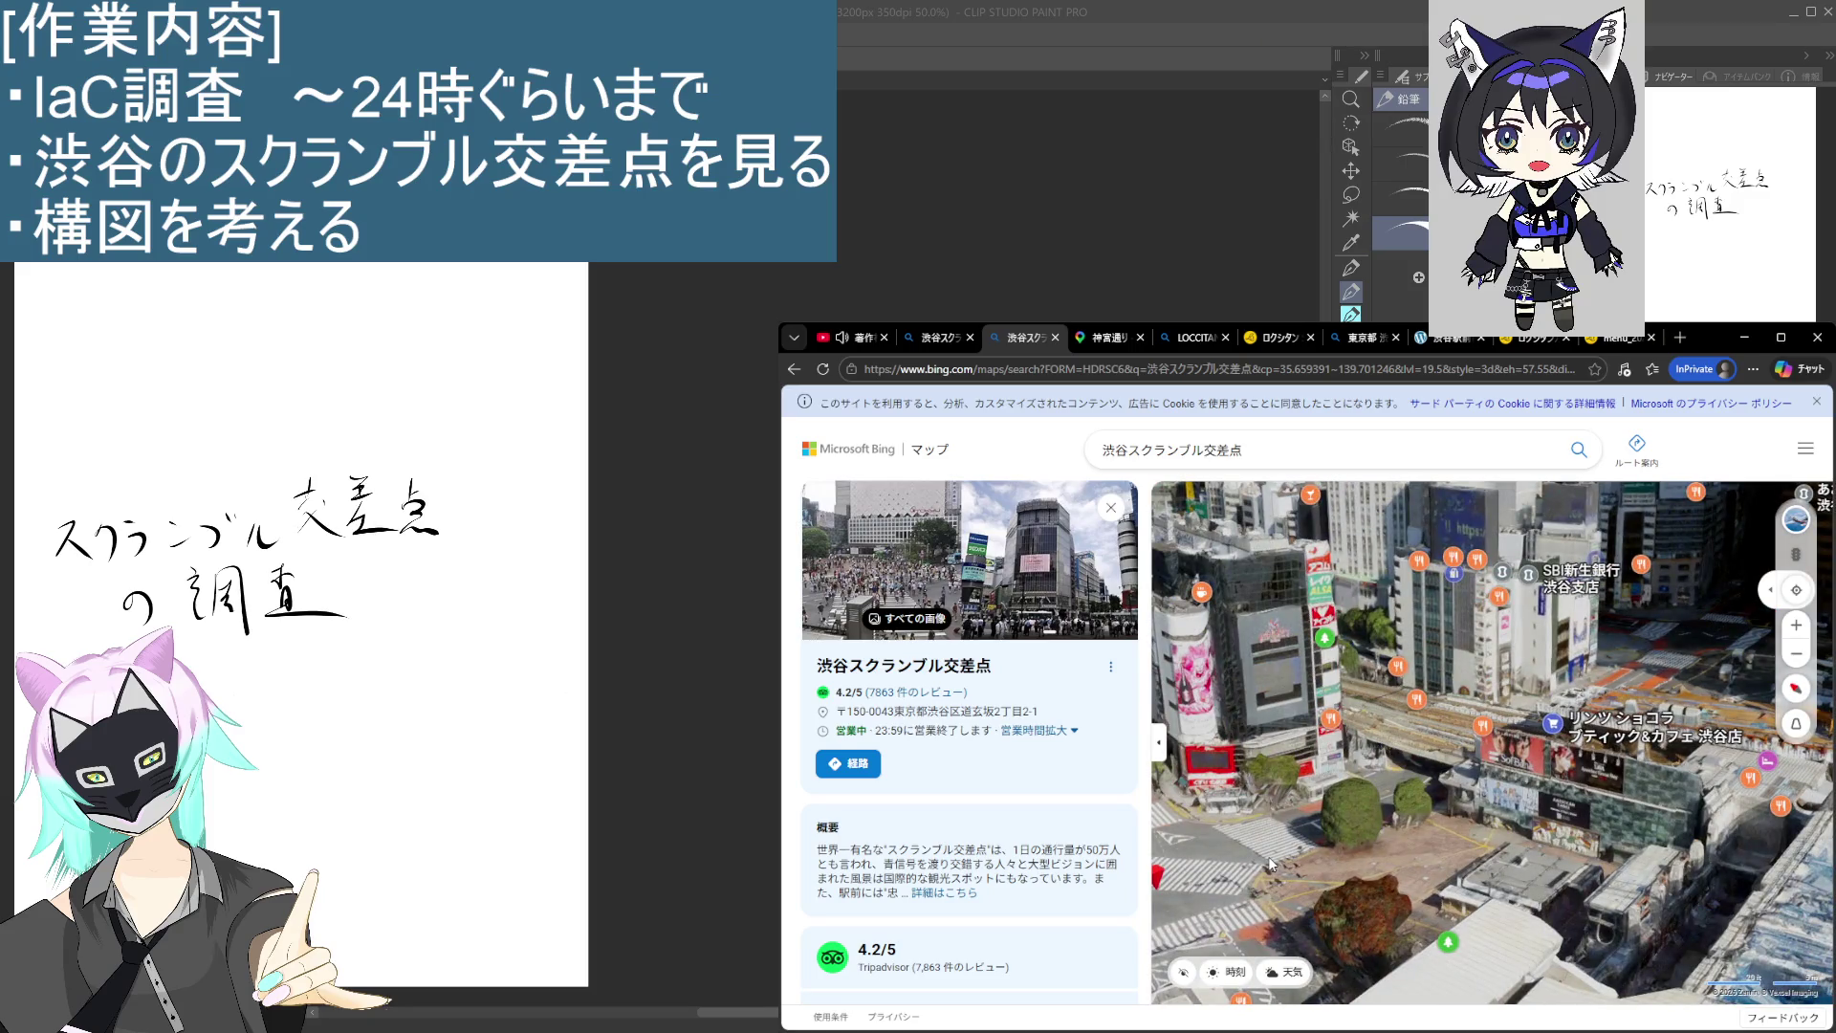
scroll(1272, 863, up, 3)
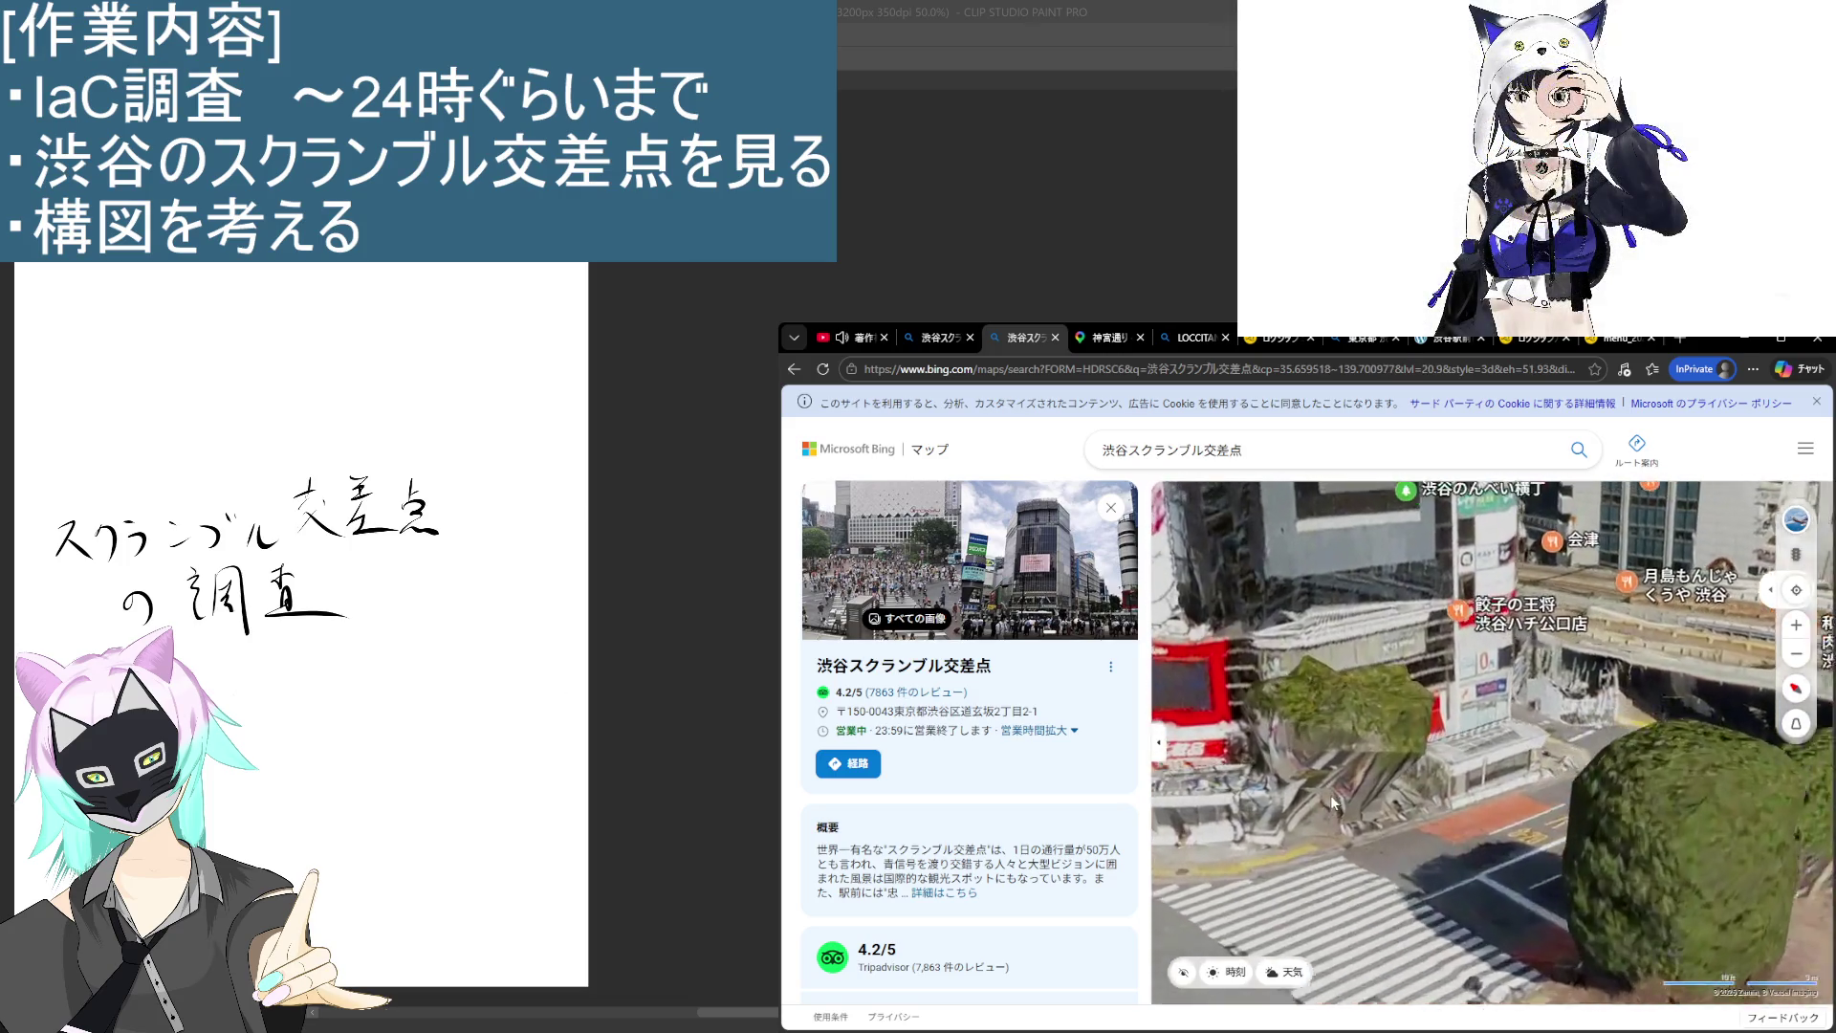
scroll(1450, 985, down, 1)
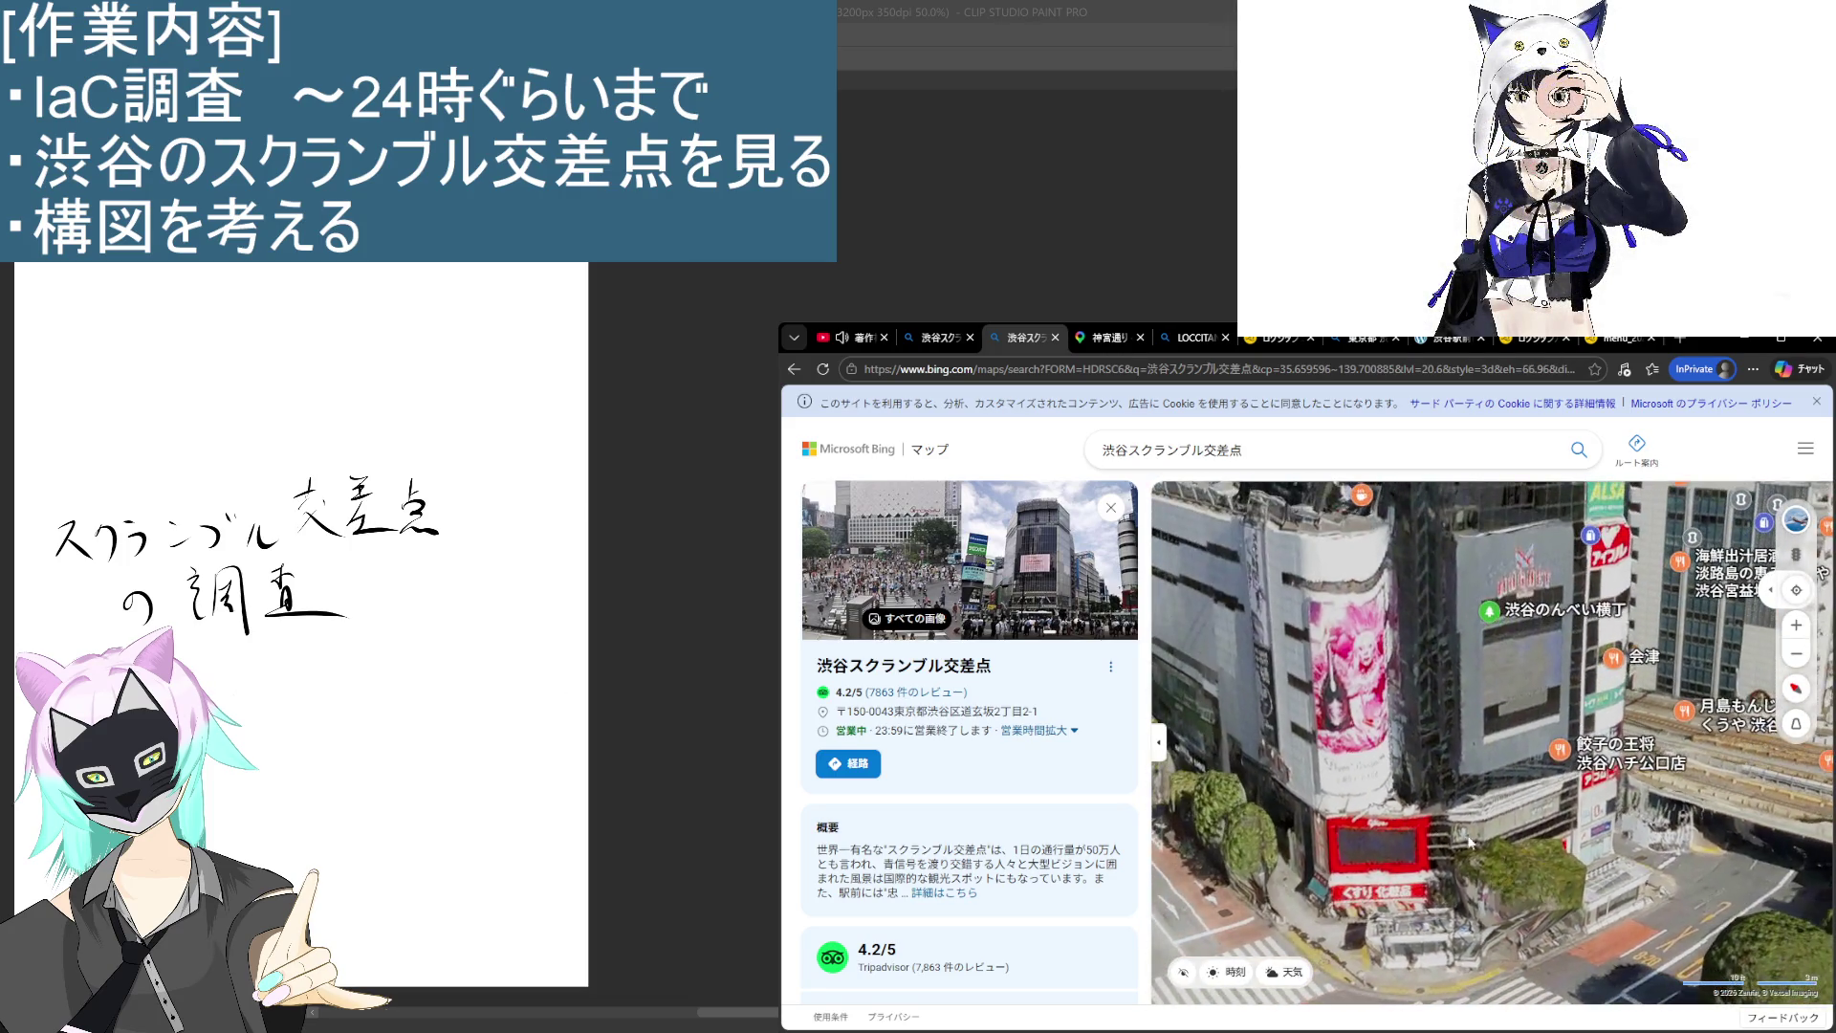
click(1109, 345)
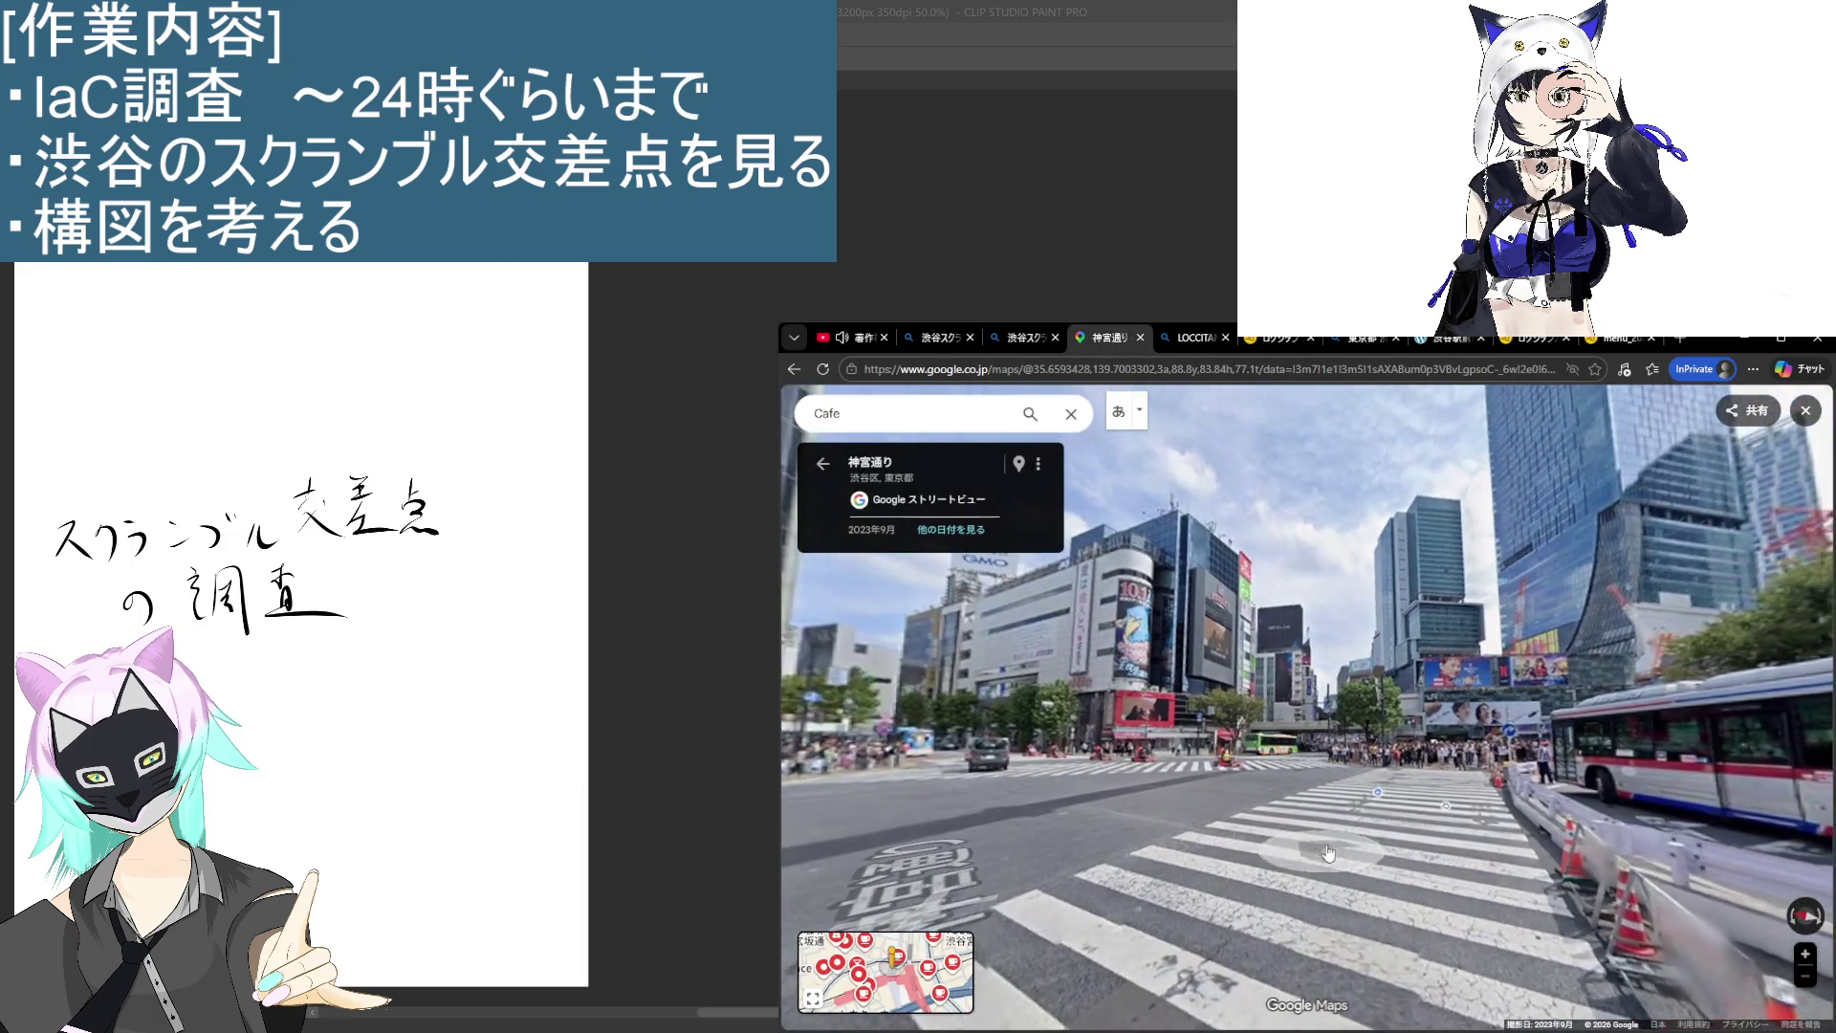
Step: Move onto the crosswalk and look around the scramble crossing in Street View
scroll(1319, 663, up, 2)
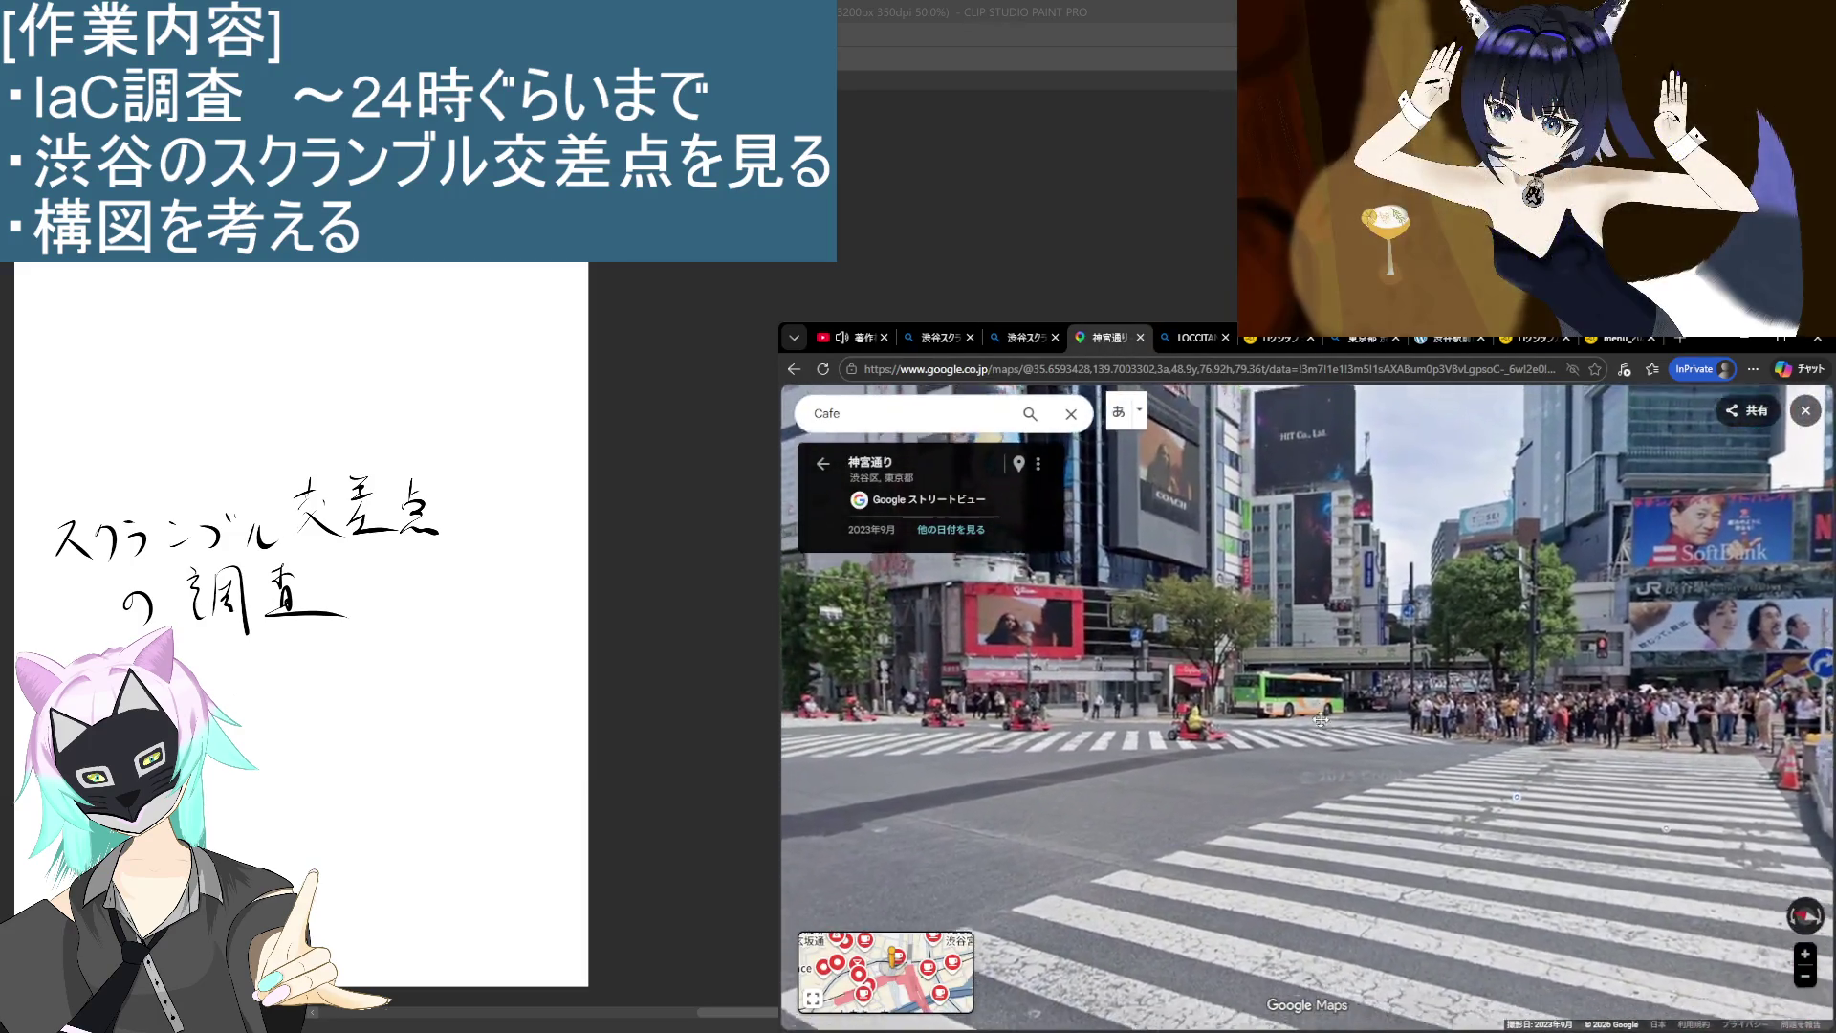
scroll(1301, 612, down, 2)
click(1262, 588)
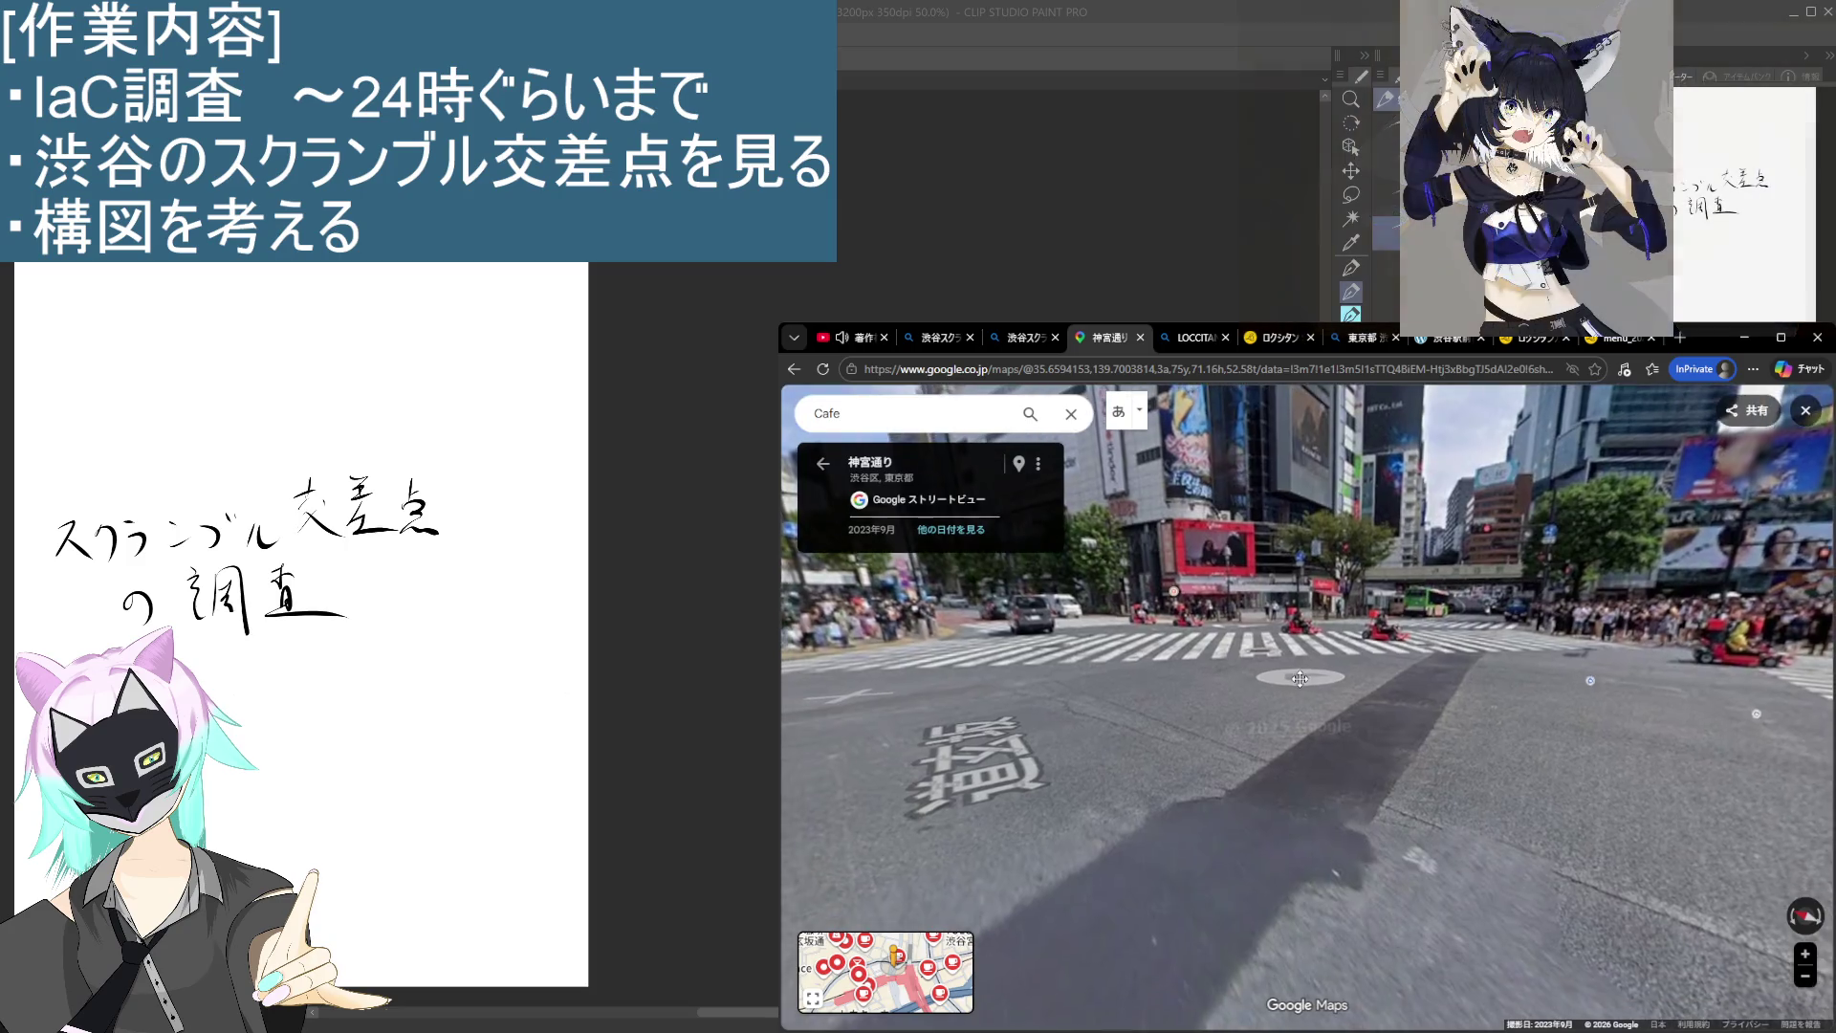
mouse_move(1300, 678)
mouse_down()
mouse_move(1561, 699)
mouse_move(1606, 780)
mouse_move(1366, 686)
mouse_up()
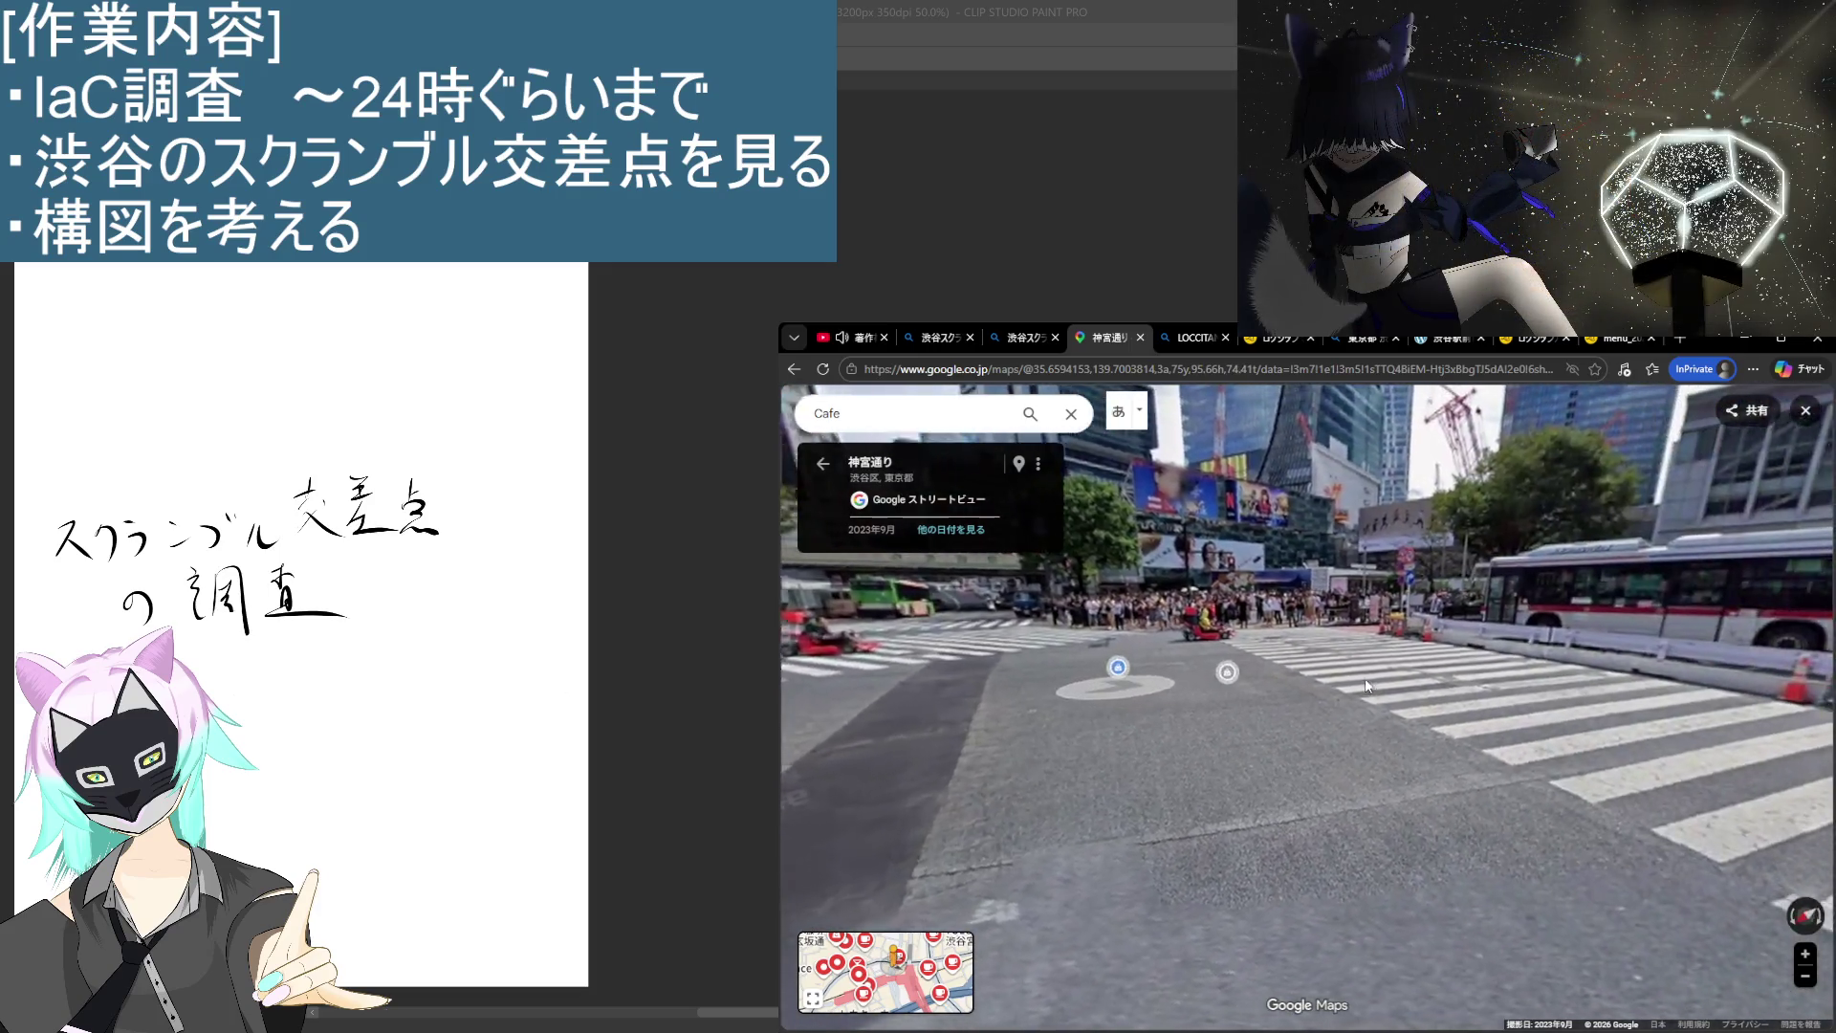
drag(1186, 716, 1060, 701)
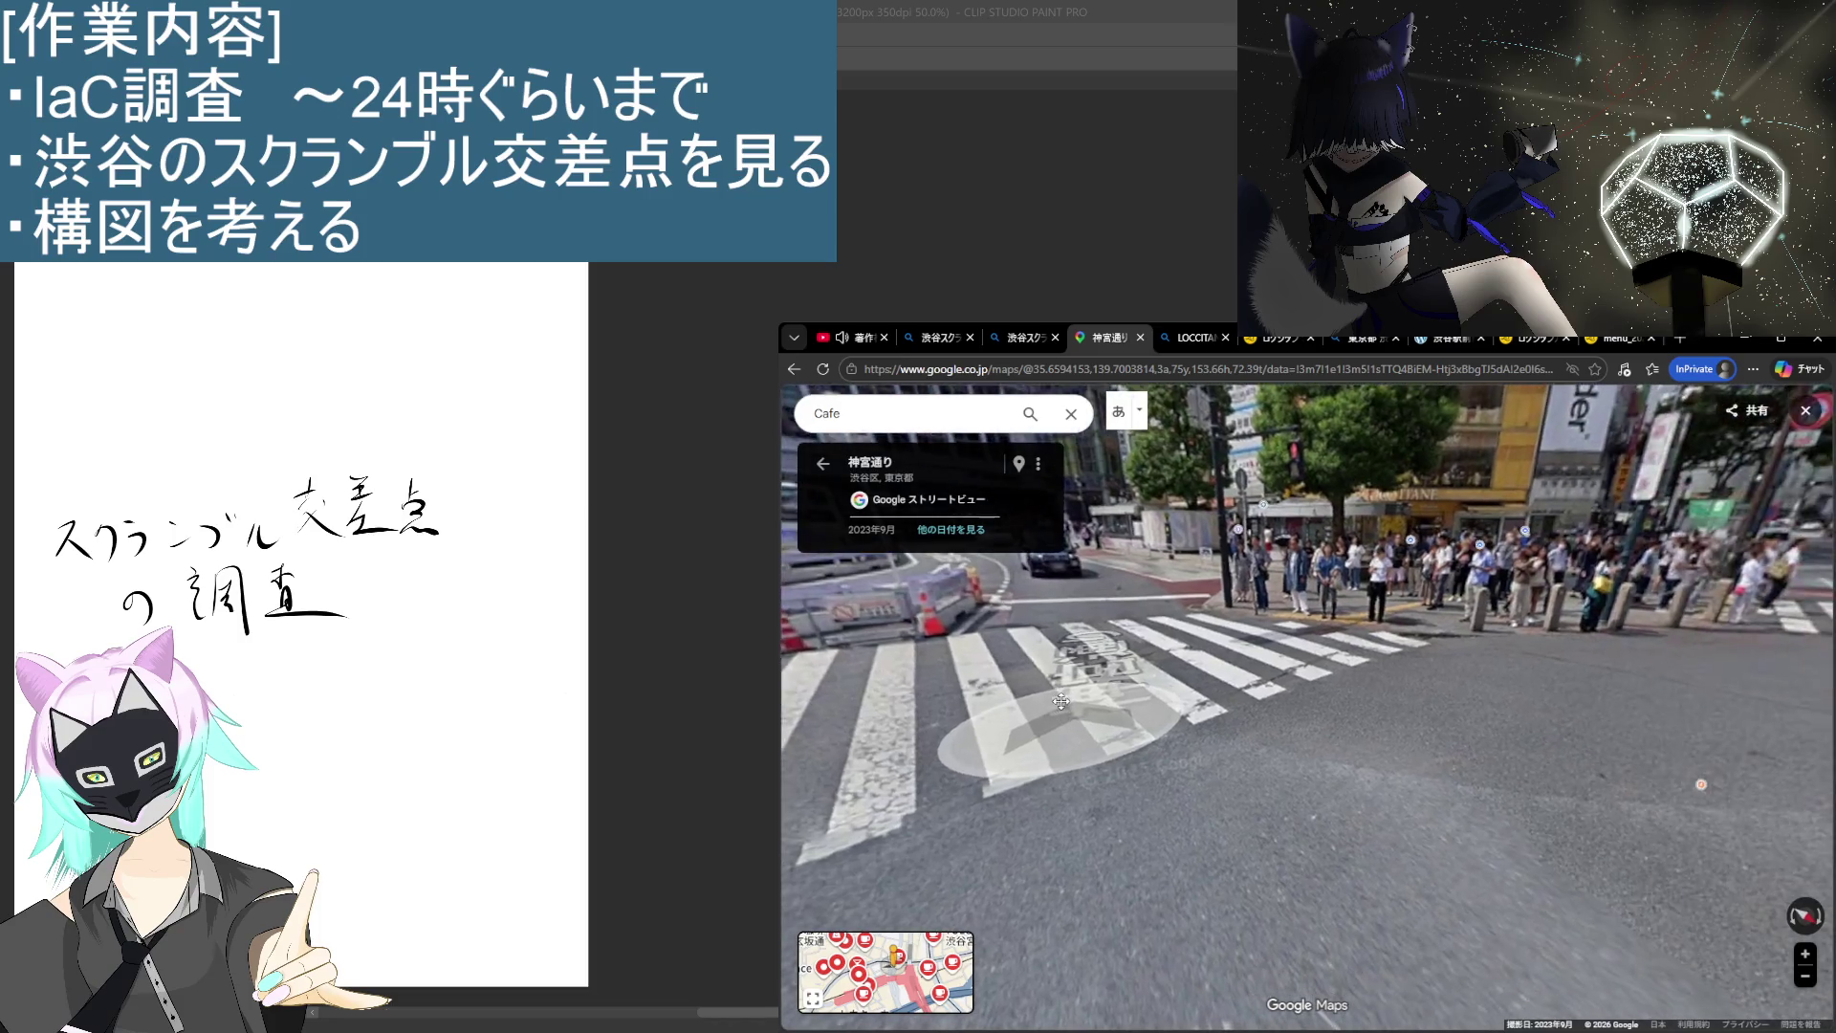
mouse_move(1074, 628)
mouse_down()
mouse_move(1076, 806)
mouse_move(1231, 845)
mouse_up()
click(1228, 840)
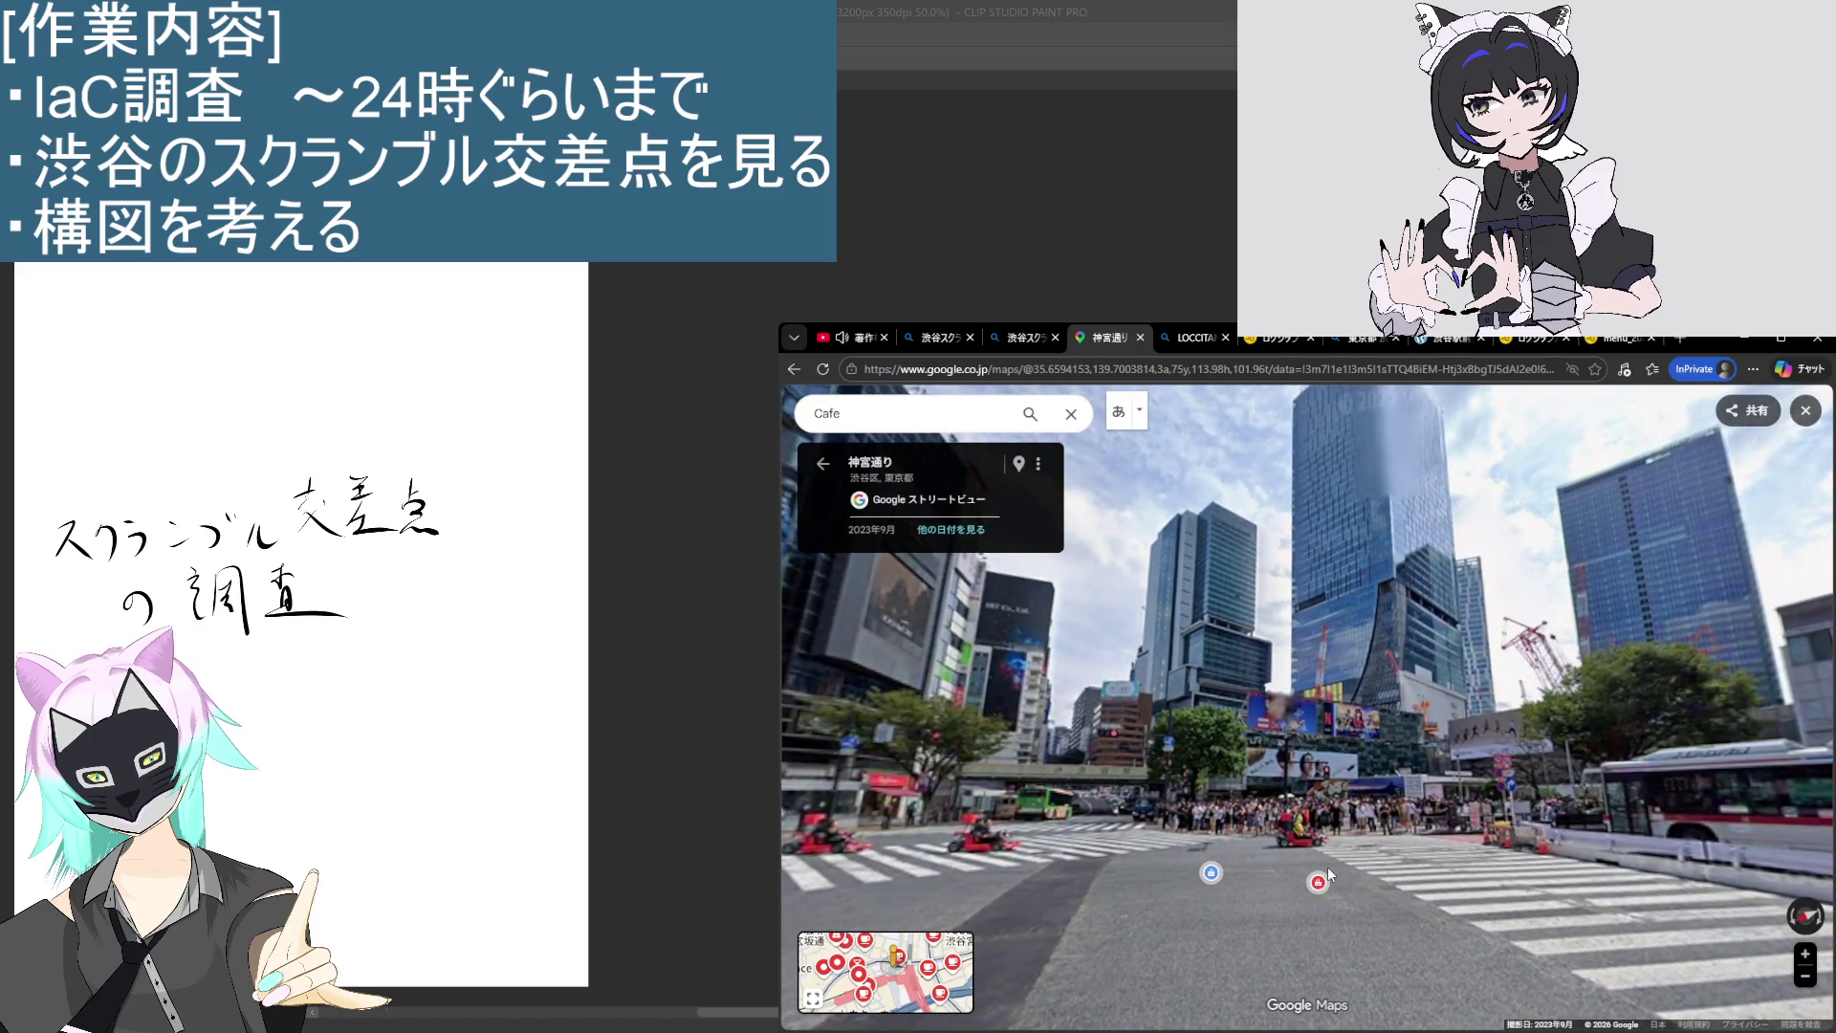
click(1332, 874)
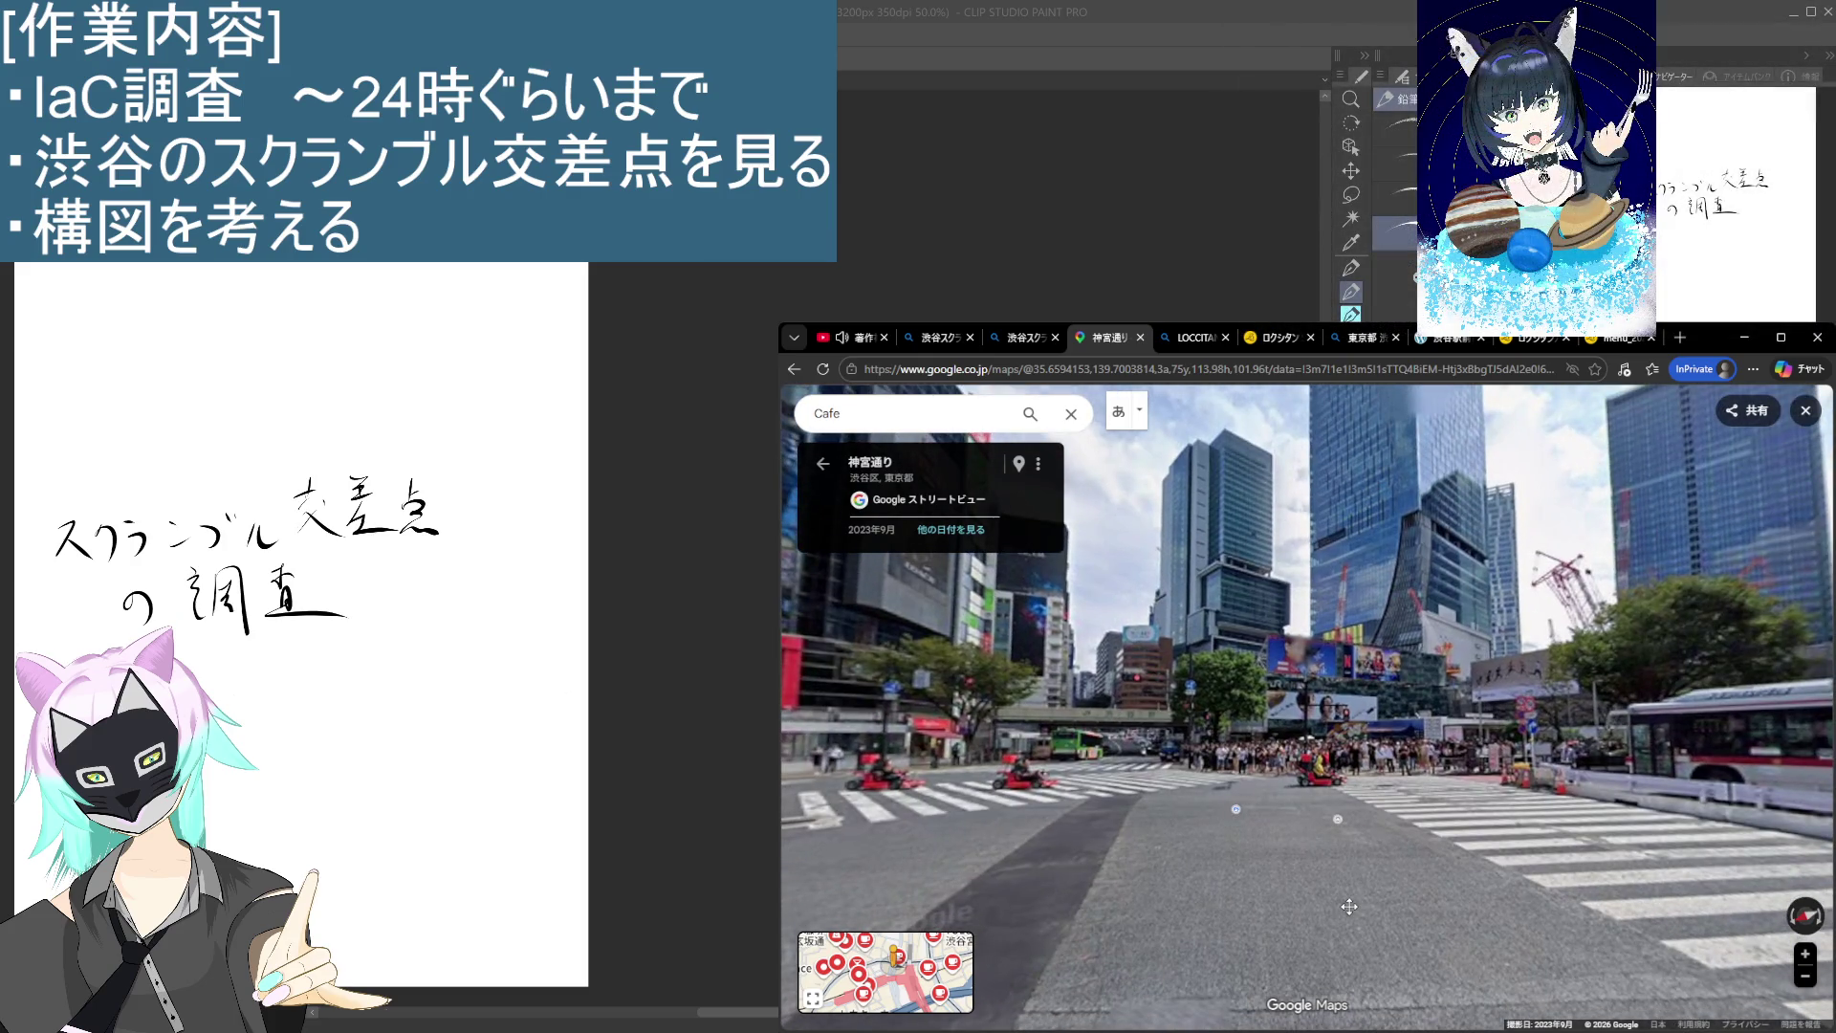
Step: Turn to the crowded corner, tilt up, and zoom in on the ガスト café sign
drag(1528, 979, 1373, 899)
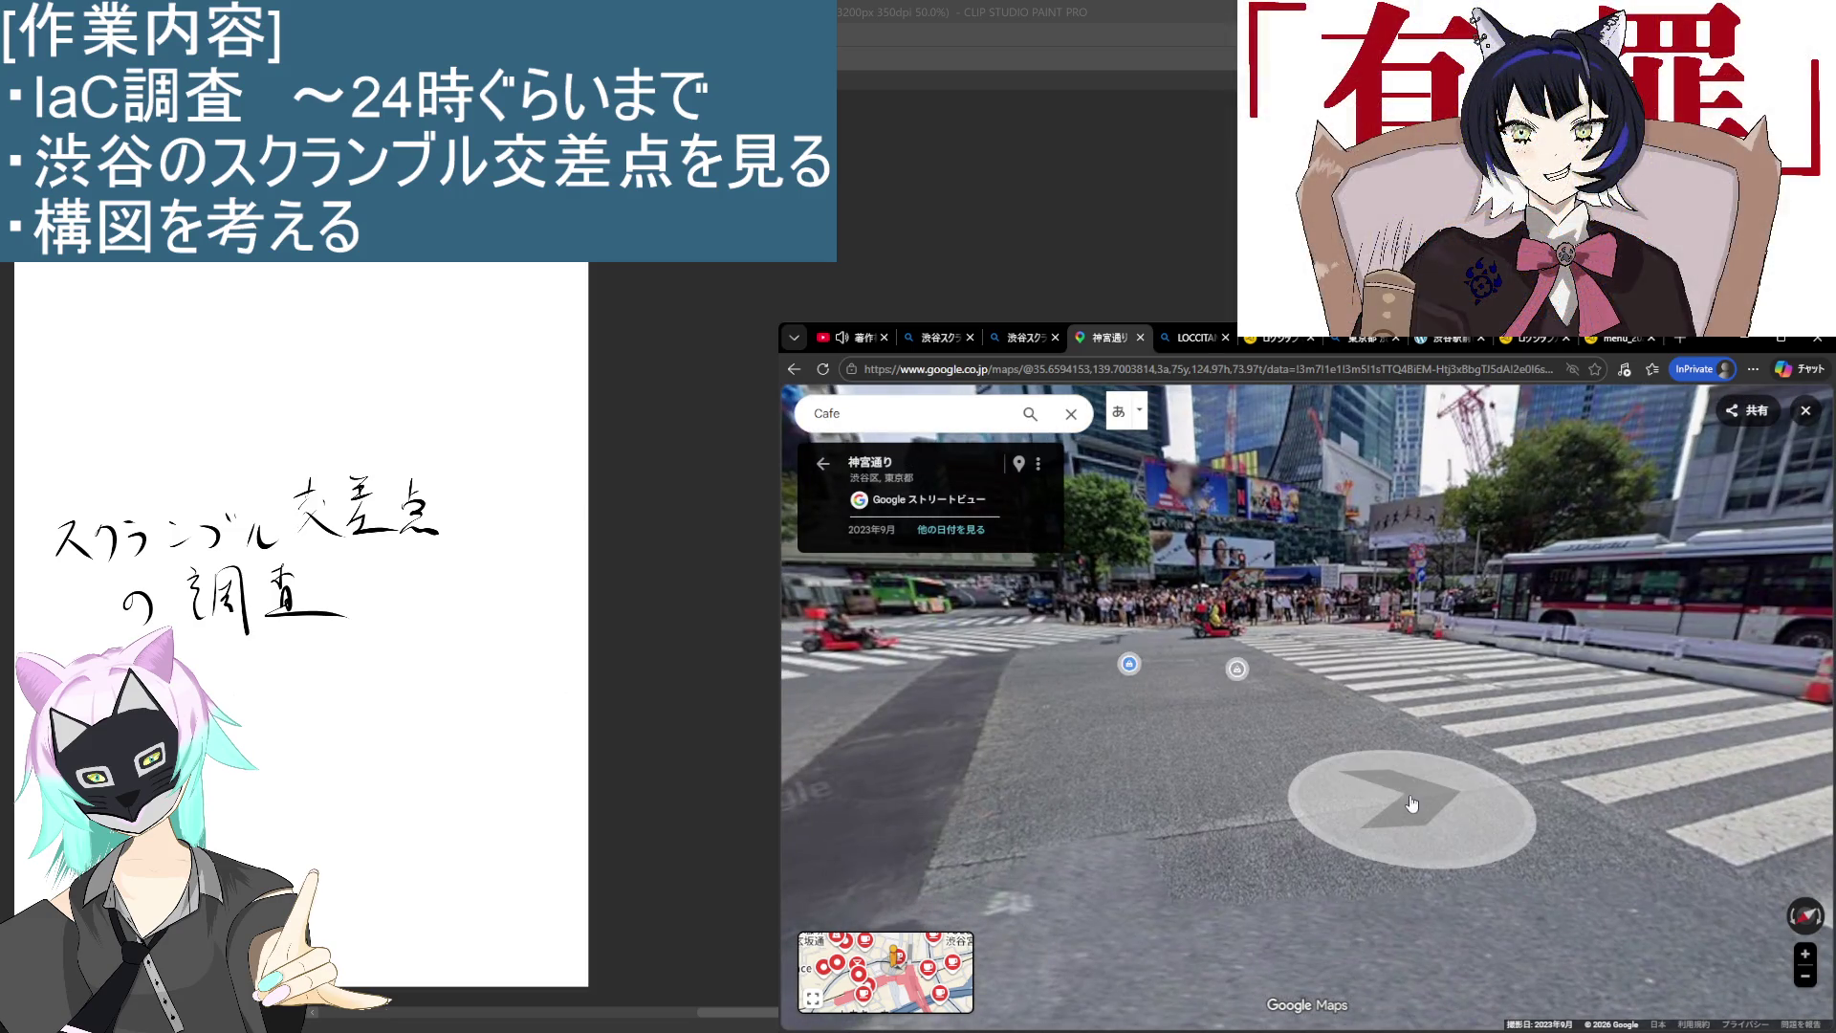
drag(1374, 899, 1423, 852)
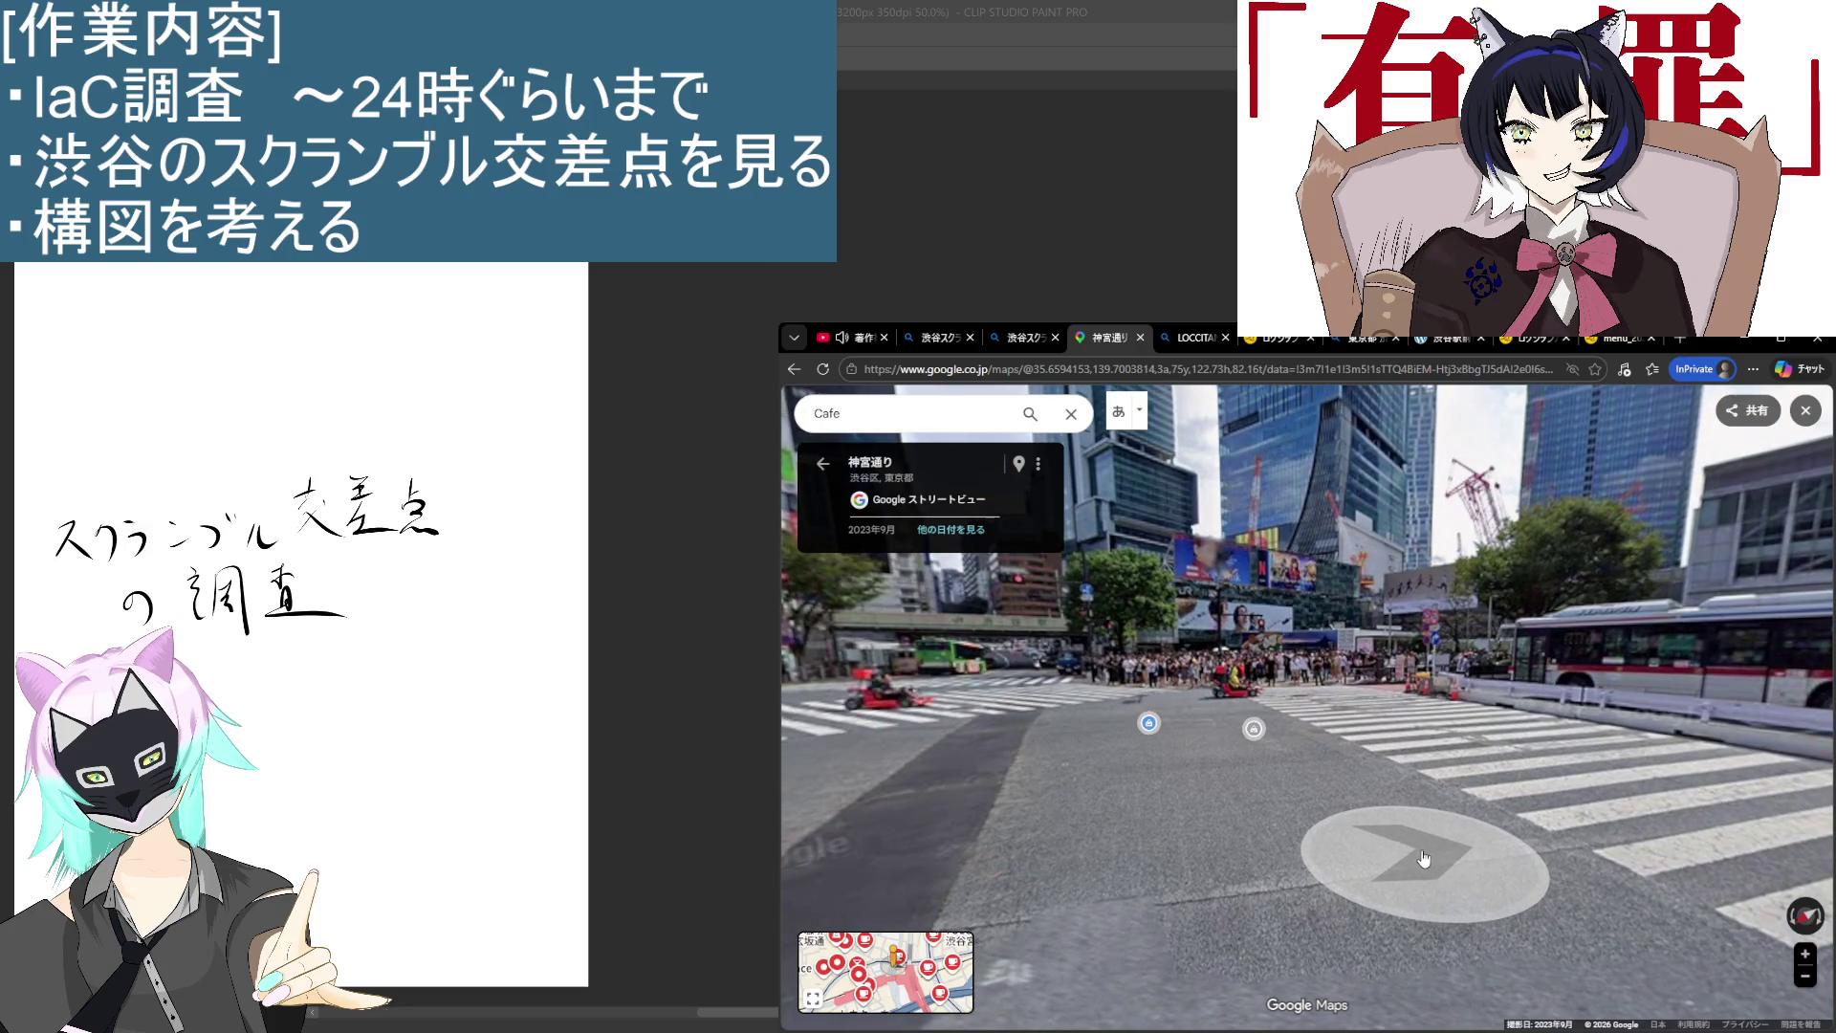
mouse_move(1329, 869)
mouse_down()
mouse_move(1332, 789)
mouse_move(1221, 796)
mouse_up()
key(Right)
key(Right)
key(Right)
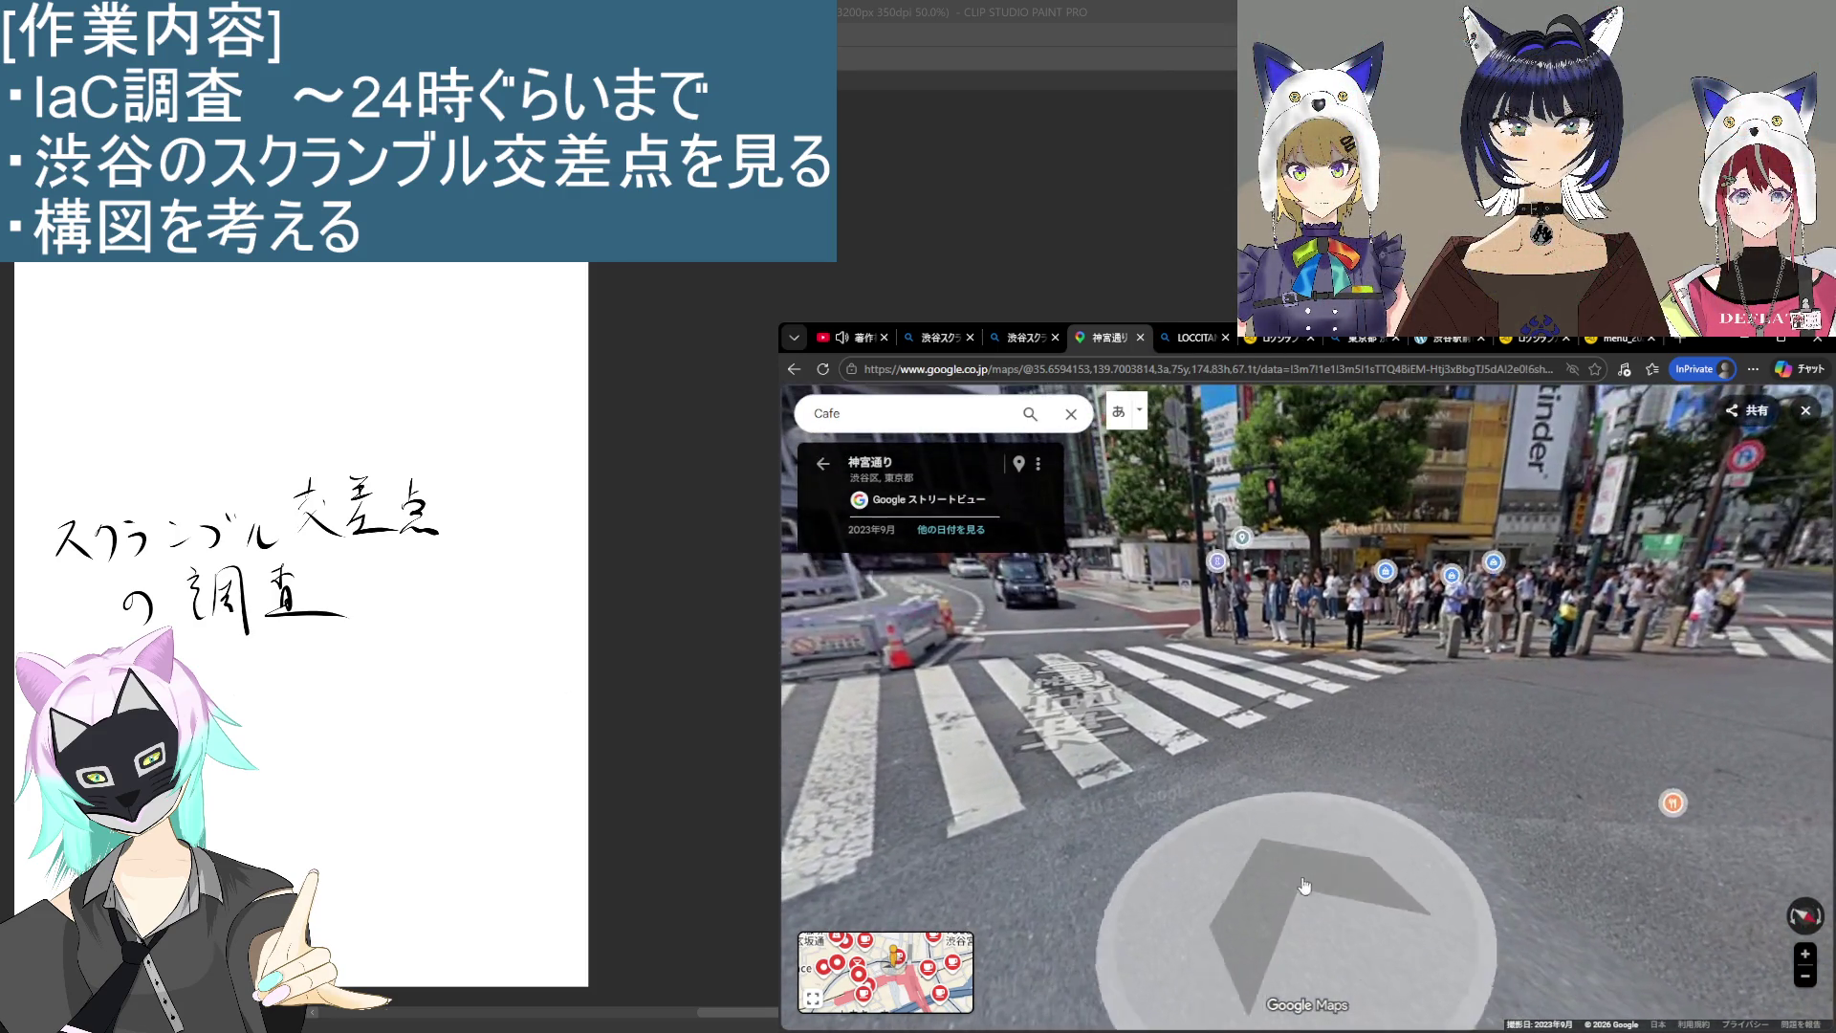
drag(1301, 945, 1309, 1021)
key(Page_Up)
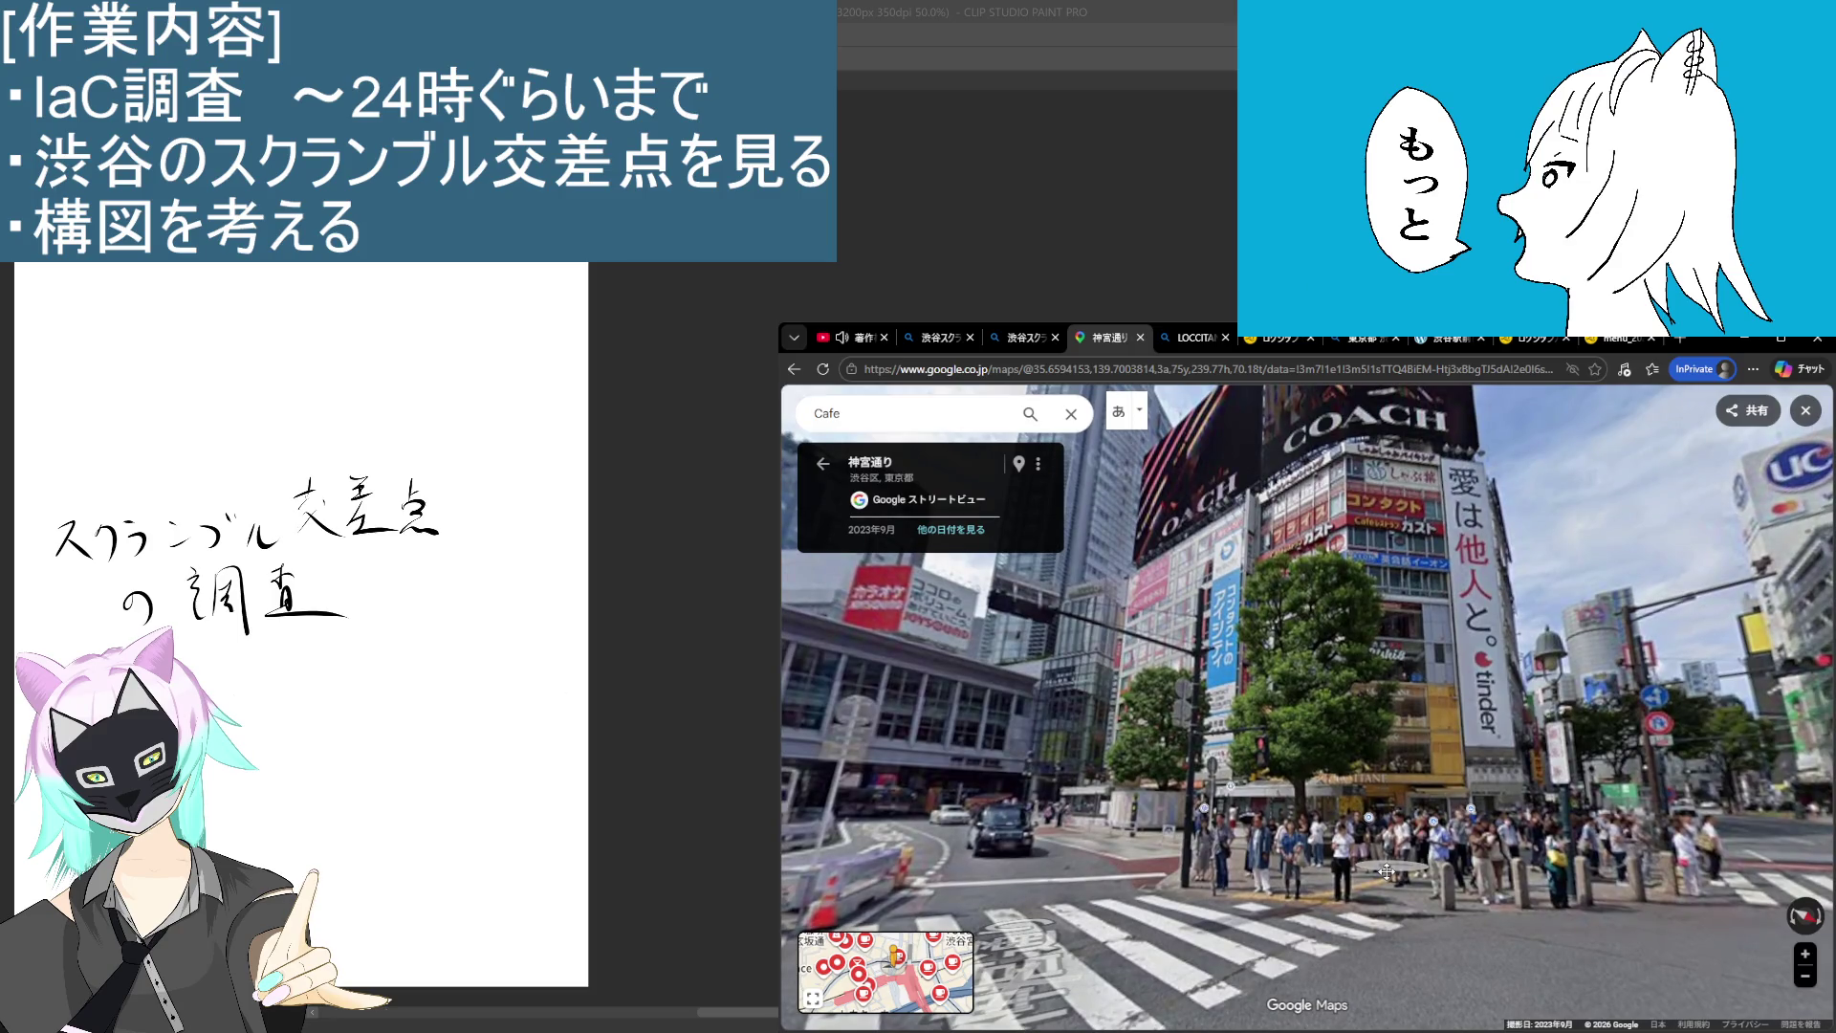
double_click(1396, 514)
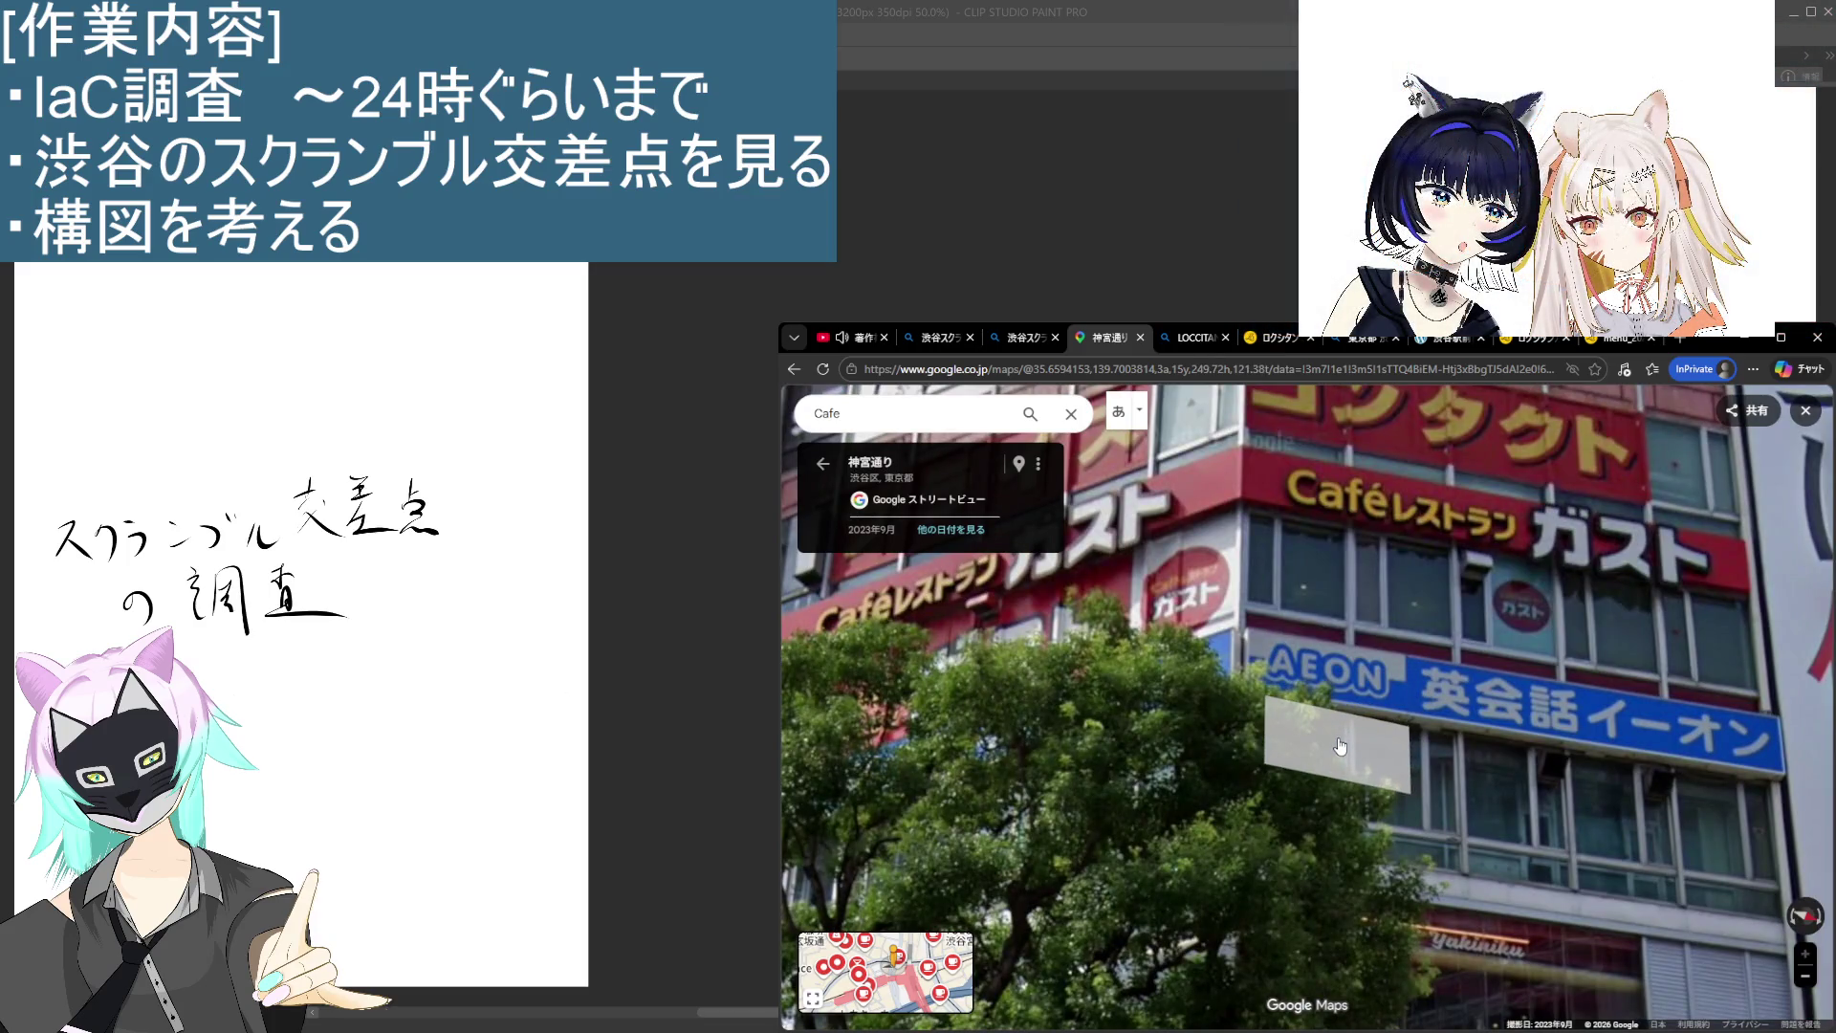
Step: Look around from Jingu-dori at the waiting crowd and the COACH and tinder building
scroll(1099, 758, down, 3)
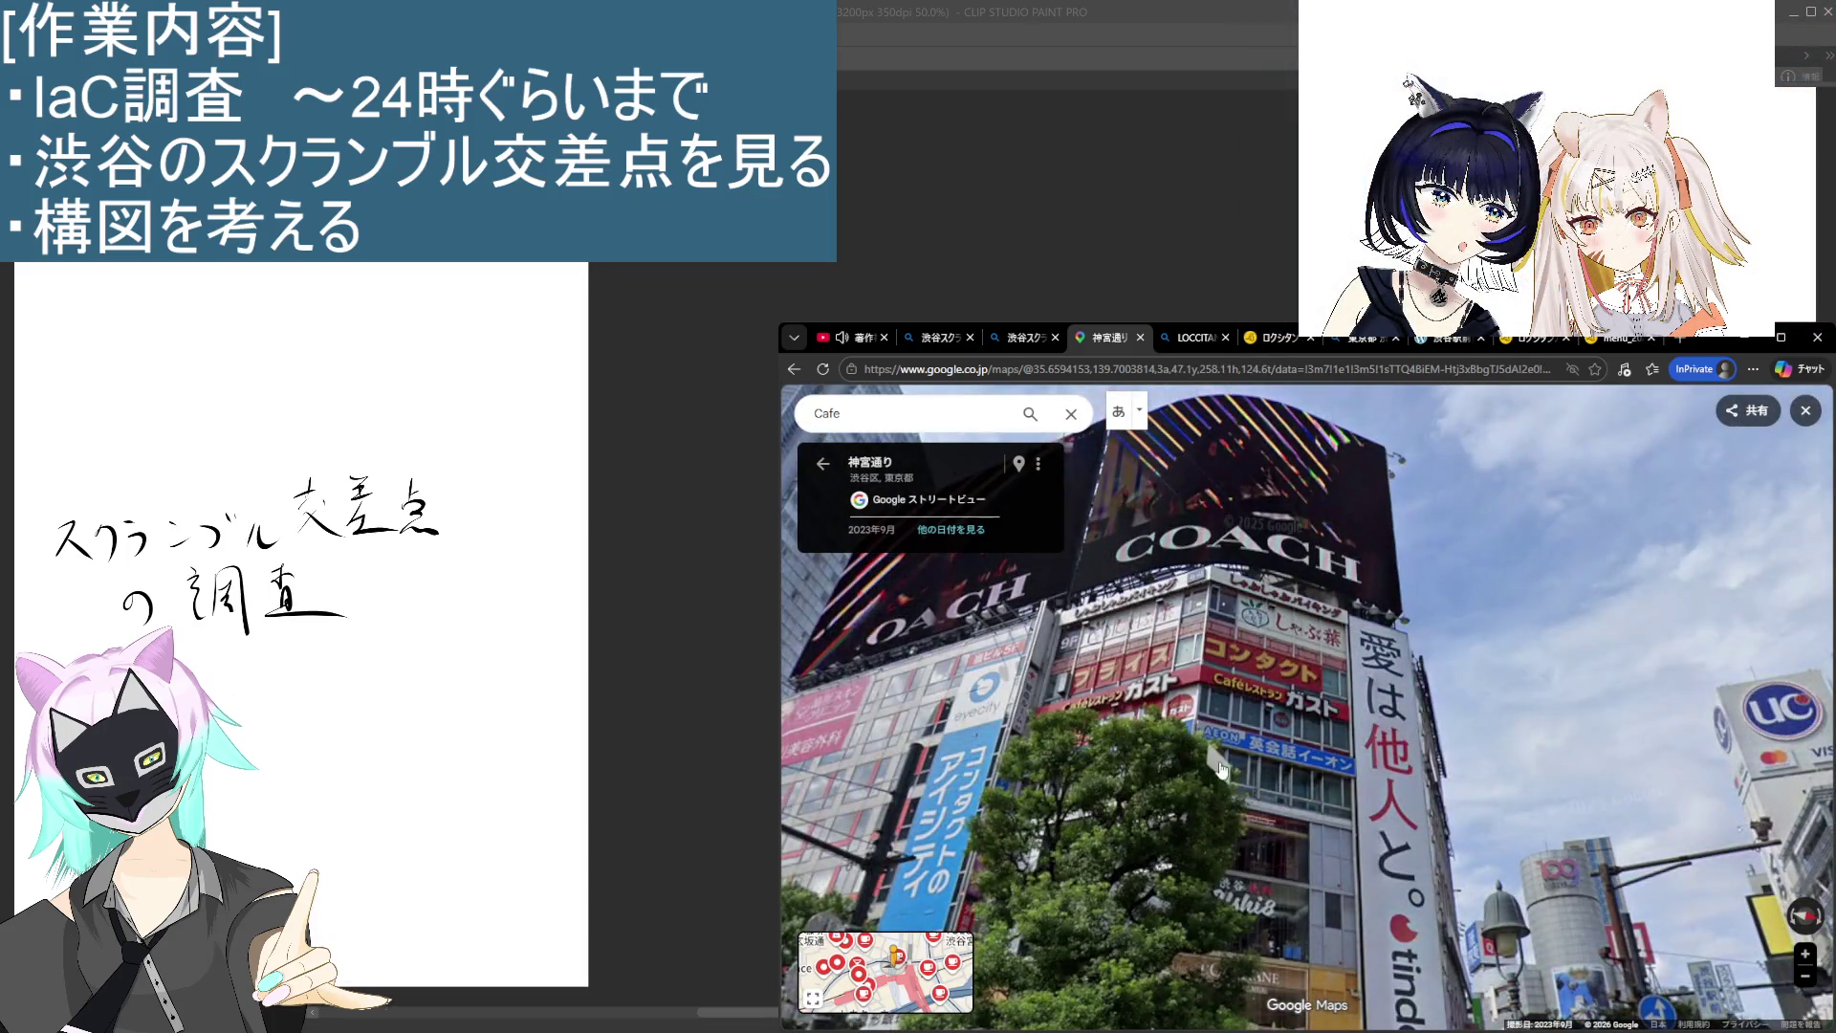
mouse_move(1258, 935)
mouse_down()
mouse_move(1316, 904)
mouse_move(1246, 940)
mouse_up()
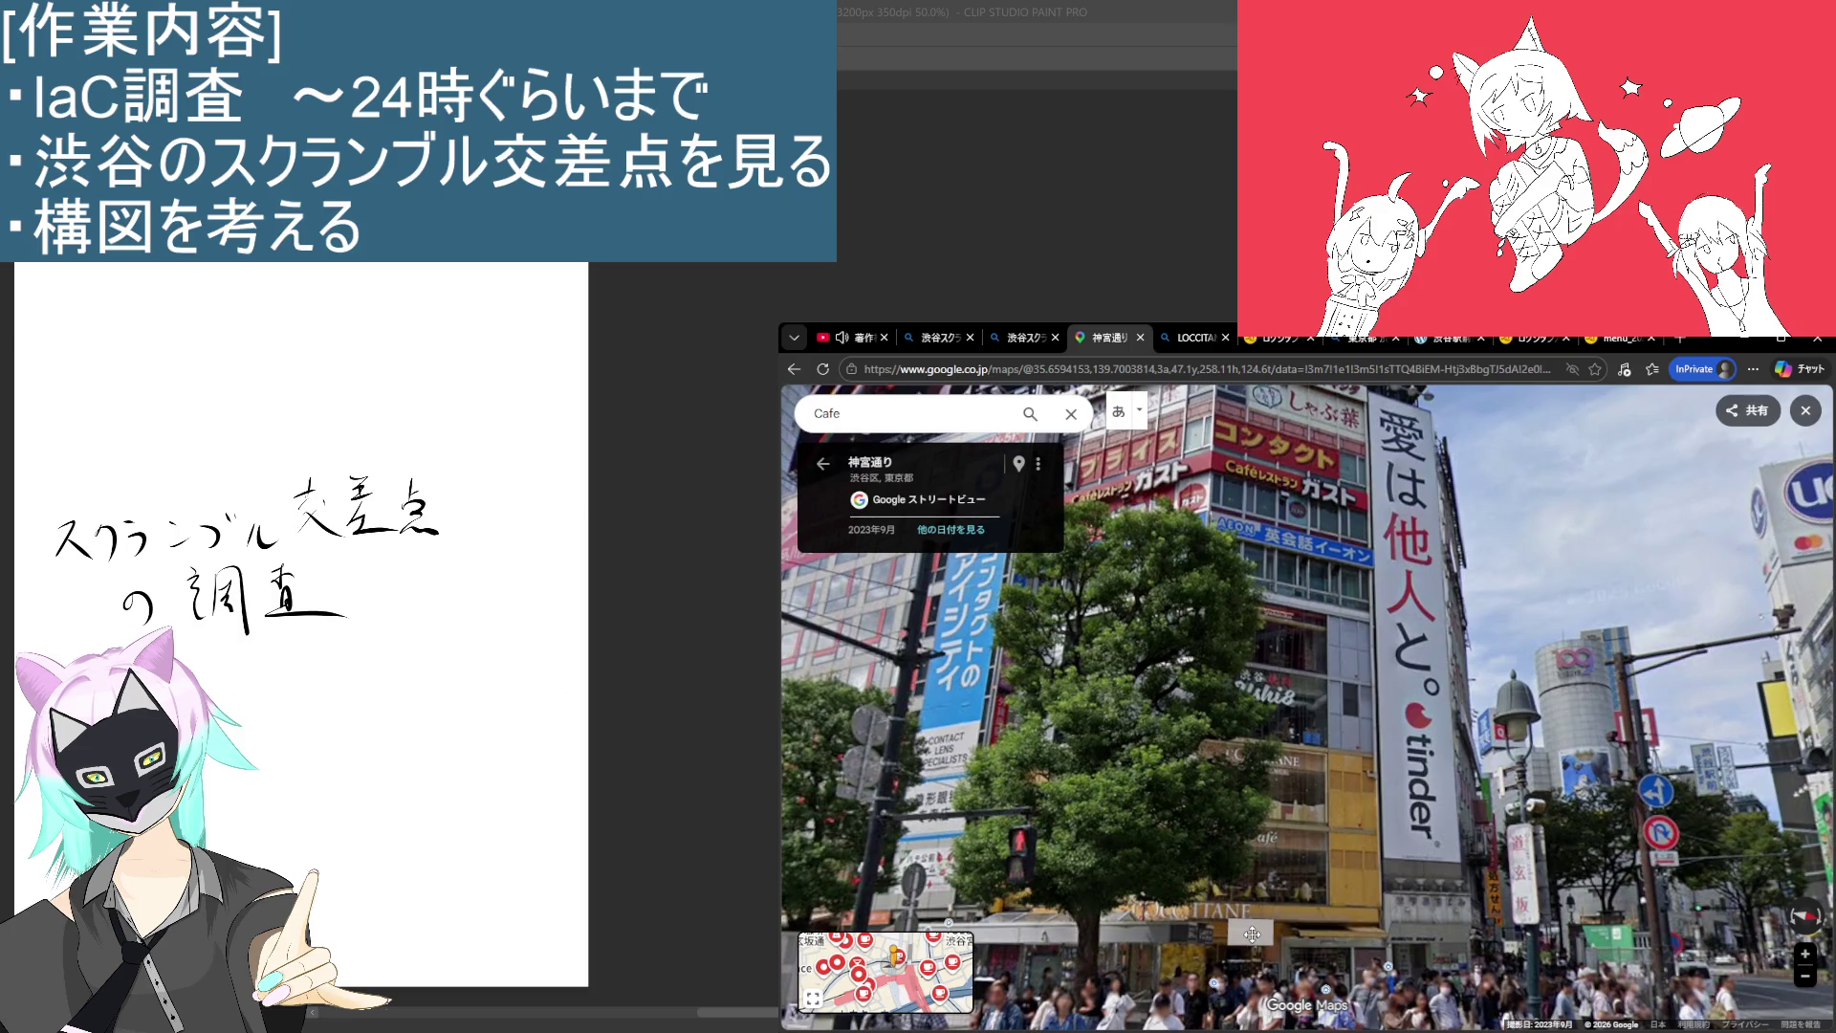
mouse_move(1251, 935)
mouse_down()
mouse_move(1272, 889)
mouse_move(1394, 873)
mouse_move(1043, 966)
mouse_move(1156, 811)
mouse_move(932, 841)
mouse_move(1310, 994)
mouse_move(1336, 957)
mouse_move(1338, 660)
mouse_up()
key(Right)
key(Right)
key(Right)
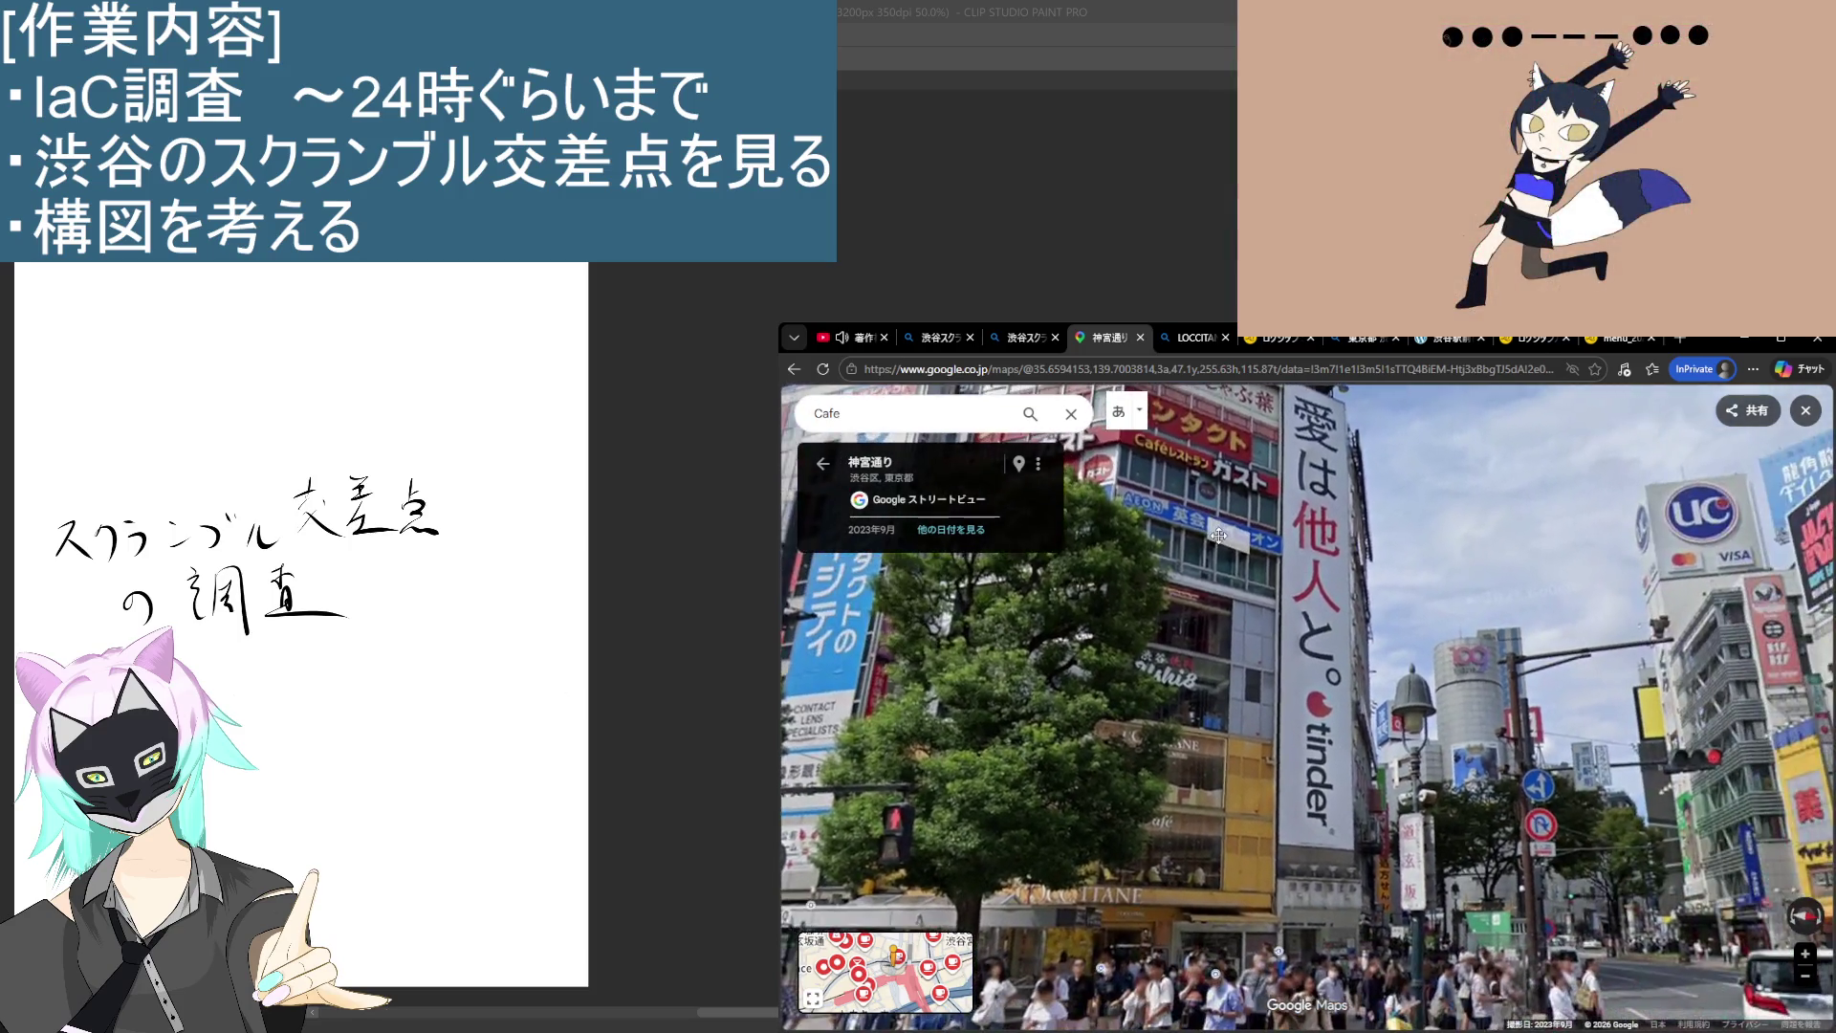
key(Left)
key(Left)
key(Left)
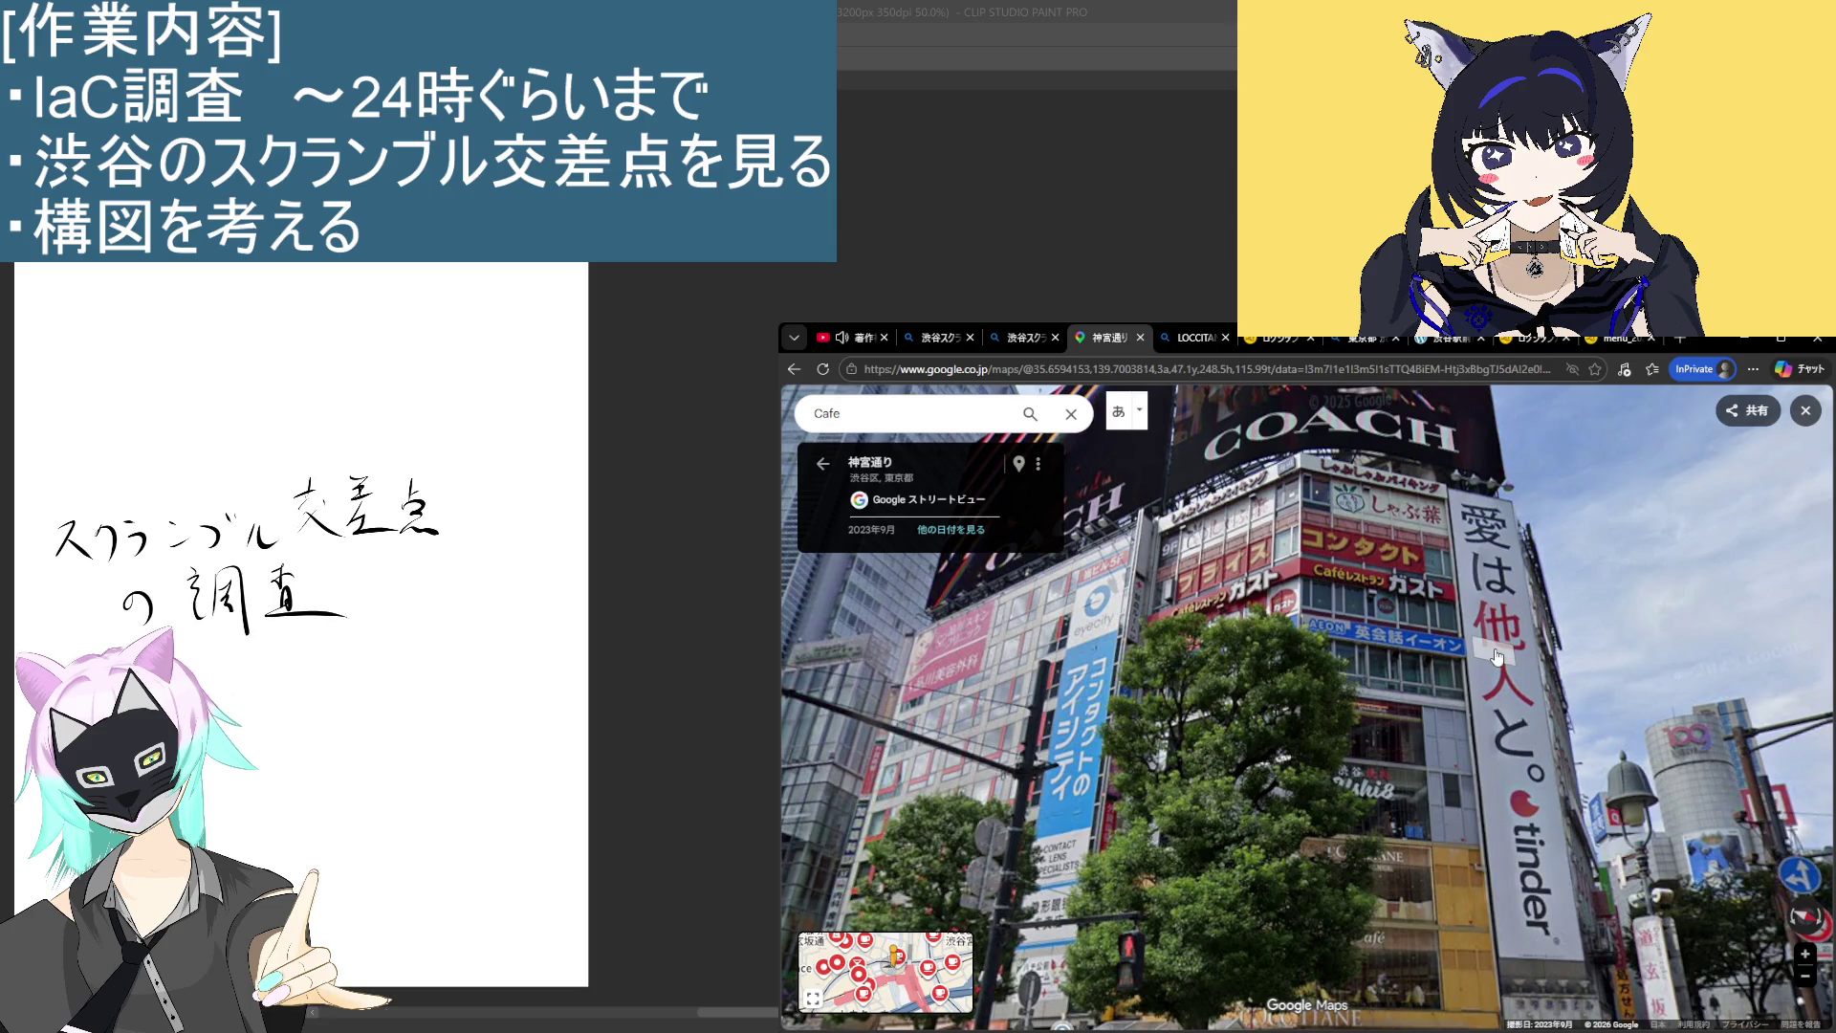
key(Down)
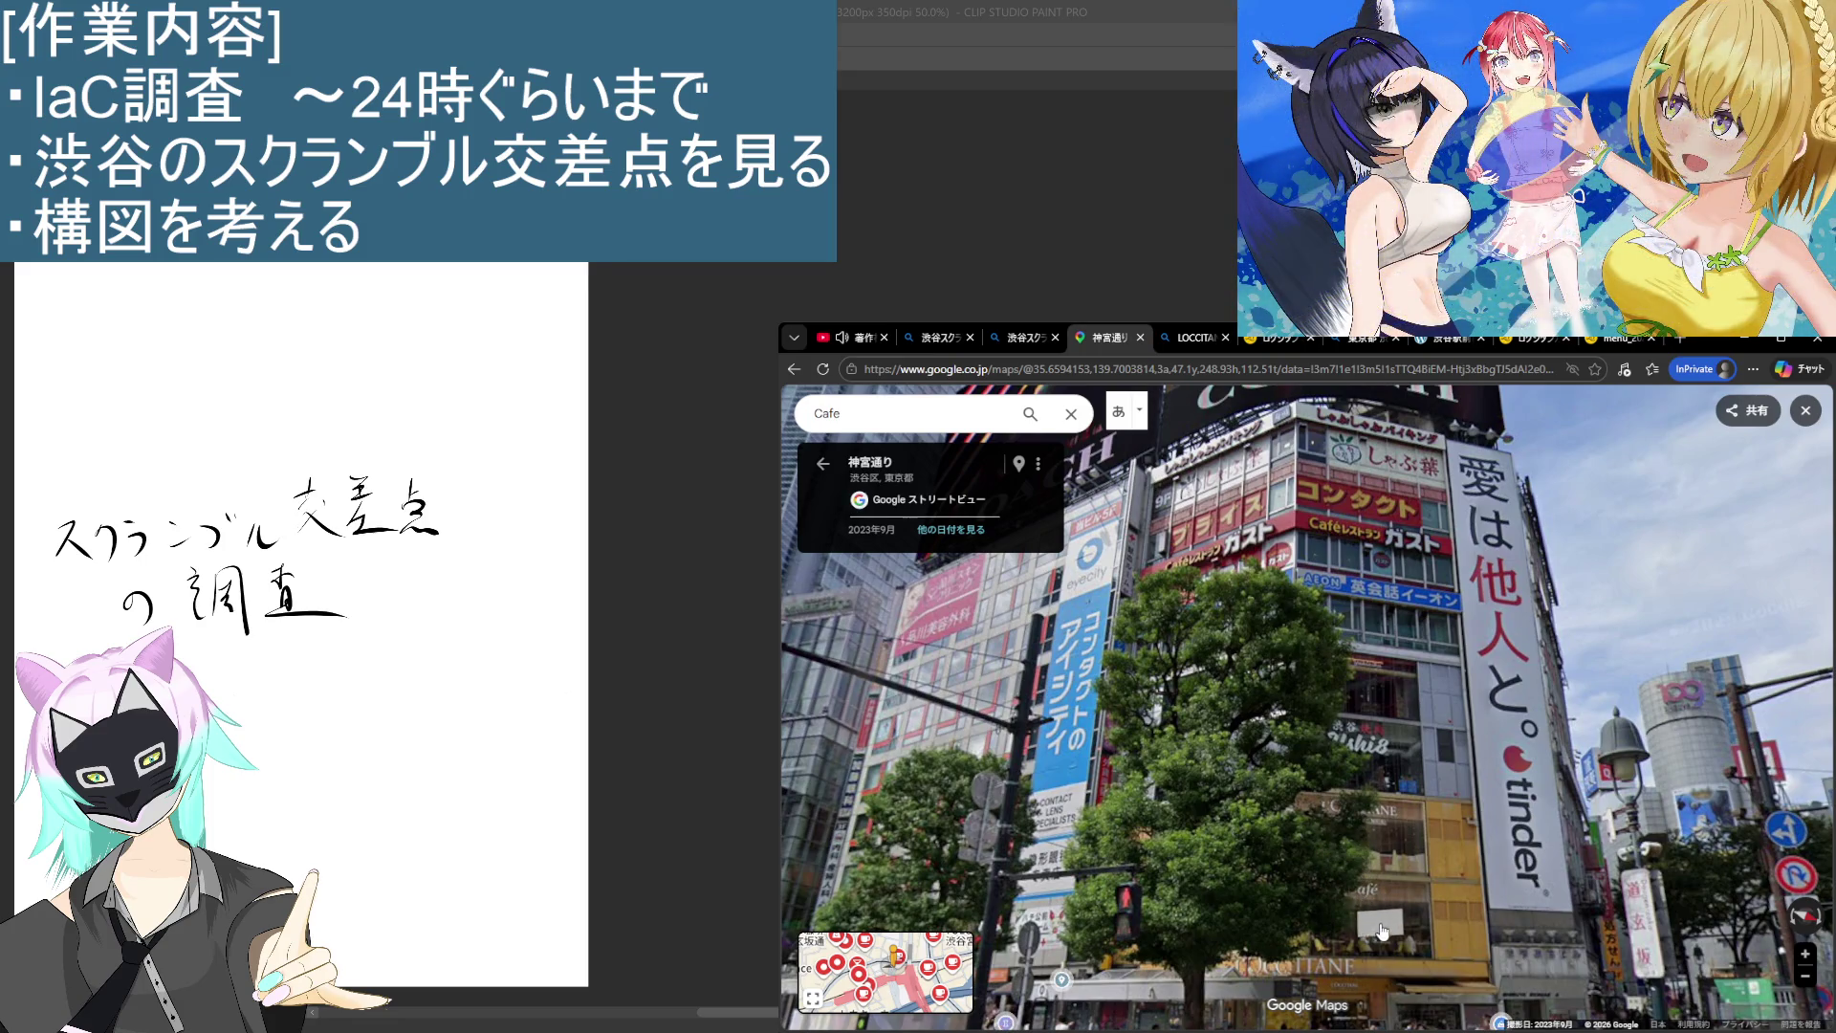
drag(1381, 943, 1401, 782)
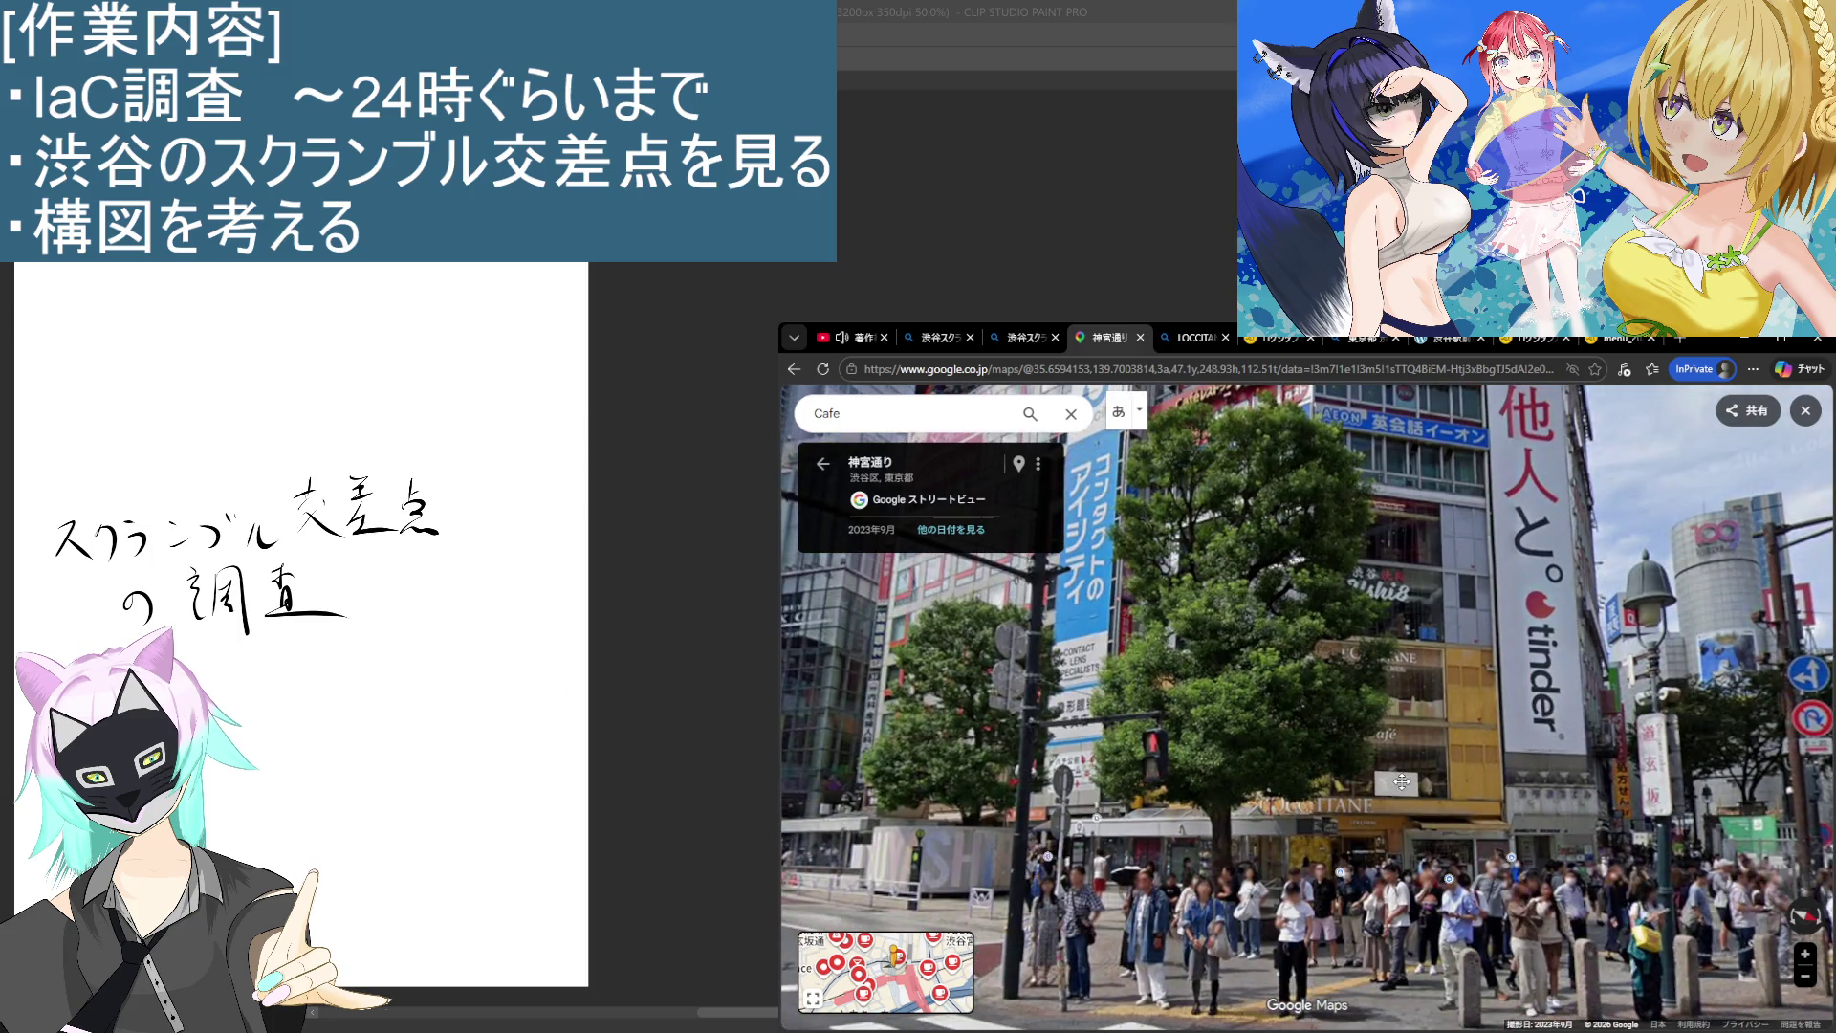
drag(1434, 842, 1429, 901)
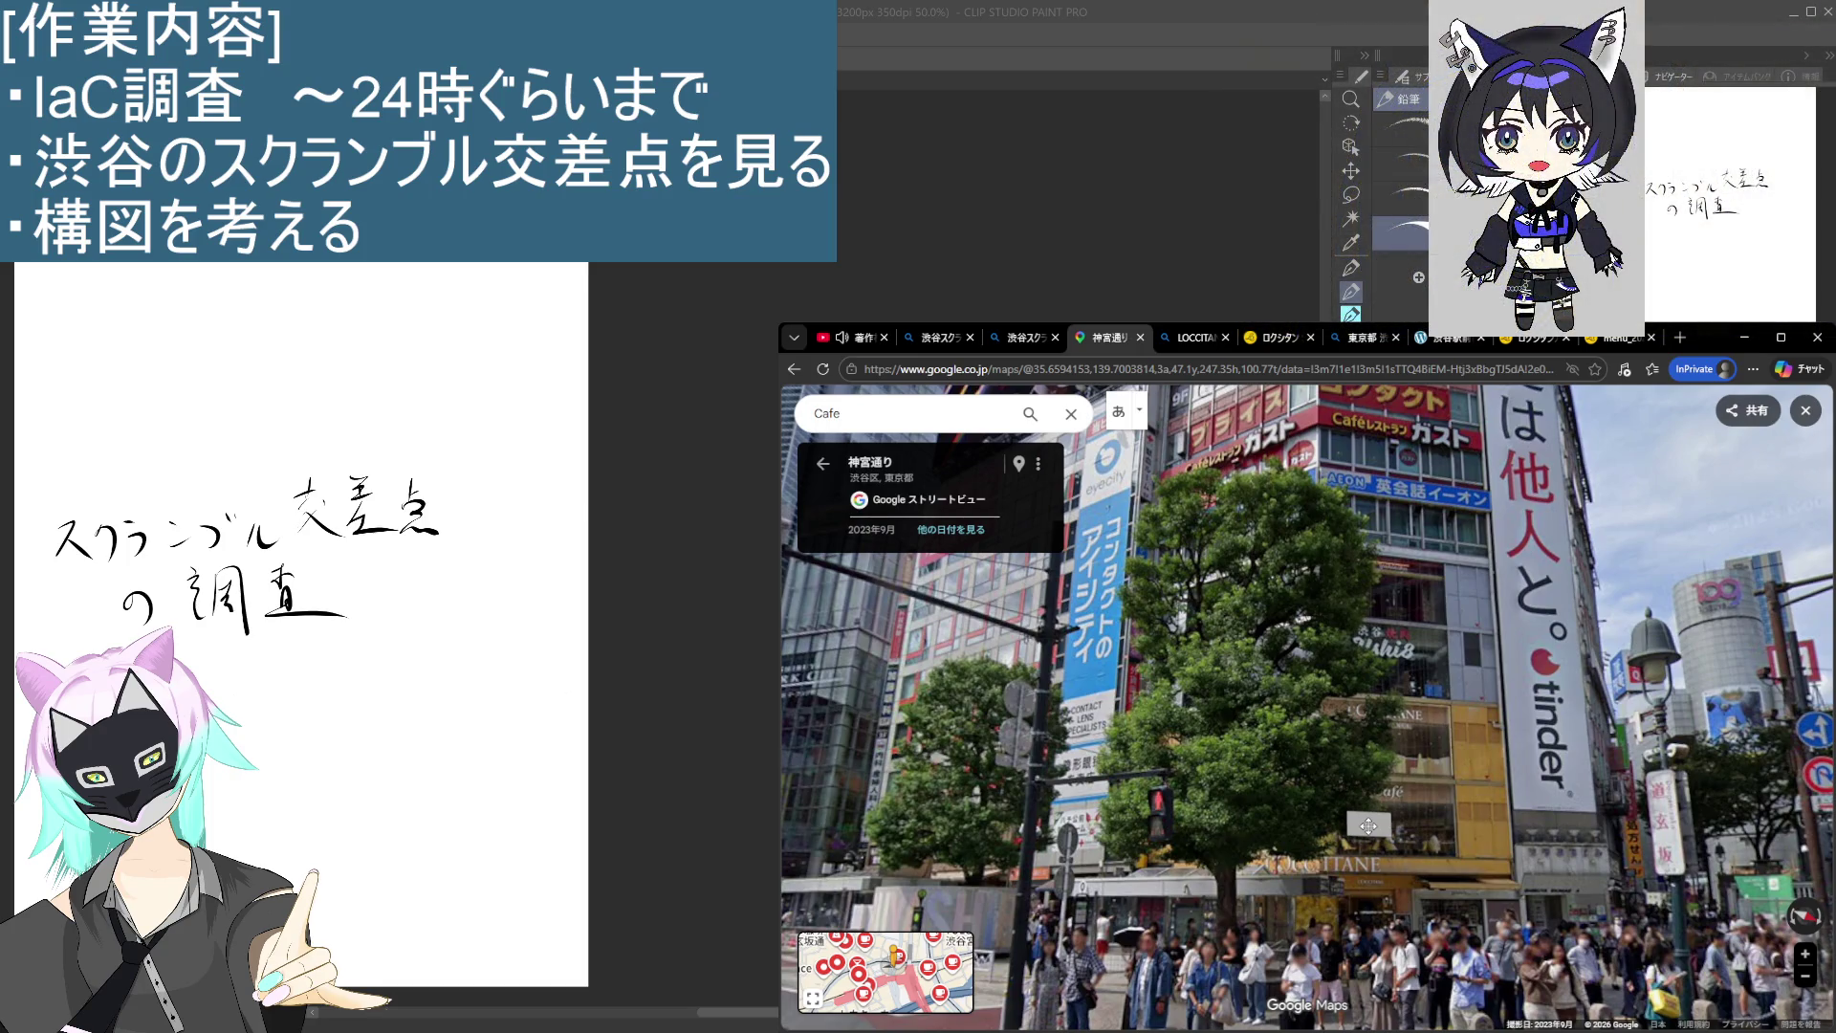
Step: Walk forward to the crosswalk curb and out to a viewpoint on the road
click(1568, 881)
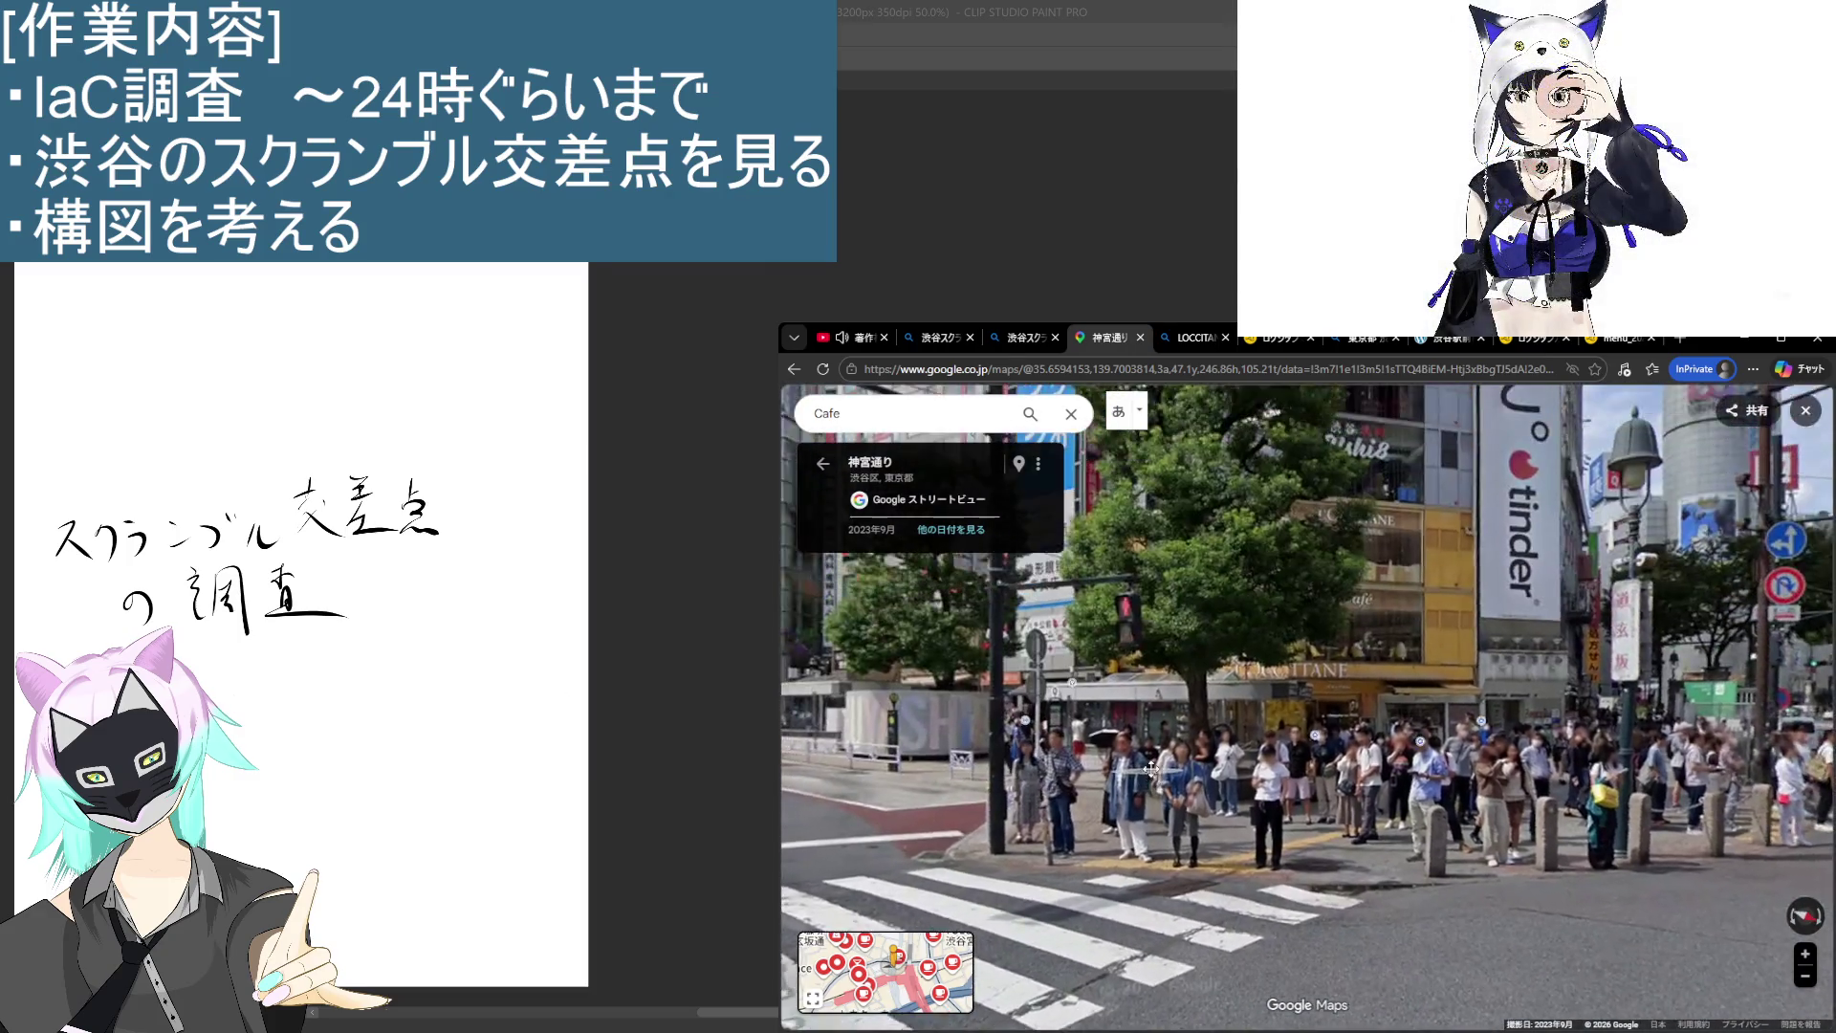
click(1152, 767)
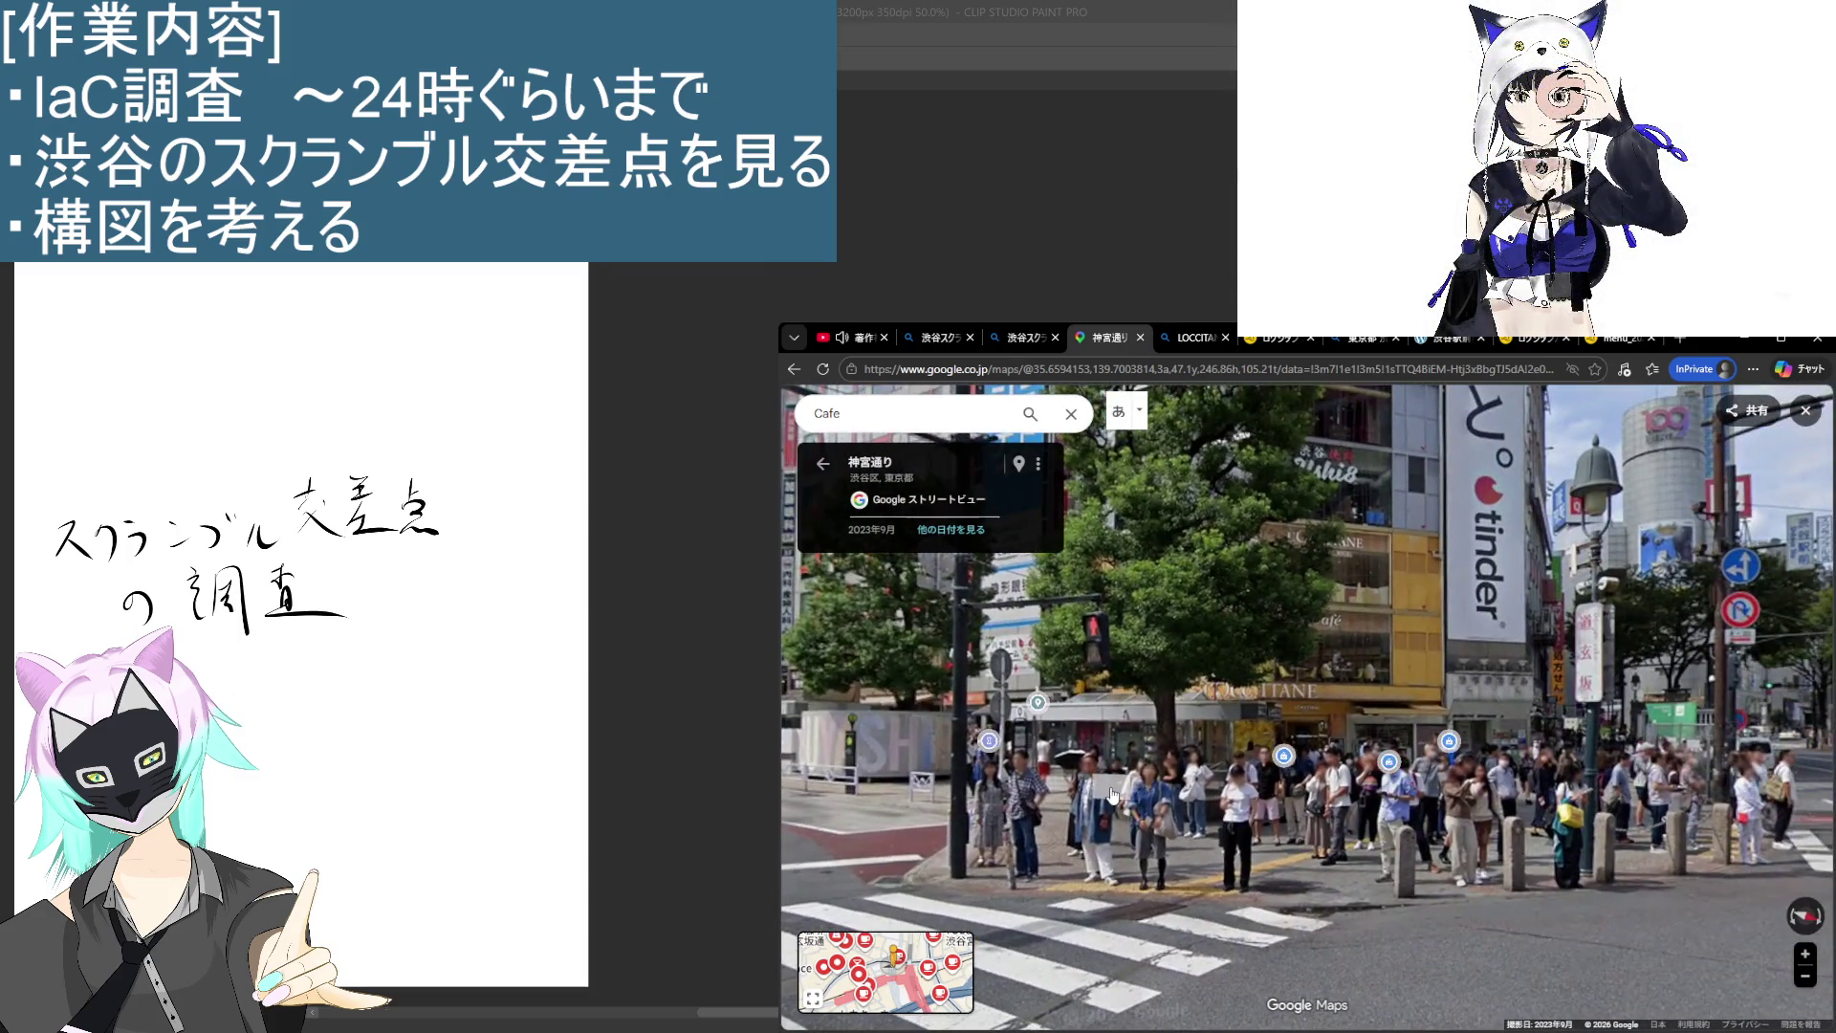
click(1124, 943)
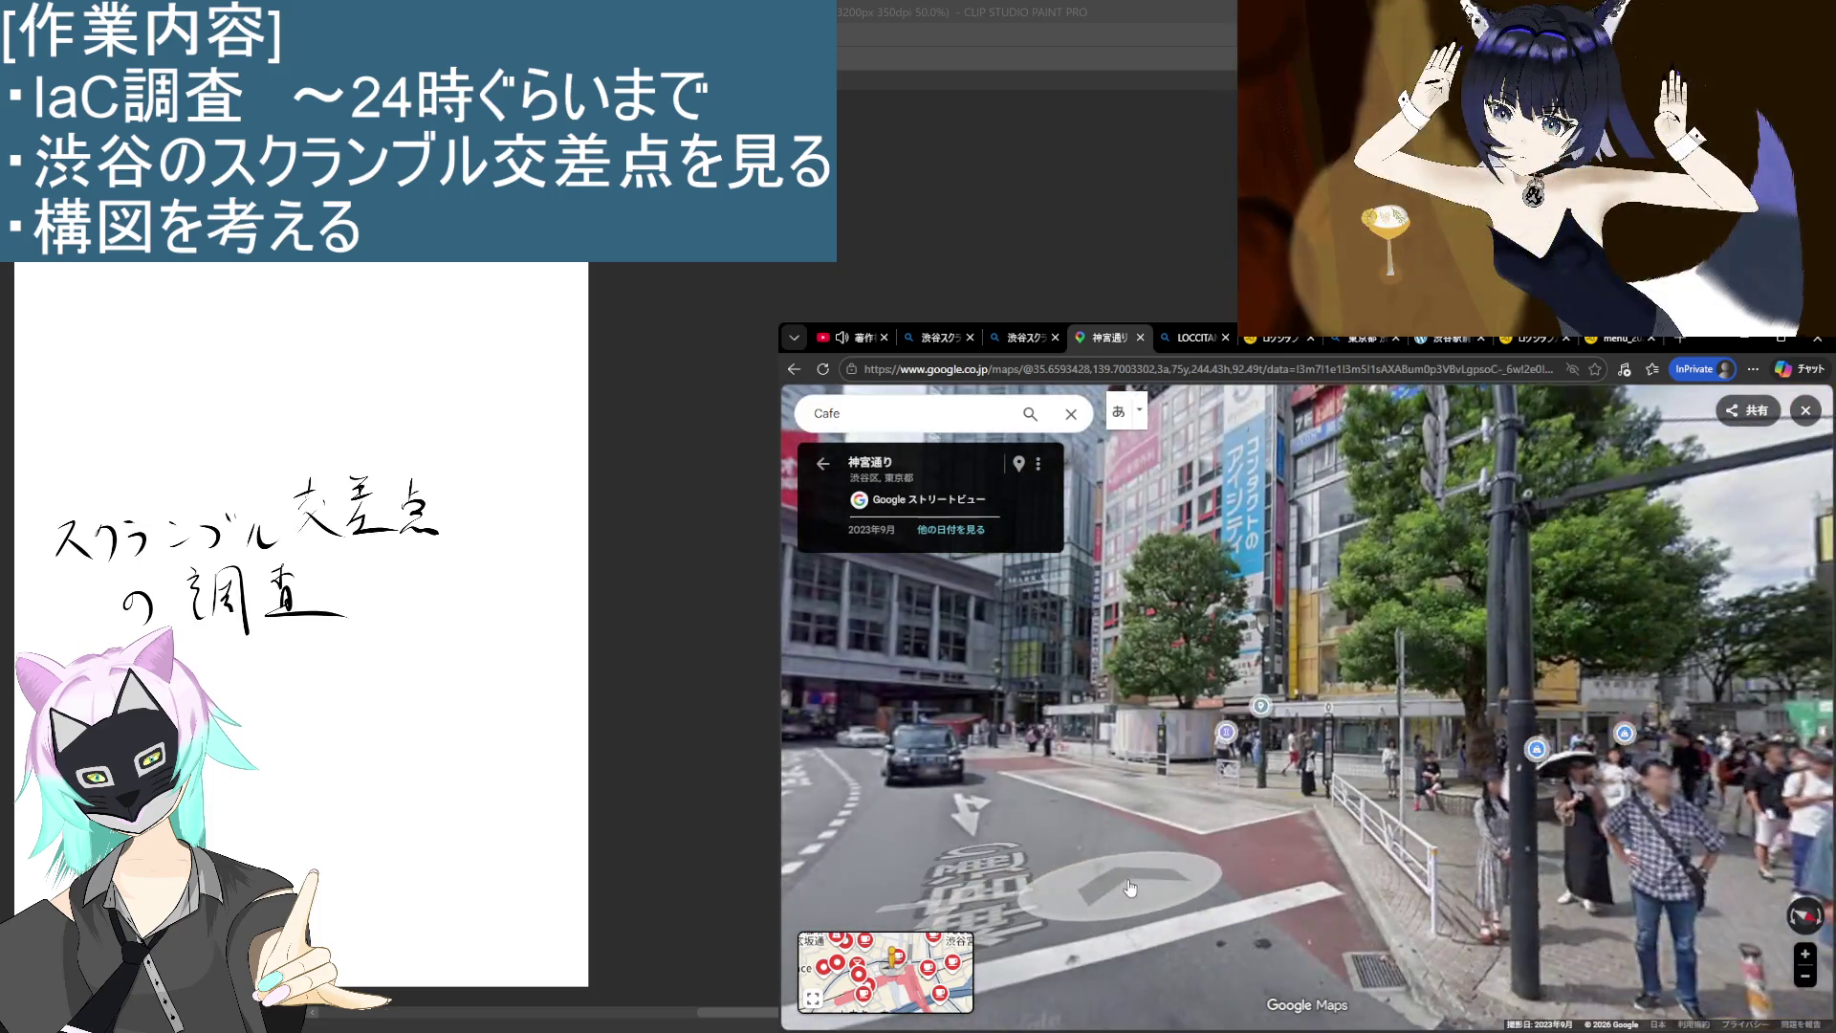
Step: Move forward in Street View and look up and around the Café L'Occitane building
click(1132, 890)
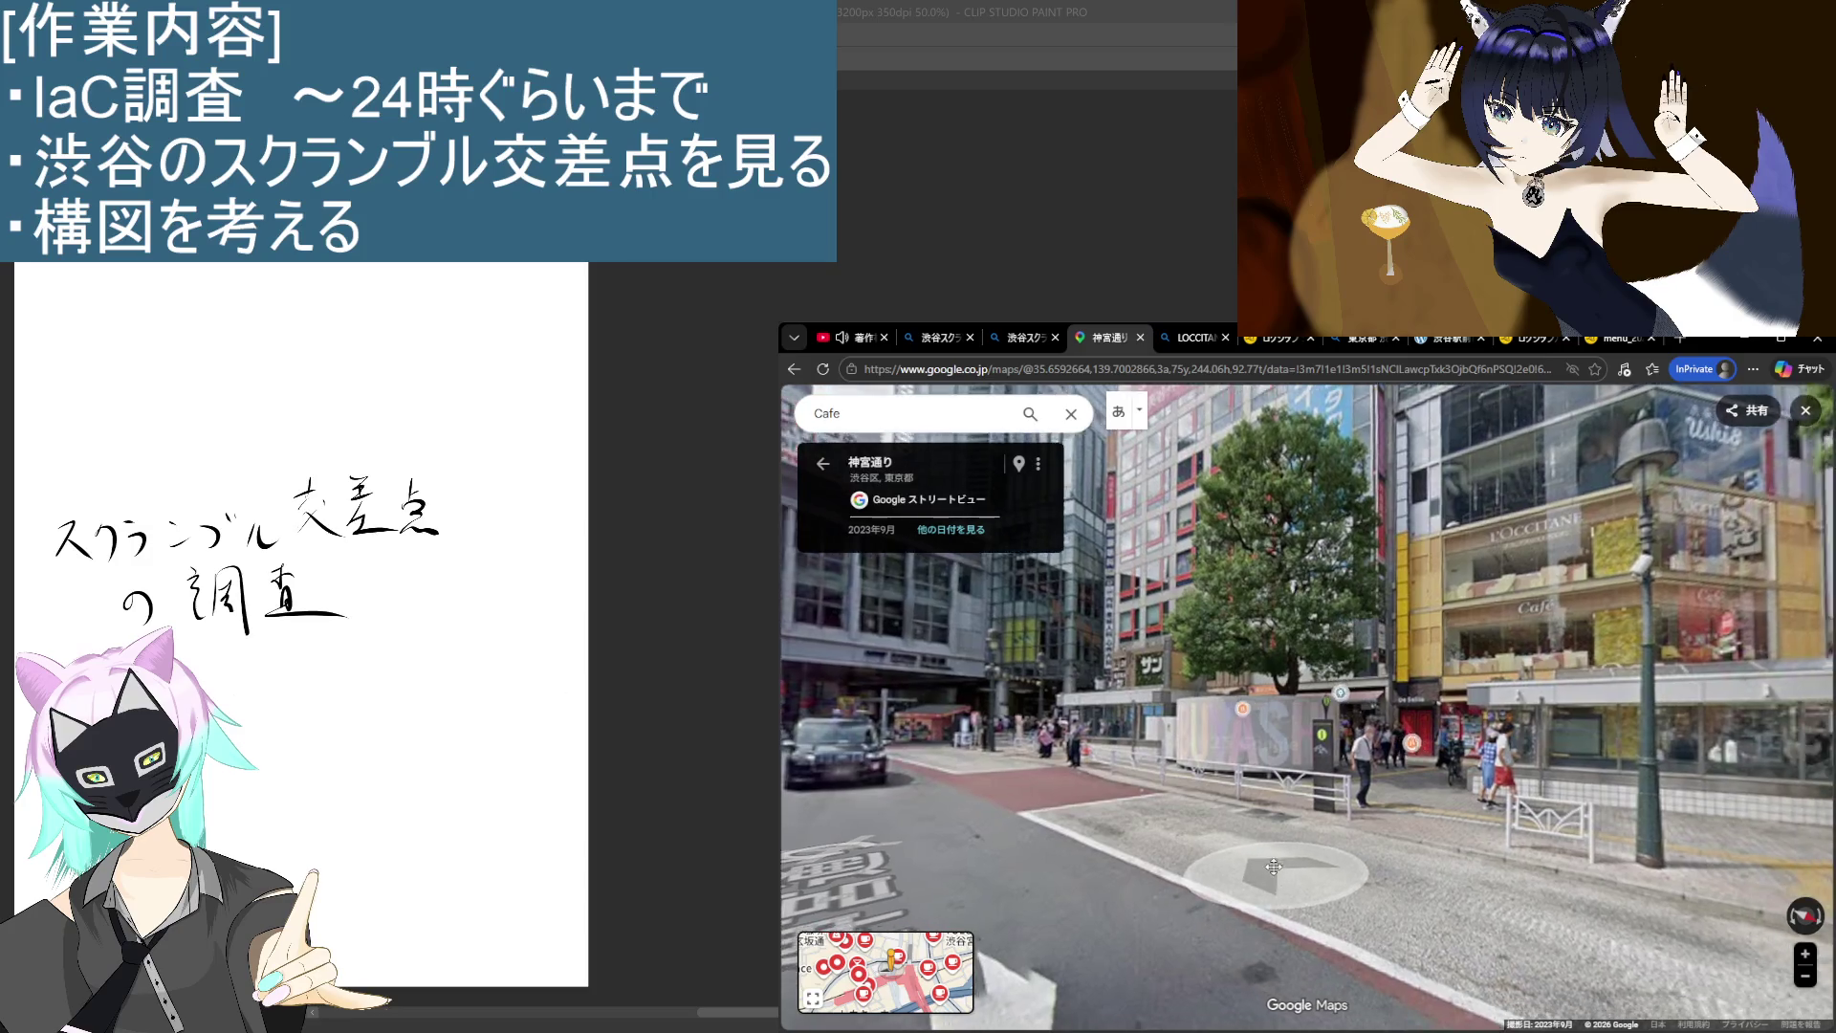
click(1274, 866)
mouse_move(1339, 889)
mouse_down()
mouse_move(1593, 968)
mouse_move(1471, 825)
mouse_move(1195, 793)
mouse_move(1057, 865)
mouse_up()
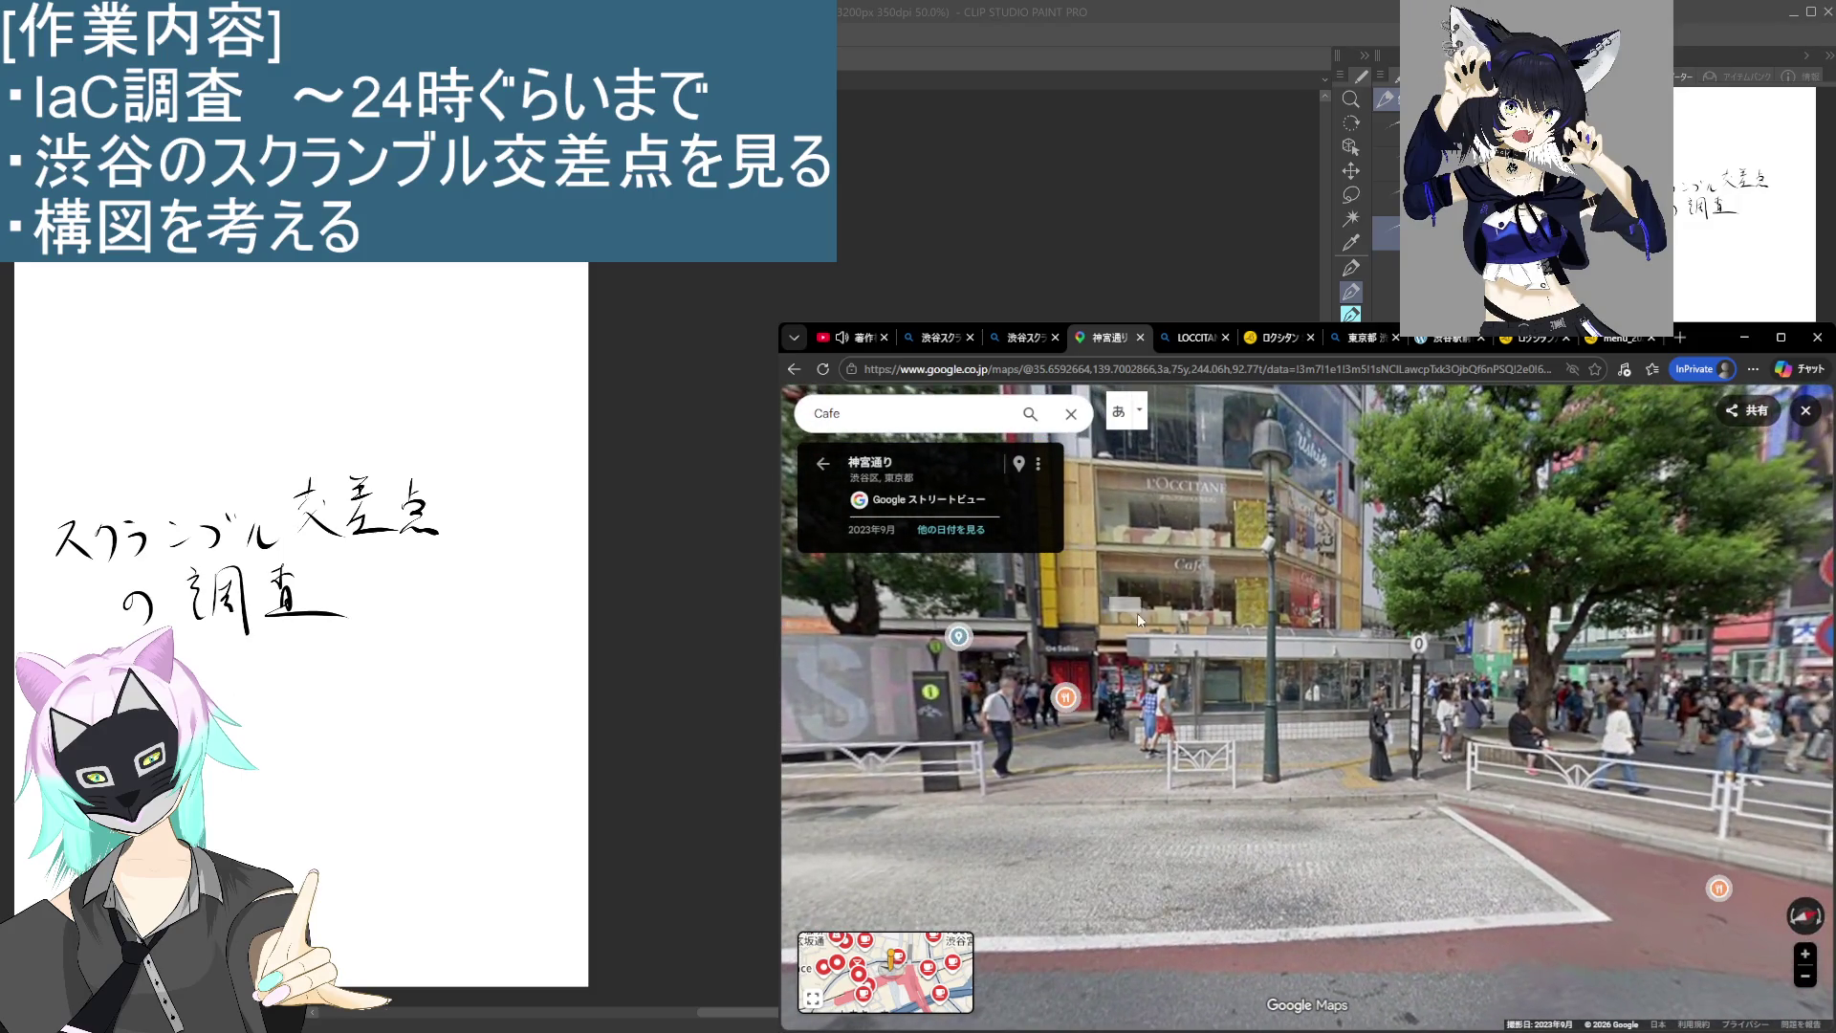
drag(1145, 516, 1189, 713)
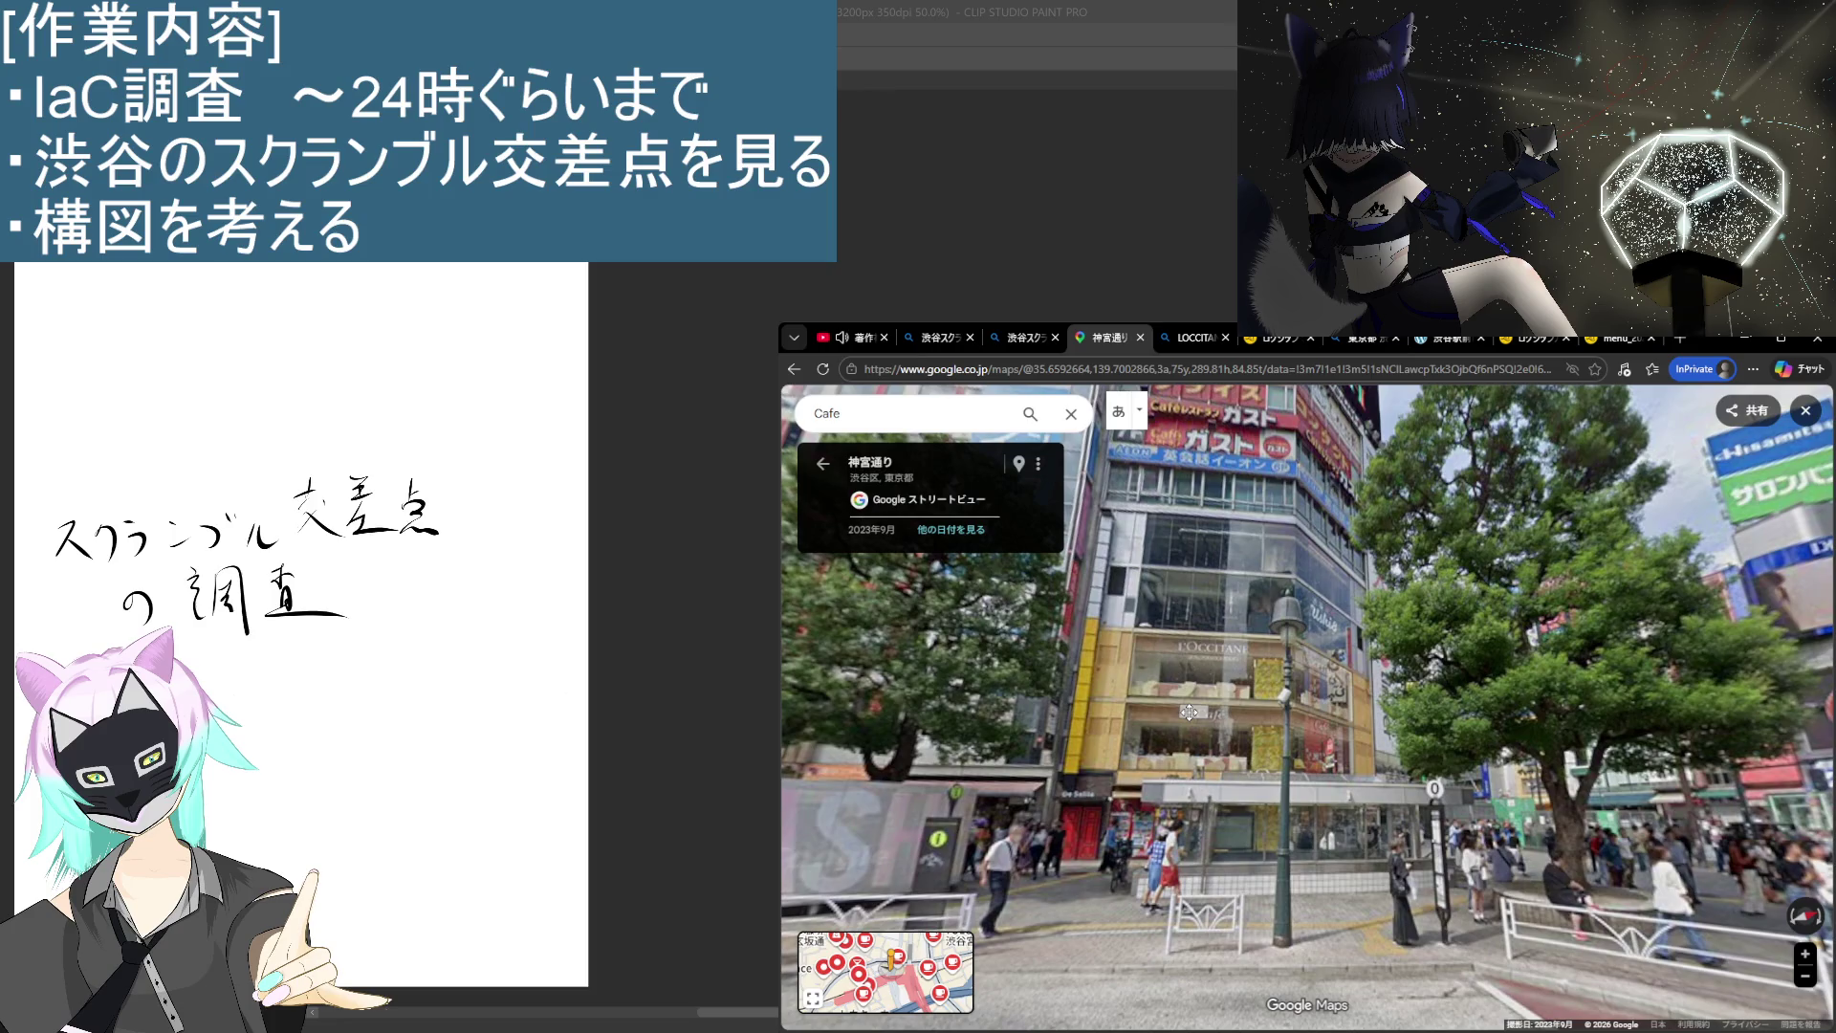
drag(1490, 824, 1605, 777)
mouse_move(1278, 737)
mouse_down()
mouse_move(1347, 784)
mouse_move(1389, 741)
mouse_move(1304, 572)
mouse_up()
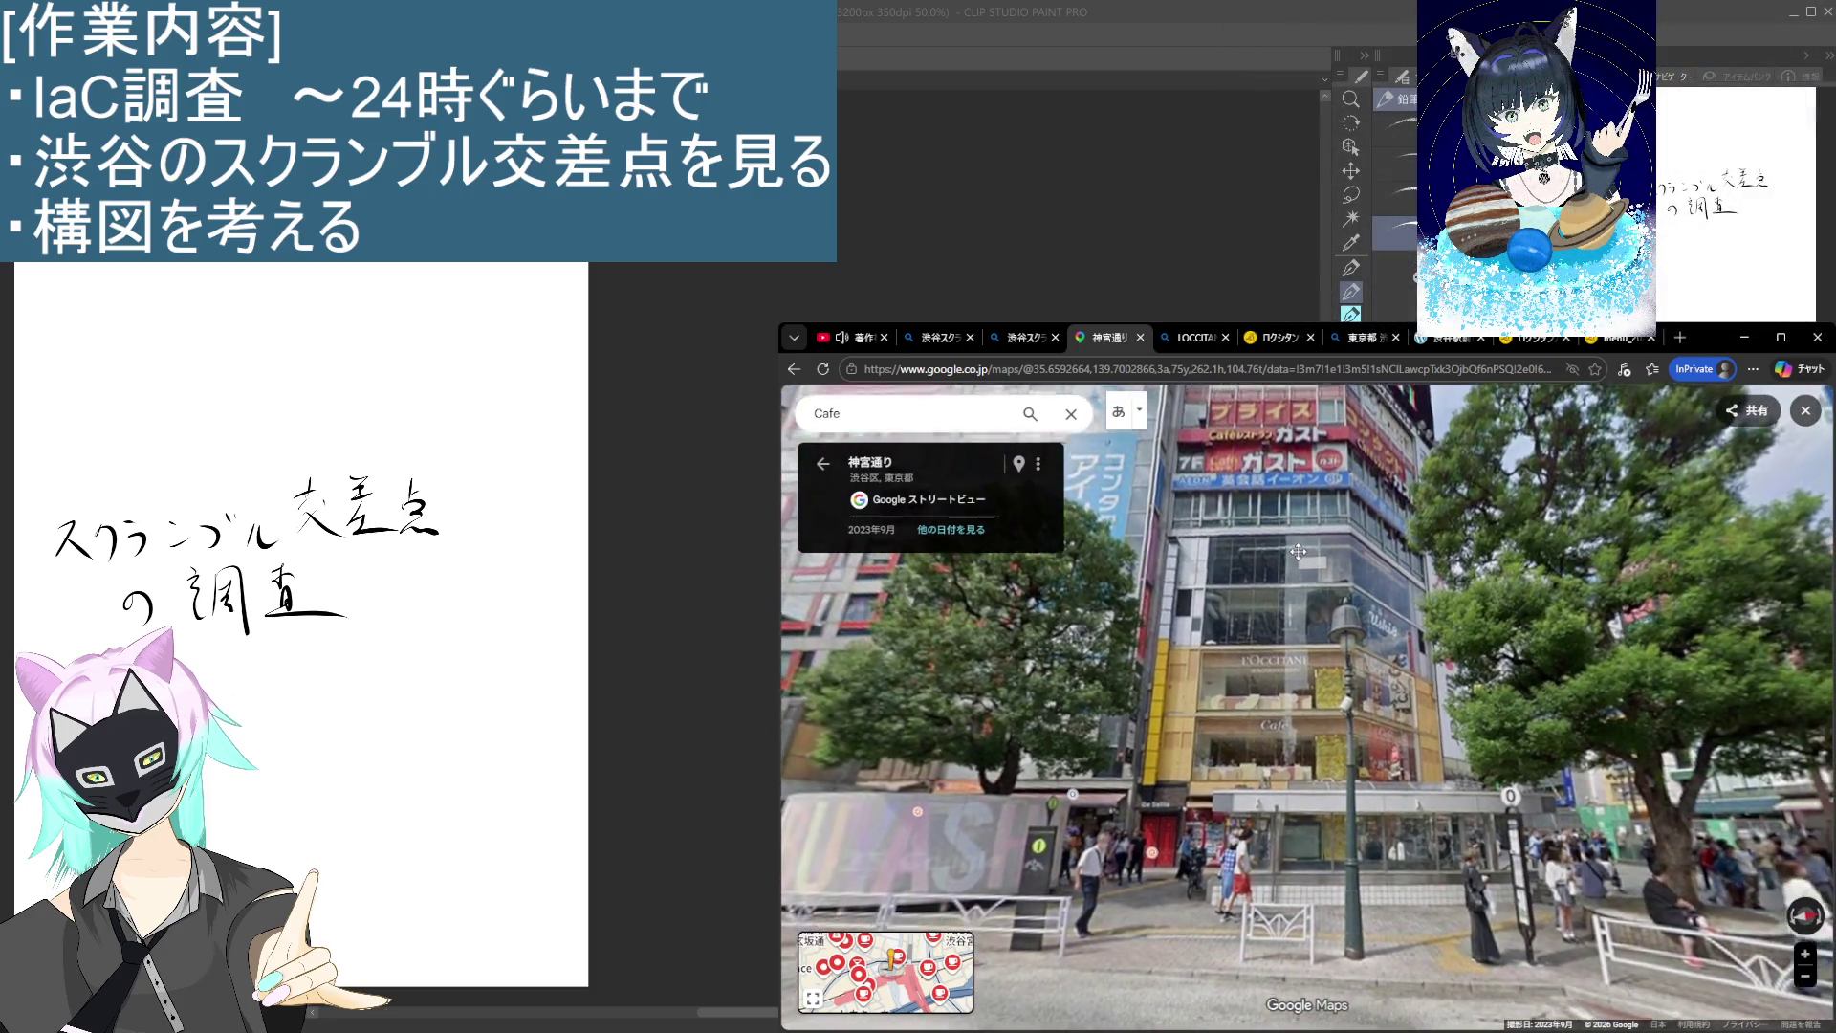
key(Right)
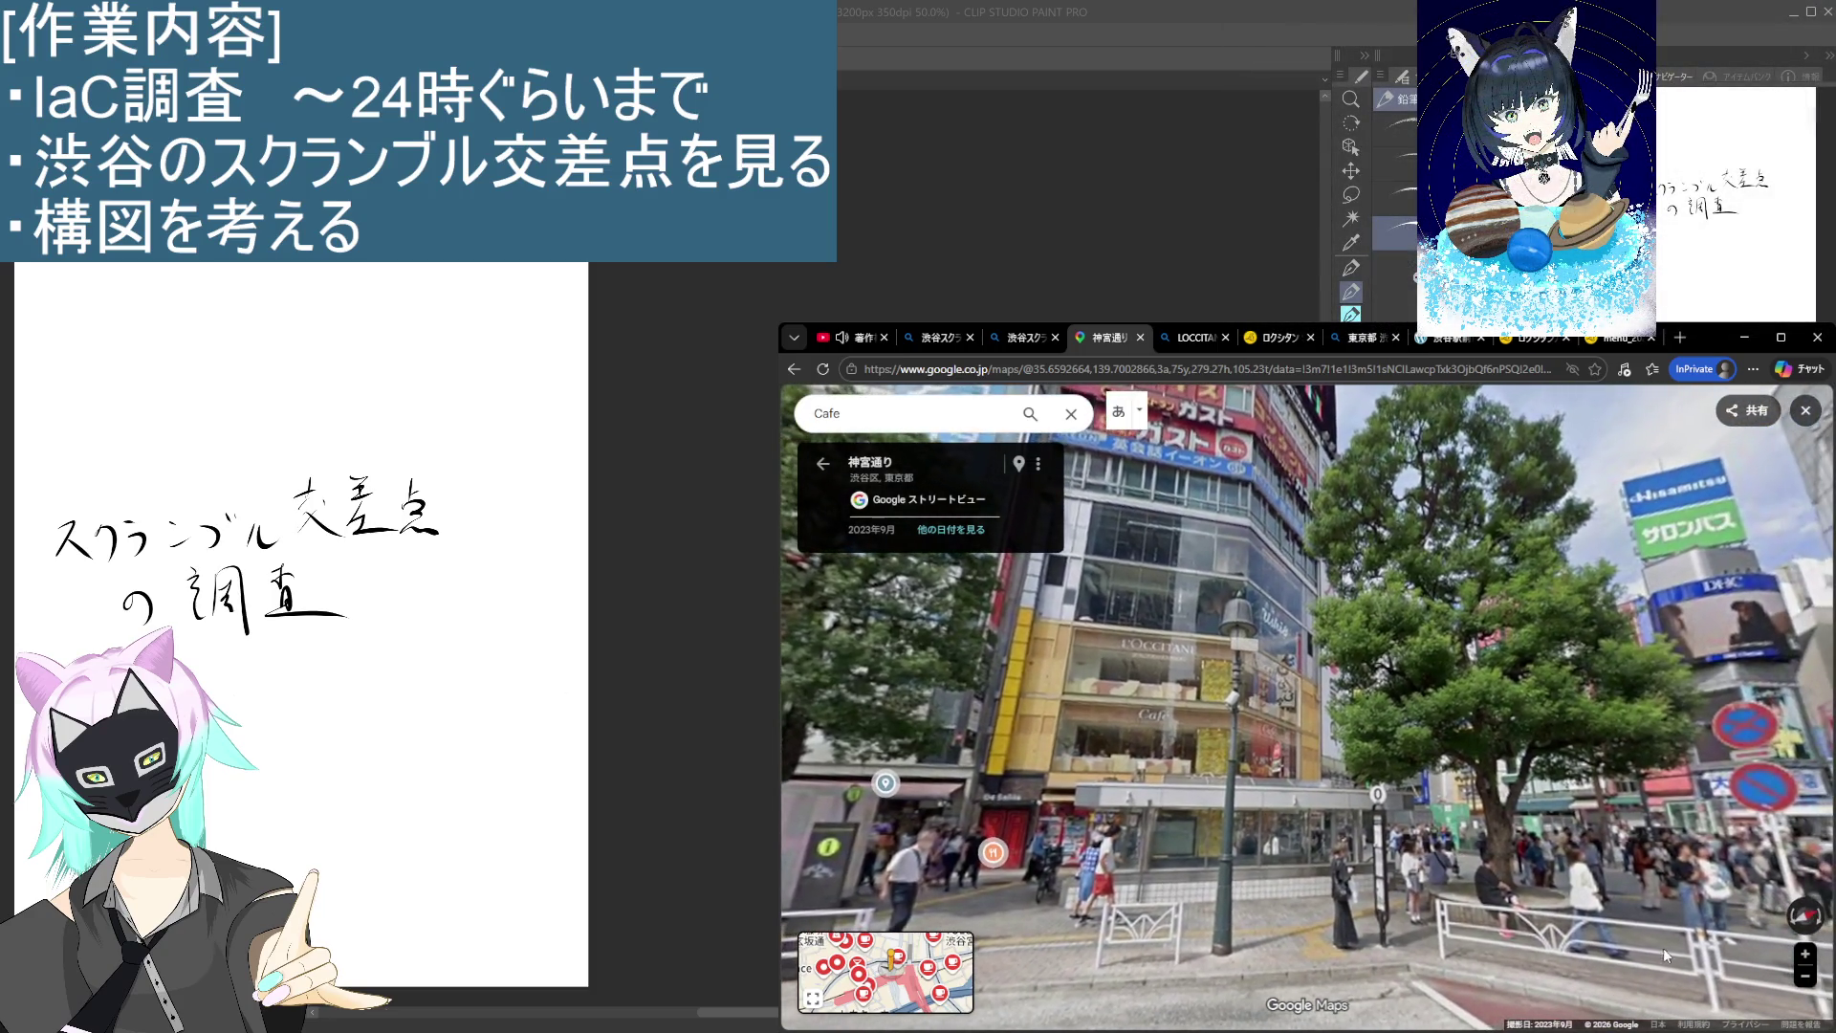
Step: Advance up Dogenzaka and zoom in on the Ushi8 building facade
click(1289, 815)
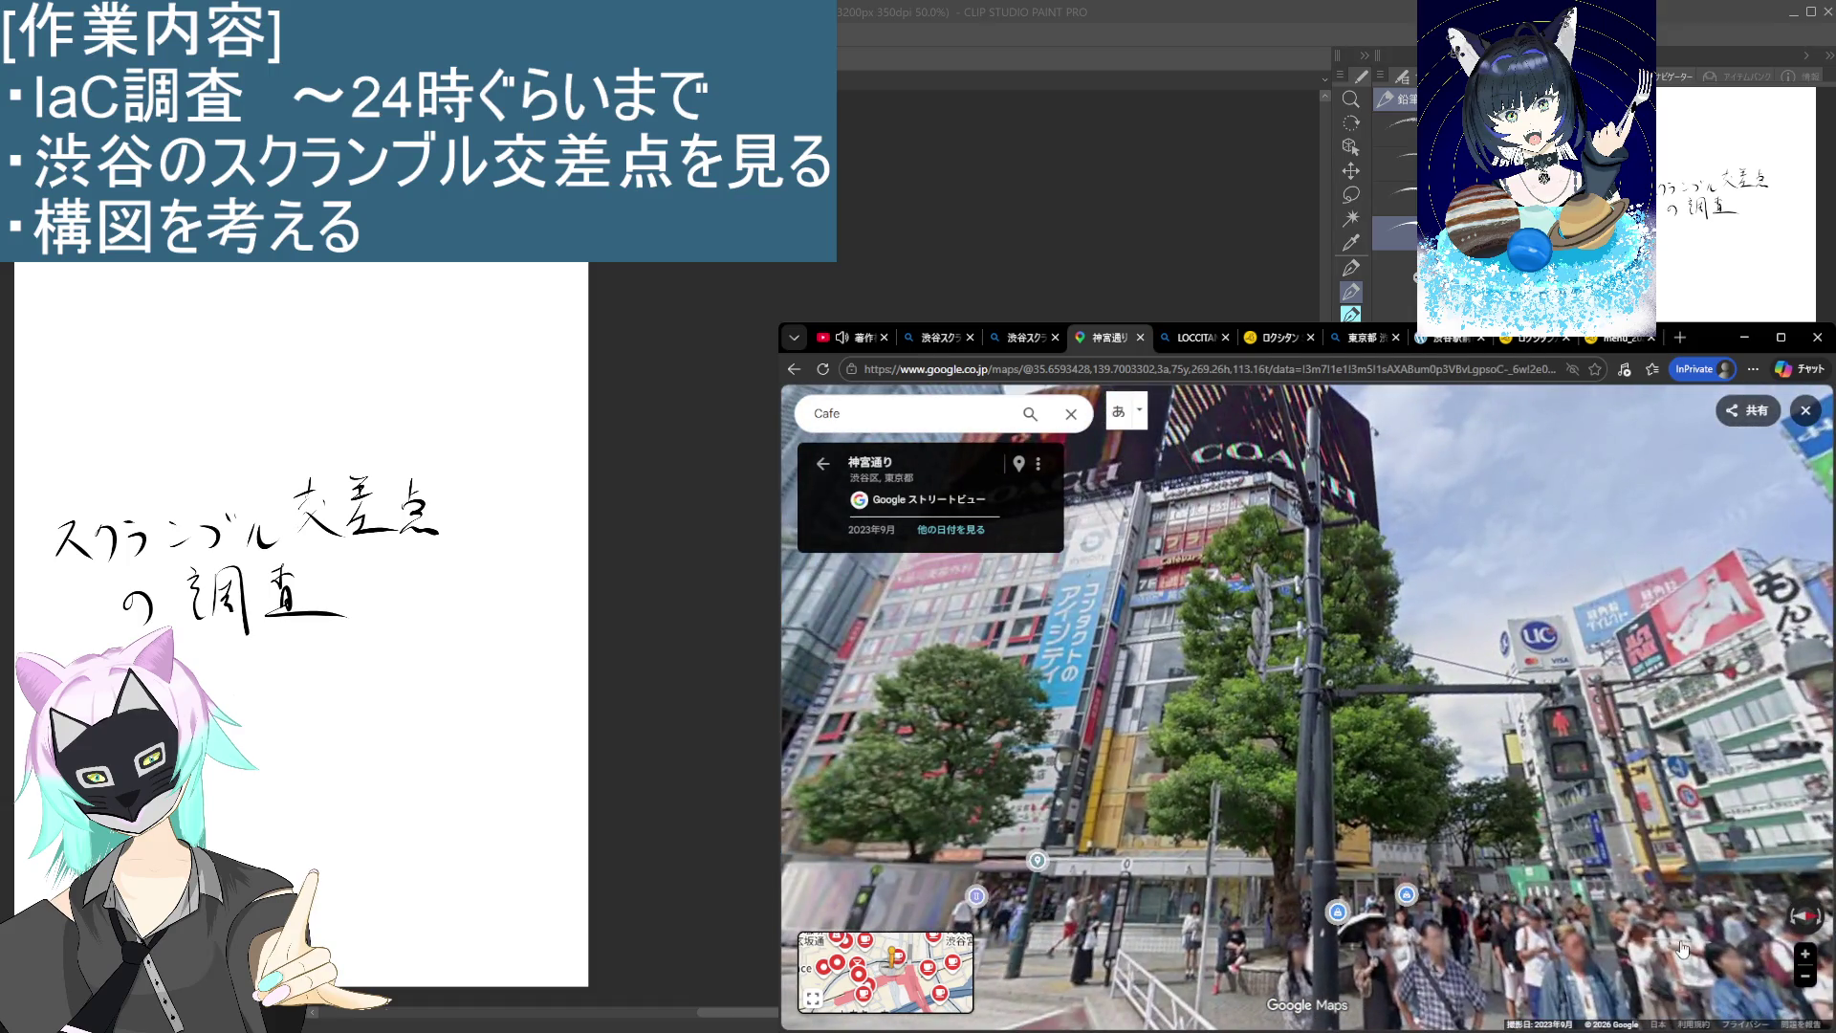
key(Up)
key(Up)
key(Up)
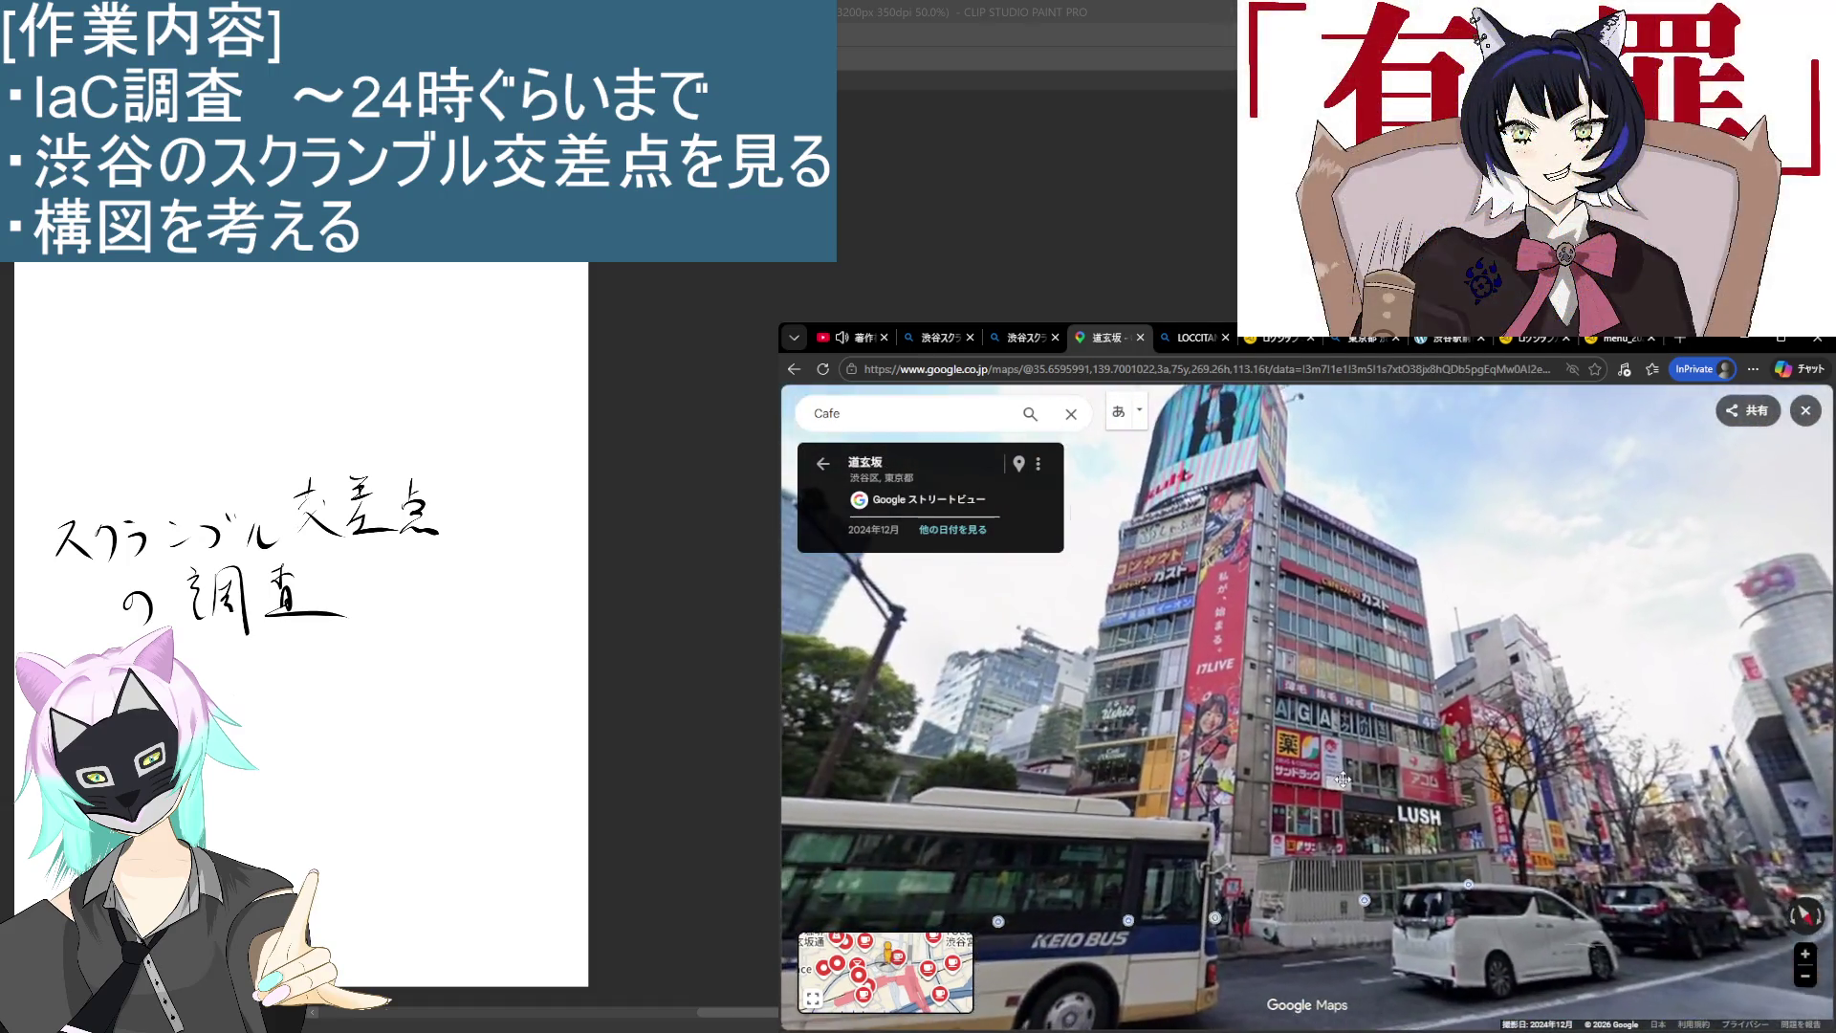
click(1342, 779)
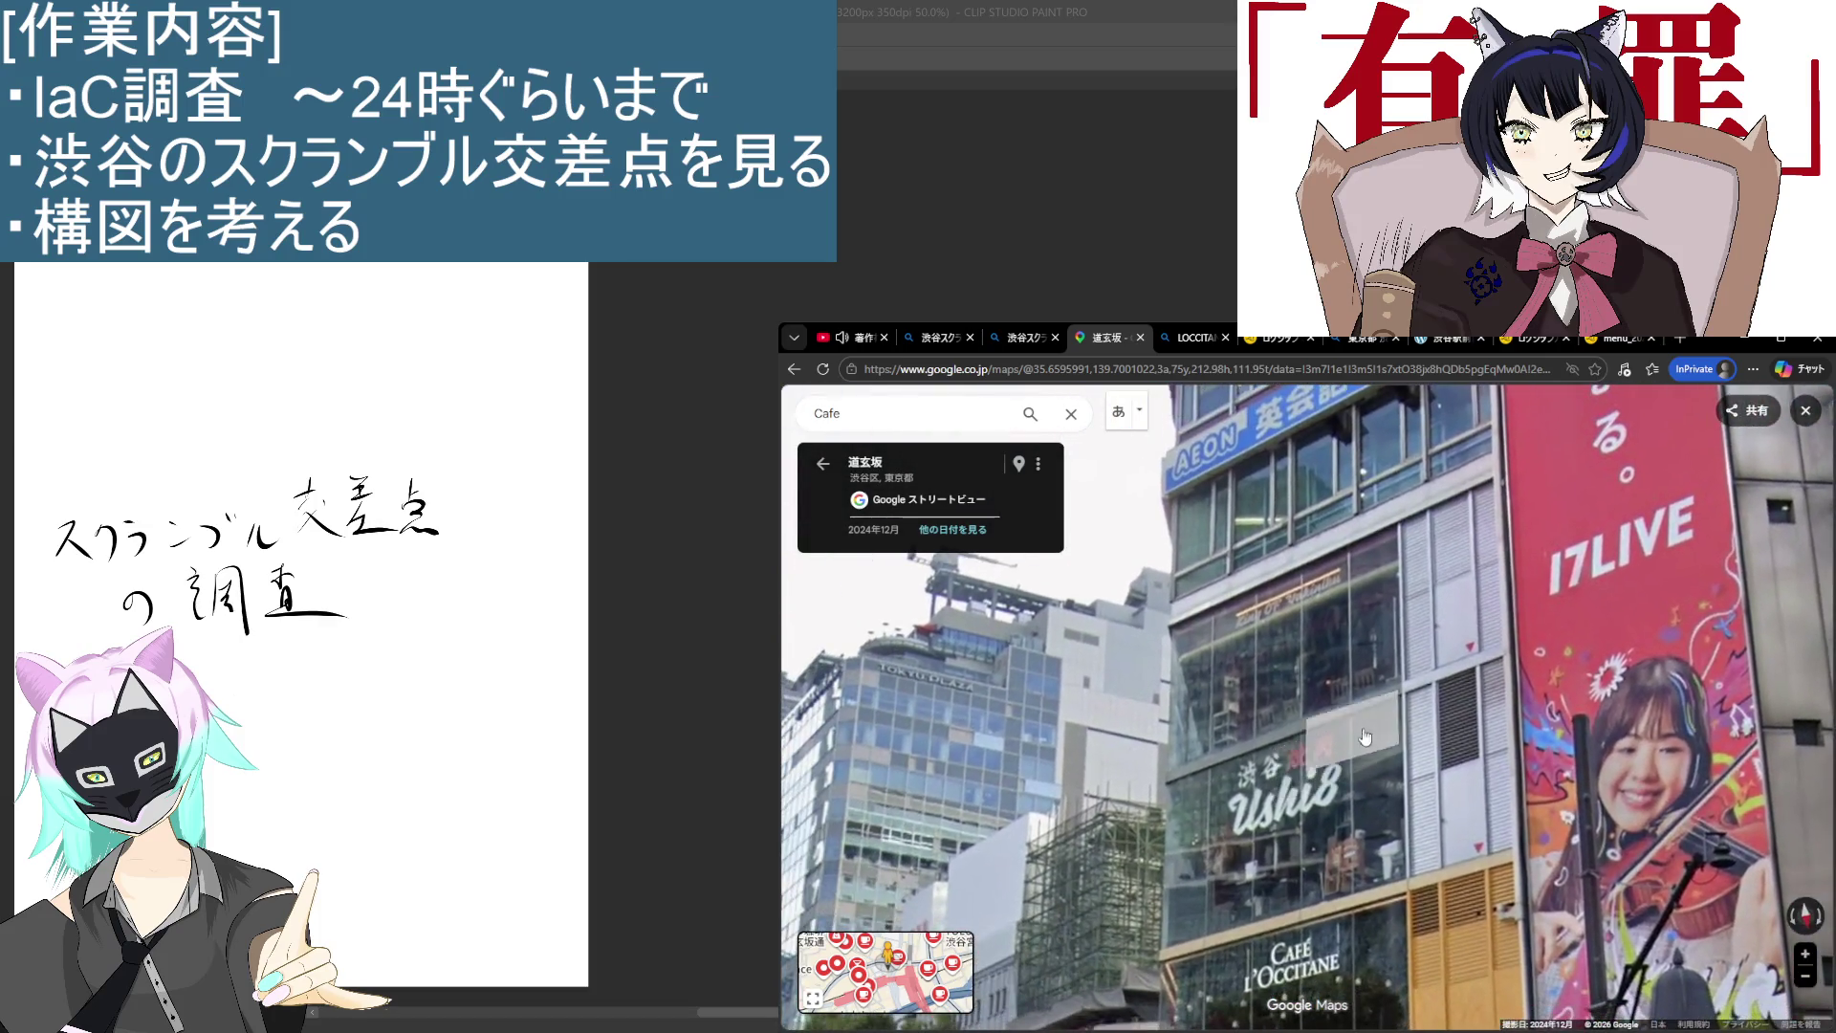
click(1364, 736)
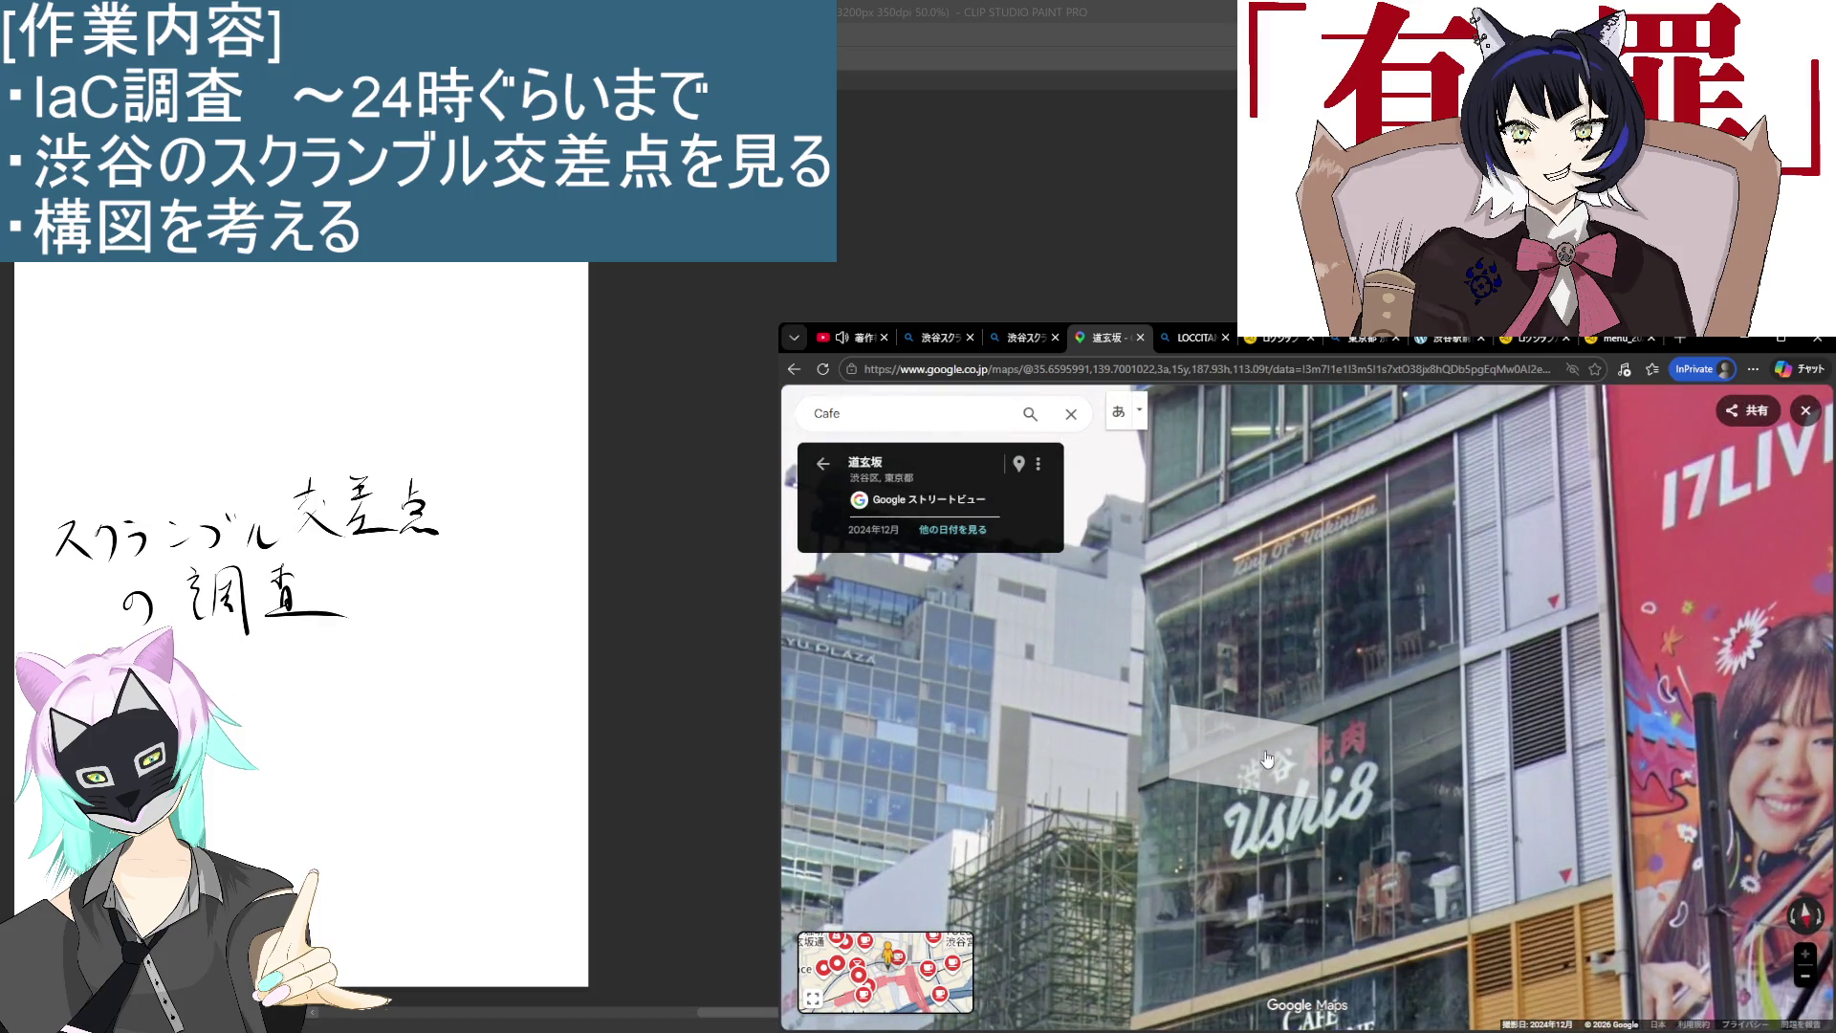
Step: Switch among the open research pages to the Shibuya Ekimae Building (渋谷駅前ビル) tenant list
click(1274, 342)
click(1195, 339)
click(1276, 340)
click(1380, 346)
click(1421, 343)
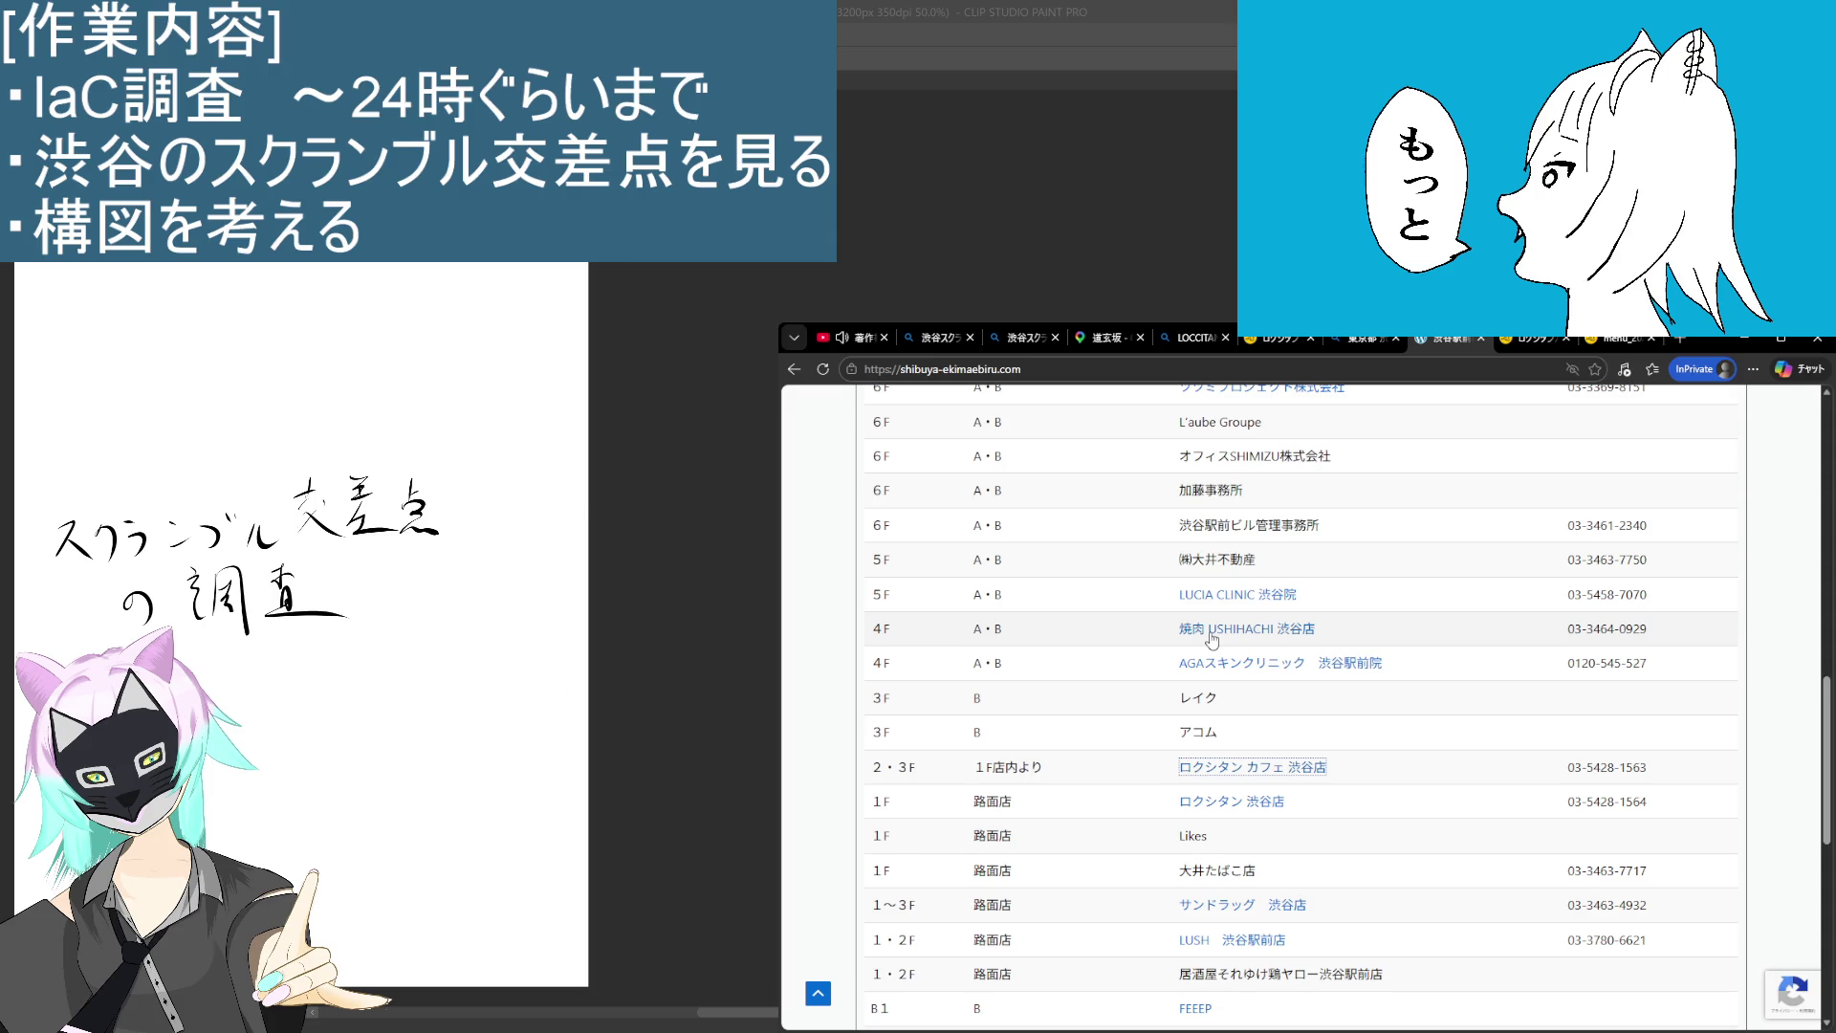
Step: Read through the L'Occitane Café Shibuya Tokyo store page, then go back to the LOCCITANE 渋谷 Bing results
scroll(1289, 784, up, 3)
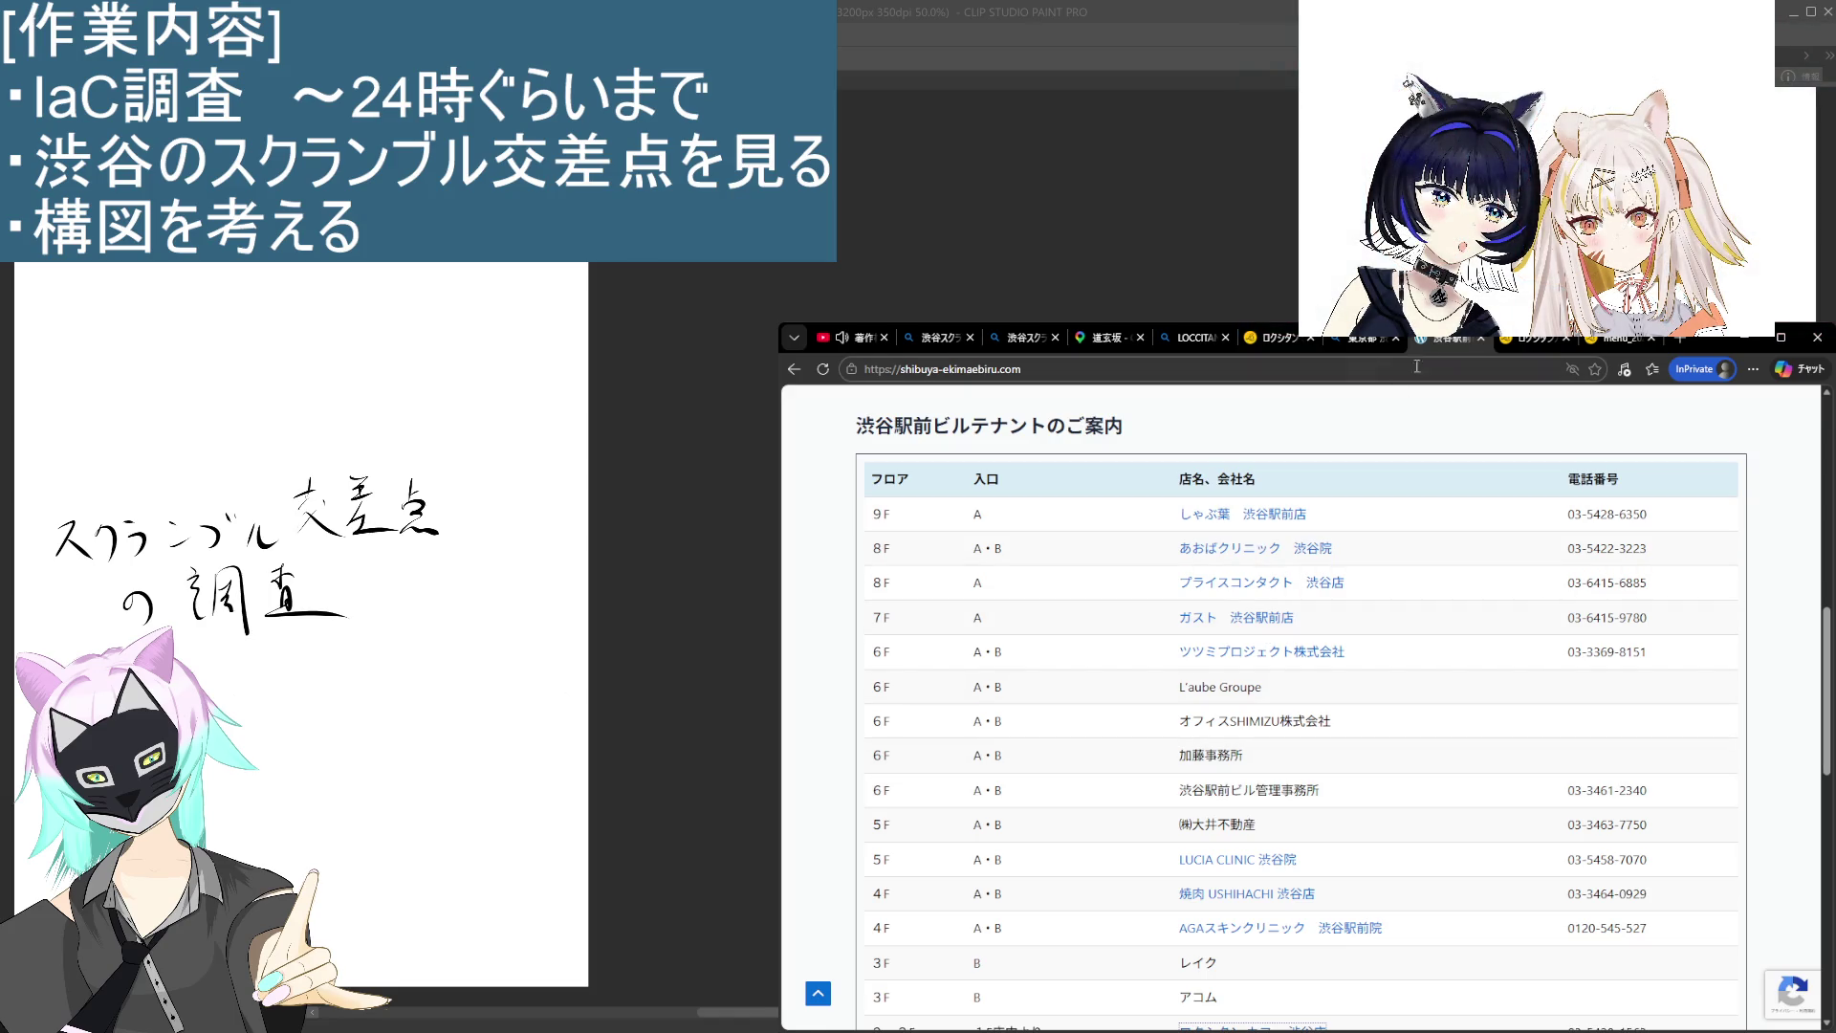
click(1532, 342)
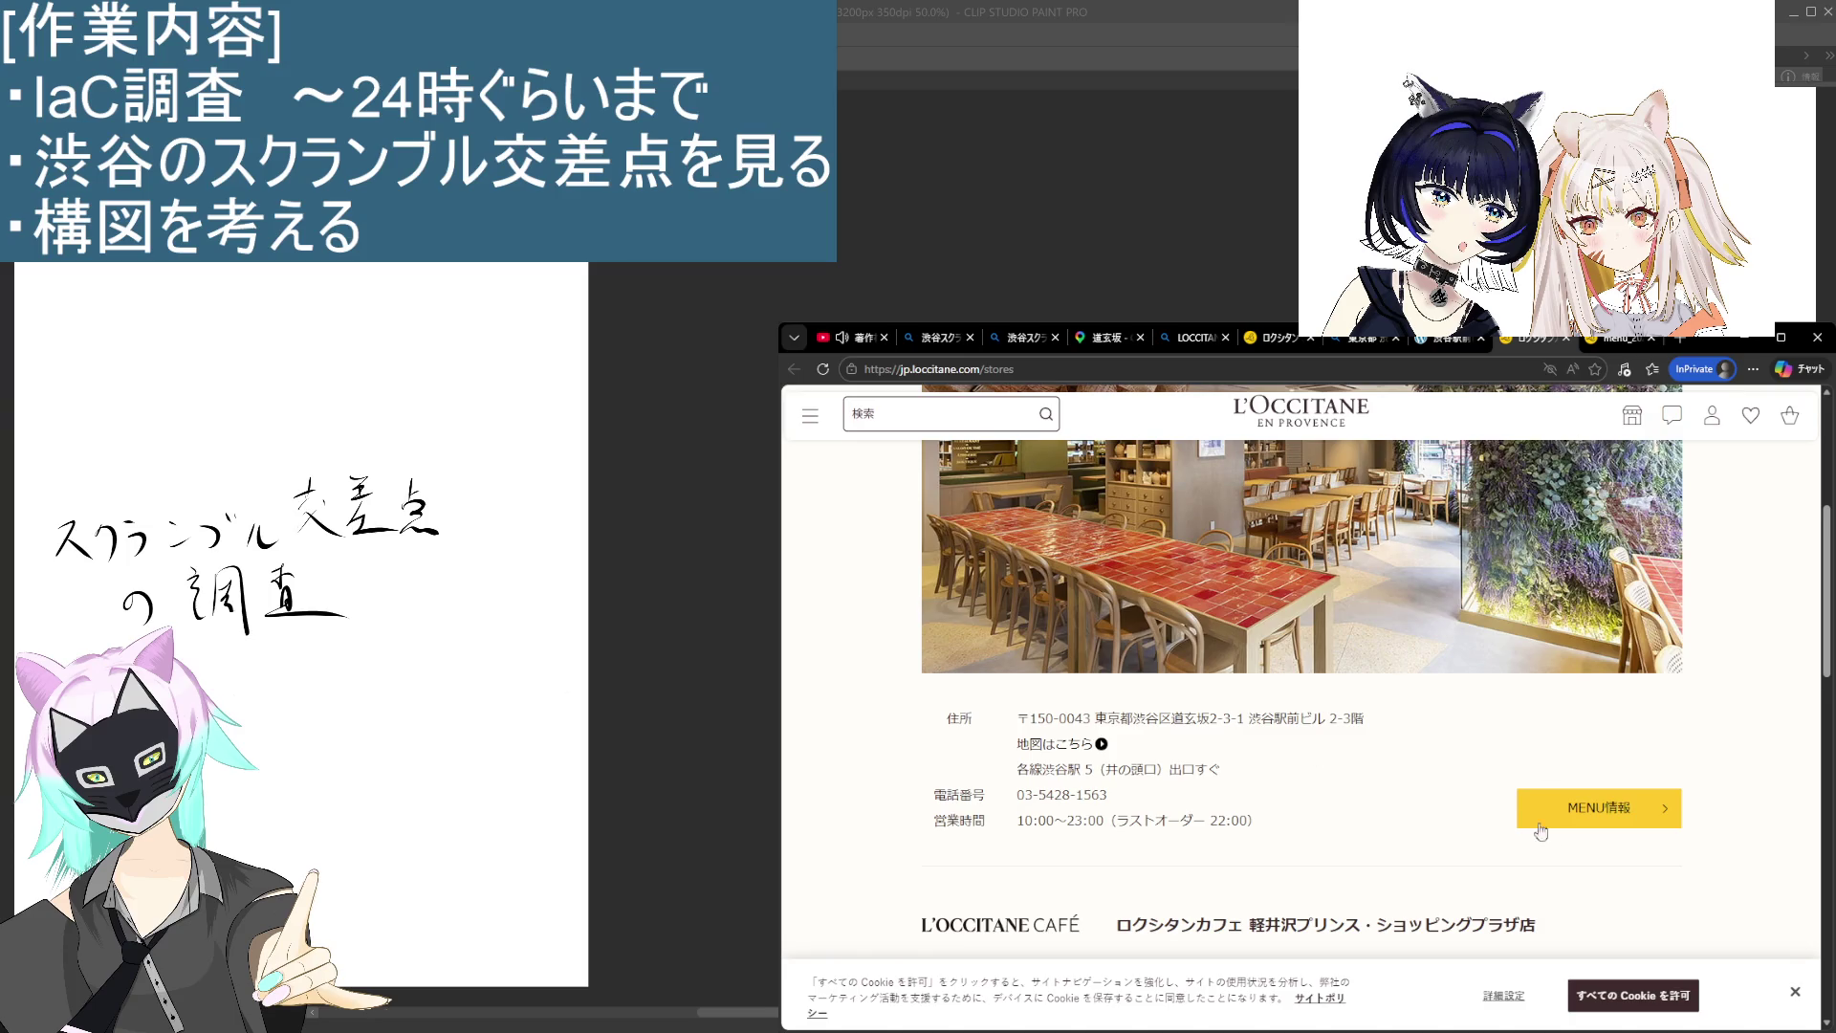
scroll(1311, 885, up, 5)
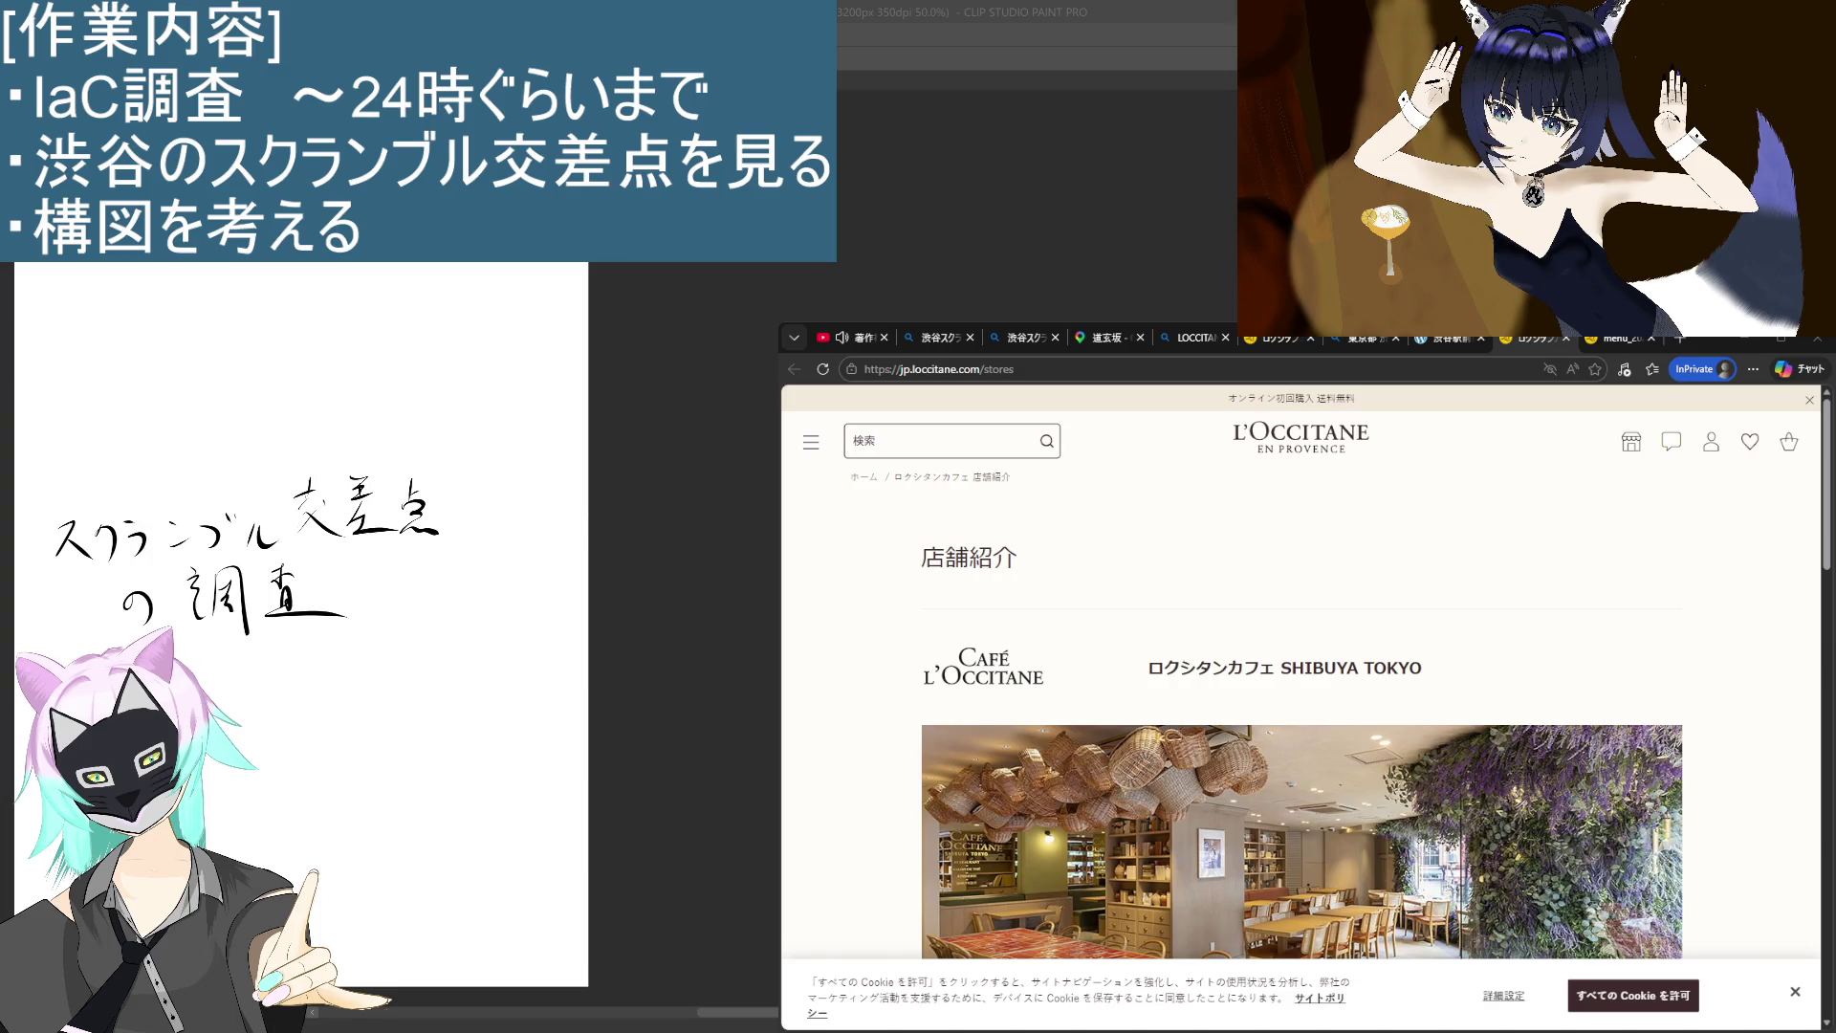
scroll(1300, 669, down, 3)
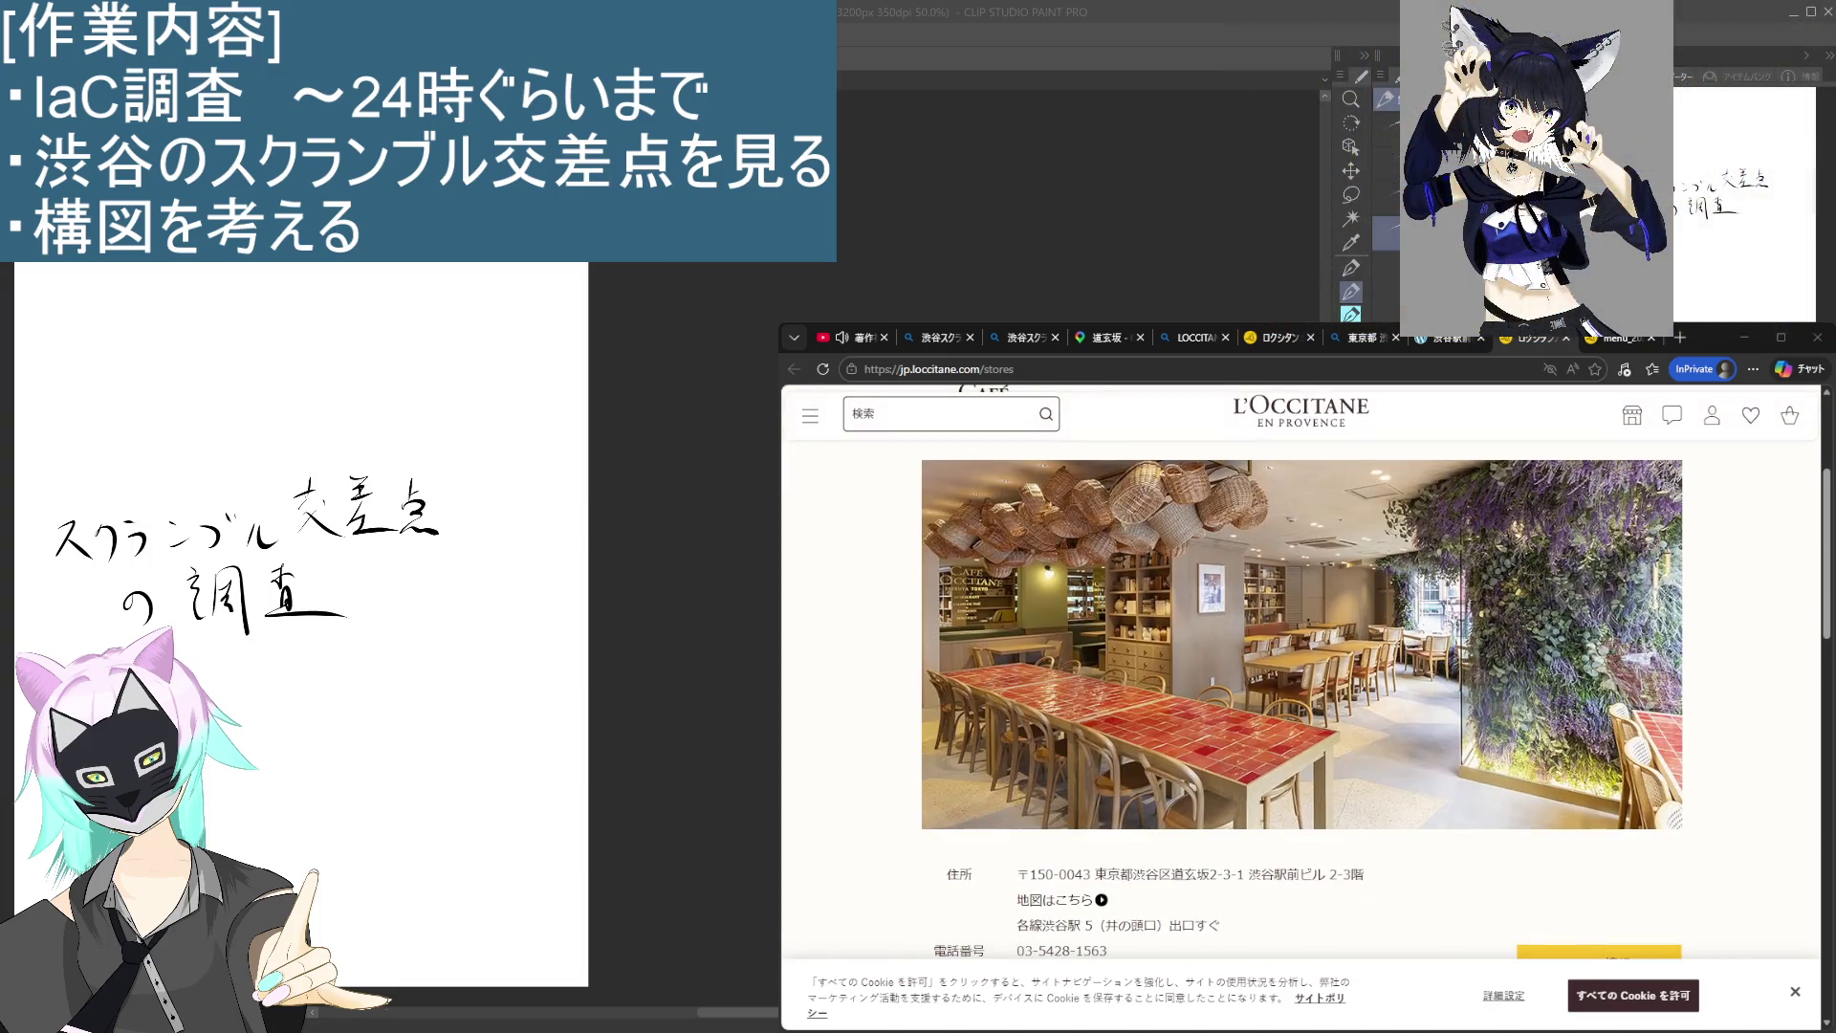
scroll(1300, 669, down, 6)
scroll(1301, 670, up, 10)
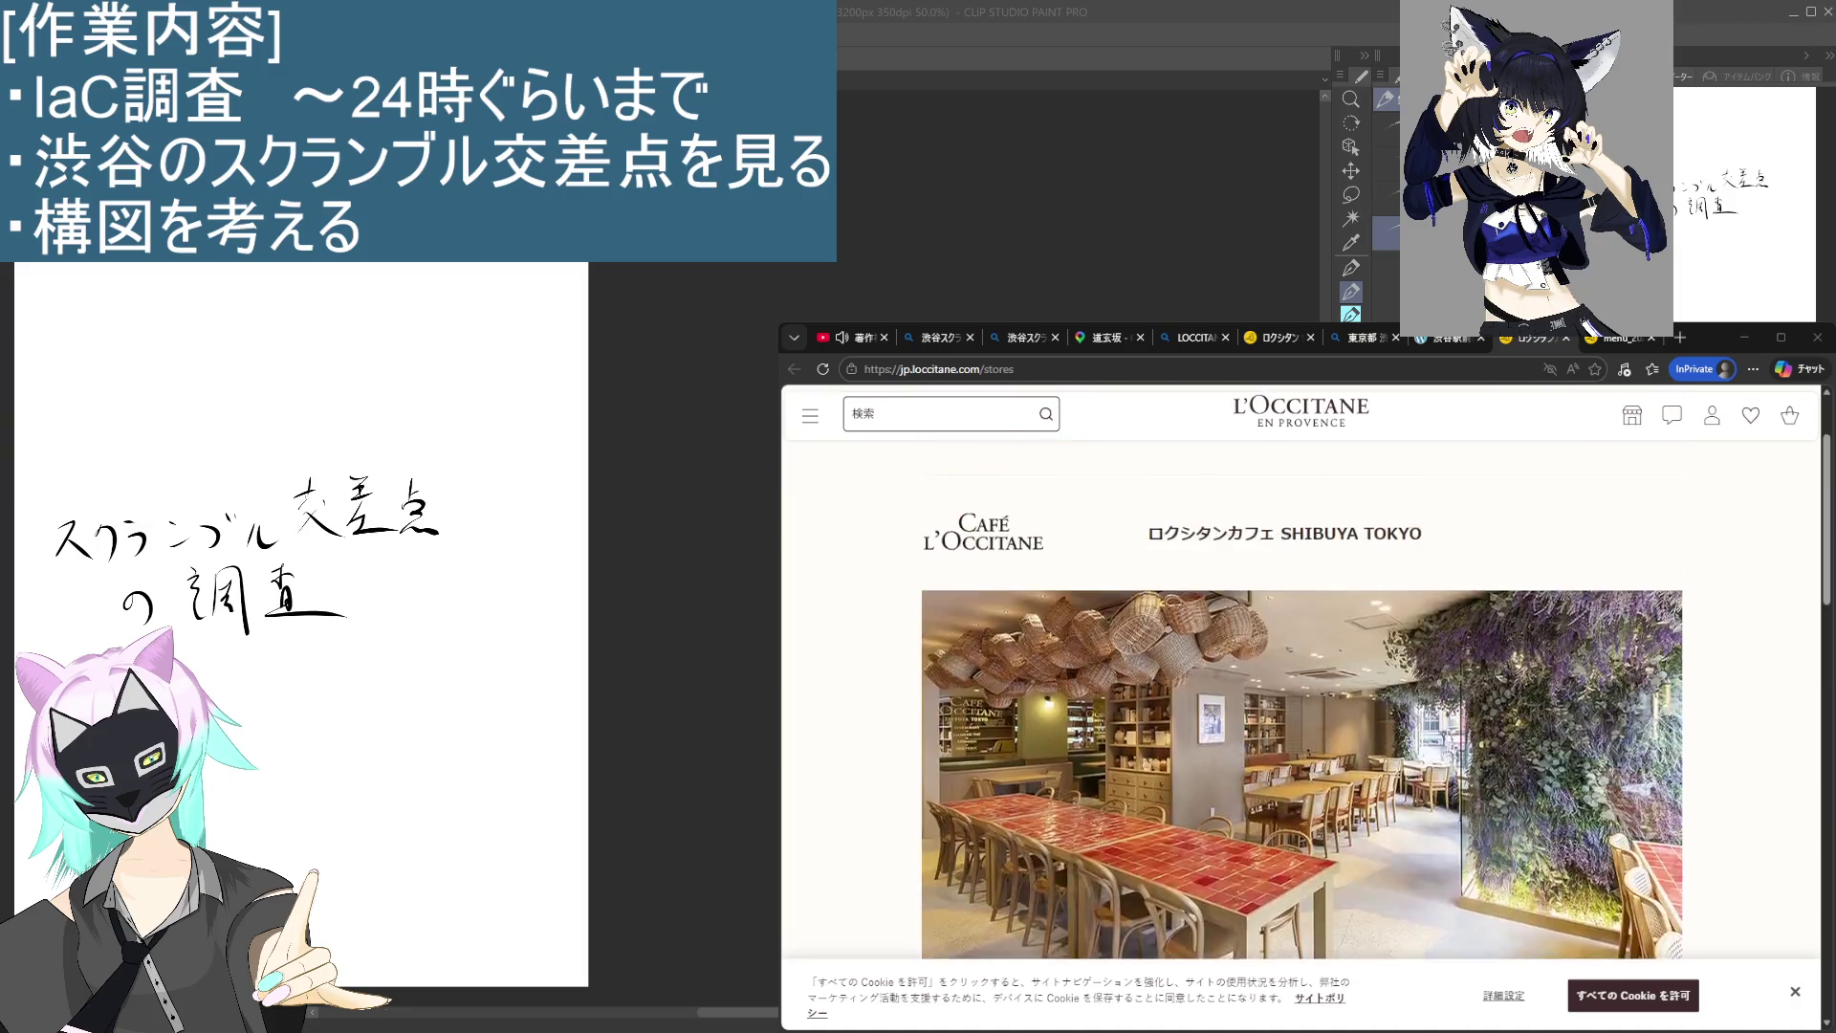
click(1186, 338)
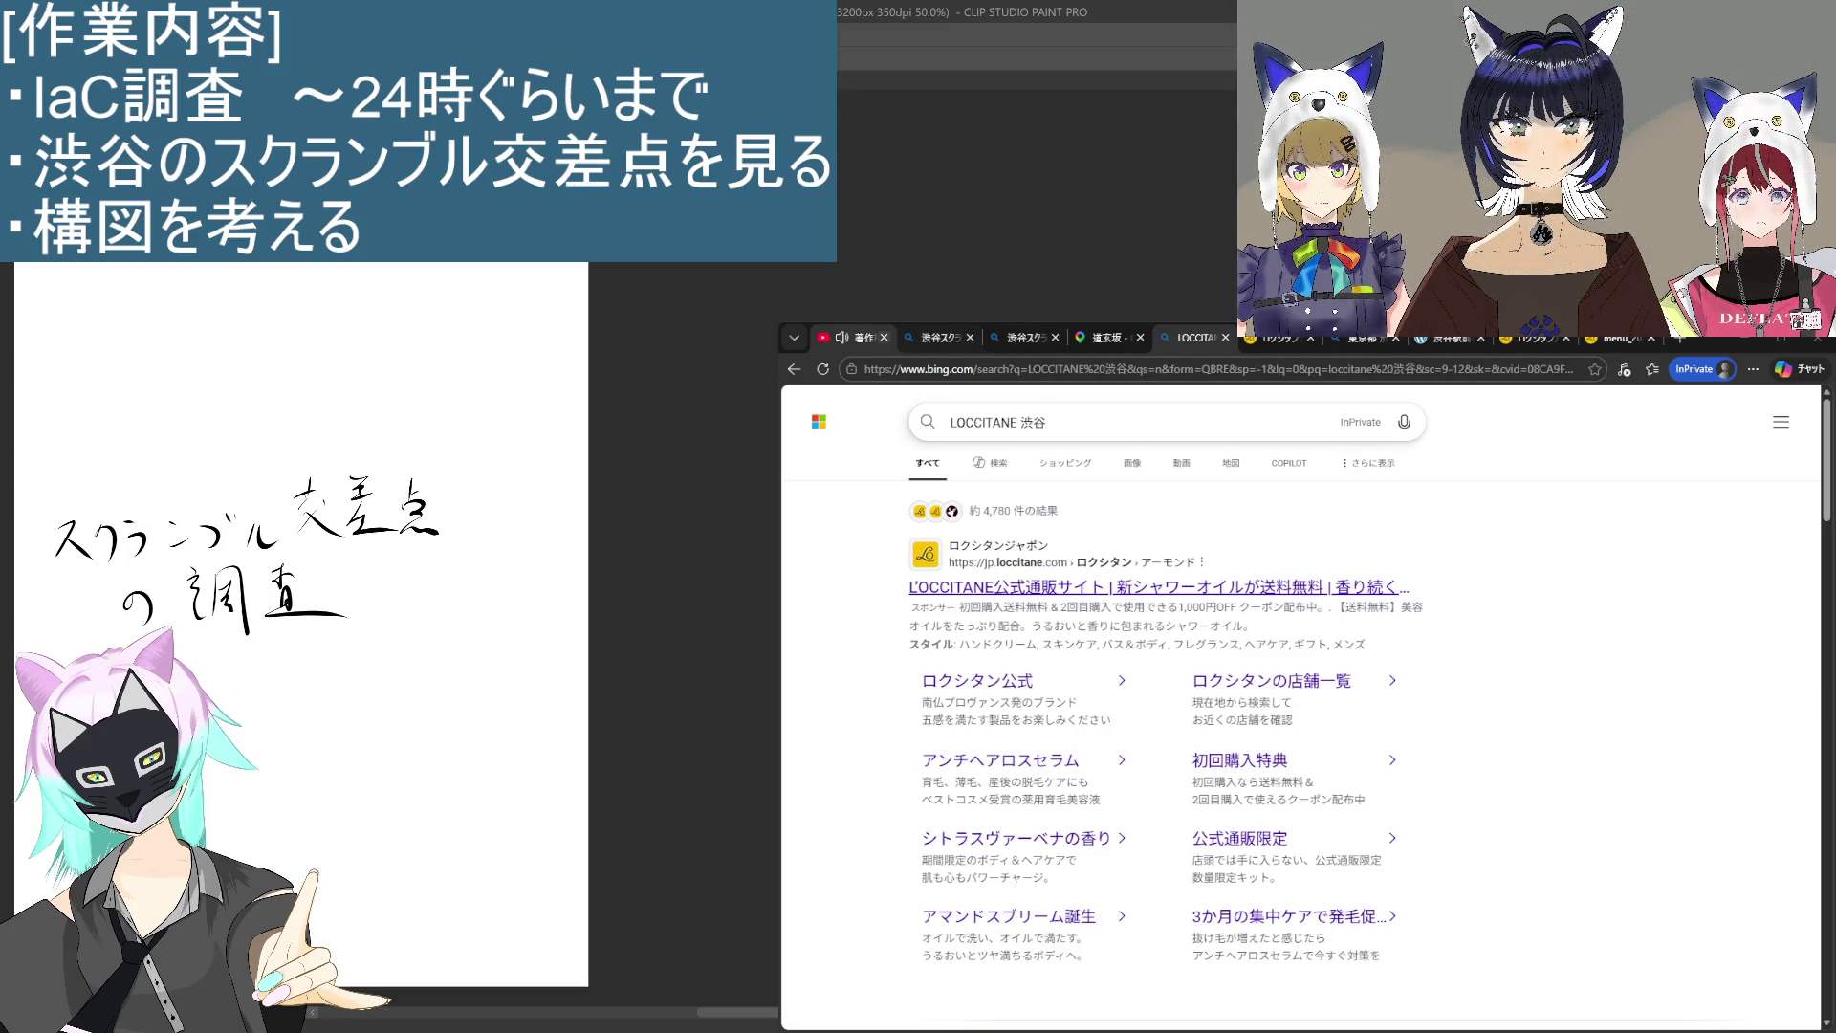
Step: Jump the background music video to about 3:35 and resume it, then return to LOCCITANE 渋谷 results
click(854, 337)
click(1234, 779)
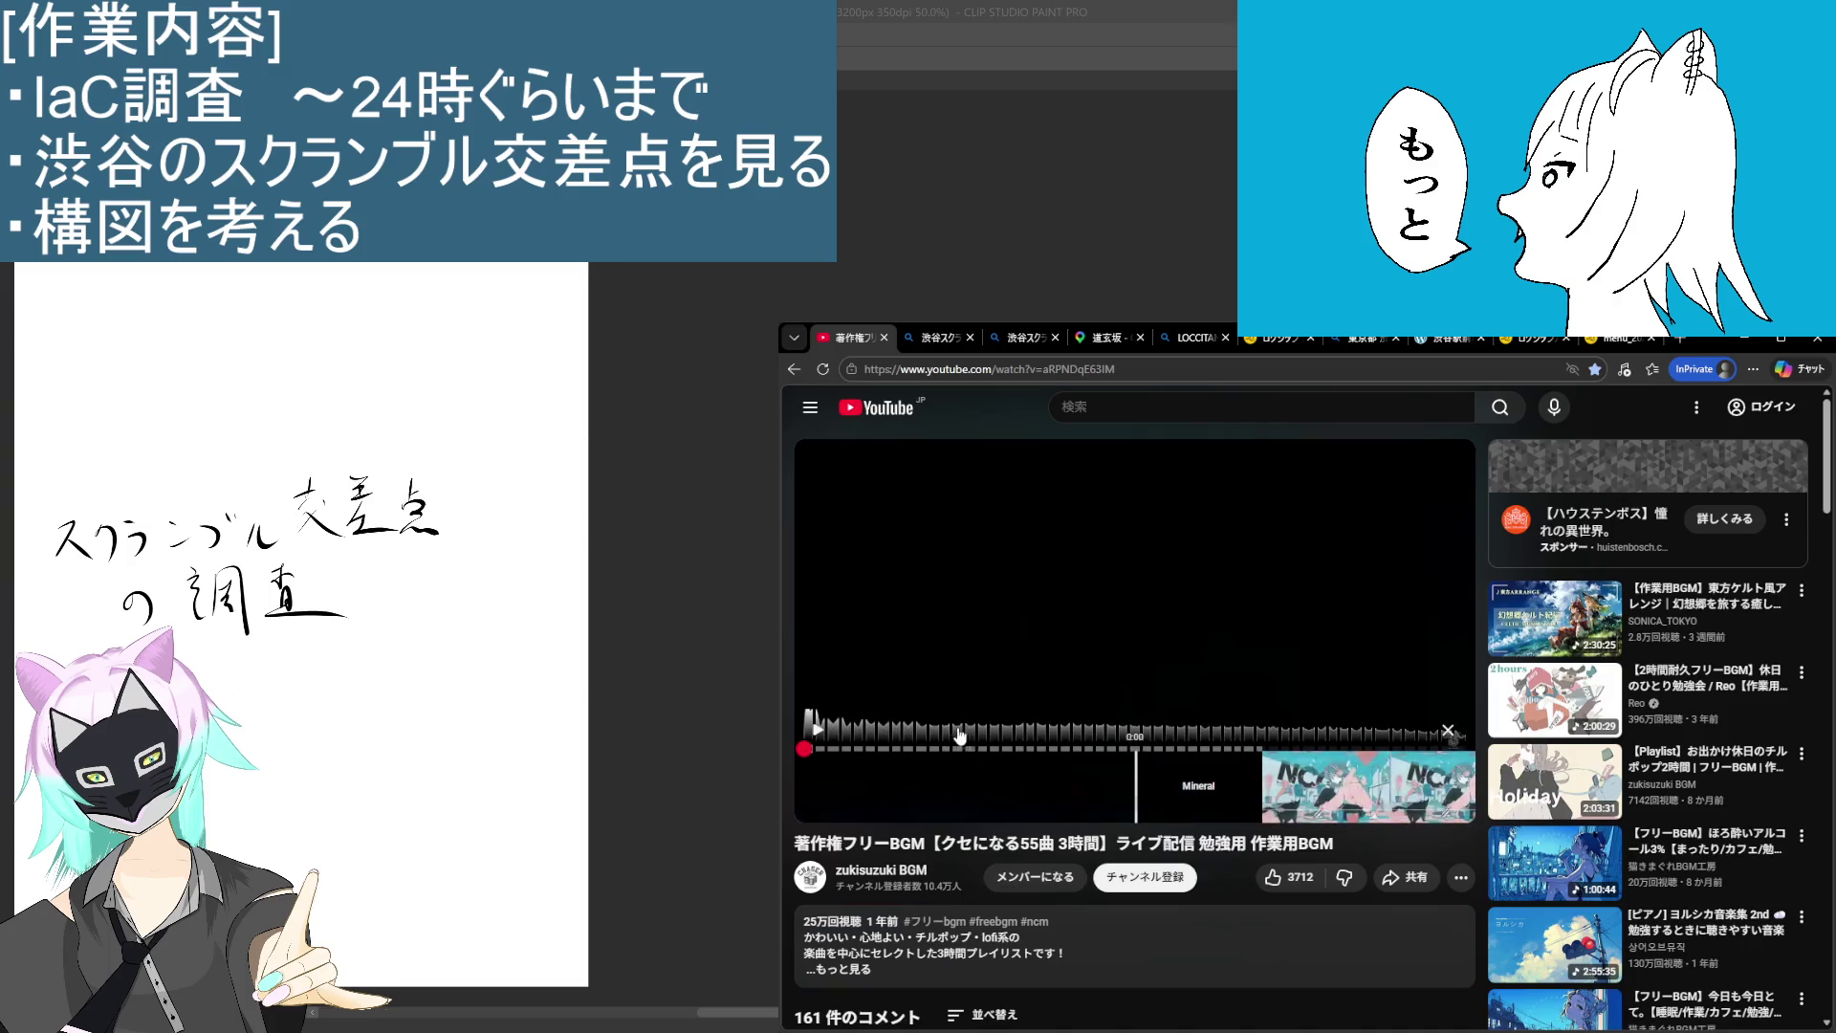
click(816, 729)
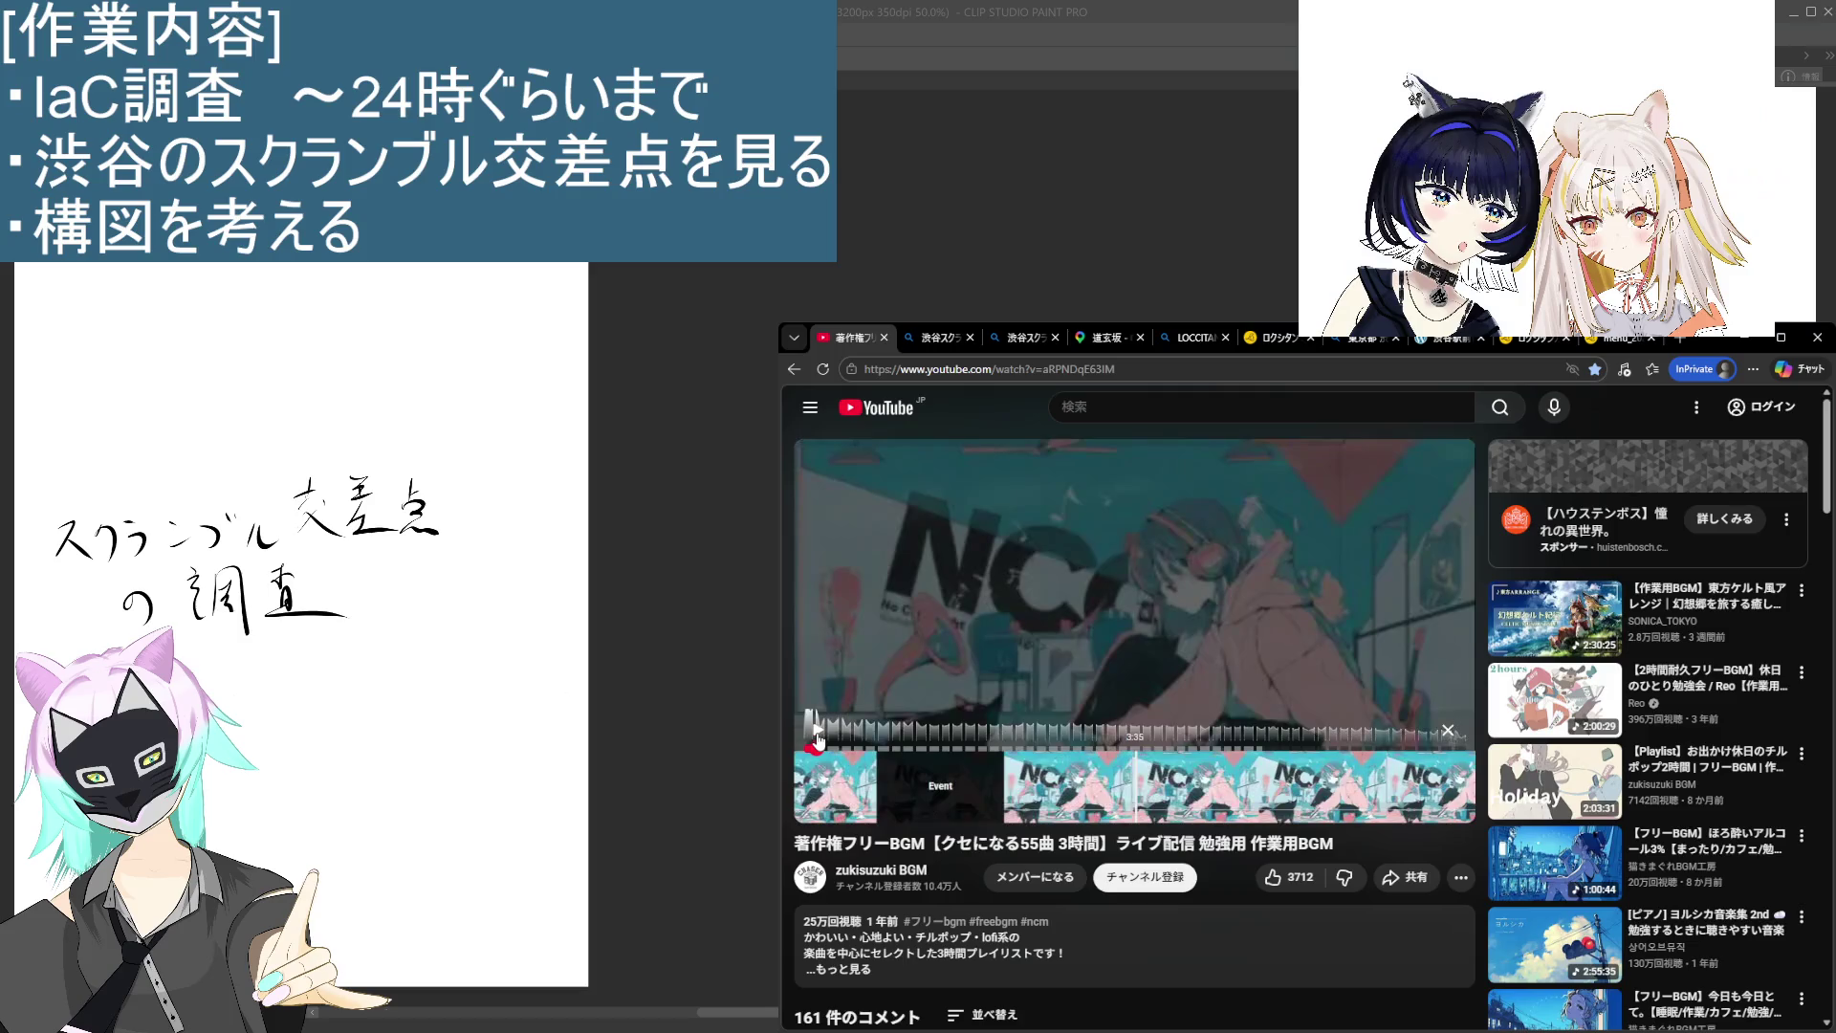
click(816, 731)
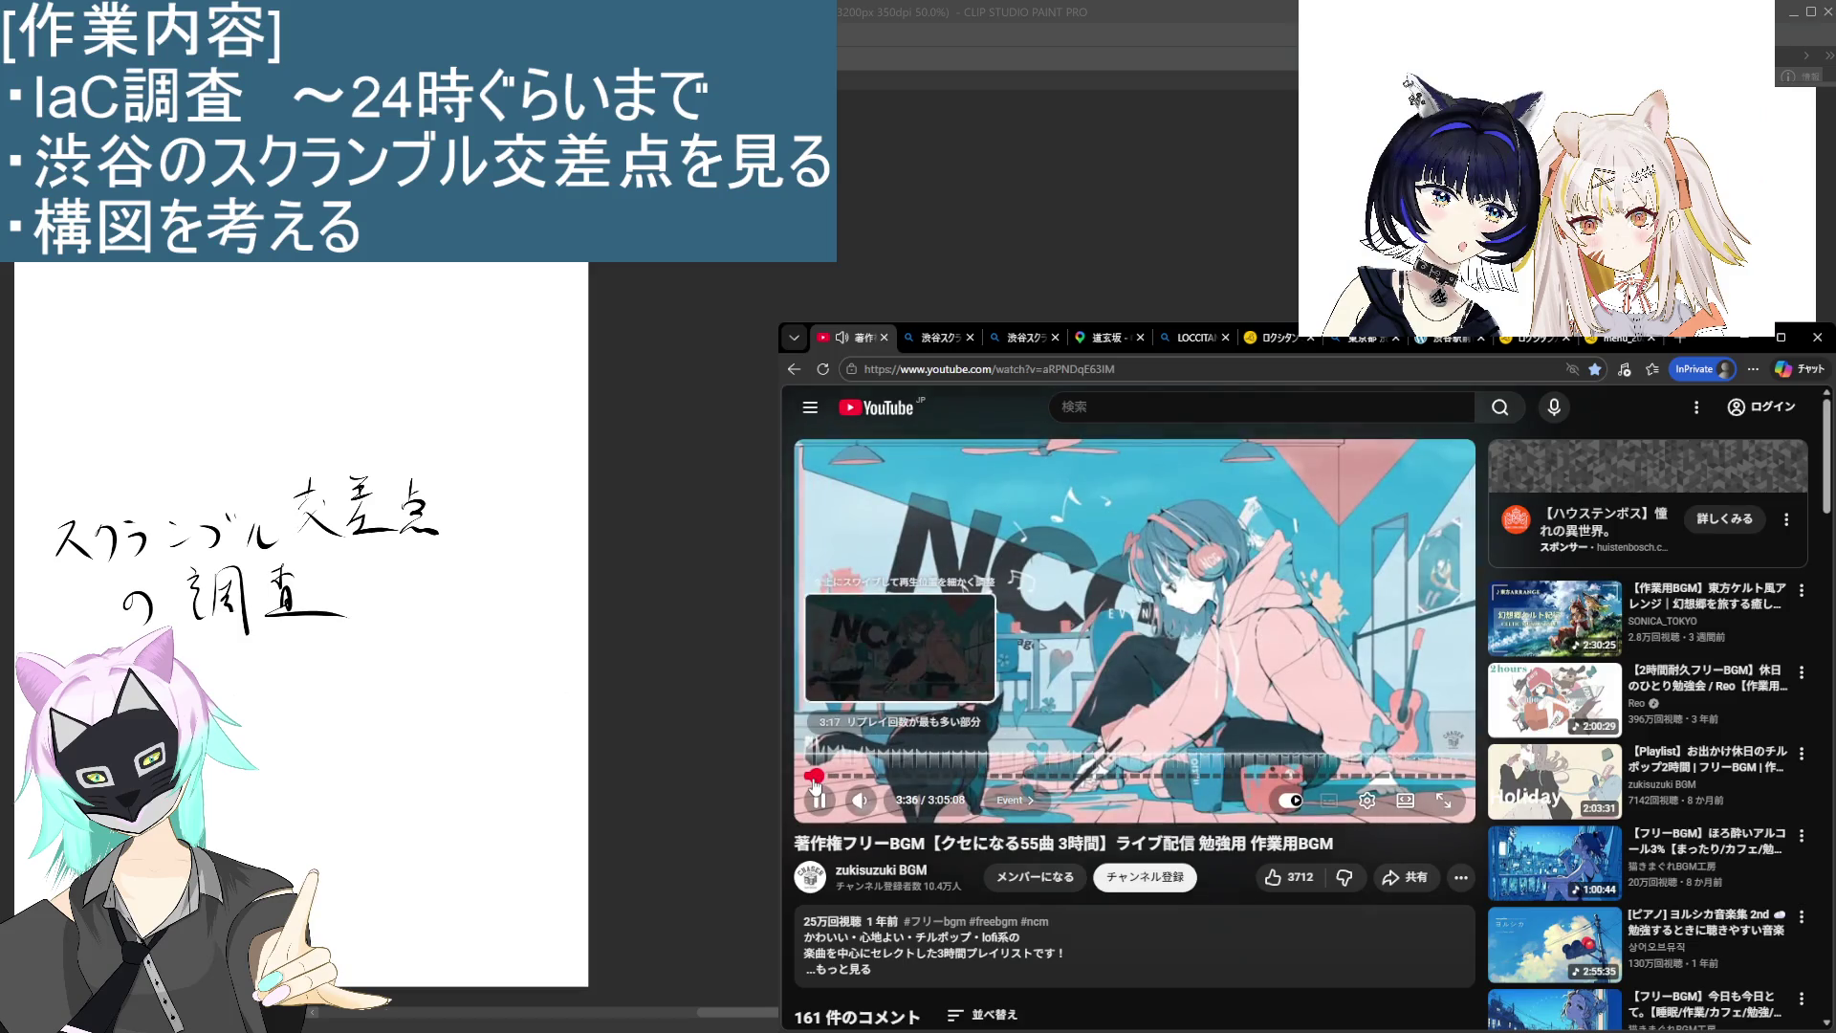
click(1196, 338)
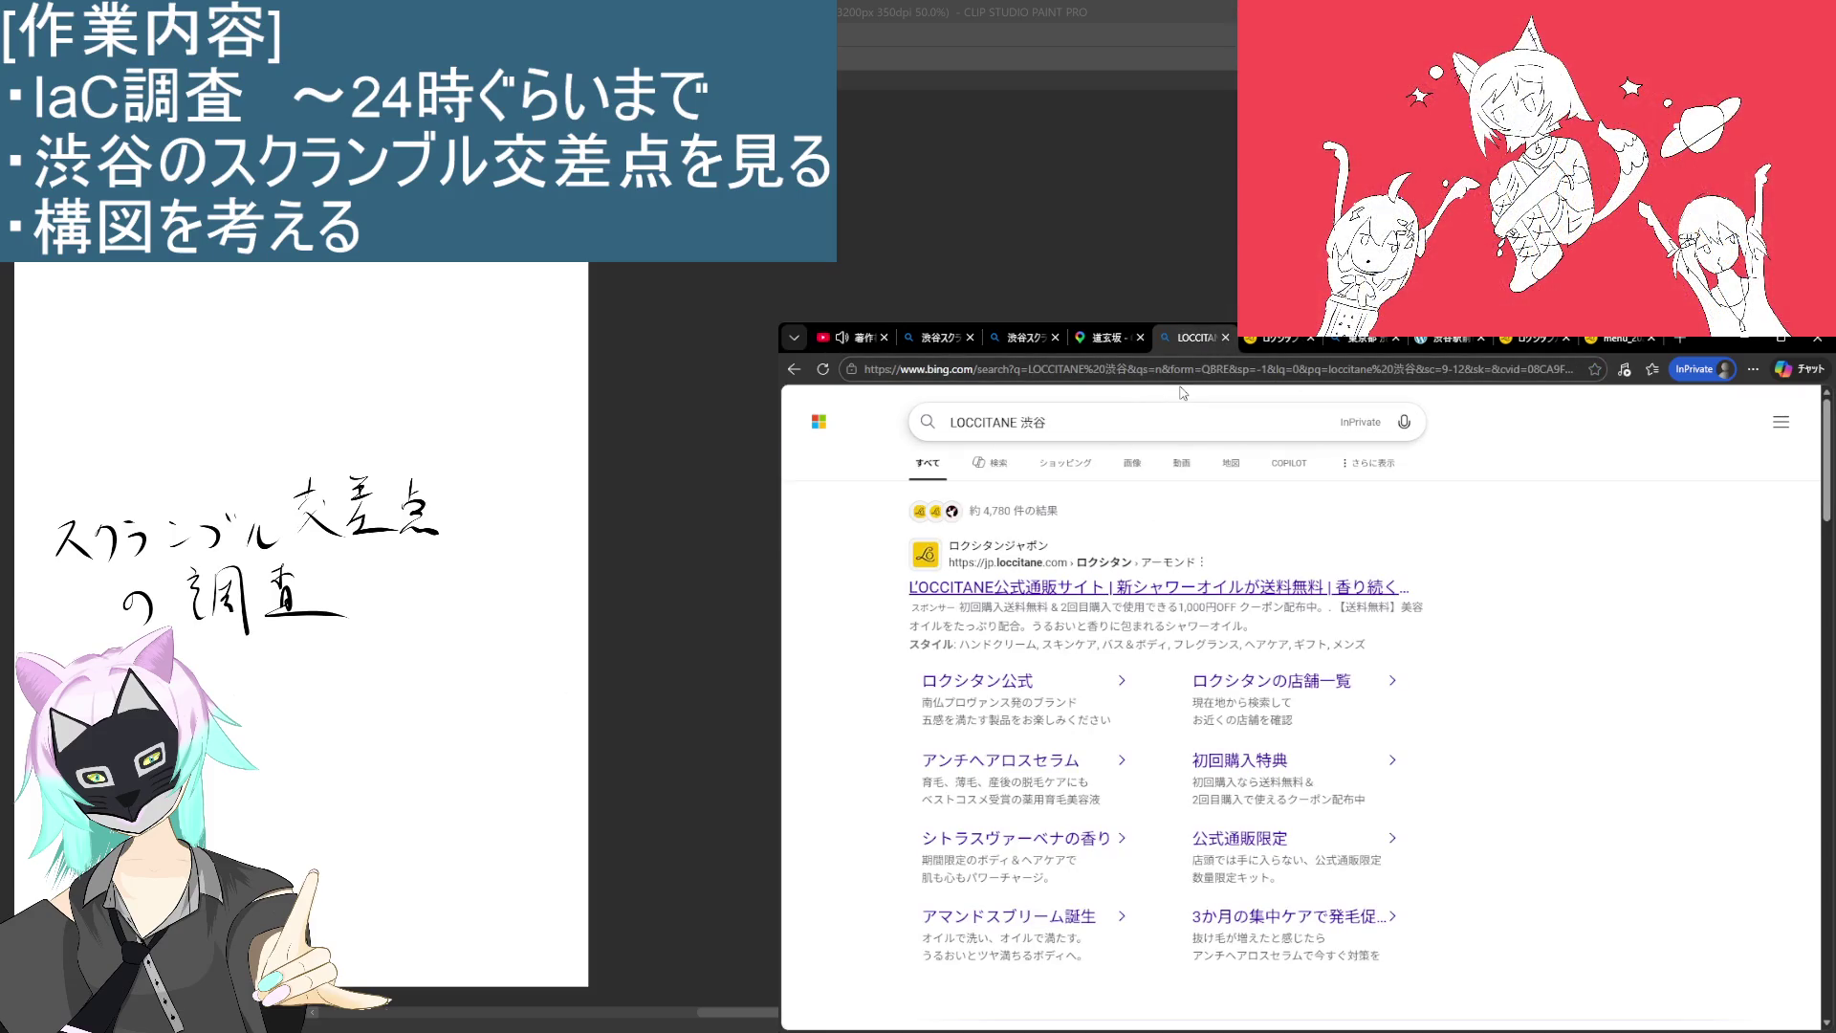